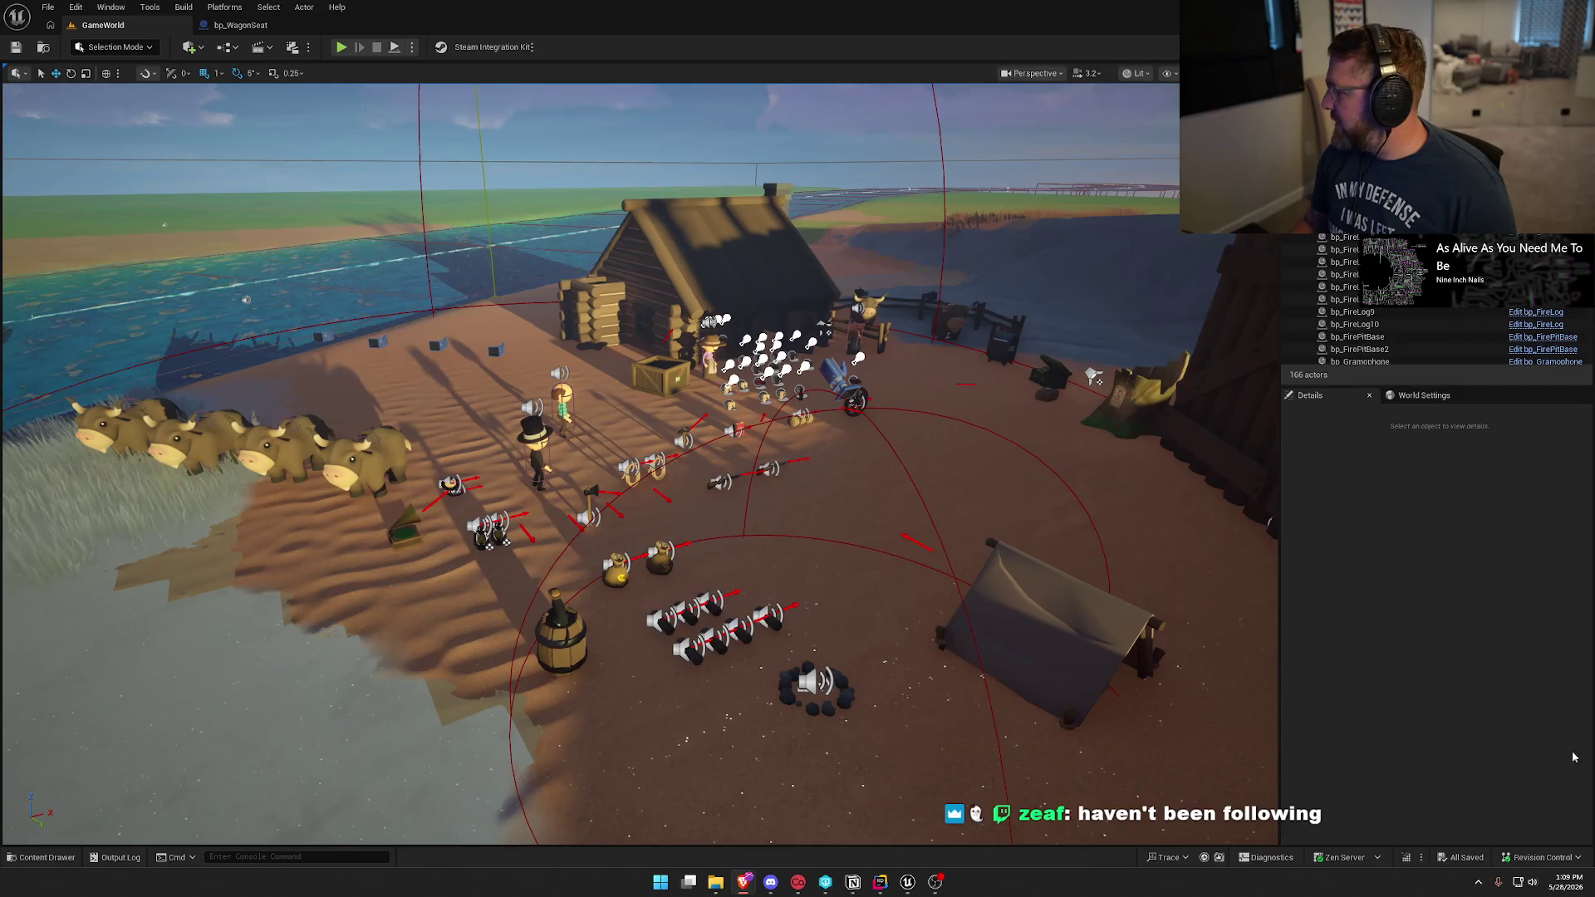
Frame the viewport on the covered wagon and start a play-in-editor session.
key("1")
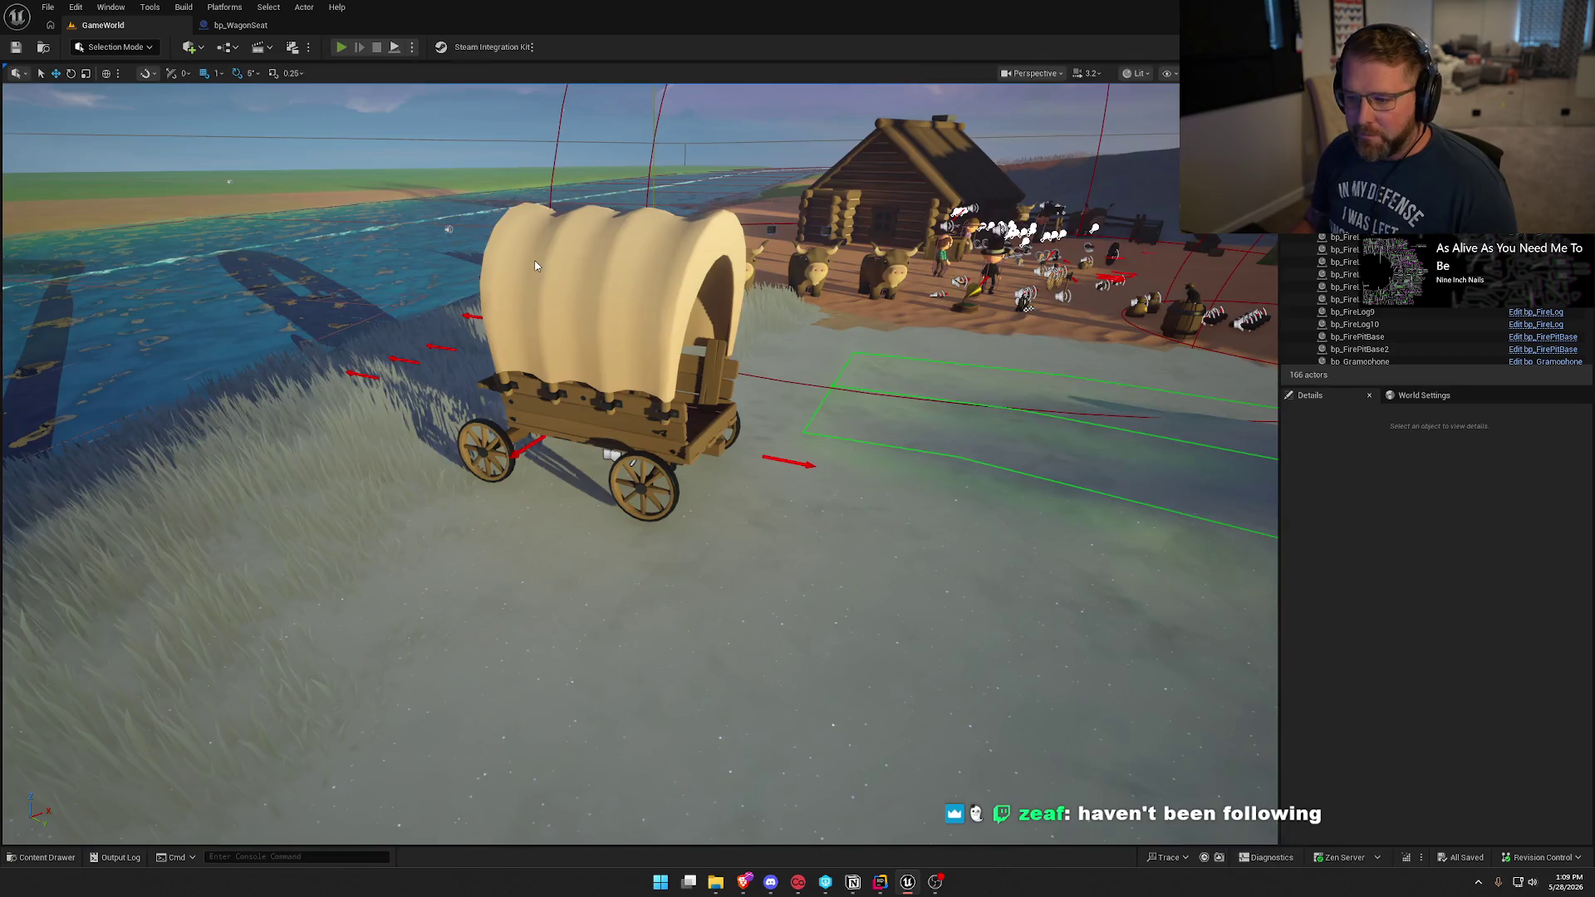
key("alt+p")
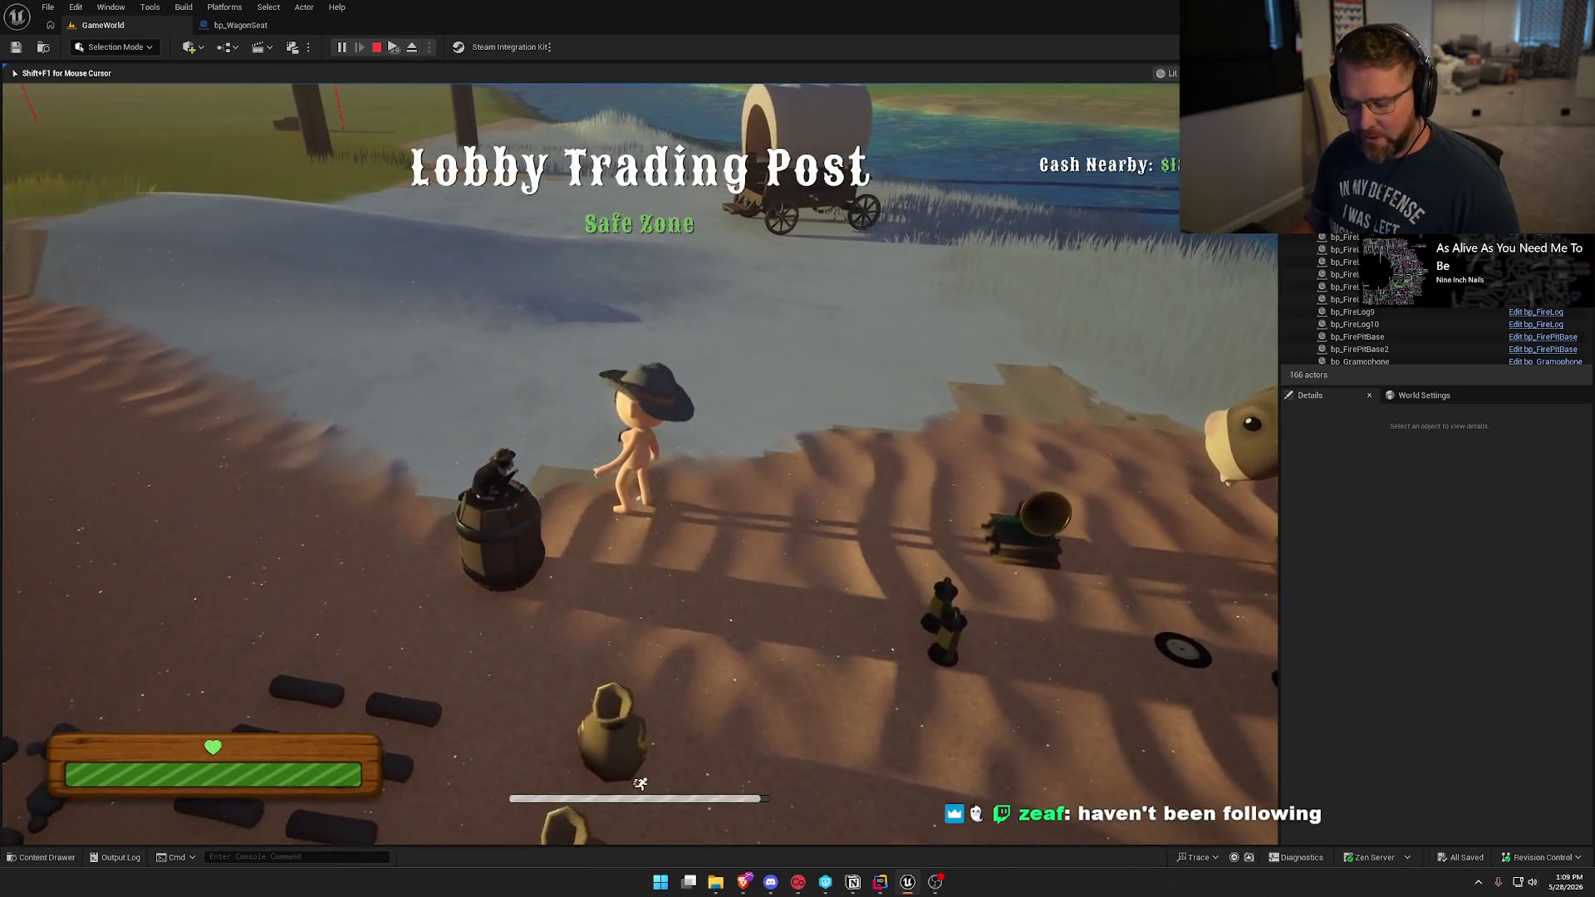
Run to the cows, mount the nearest ox and ride it toward the wagon.
key("super")
key("super")
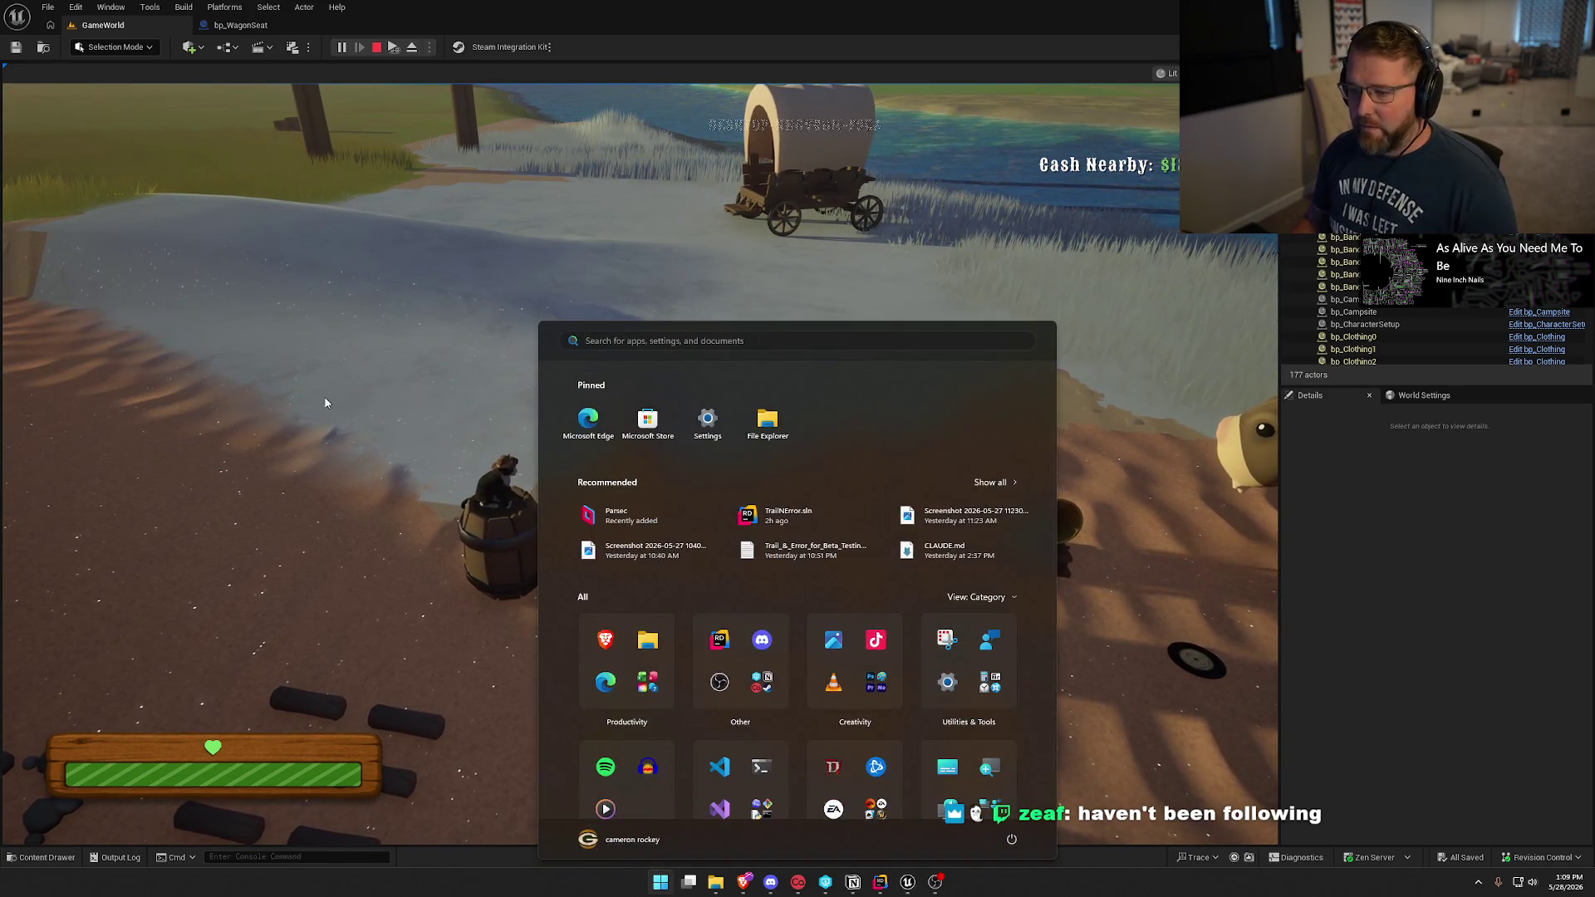
key("w")
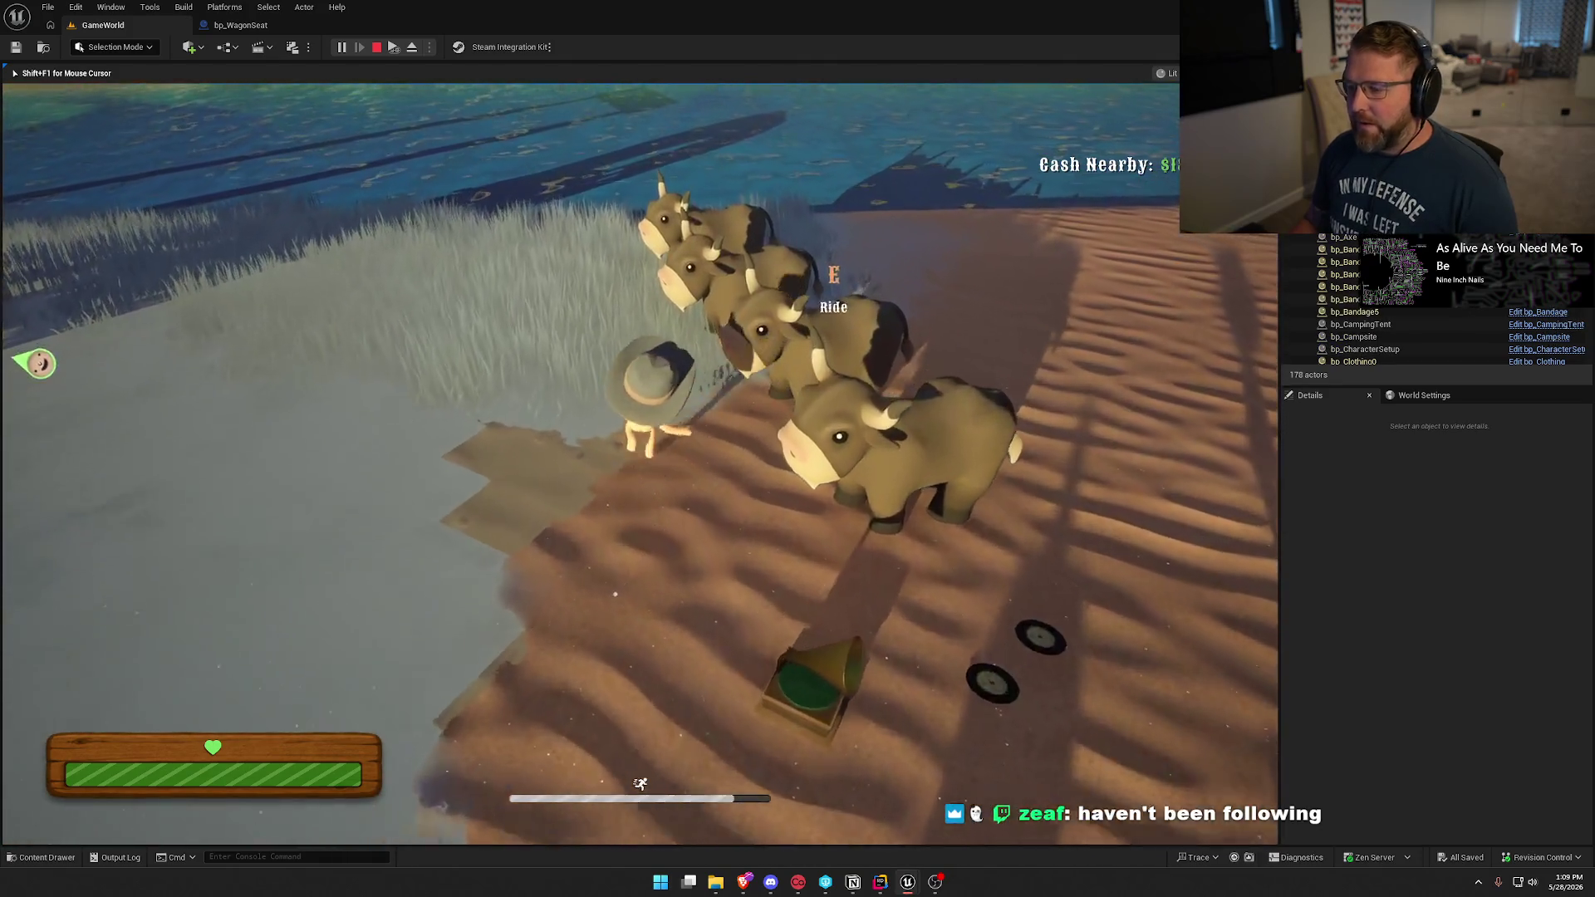
key("e")
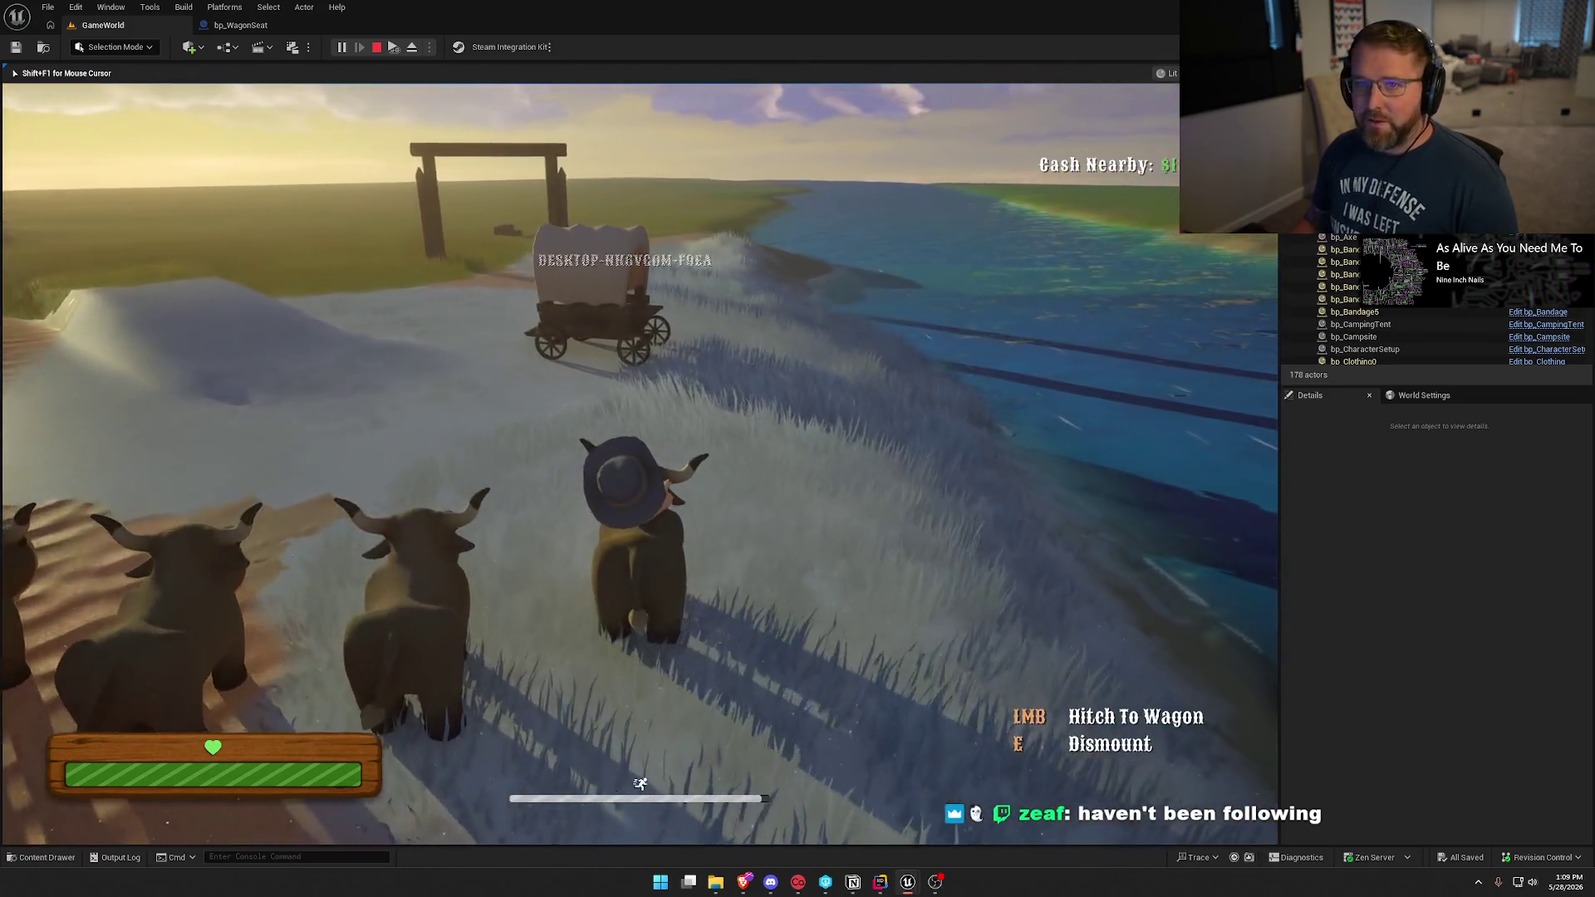
key("w")
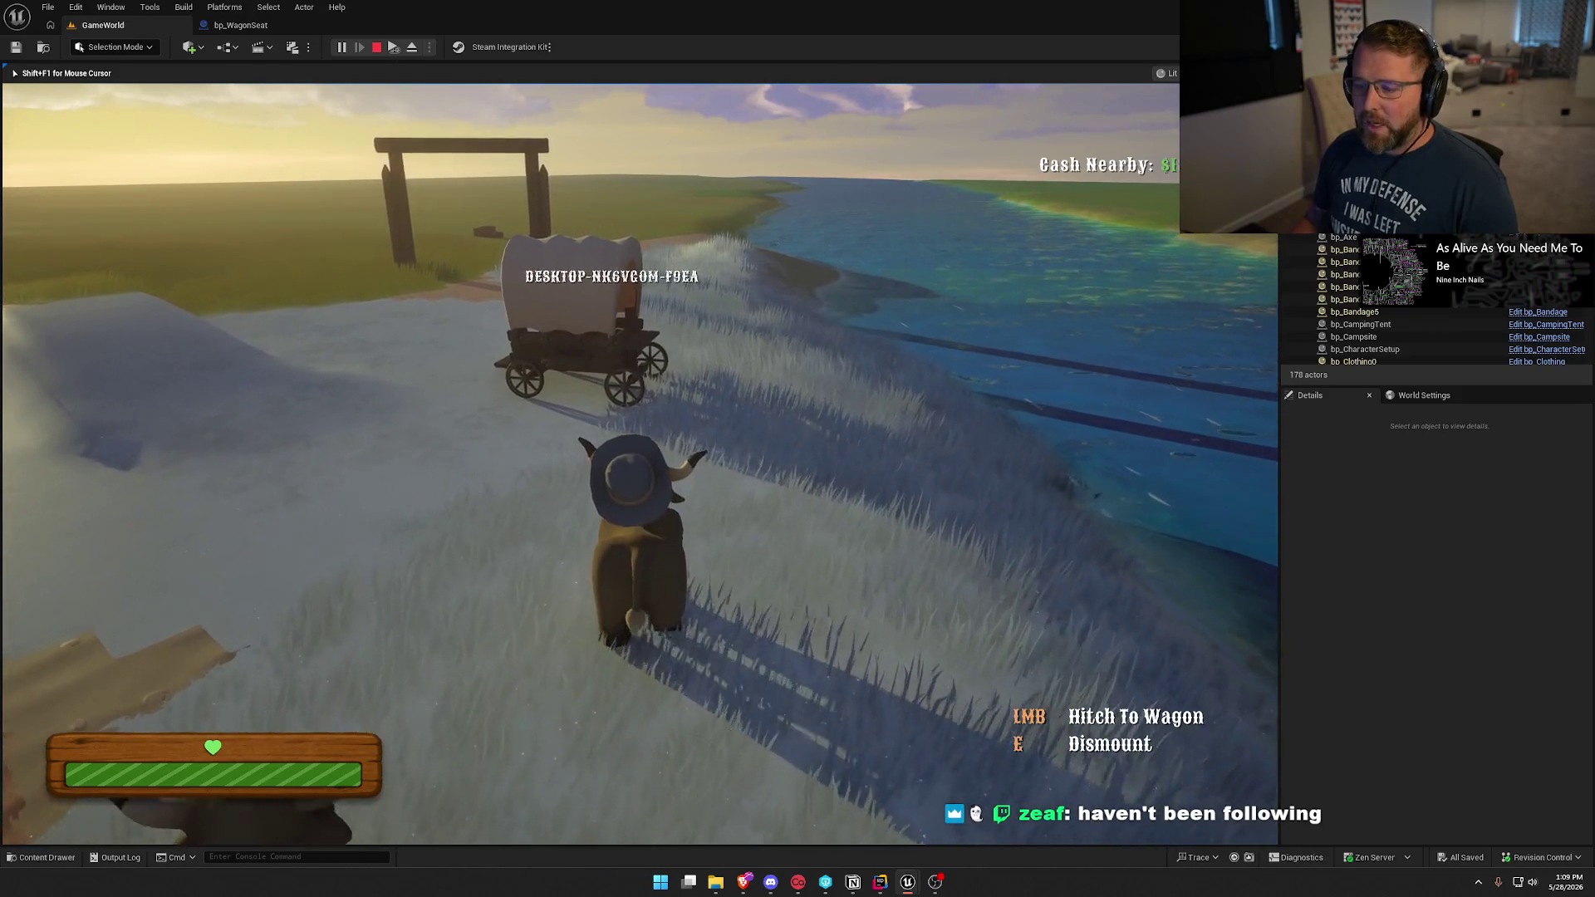
key("w")
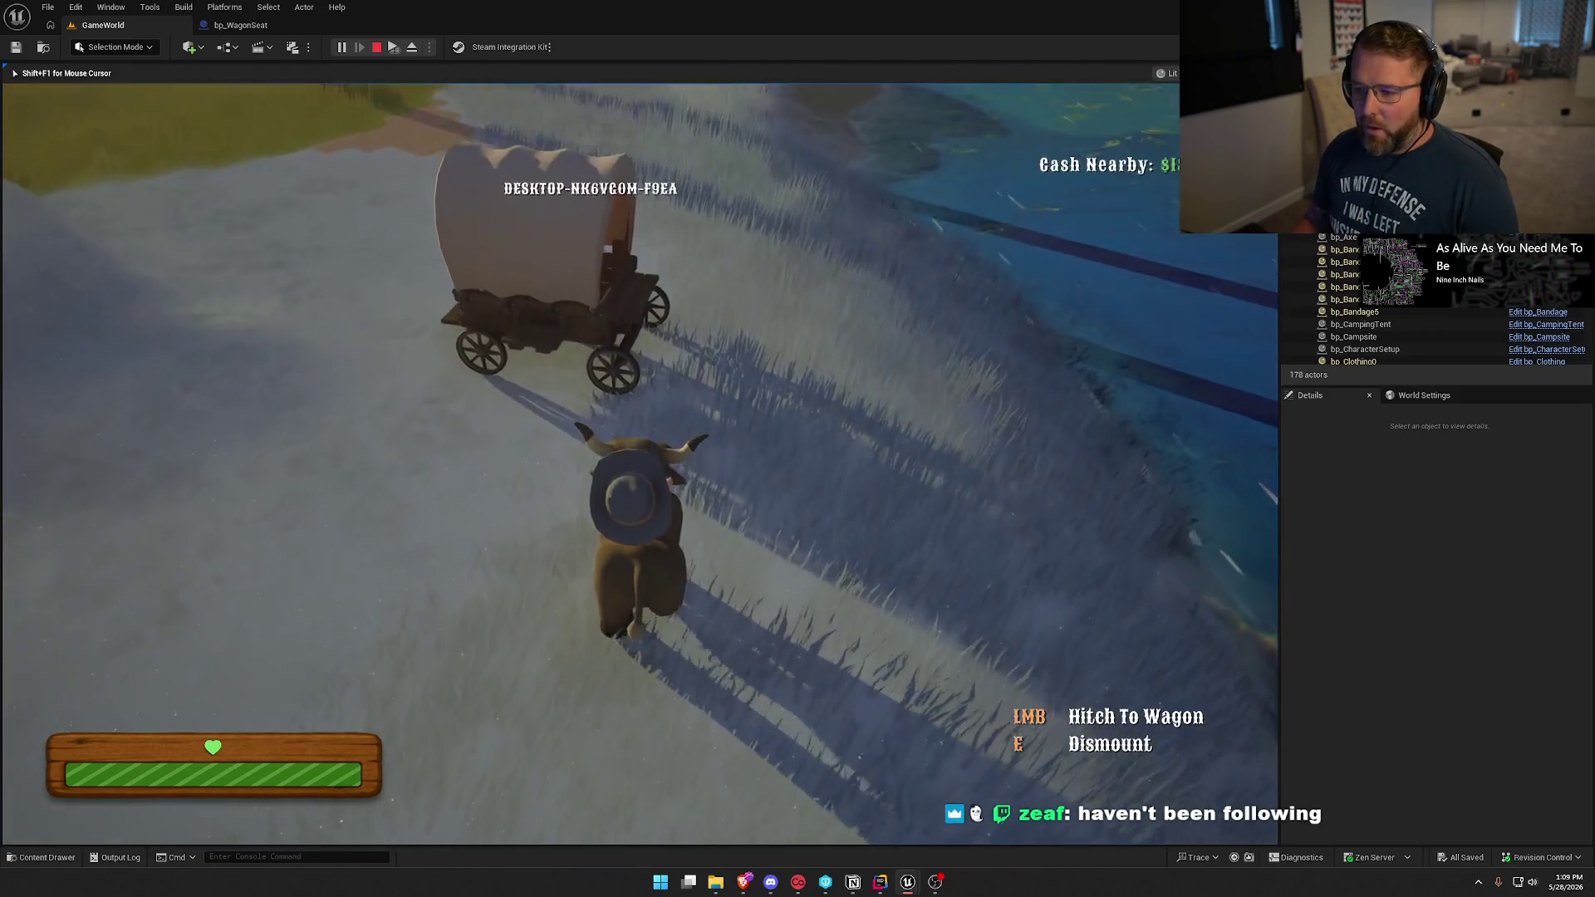
Hitch the oxen to the wagon, dismount, and get back on an ox.
key("e")
key("w")
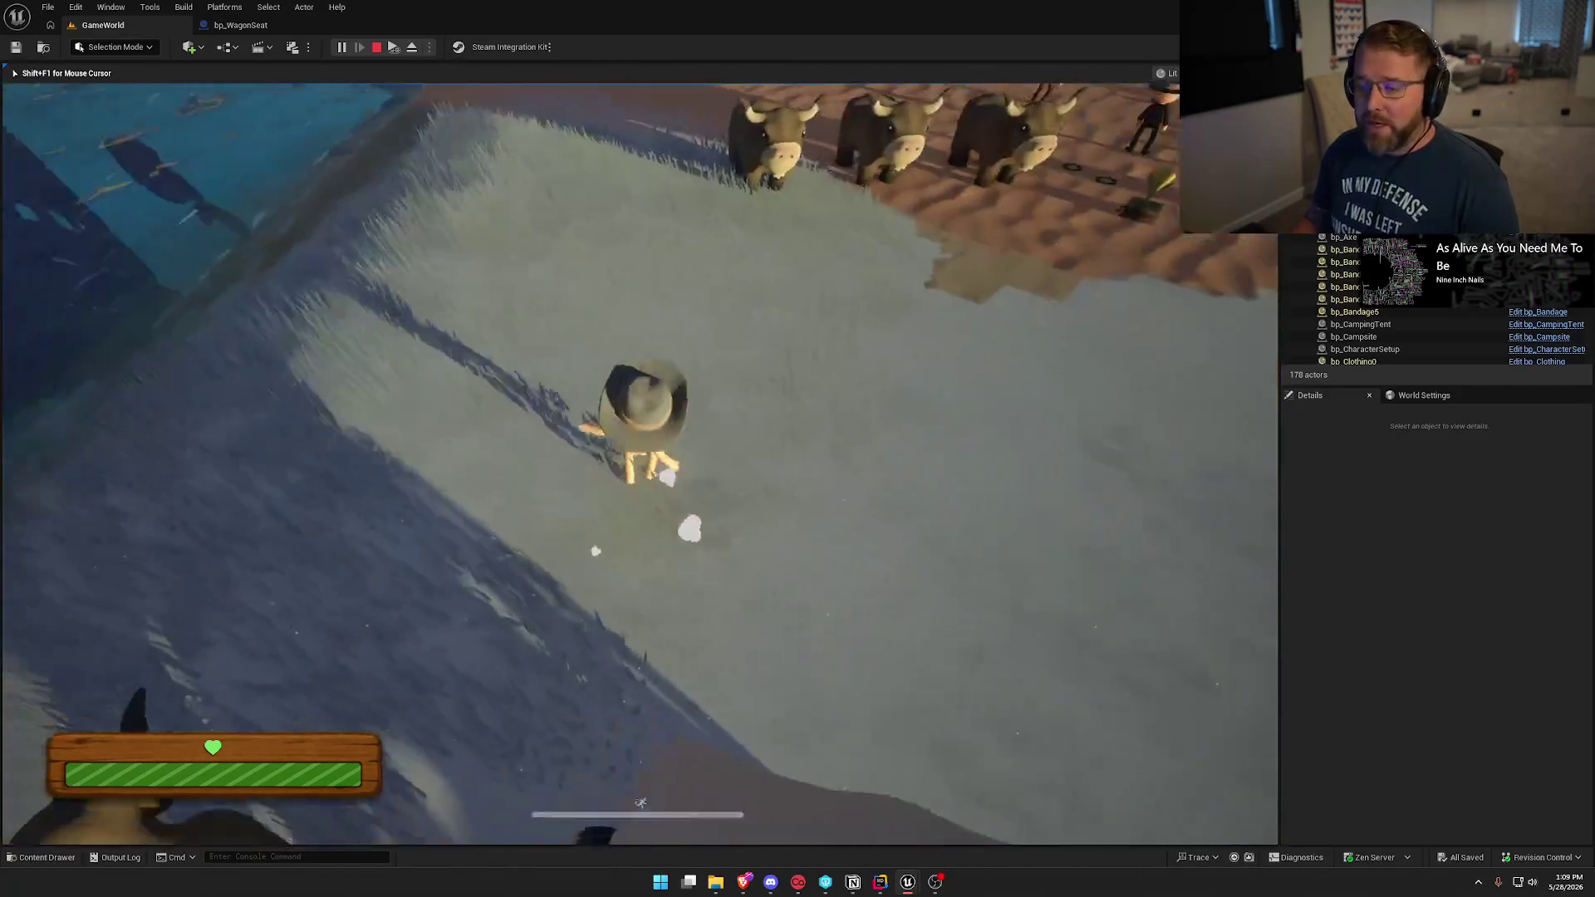
key("e")
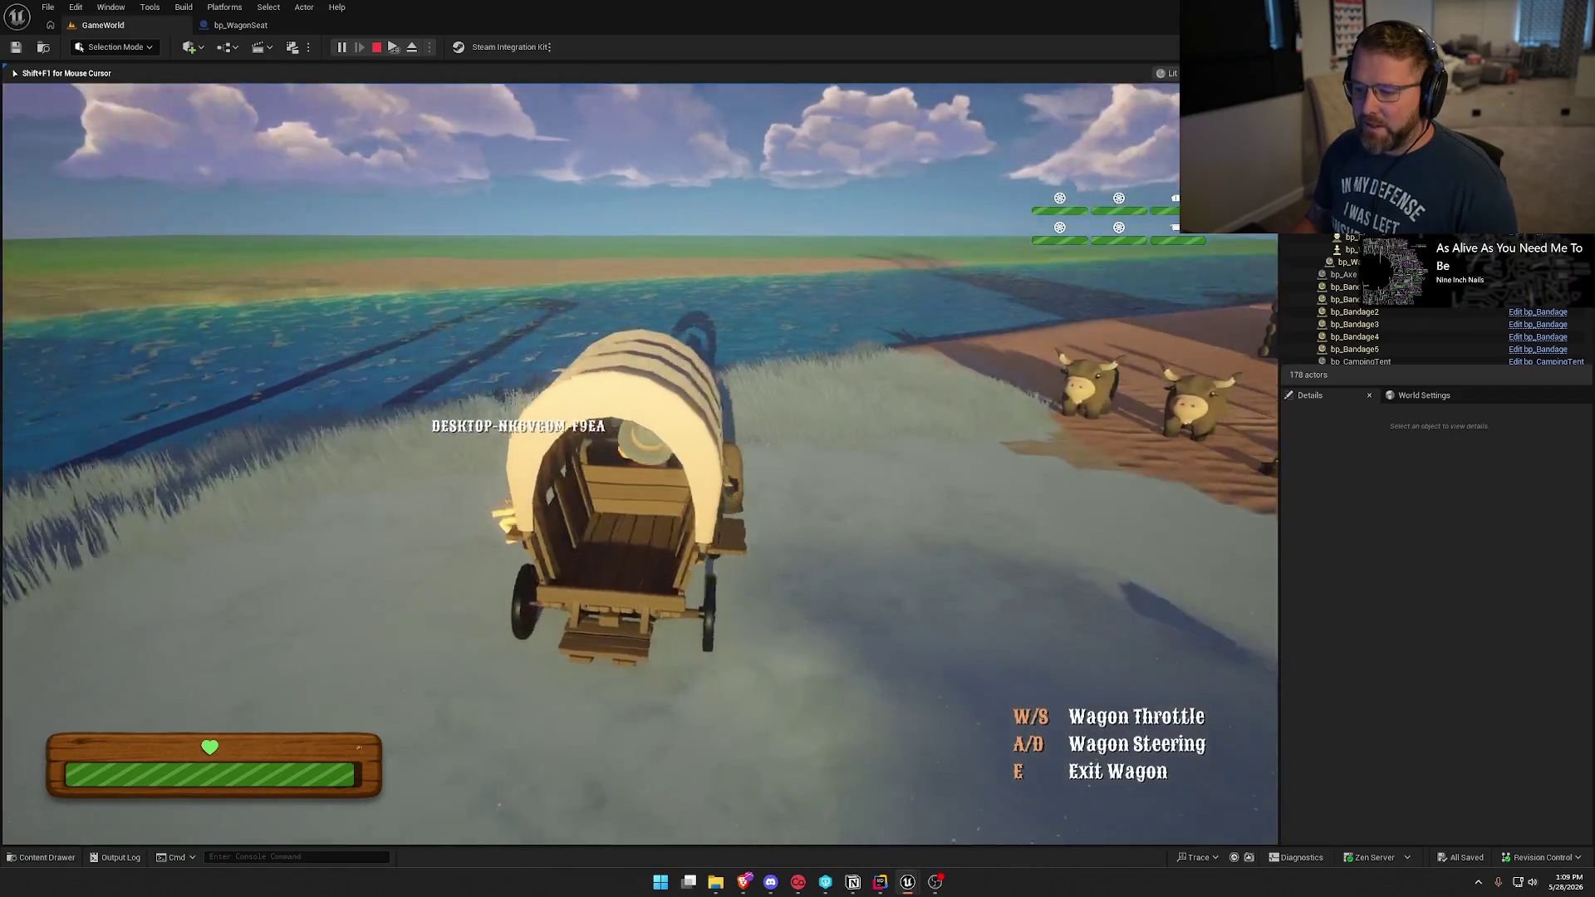
Drive the wagon past the Lobby Trading Post and up onto open grass.
key("d")
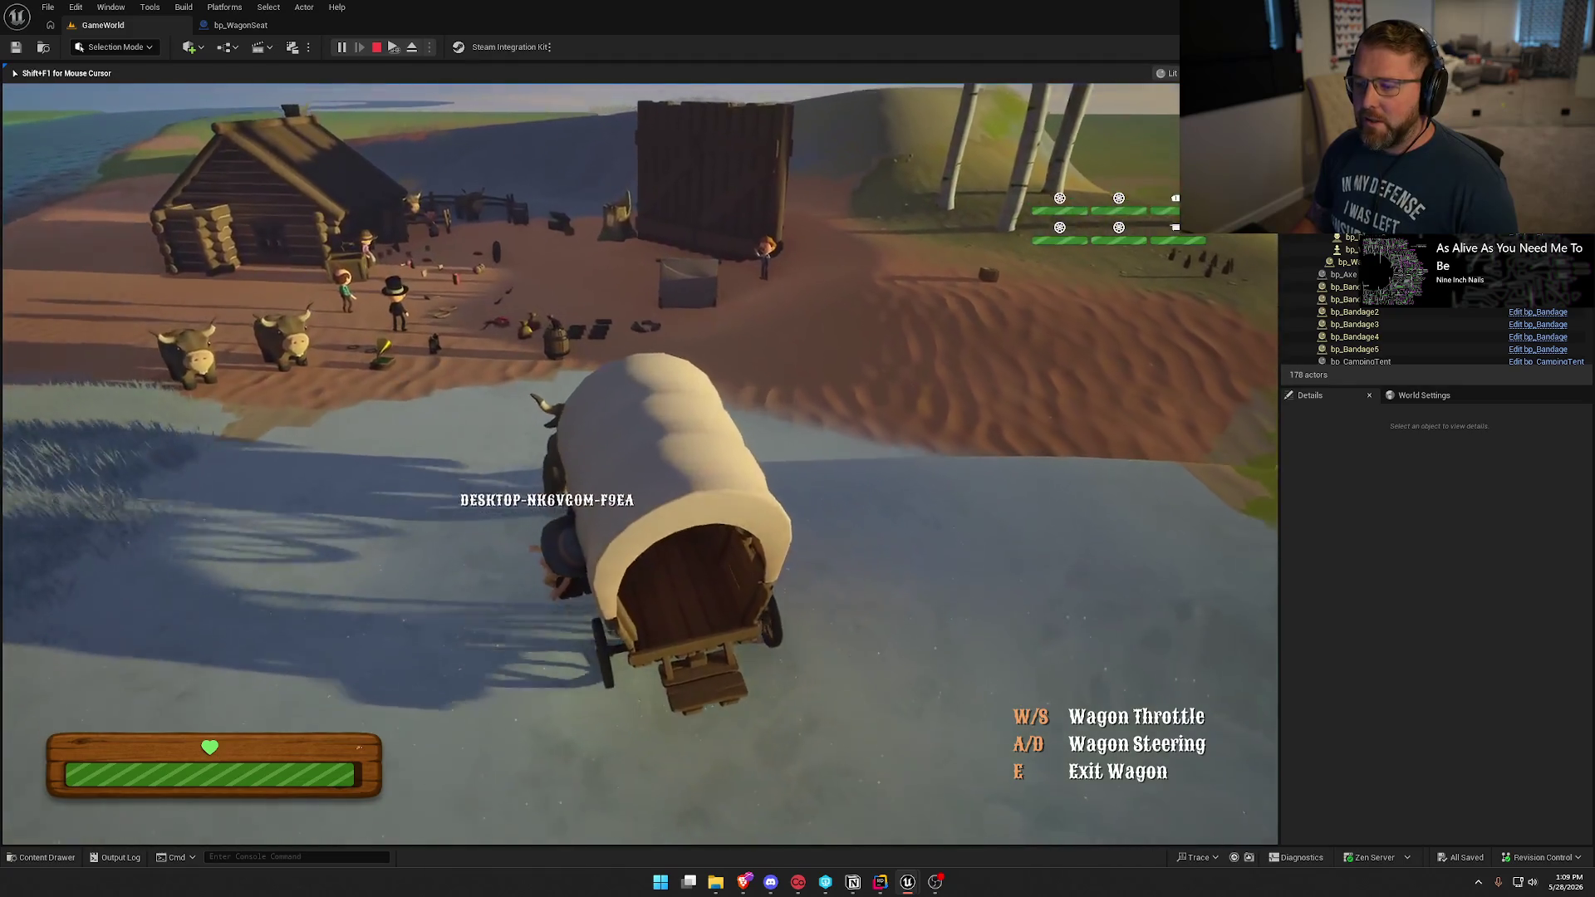
key("d")
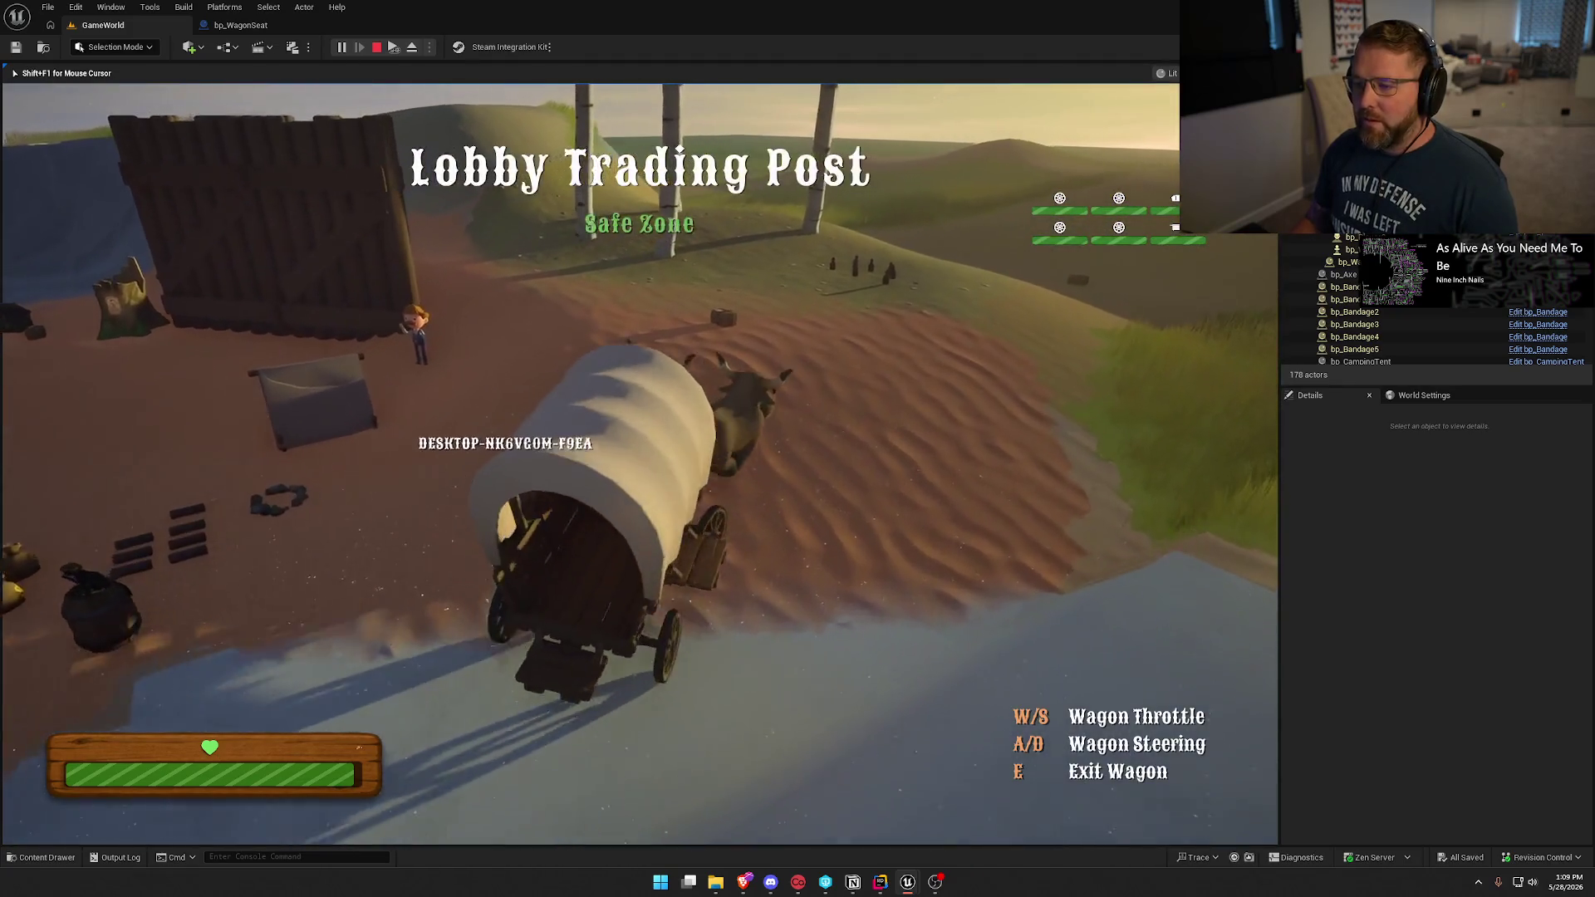
key("d")
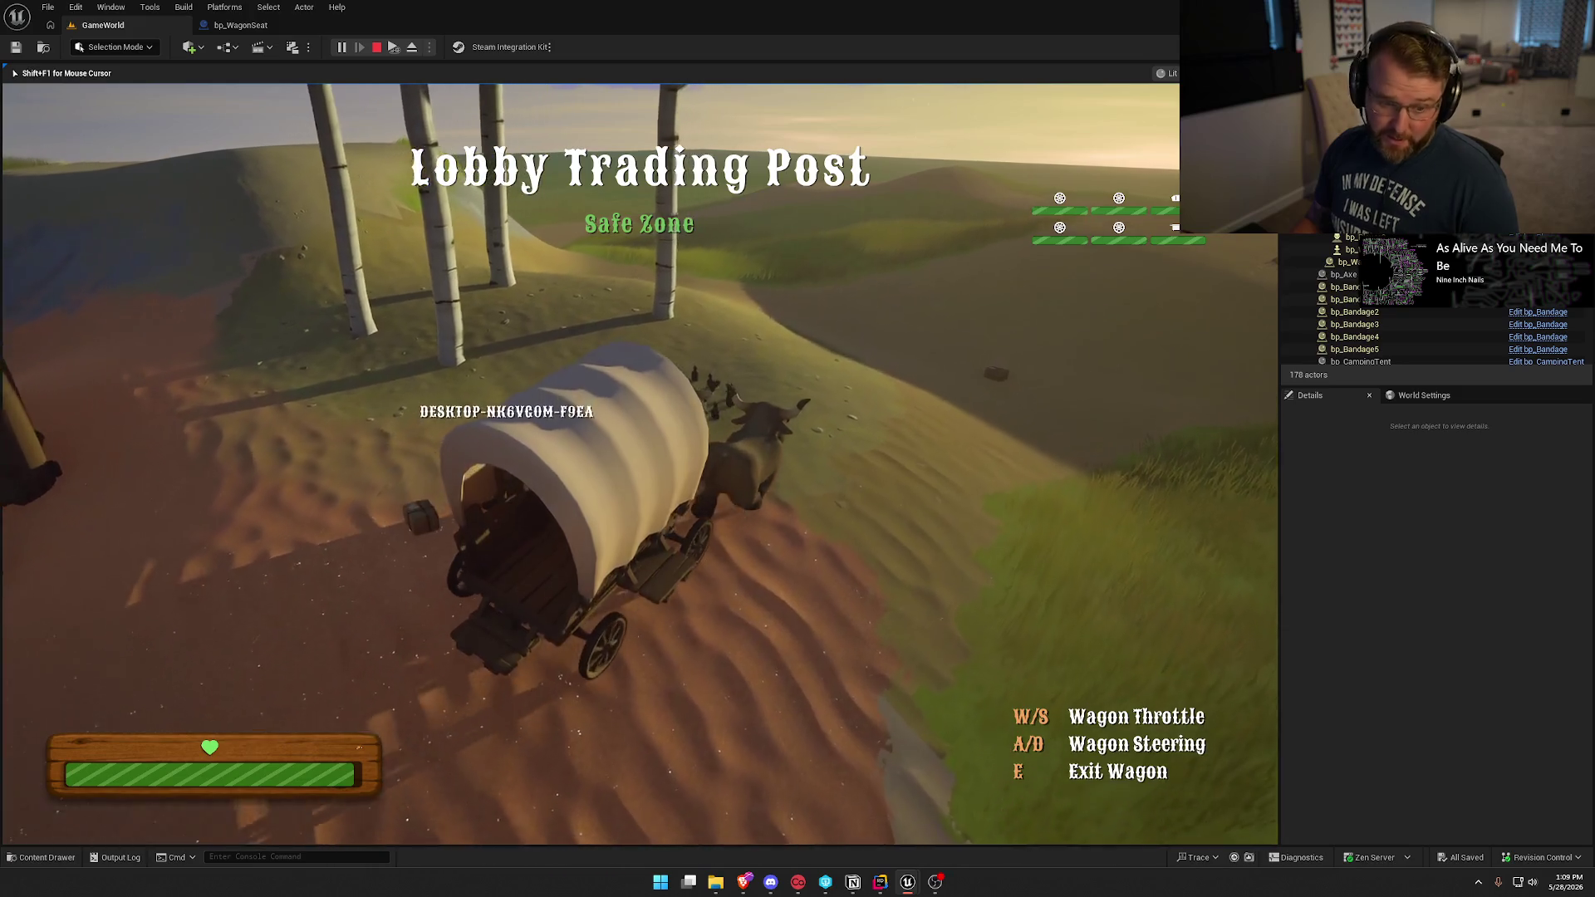
key("d")
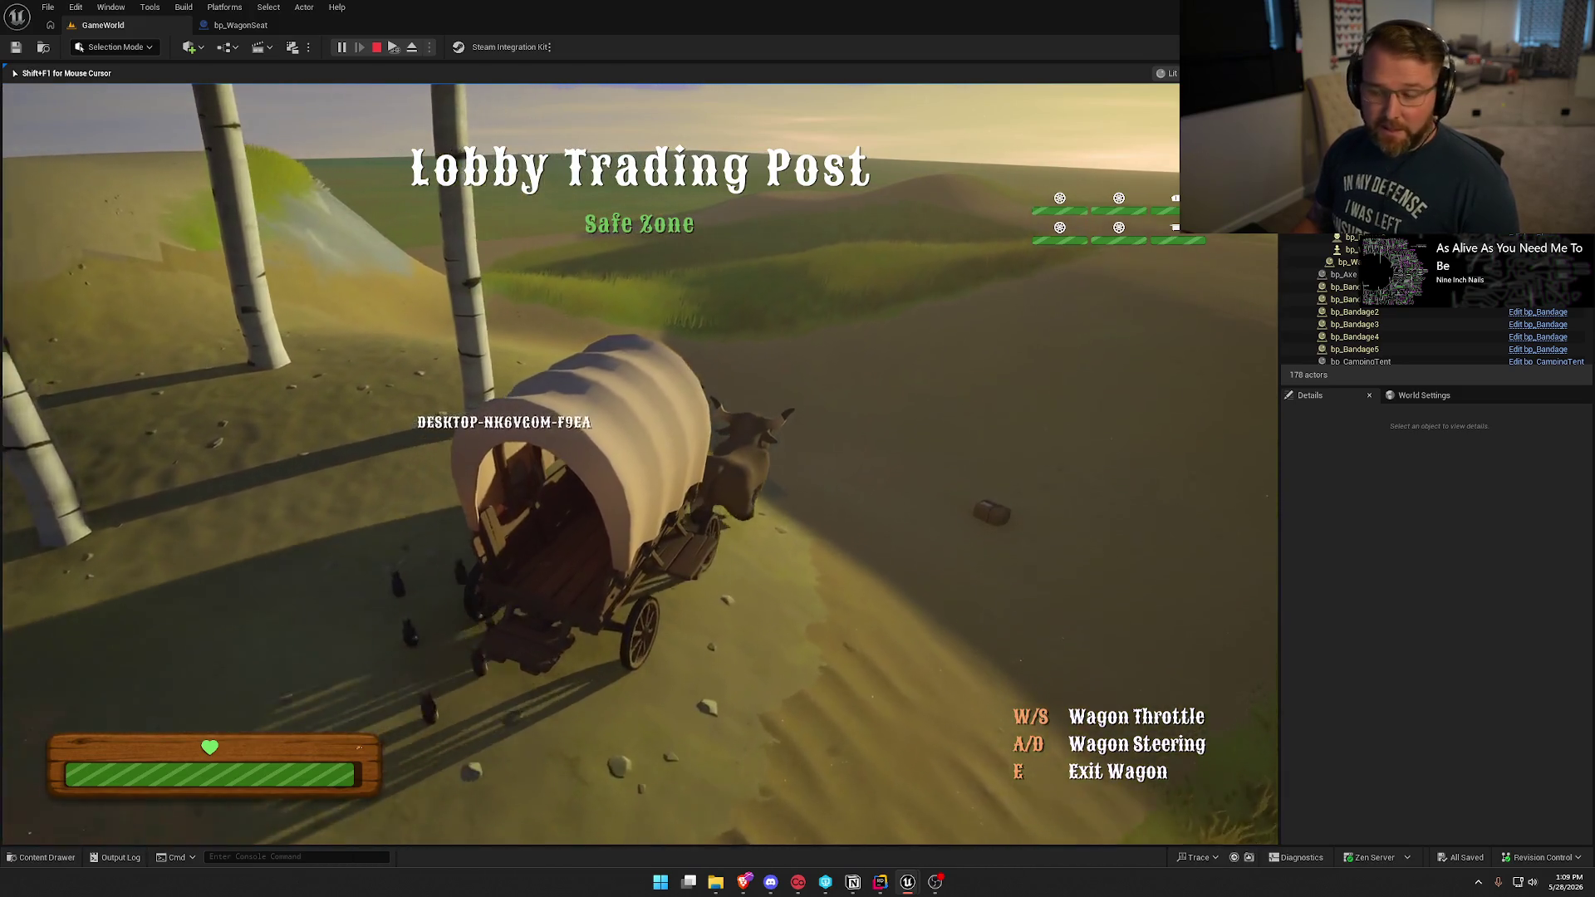
key("a")
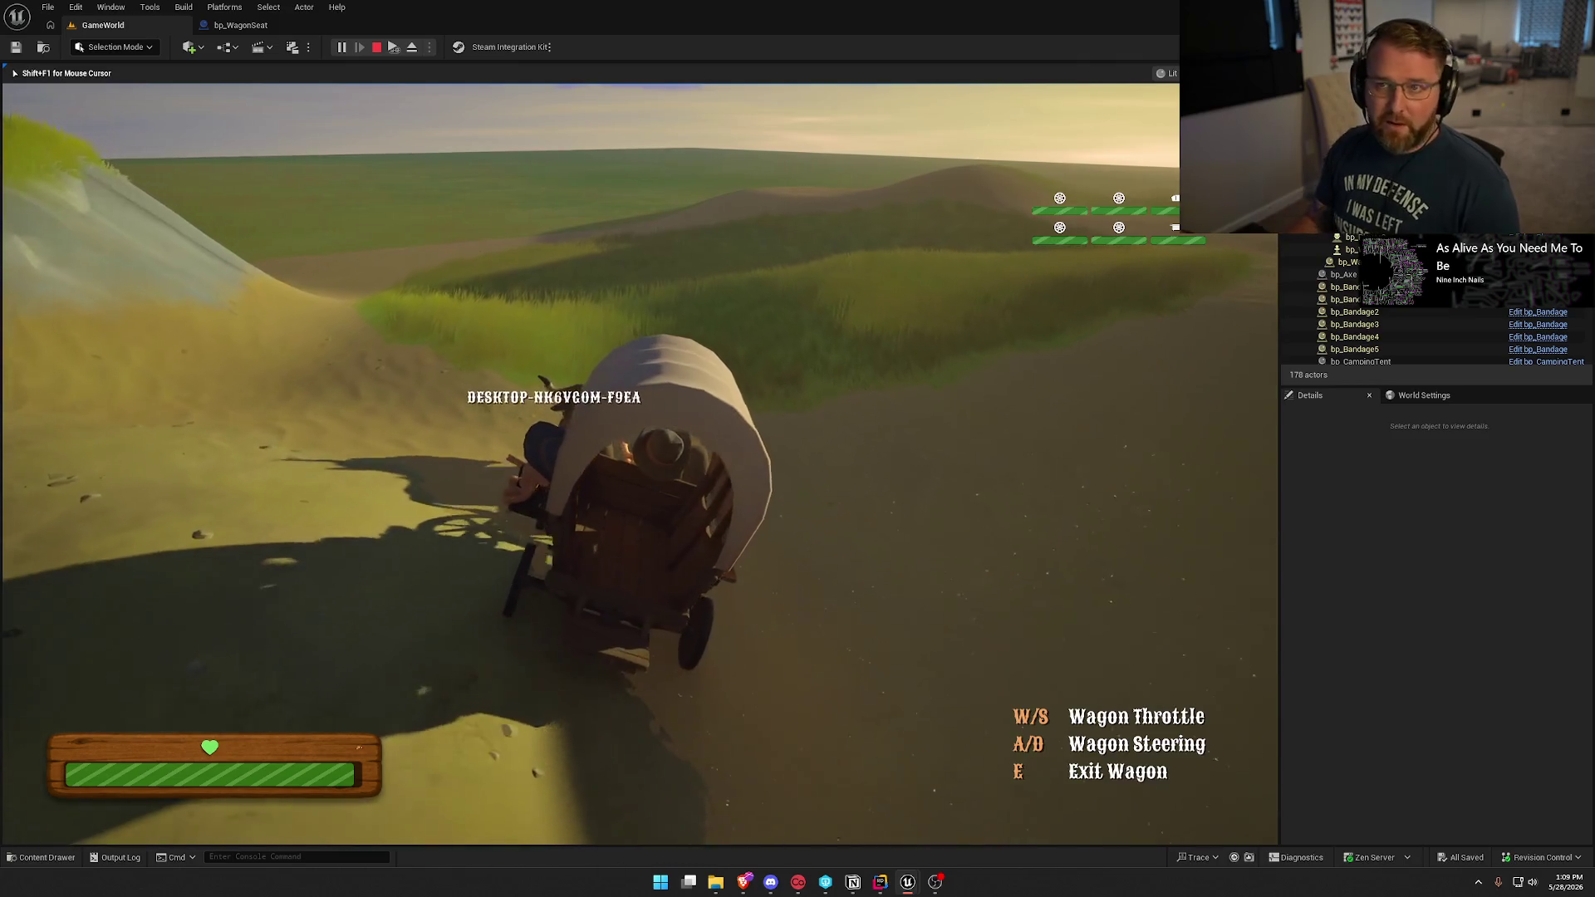
key("d")
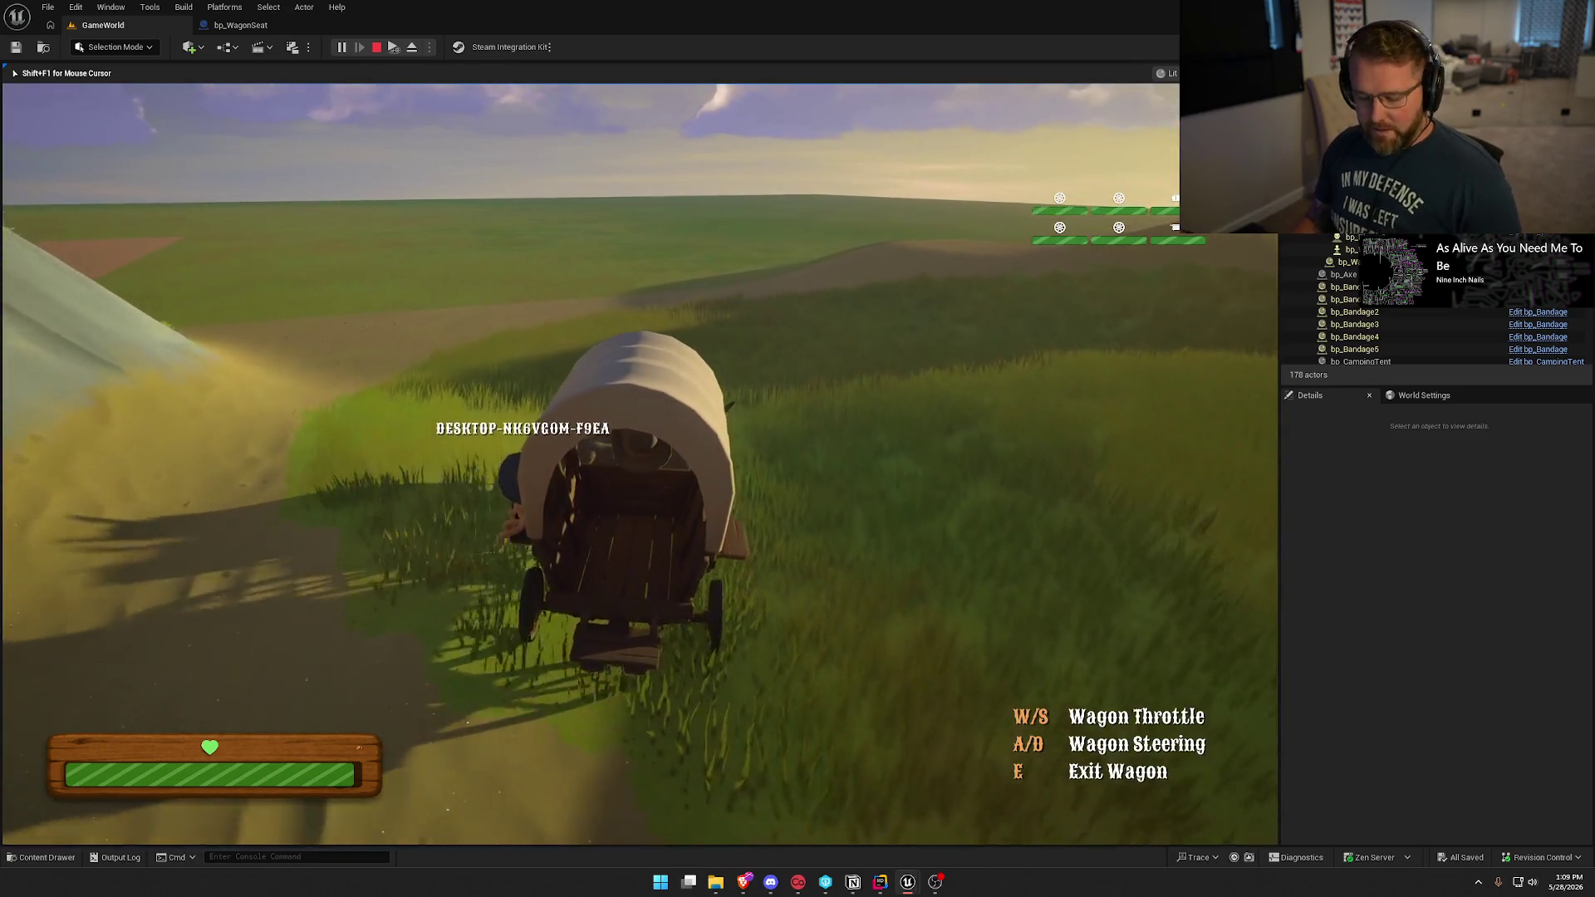
Switch past Rider and maximize the Client 1 preview window.
key("super")
key("super")
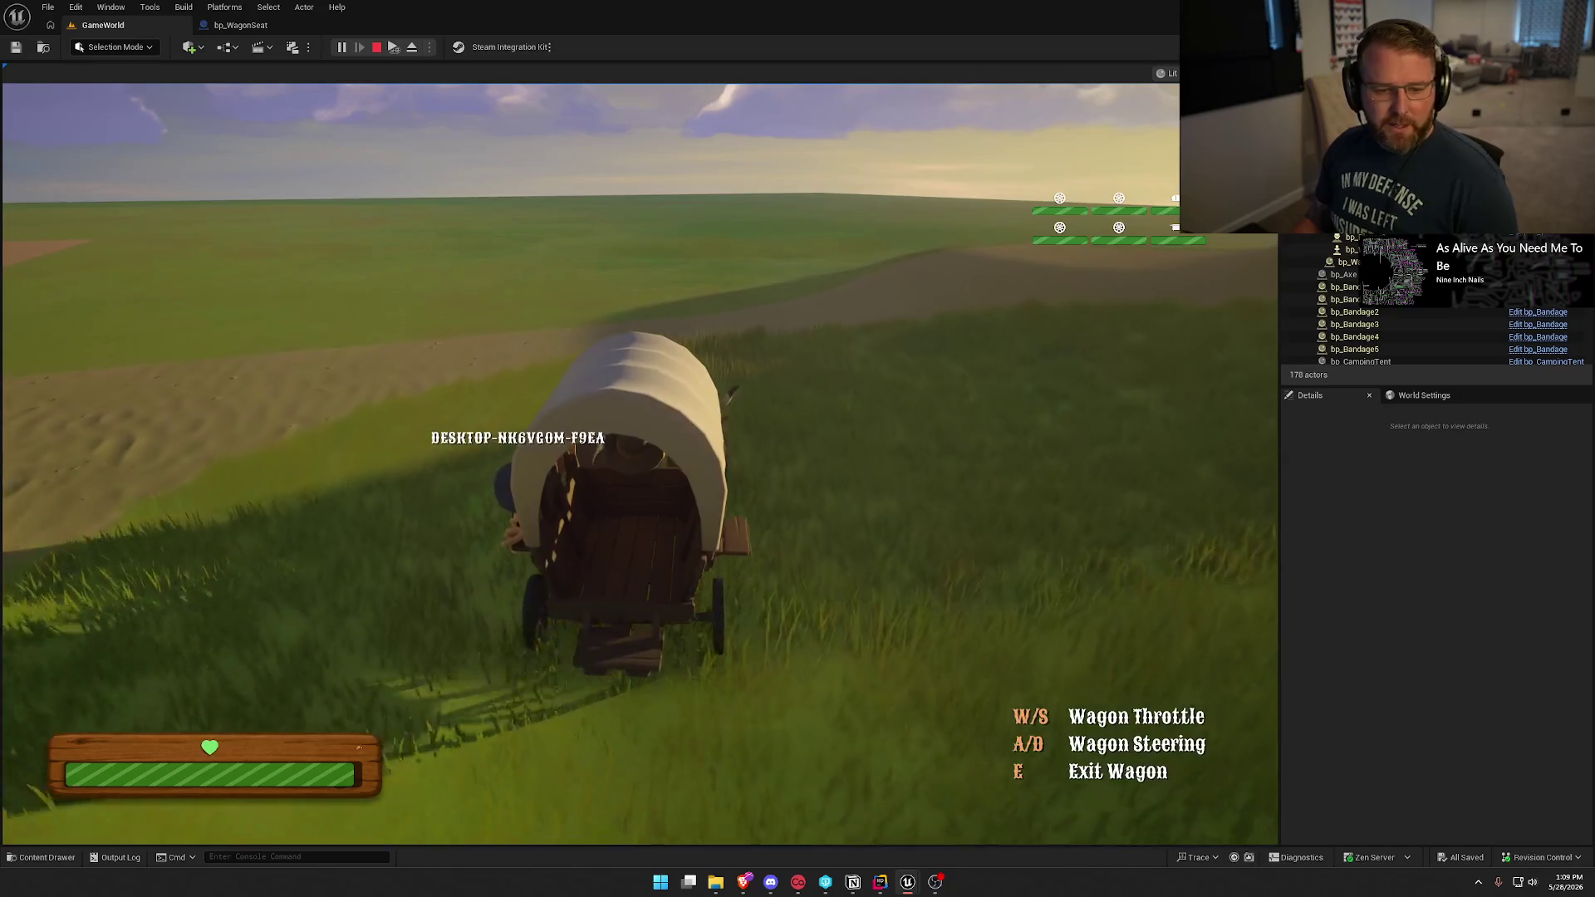
key("super")
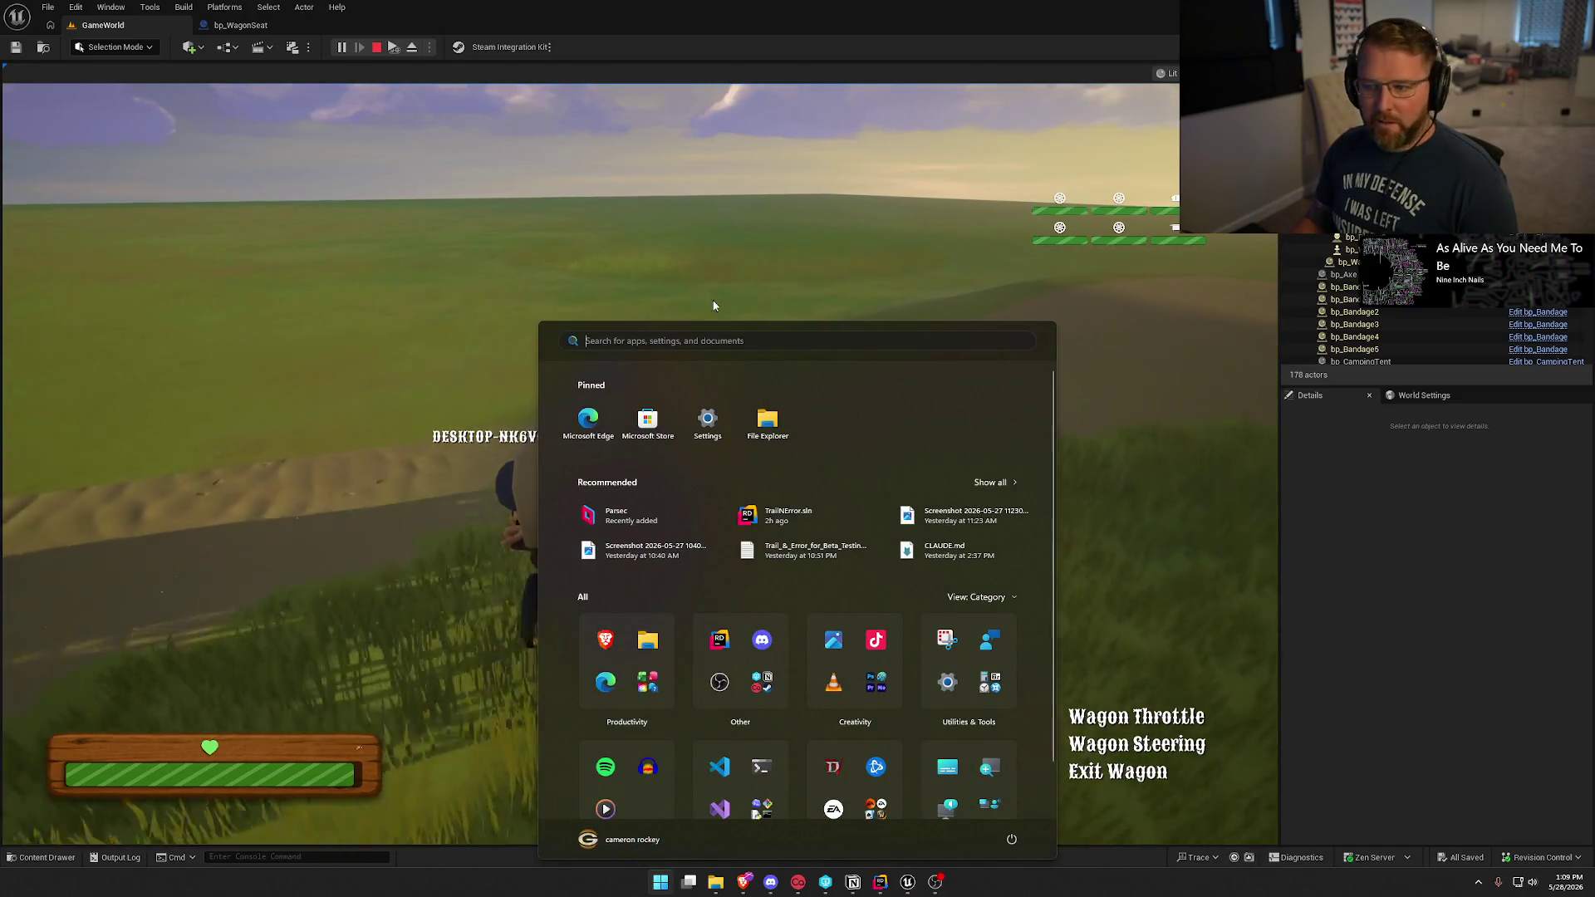
left_click(713, 305)
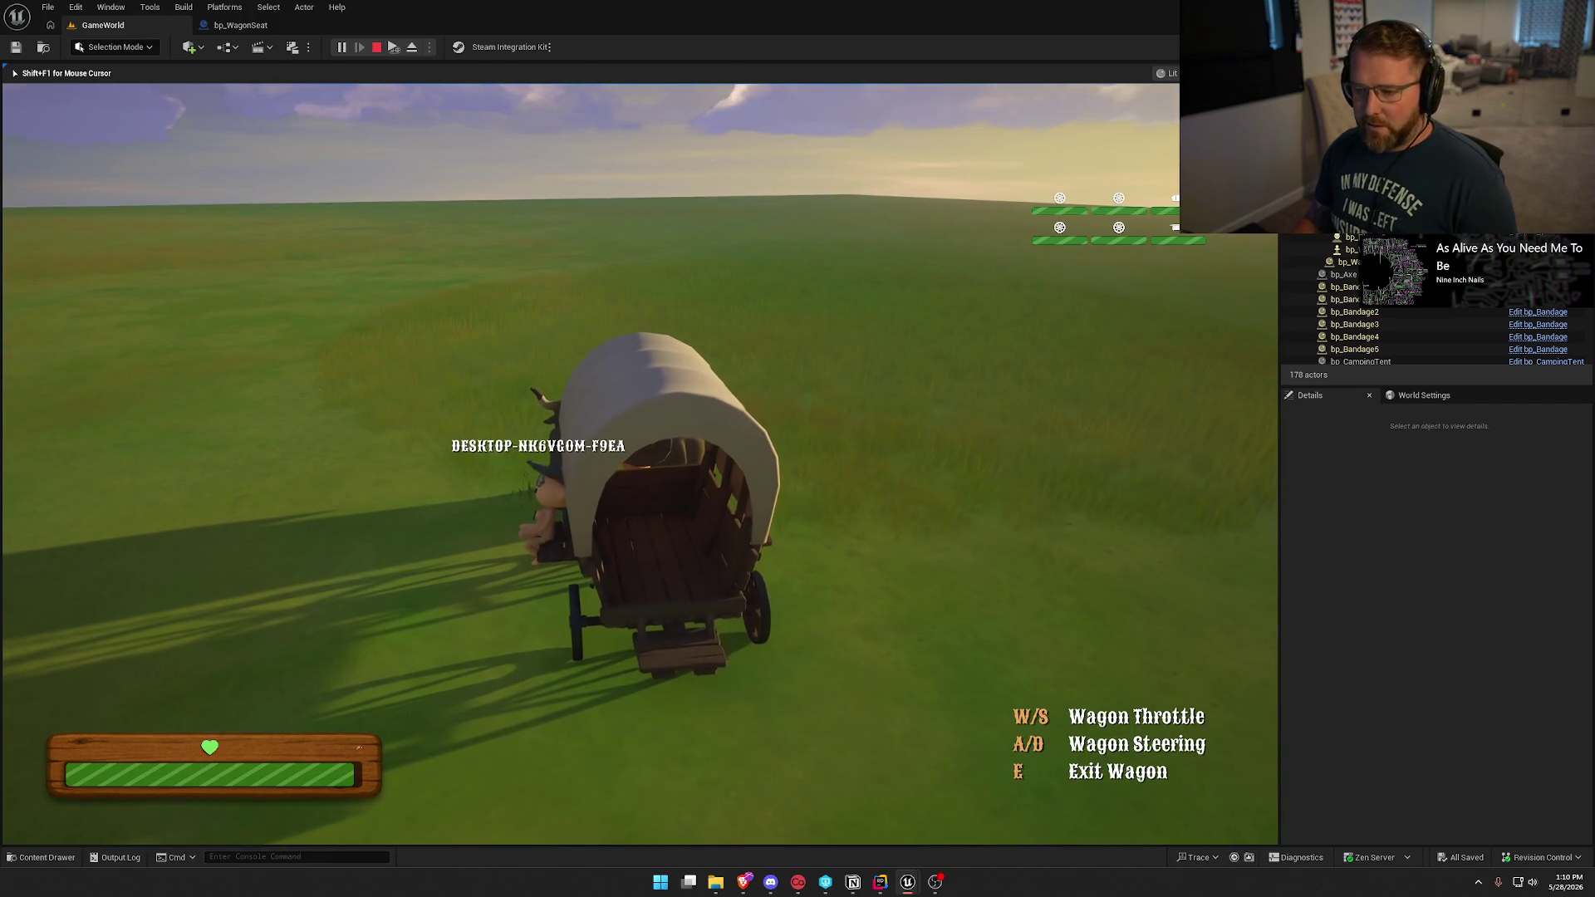
key("super")
key("alt+Tab")
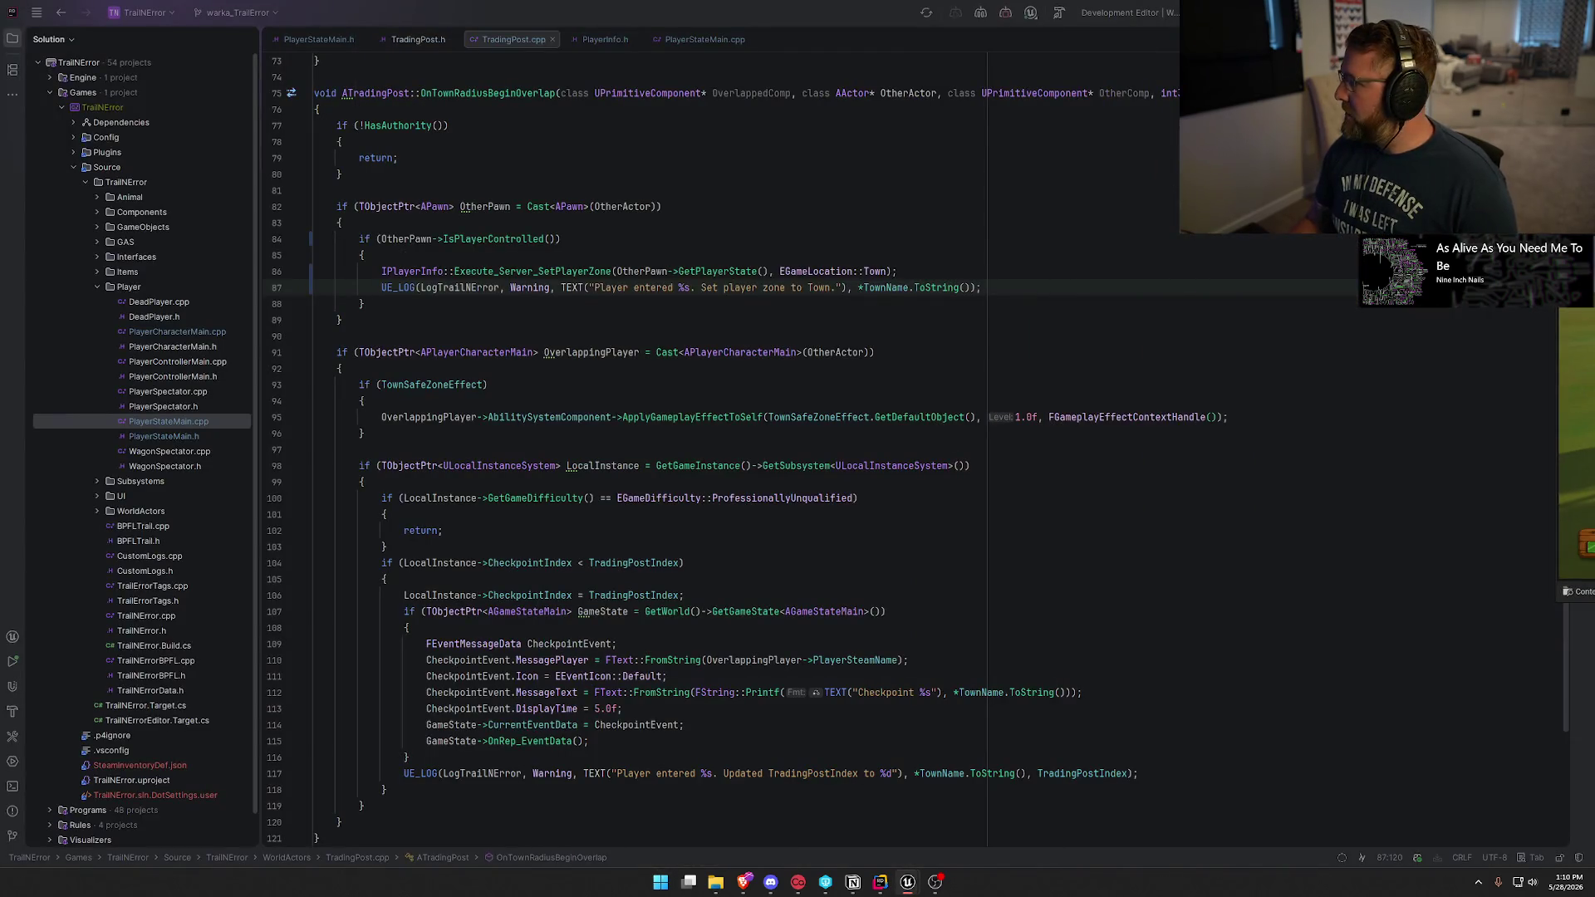
key("alt+Tab")
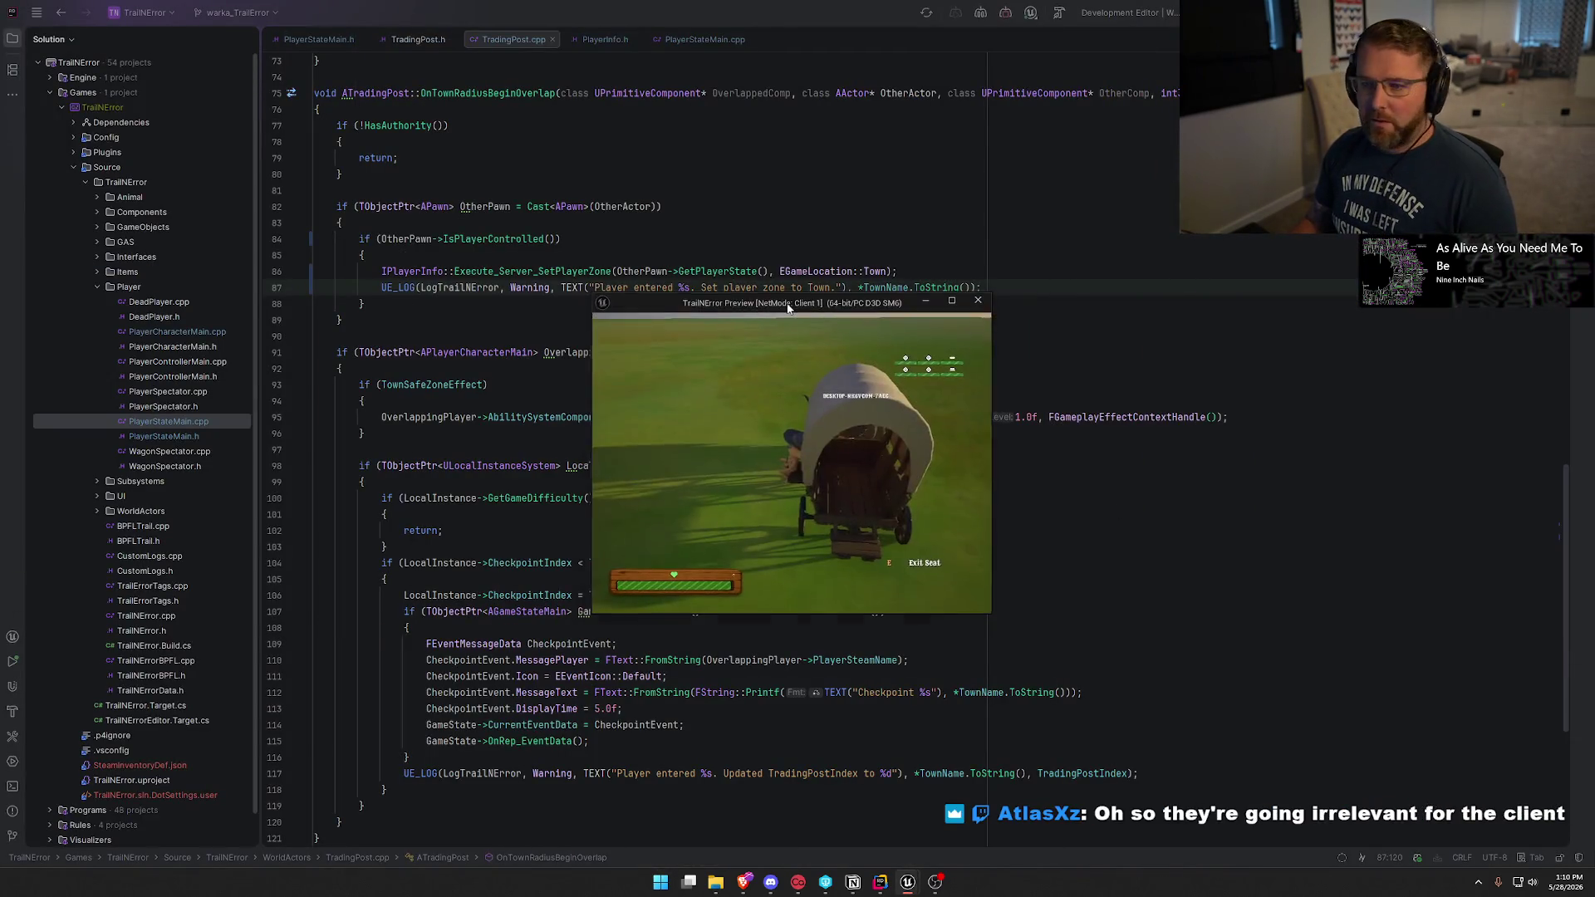
double_click(788, 304)
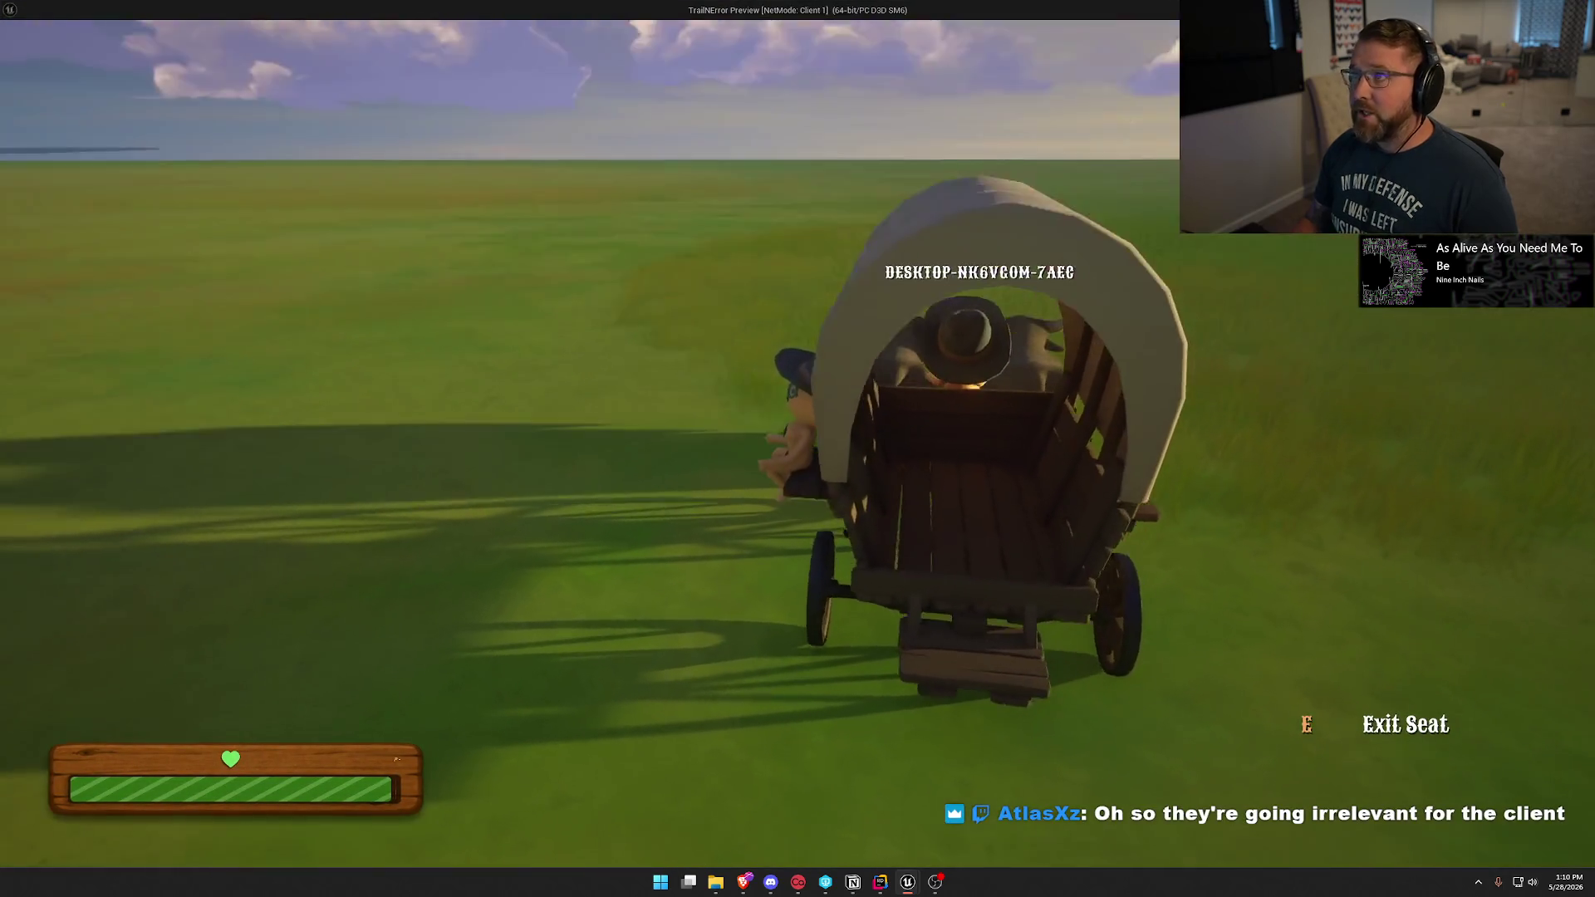
Look around the wagon as Client 1, then exit the seat and walk toward its back.
key("super")
key("super")
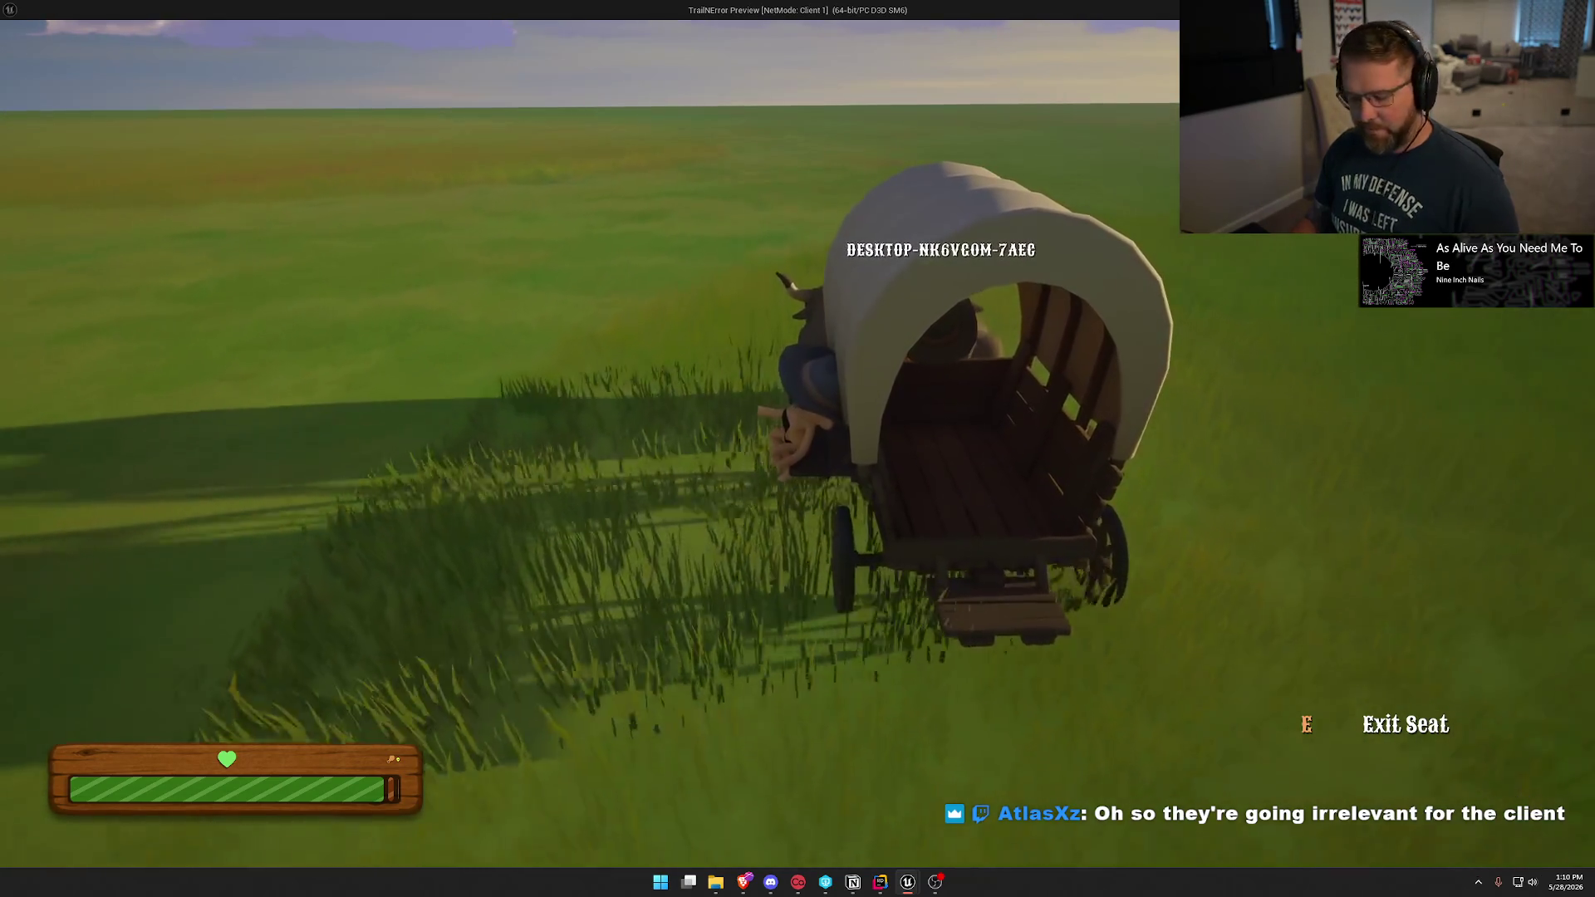
key("super")
key("super")
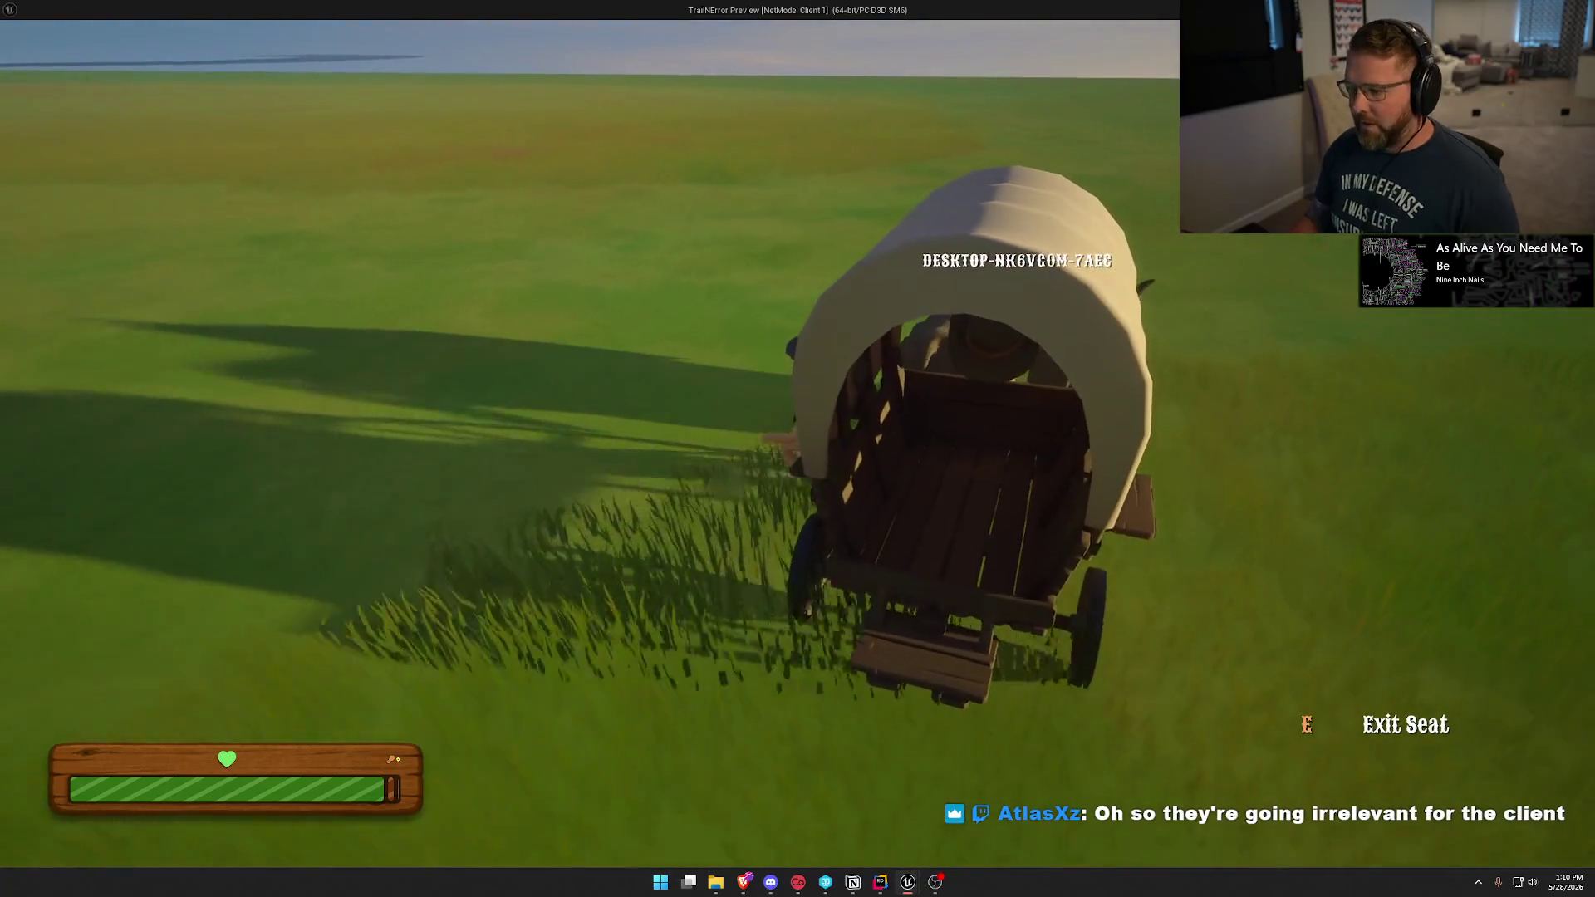
key("super")
key("super")
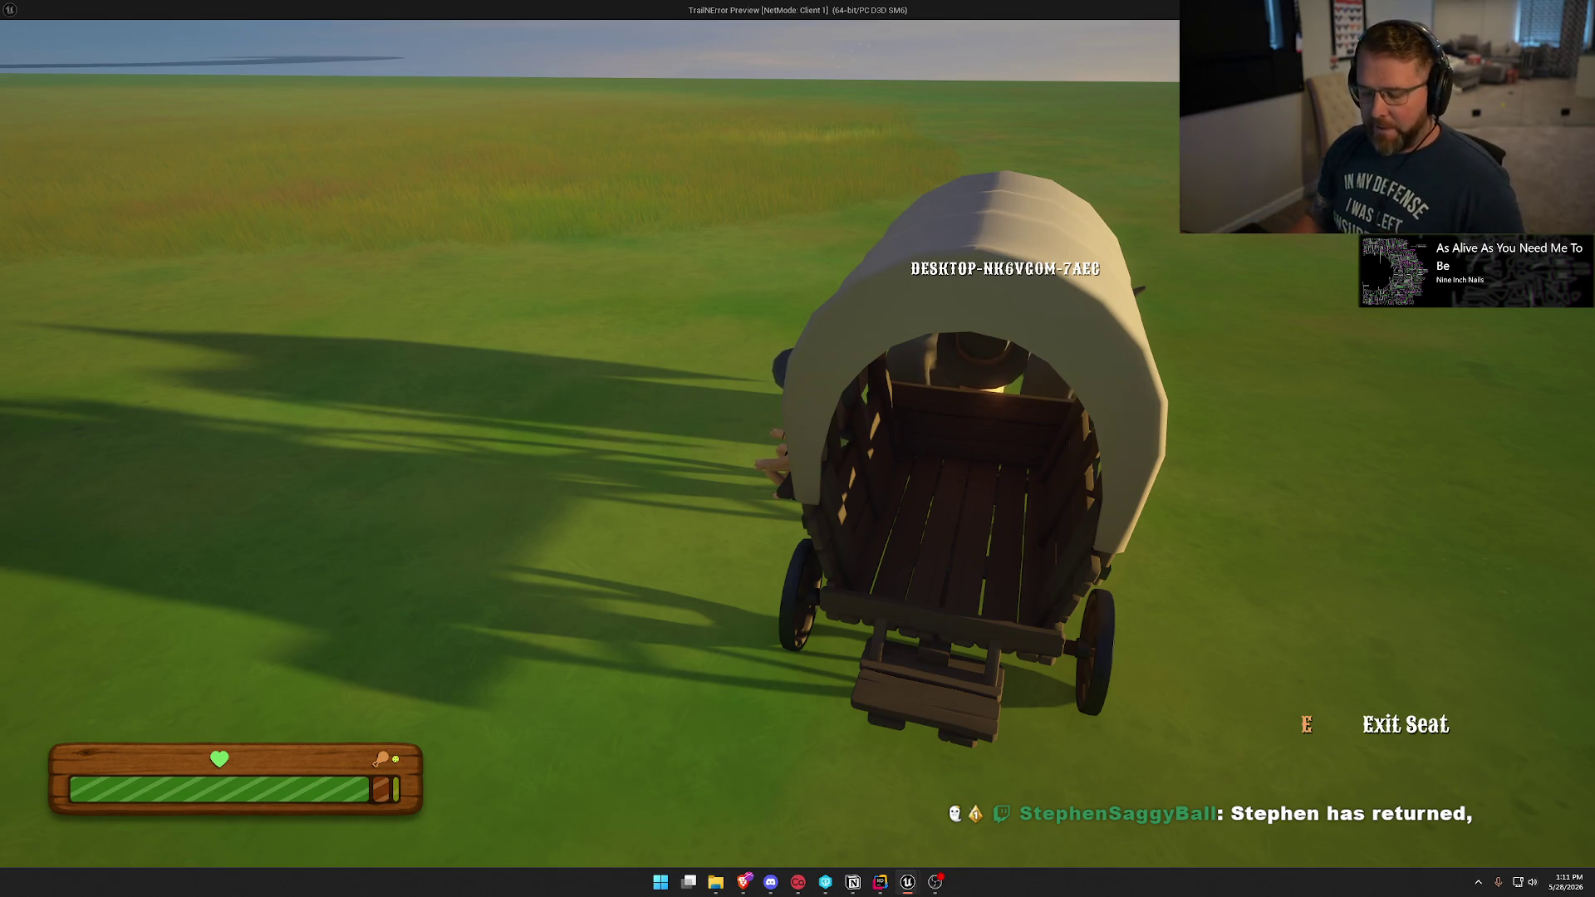
key("super")
key("super")
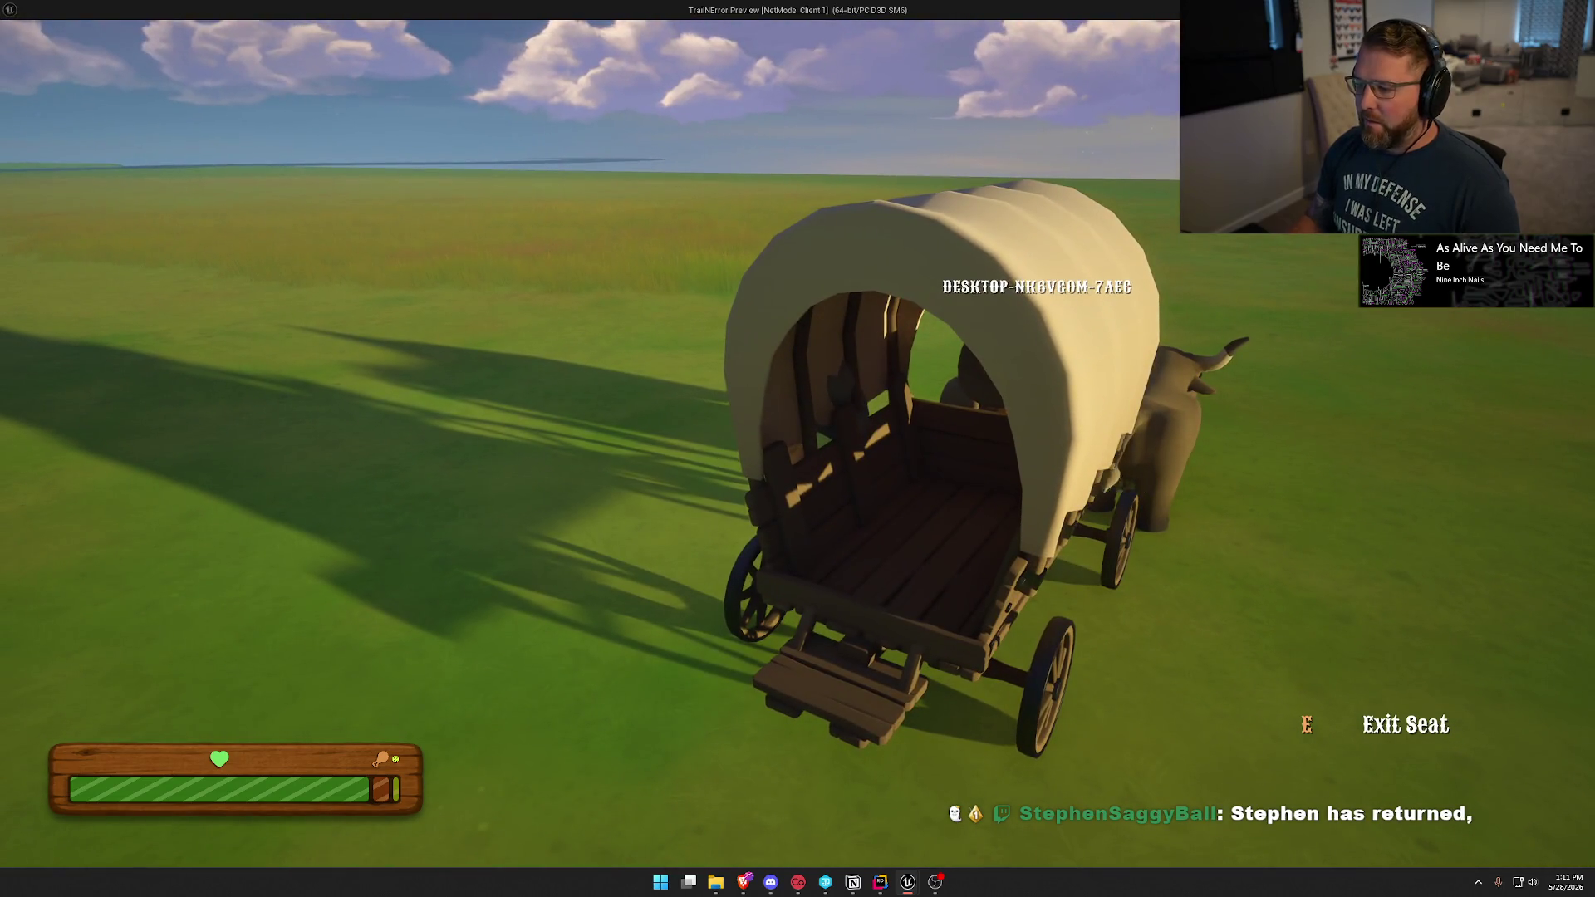
key("super")
key("super")
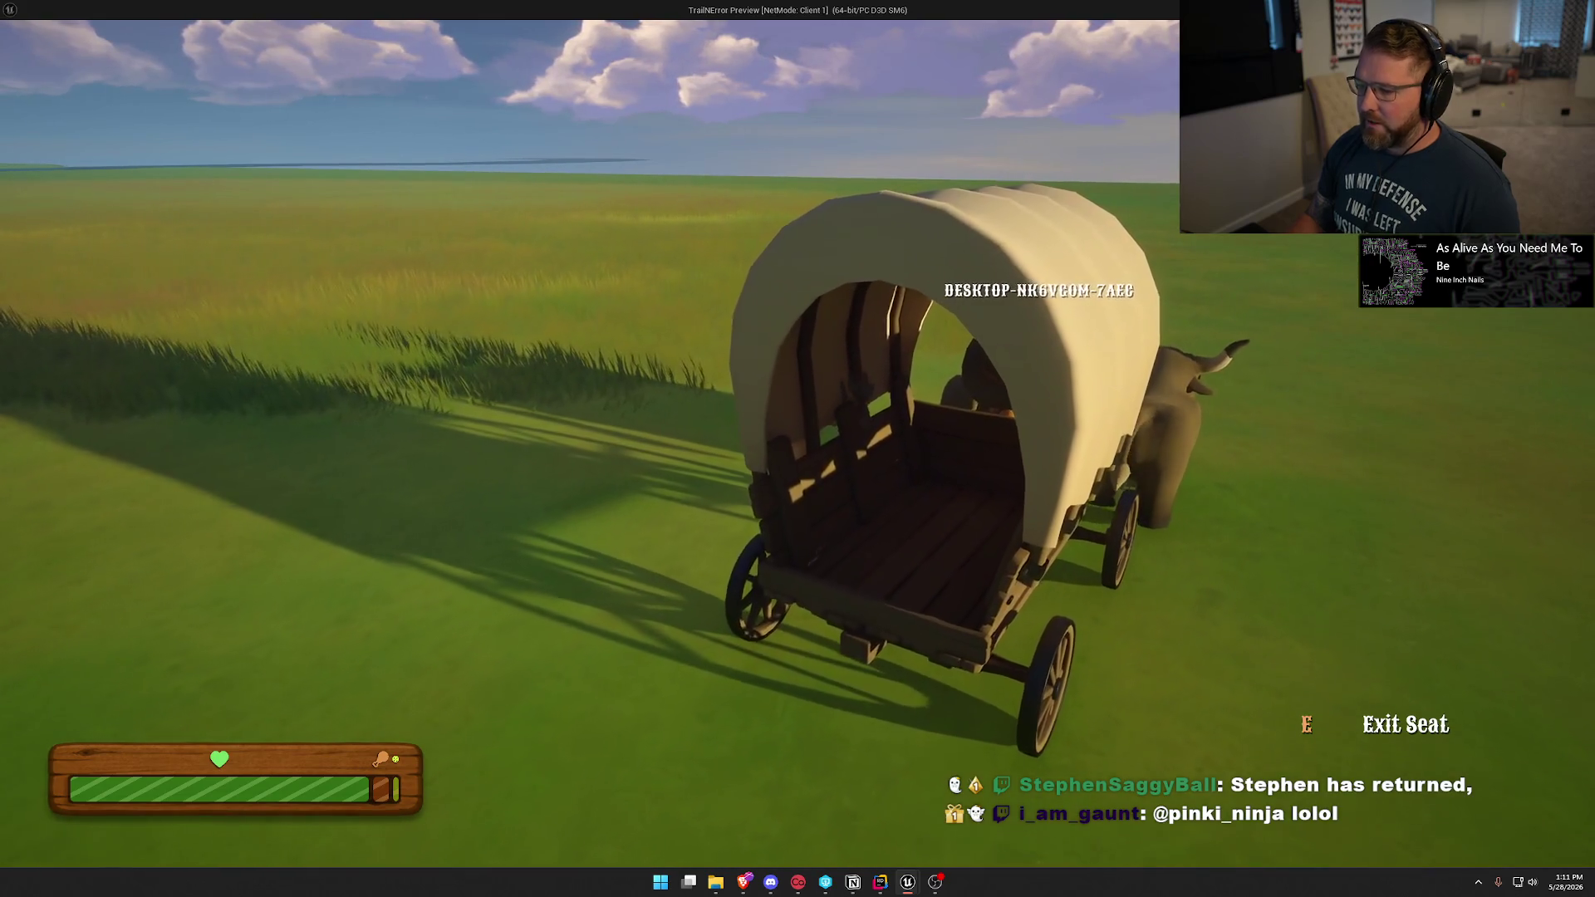
key("super")
key("super")
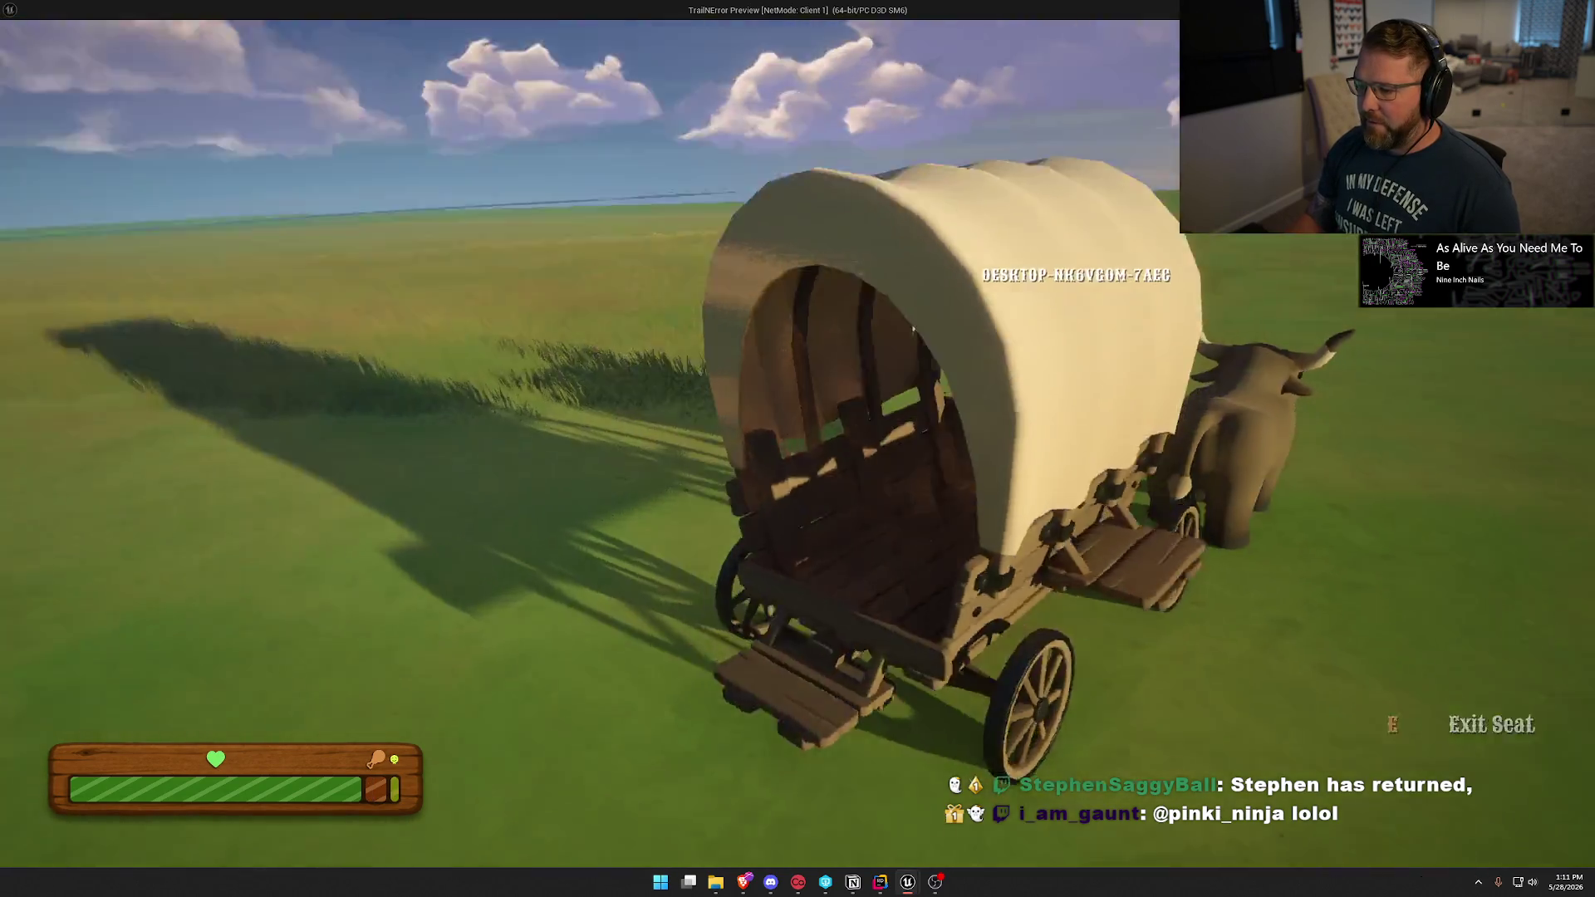
key("e")
key("w")
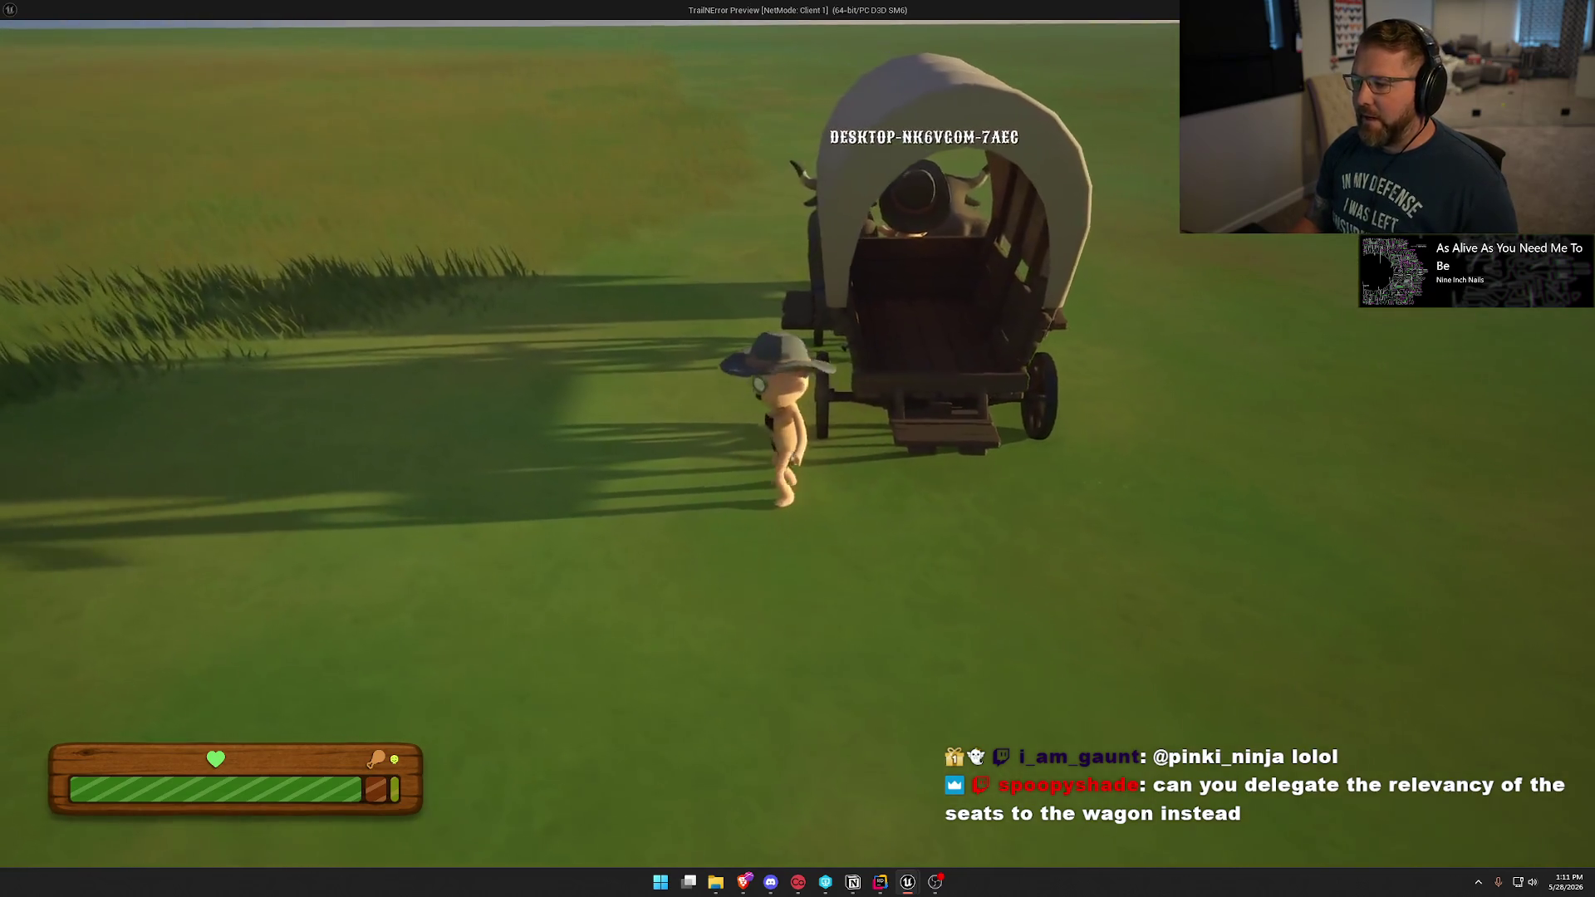
Sit back in the wagon, leave the game preview, and bring the Unreal level editor forward.
key("e")
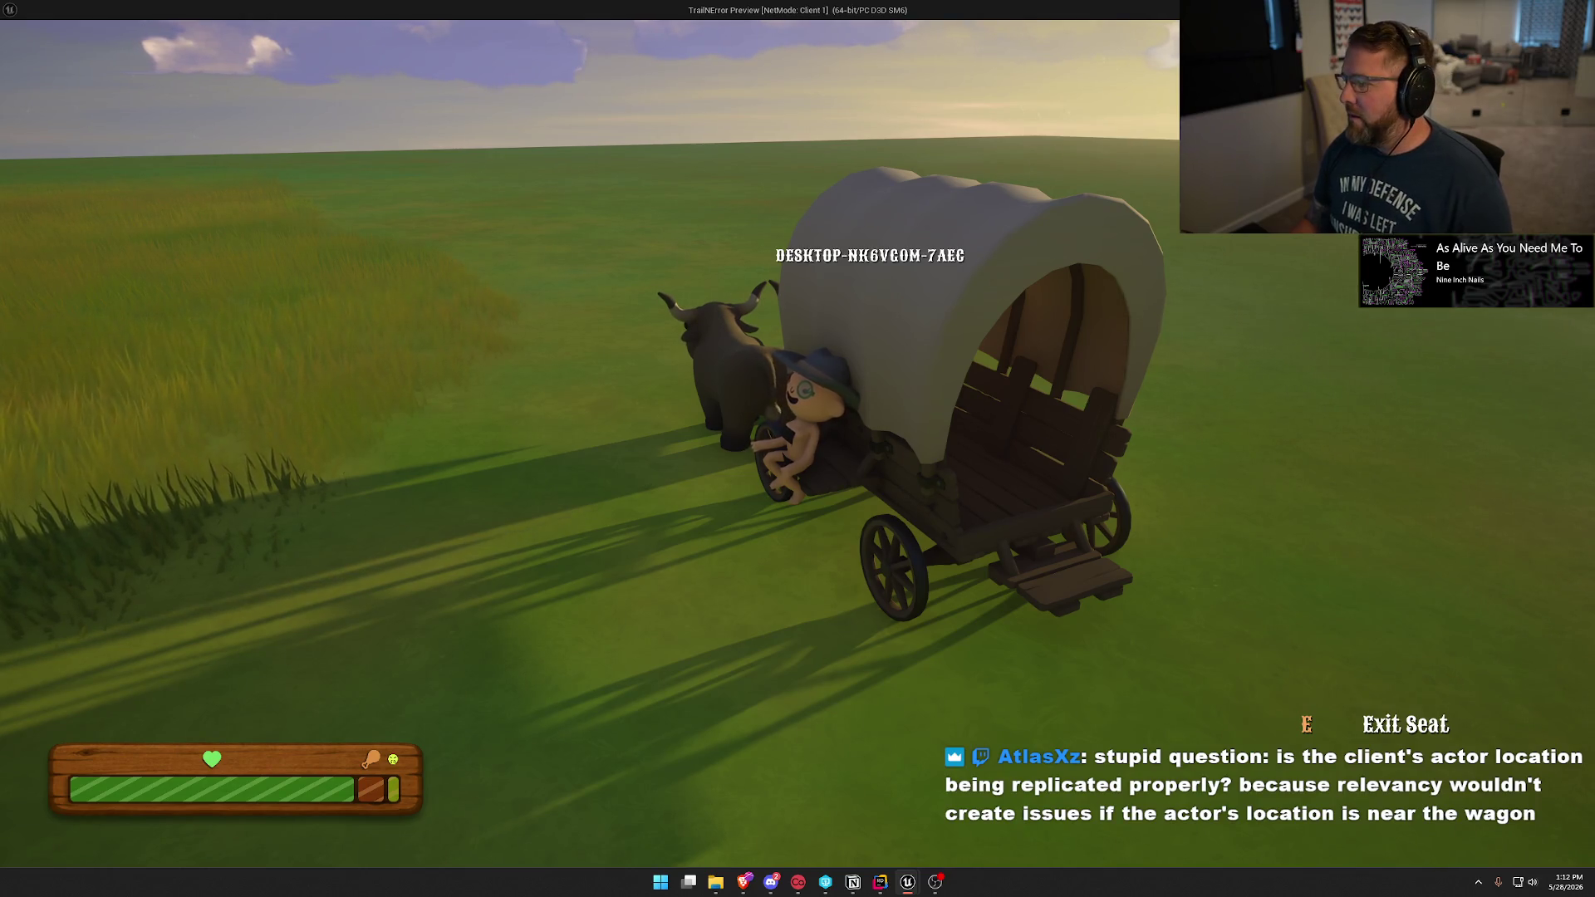
key("alt+Tab")
left_click(907, 882)
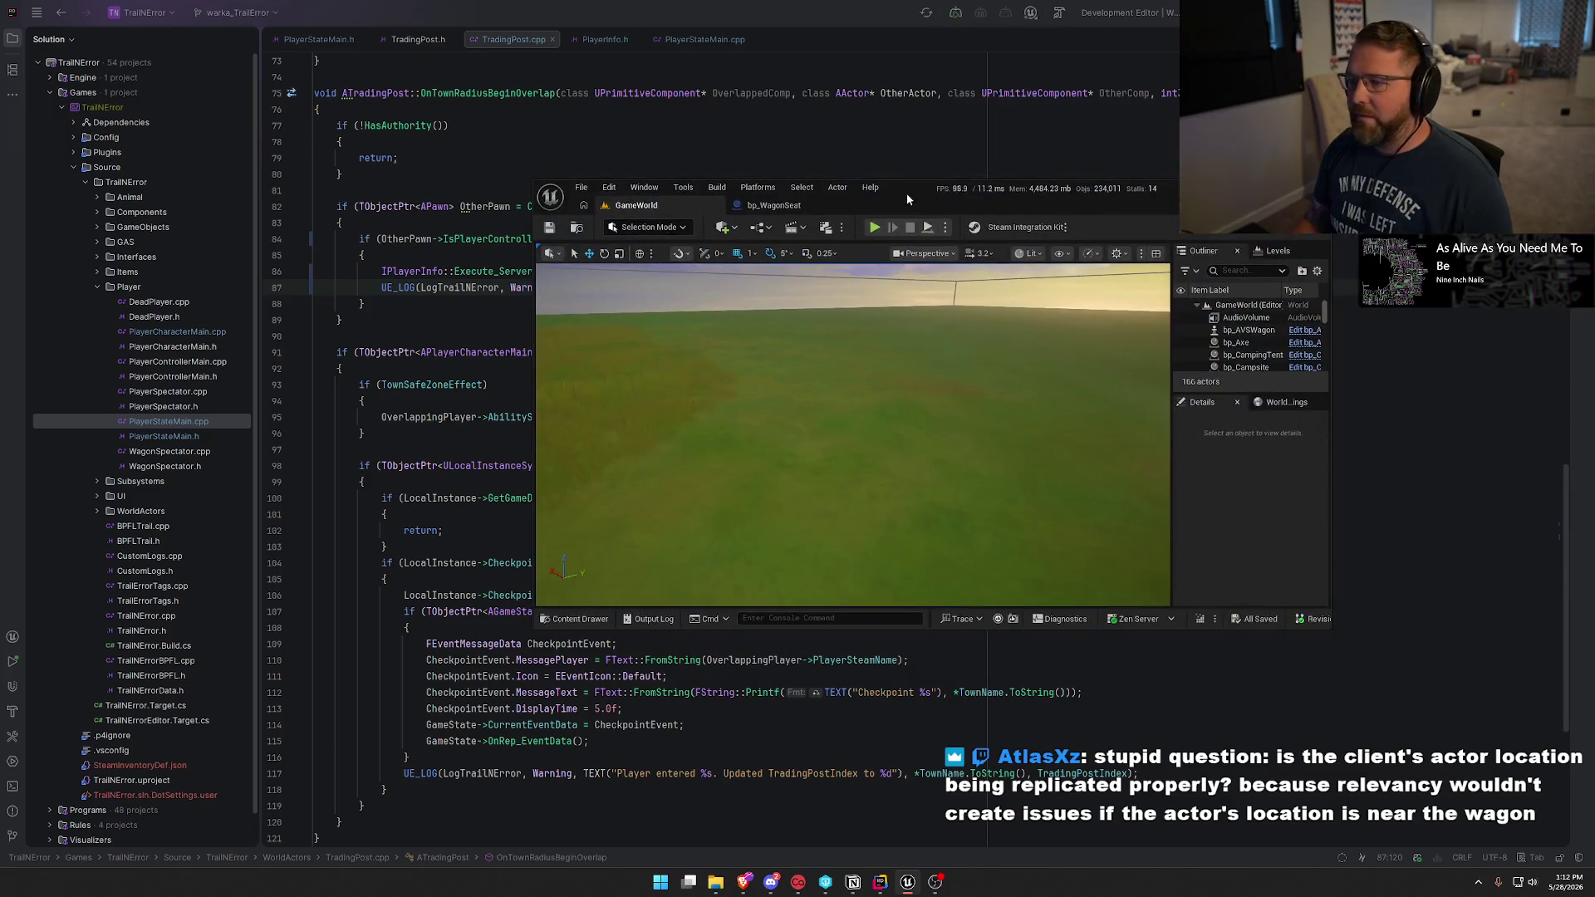
Maximize the level editor window and zoom the viewport over the camp.
double_click(914, 189)
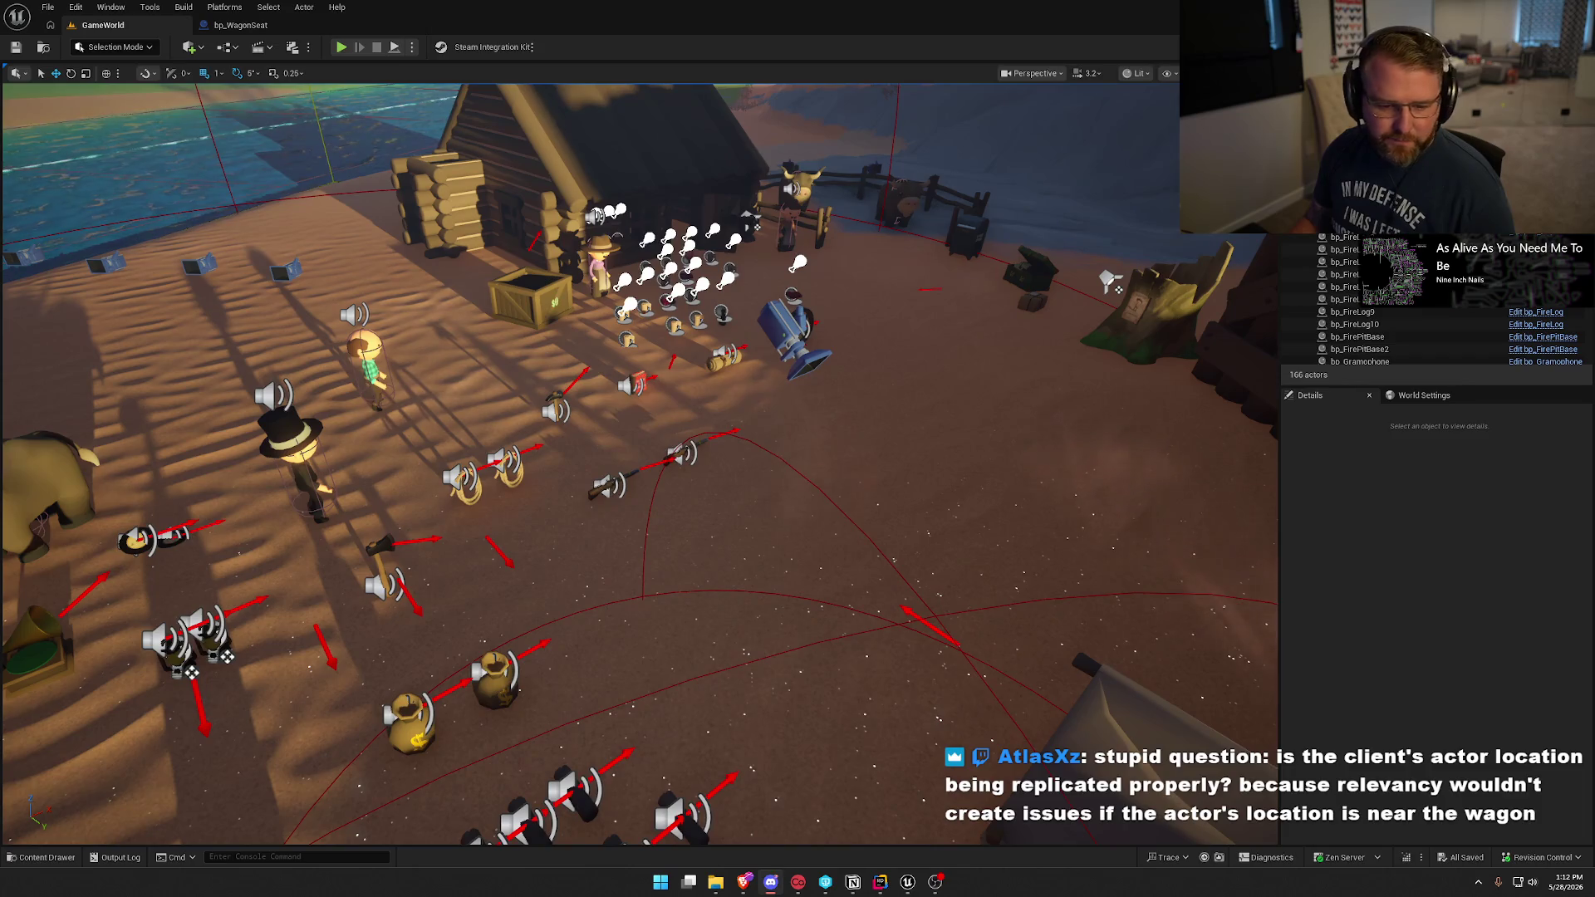
scroll(89, 539, "down", 5)
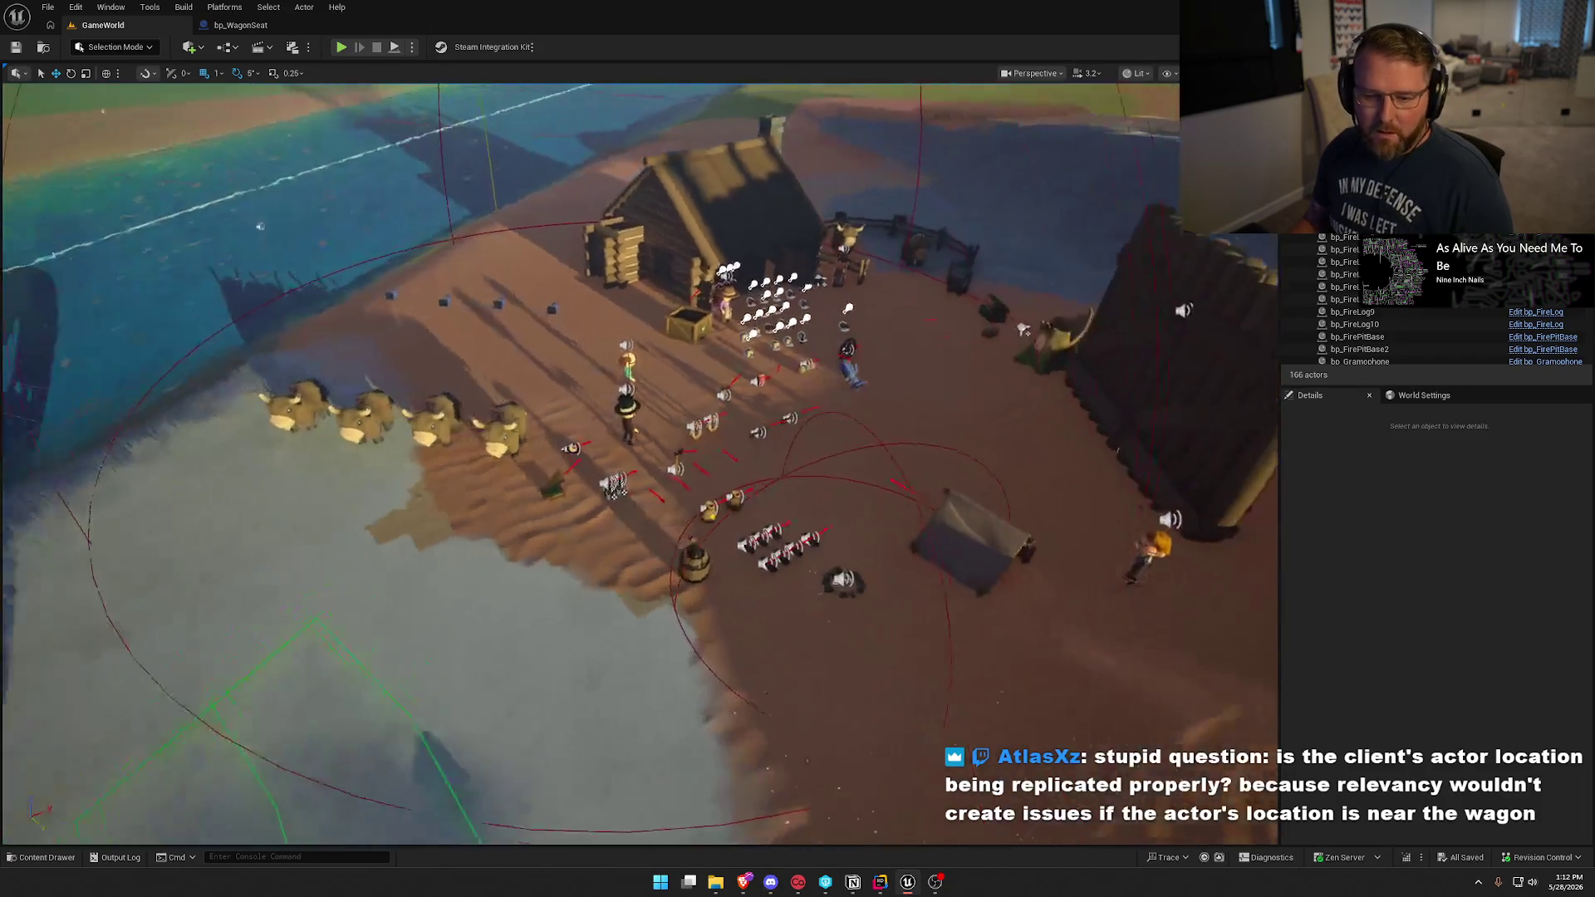
scroll(700, 494, "up", 2)
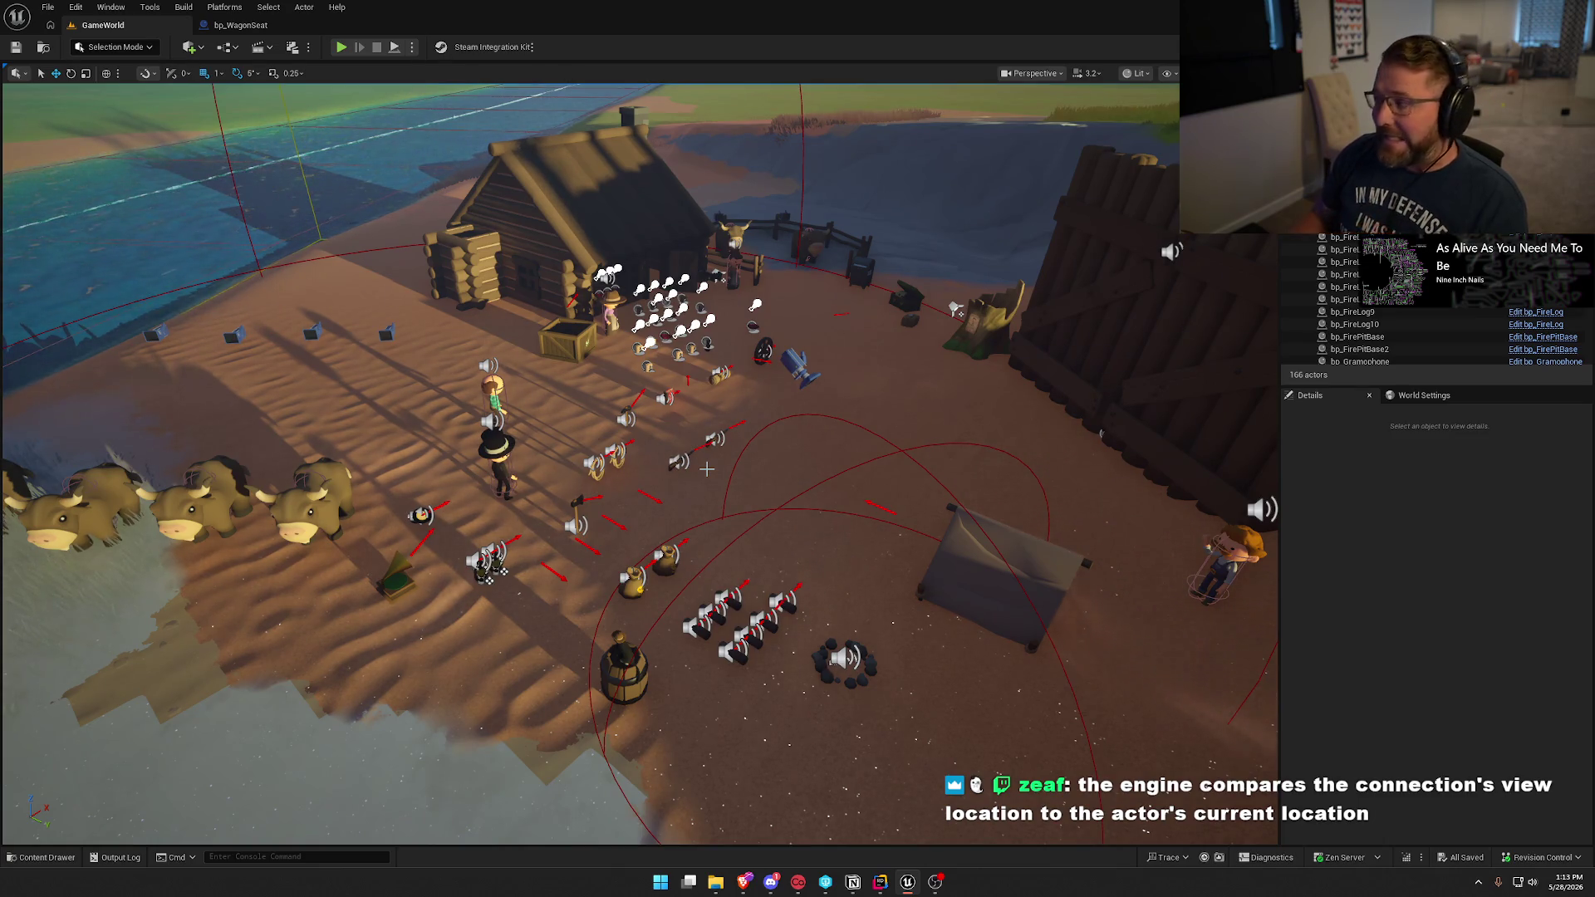
key("alt+Tab")
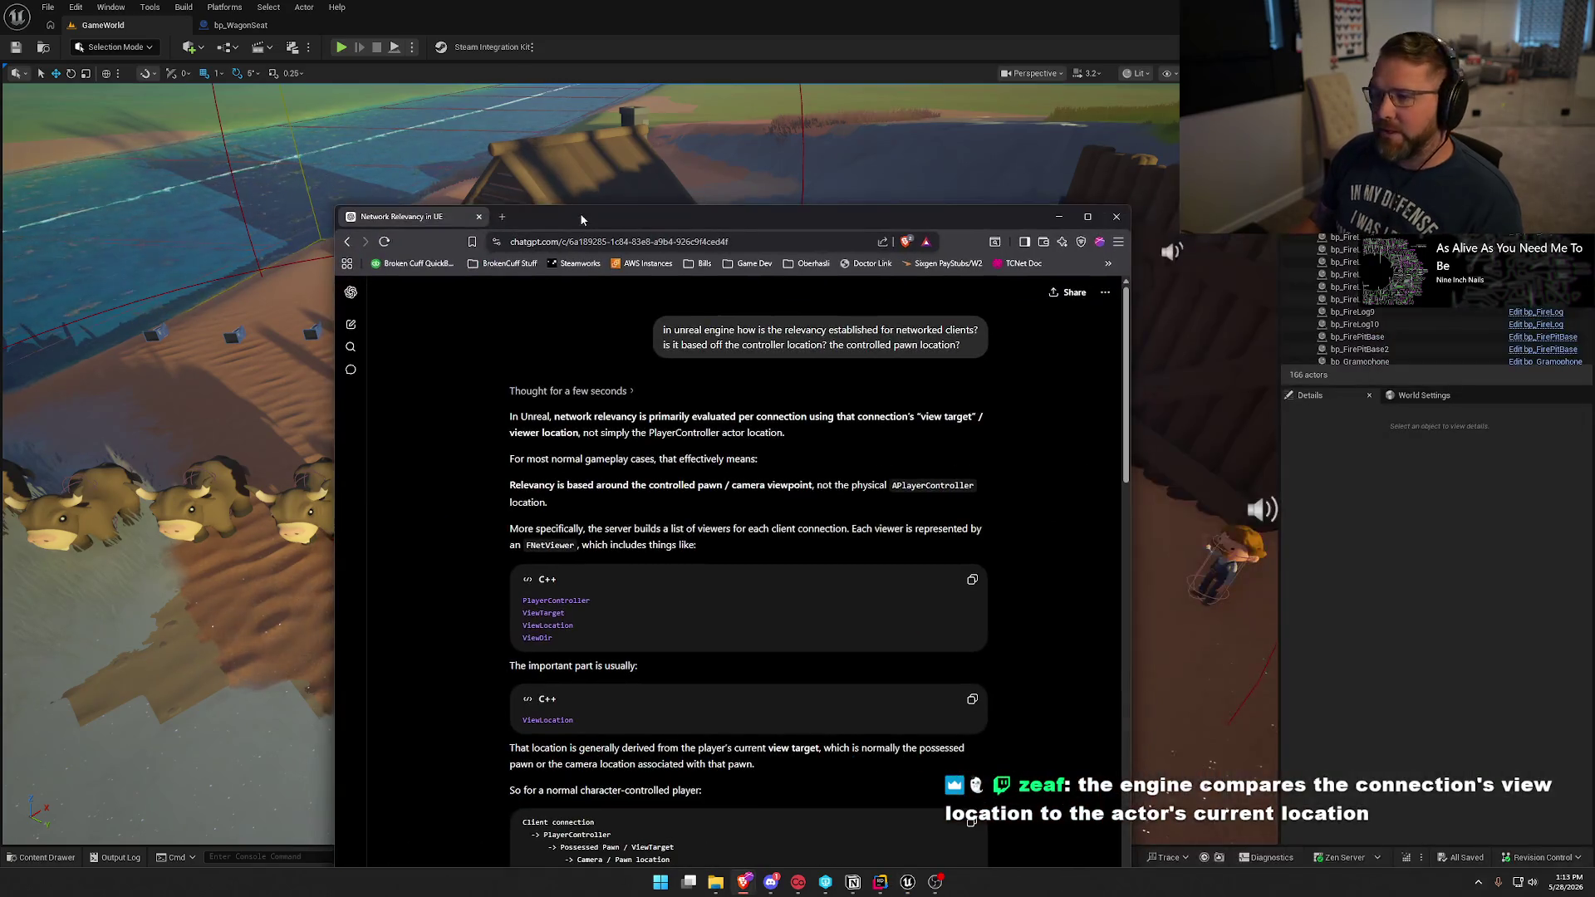
key("super+Up")
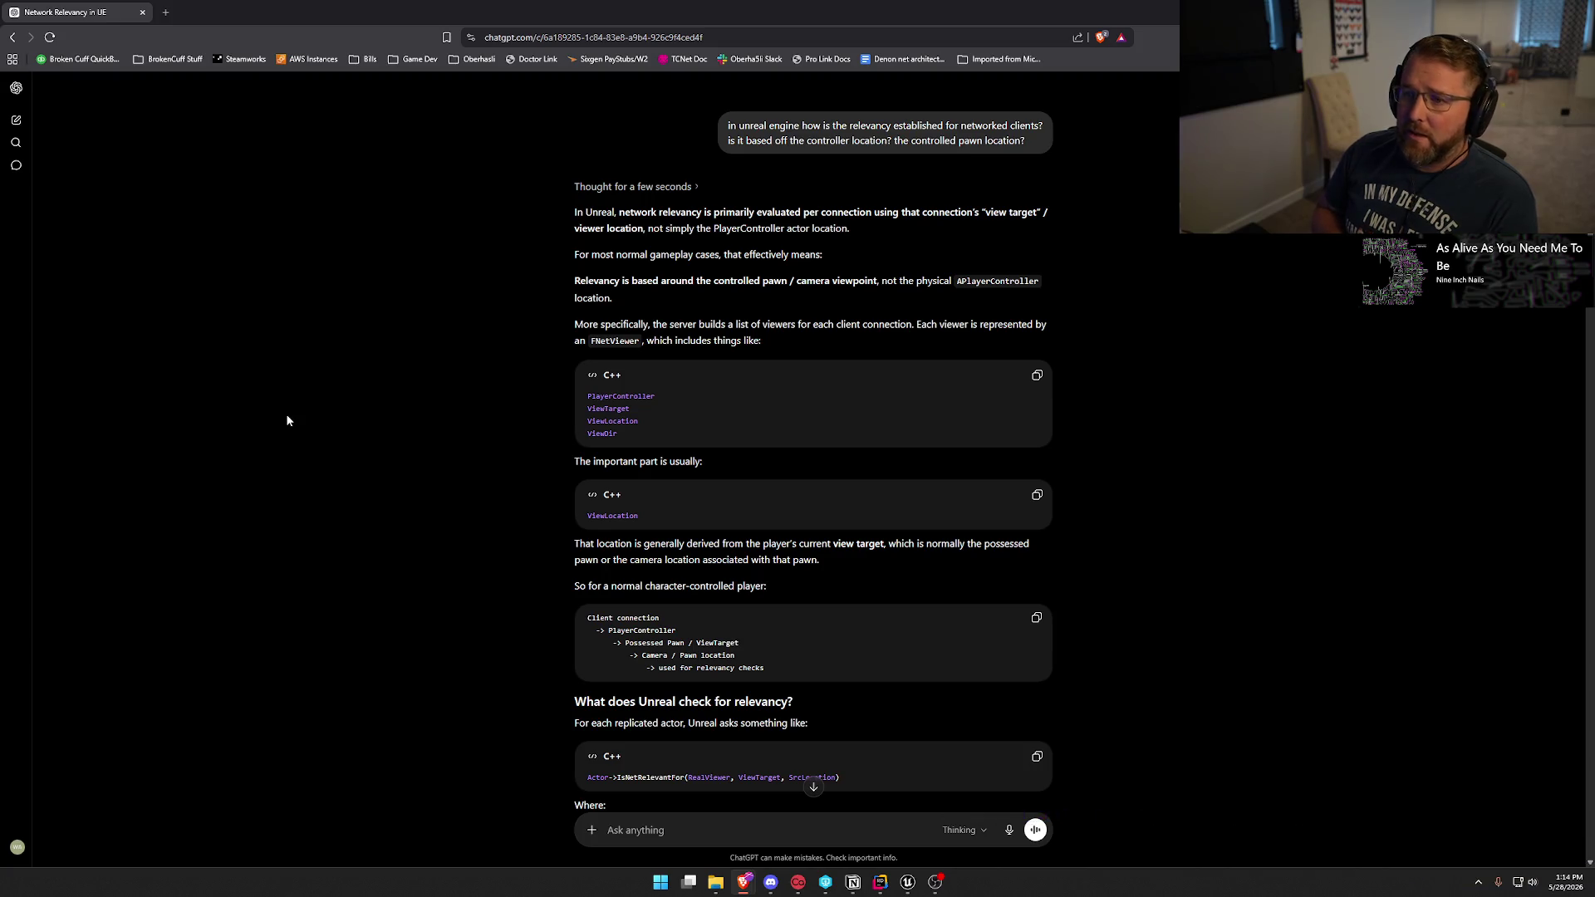
left_click(906, 881)
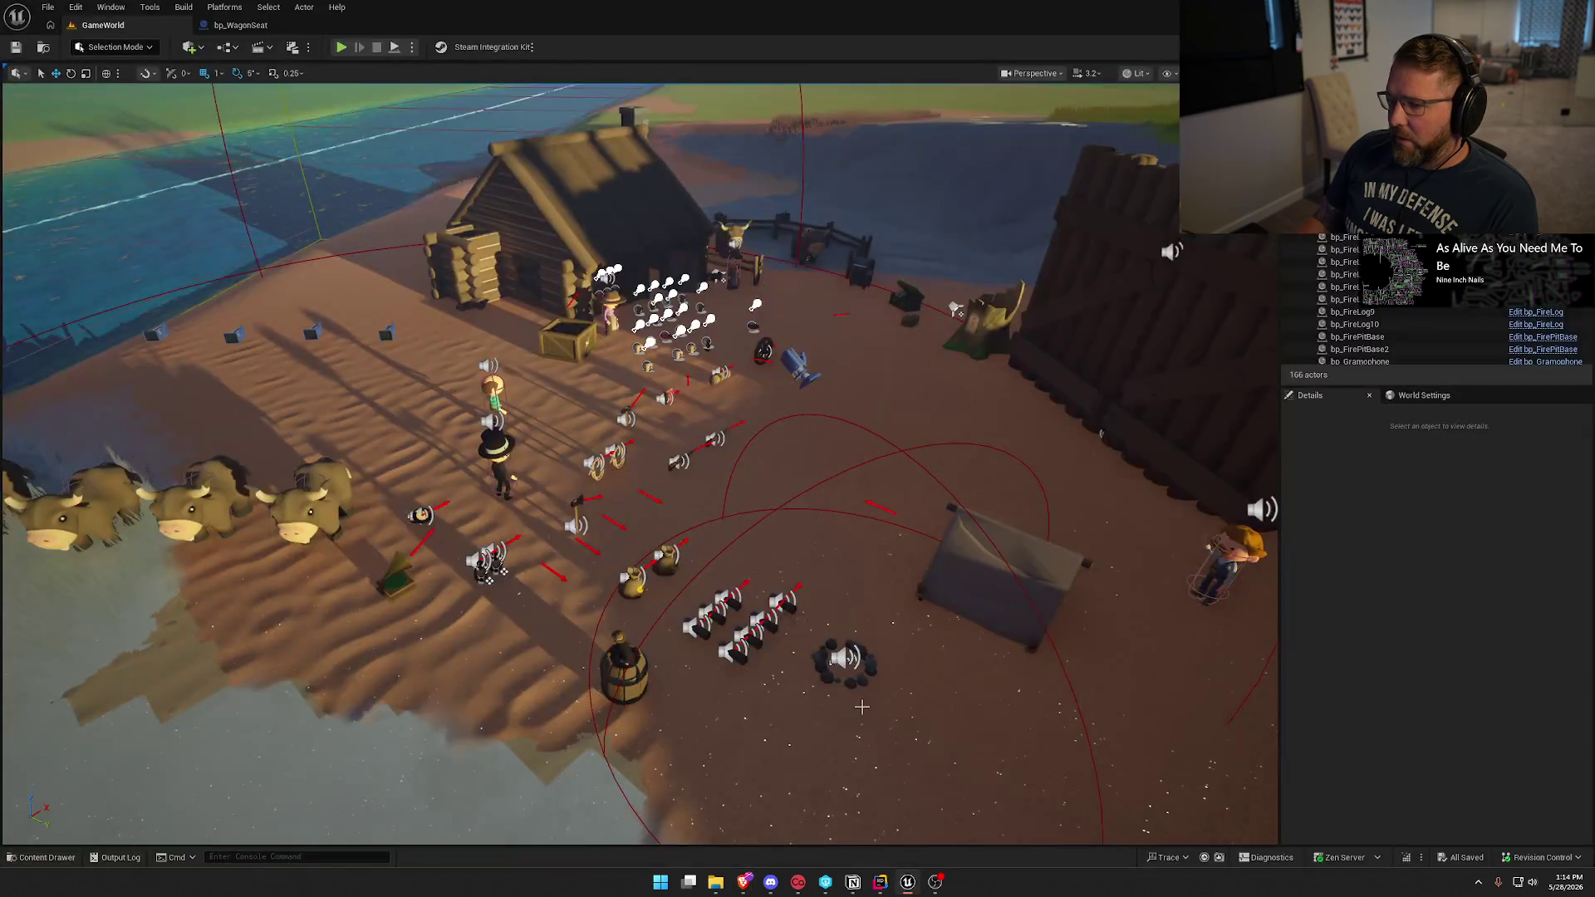
Open bp_Wagon Spectator, then select the Possess node in bp_WagonSeat's BP_Interact graph.
key("ctrl+space")
double_click(448, 640)
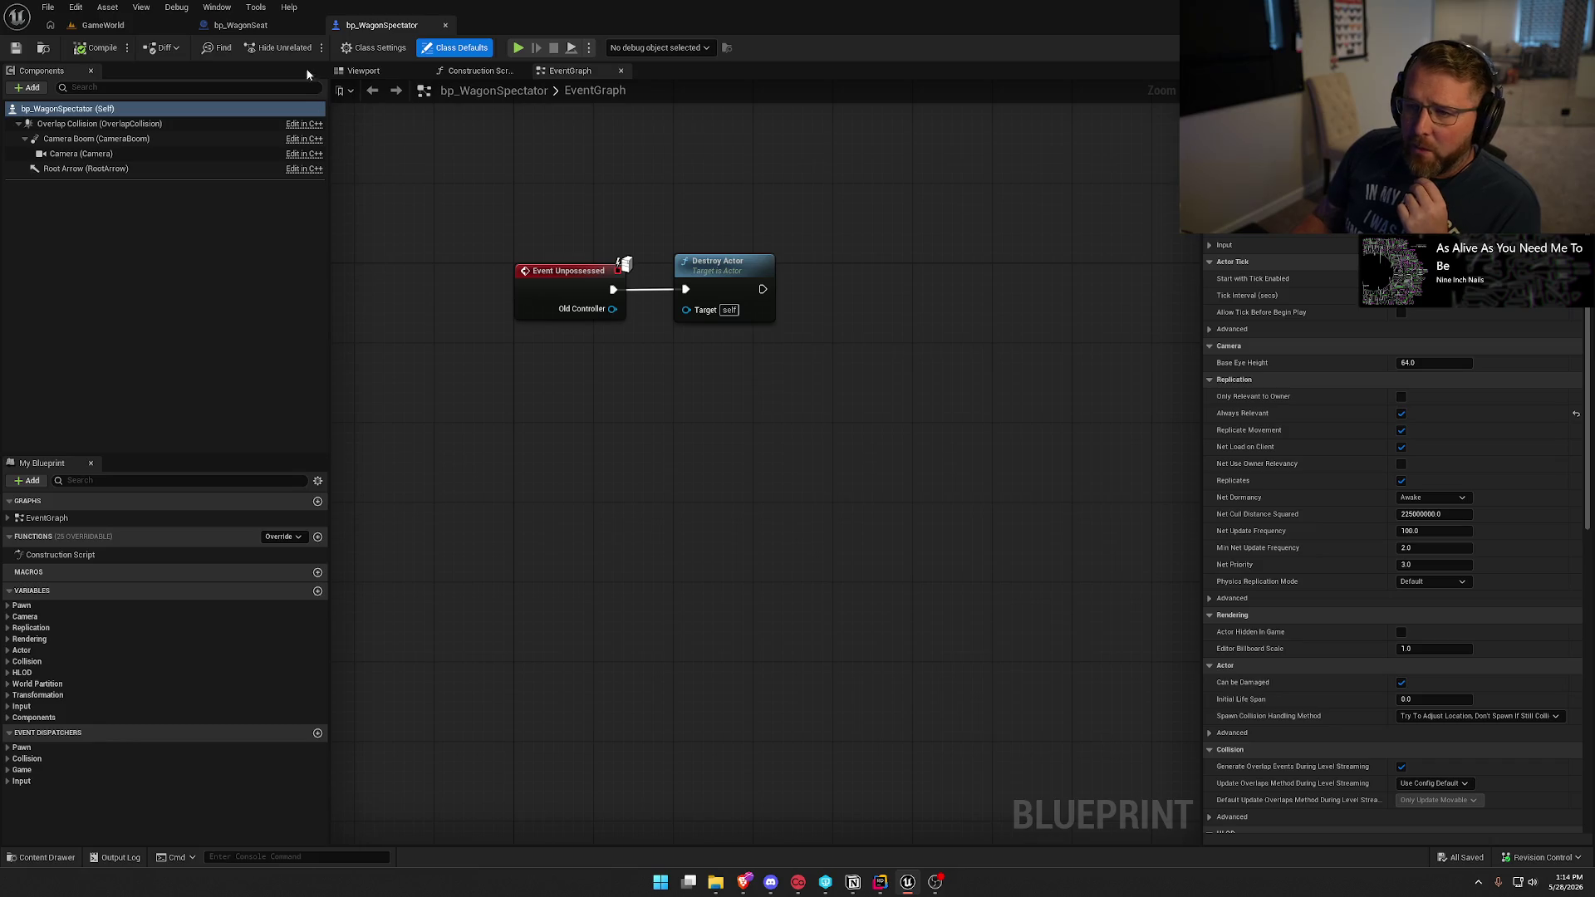
left_click(245, 24)
mouse_move(916, 449)
left_mouse_down()
mouse_move(487, 520)
mouse_move(554, 473)
mouse_move(911, 559)
mouse_move(1075, 631)
mouse_move(751, 576)
left_mouse_up()
left_click(554, 476)
left_click(813, 279)
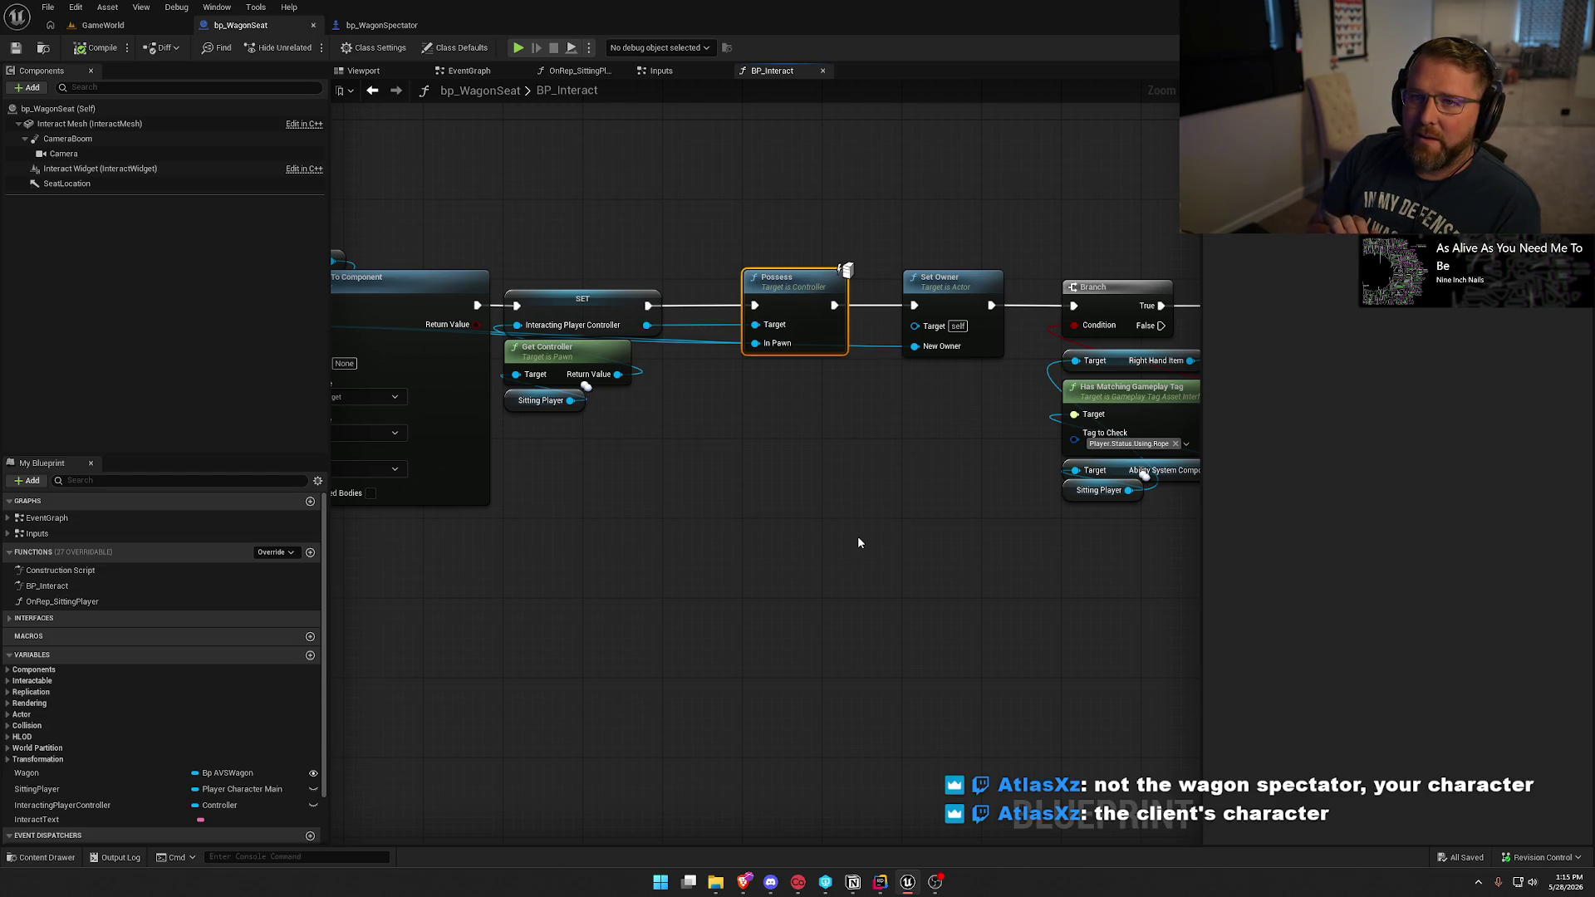
Pan to the Attach Actor To Component node and show the Player folder in the Content Drawer.
mouse_move(857, 535)
left_mouse_down()
mouse_move(956, 532)
mouse_move(760, 534)
mouse_move(865, 575)
left_mouse_up()
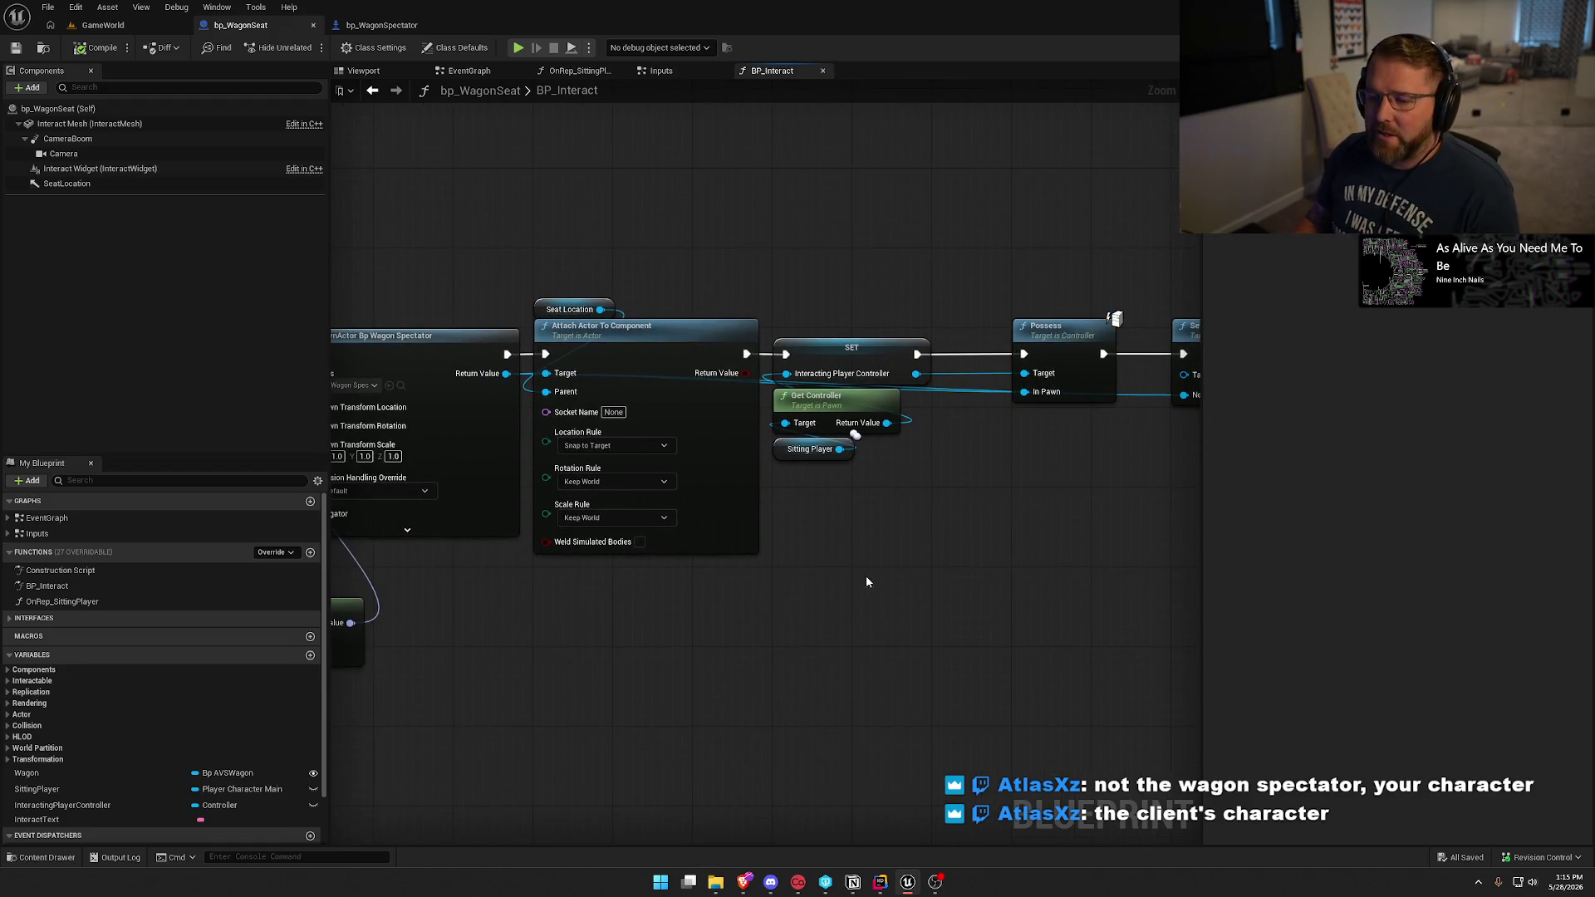
key("ctrl+space")
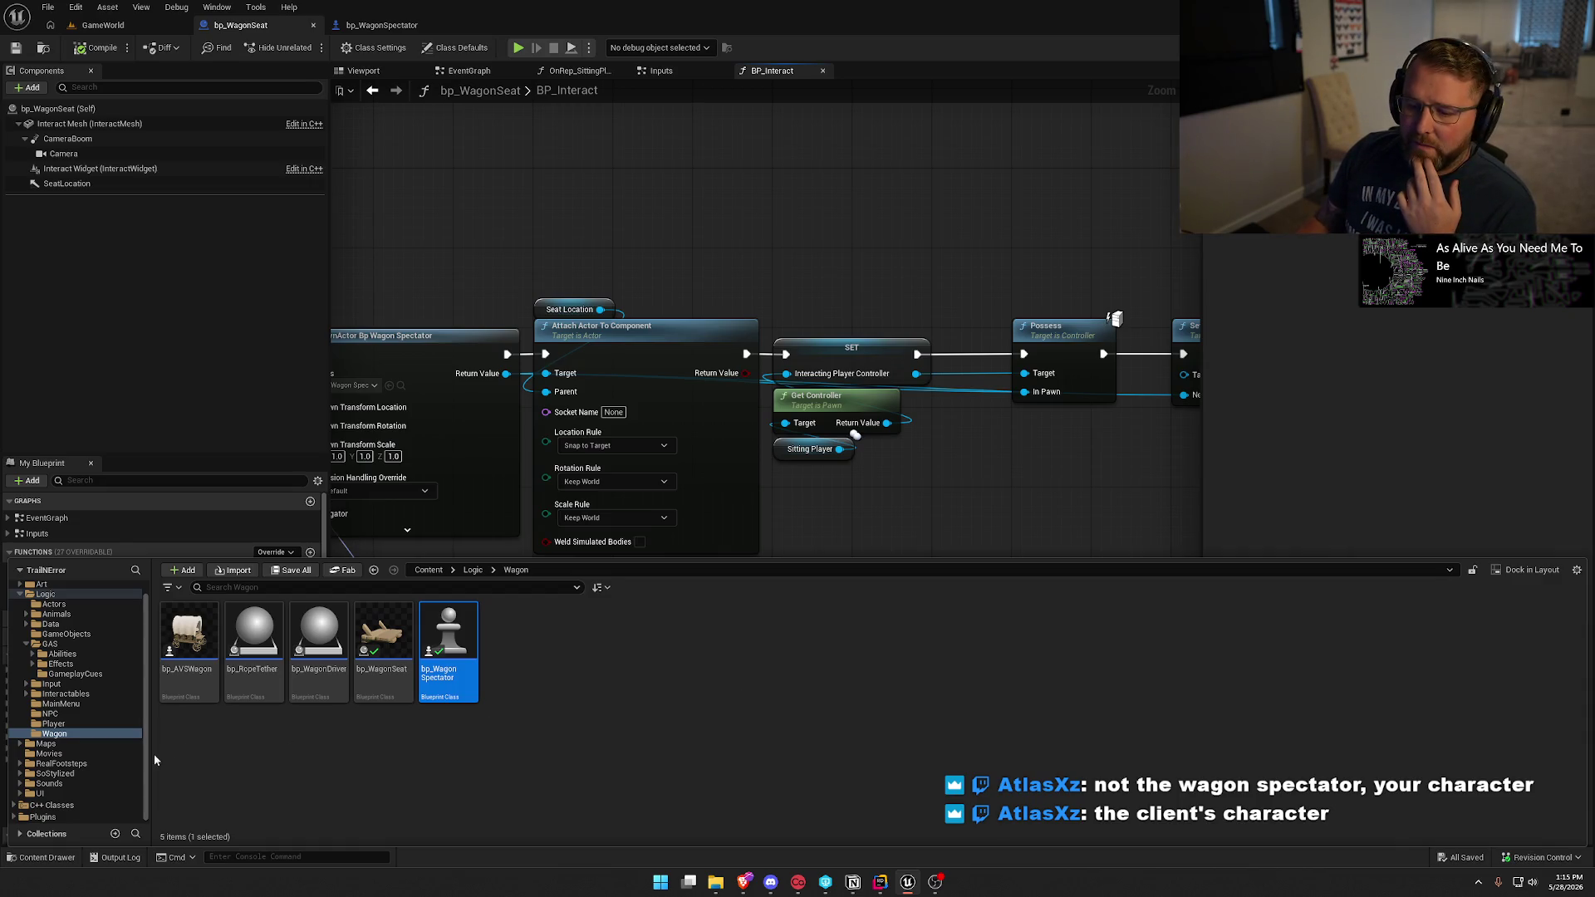
left_click(53, 724)
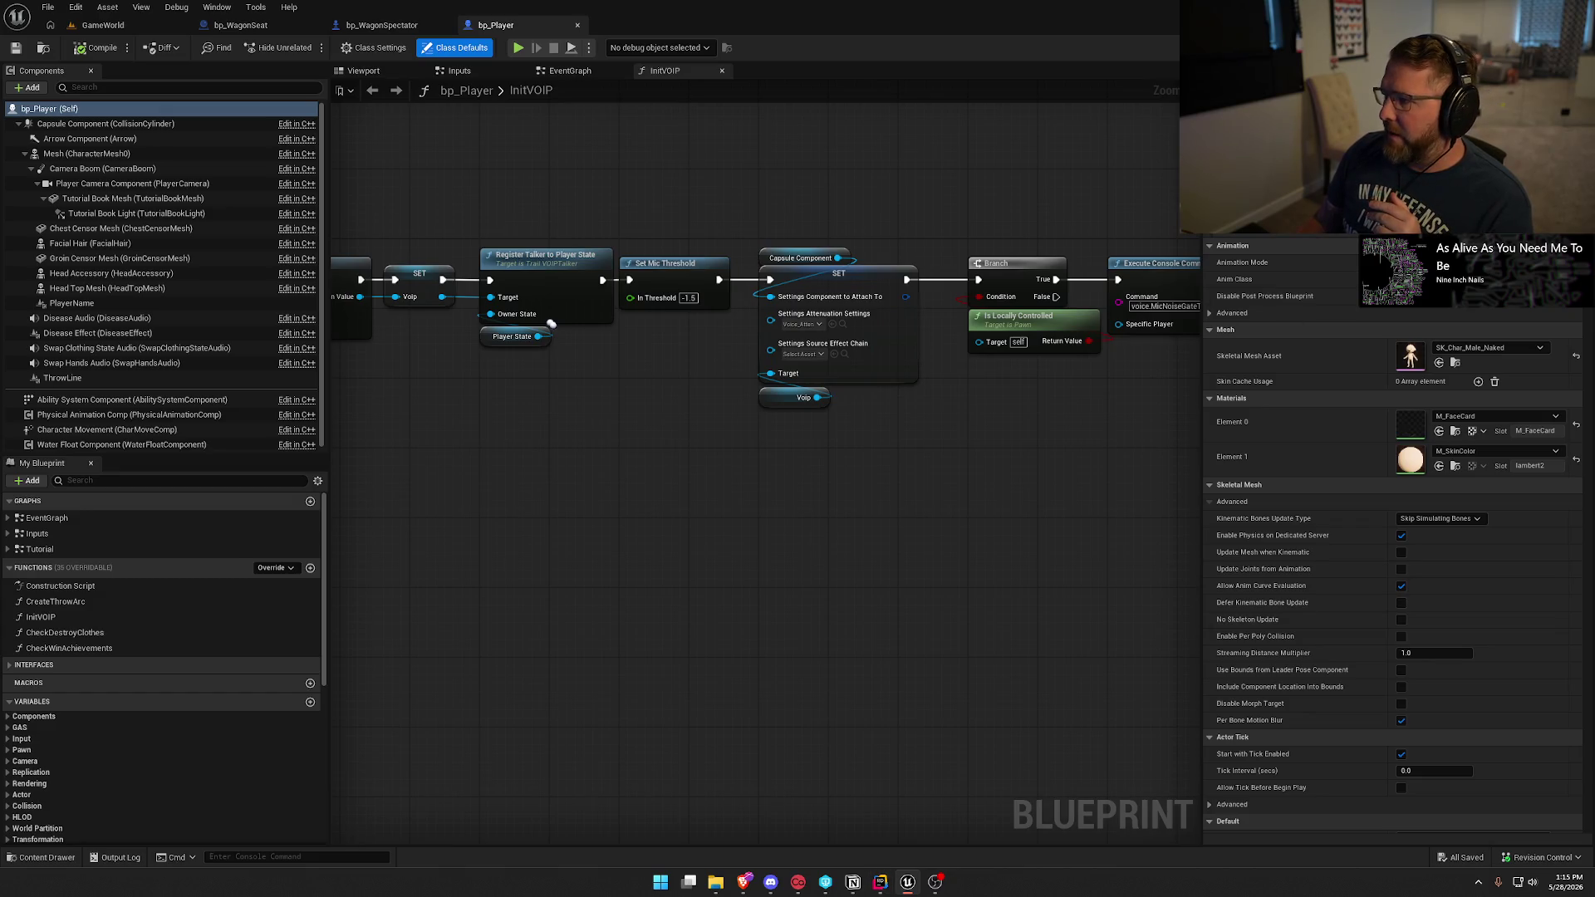
In Rider, jump from the PossessedBy declaration to its definition in PlayerCharacterMain.cpp.
left_click(880, 881)
left_click(417, 402)
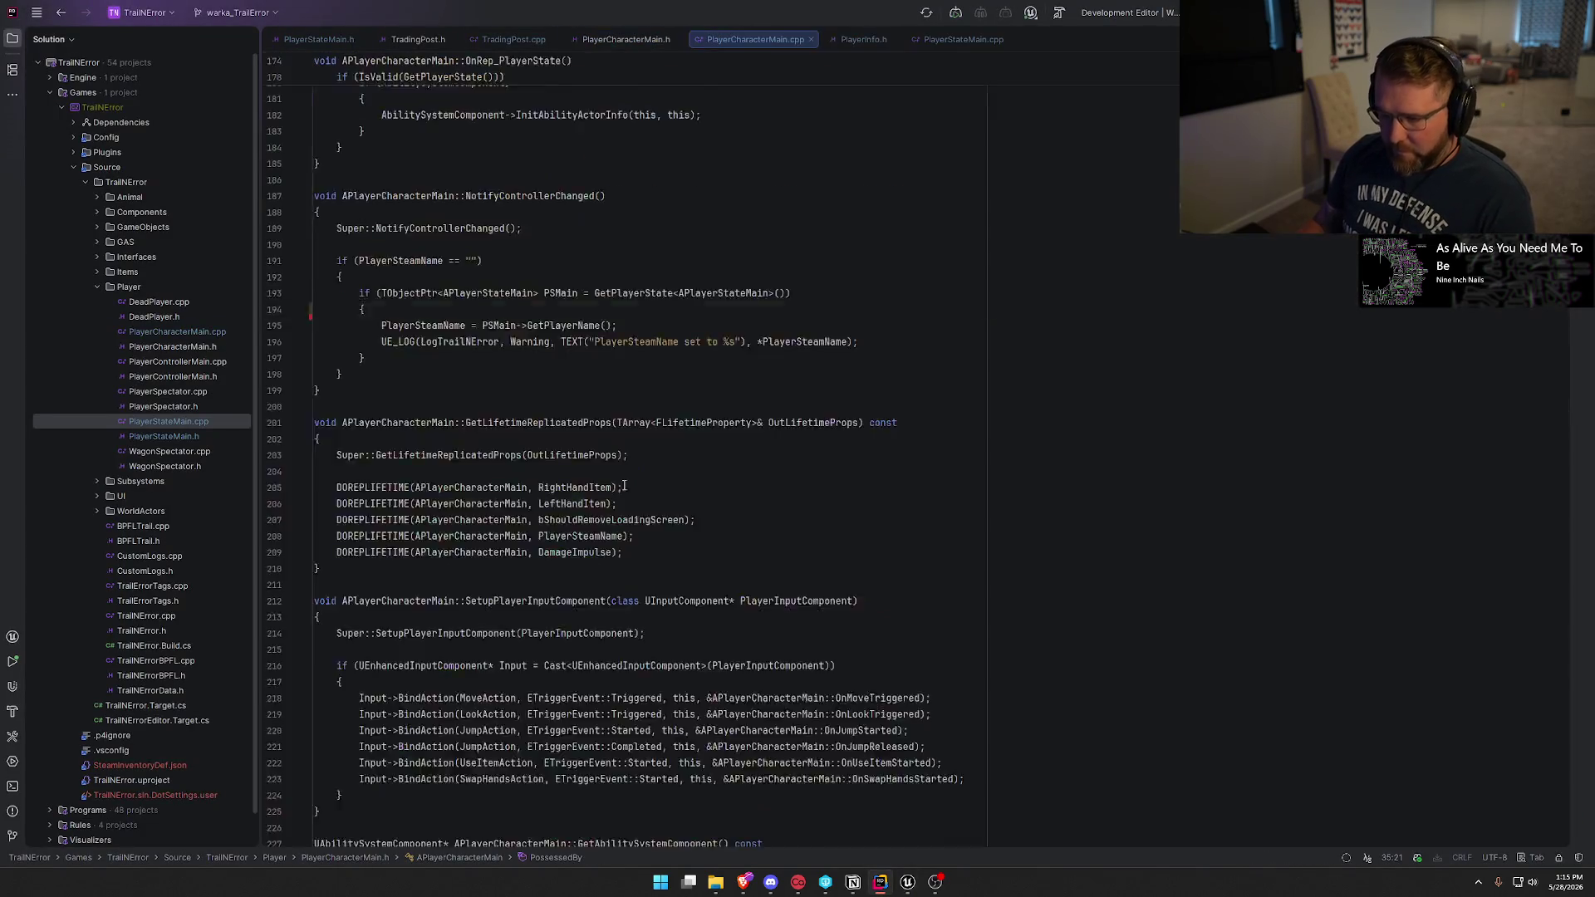
left_click(423, 402, "ctrl")
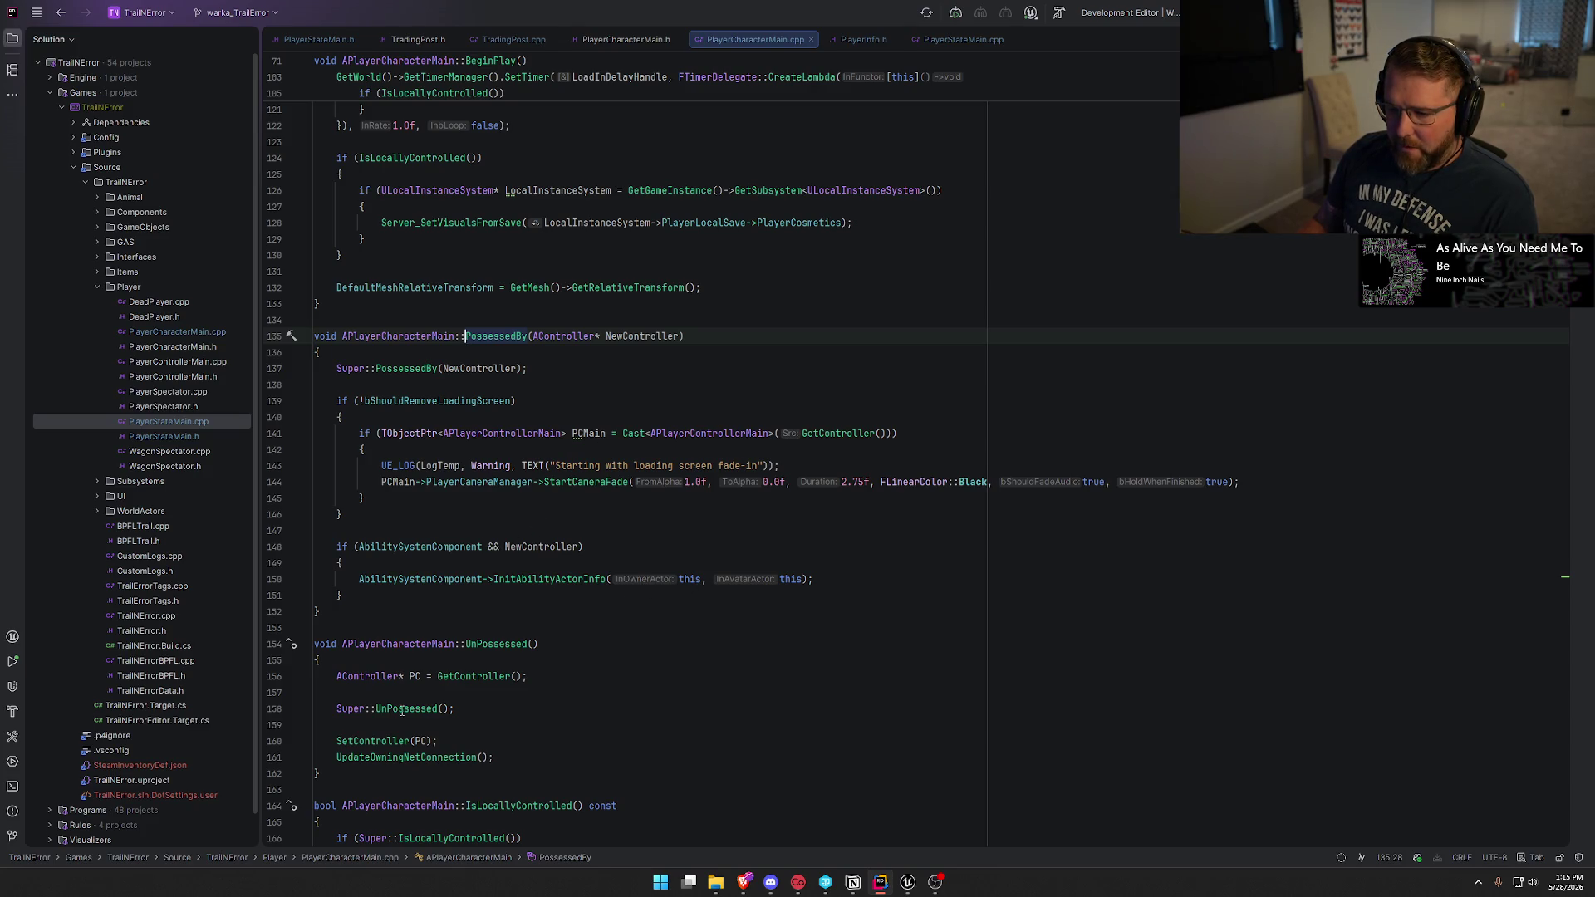
Scroll to UnPossessed, select then deselect the SetController lines, and return to bp_Player.
scroll(401, 711, "down", 4)
left_click(337, 546)
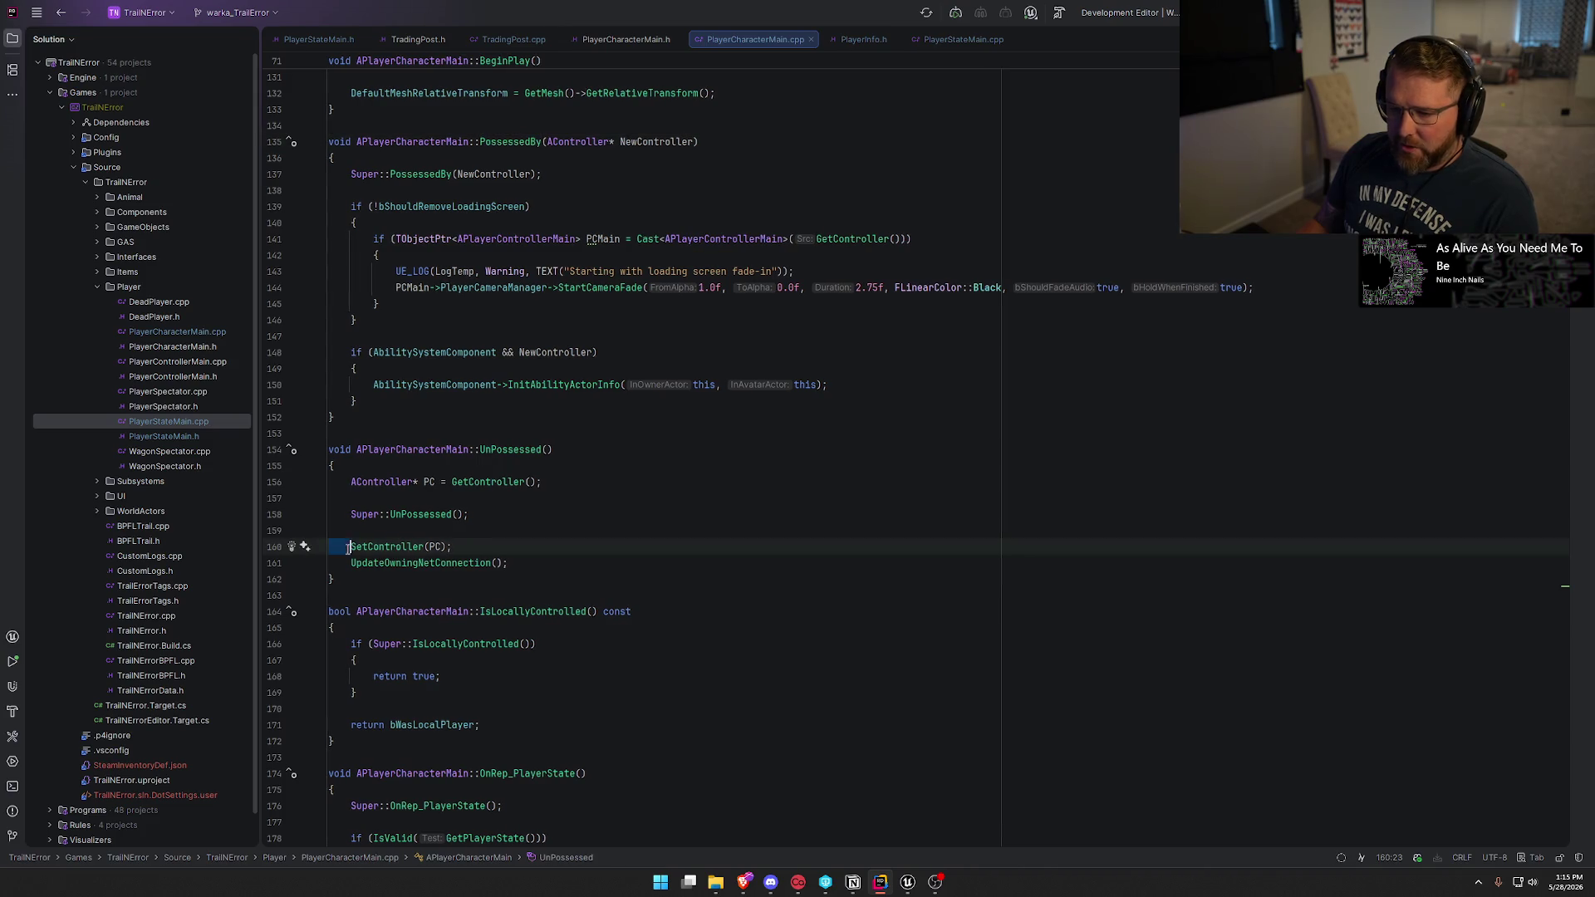
key("ctrl+w")
key("ctrl+w")
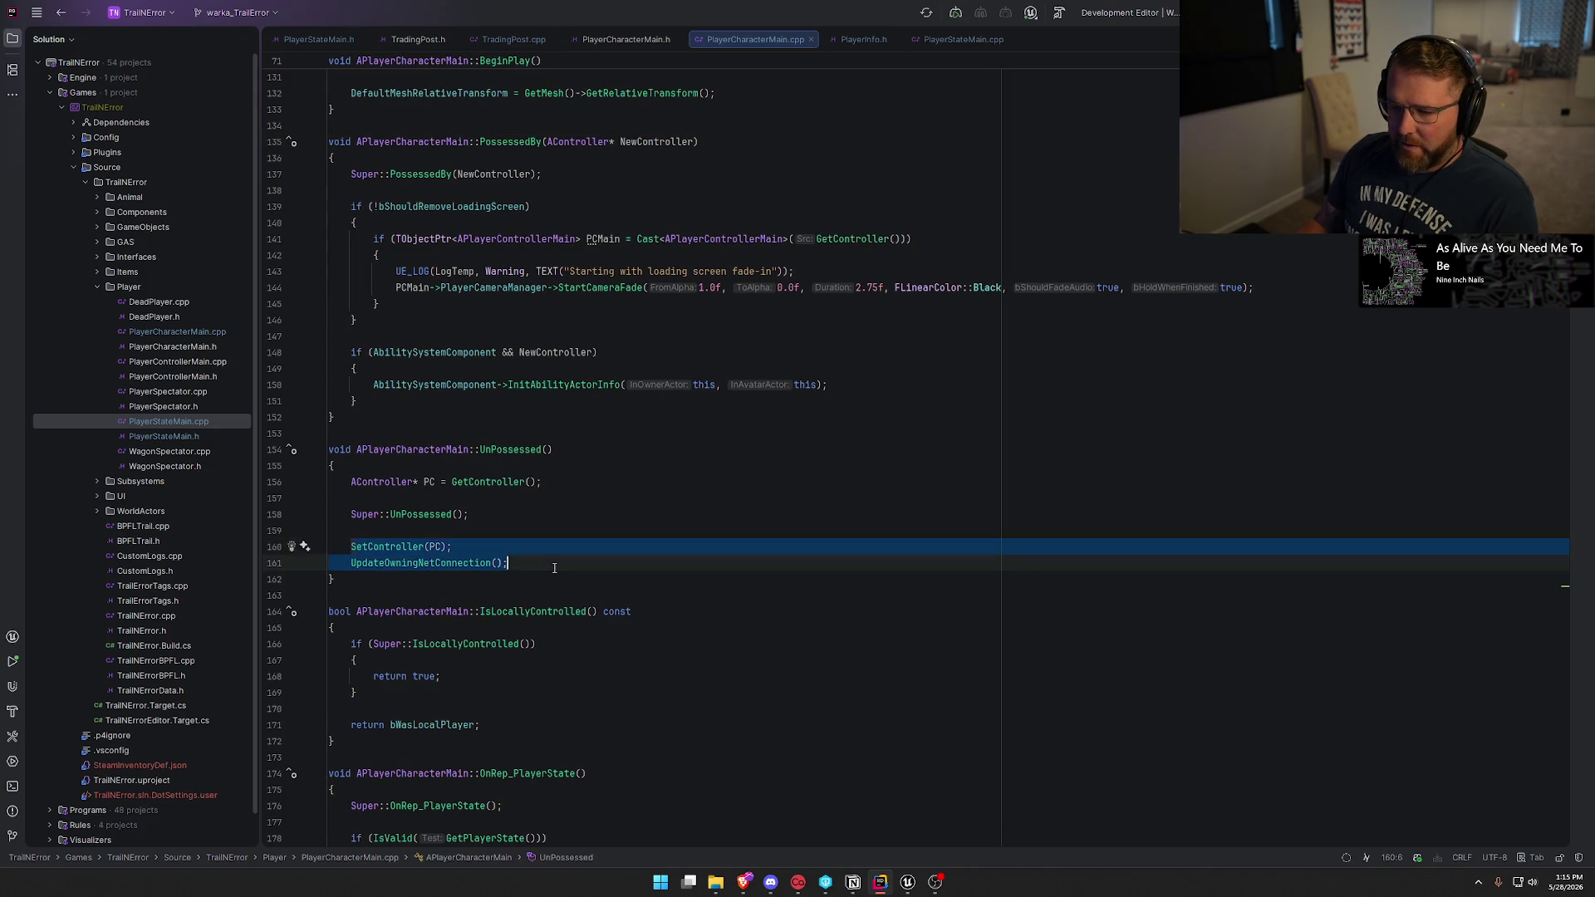
key("ctrl+shift+w")
key("ctrl+shift+w")
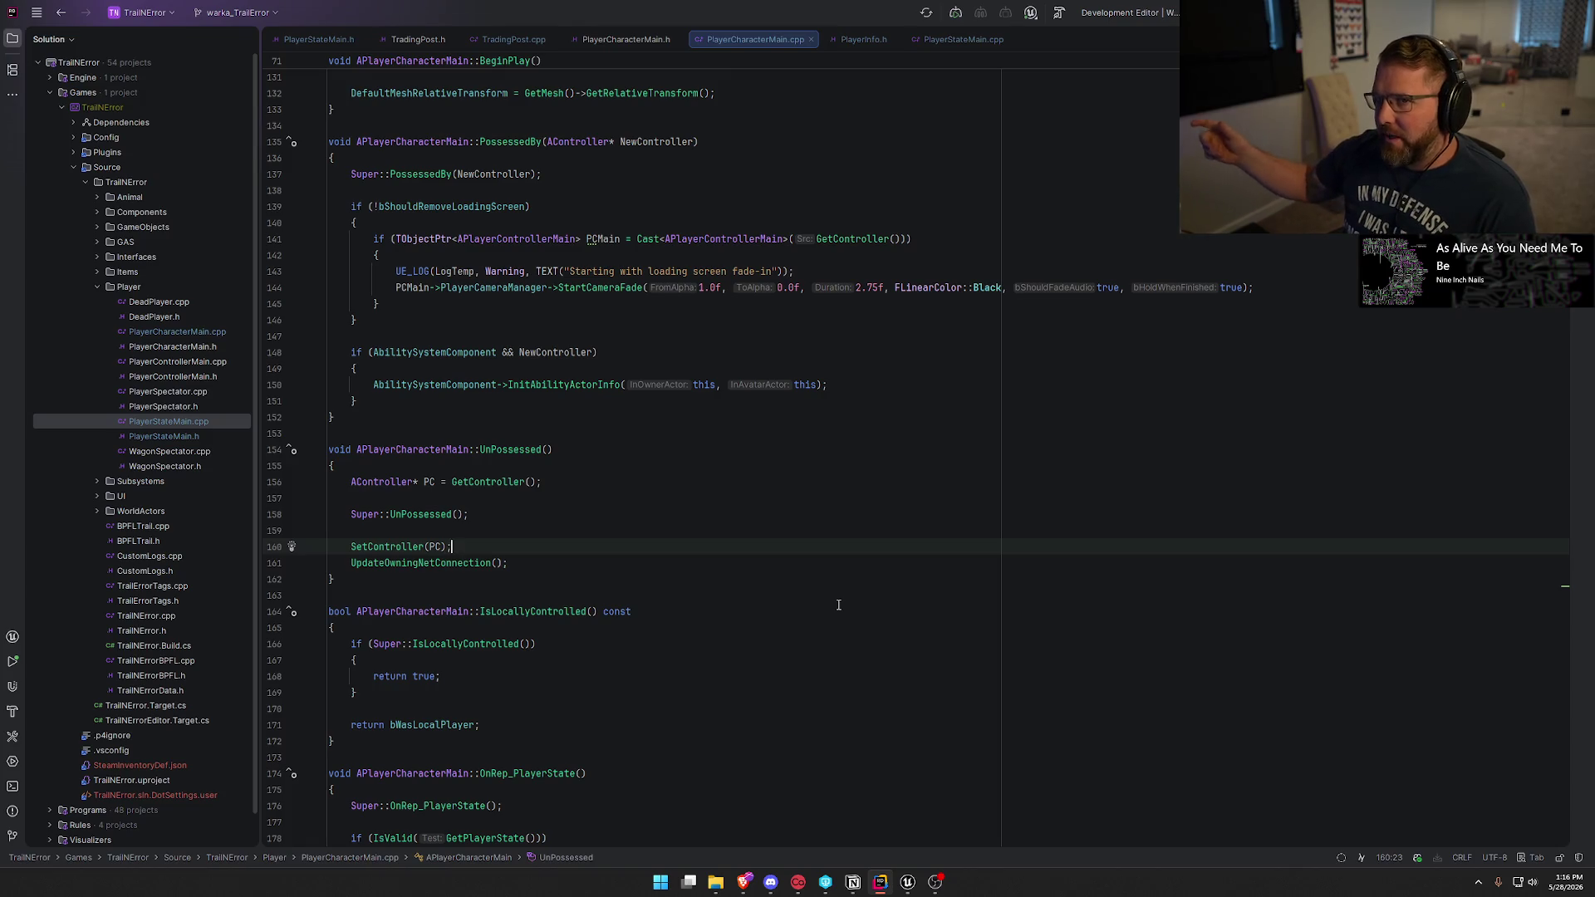
key("alt+Tab")
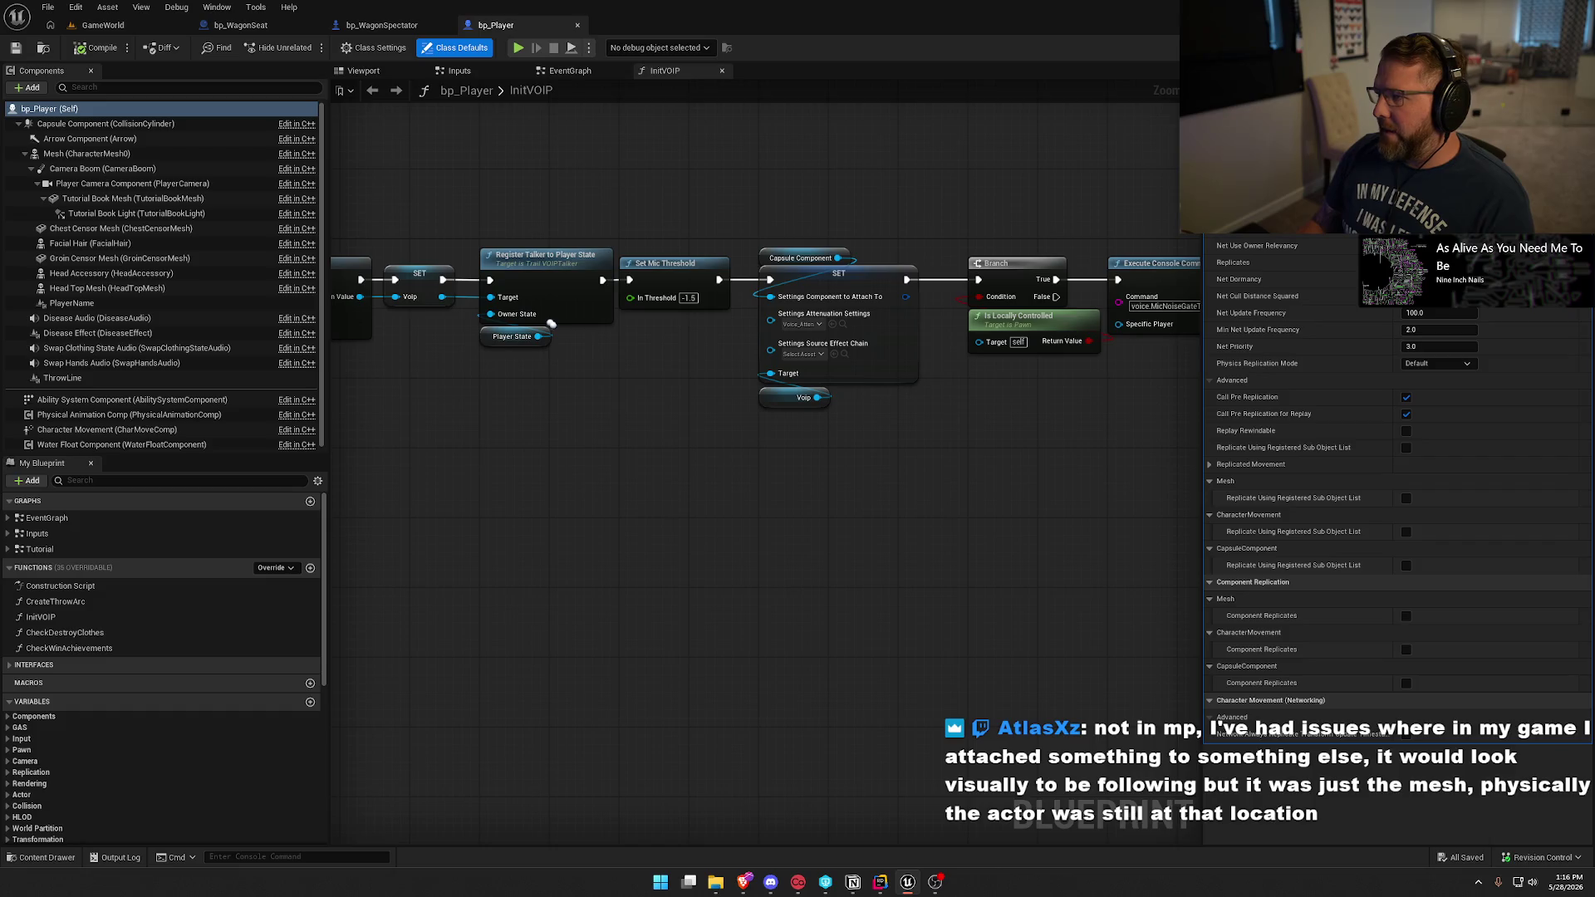
Open the bp_DeadPlayer and bp_Spectator blueprints from the Player folder to review their replication.
scroll(1395, 515, "down", 10)
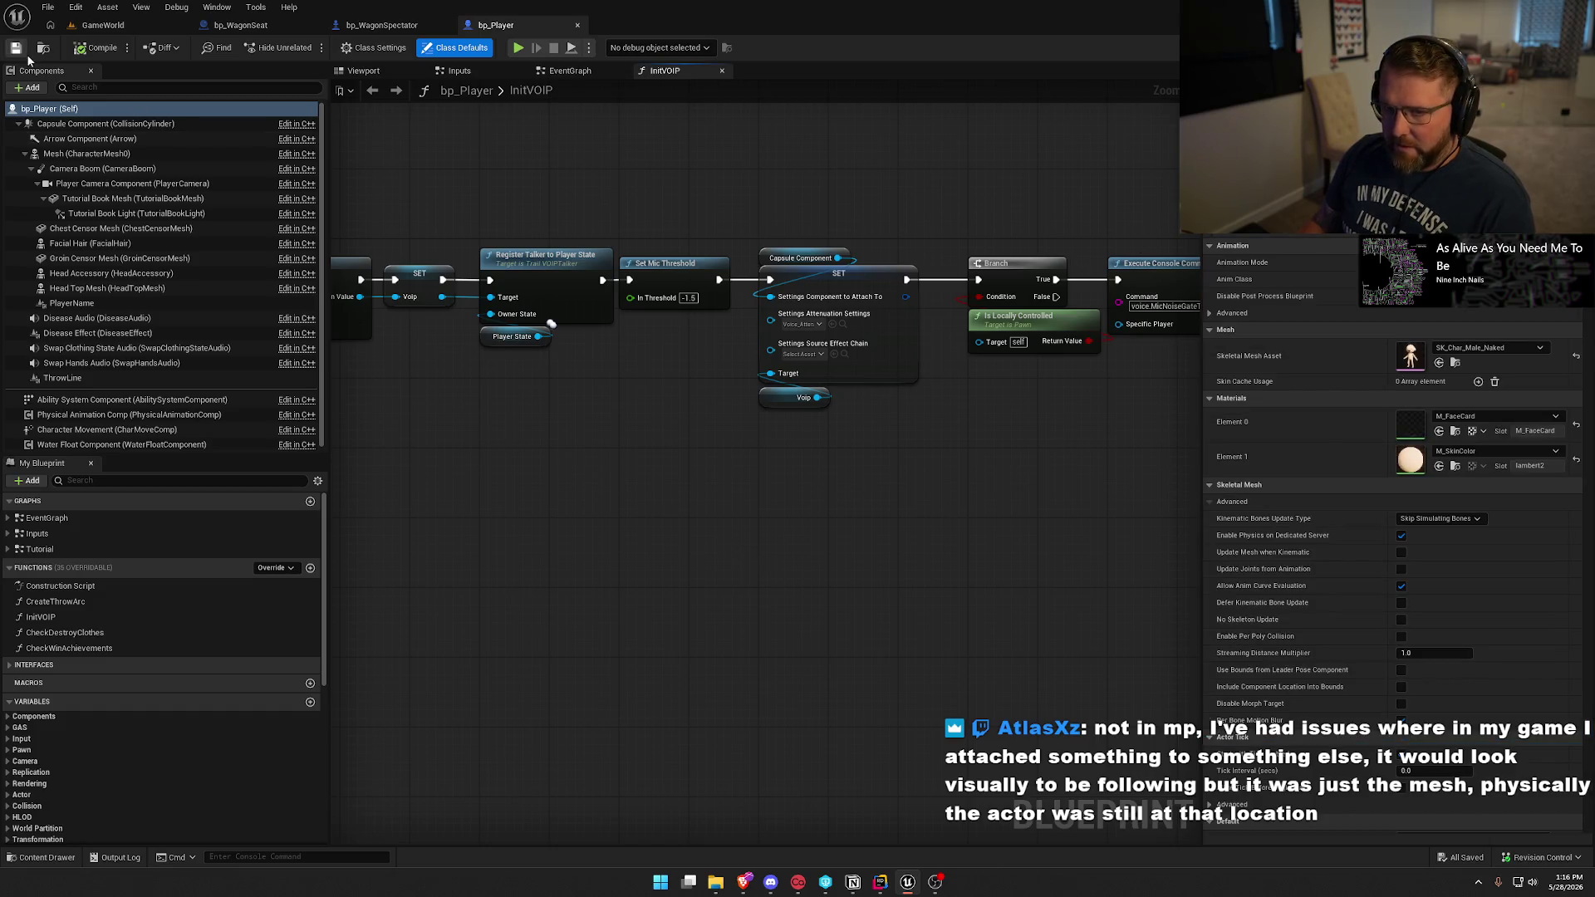
key("ctrl+space")
double_click(183, 633)
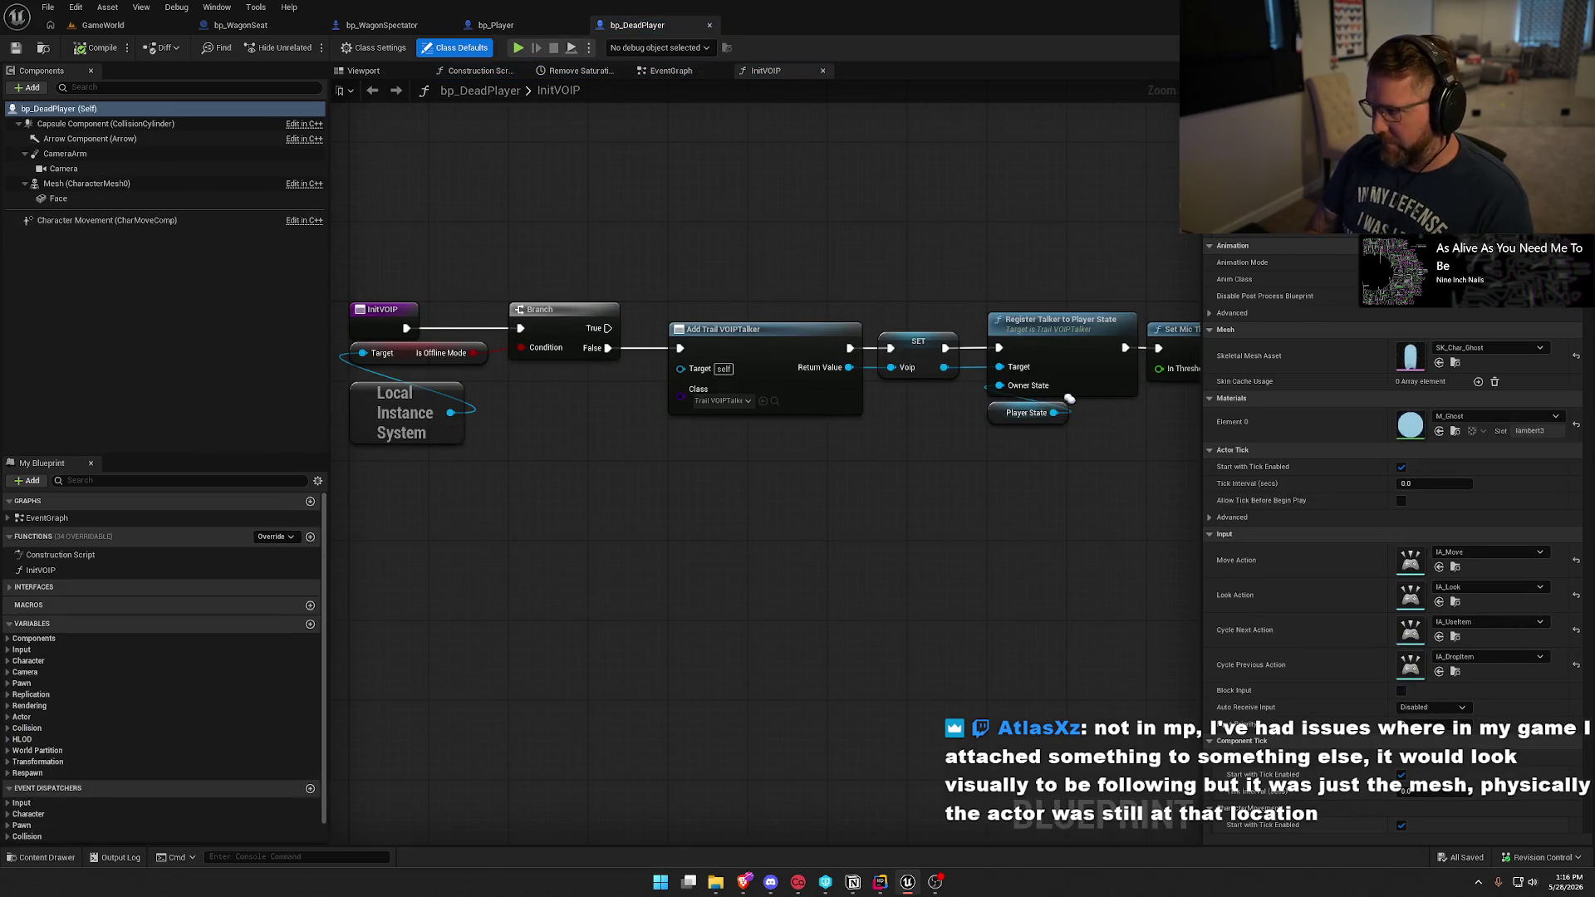
scroll(1395, 539, "down", 10)
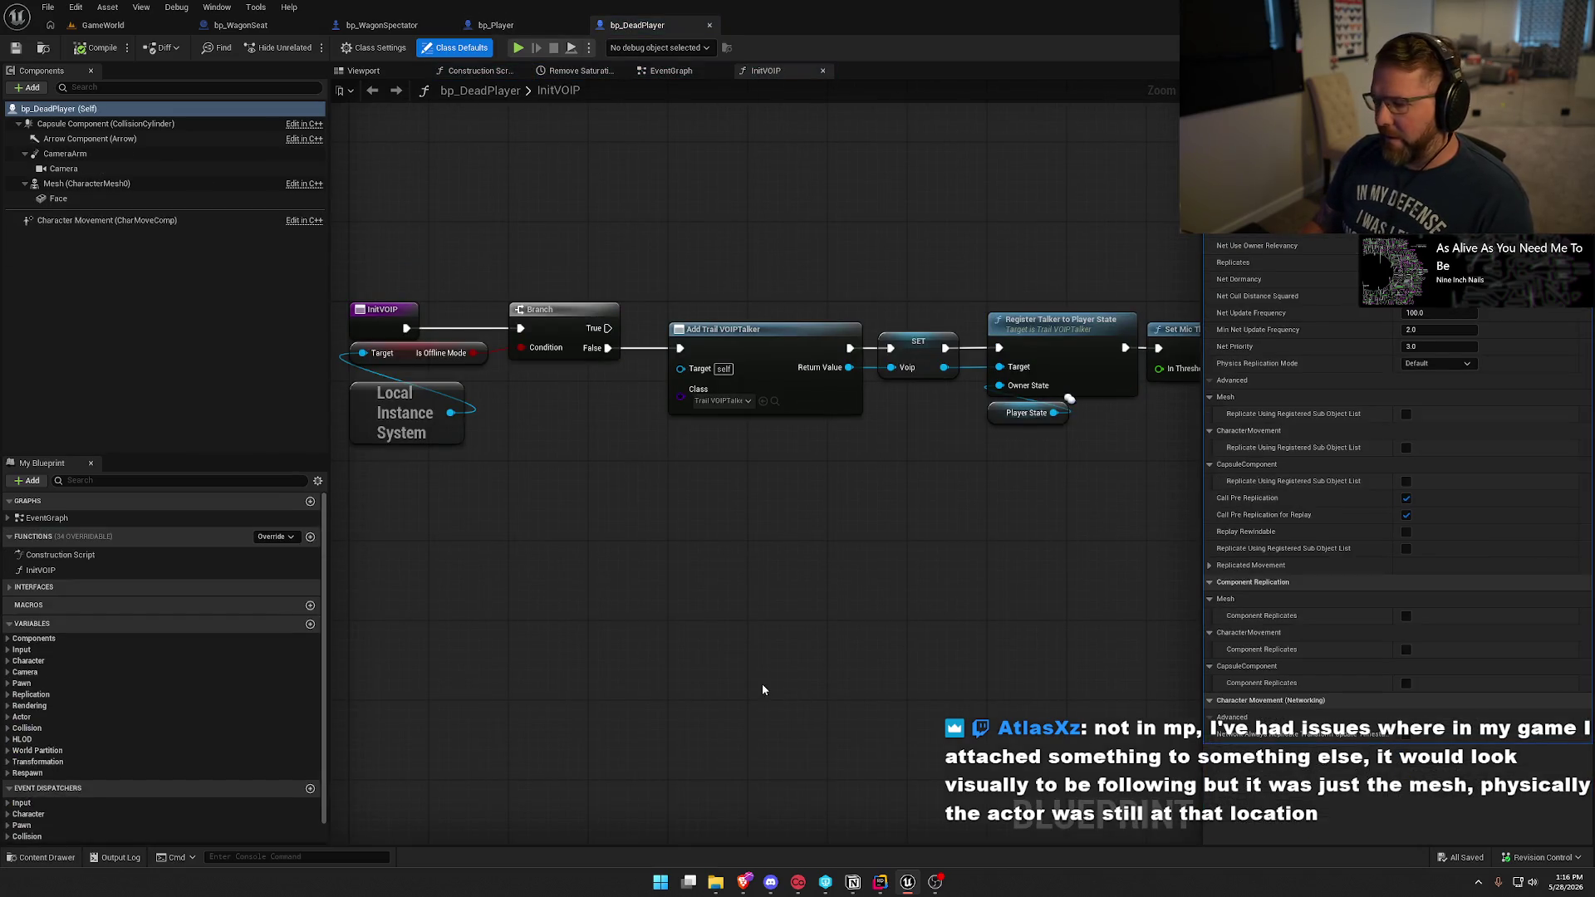
key("ctrl+space")
left_click(318, 643)
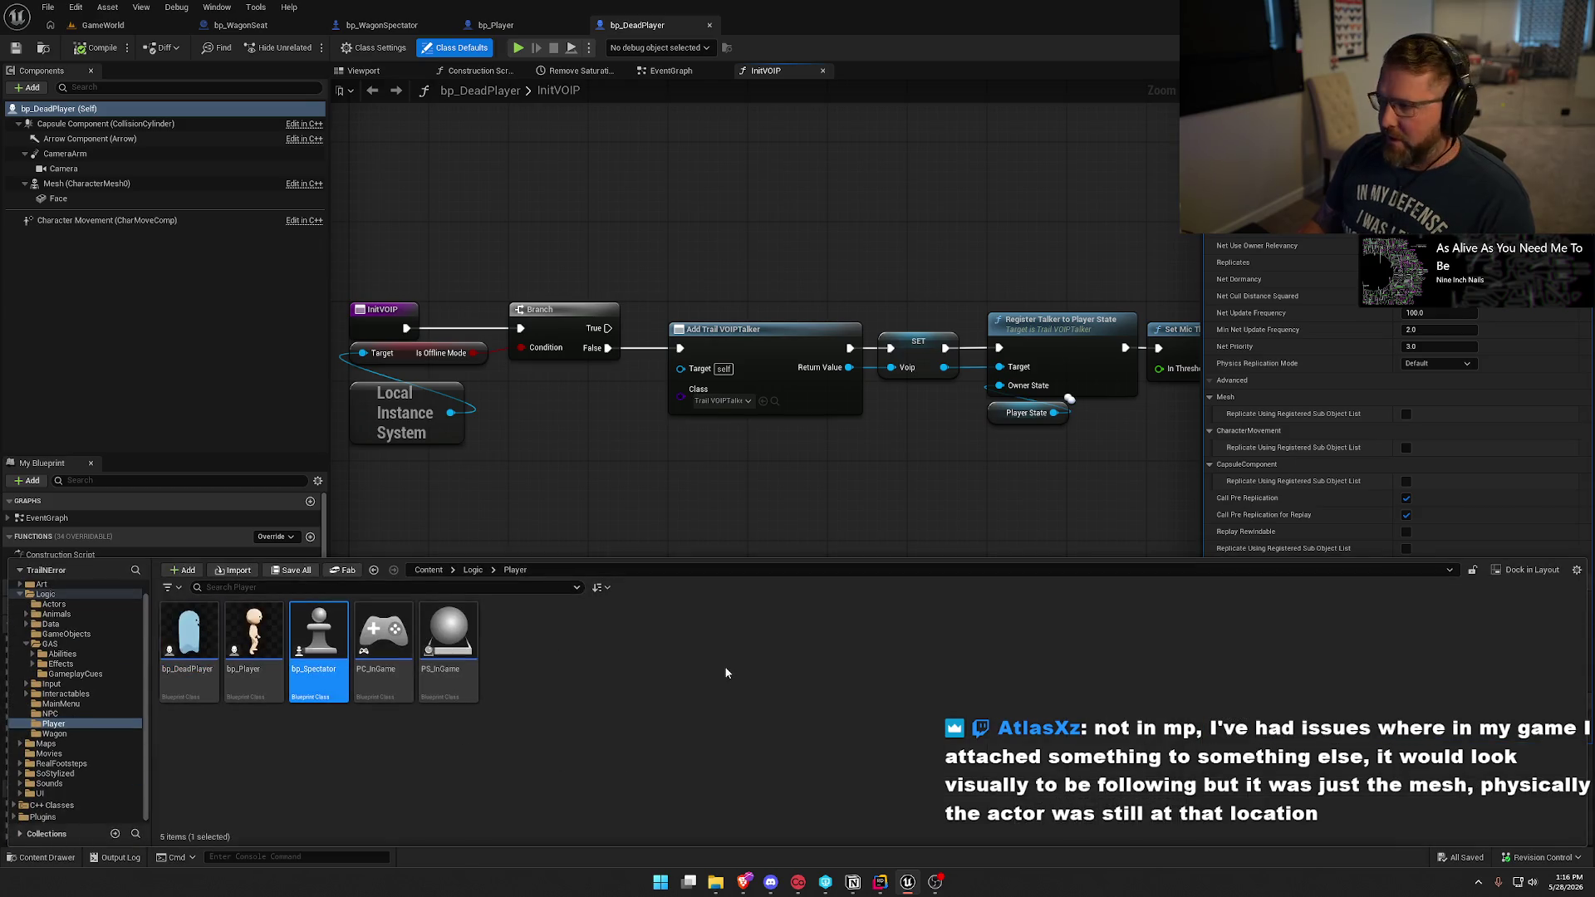
key("Return")
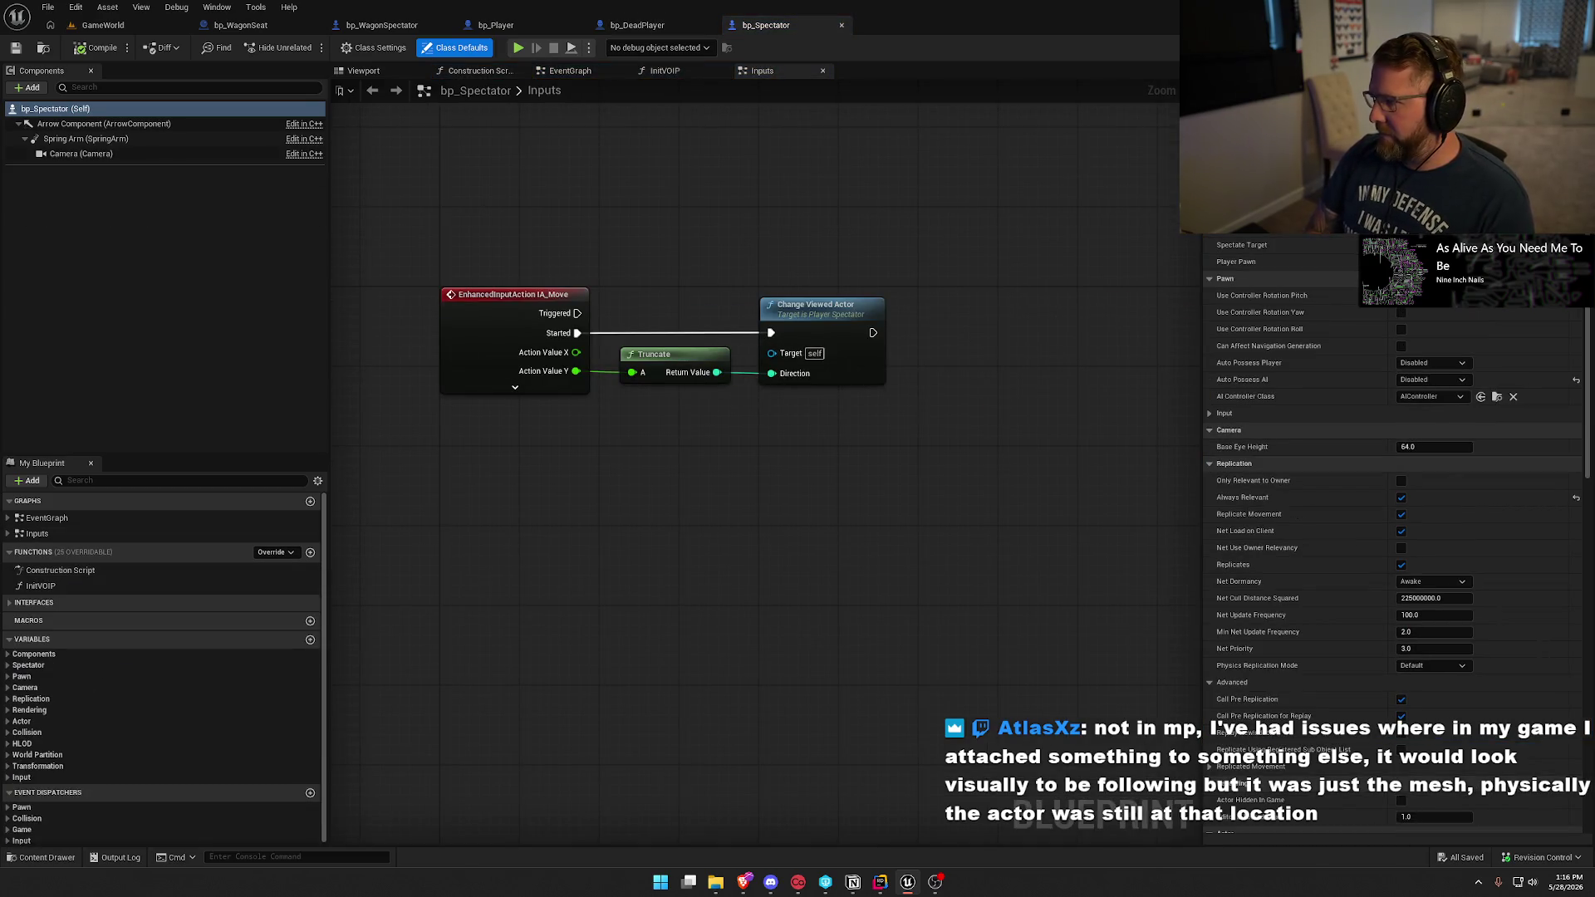
Select bp_AVSWagon in the Wagon folder, then switch to GameWorld and start Play.
scroll(1395, 499, "down", 5)
key("ctrl+space")
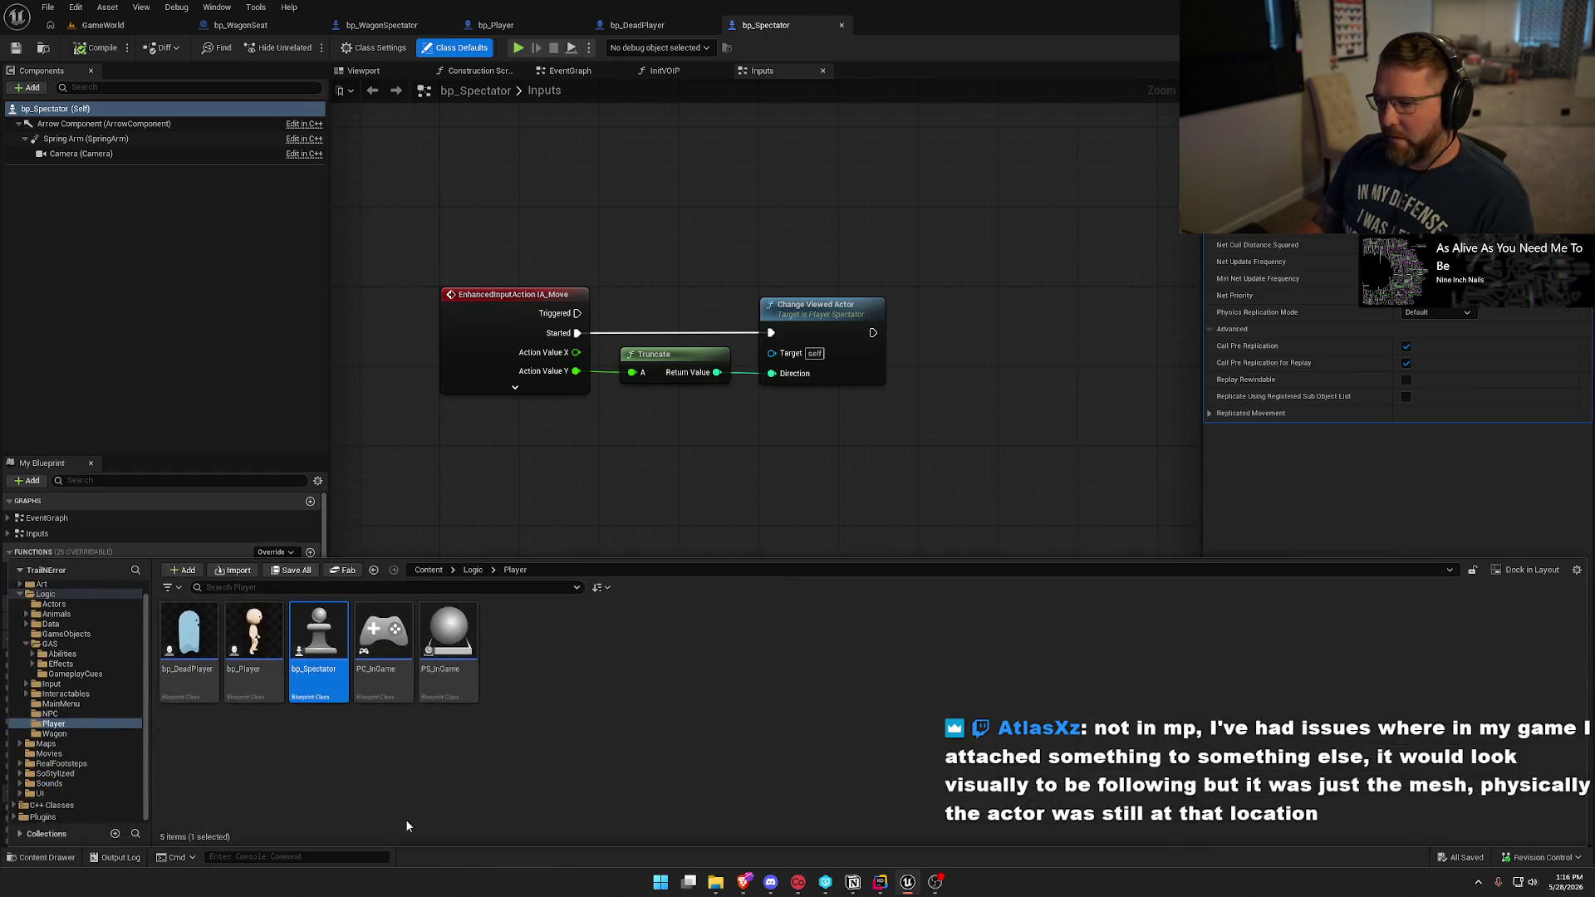
left_click(71, 734)
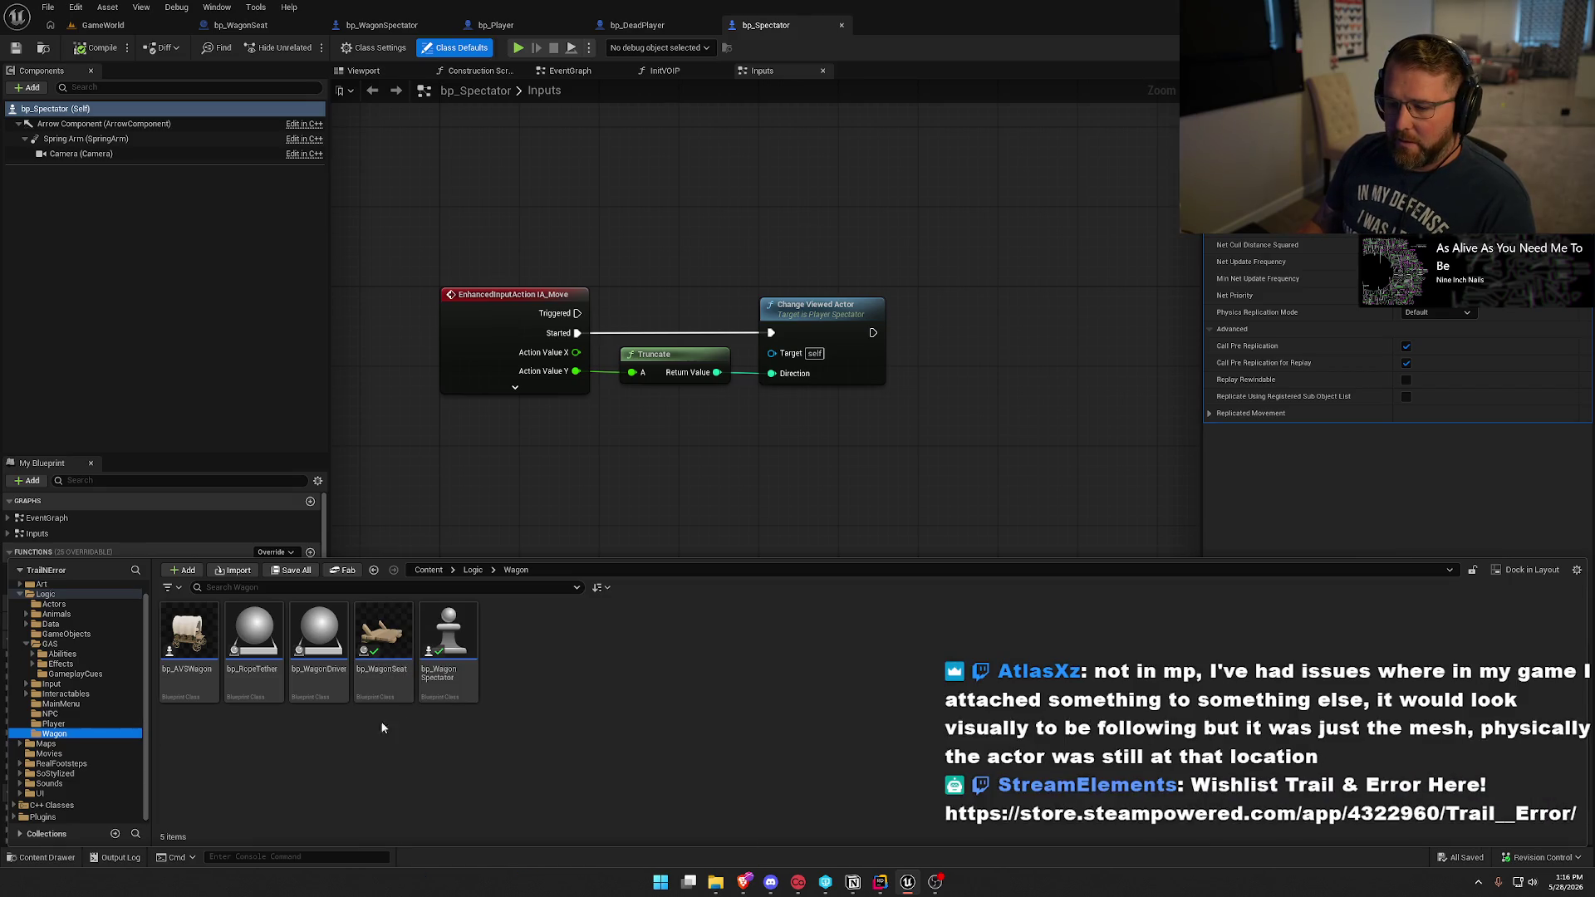
left_click(189, 647)
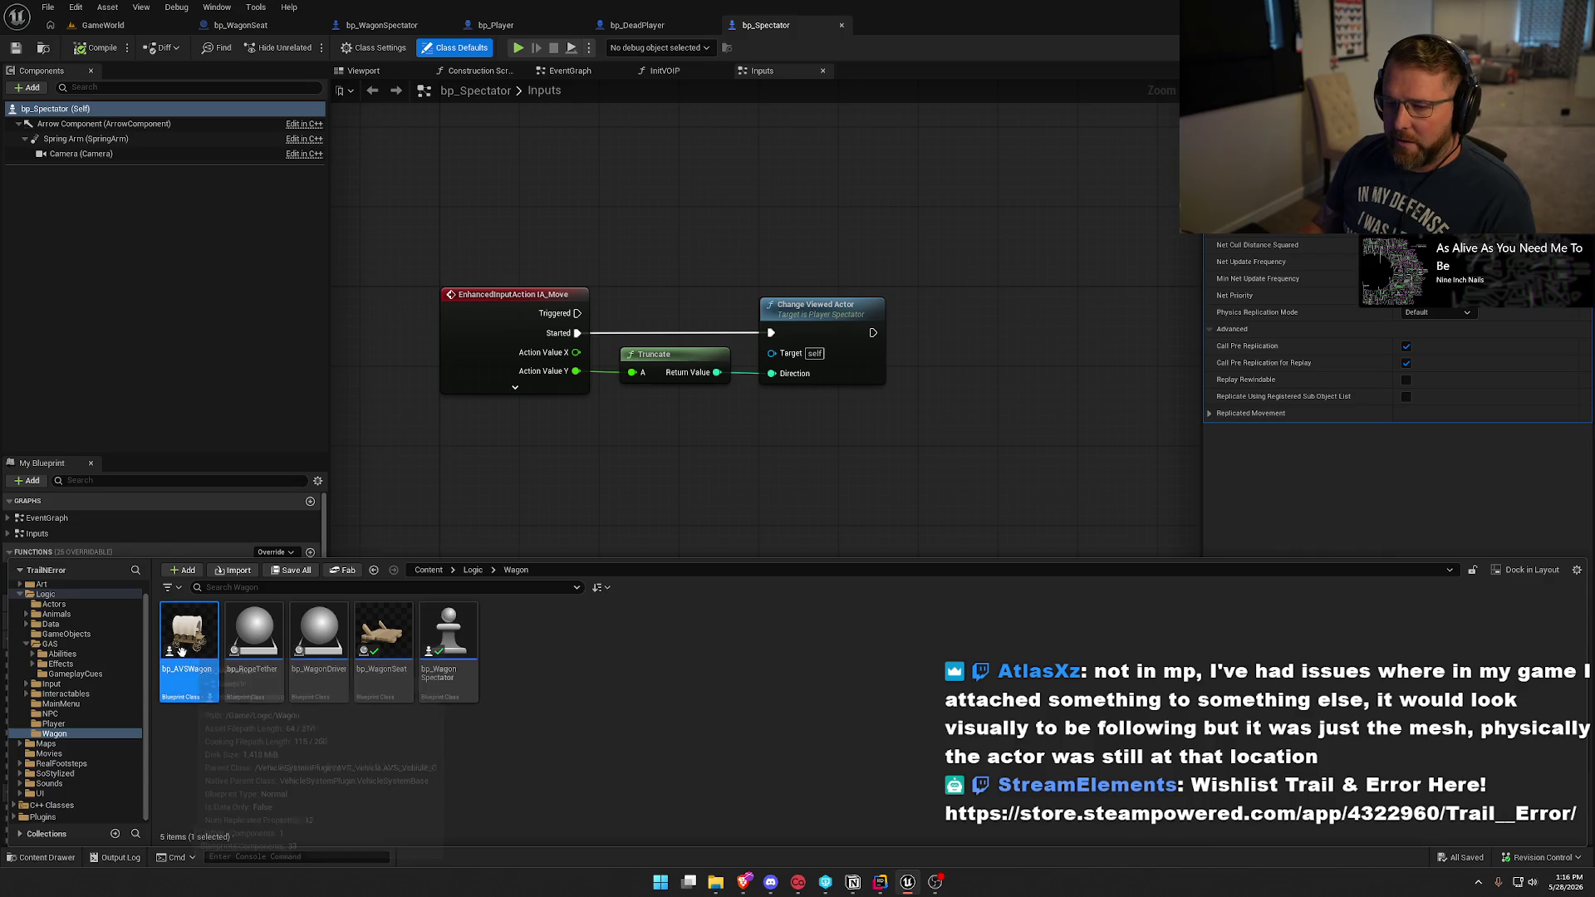
left_click(103, 25)
key("alt+p")
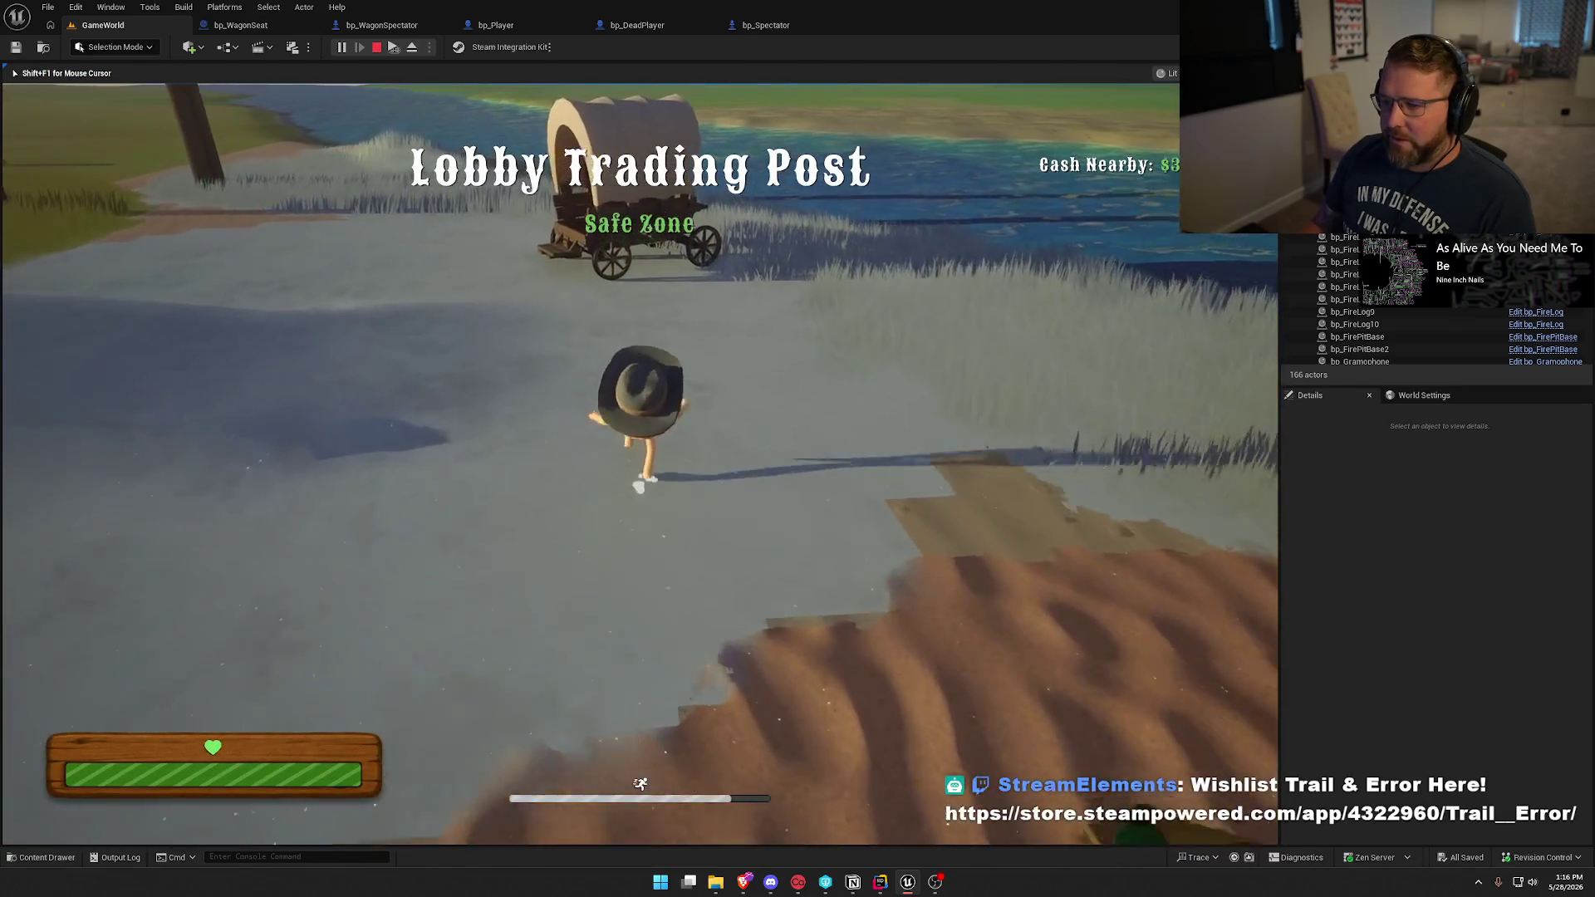
Try the wagon seat, stop the session, and move the four oxen onto the grass.
key("e")
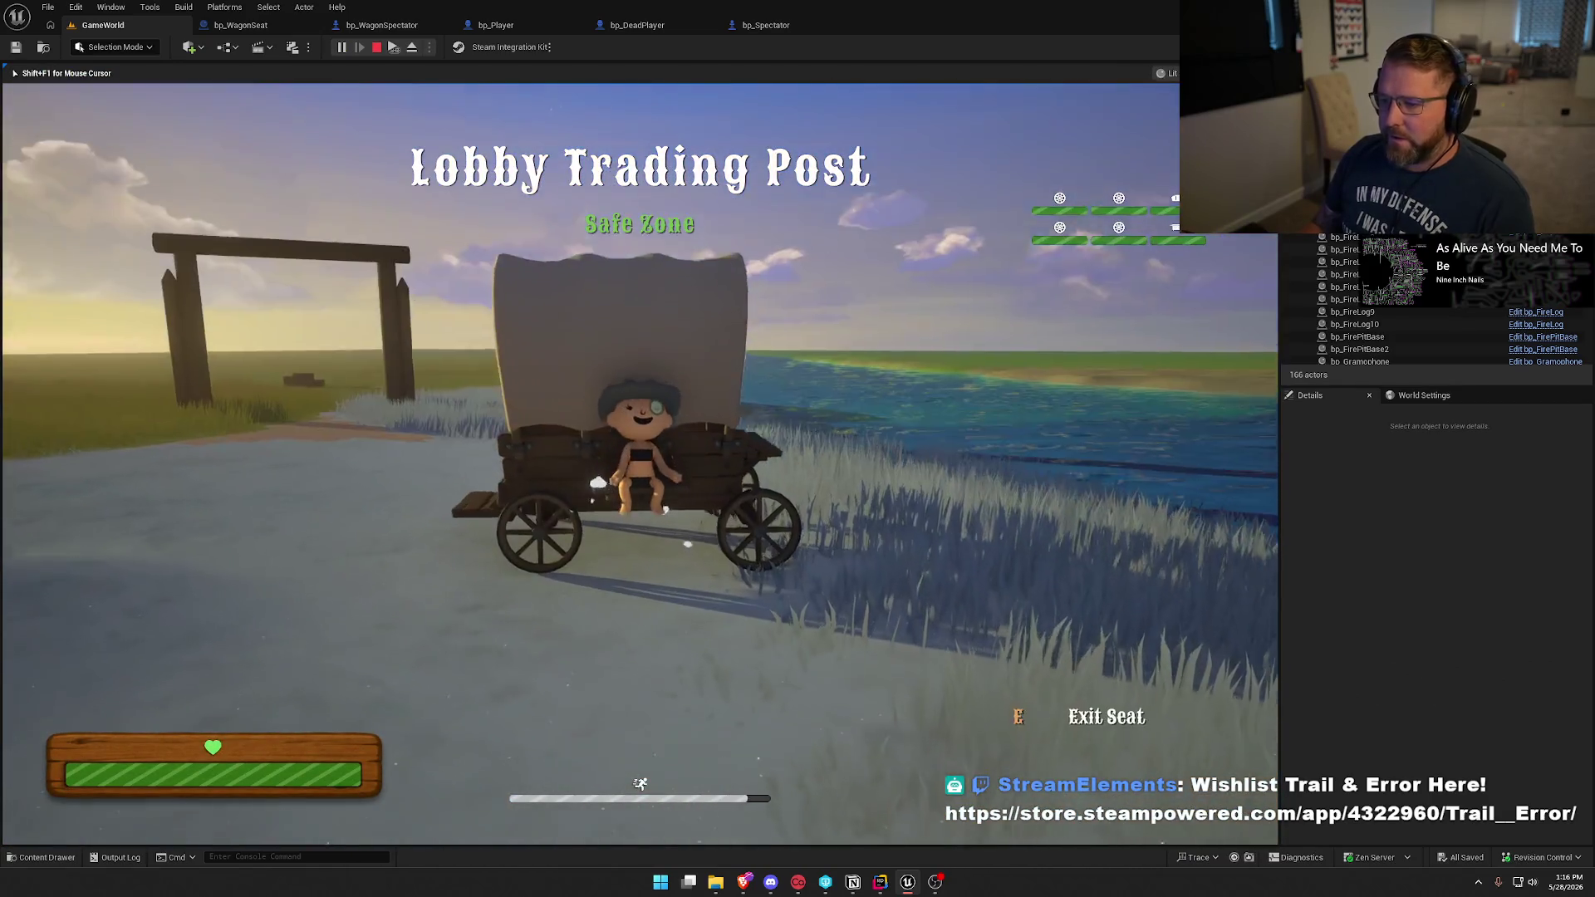
key("Escape")
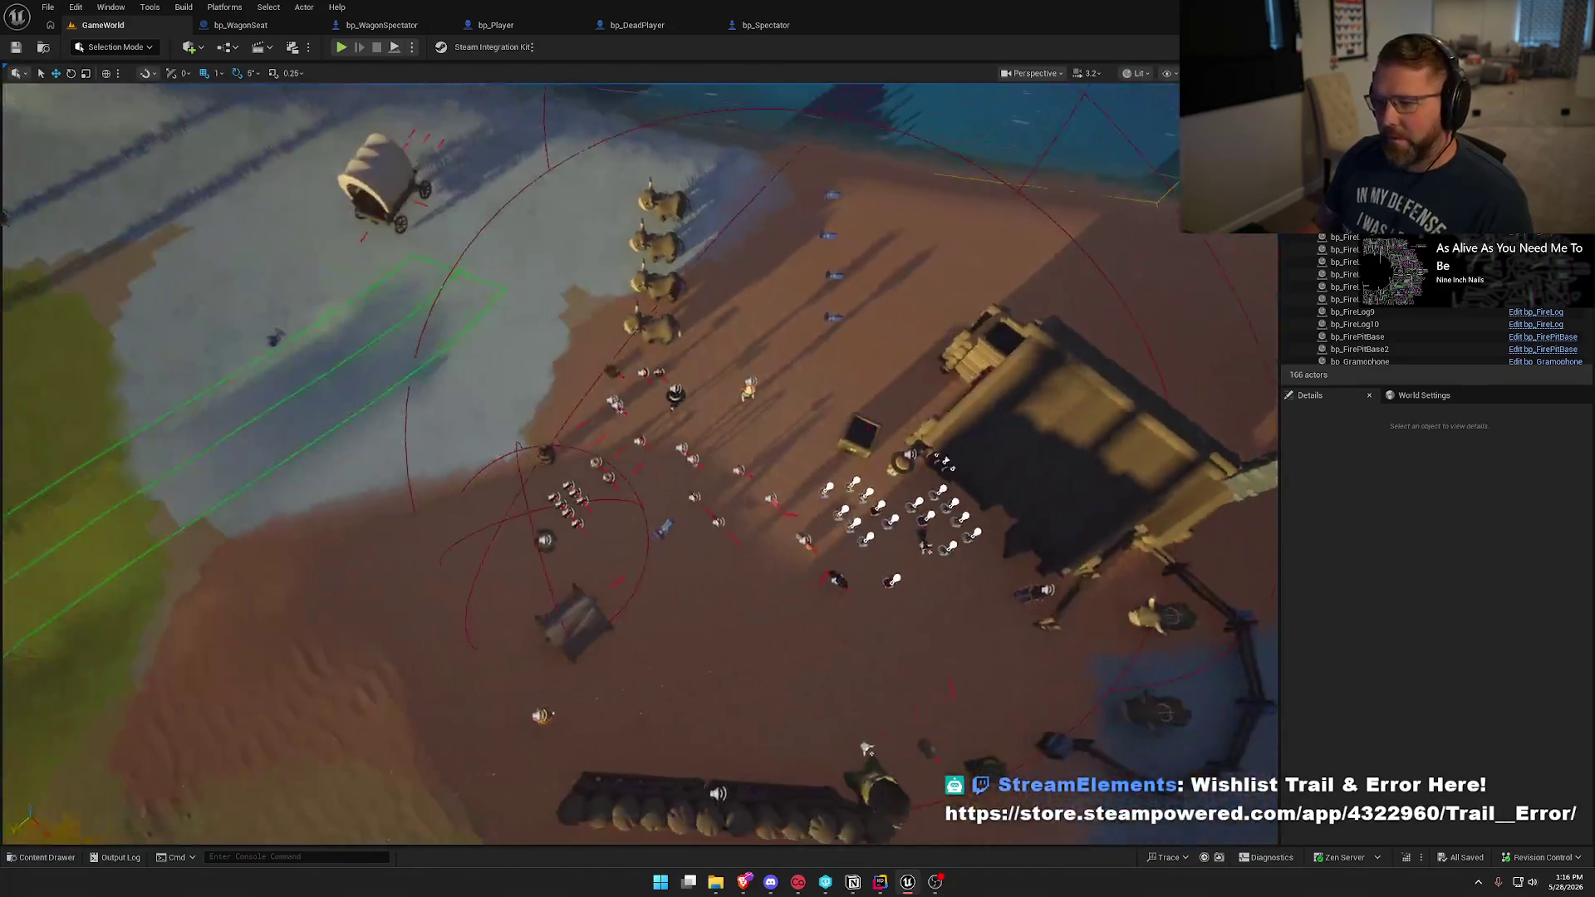
left_click(671, 309)
left_click(669, 294, "ctrl")
left_click(664, 249, "ctrl")
left_click(665, 203, "ctrl")
left_click_drag(669, 222, 559, 230)
key("Escape")
Restart the play session, run the character to the wagon and sit in the seat.
left_click(340, 48)
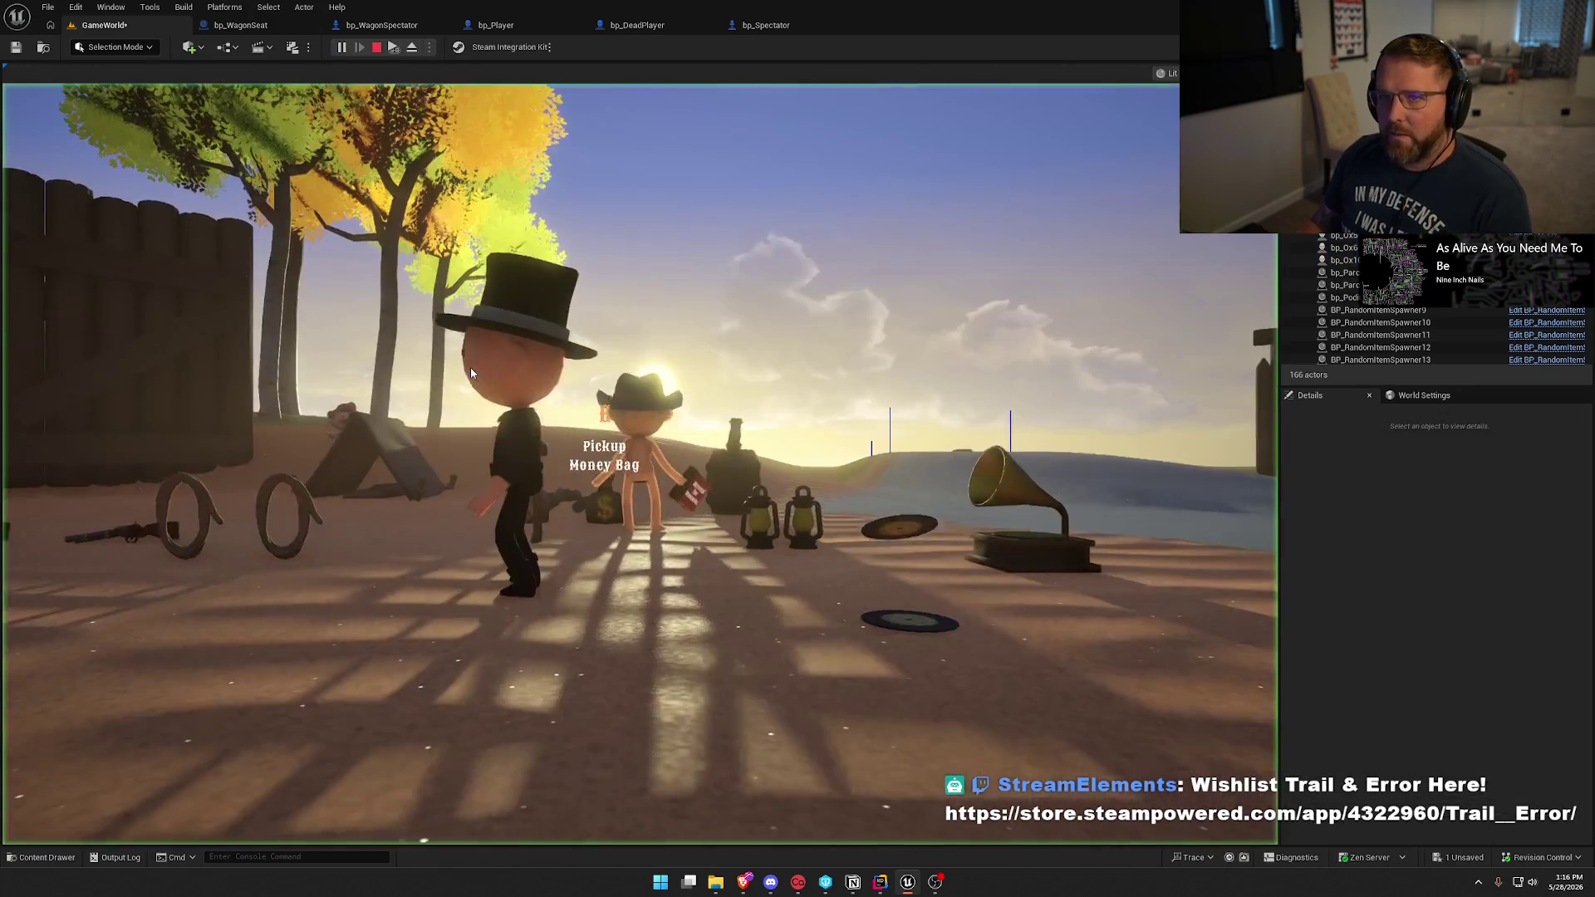
key("w")
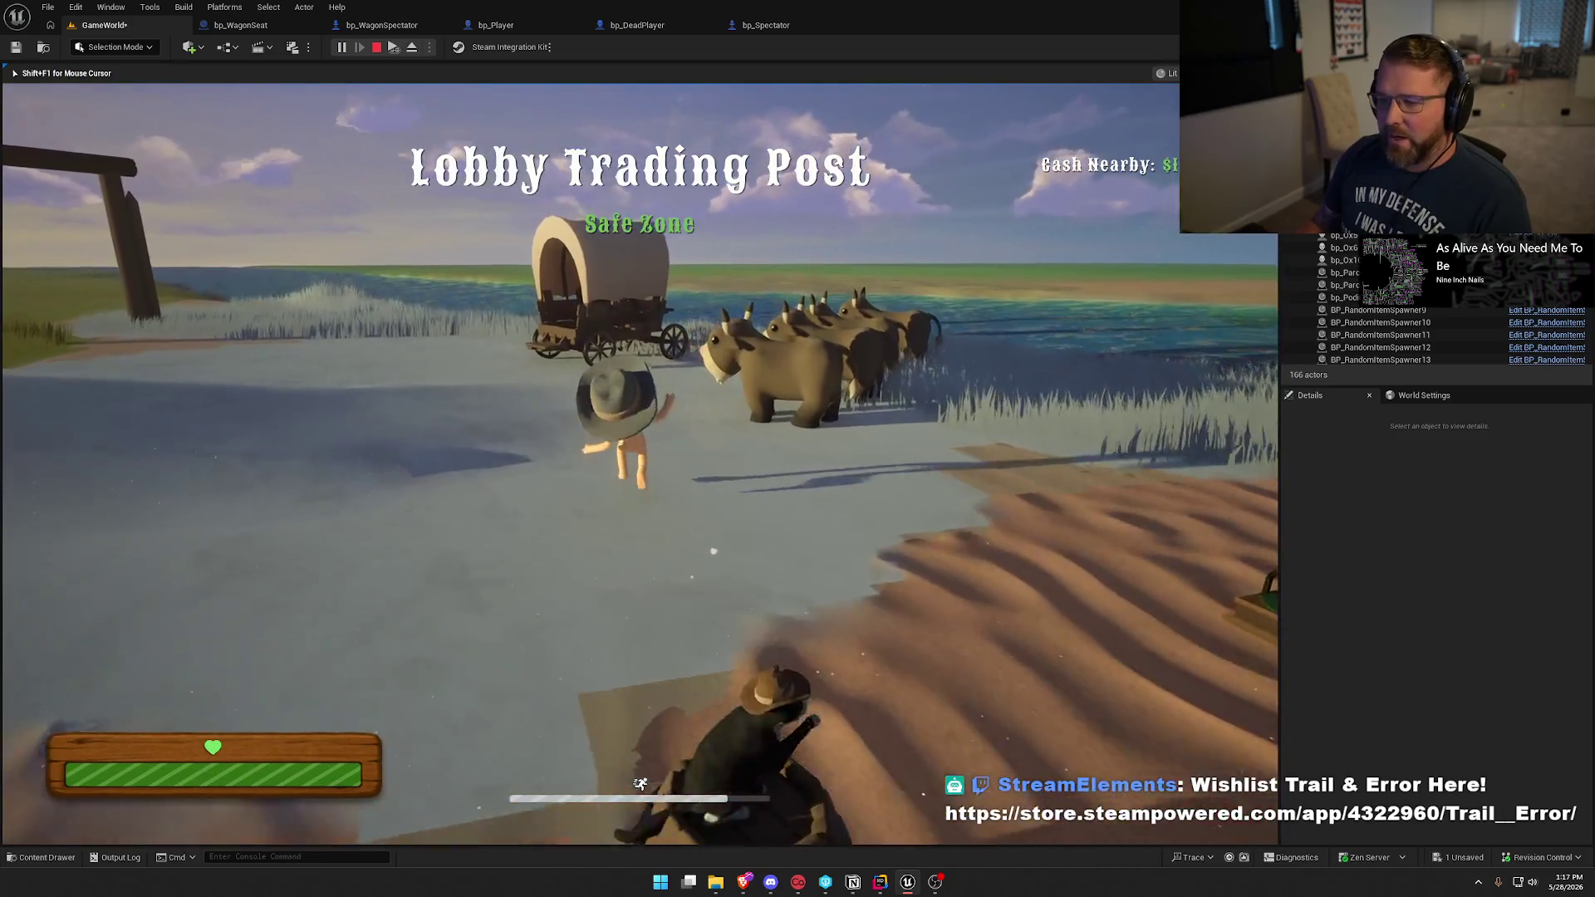
key("e")
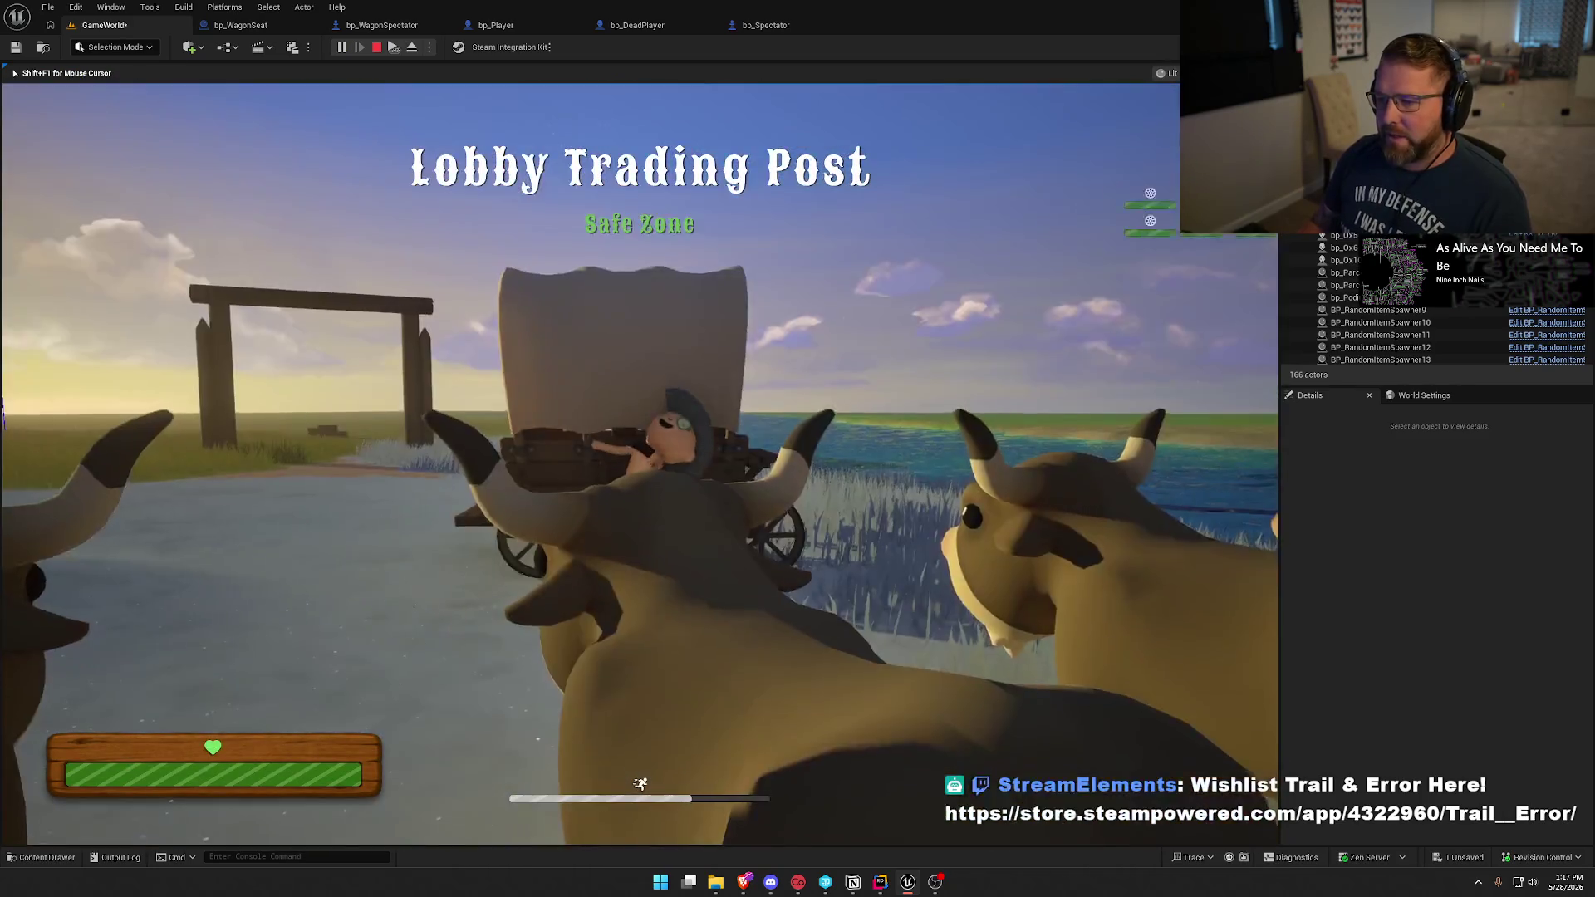
key("super")
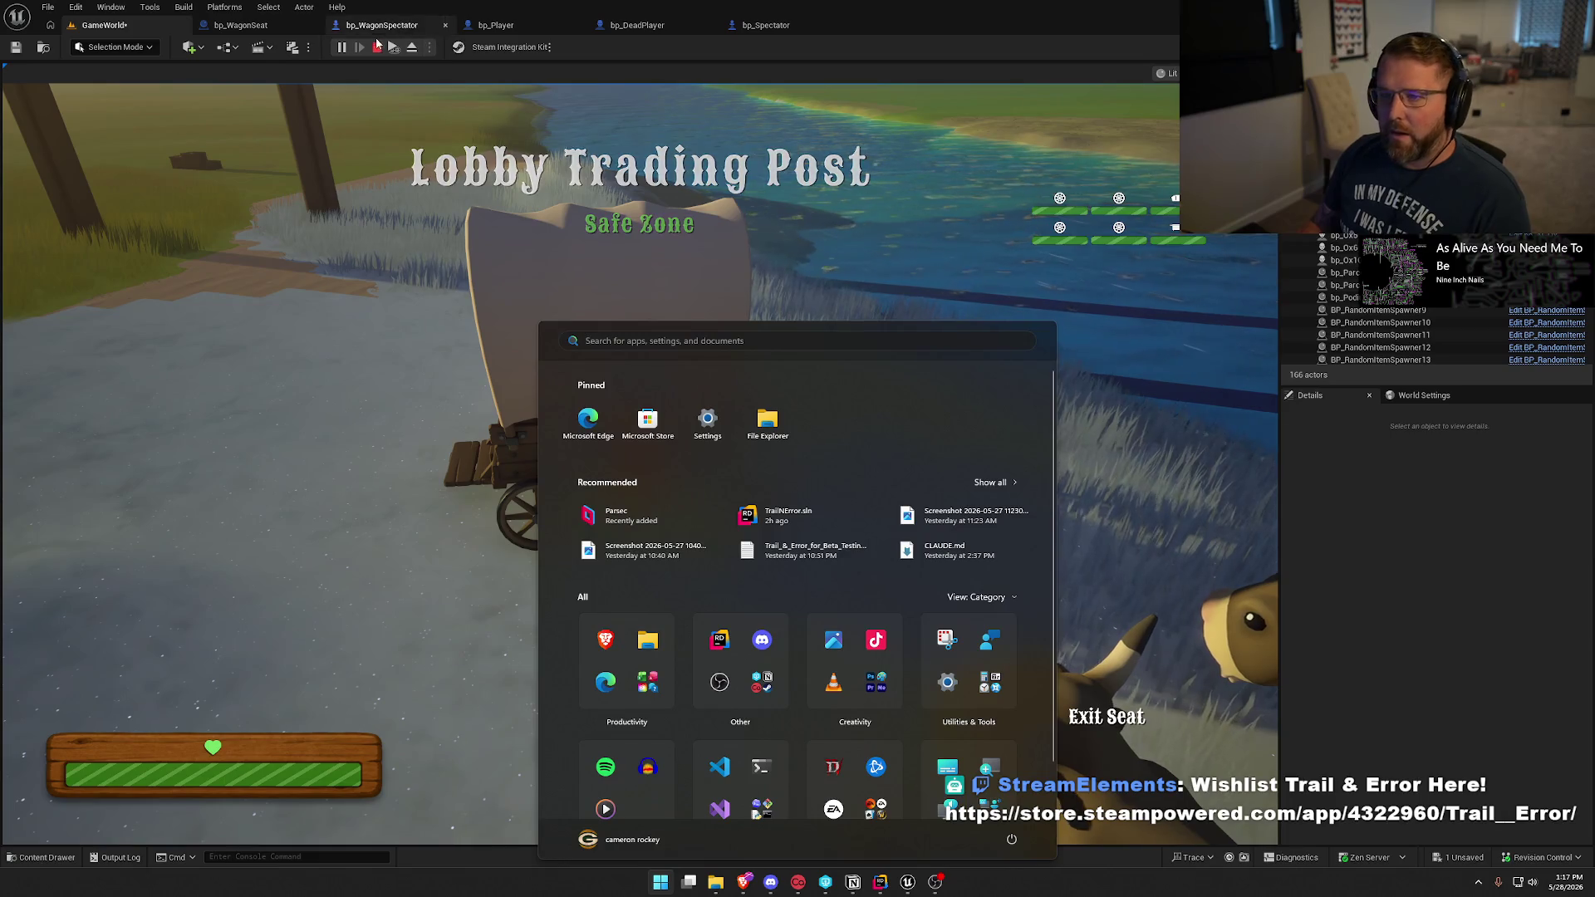
Close the Windows Start menu to get back to the running game.
key("super")
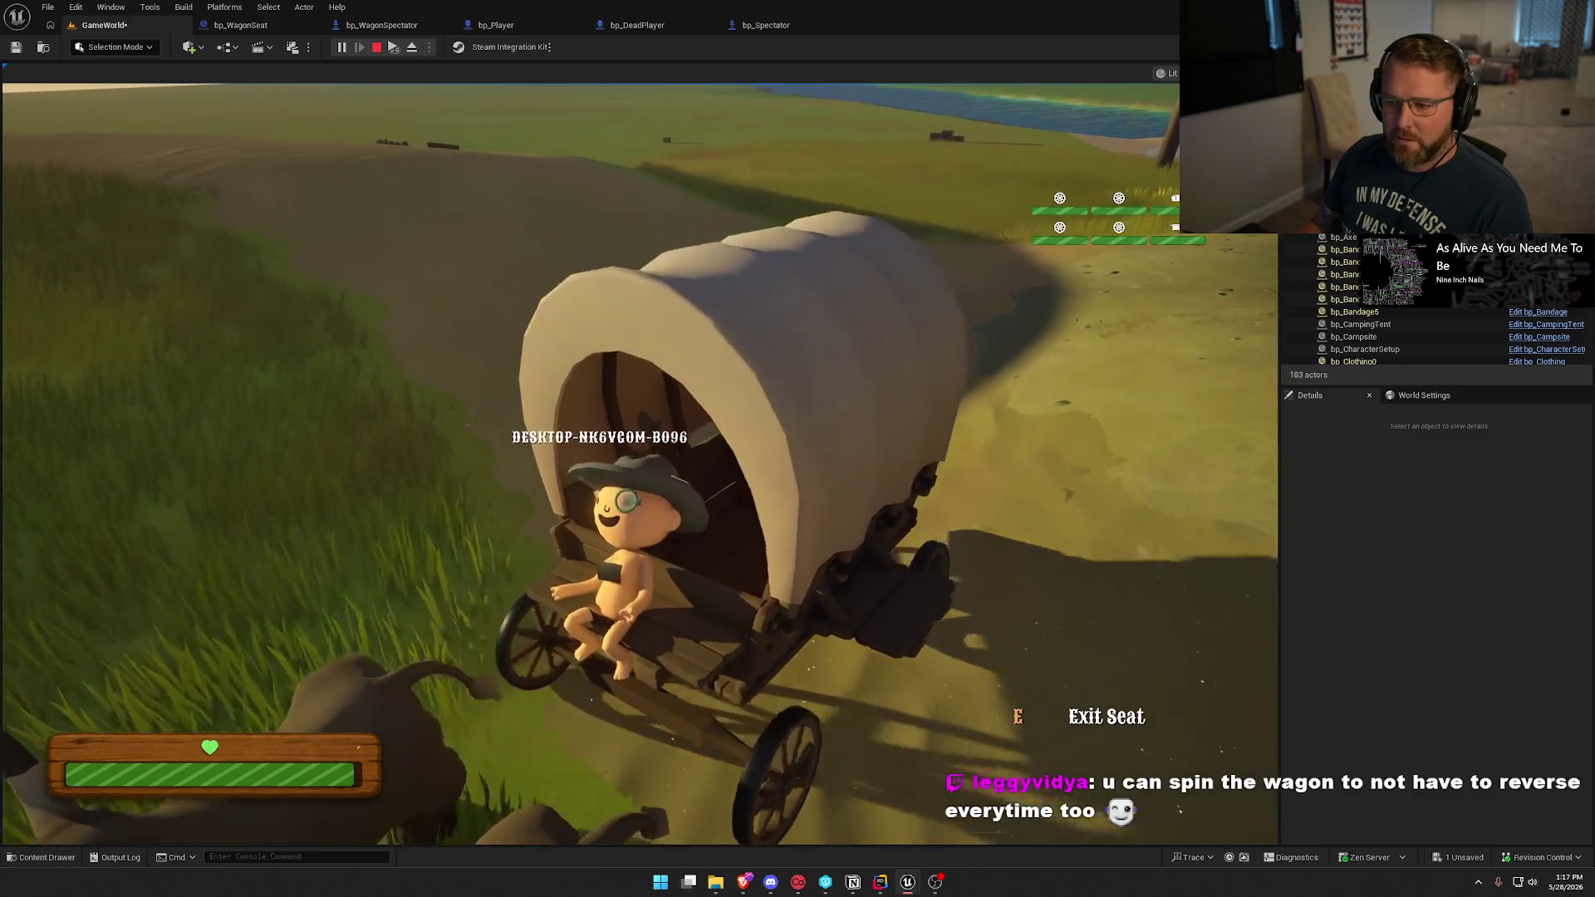
Refocus the PIE game, drive the wagon out onto the grassland, then stop the session.
key("super")
left_click(965, 288)
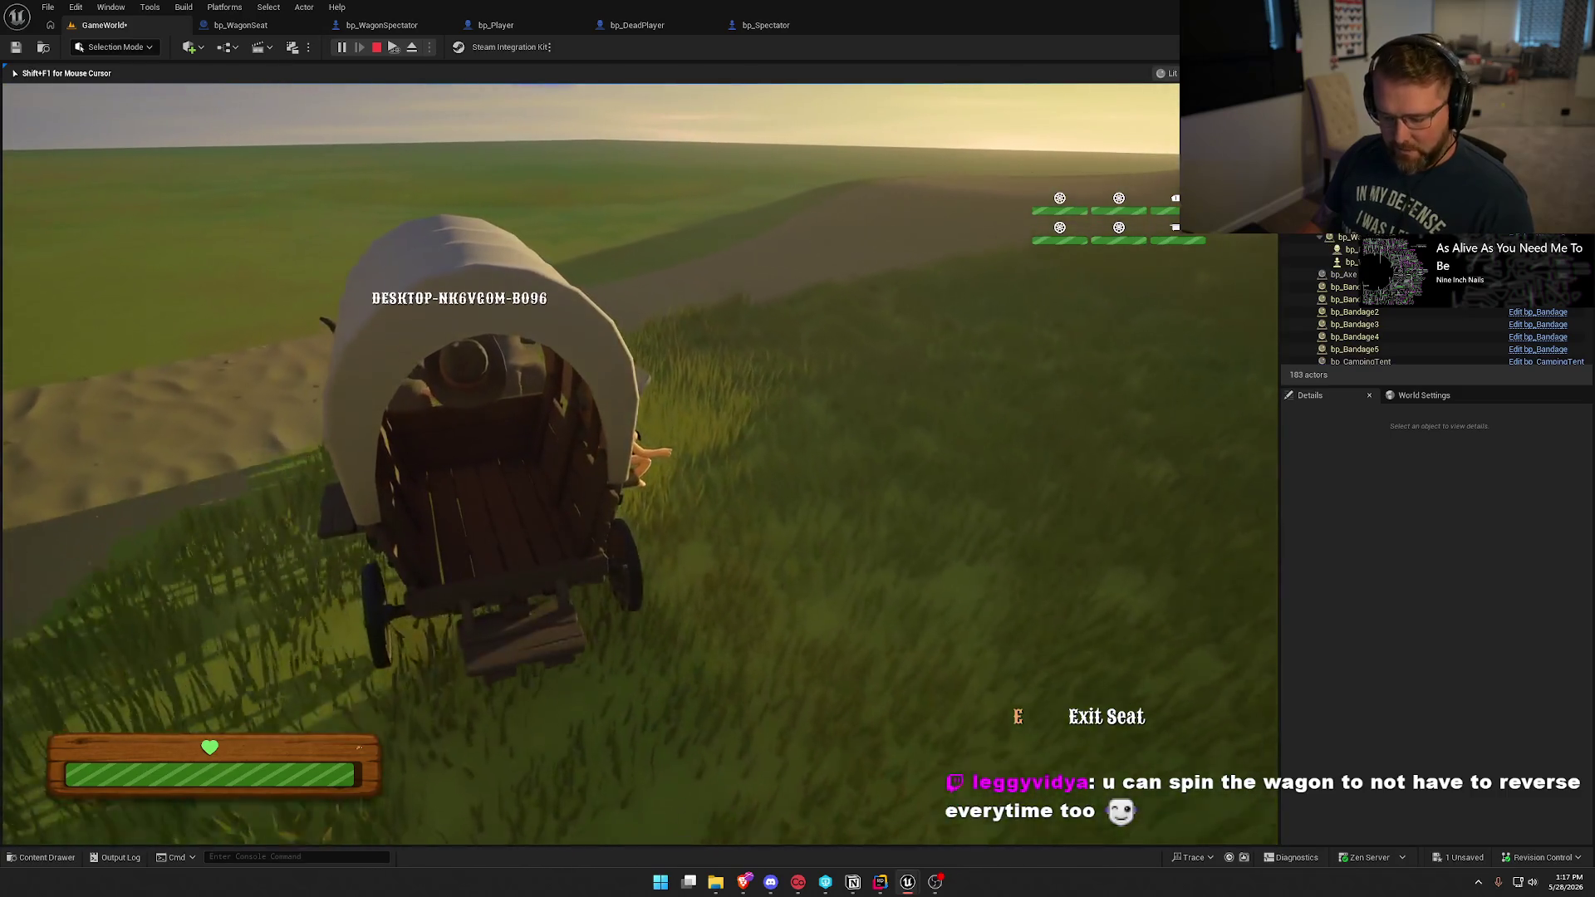
key("super")
key("super")
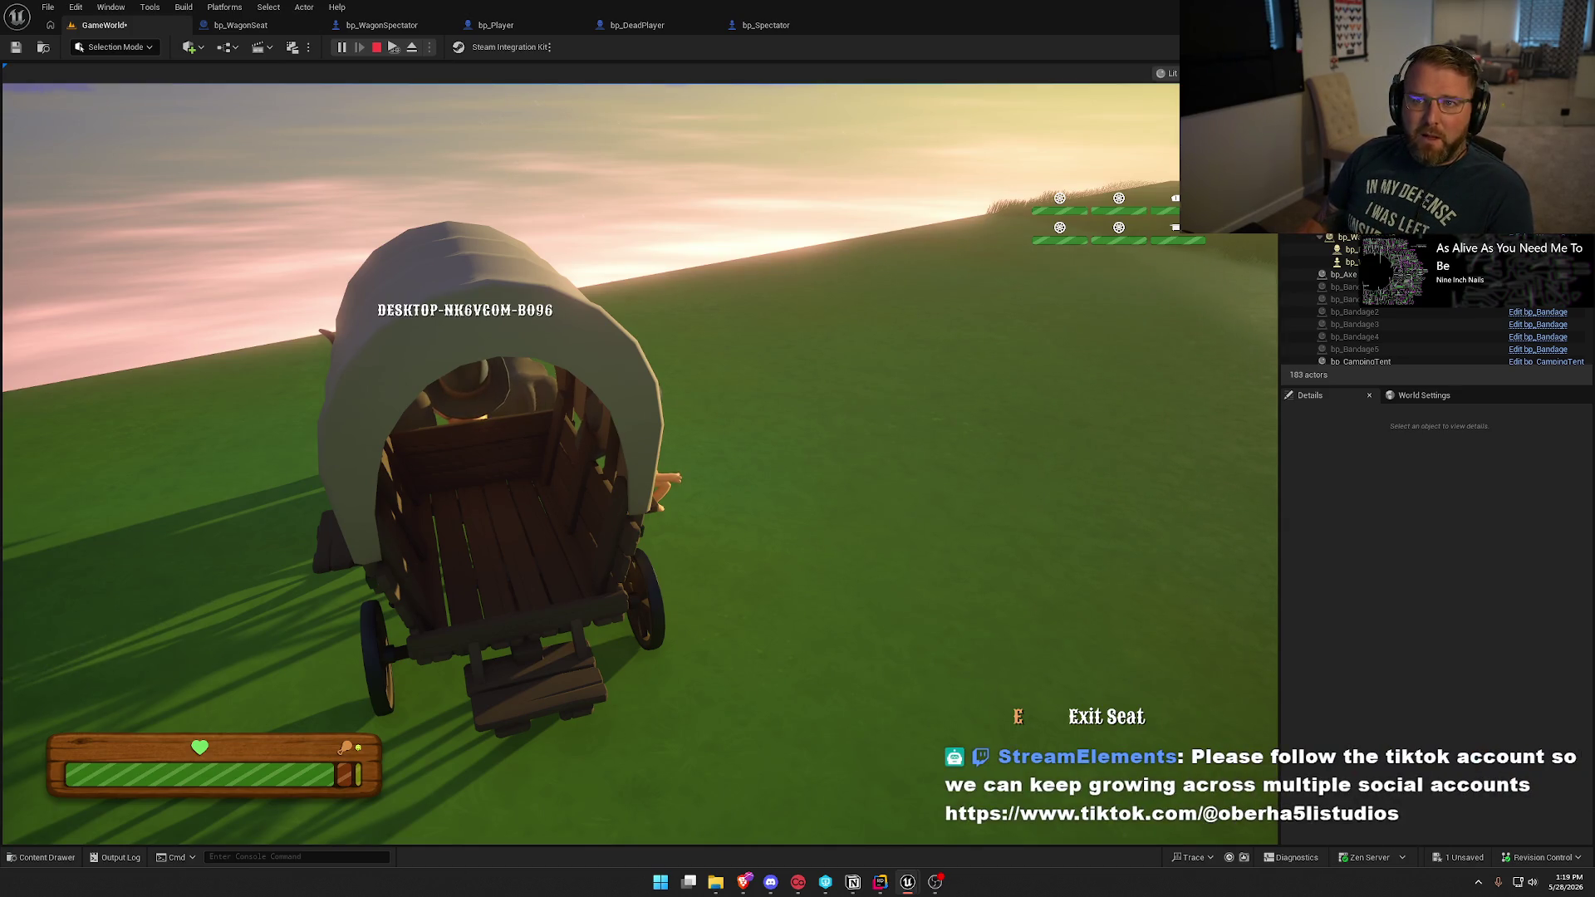
key("Escape")
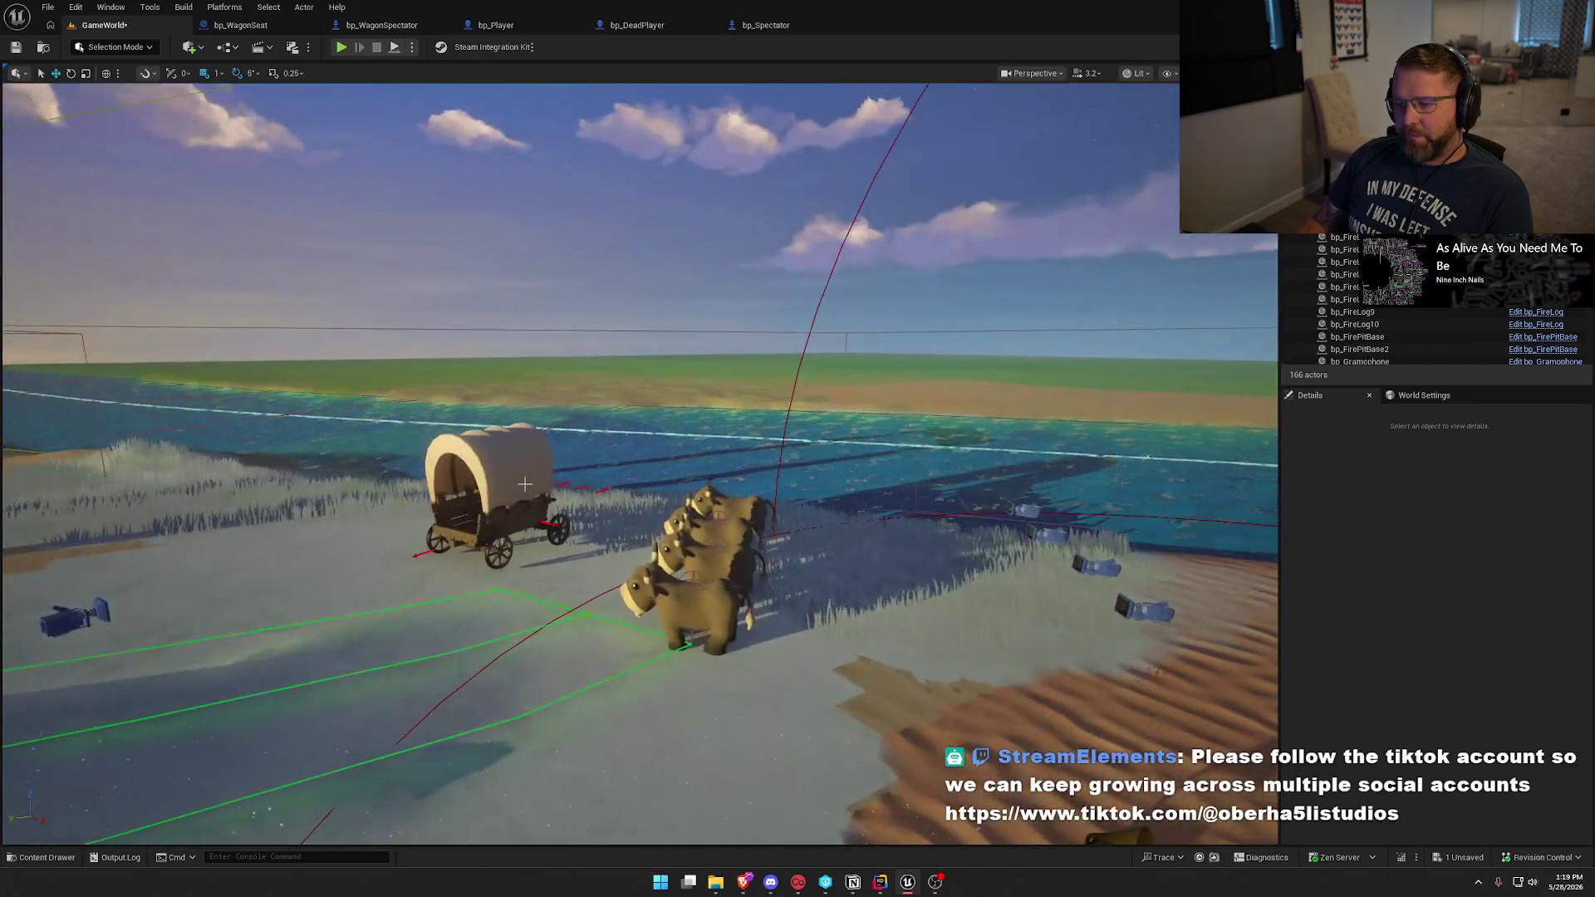
Inspect the bp_AVSWagon actor in Details, deselect it, and launch a new PIE session.
left_click(490, 498)
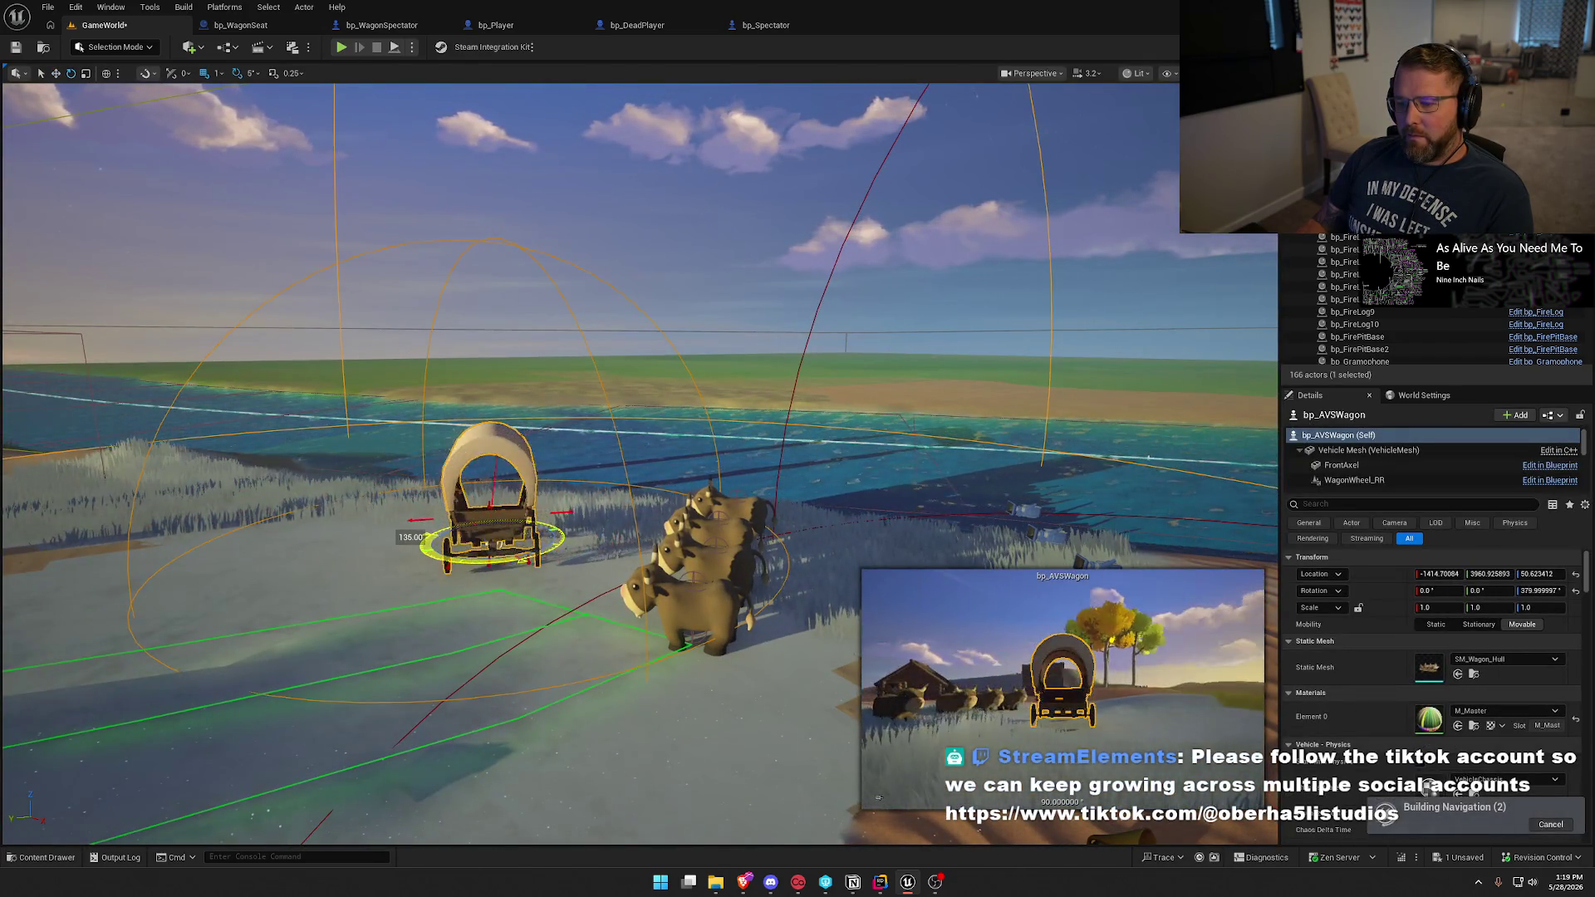
key("Escape")
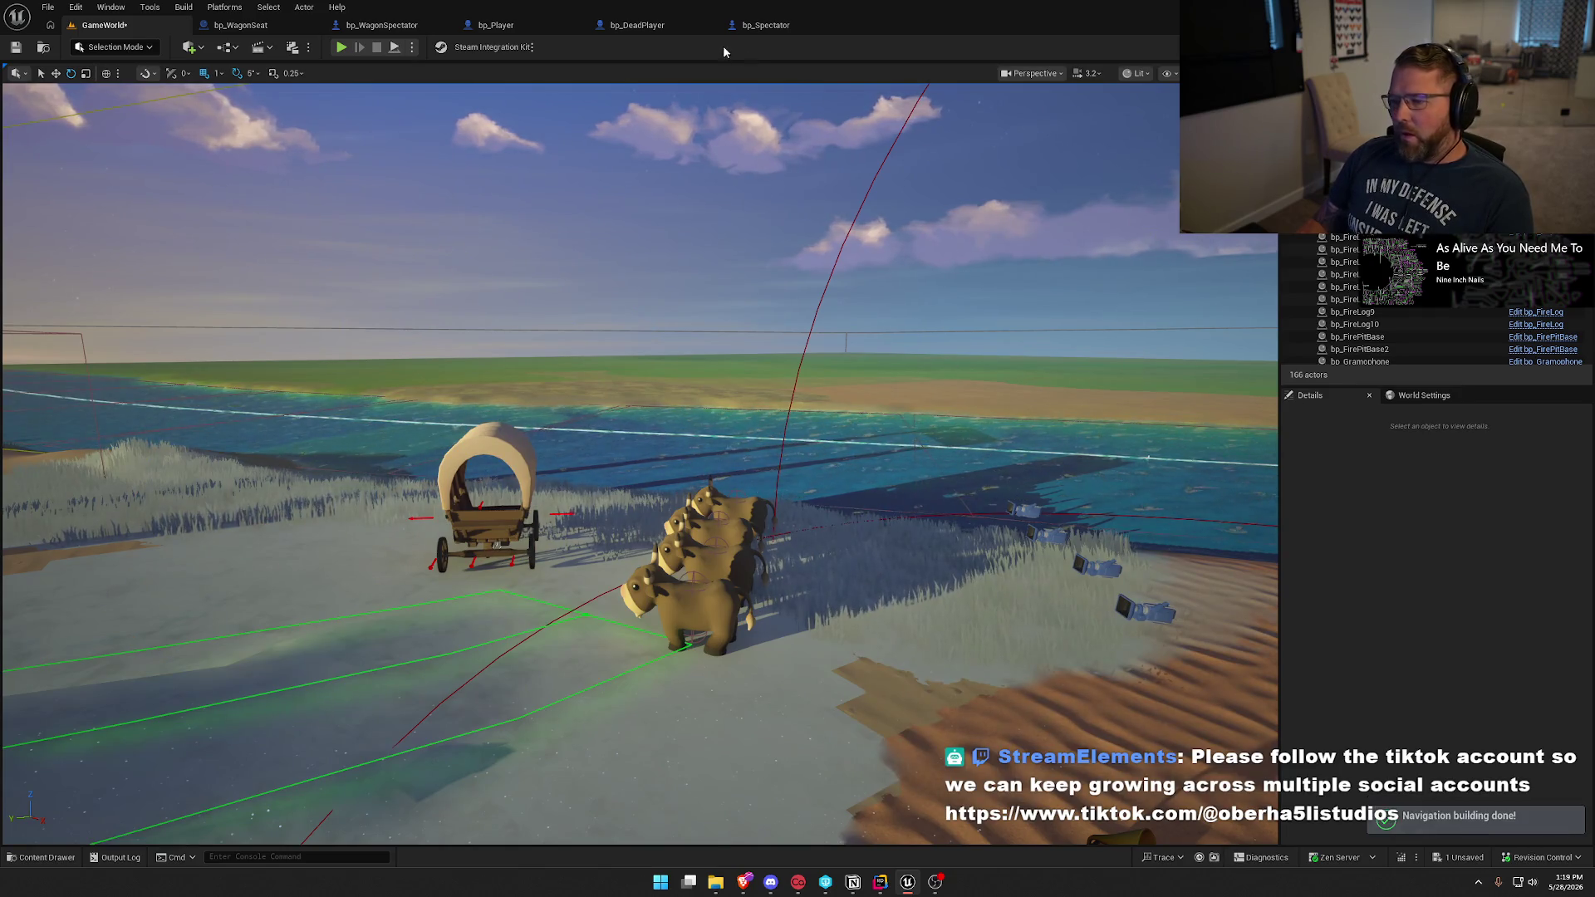
left_click(336, 48)
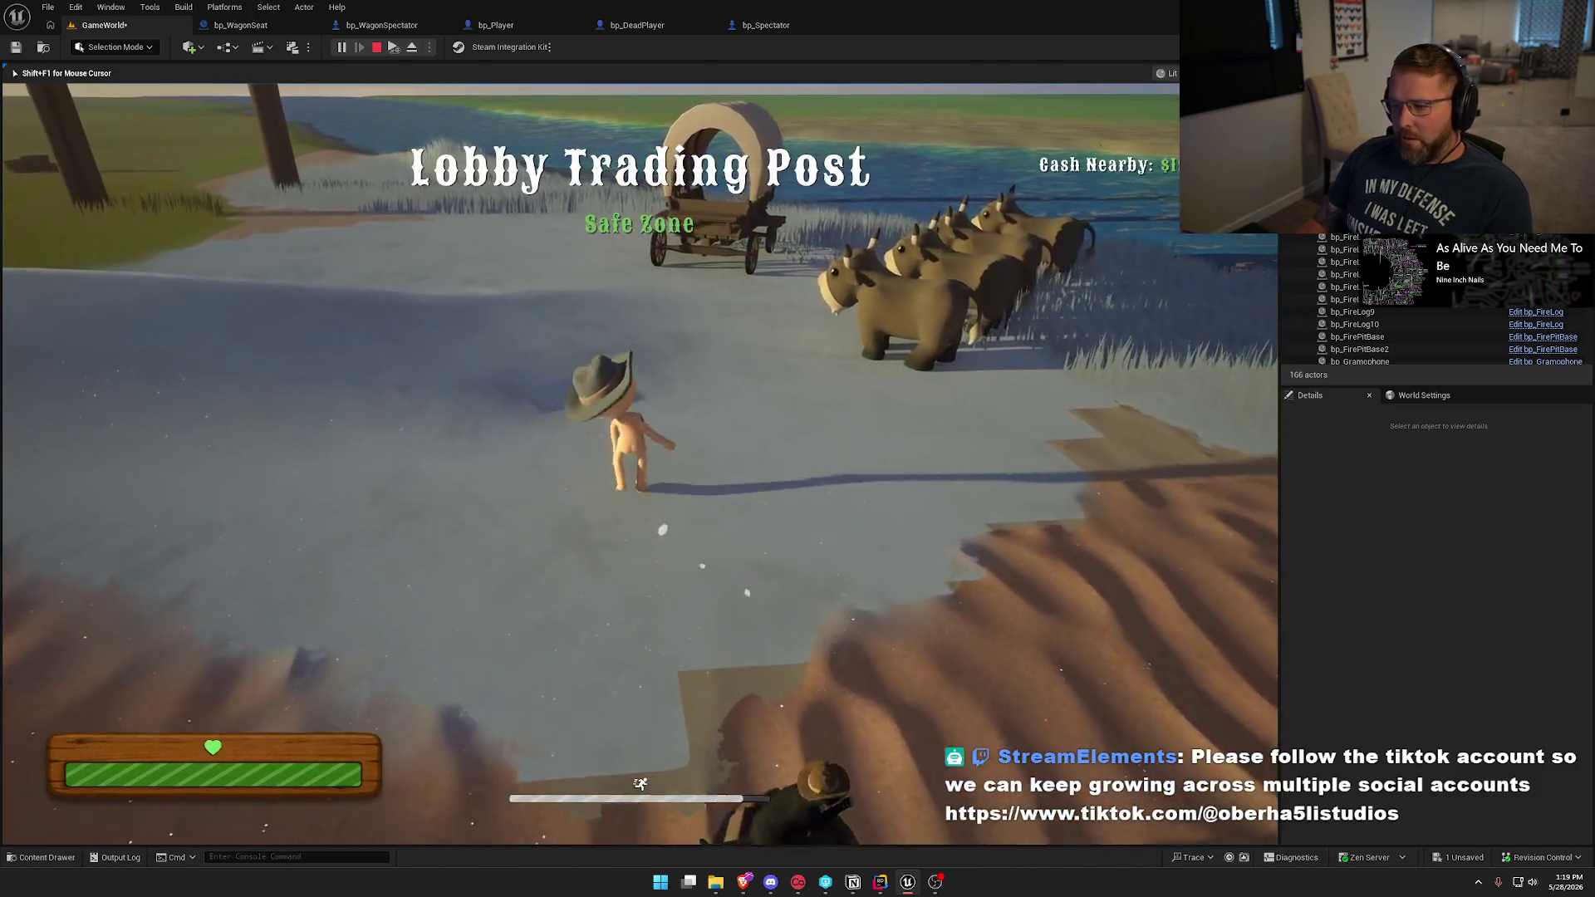
key("super")
left_click(344, 494)
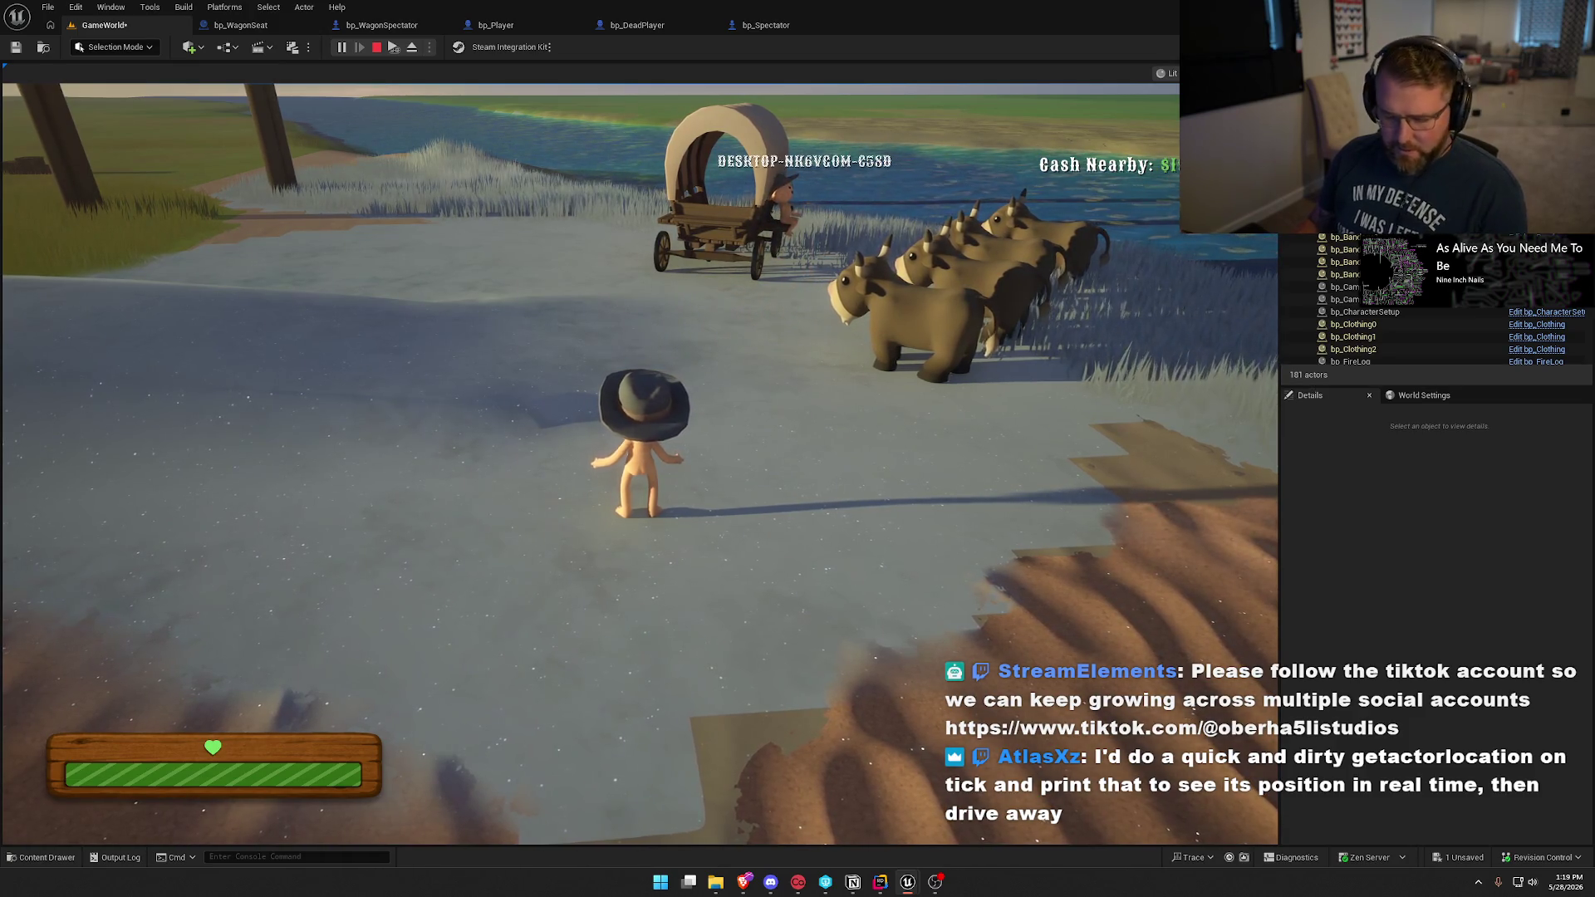
Walk over to the cows and mount and dismount one twice.
key("super")
left_click(640, 449)
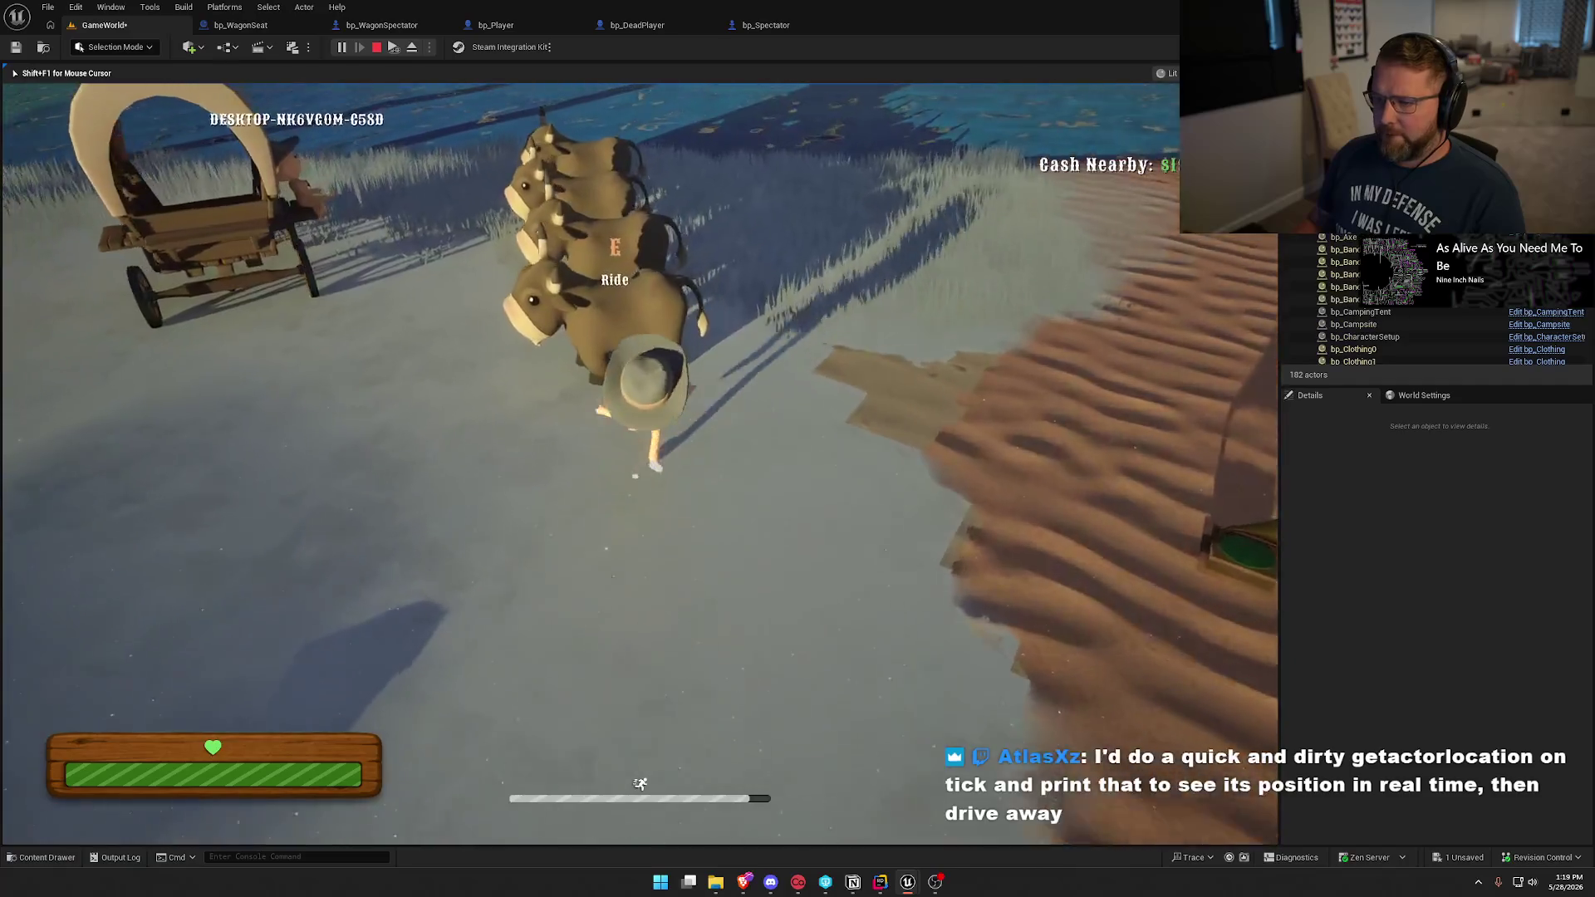
key("e")
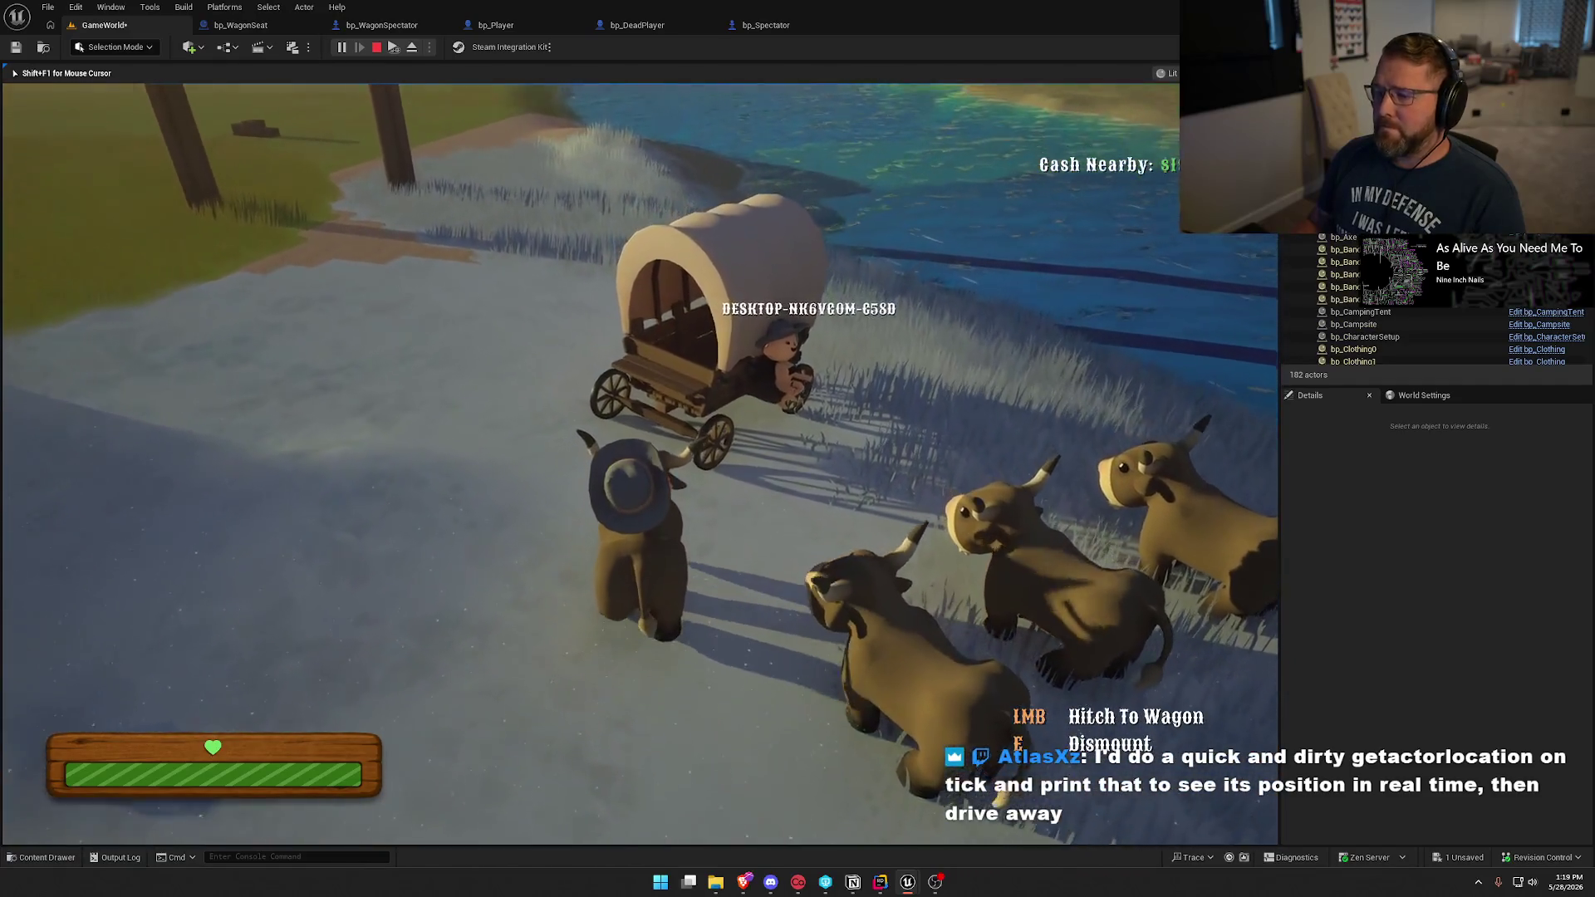
key("e")
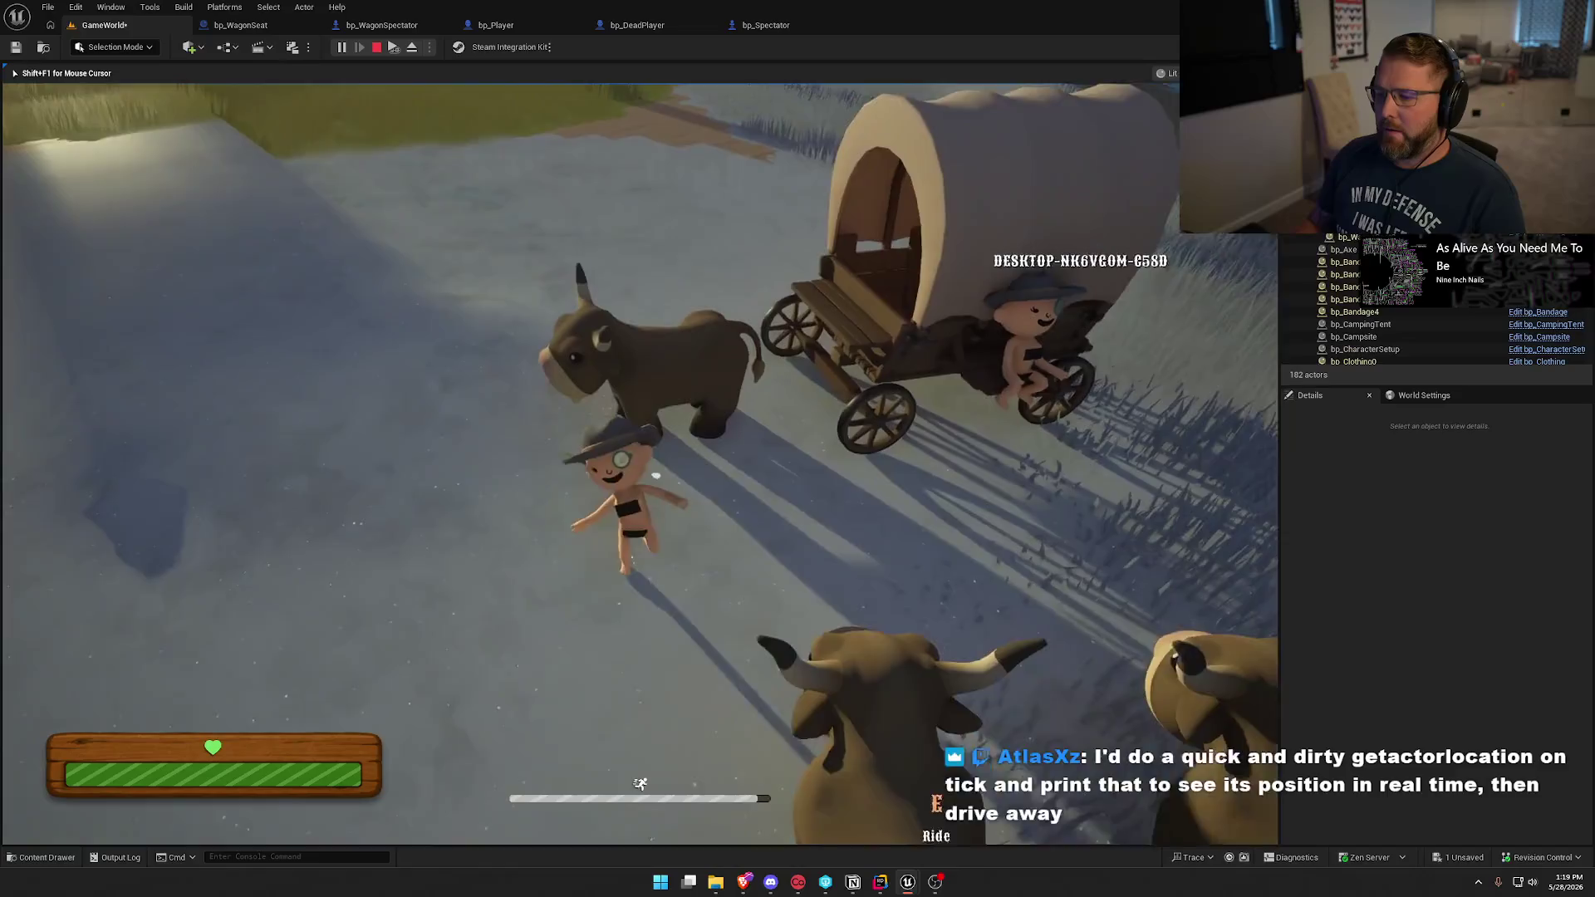
key("e")
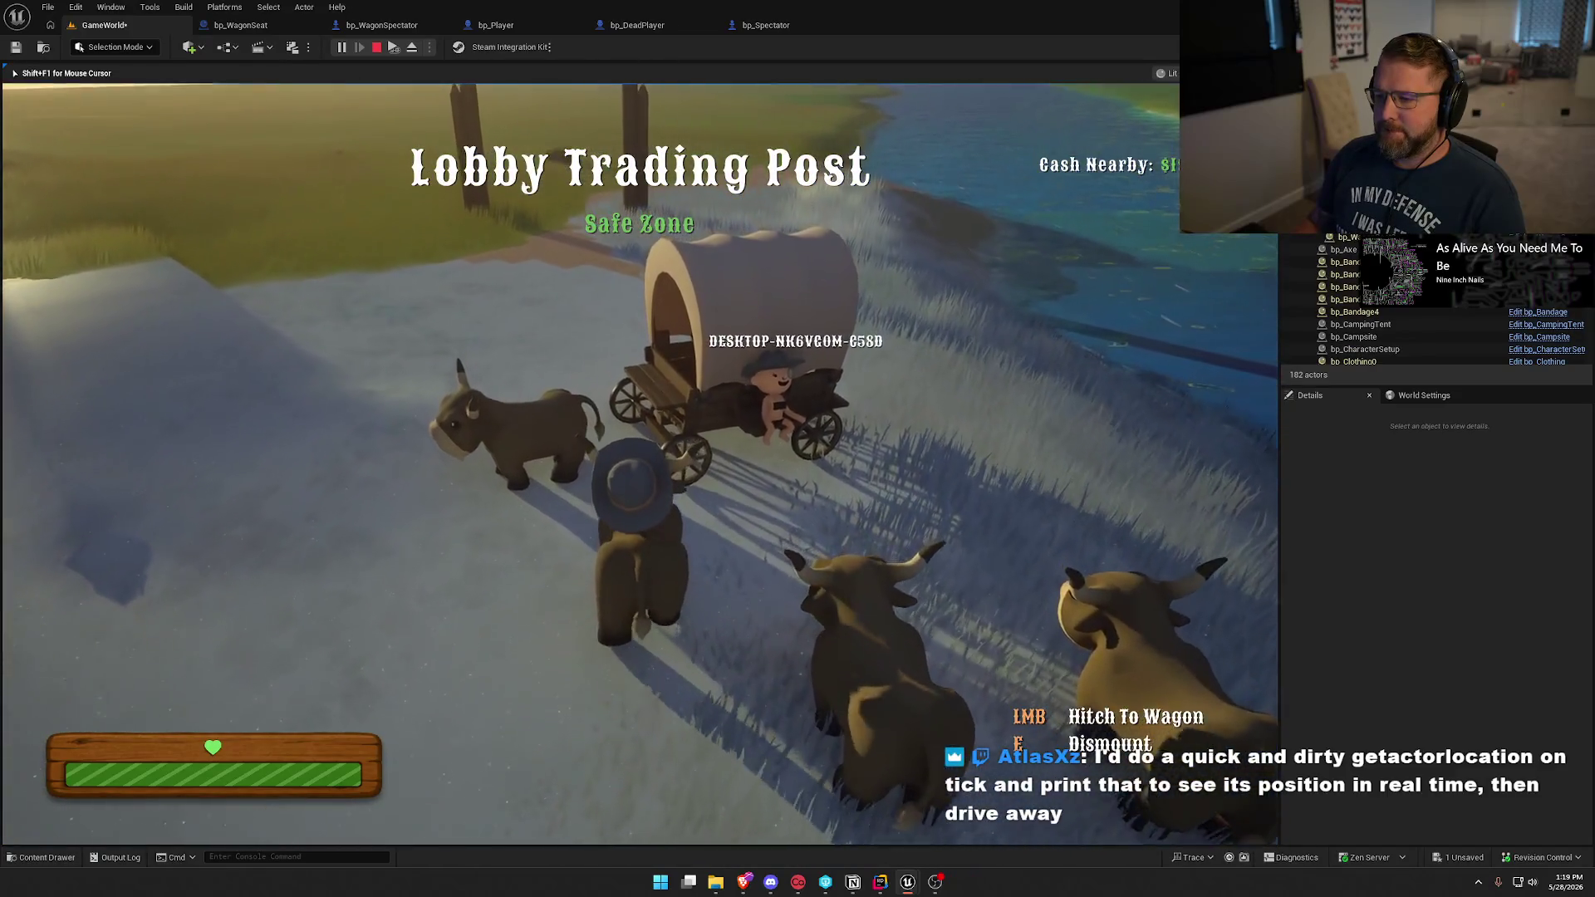
key("e")
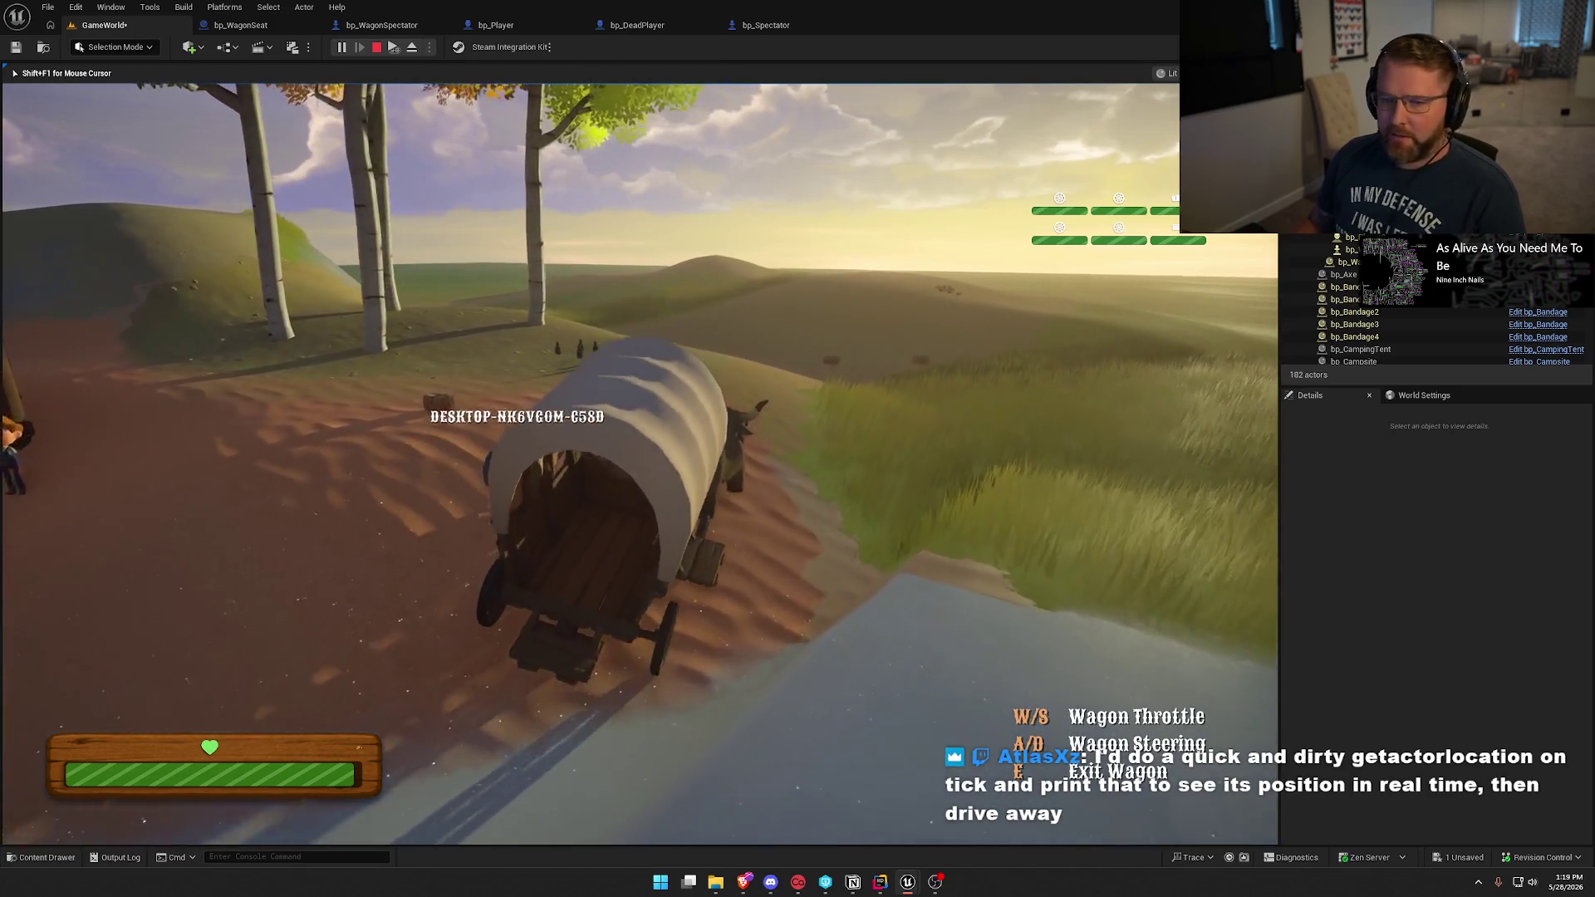
Drive the wagon along the dirt road into open grass, then stop the session.
key("w")
key("w")
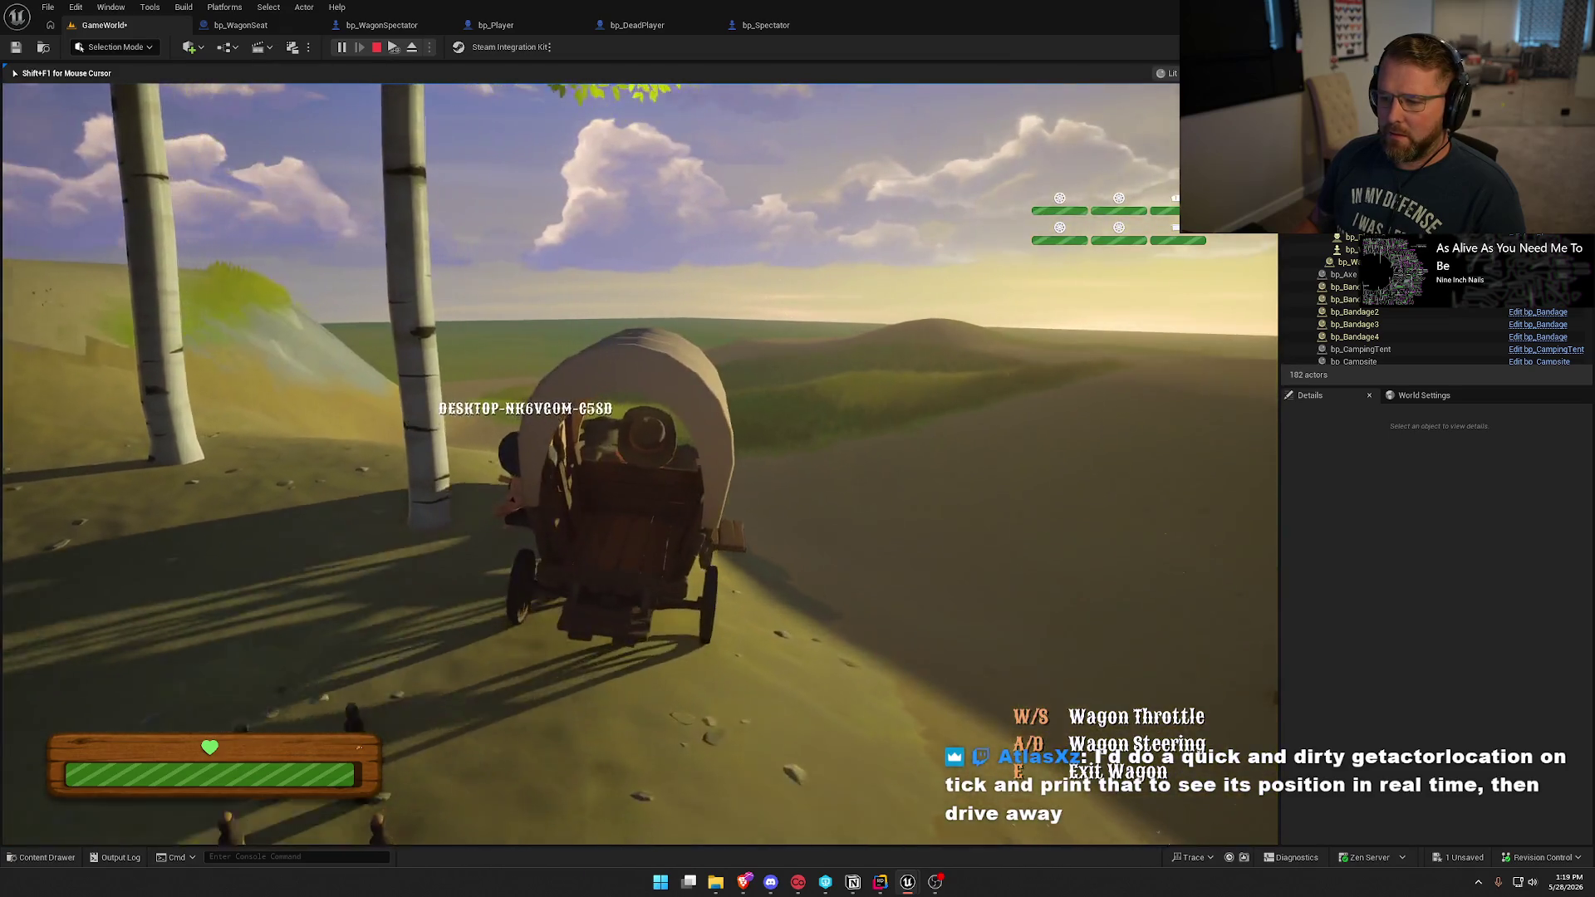
key("a")
key("w")
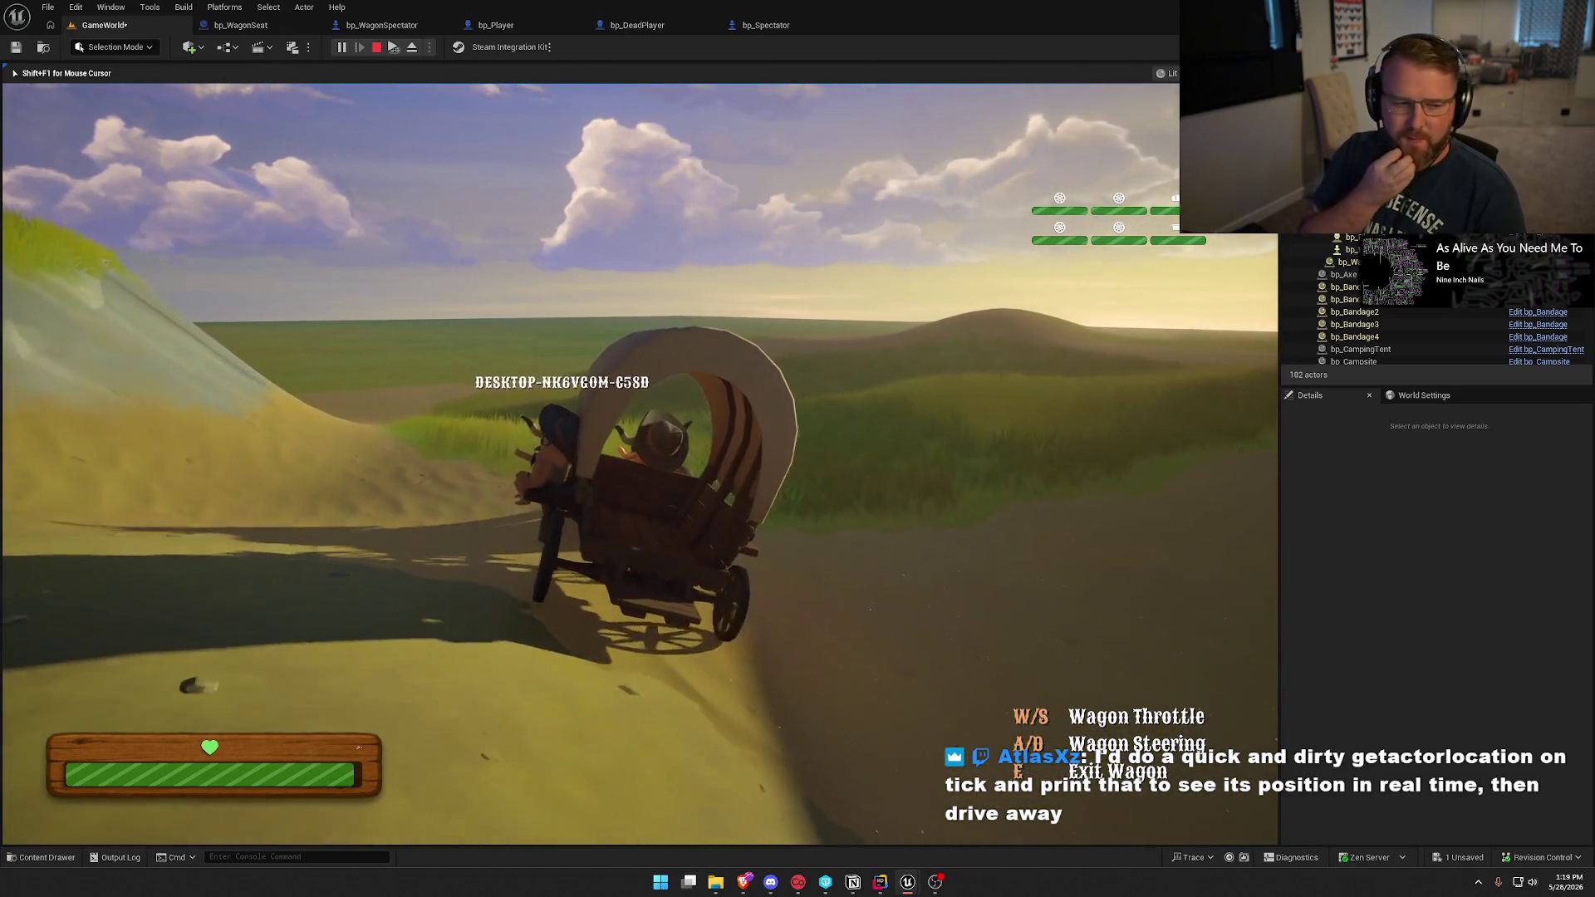
key("w")
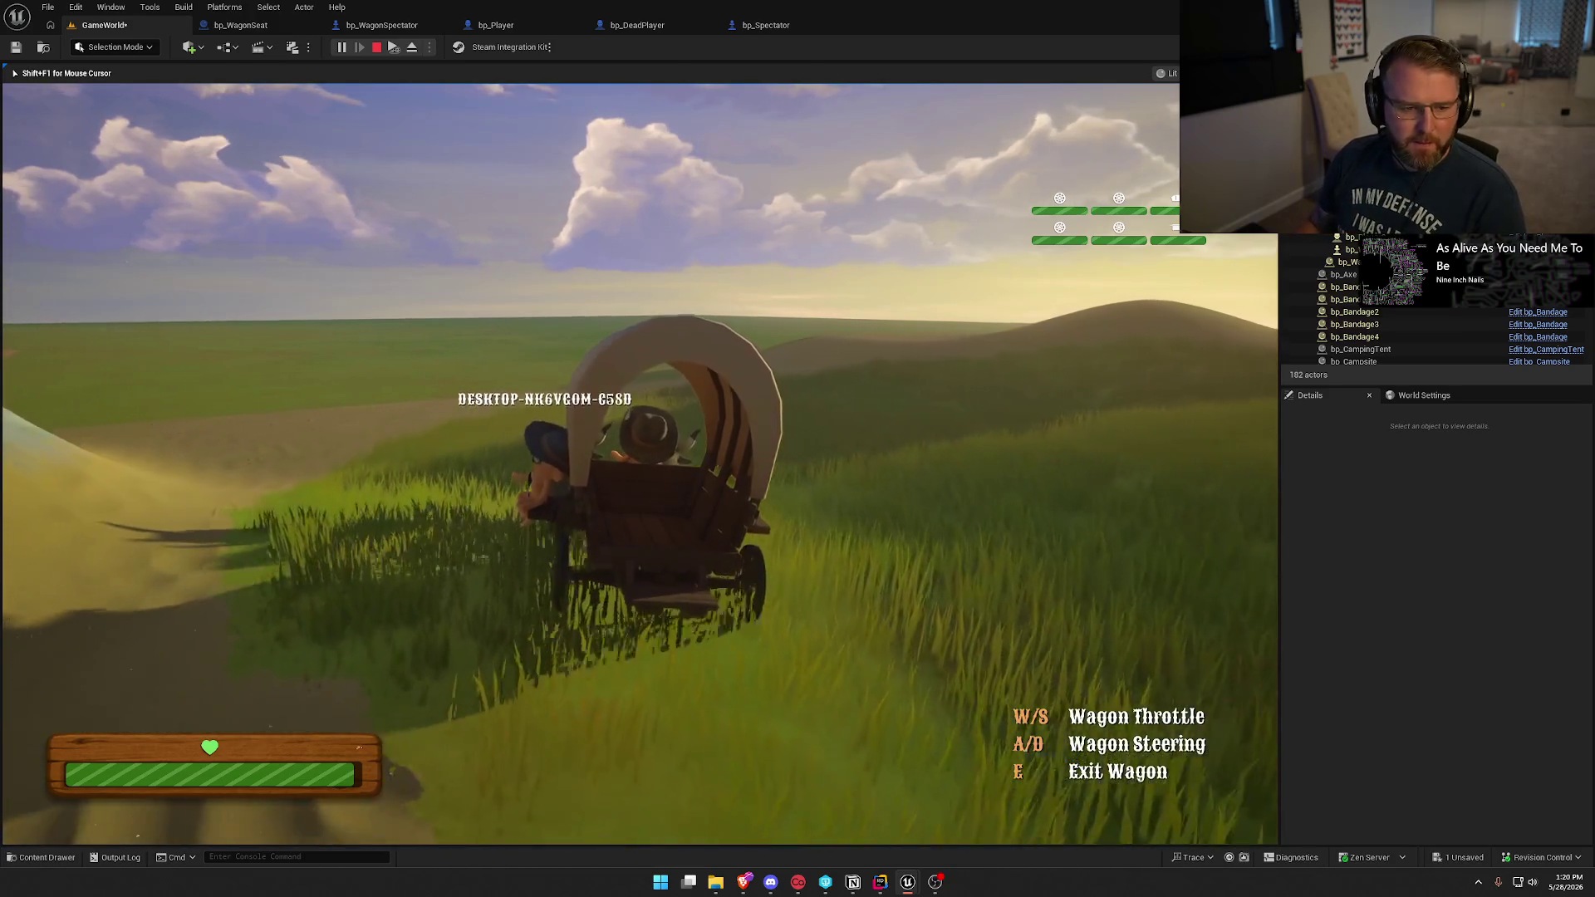
key("w")
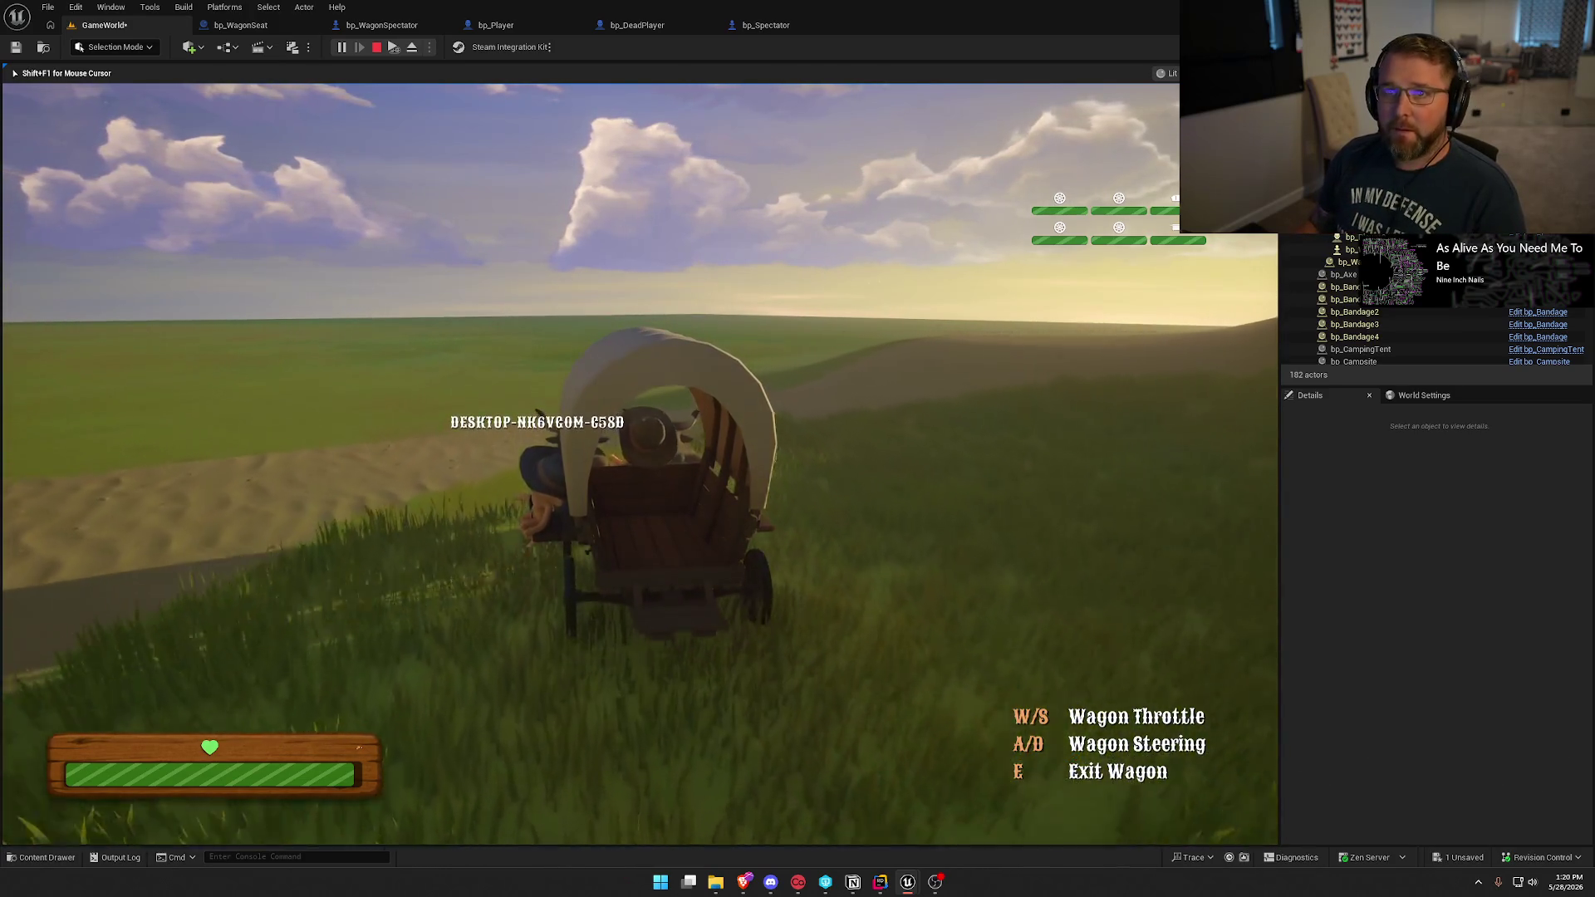
key("w")
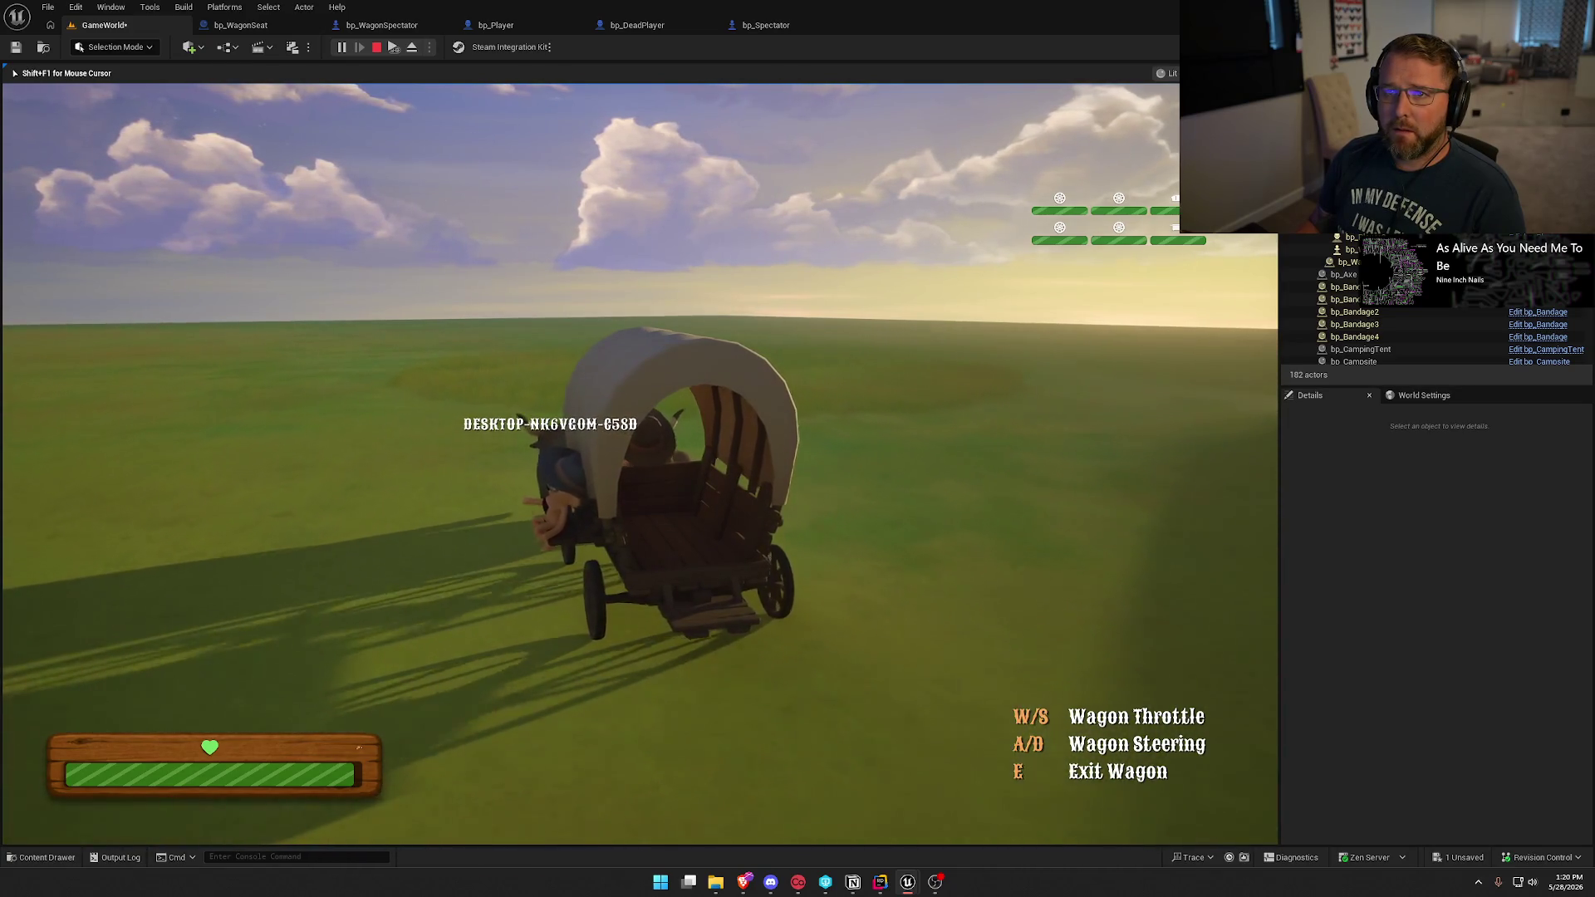
key("w")
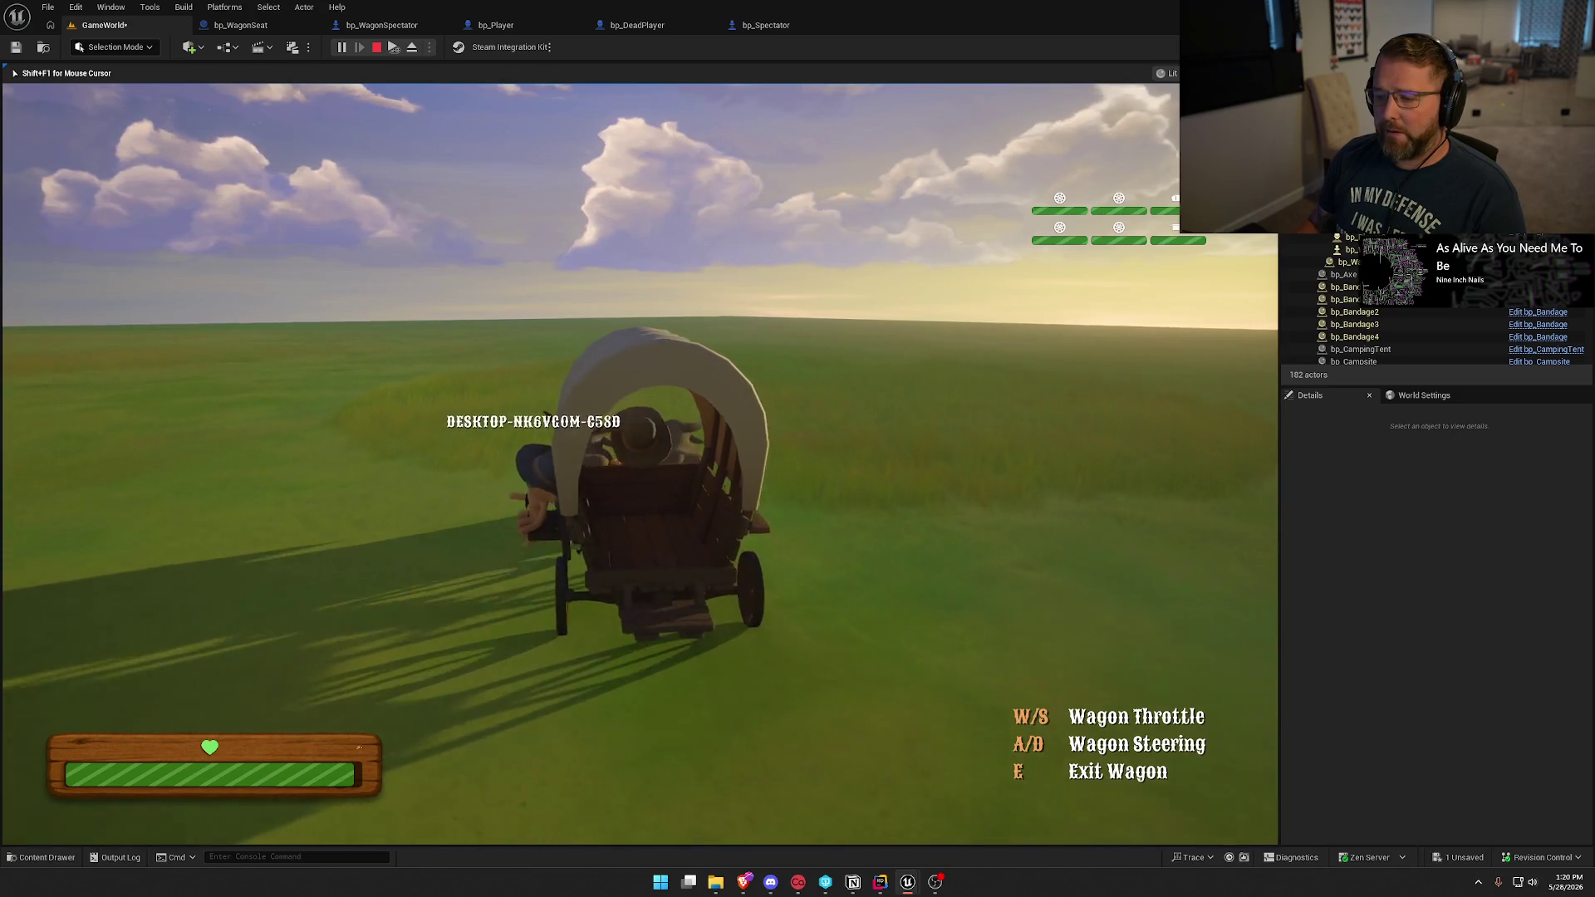
key("w")
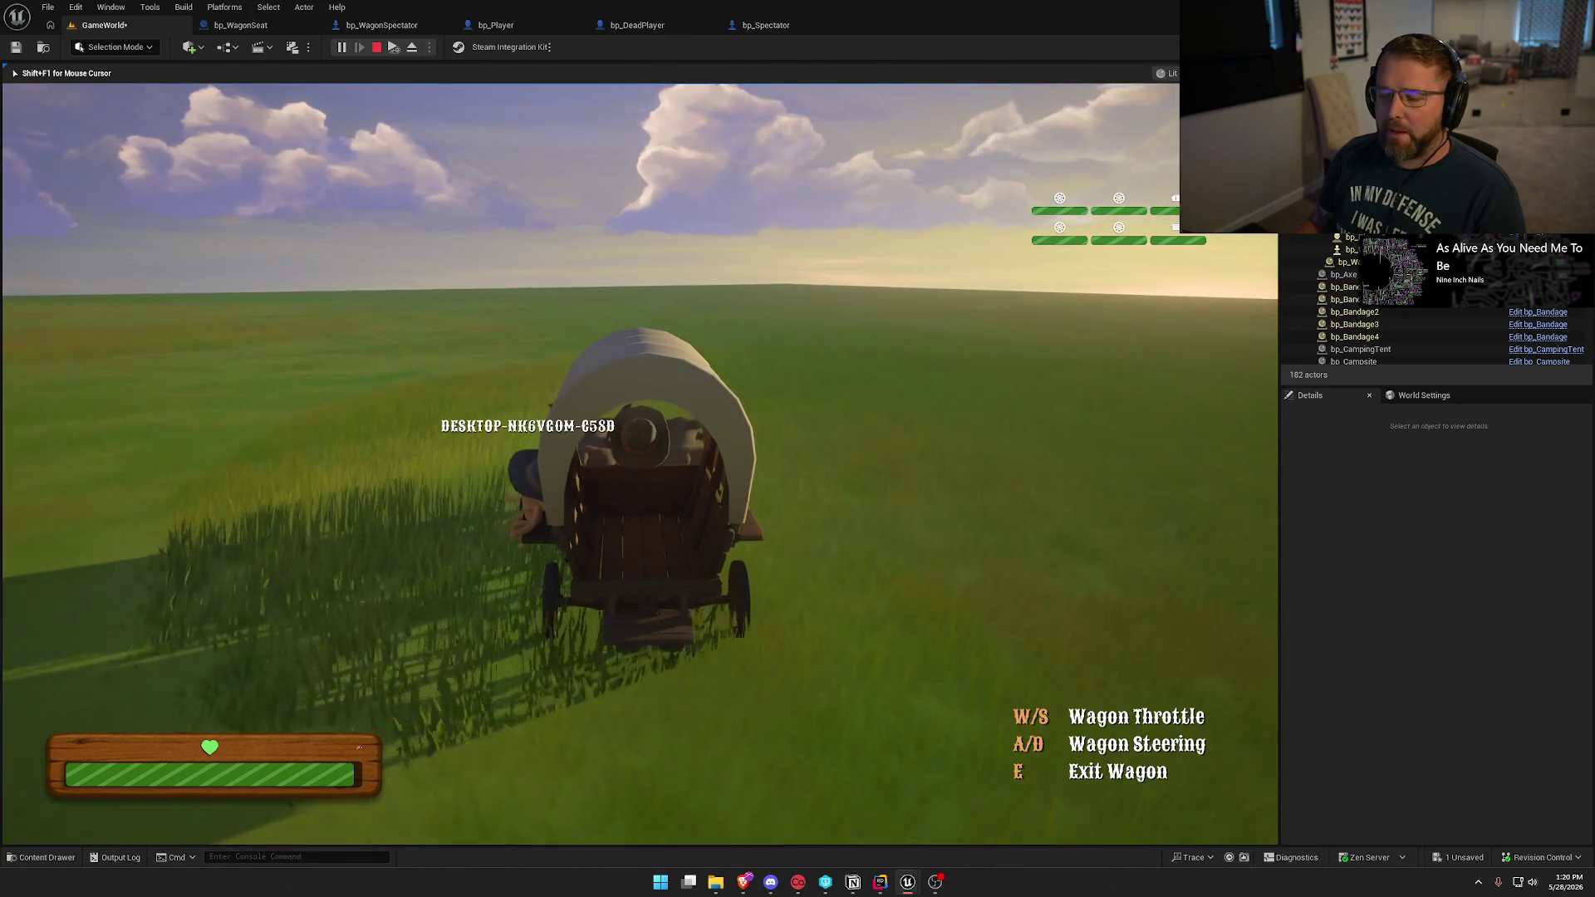
key("w")
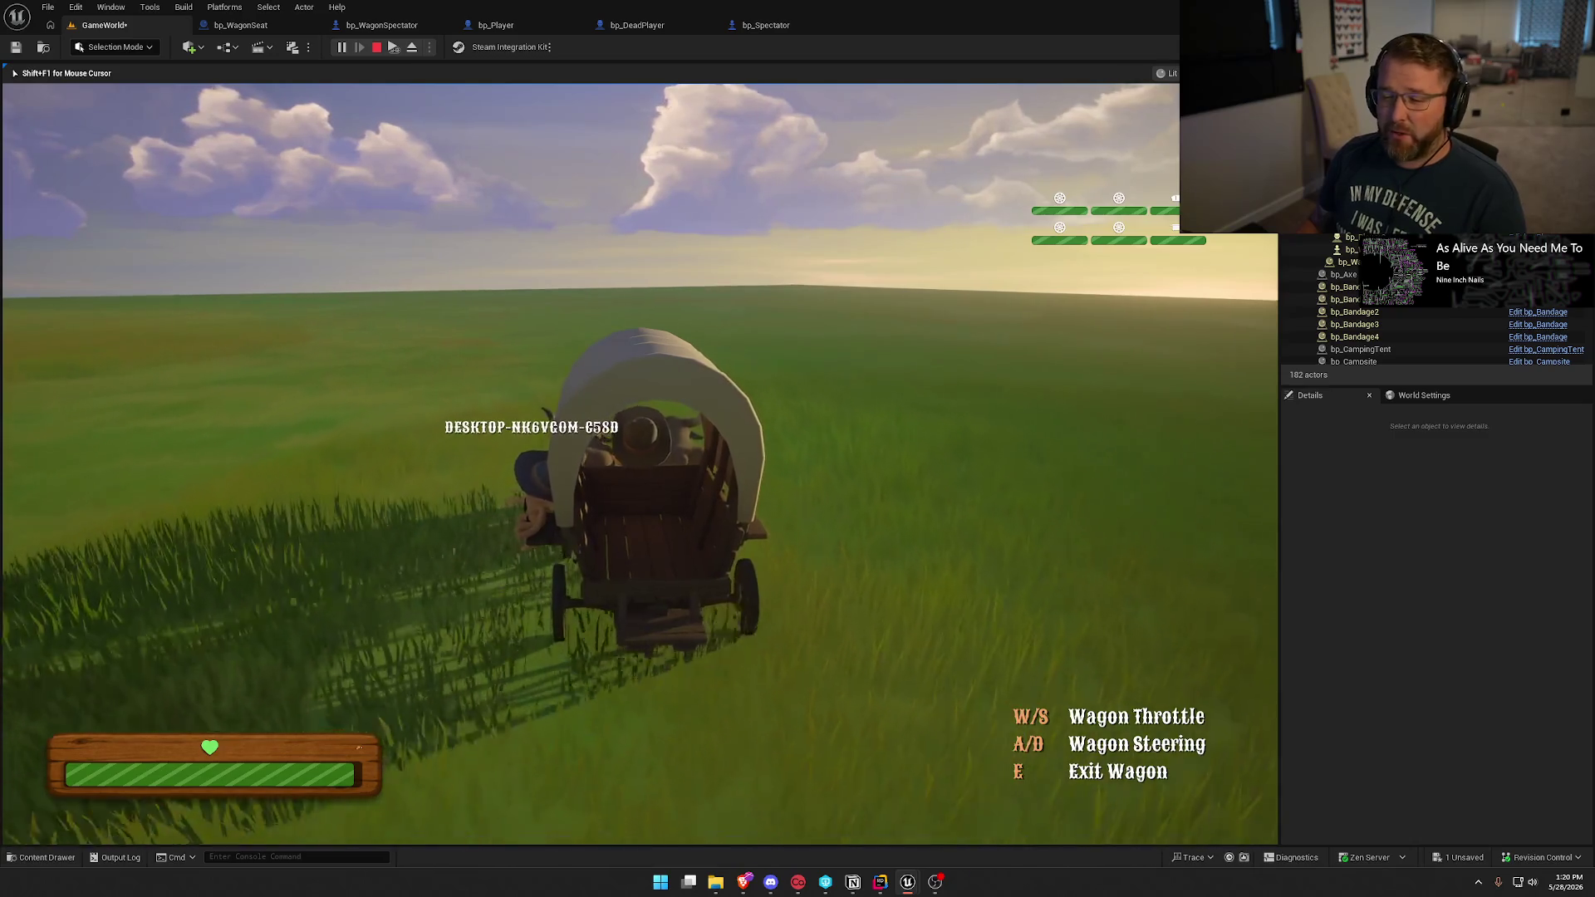
key("w")
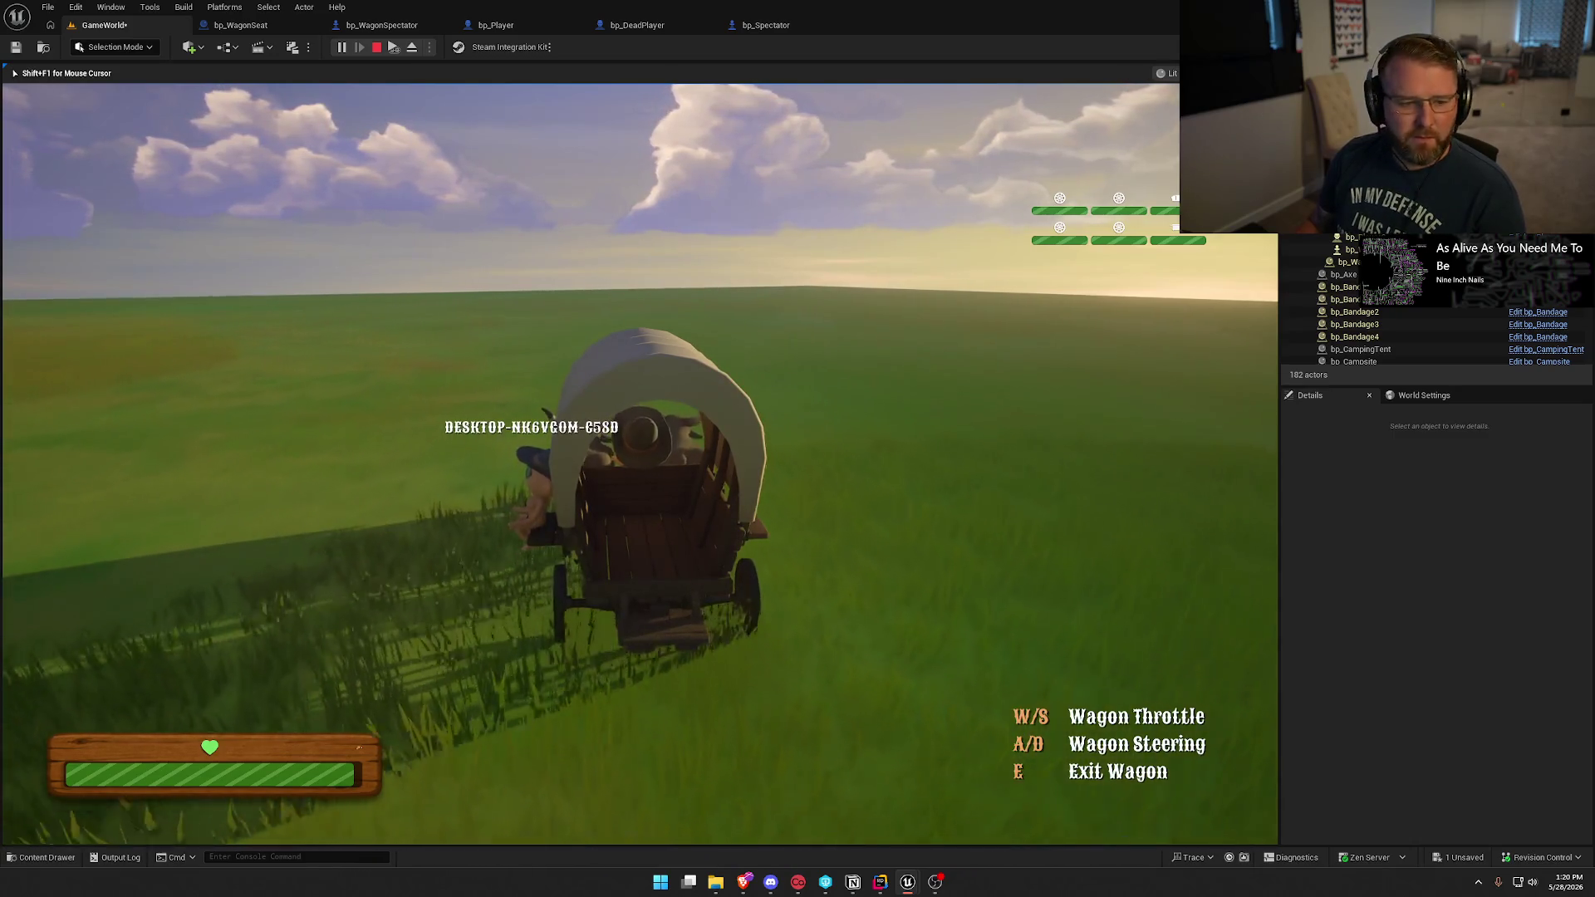
key("w")
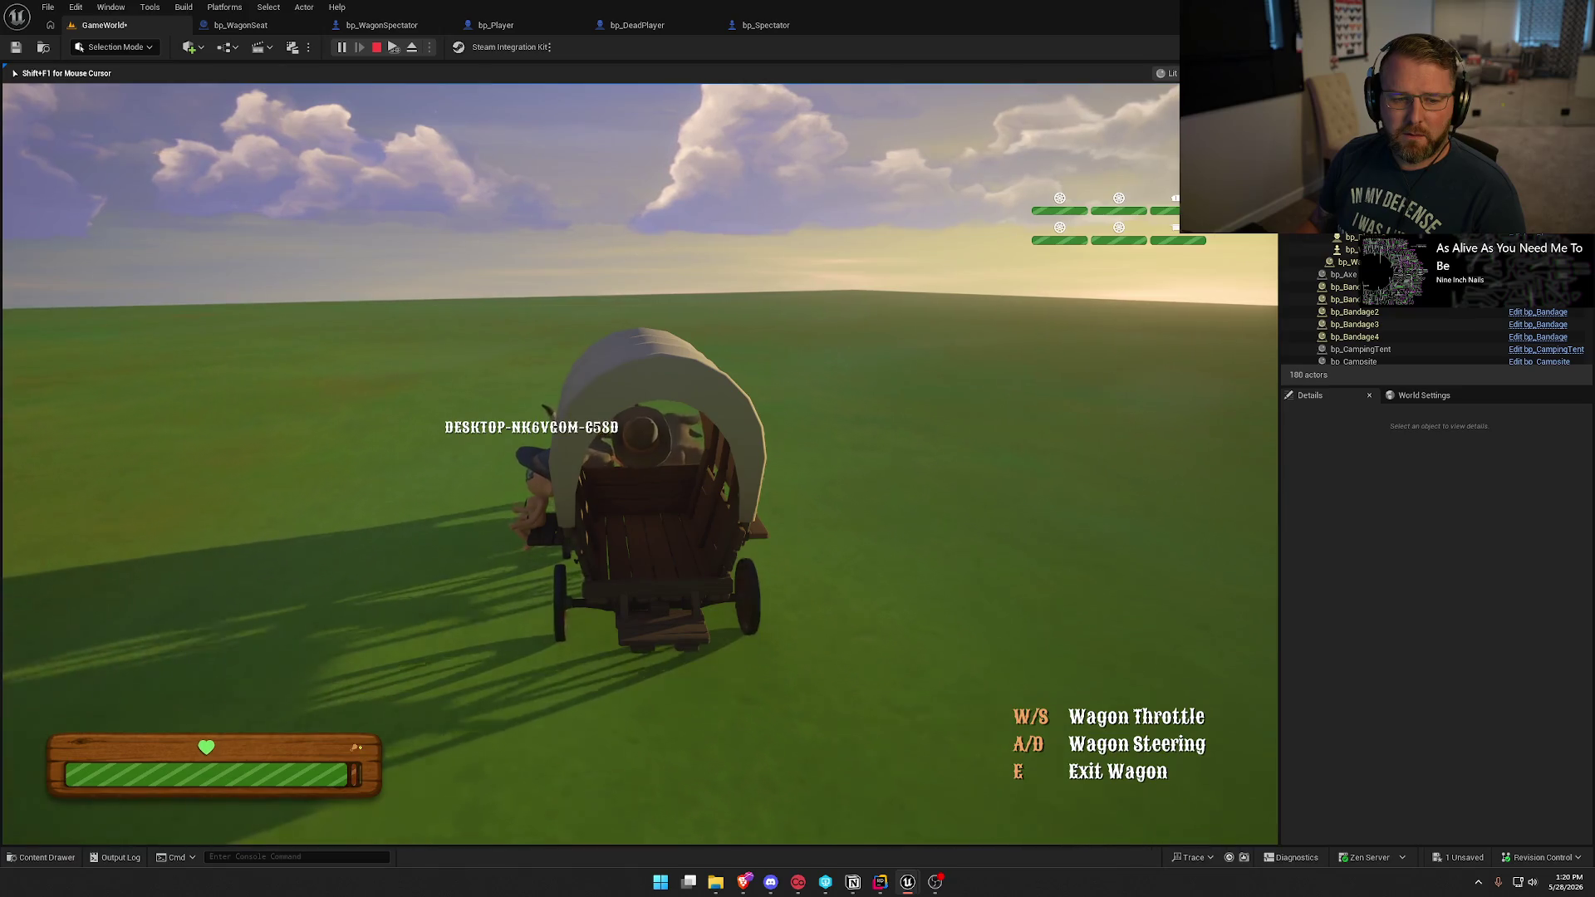
key("d")
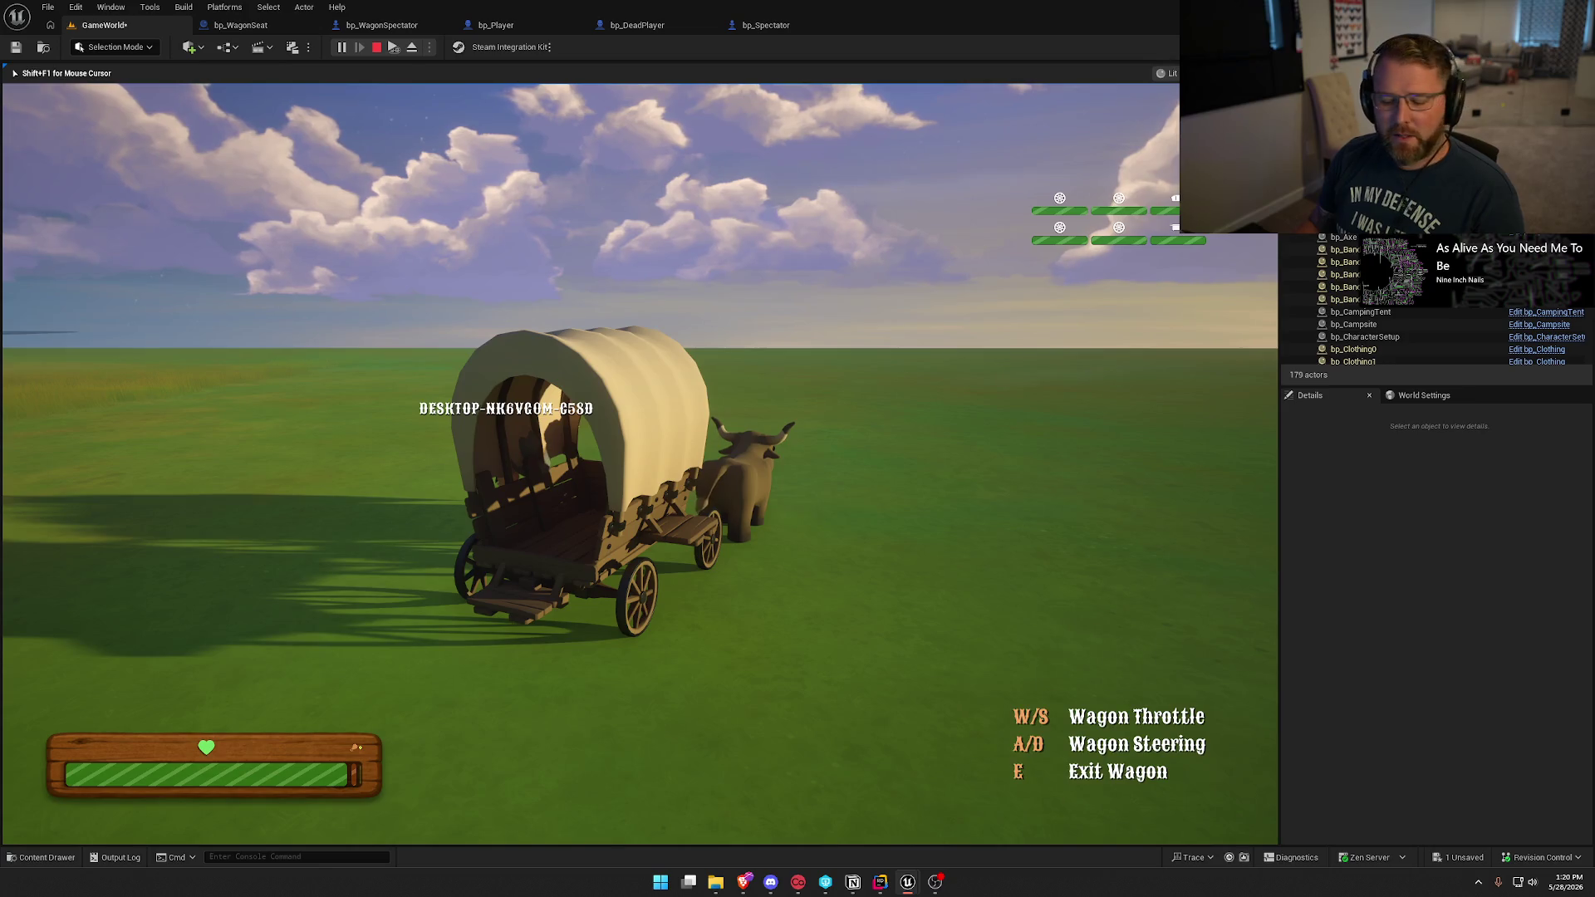
key("super")
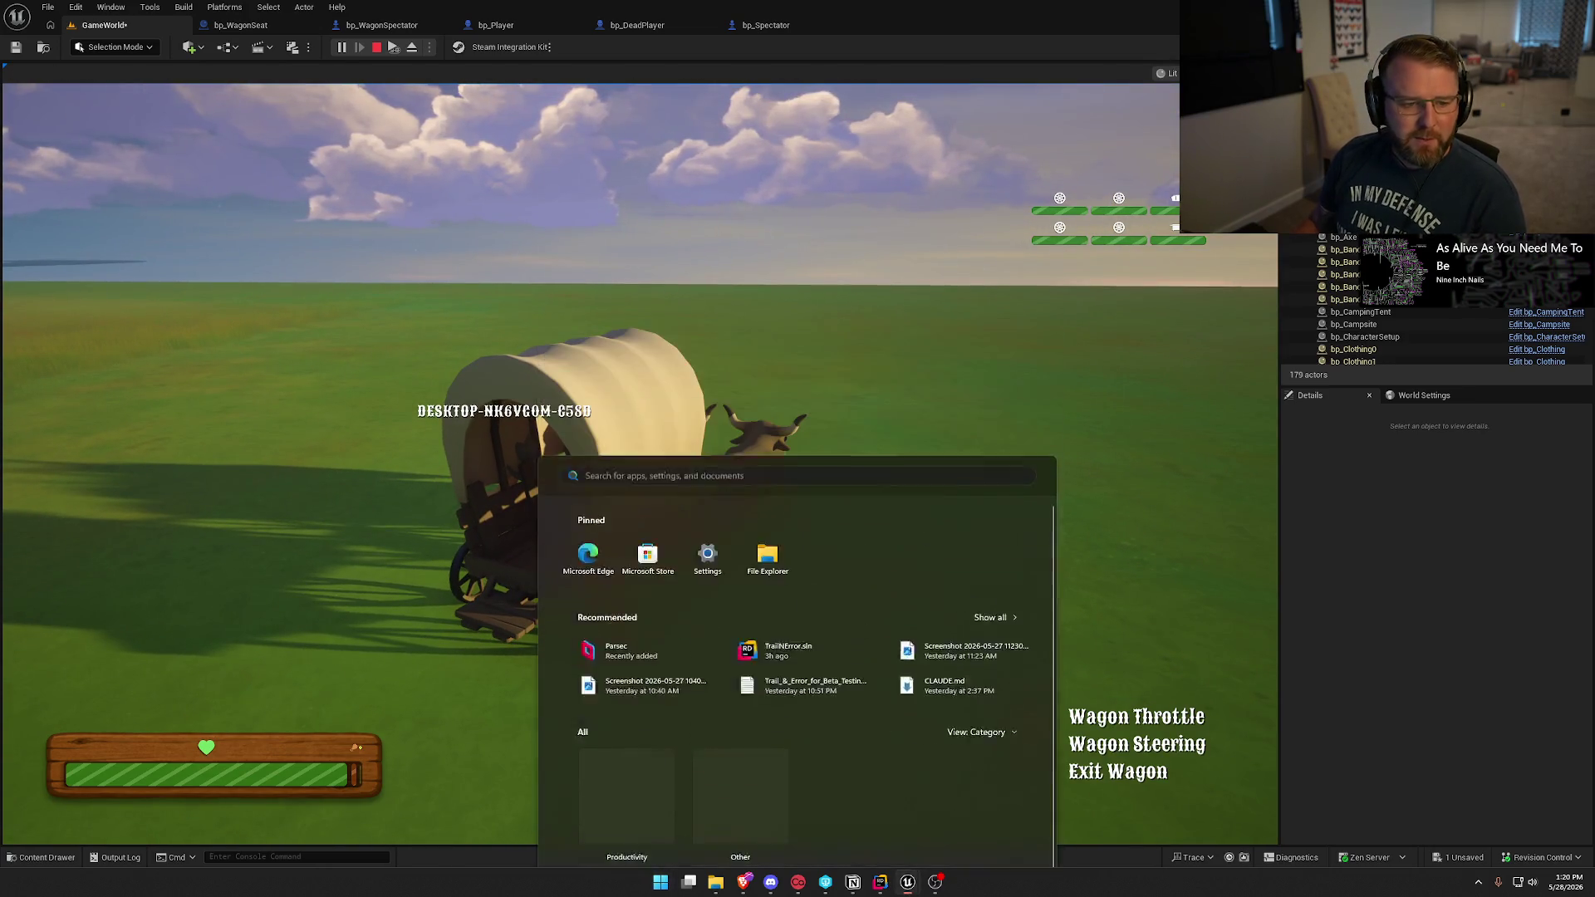
key("Escape")
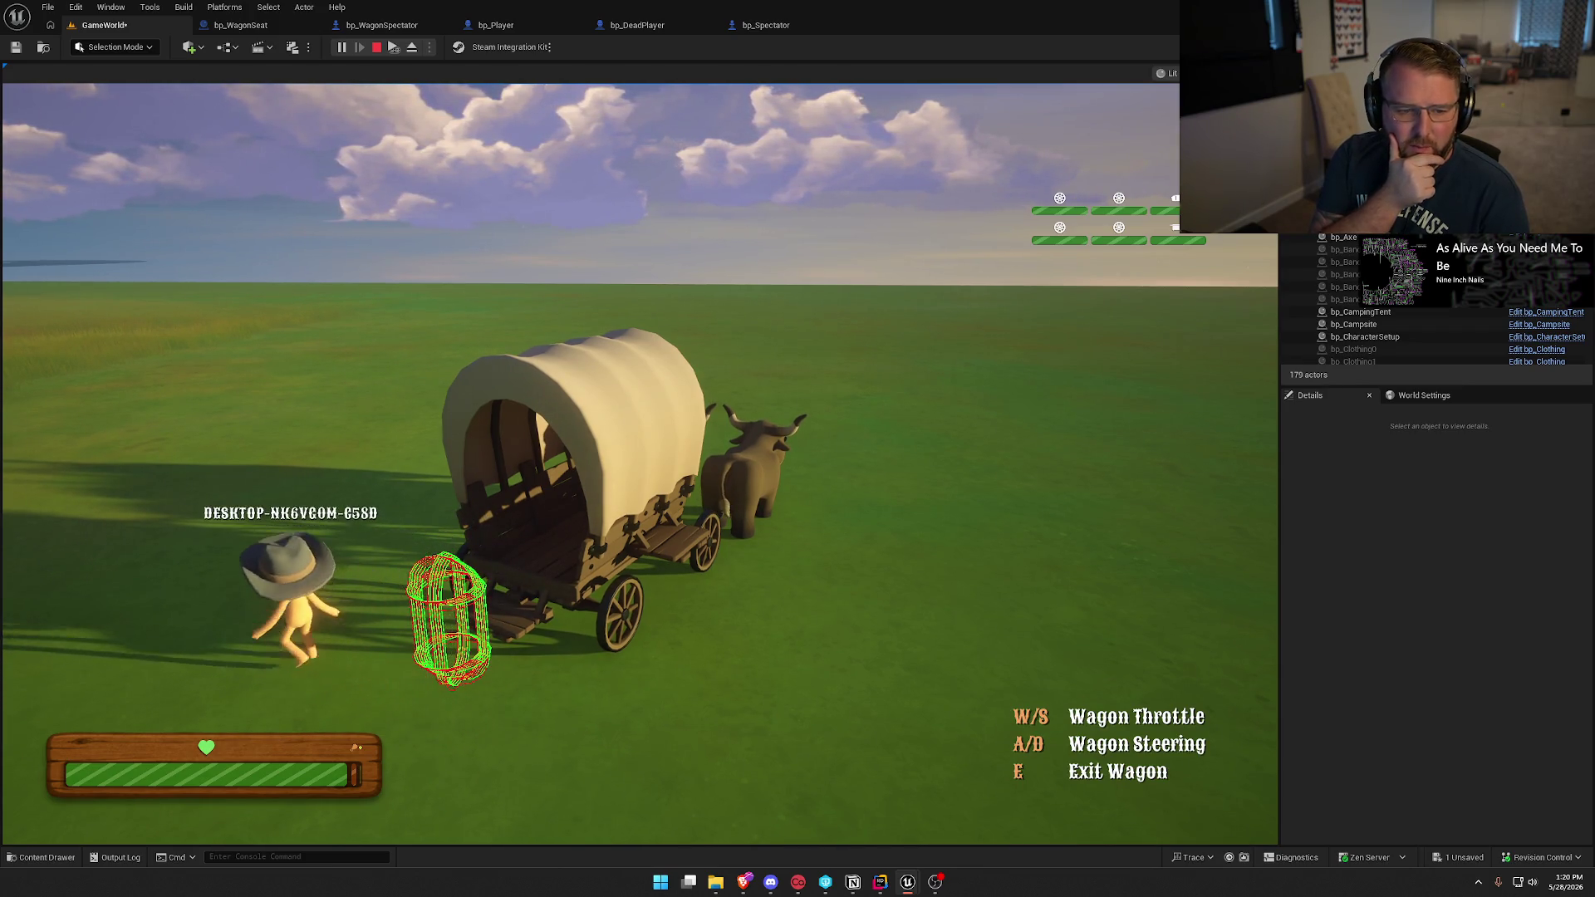
key("Escape")
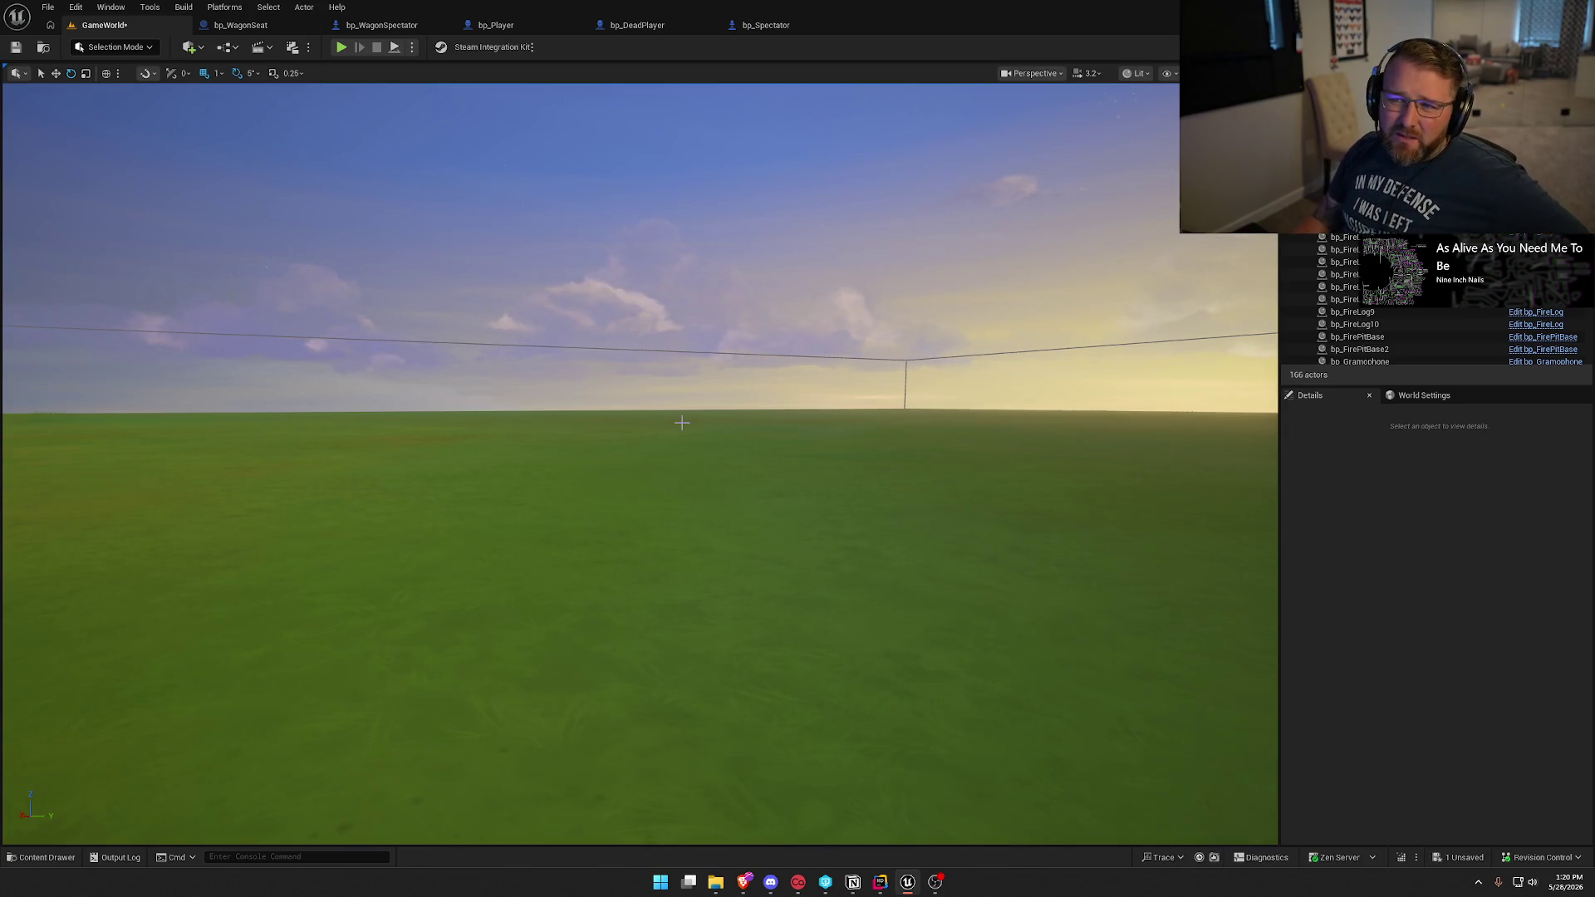
Open PC_InGame from World Settings and add an Event Tick override to its graph.
left_click(1424, 395)
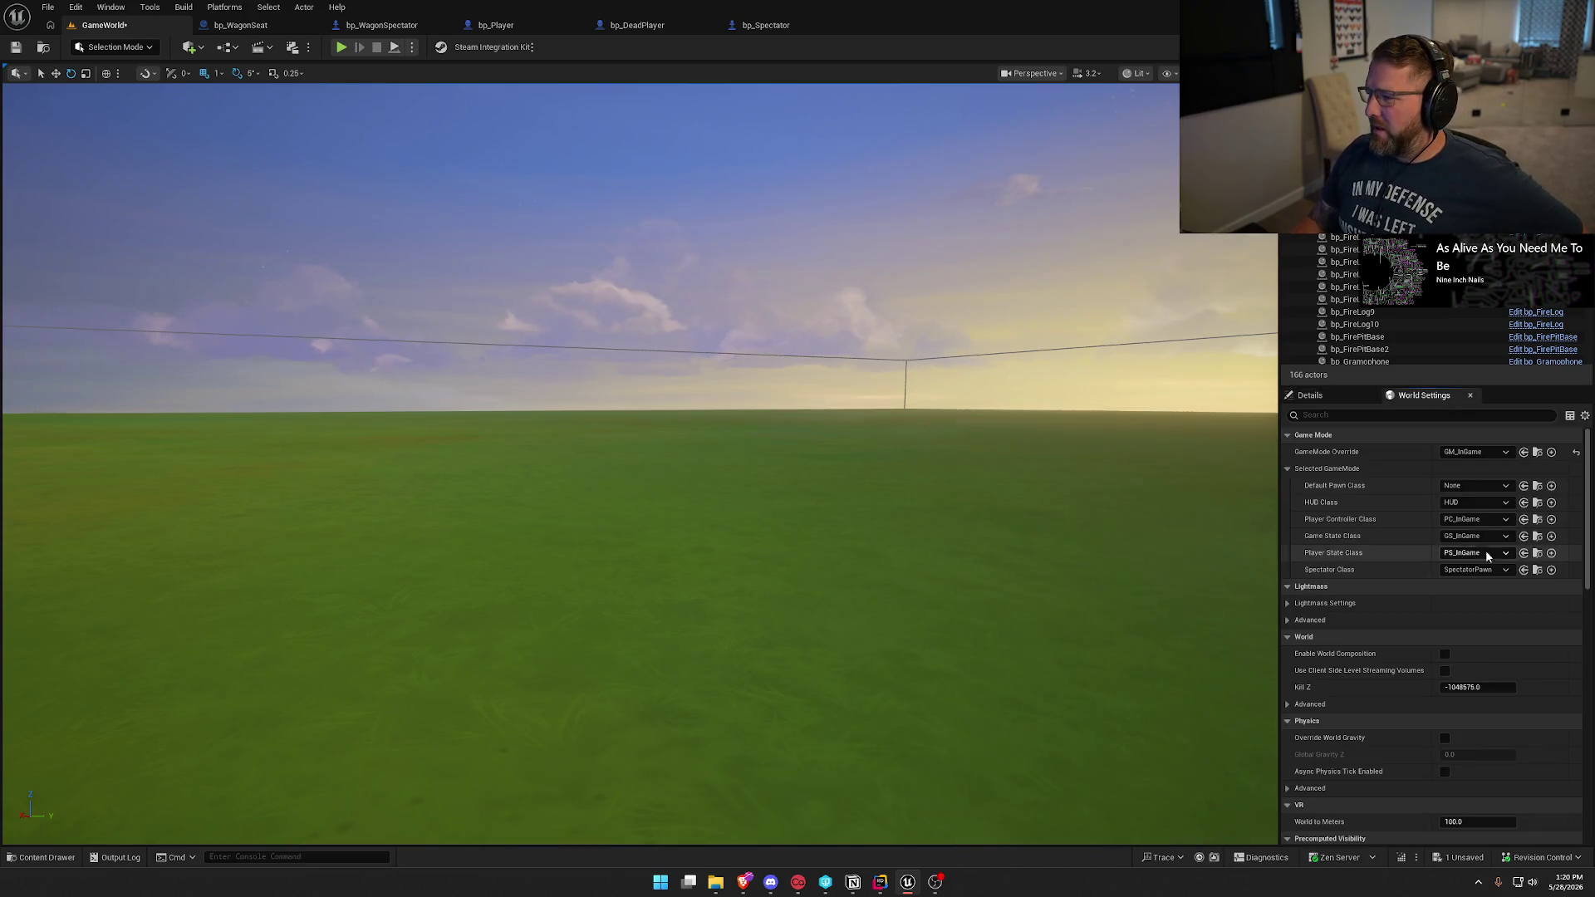
left_click(1536, 519)
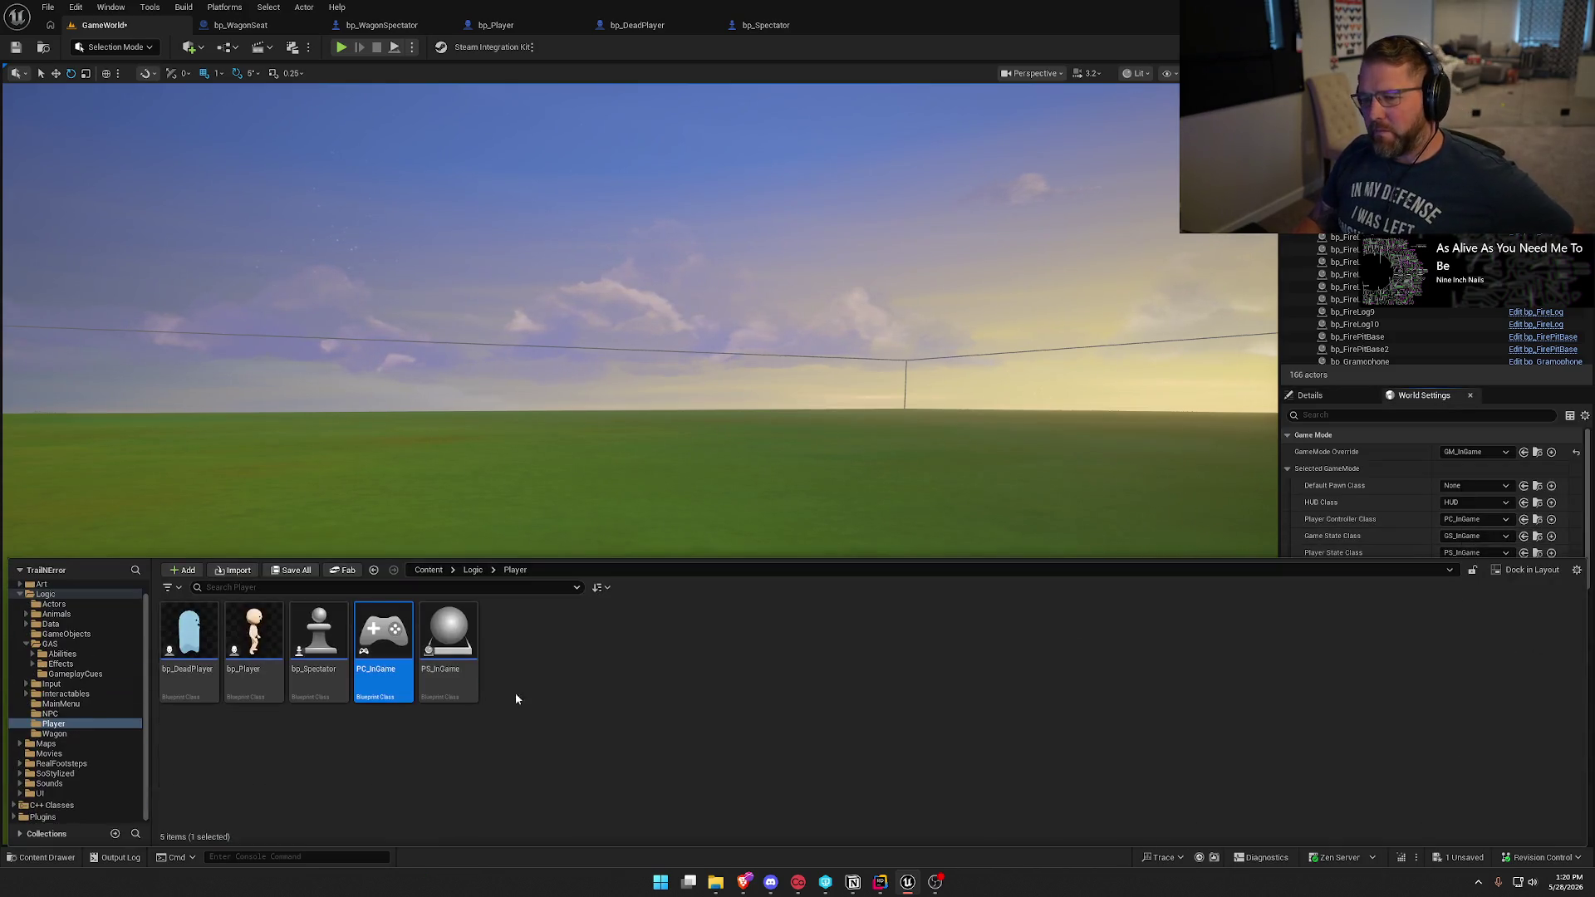
key("Return")
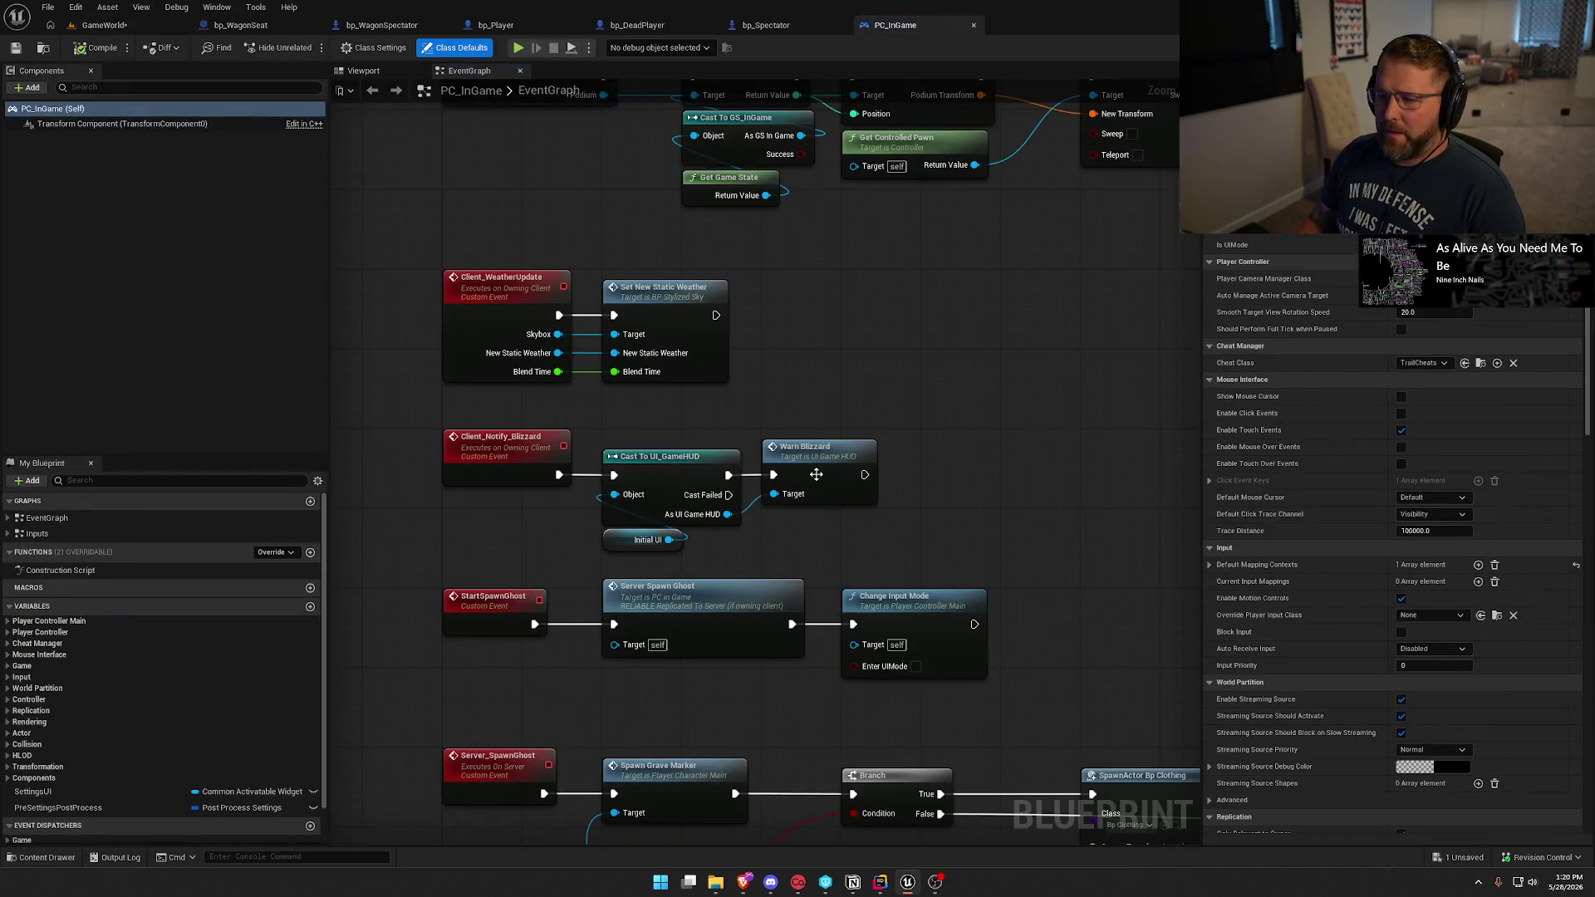
left_click(8, 518)
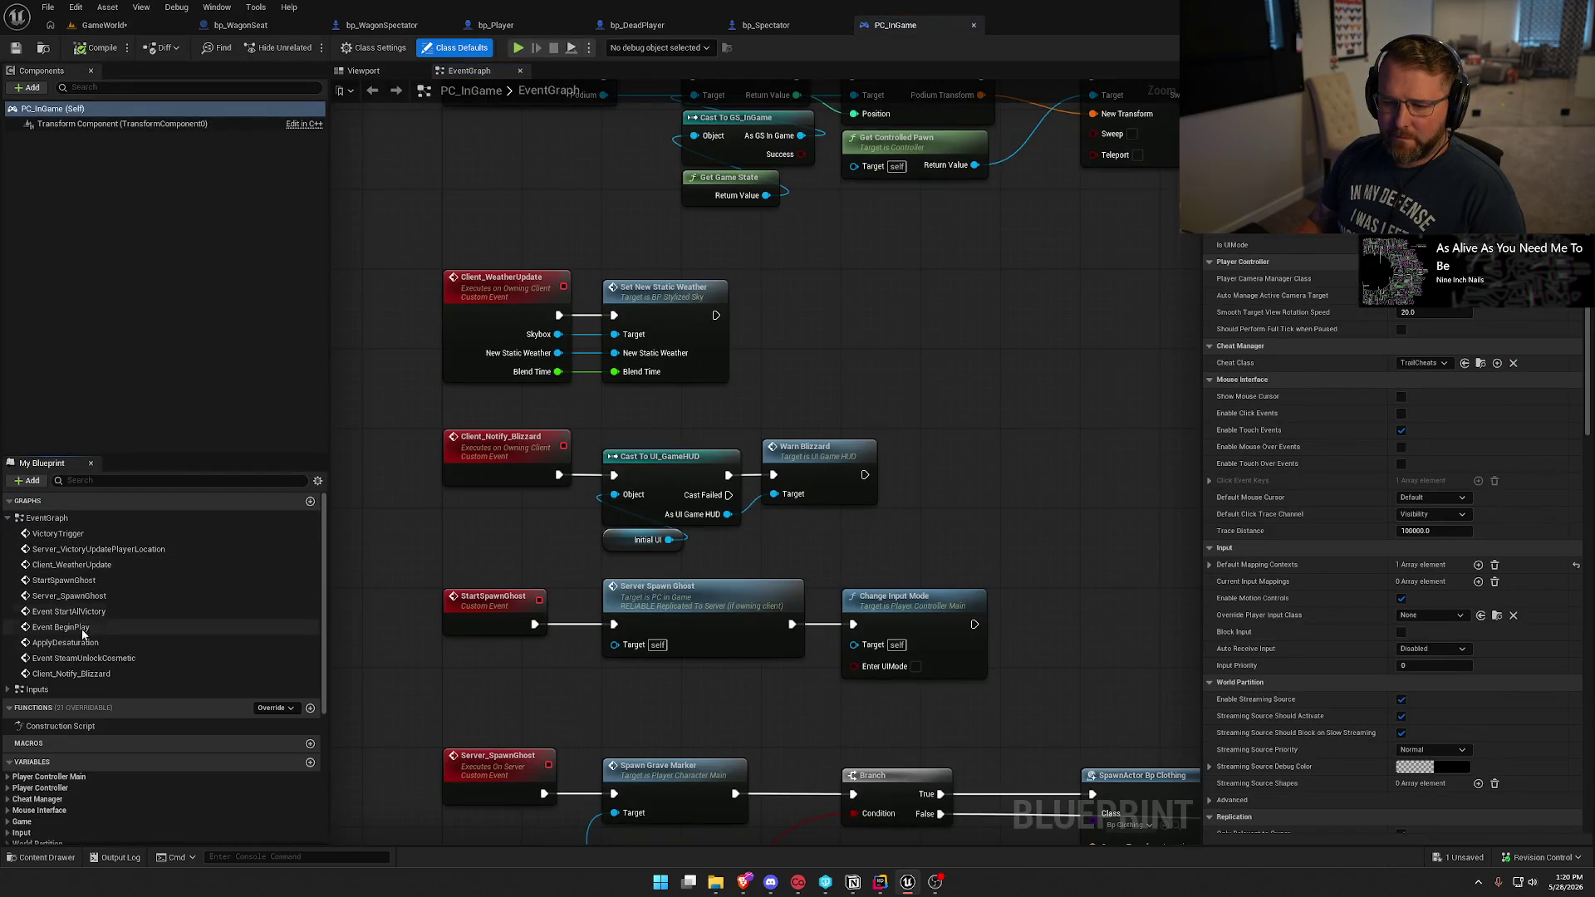
left_click(282, 708)
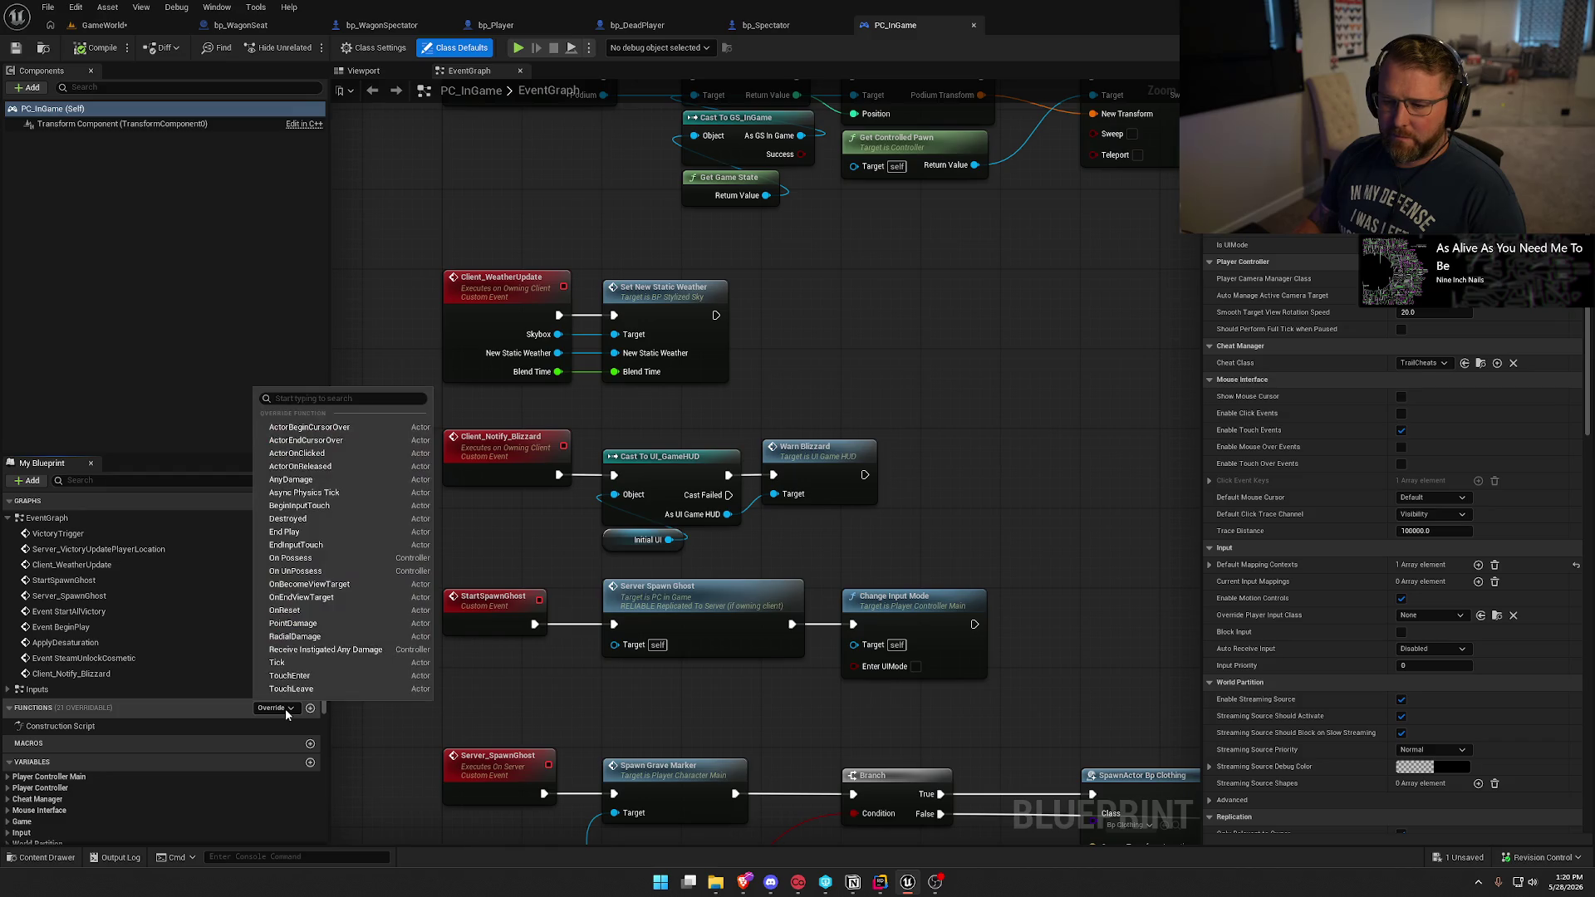
left_click(276, 662)
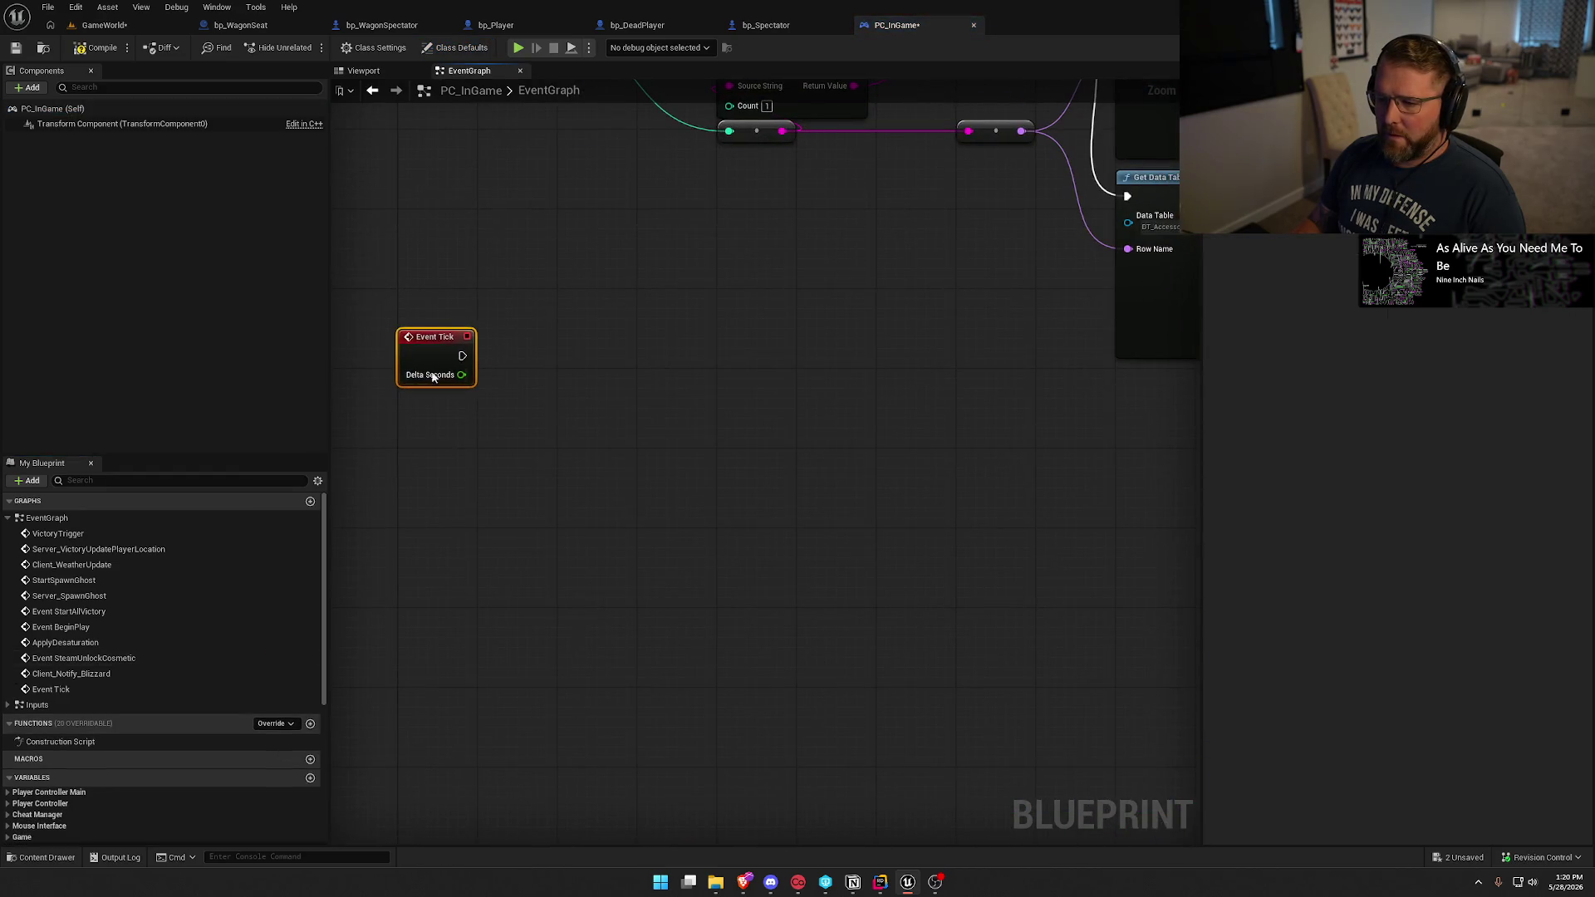
Add a Get Controlled Pawn node and a Print String node after Event Tick.
right_click(428, 529)
type("get controll")
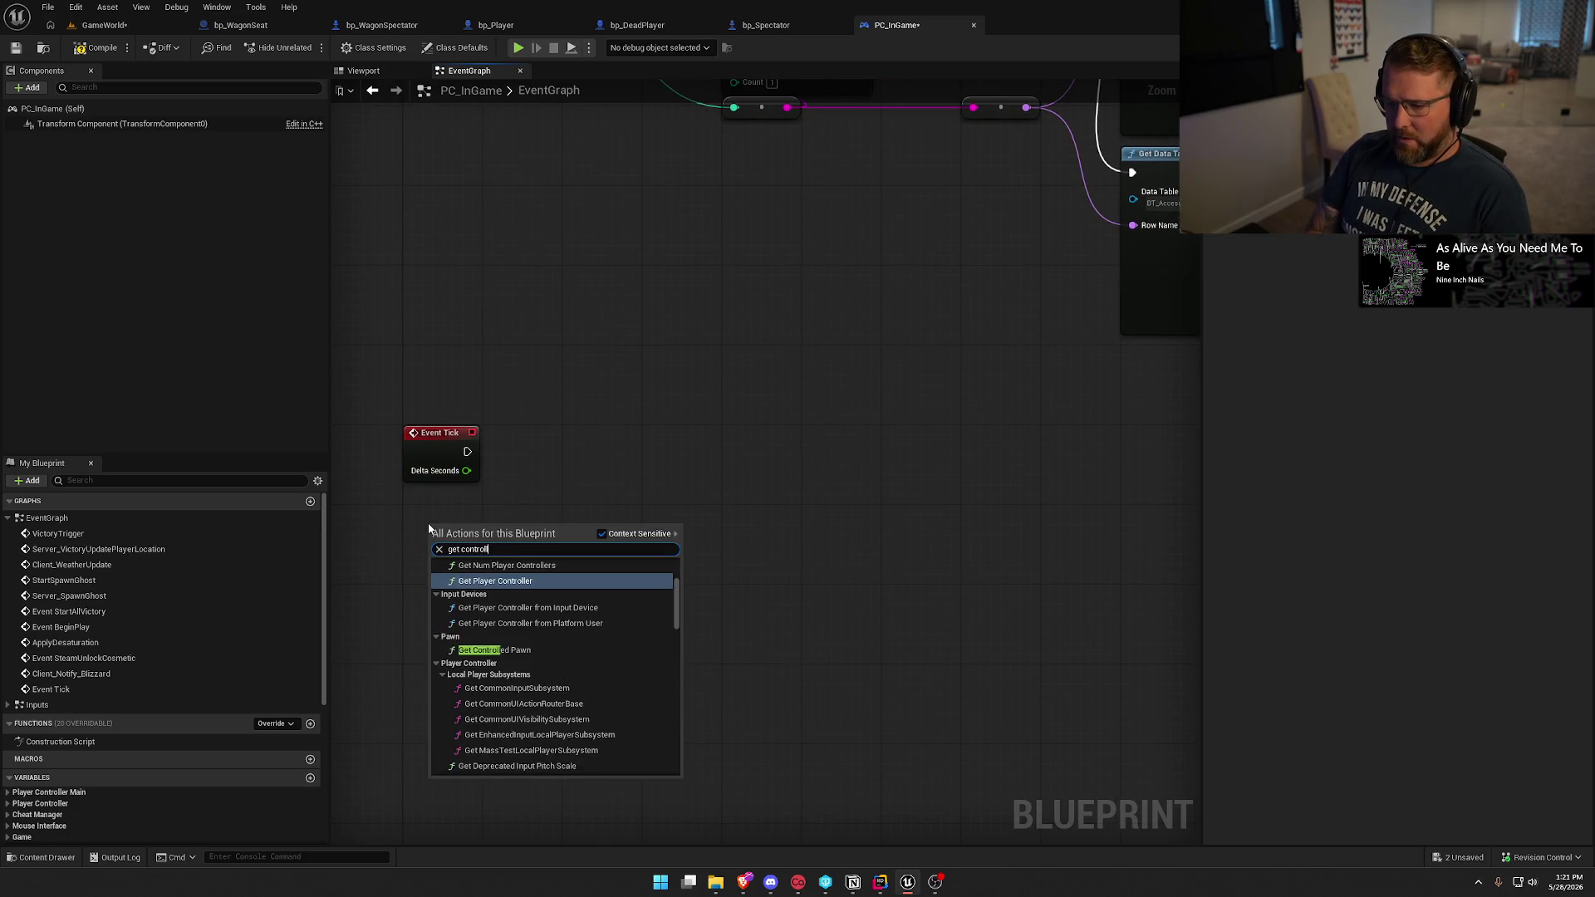
type("ed")
left_click(495, 577)
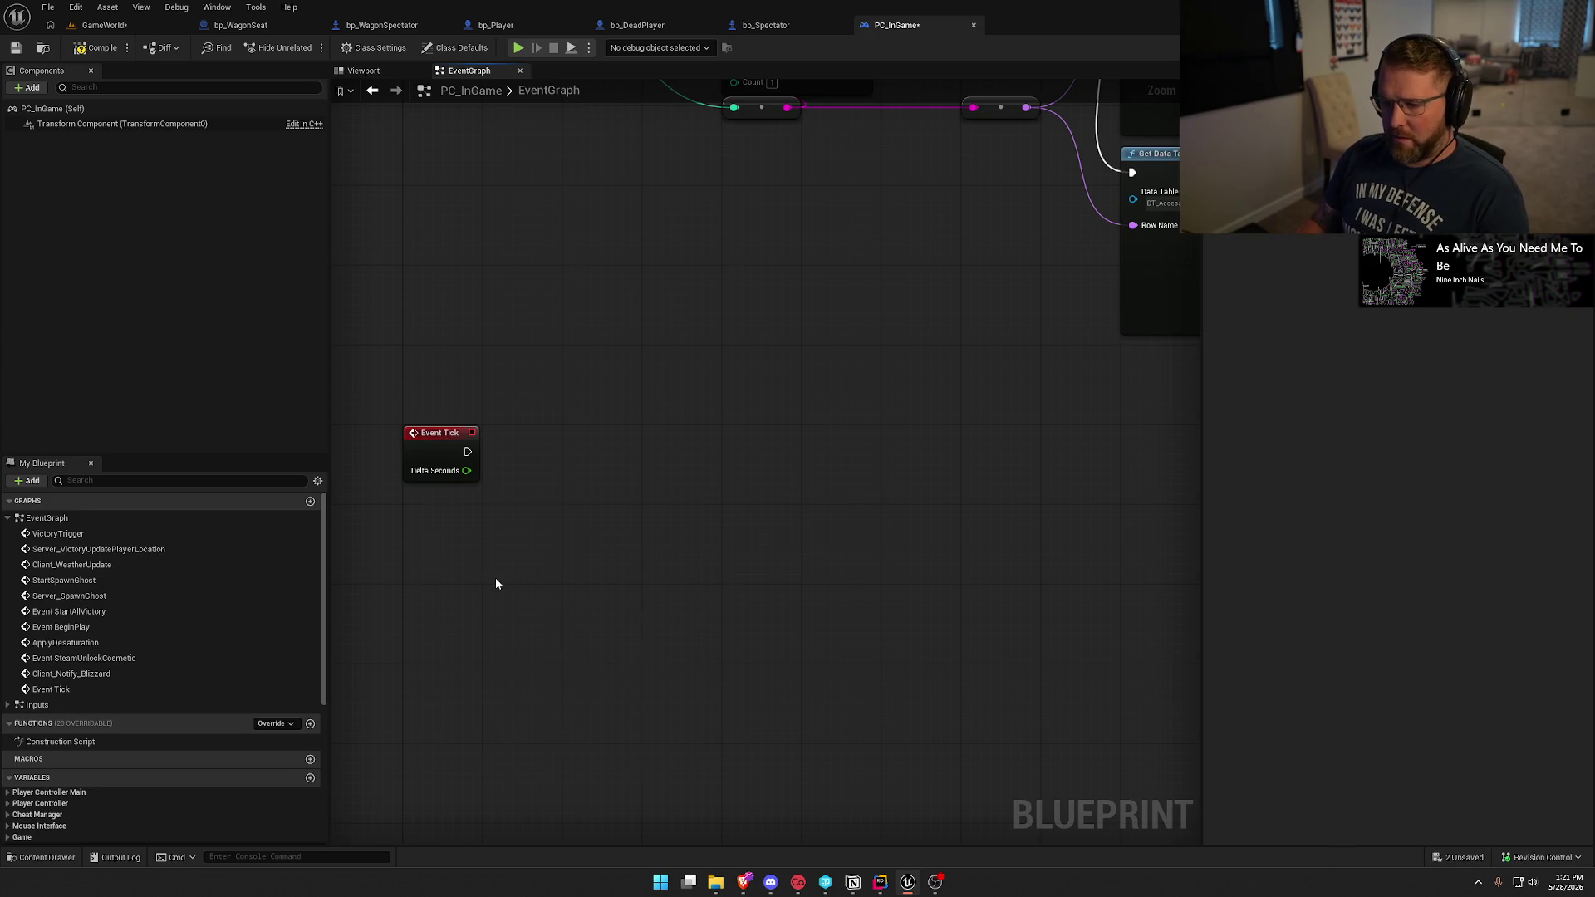
mouse_move(460, 531)
left_mouse_down()
mouse_move(427, 526)
mouse_move(440, 520)
left_mouse_up()
mouse_move(468, 452)
left_mouse_down()
mouse_move(801, 449)
mouse_move(628, 499)
left_mouse_up()
type("print")
left_click(754, 480)
left_click(749, 503)
key("Escape")
Add an Is Valid check on the pawn and route Event Tick through it.
left_click_drag(538, 540, 538, 589)
type("is val")
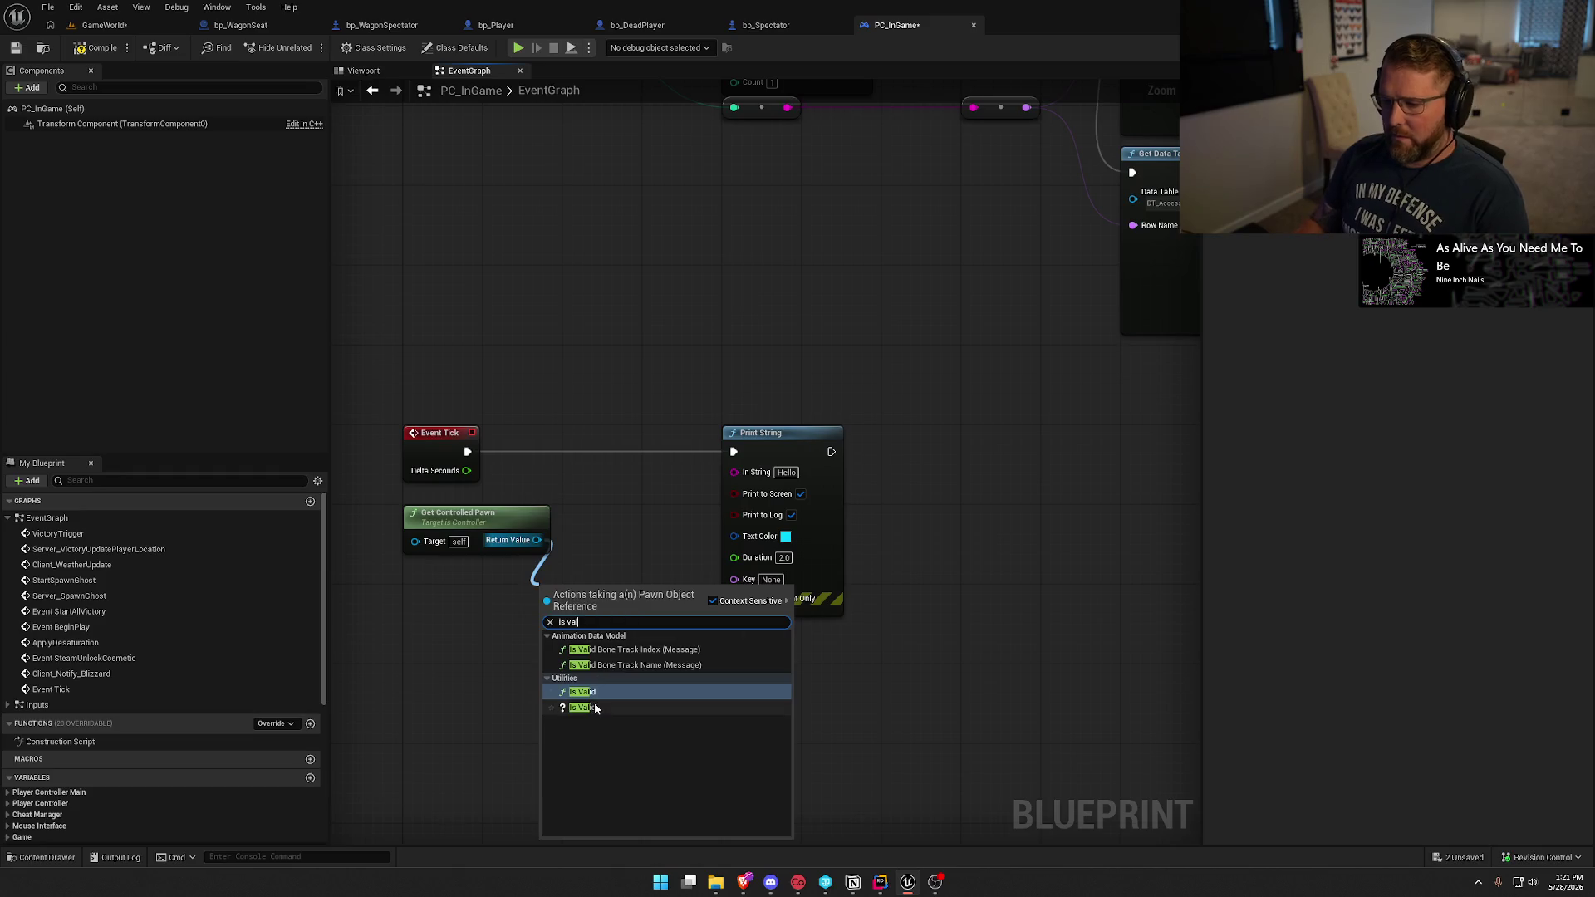
left_click(594, 707)
mouse_move(467, 452)
left_mouse_down()
mouse_move(544, 612)
mouse_move(627, 438)
mouse_move(621, 451)
mouse_move(734, 453)
left_mouse_up()
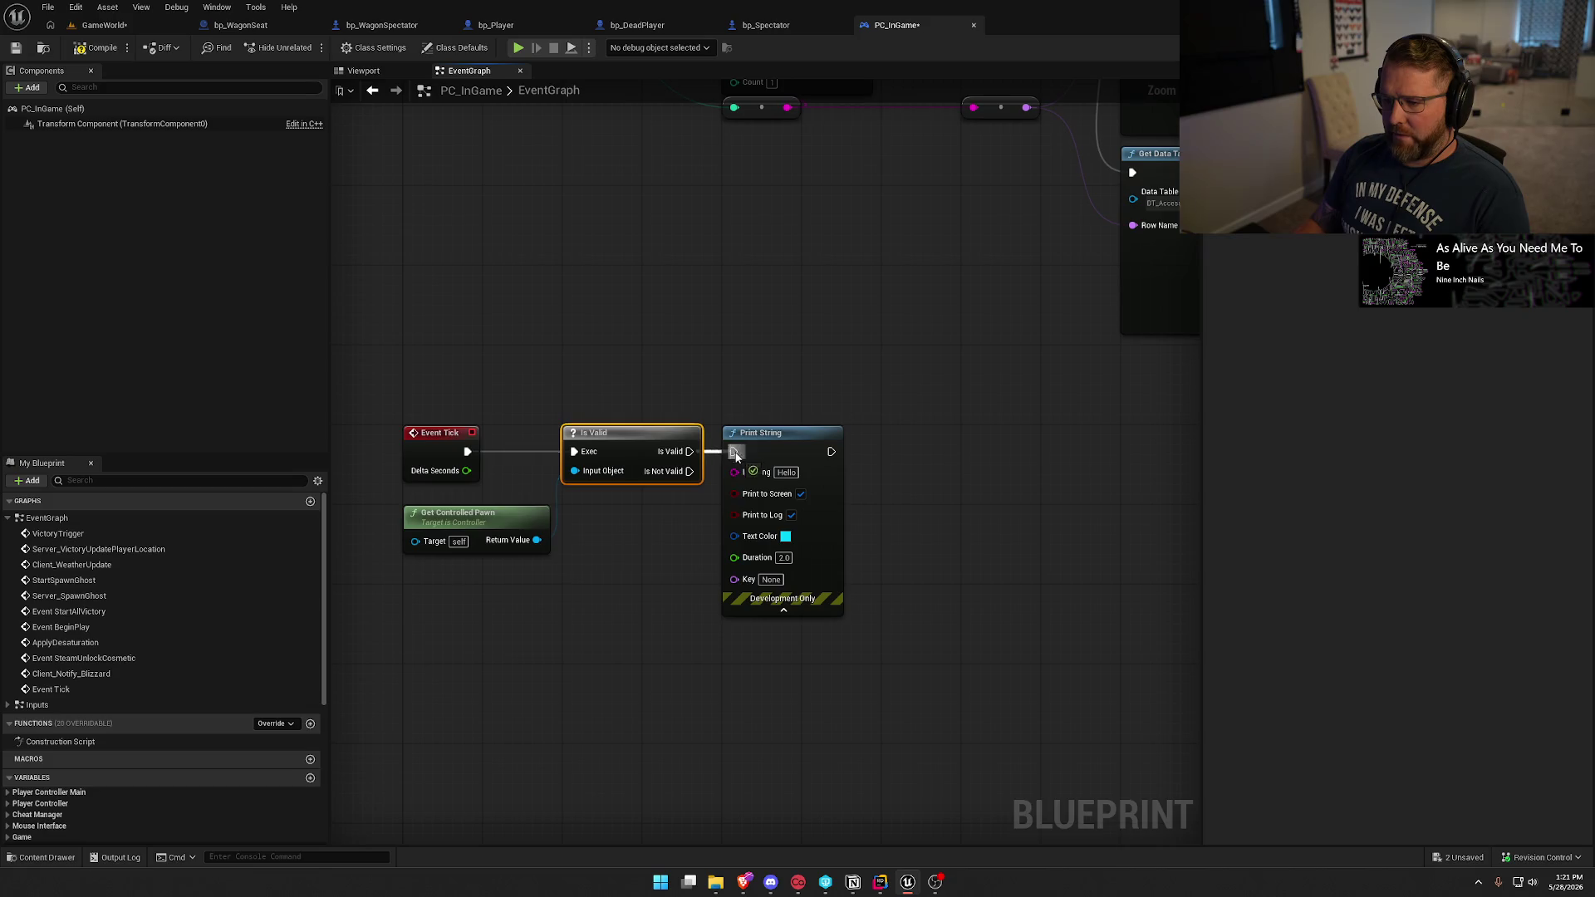
Add Get Actor Location and Get Display Name nodes off the controlled pawn.
left_click_drag(534, 542, 538, 600)
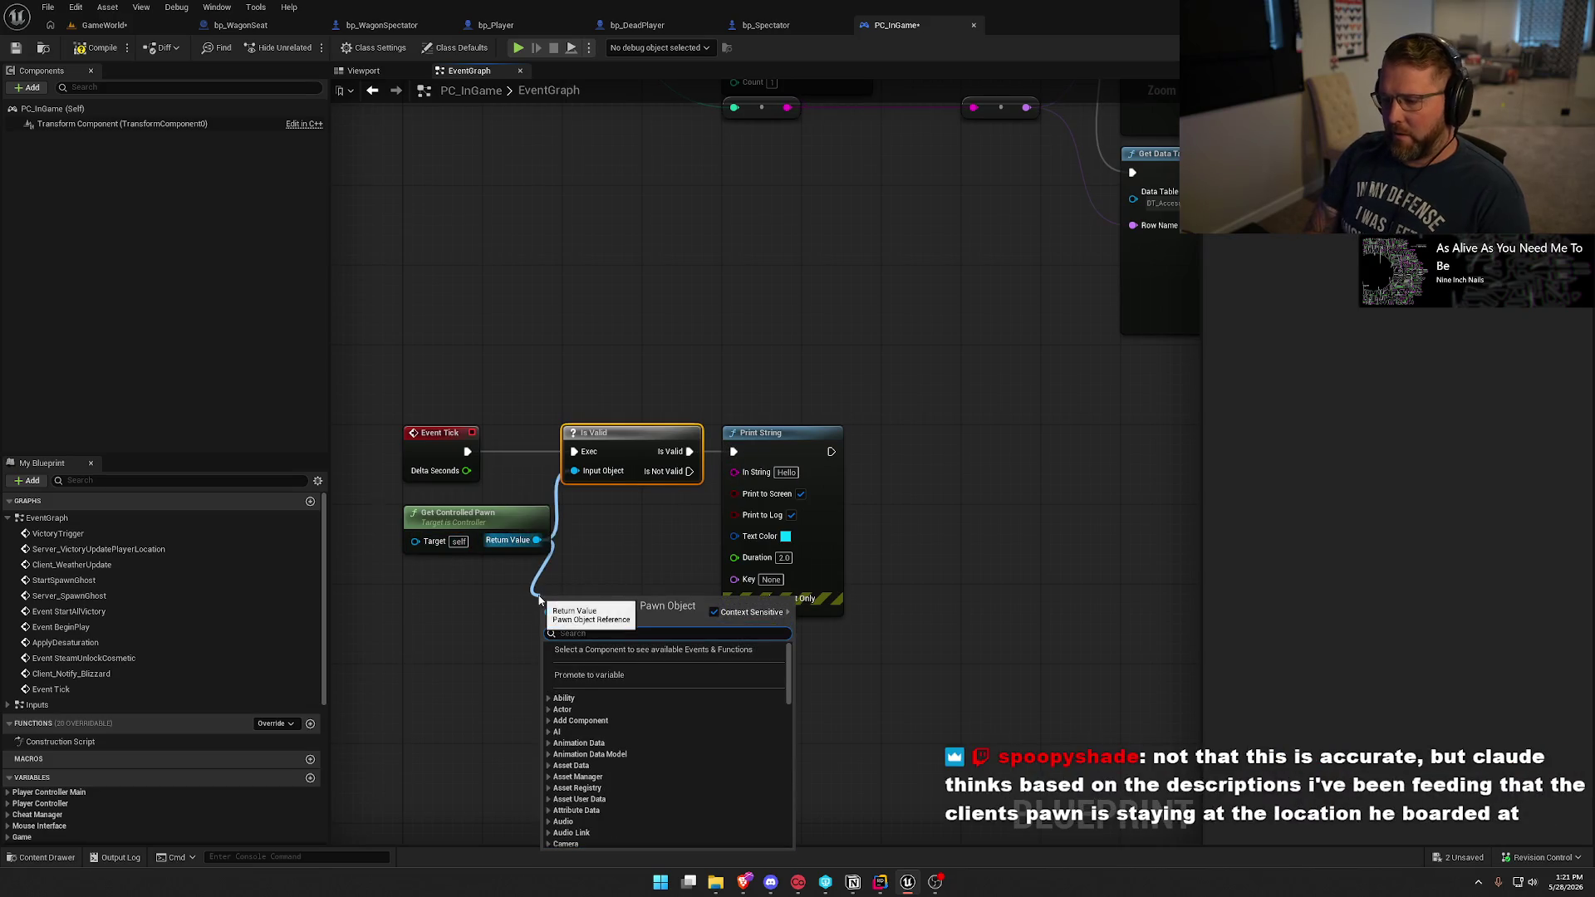
type("get actor loca")
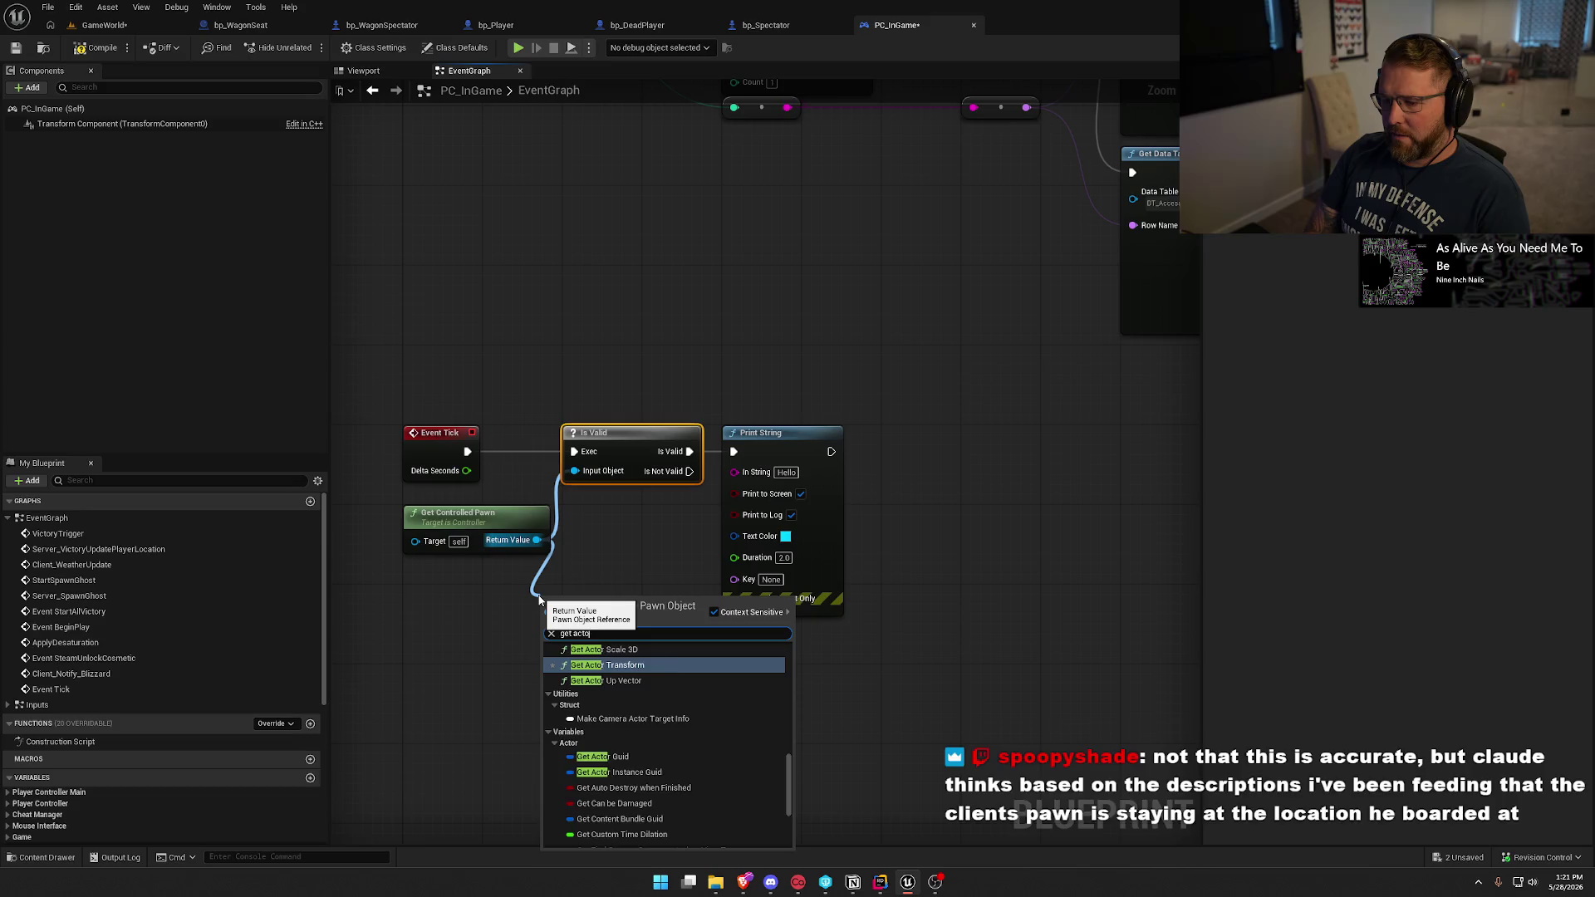
left_click(631, 703)
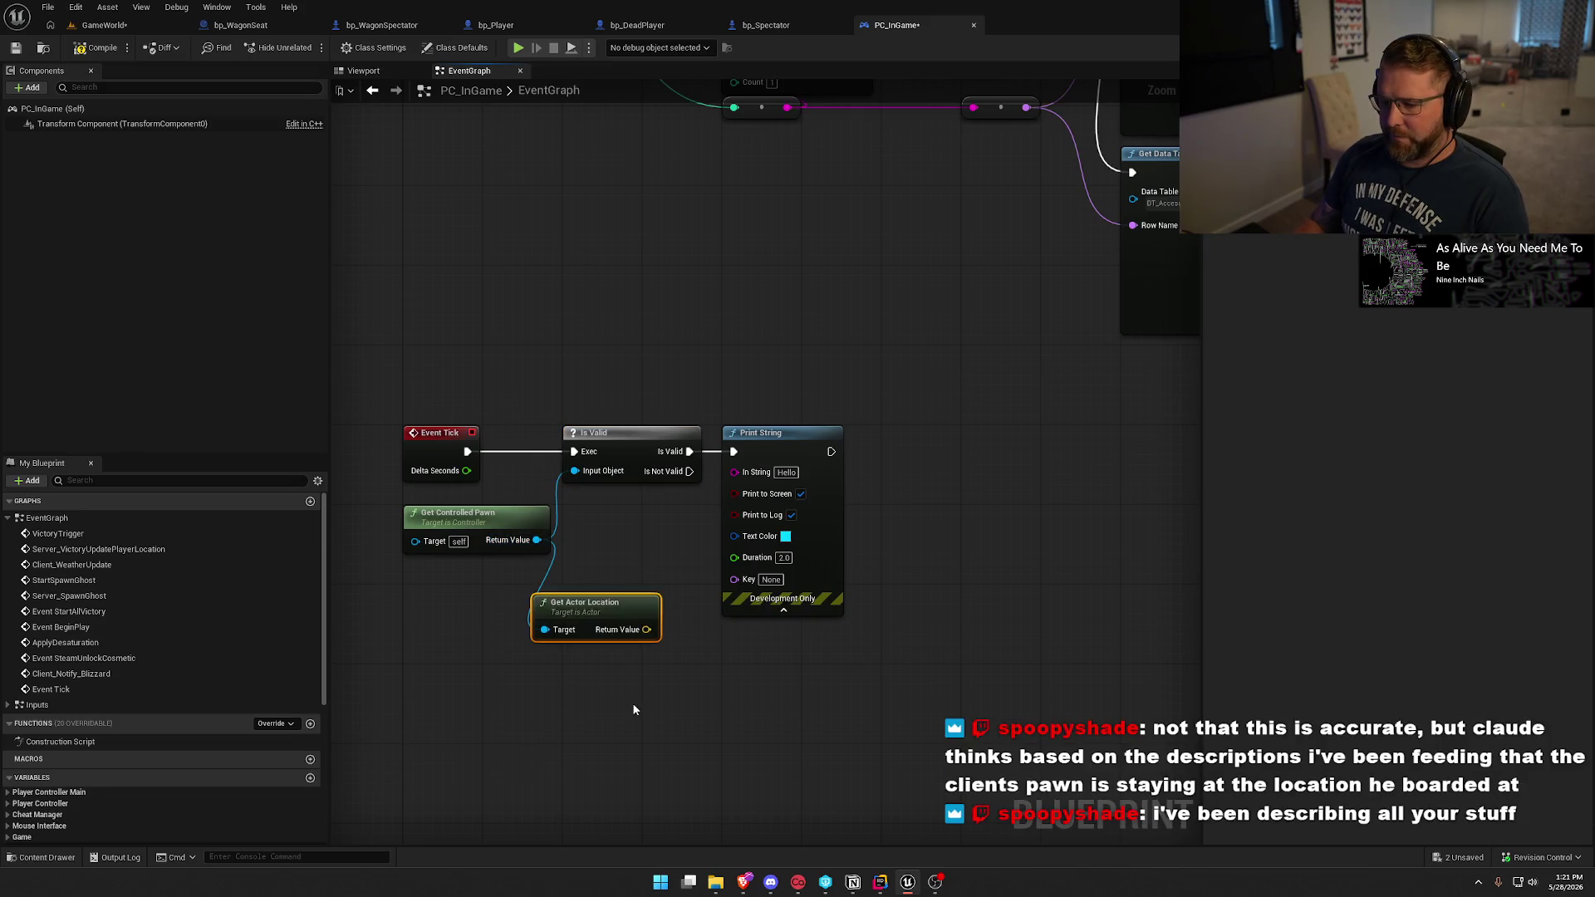
mouse_move(606, 619)
left_mouse_down()
mouse_move(643, 525)
mouse_move(744, 465)
mouse_move(611, 605)
left_mouse_up()
left_click_drag(793, 435, 949, 437)
left_click_drag(648, 524, 648, 584)
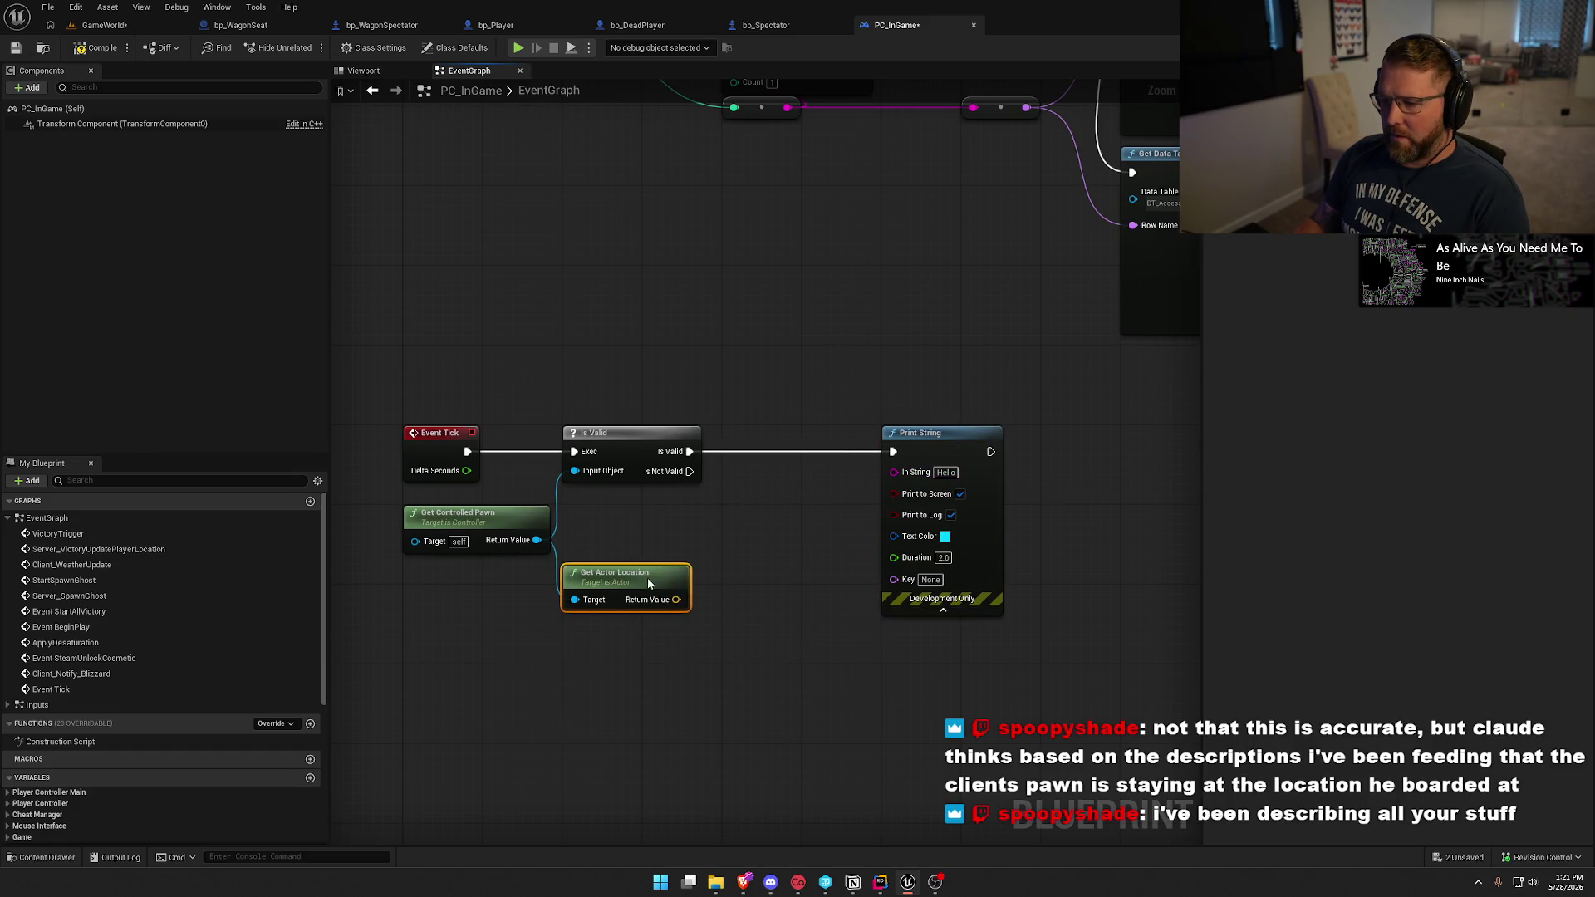
left_click_drag(536, 540, 623, 525)
type("get display")
key("Return")
left_click_drag(612, 519, 605, 525)
Join name, ':' and location in an Append node feeding Print String's In String.
left_click_drag(894, 472, 811, 509)
type("append")
key("Return")
mouse_move(675, 540)
left_mouse_down()
mouse_move(815, 530)
mouse_move(747, 505)
mouse_move(765, 519)
left_mouse_up()
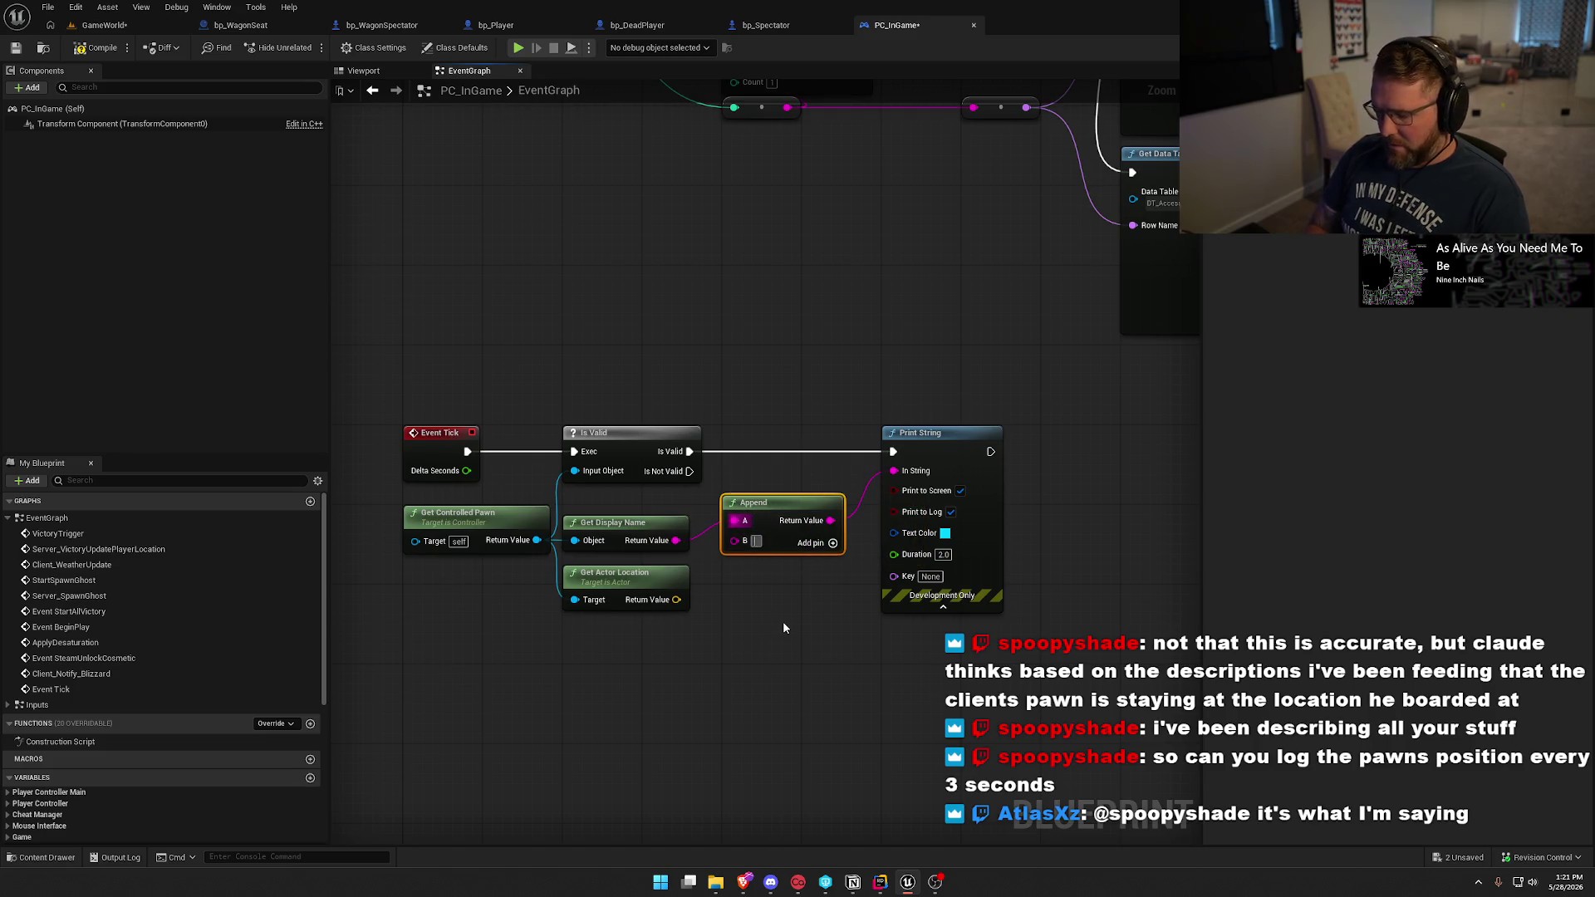
type(":")
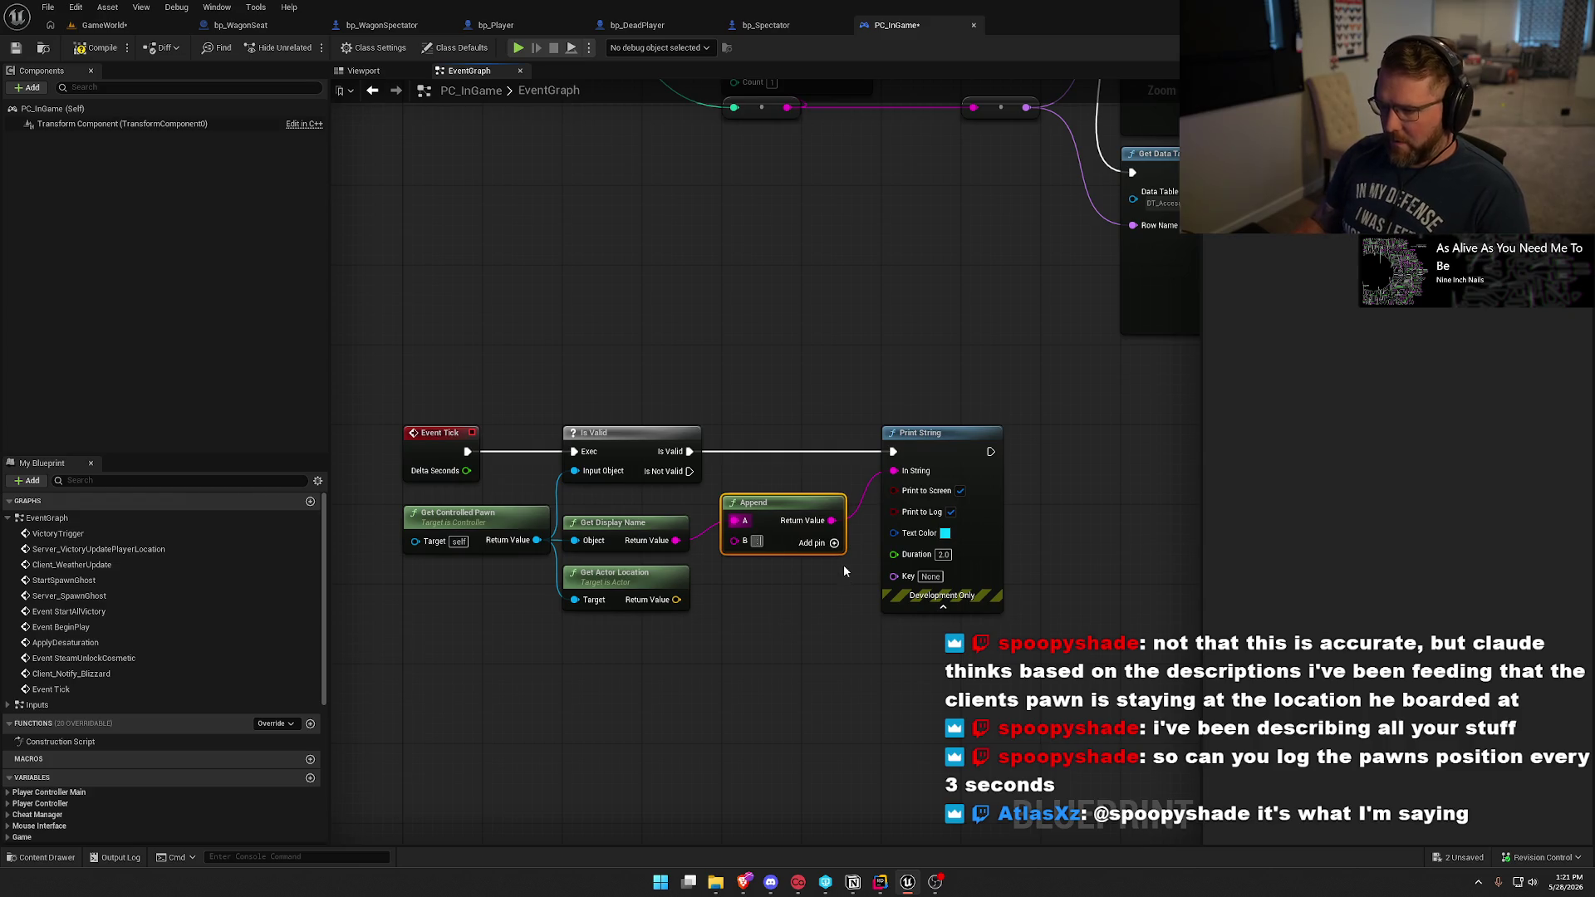
mouse_move(676, 599)
left_mouse_down()
mouse_move(734, 563)
mouse_move(761, 599)
left_mouse_up()
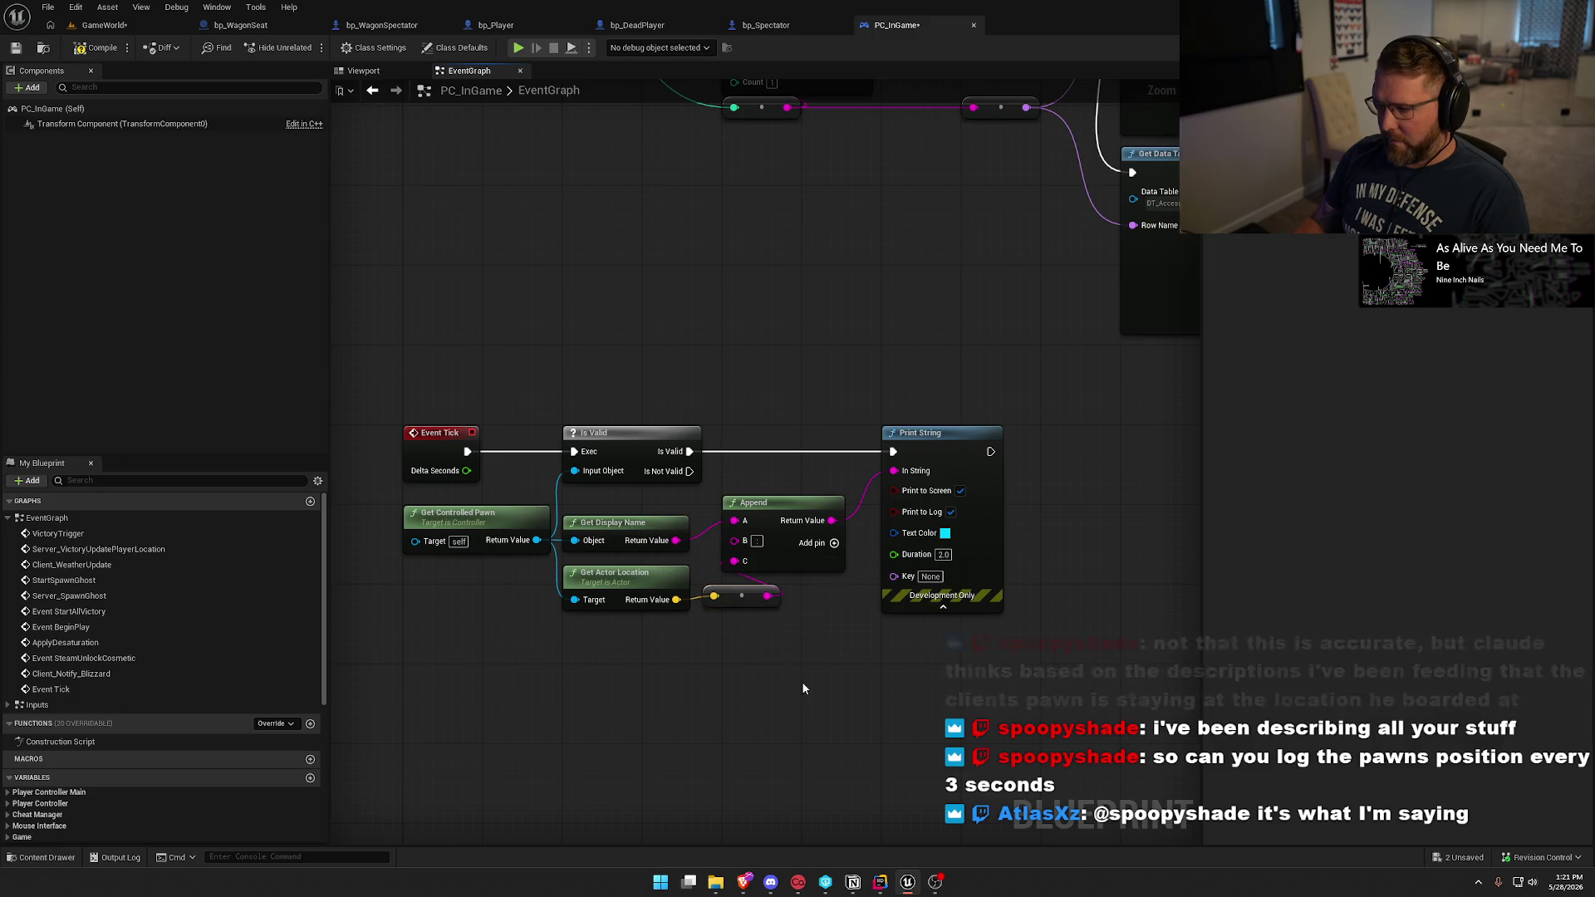
left_click_drag(667, 541, 895, 577)
left_click(845, 708)
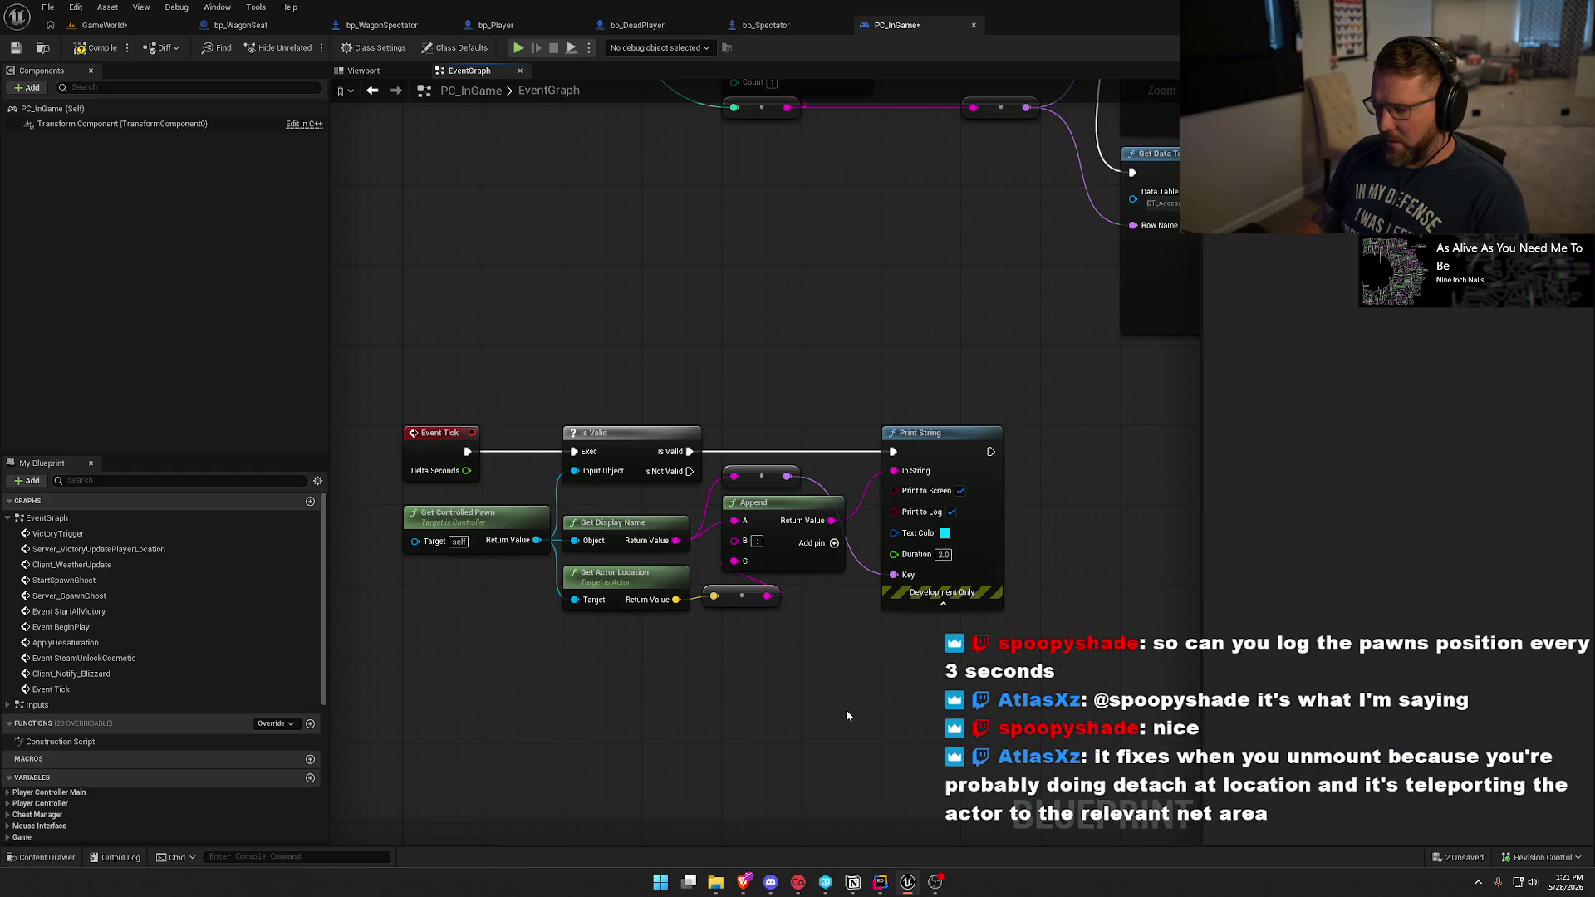
left_click_drag(764, 476, 739, 301)
Add an Is Server node to the PC_InGame Tick graph.
type("is server")
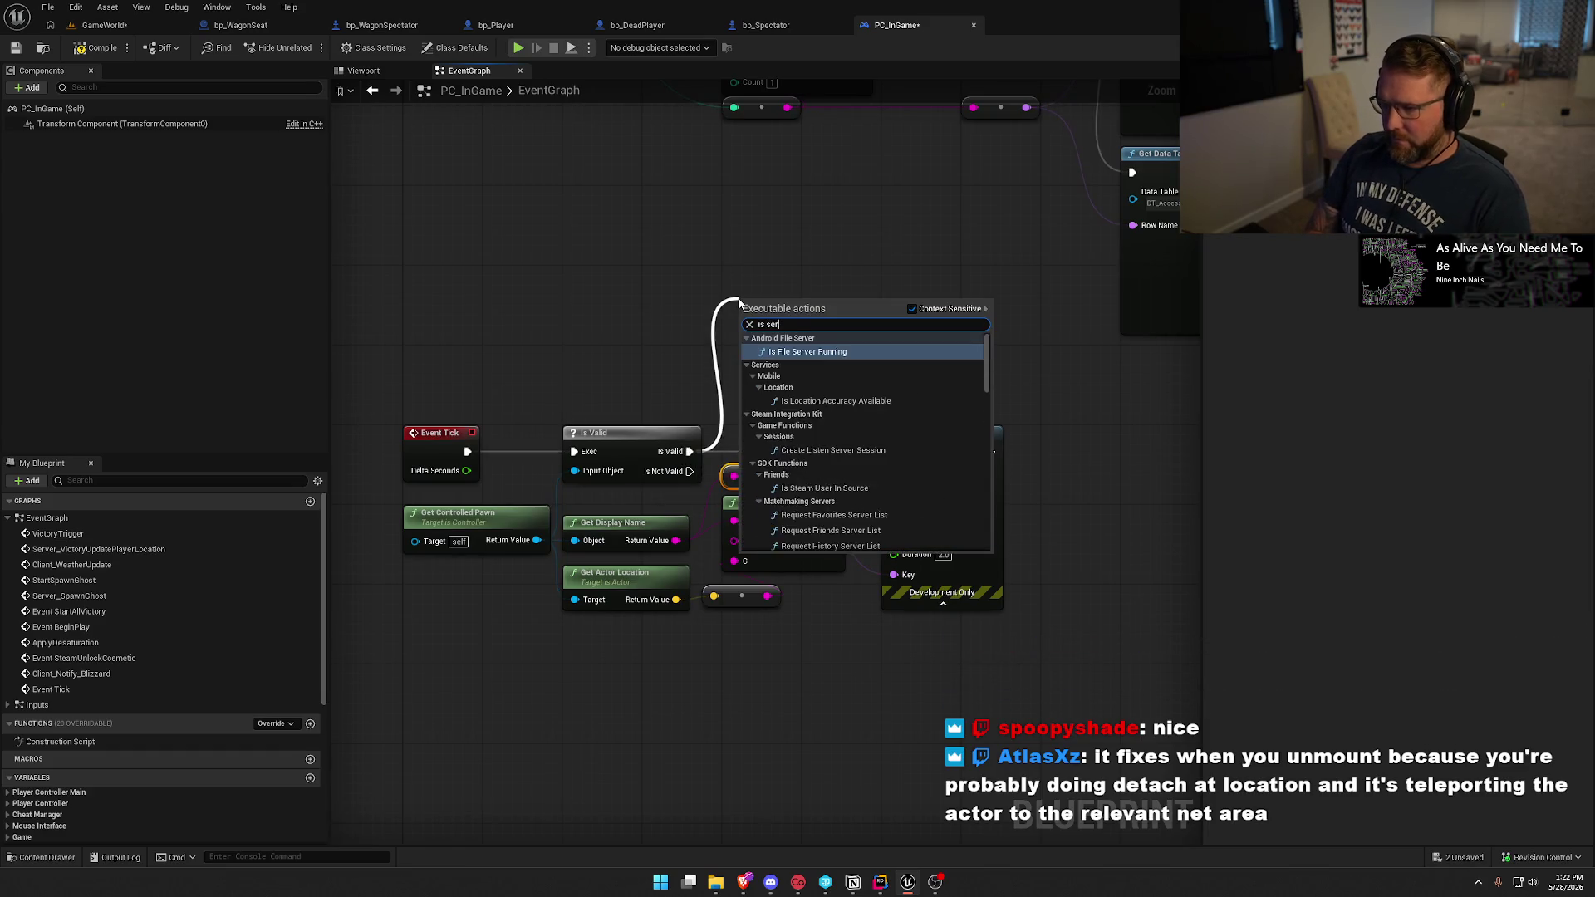
scroll(884, 470, "down", 3)
scroll(884, 470, "up", 3)
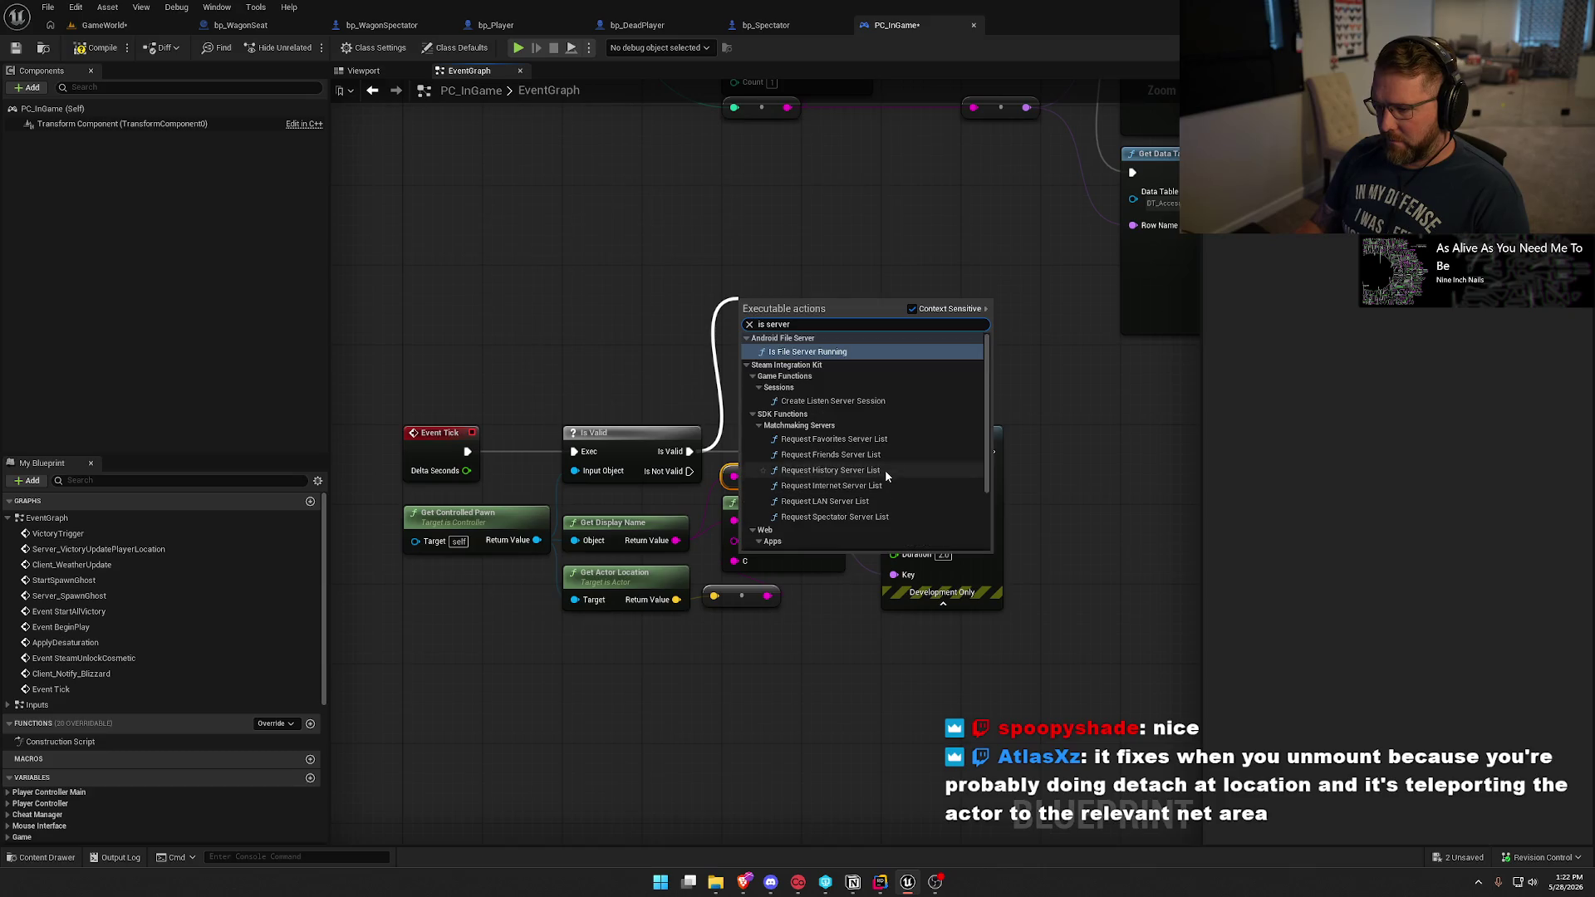
left_click(681, 308)
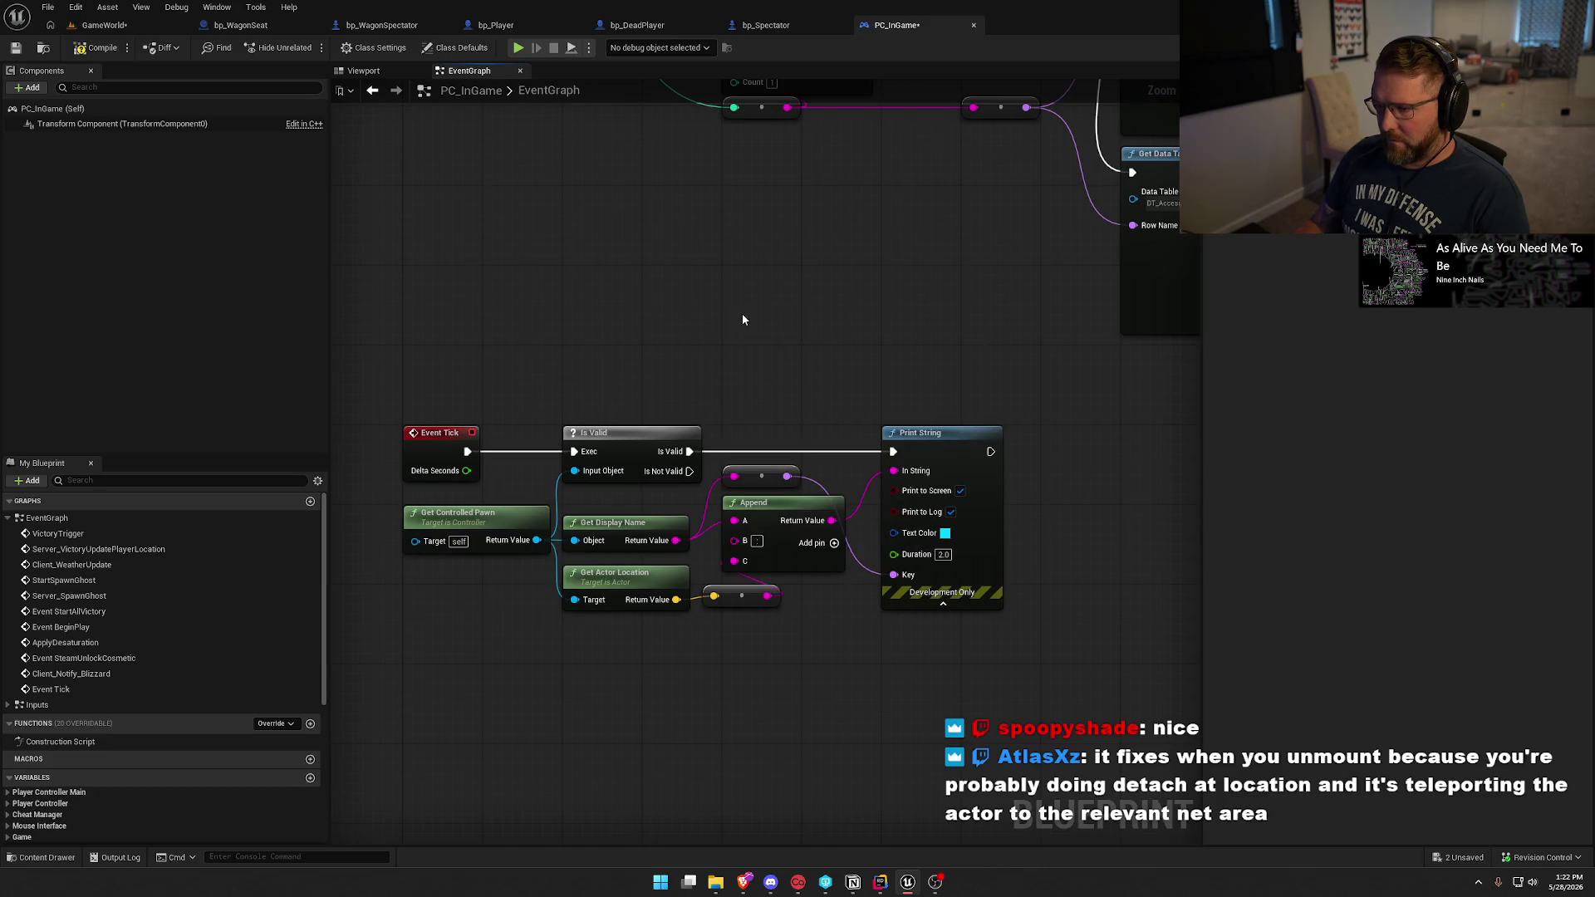
right_click(685, 659)
type("is server")
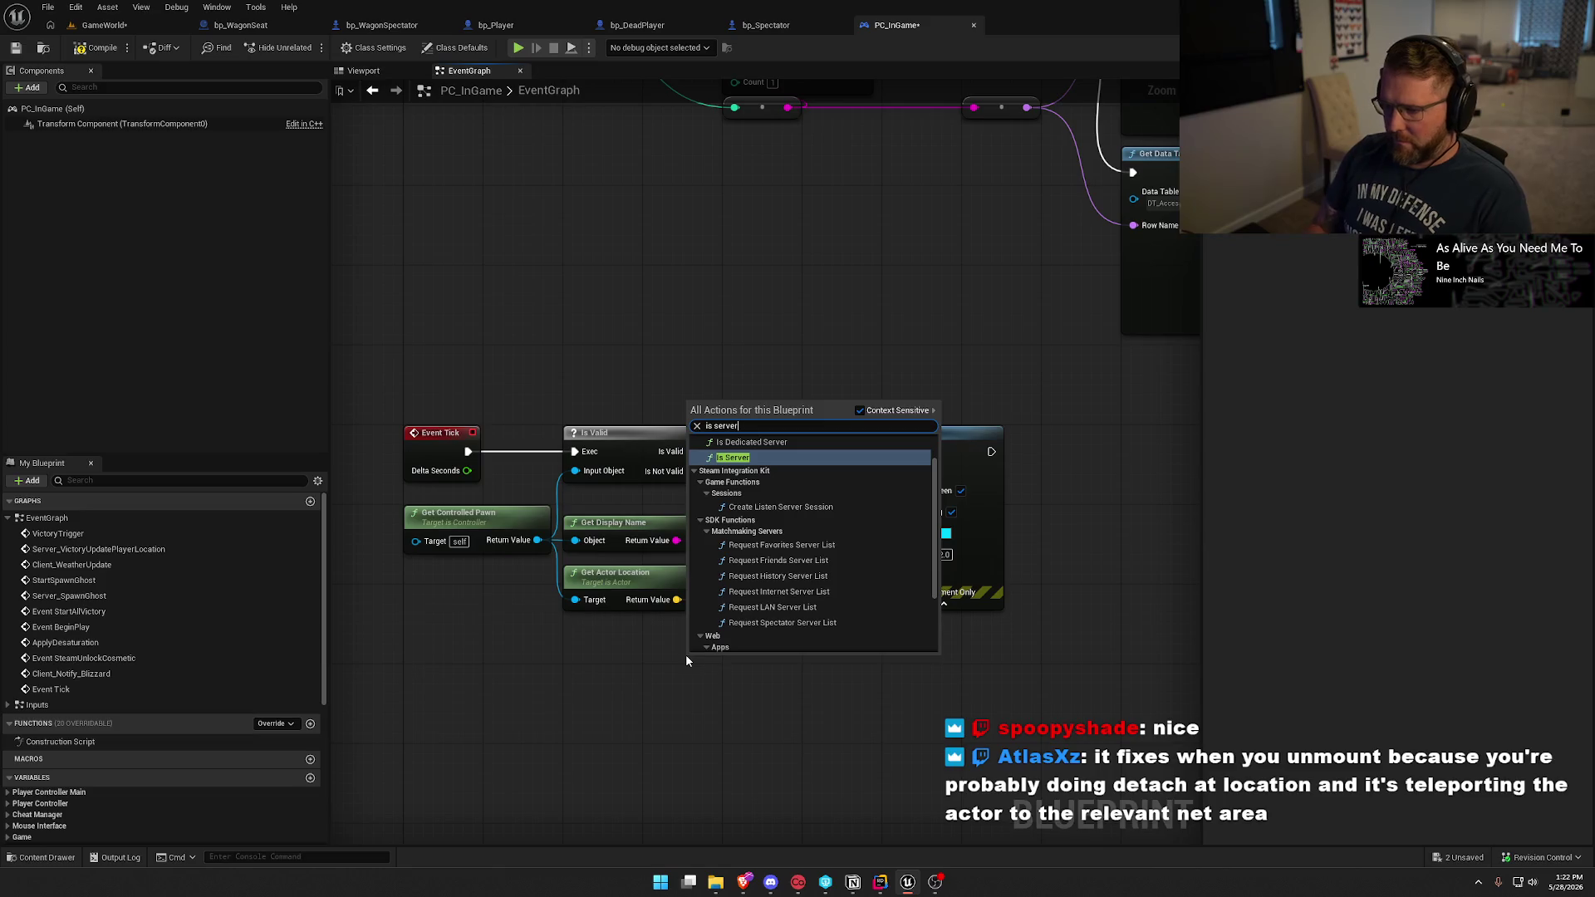
key("Return")
left_click_drag(705, 662, 676, 642)
Feed the message through a second Append into Print String and save PC_InGame.
mouse_move(779, 671)
left_mouse_down()
mouse_move(756, 666)
mouse_move(744, 626)
left_mouse_up()
mouse_move(595, 478)
left_mouse_down()
mouse_move(702, 571)
mouse_move(715, 612)
mouse_move(713, 588)
left_mouse_up()
type("append")
key("Return")
mouse_move(798, 573)
left_mouse_down()
mouse_move(809, 516)
mouse_move(879, 593)
left_mouse_up()
left_click(877, 679)
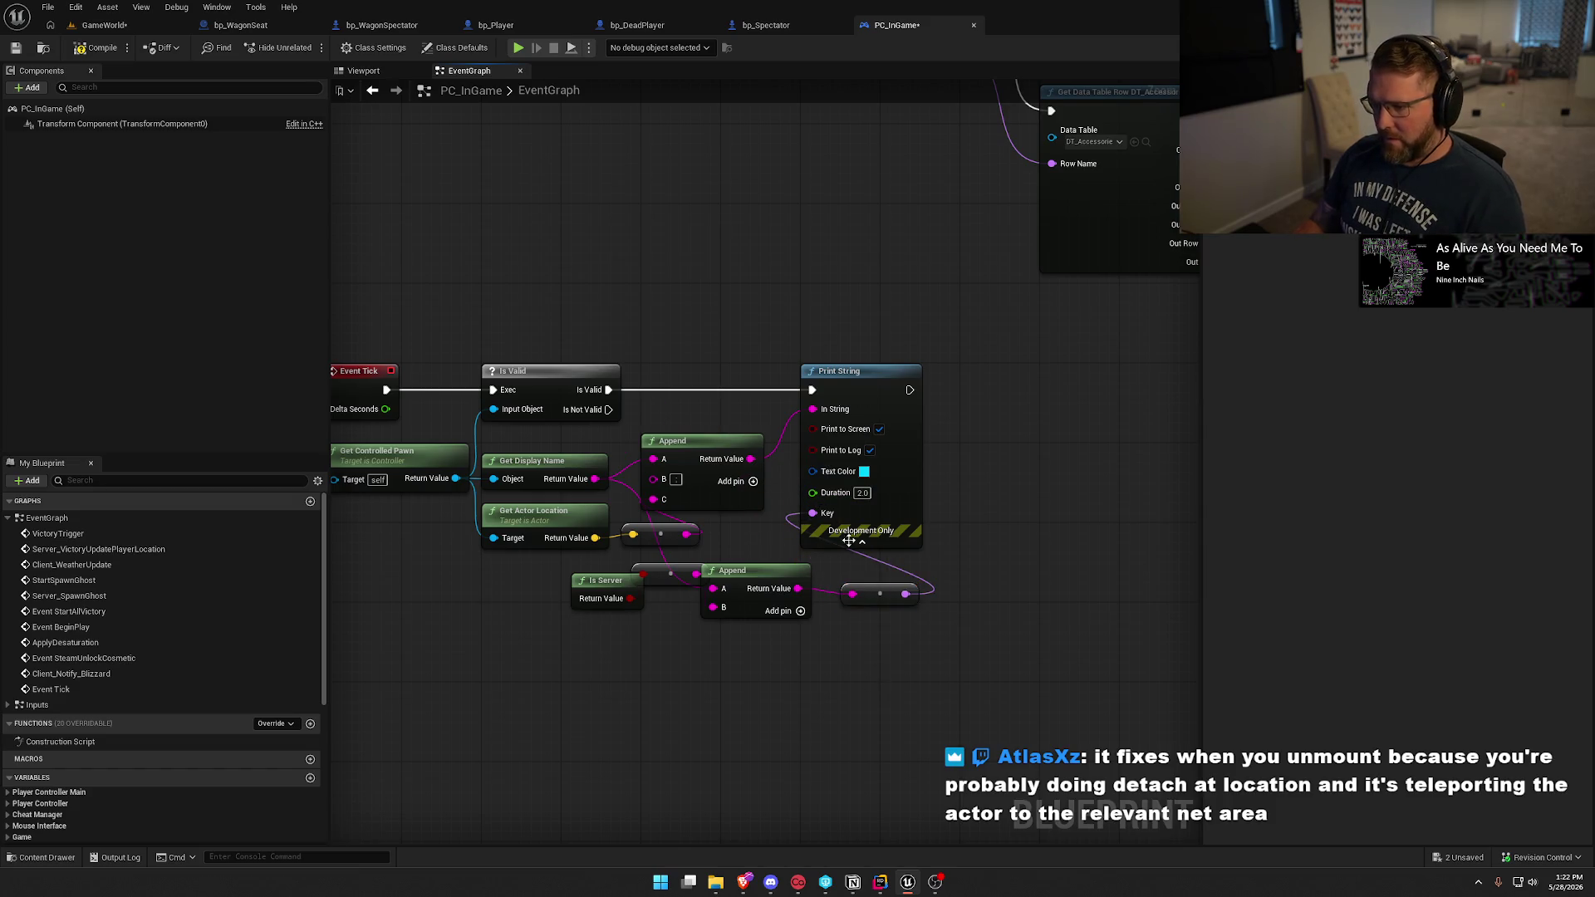
key("ctrl+s")
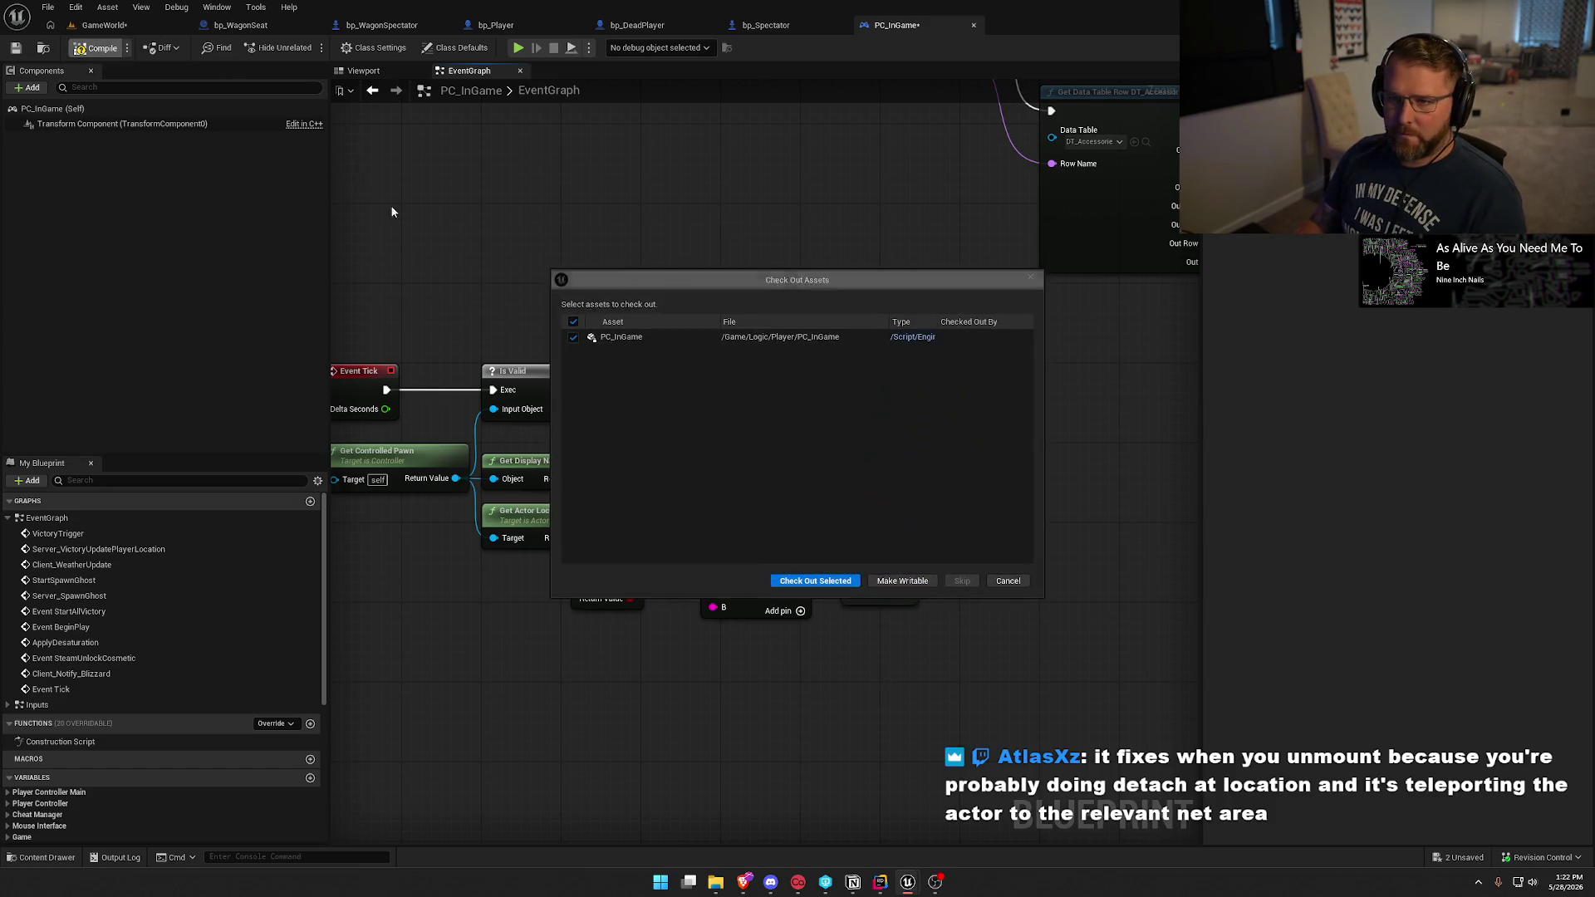
Check out PC_InGame so the blueprint saves.
left_click(799, 581)
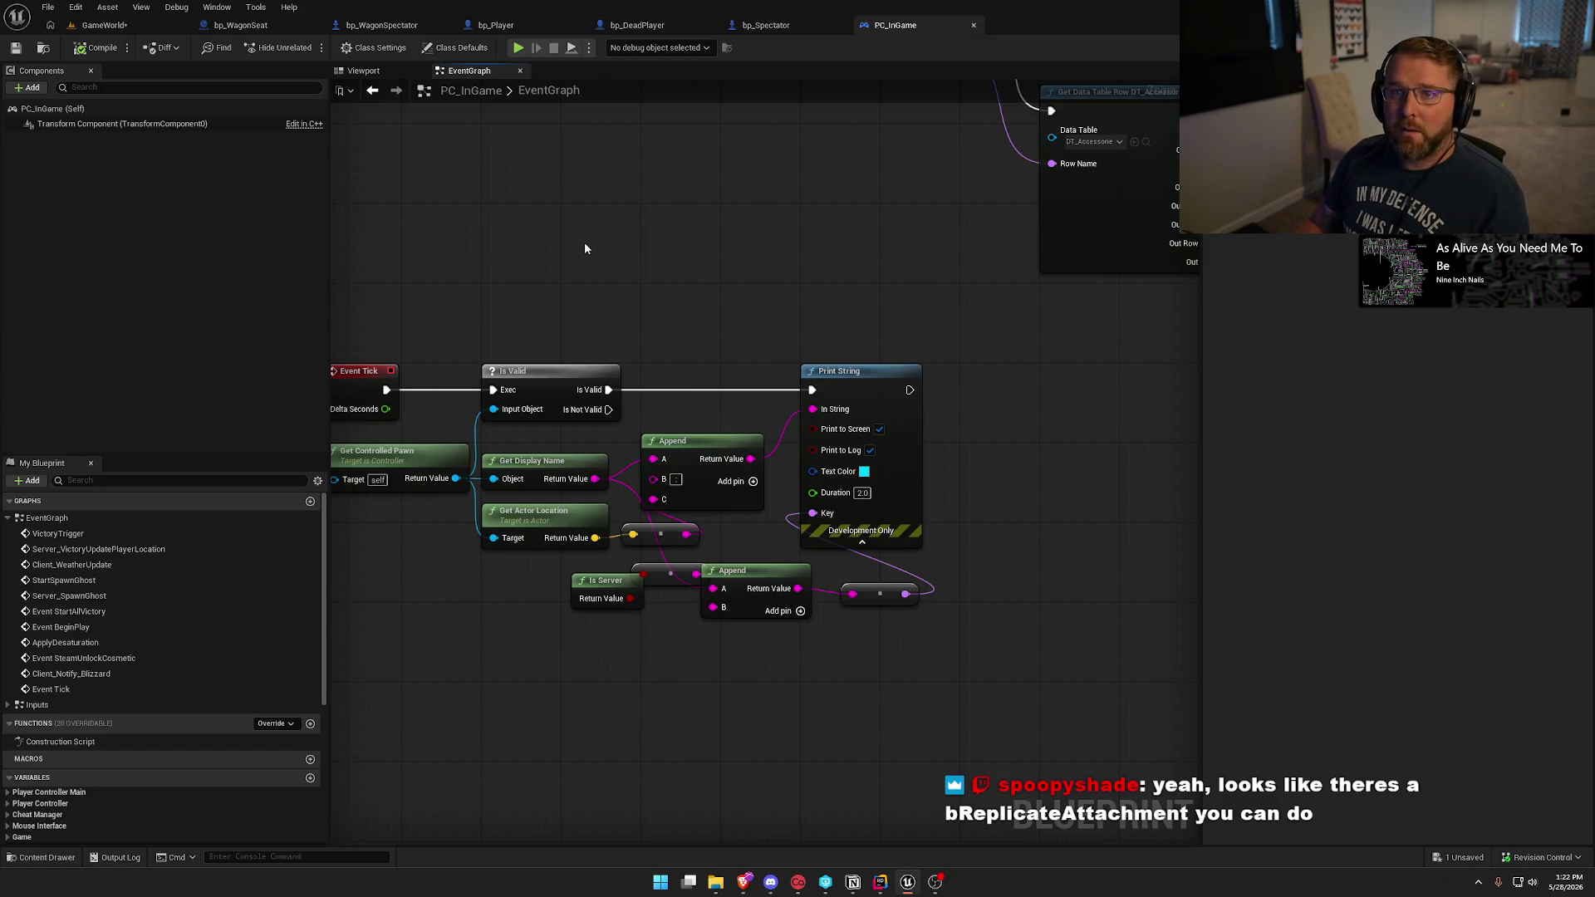
left_click_drag(579, 244, 627, 252)
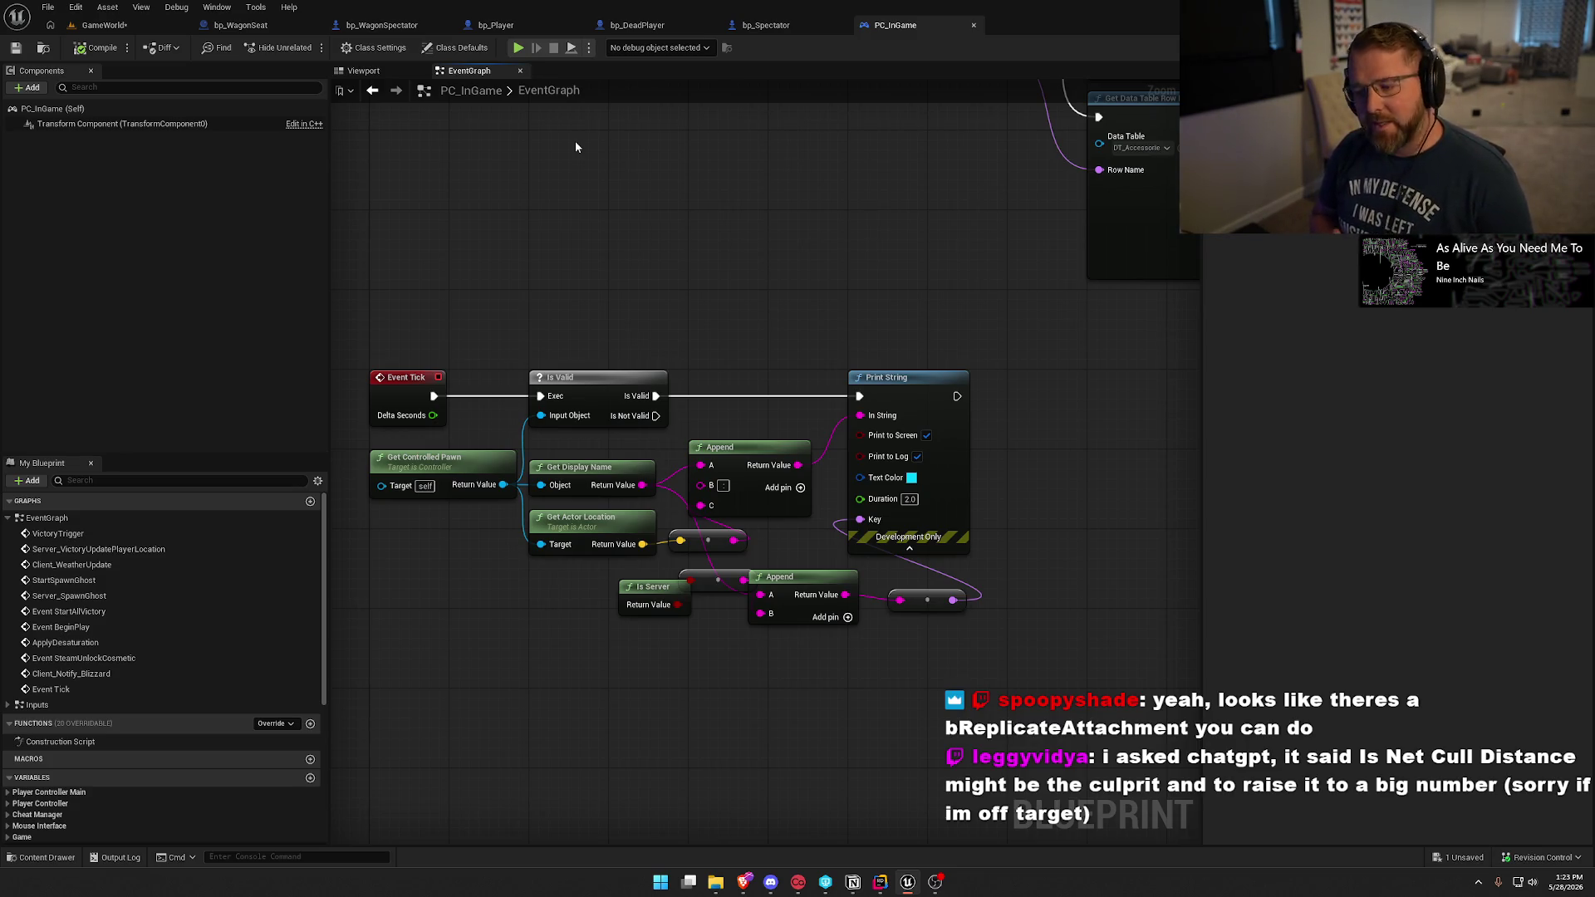
Tidy the Is Server node and its reroute knot in PC_InGame, then move to bp_WagonSeat.
left_click_drag(631, 598, 555, 577)
left_click_drag(704, 582, 645, 592)
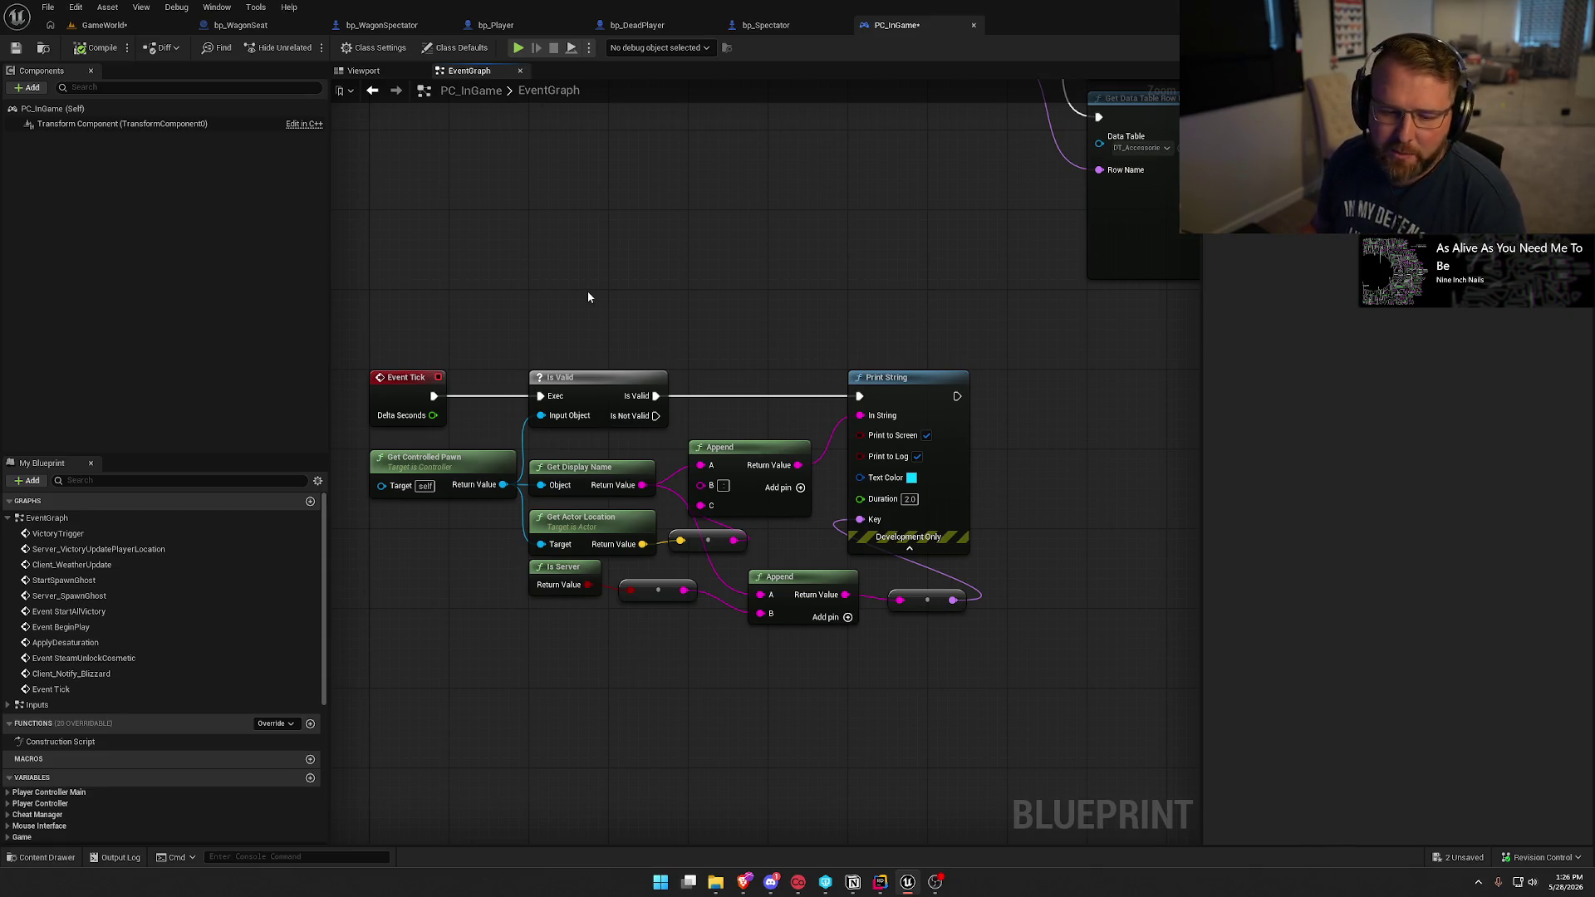
left_click(241, 25)
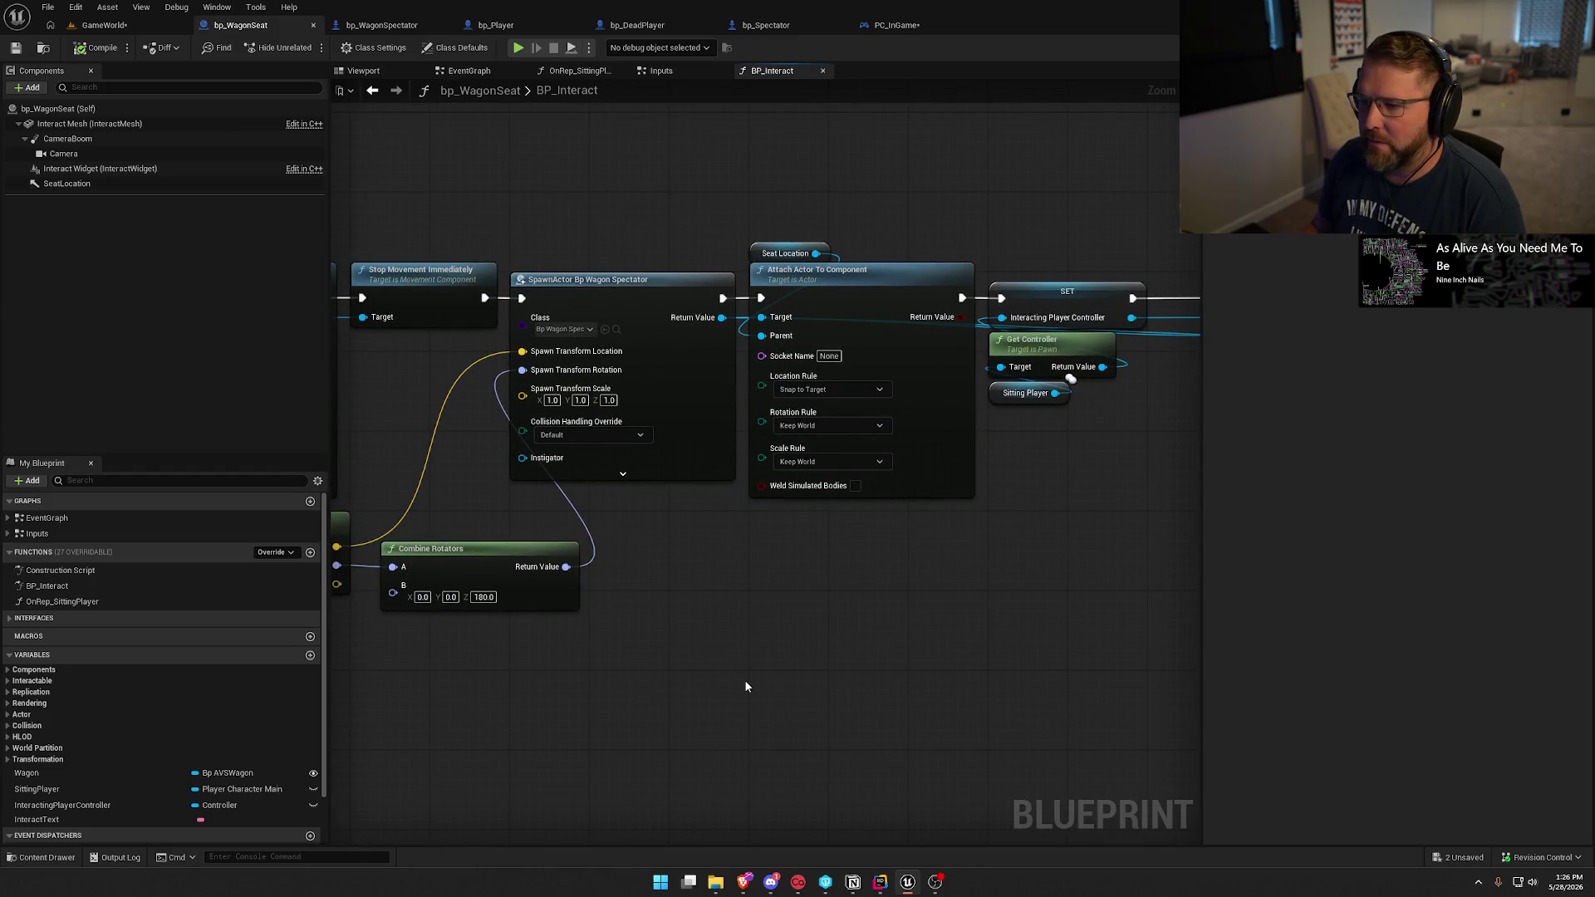
Look up 'replicate' actions off SpawnActor's Return Value without adding any node.
left_click_drag(722, 317, 794, 596)
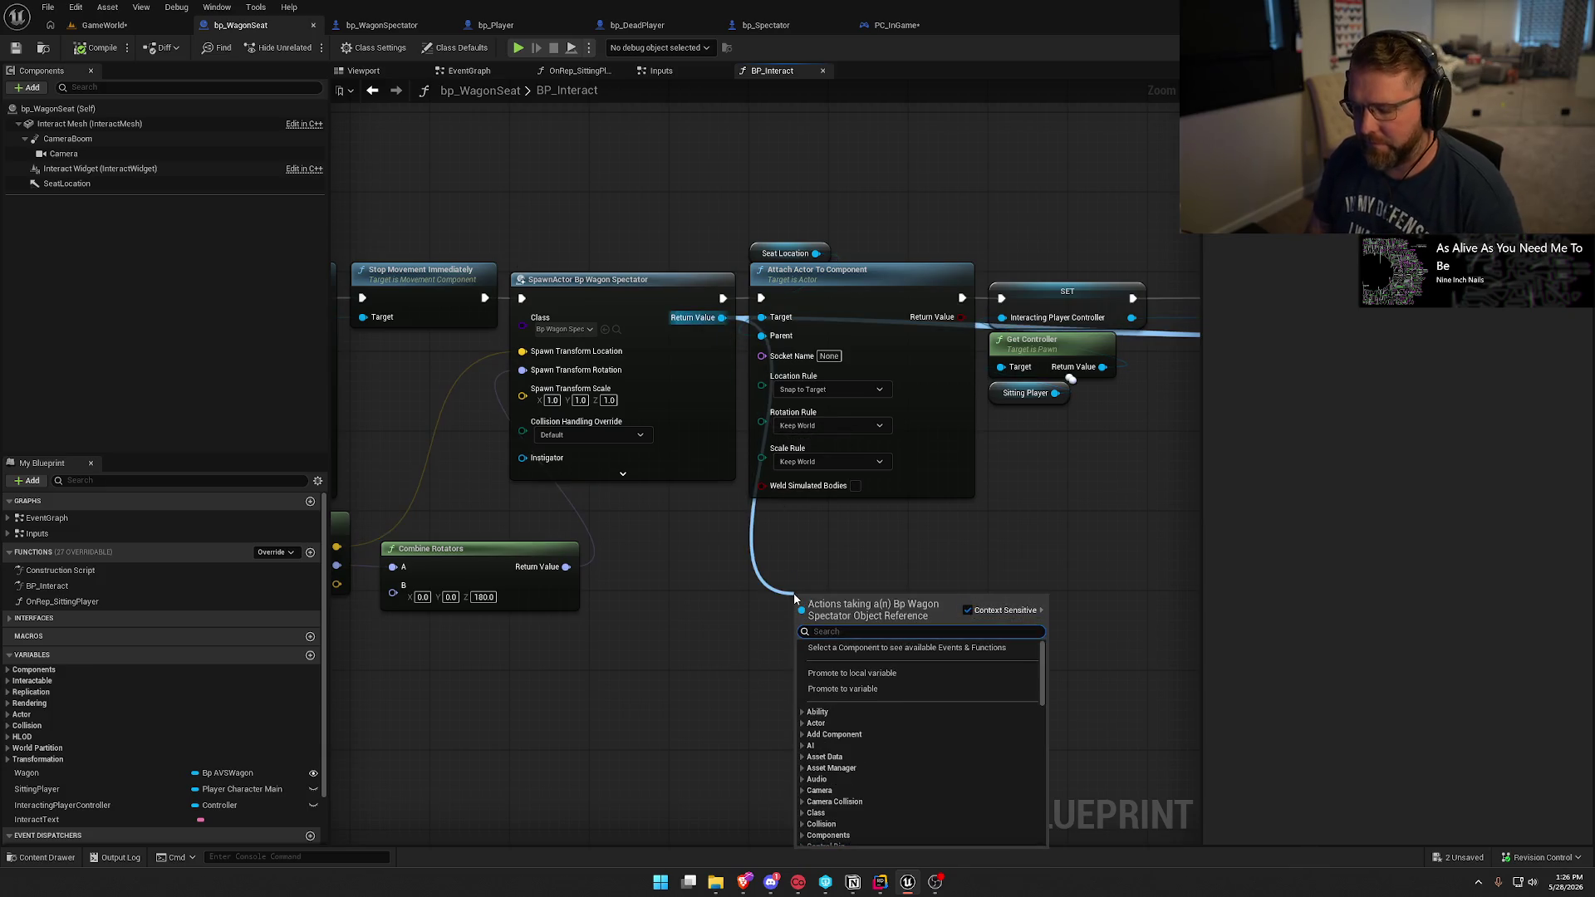
type("rep")
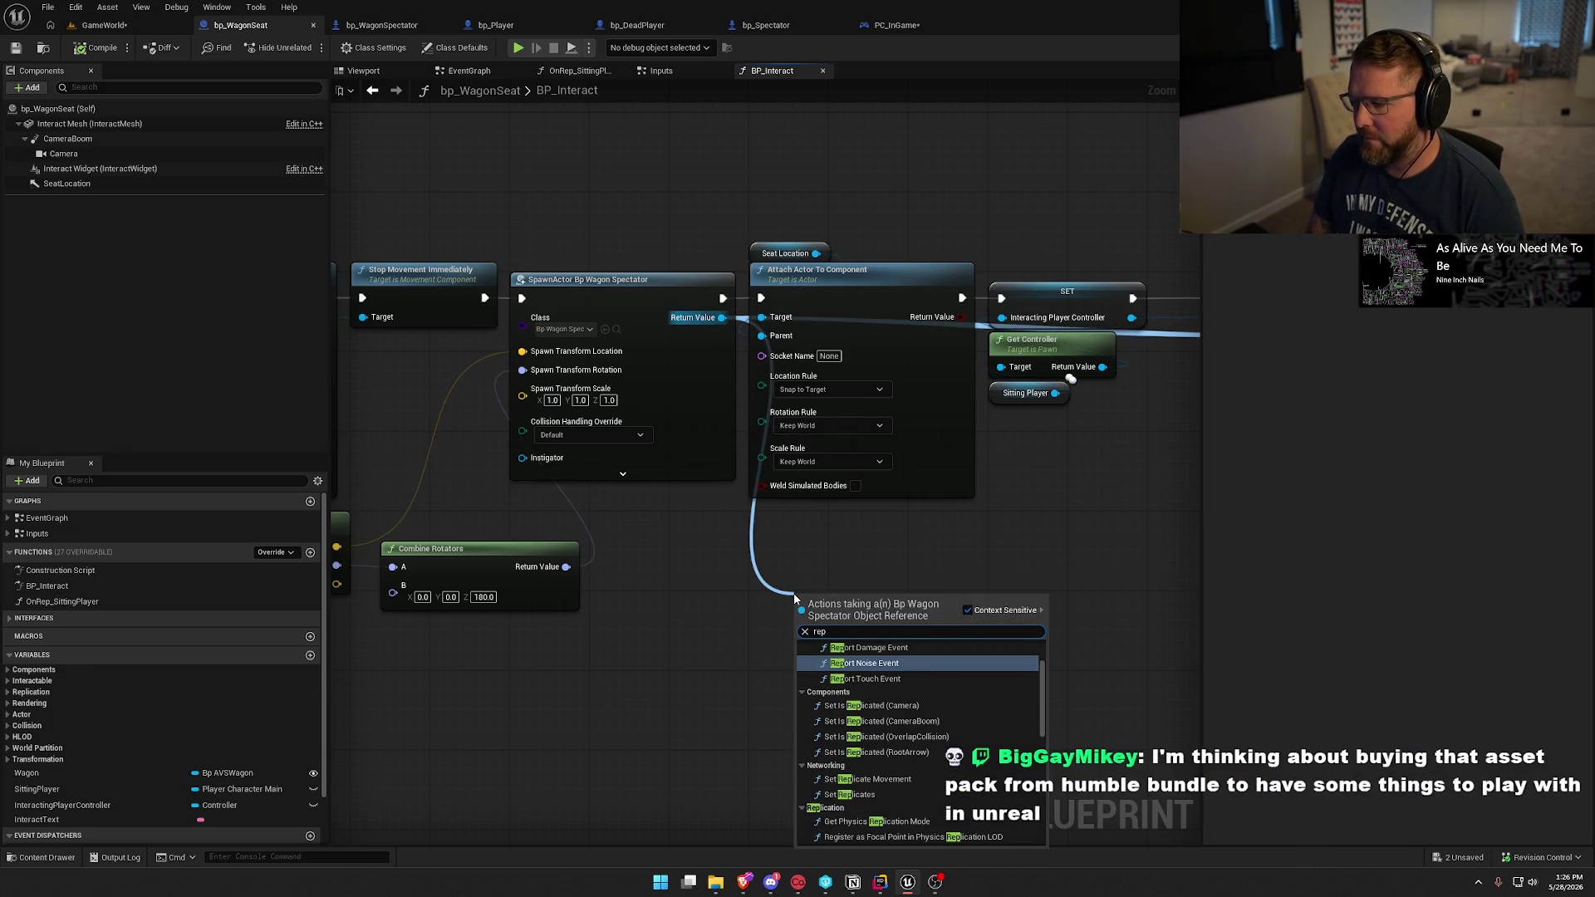
type("lica")
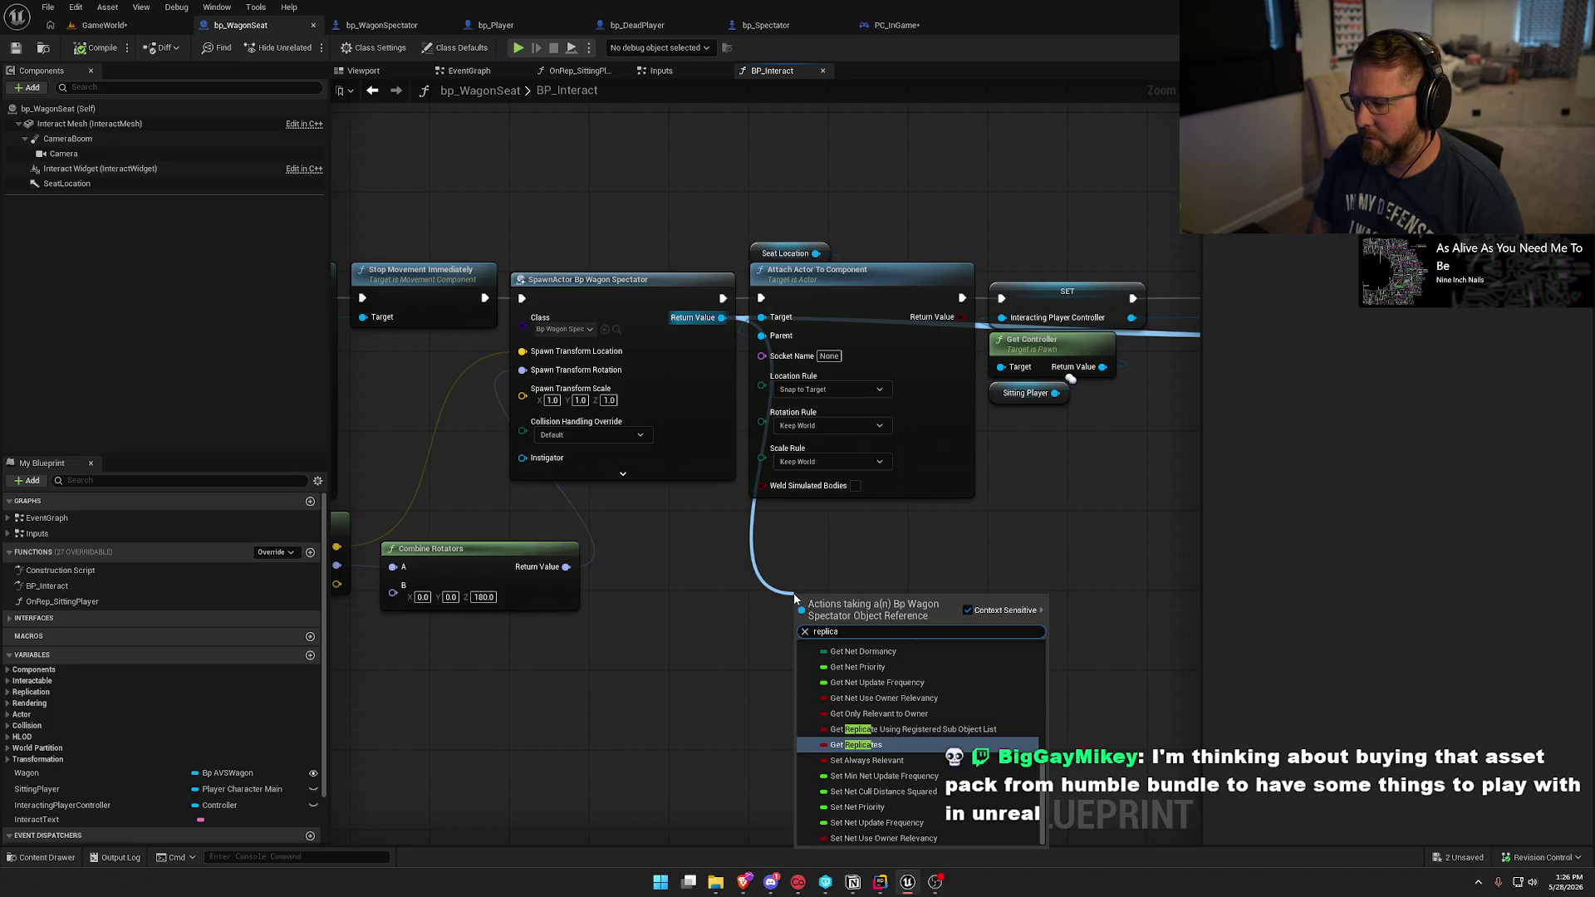
type("te")
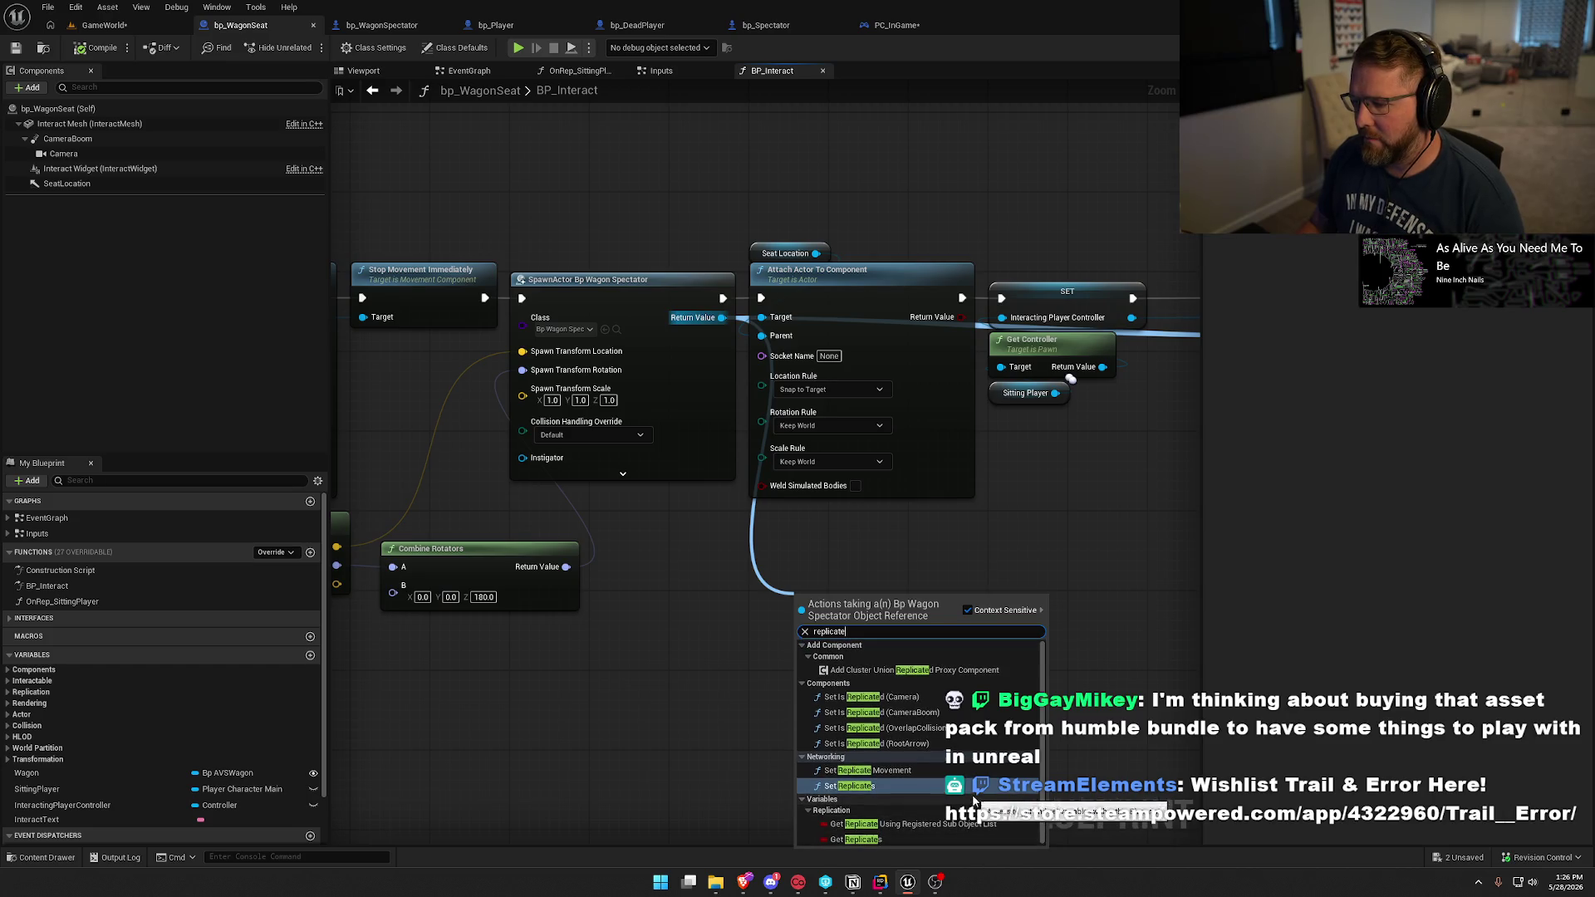
key("Escape")
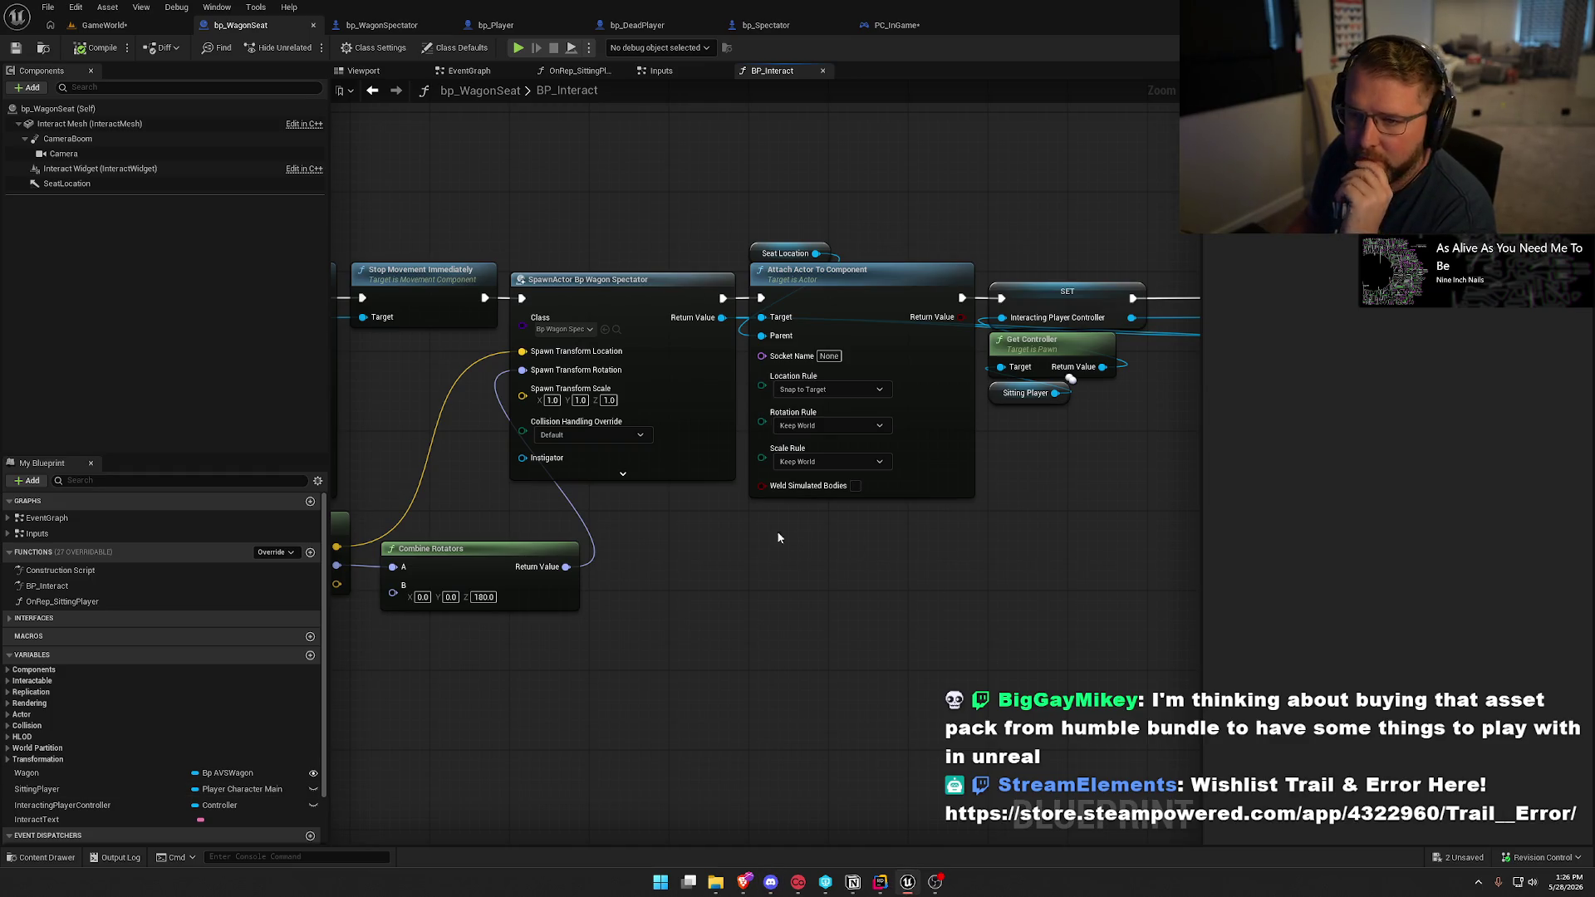
Save the GameWorld level and start a Play-In-Editor session from bp_WagonSeat.
left_click(104, 25)
key("ctrl+s")
left_click(240, 25)
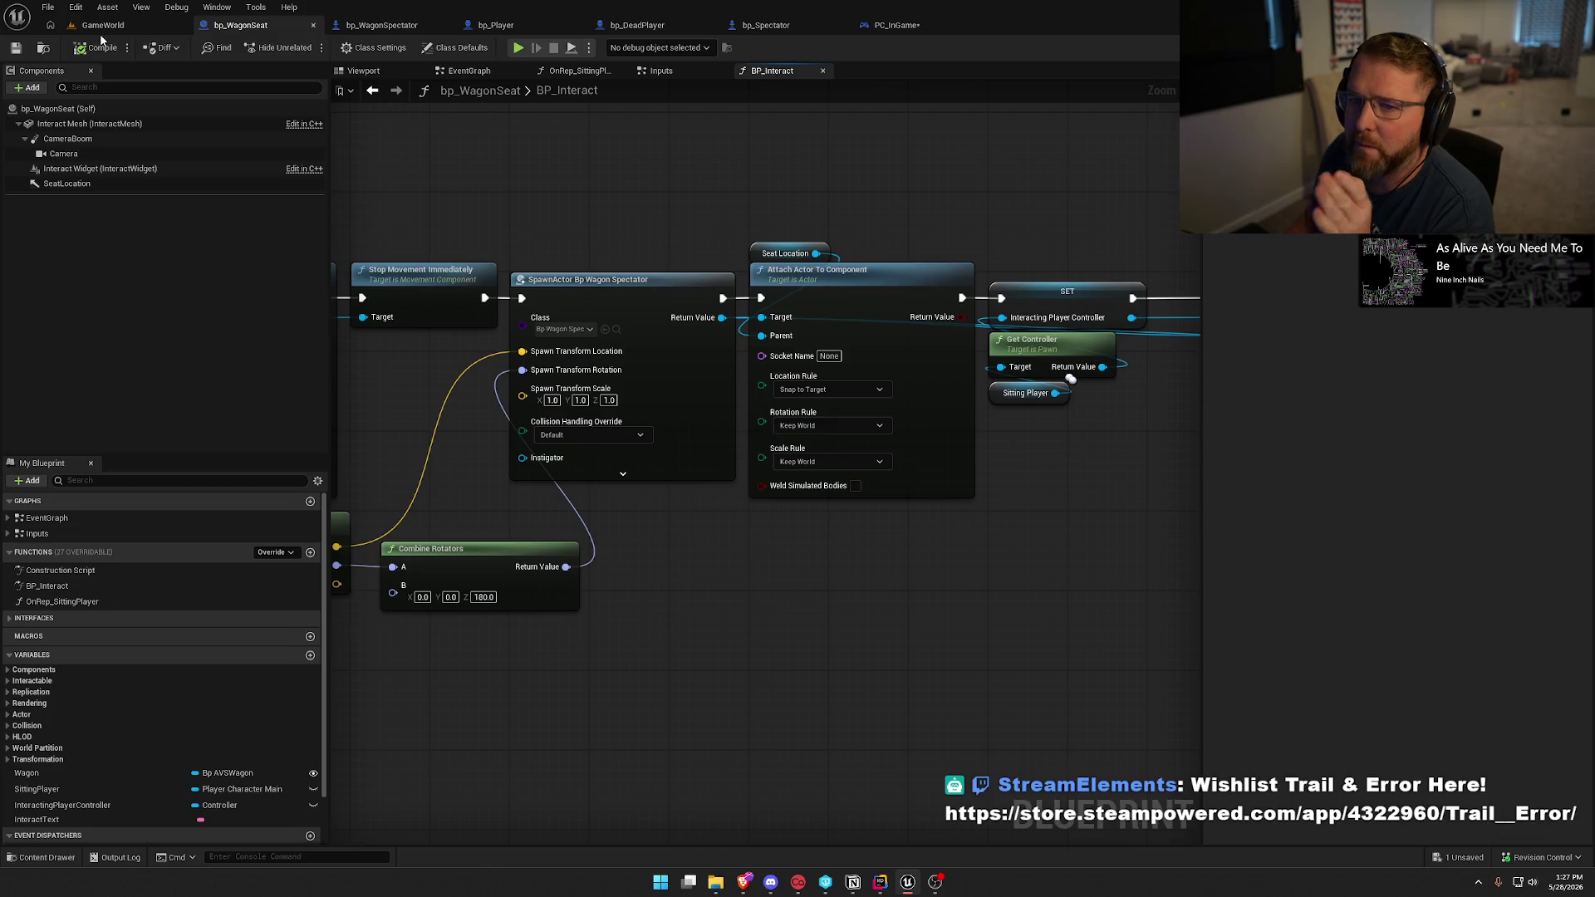
key("alt+p")
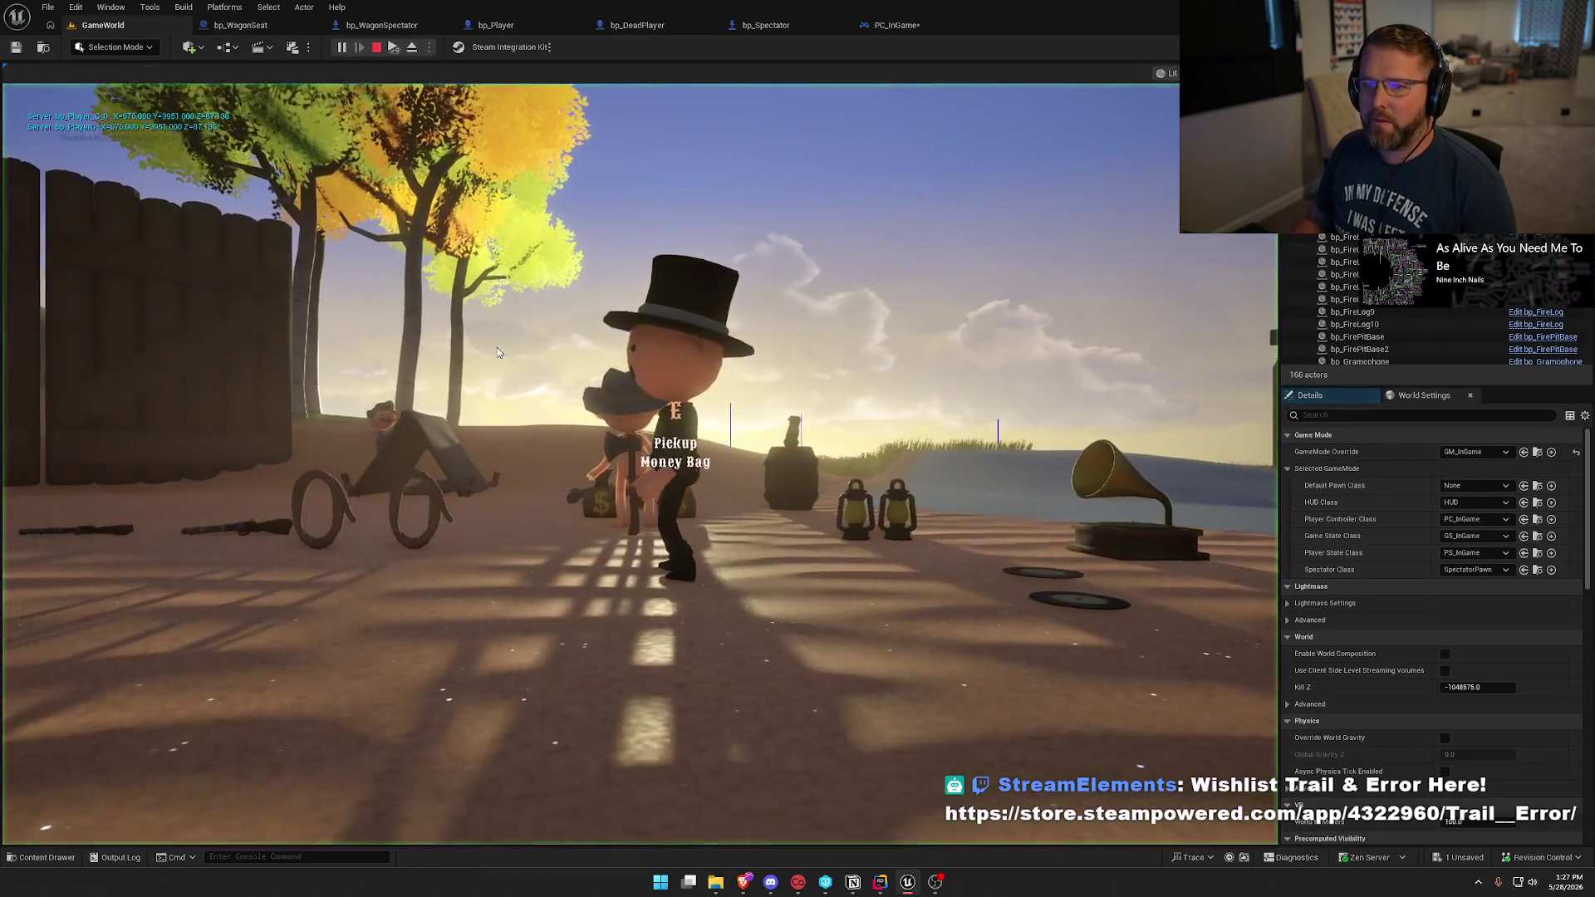
left_click(497, 347)
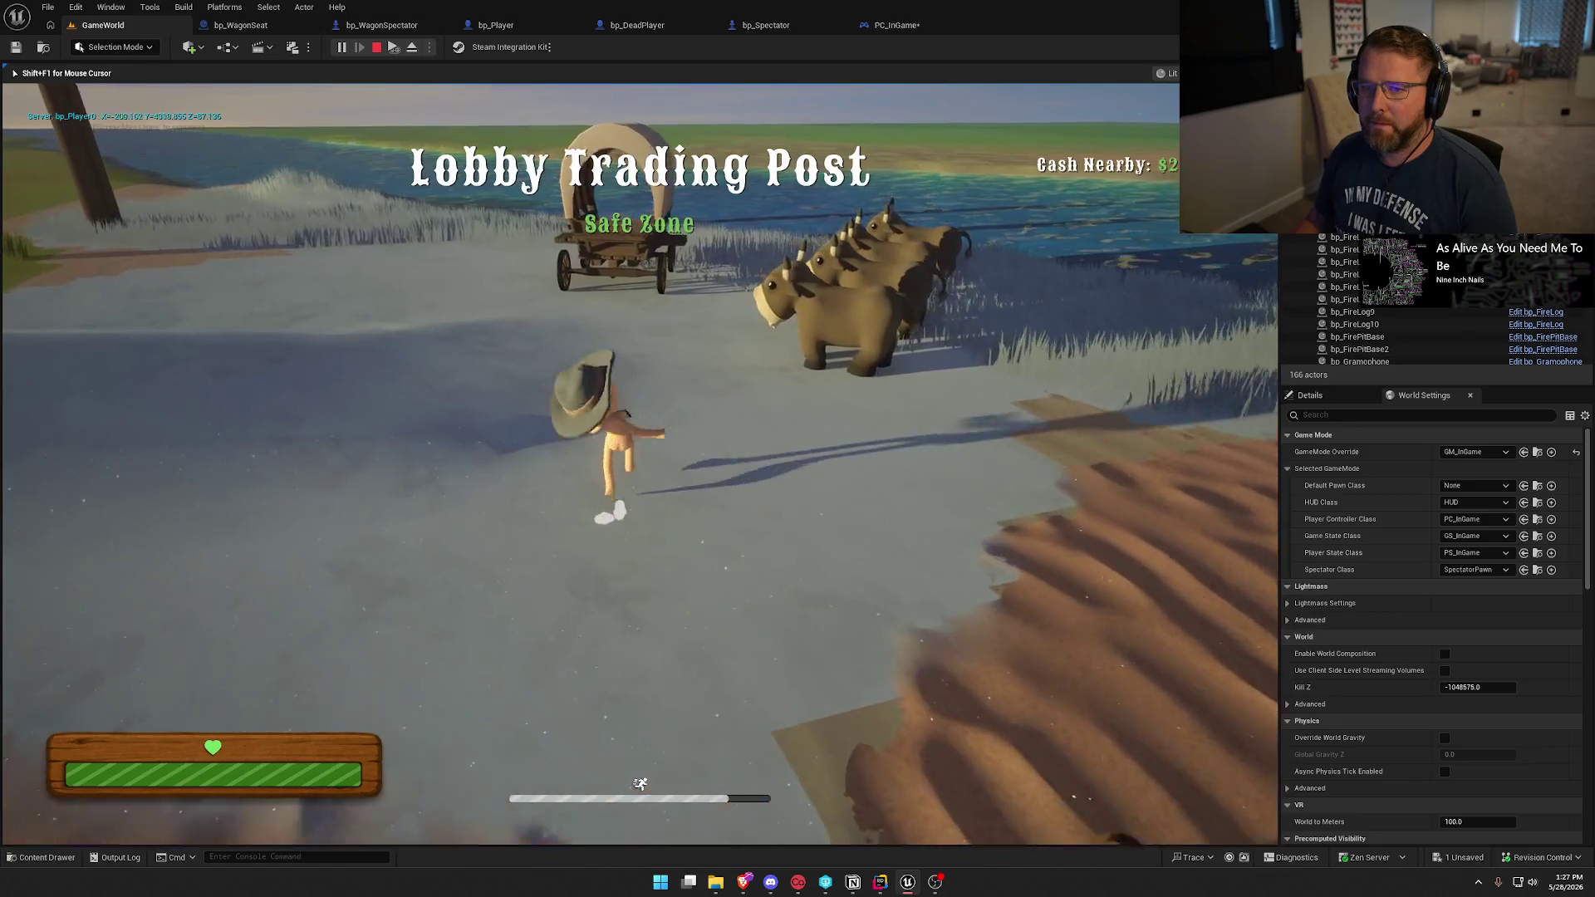
Walk to the bison, ride it over to the wagon, and take the wagon's driver's seat.
key("super")
left_click(382, 78)
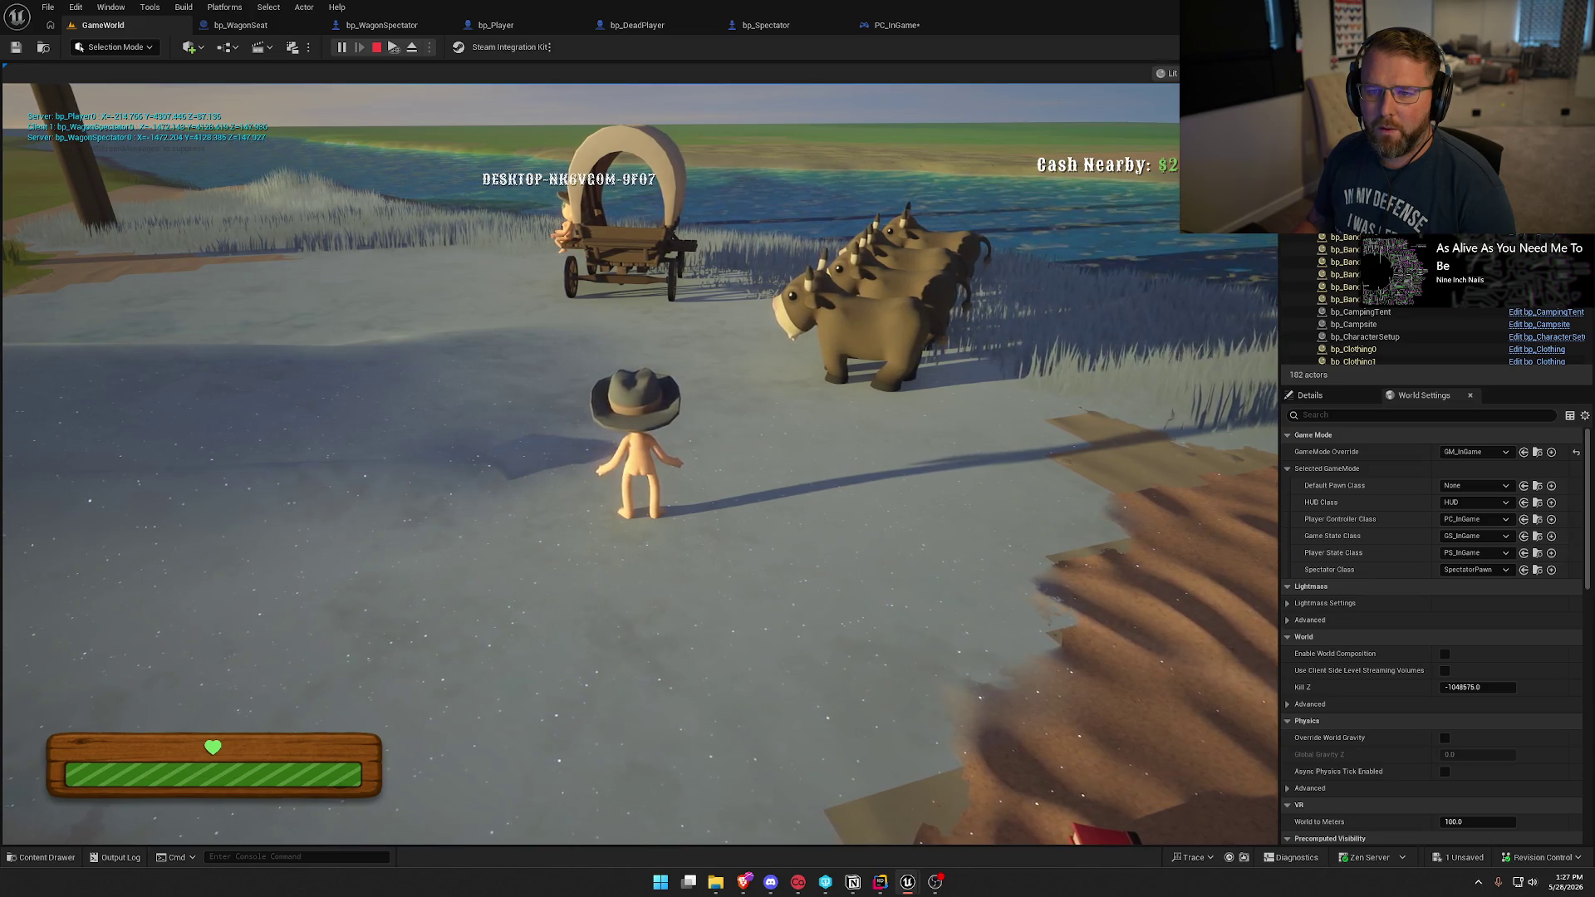
key("super")
left_click(486, 293)
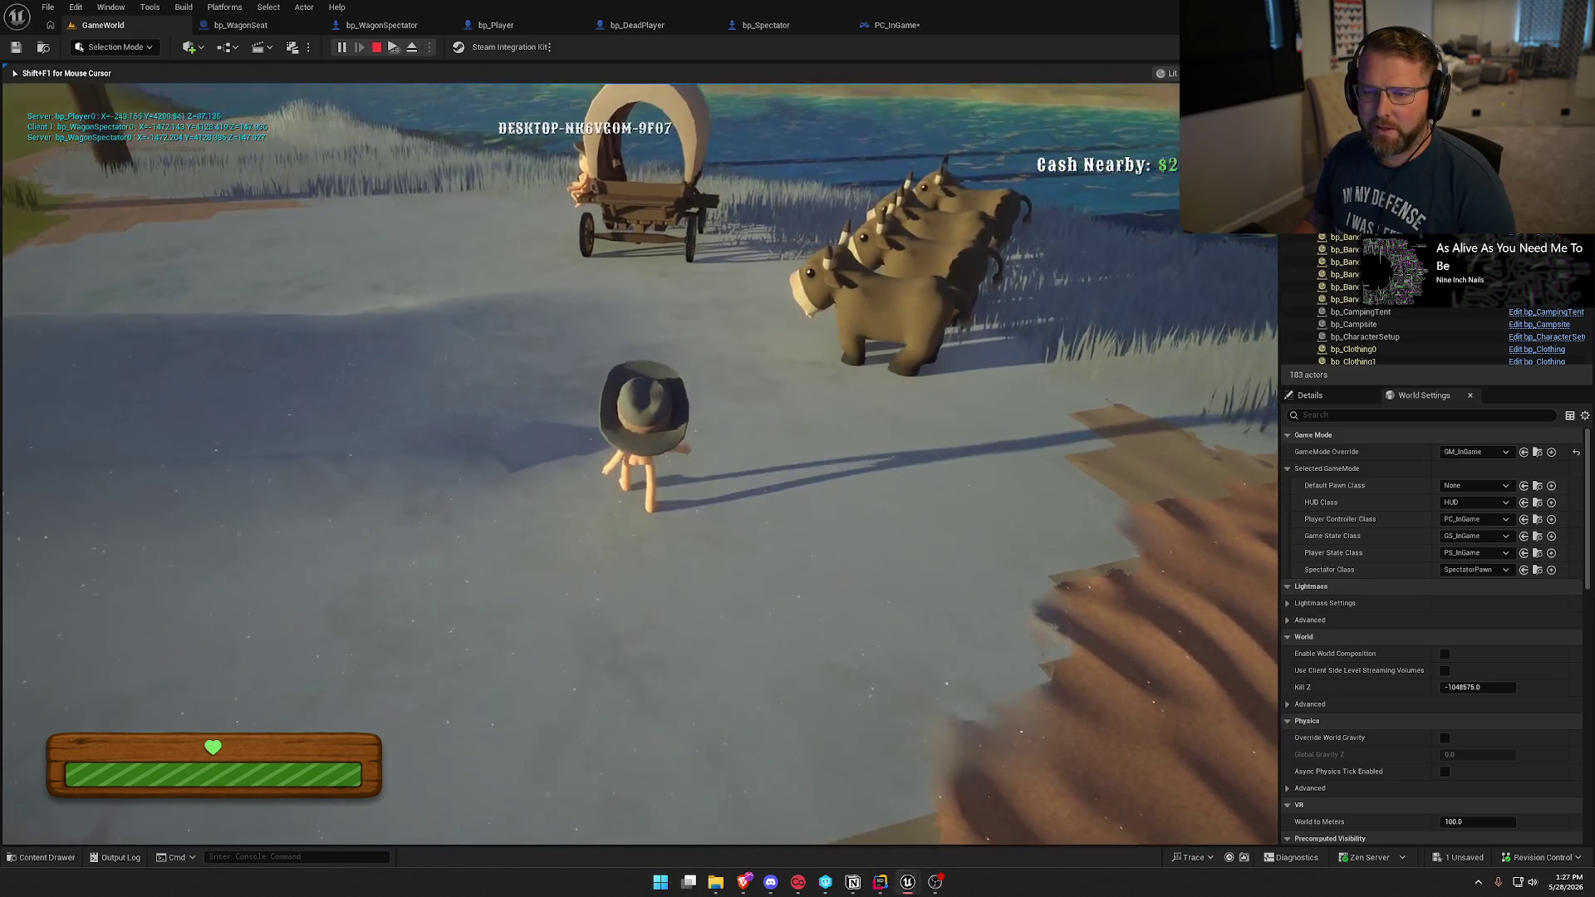
key("w")
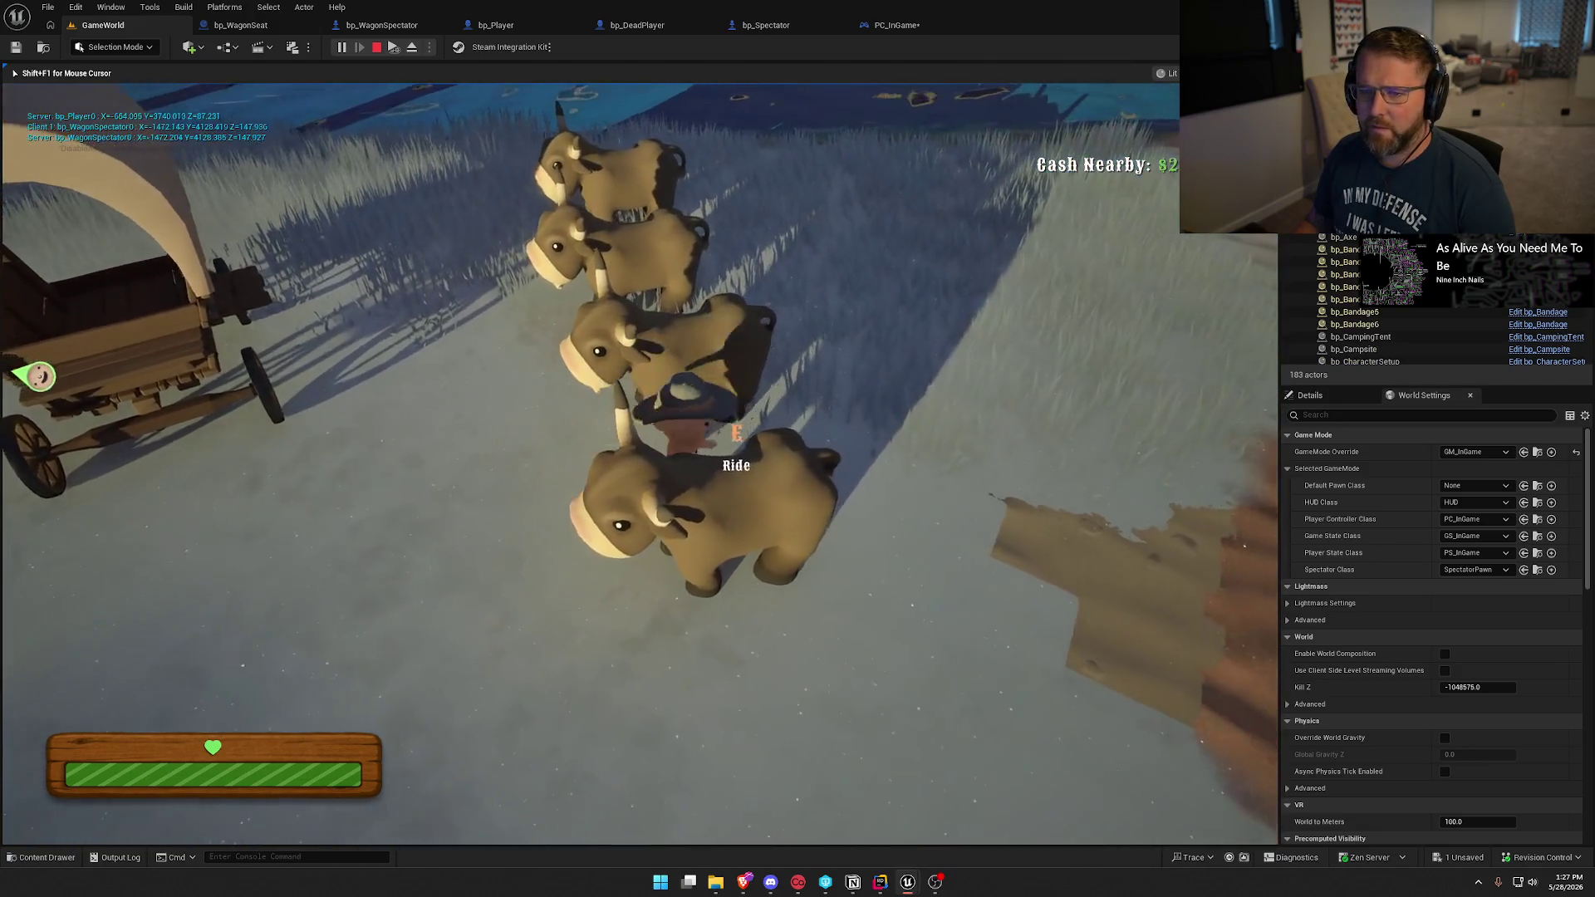
key("e")
key("w")
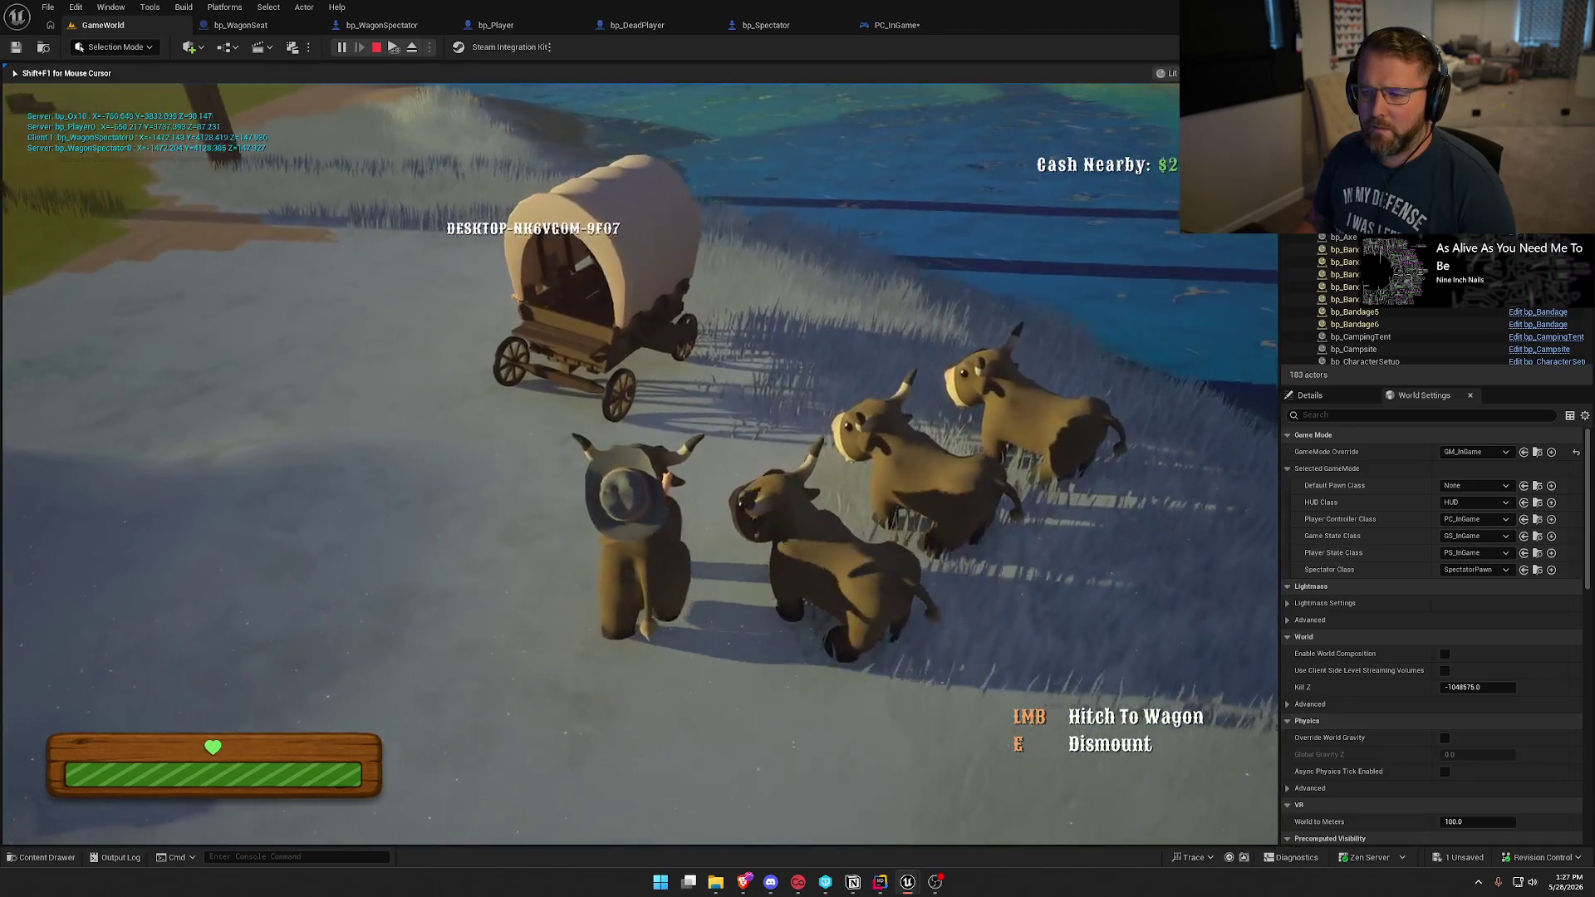
key("e")
key("e")
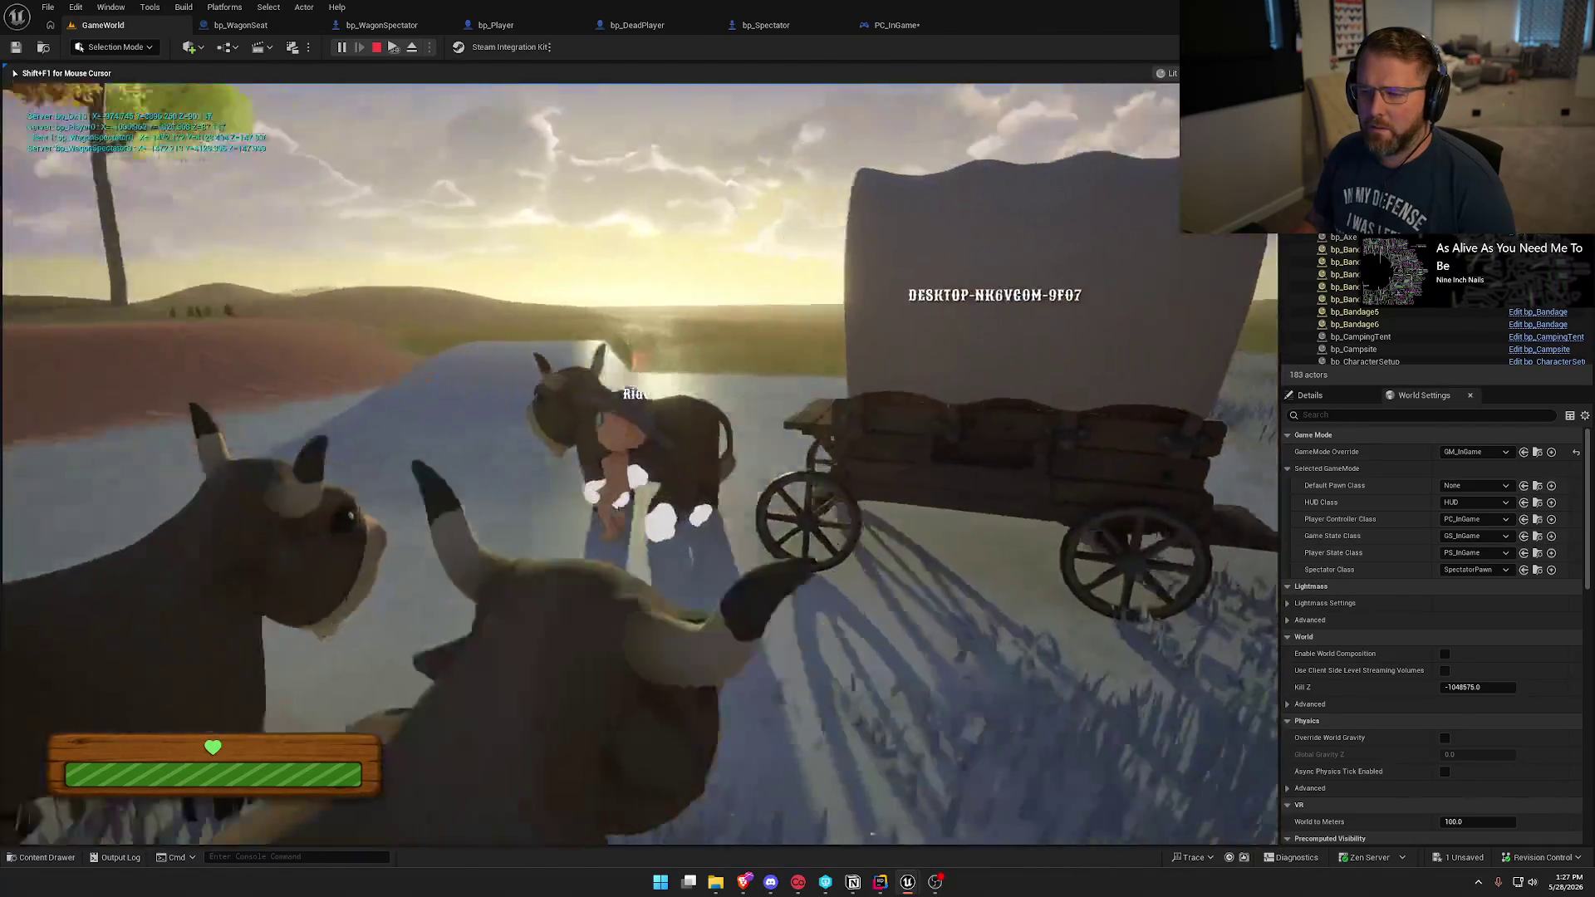
key("w")
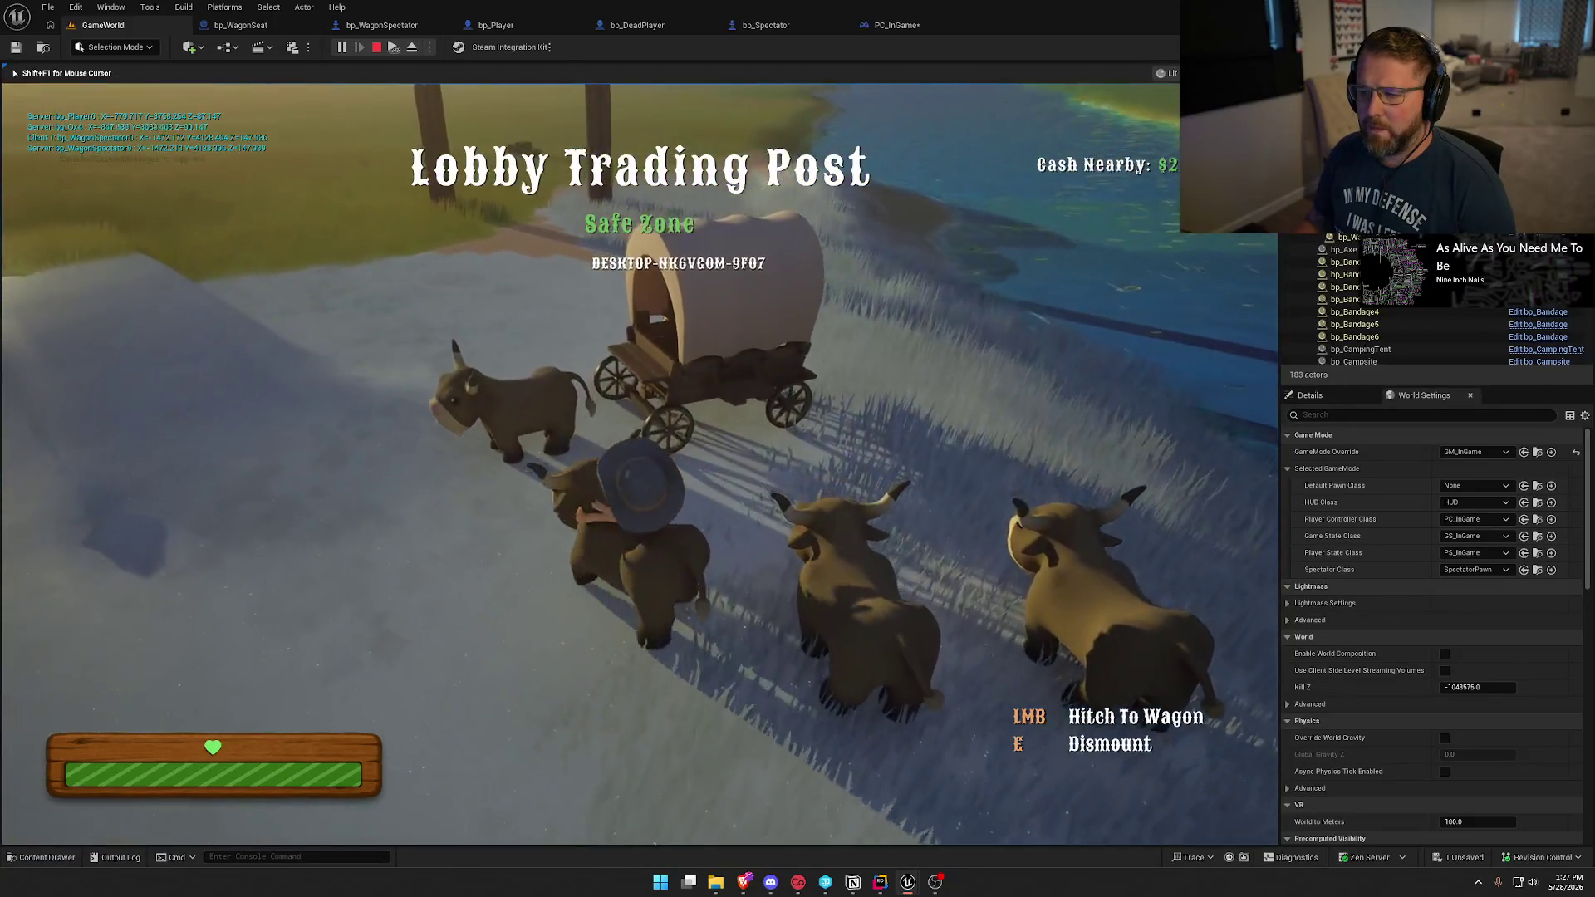
key("e")
key("w")
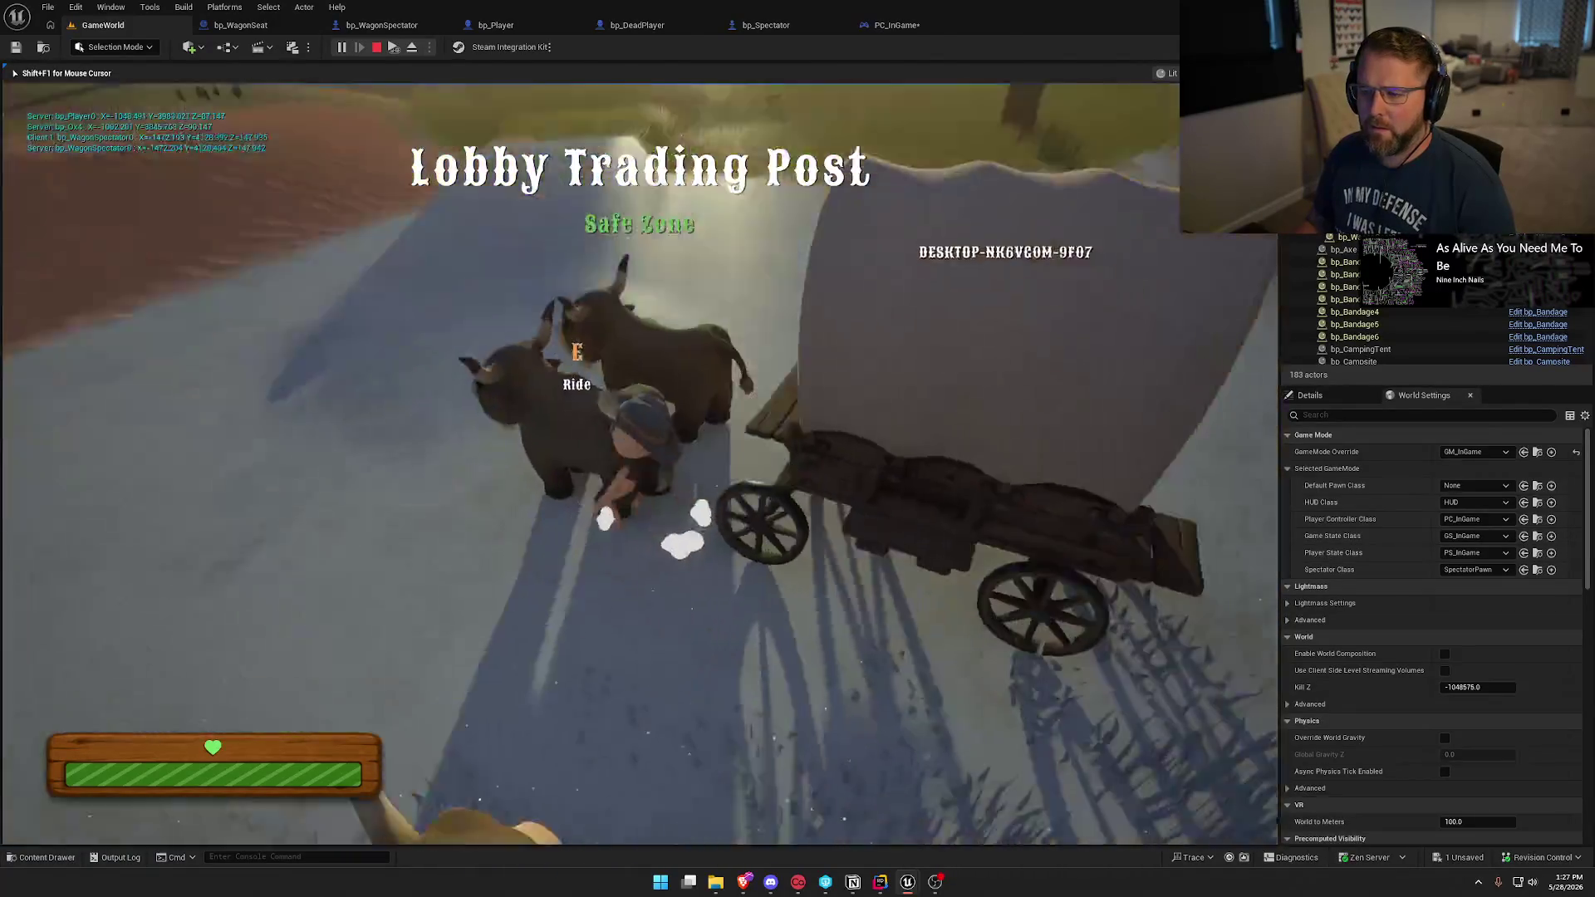
key("e")
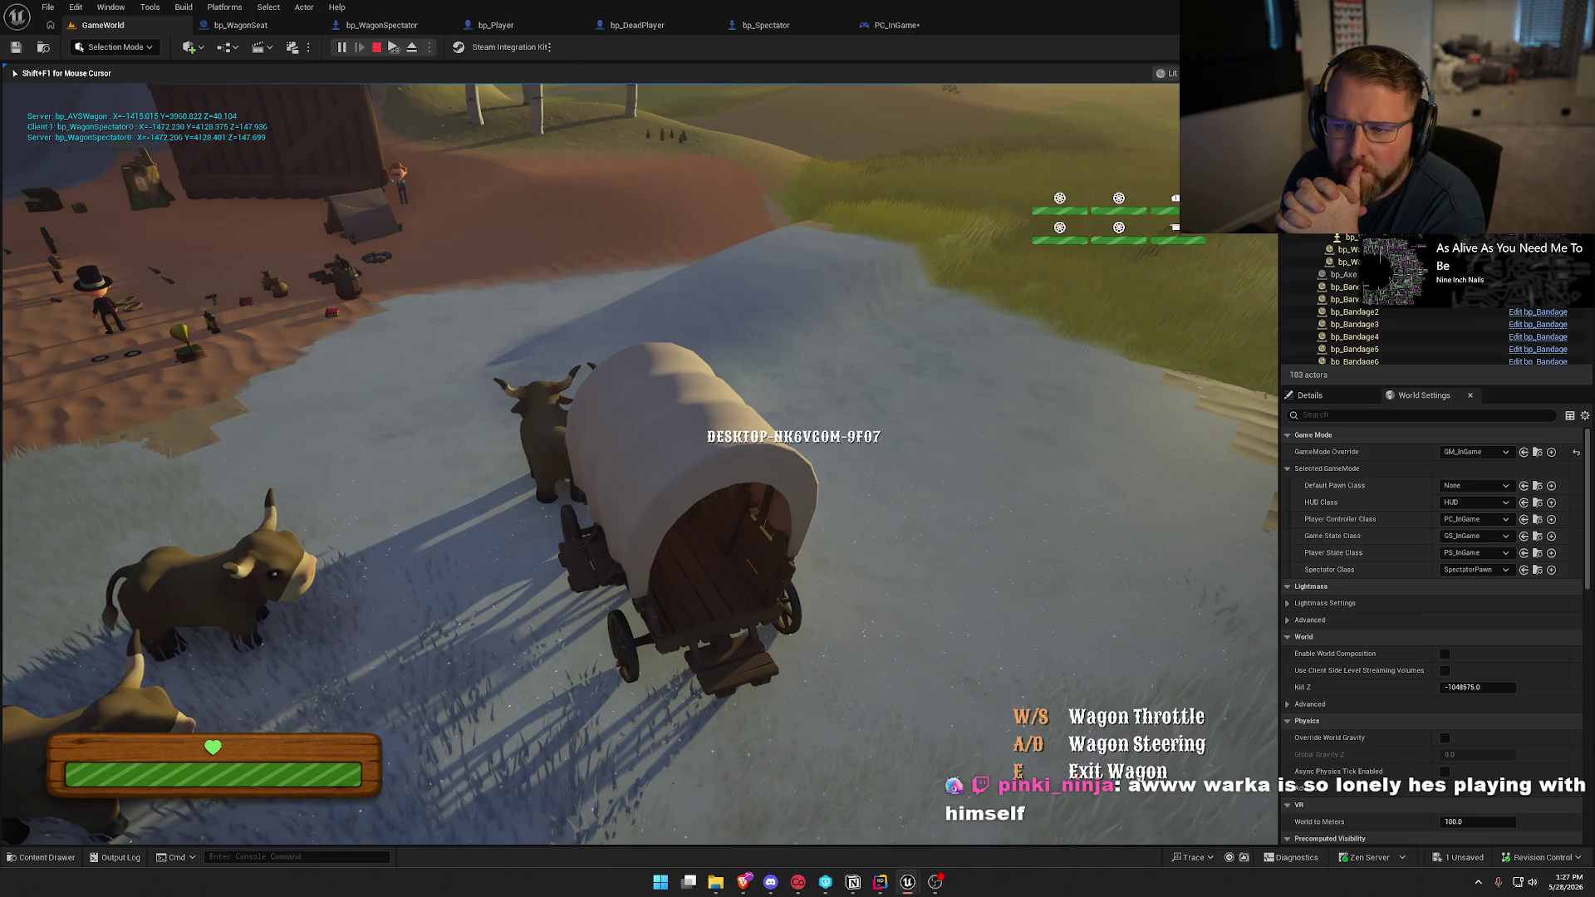
Drive the wagon along the road and far across the grass, then stop play.
key("w")
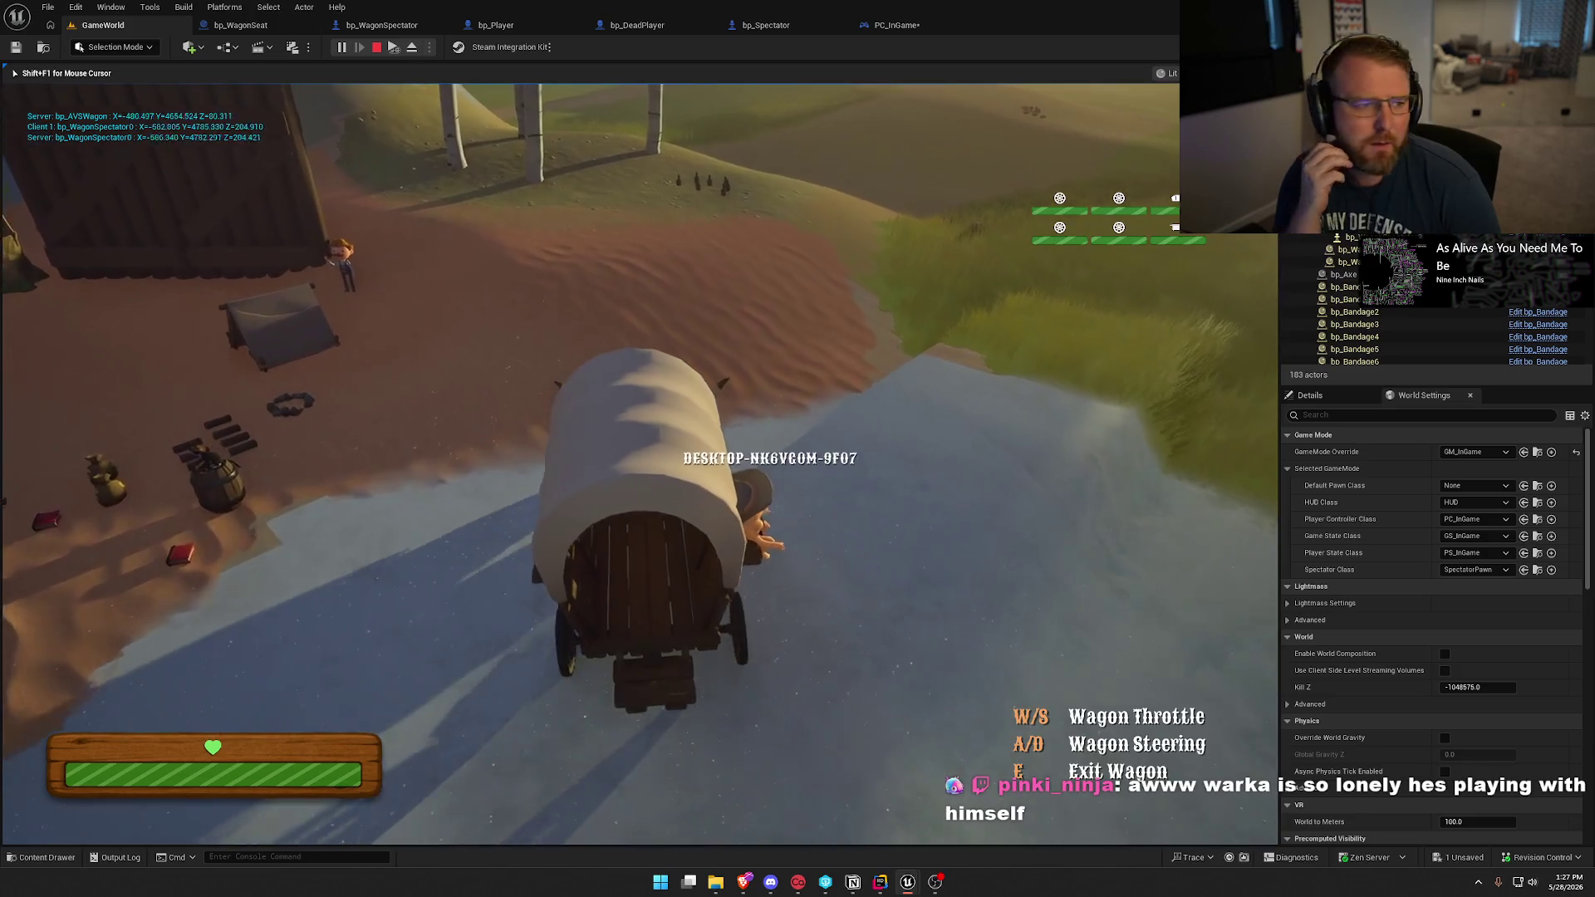
key("d")
key("a")
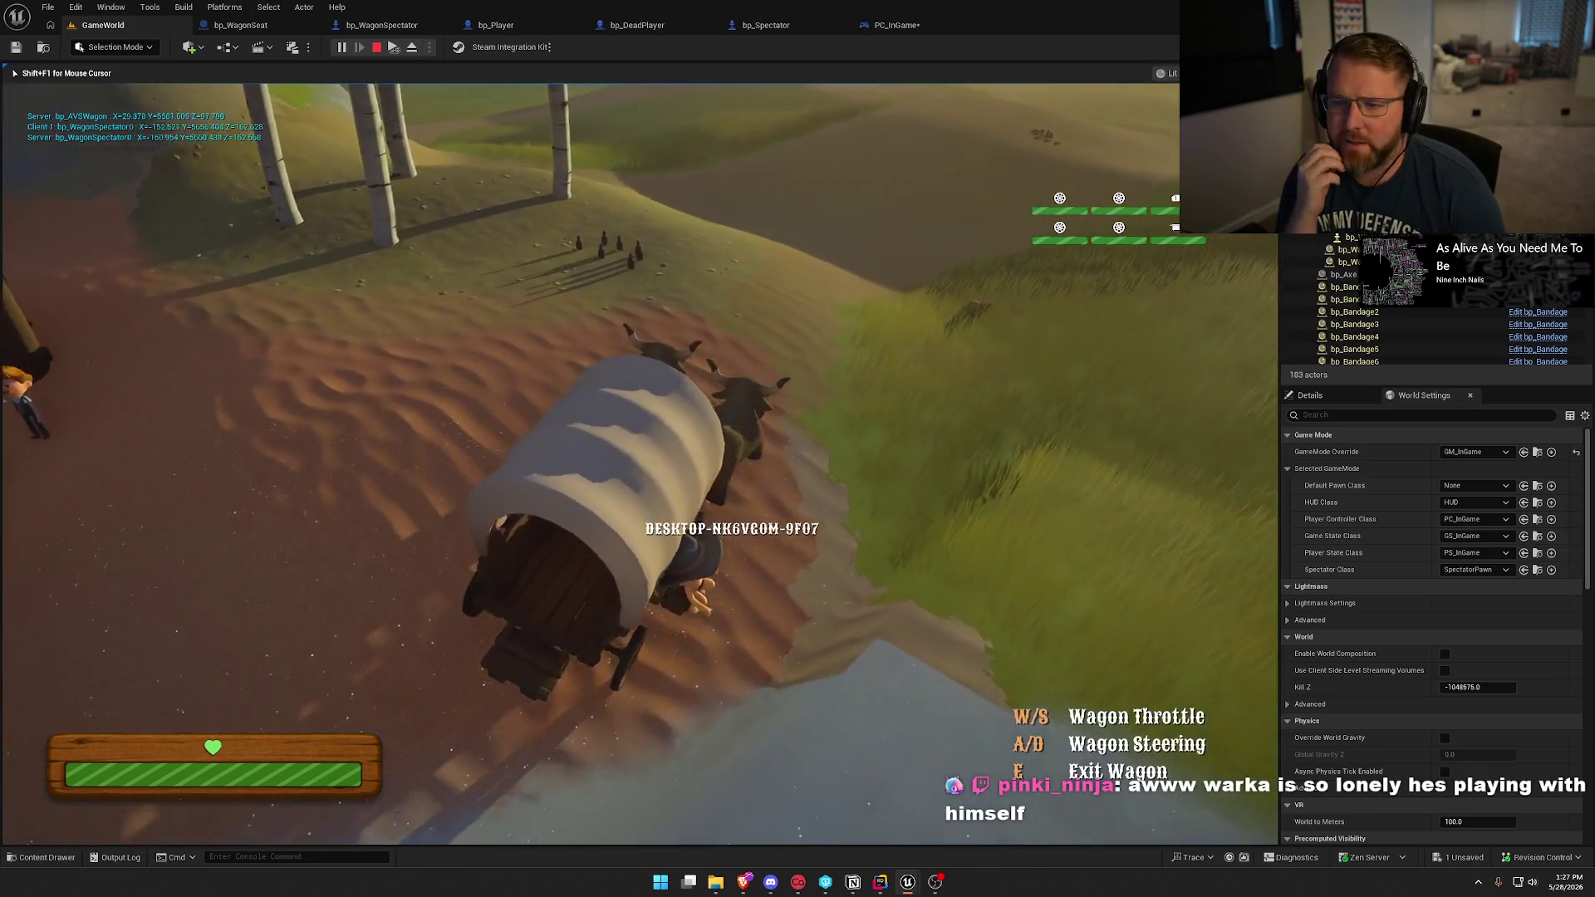
key("w")
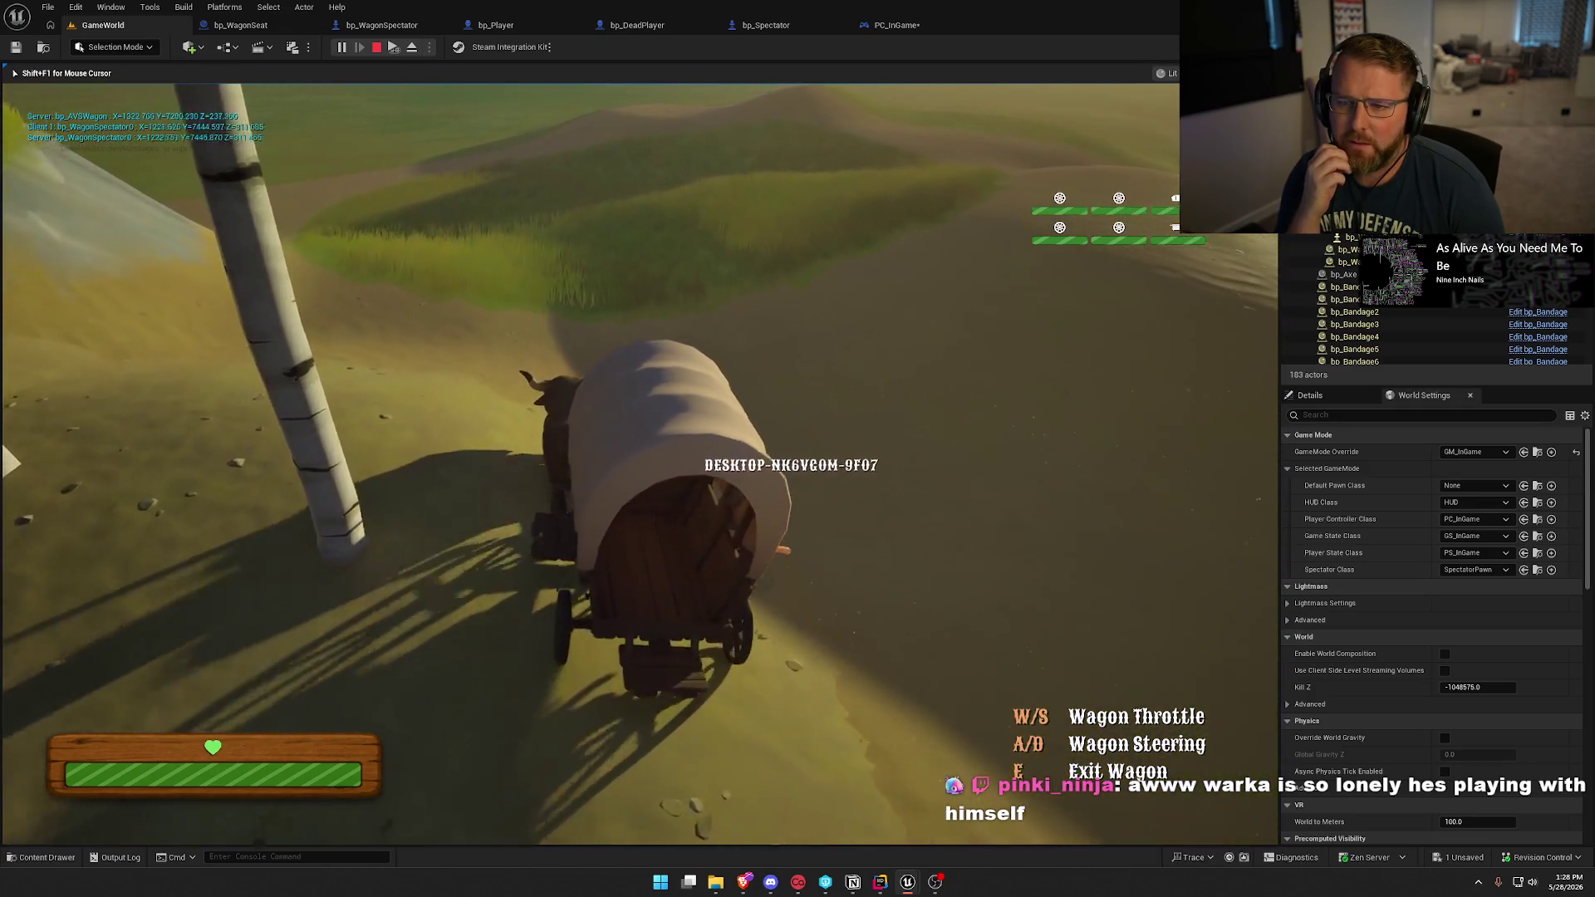
key("a")
key("d")
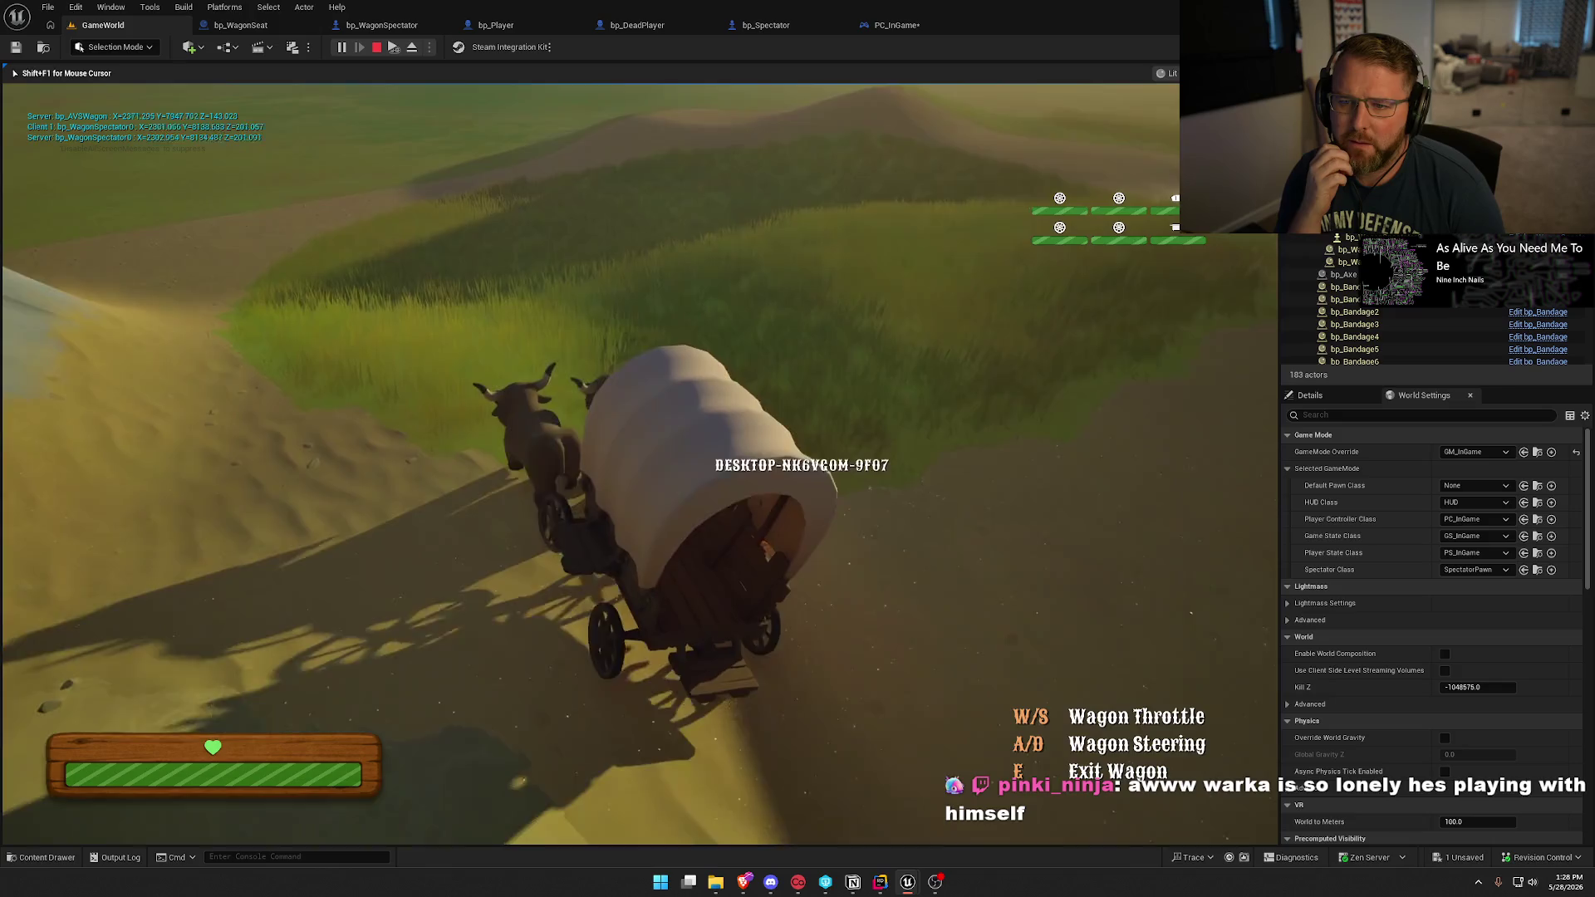
key("w")
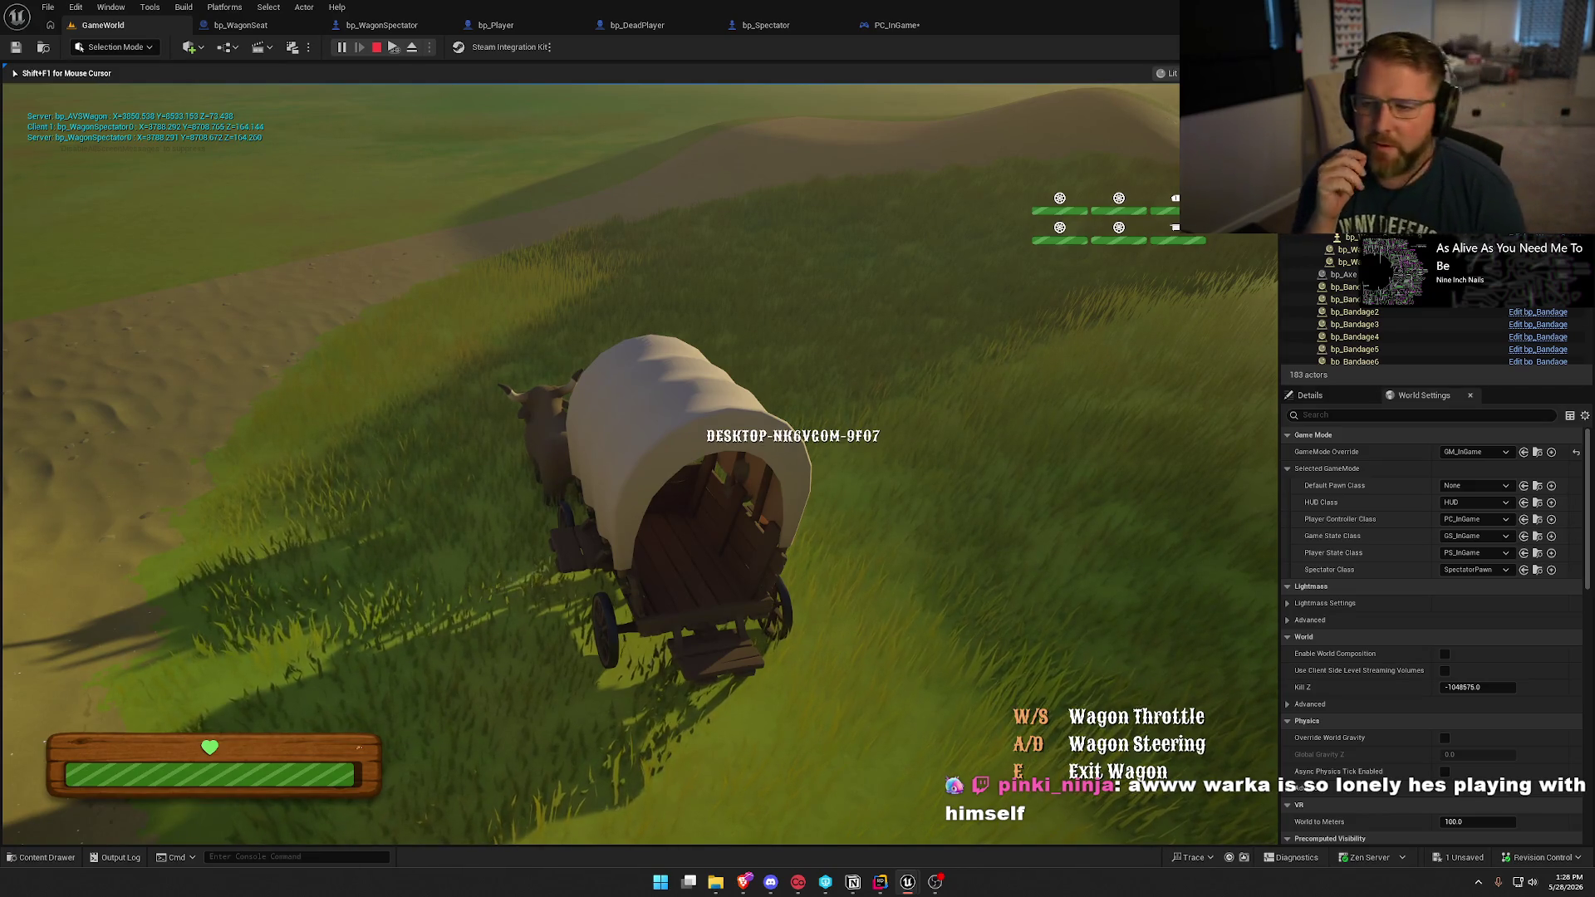
key("w")
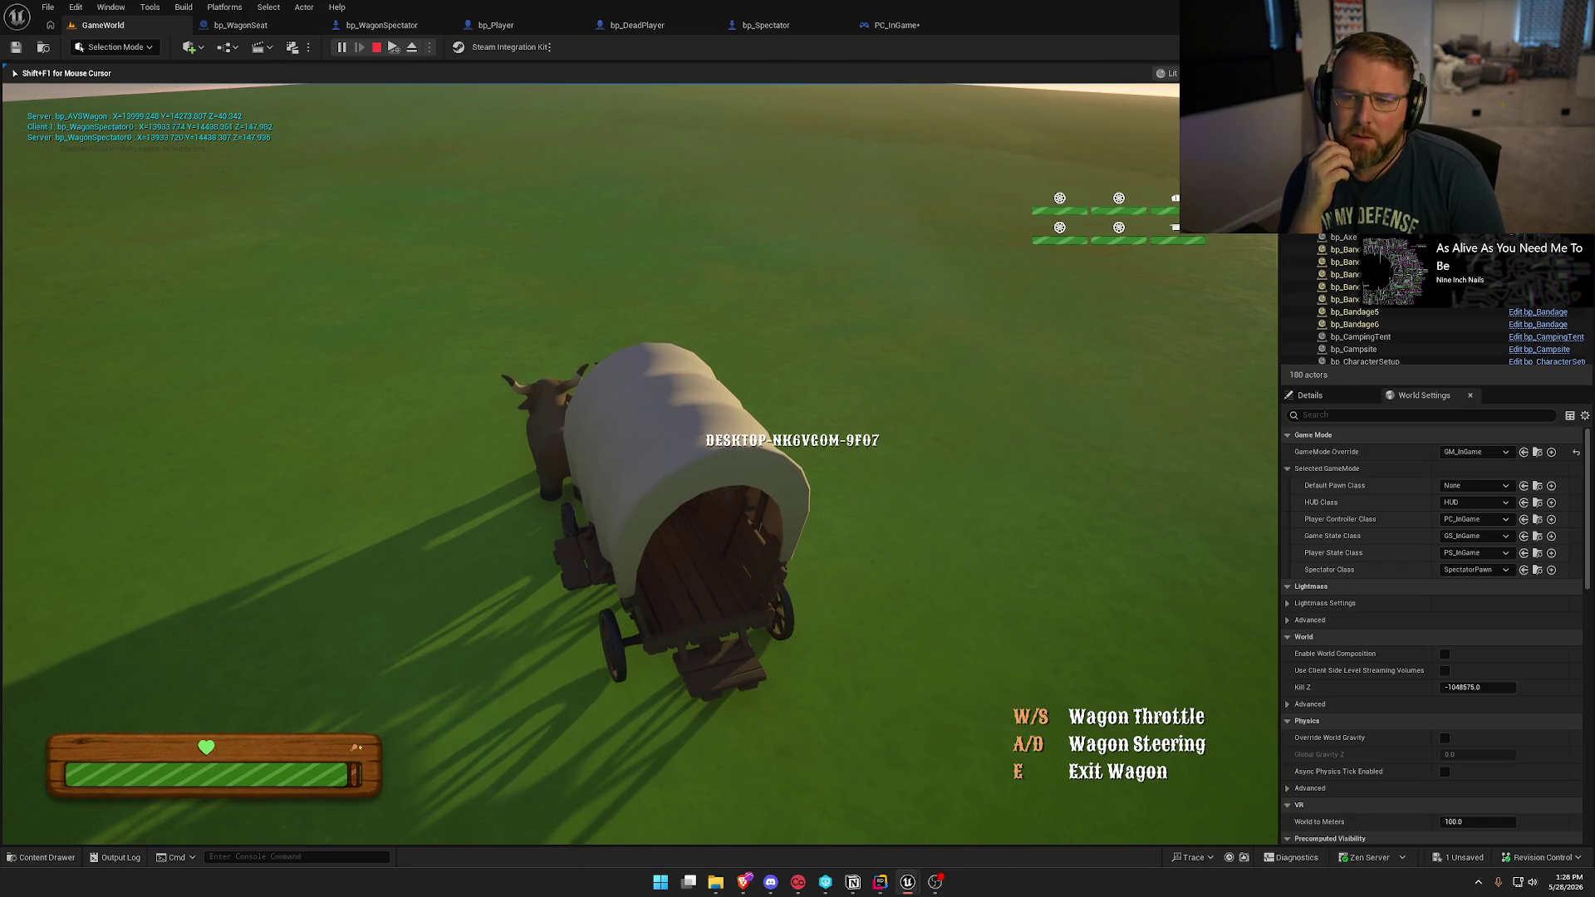
key("Escape")
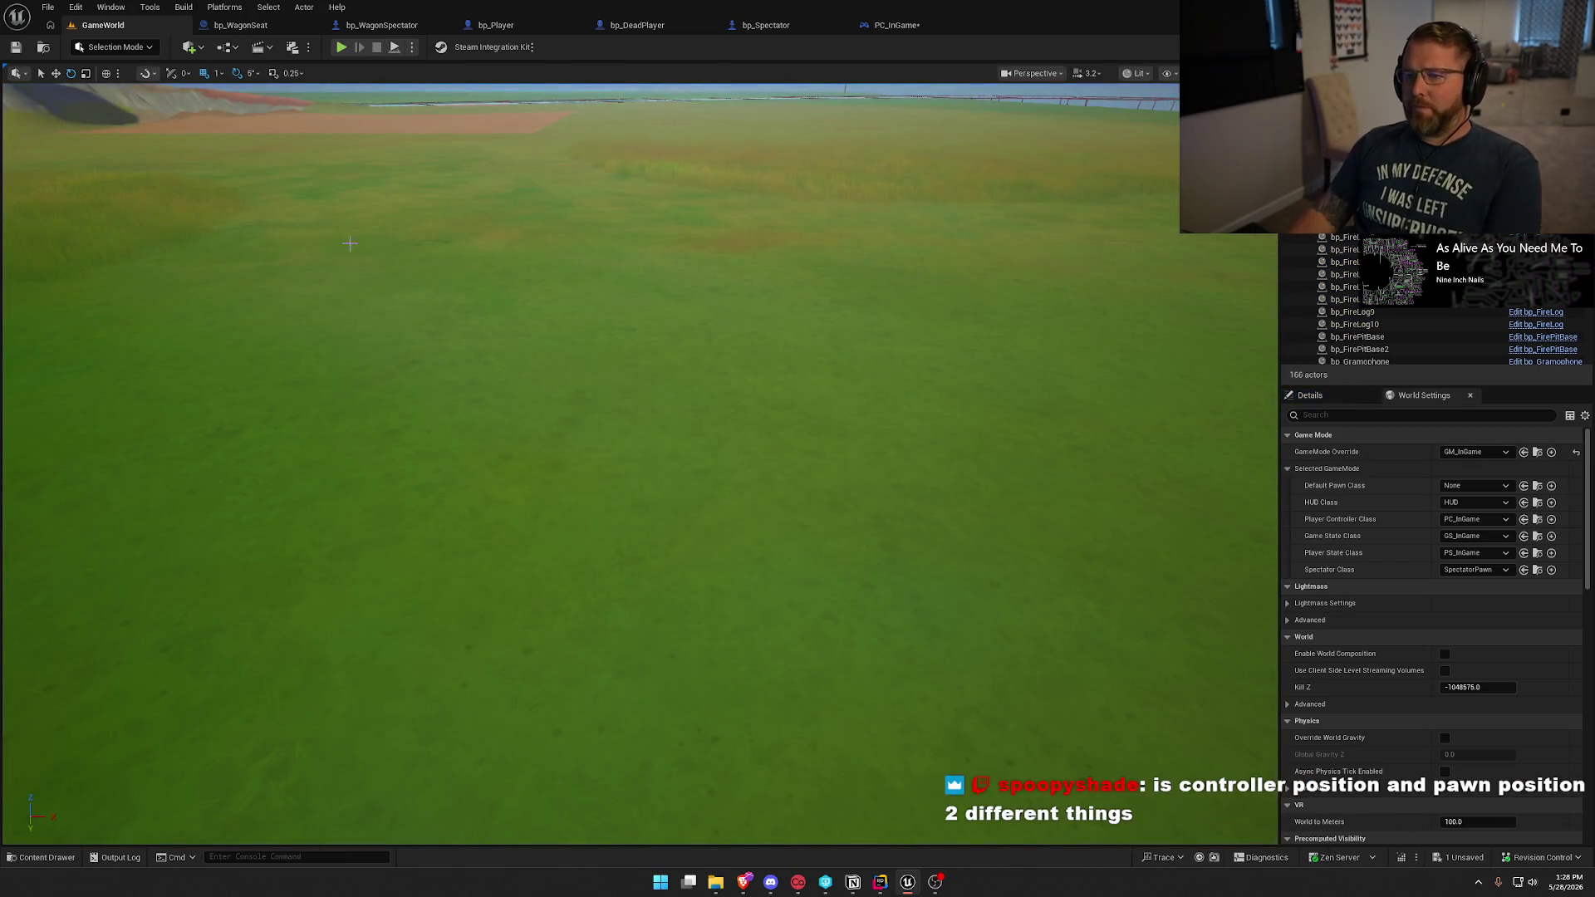
Delete every node in PC_InGame's EventGraph, save it, and bring up the ChatGPT relevancy answer.
left_click(893, 25)
mouse_move(394, 282)
left_mouse_down()
mouse_move(925, 668)
mouse_move(1027, 782)
left_mouse_up()
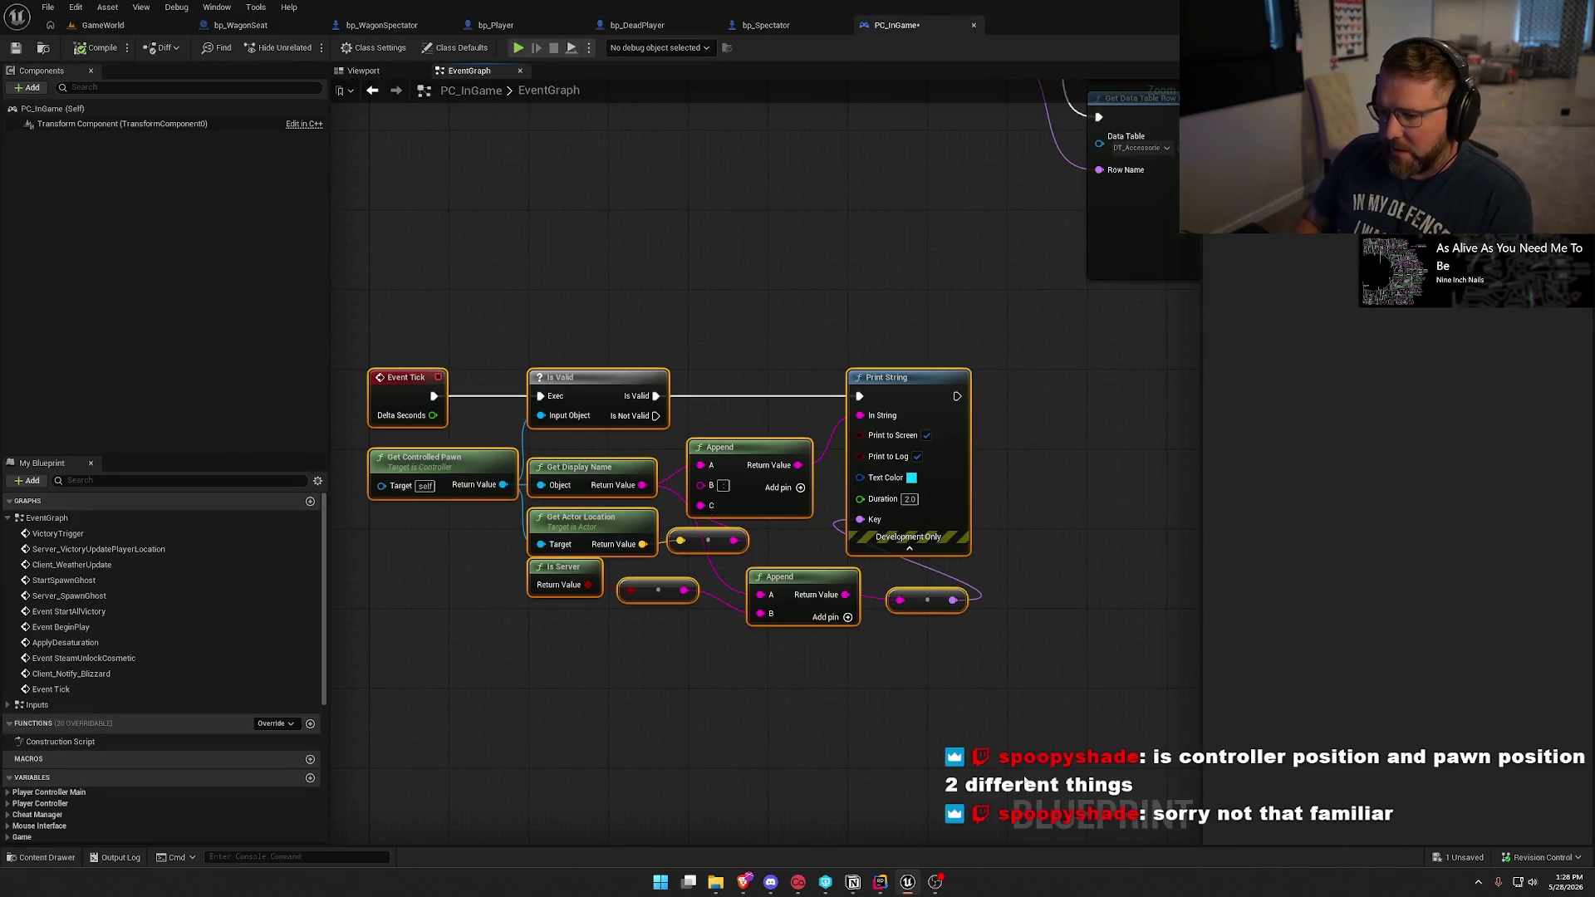
key("Delete")
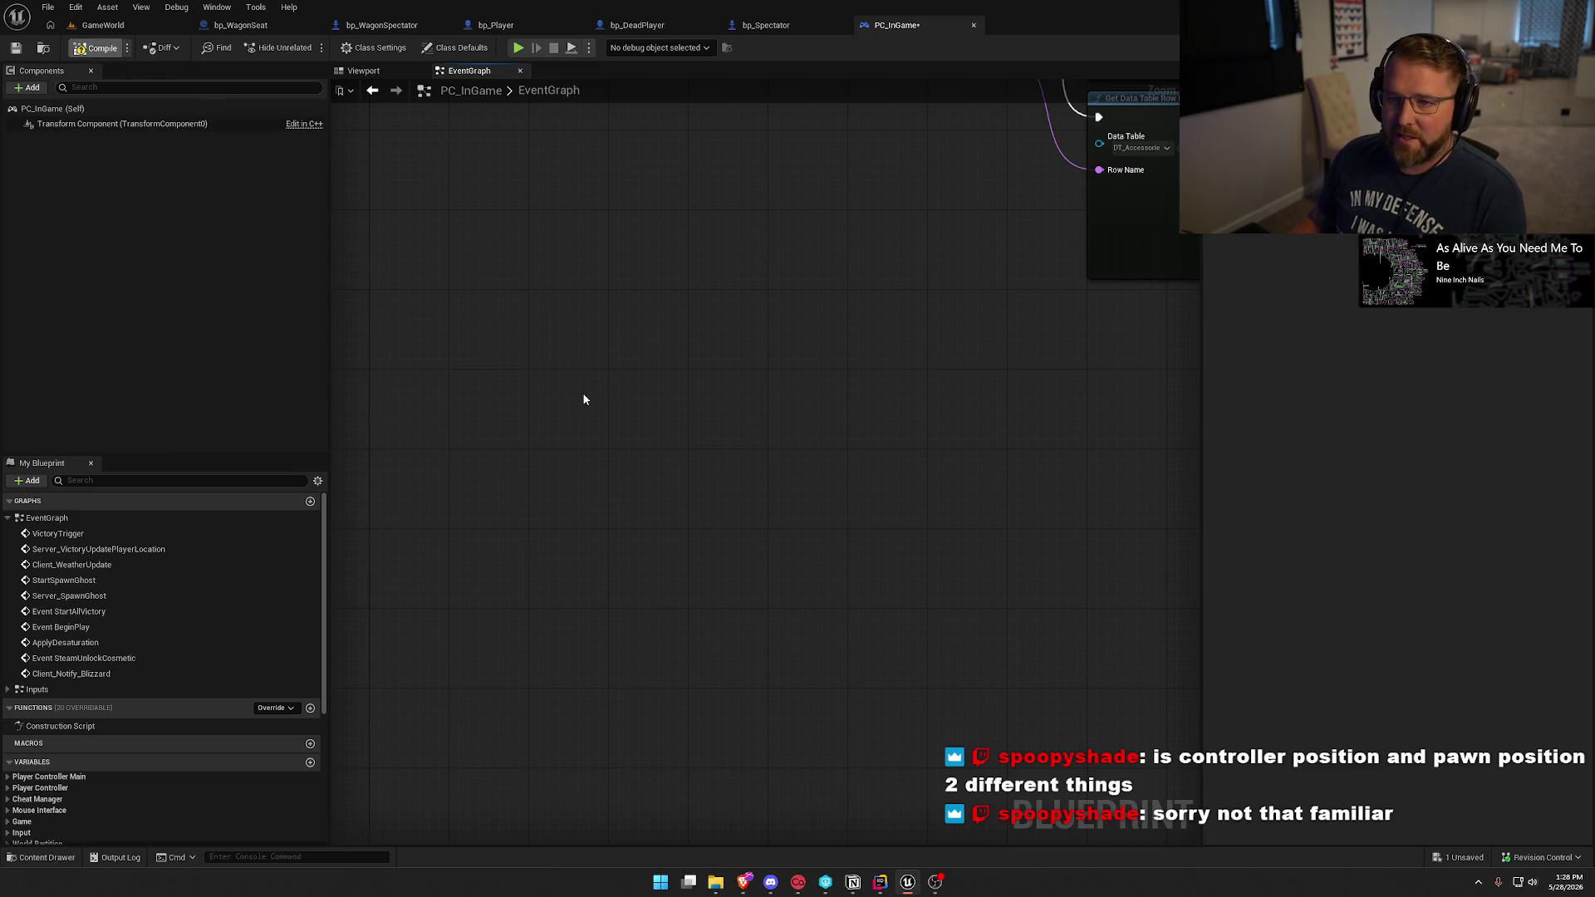
key("ctrl+s")
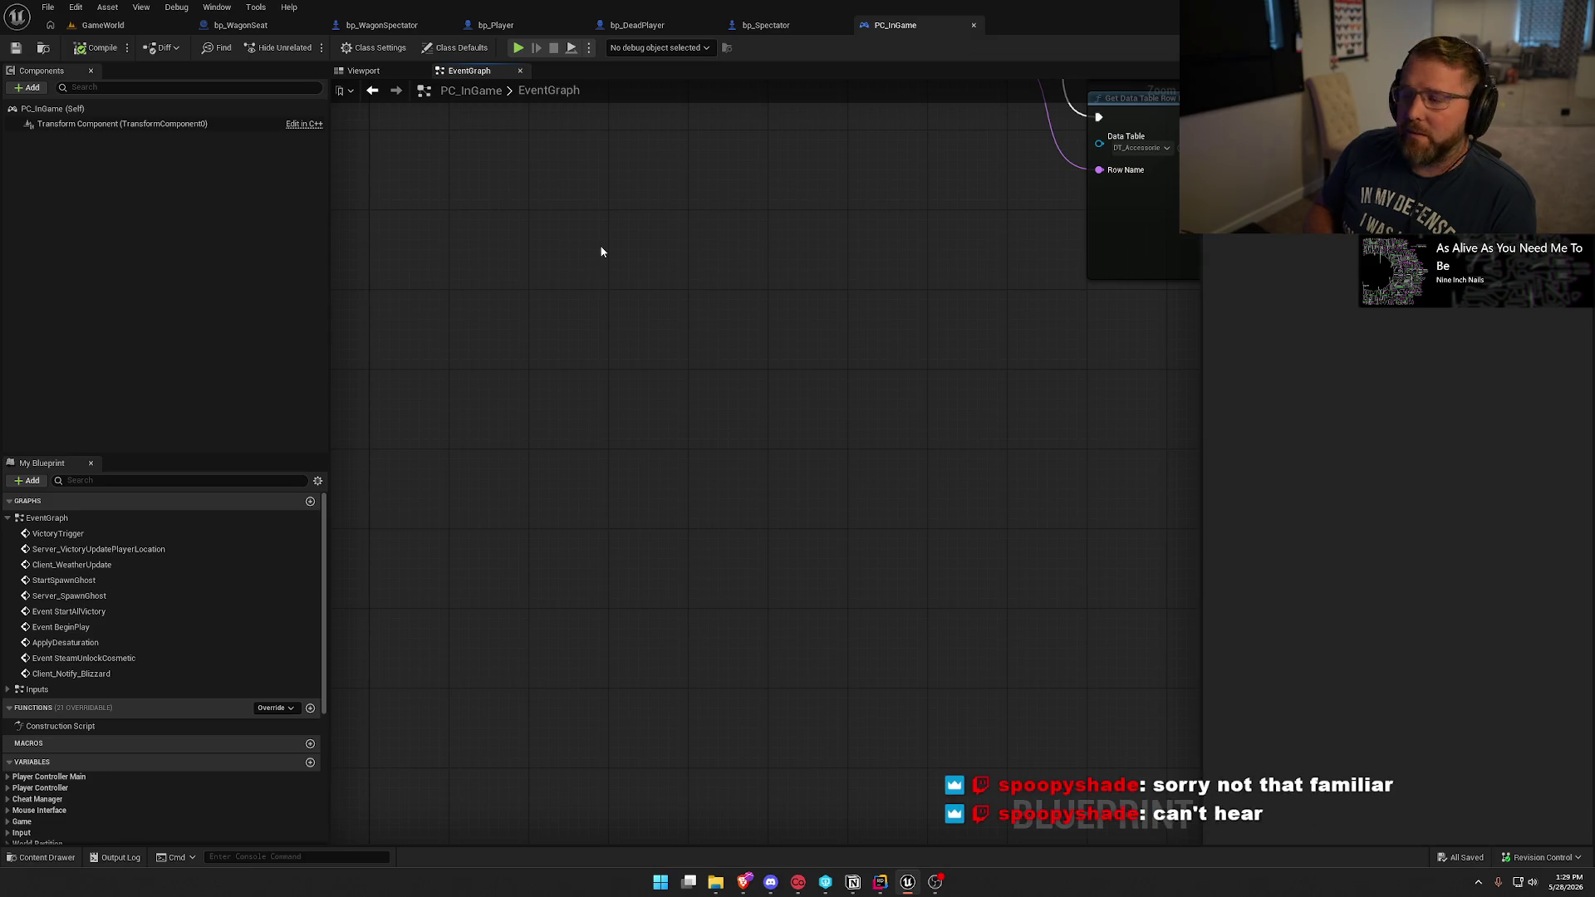
mouse_move(745, 887)
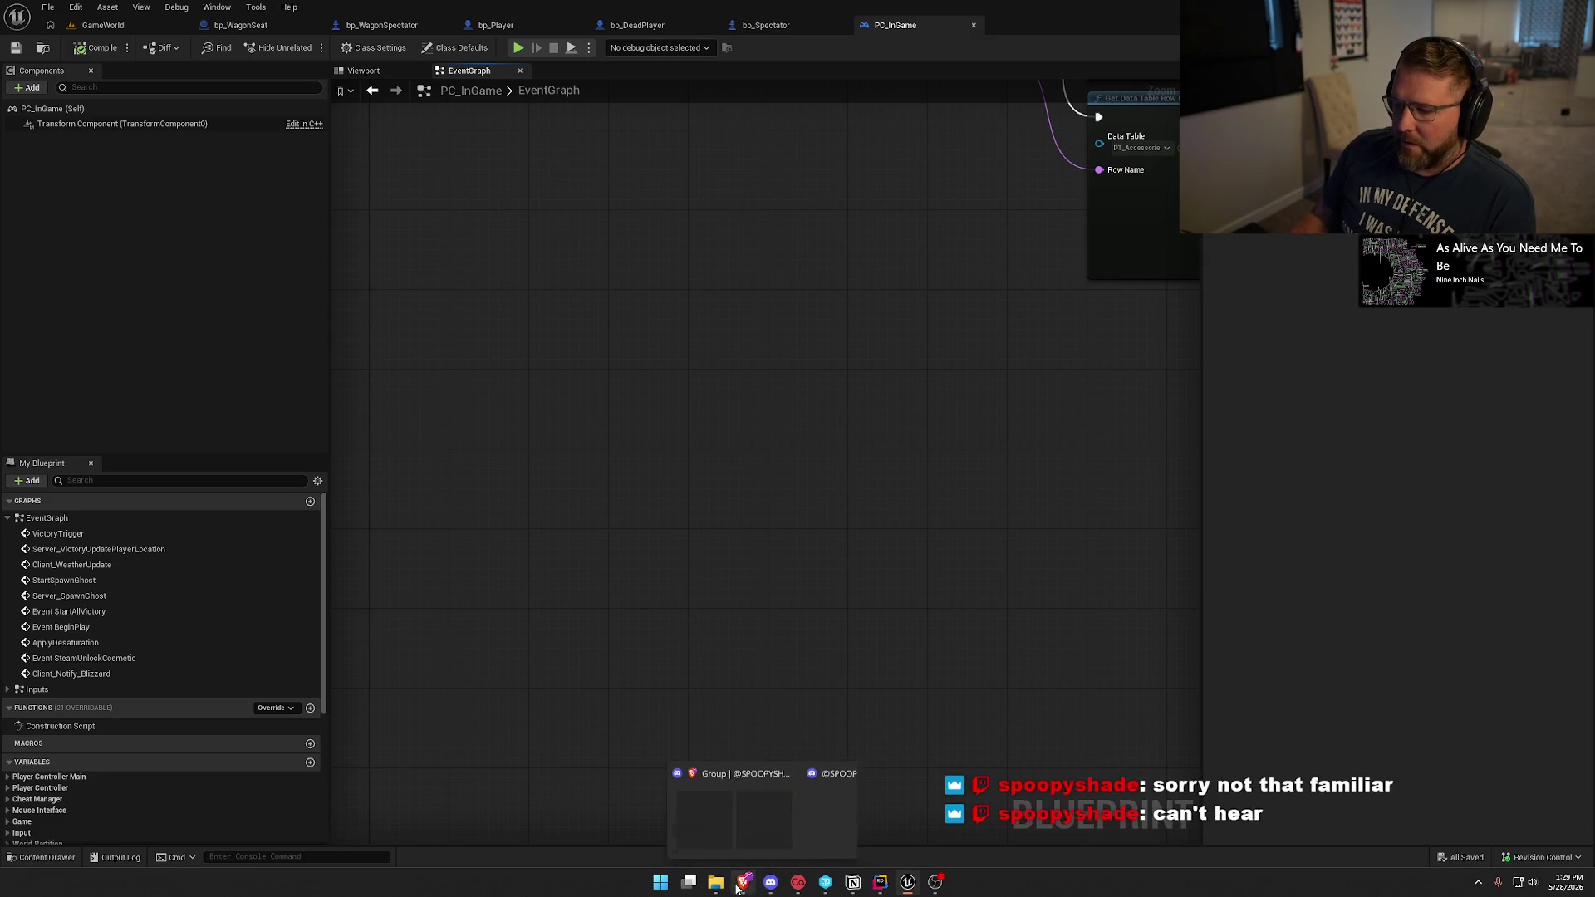
left_click(940, 819)
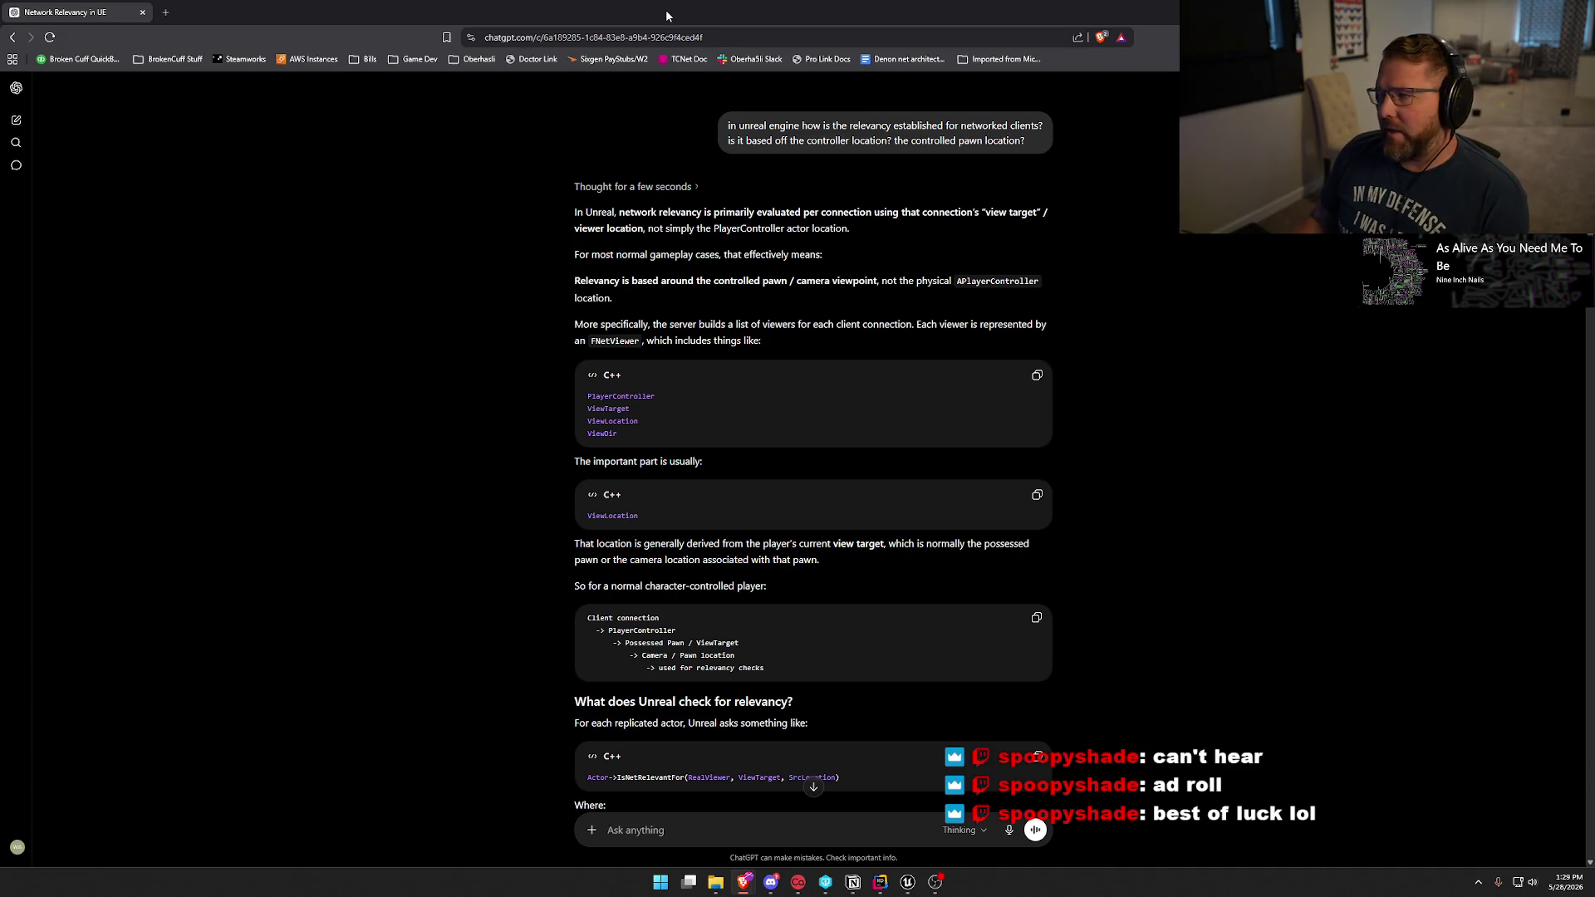
key("alt+Tab")
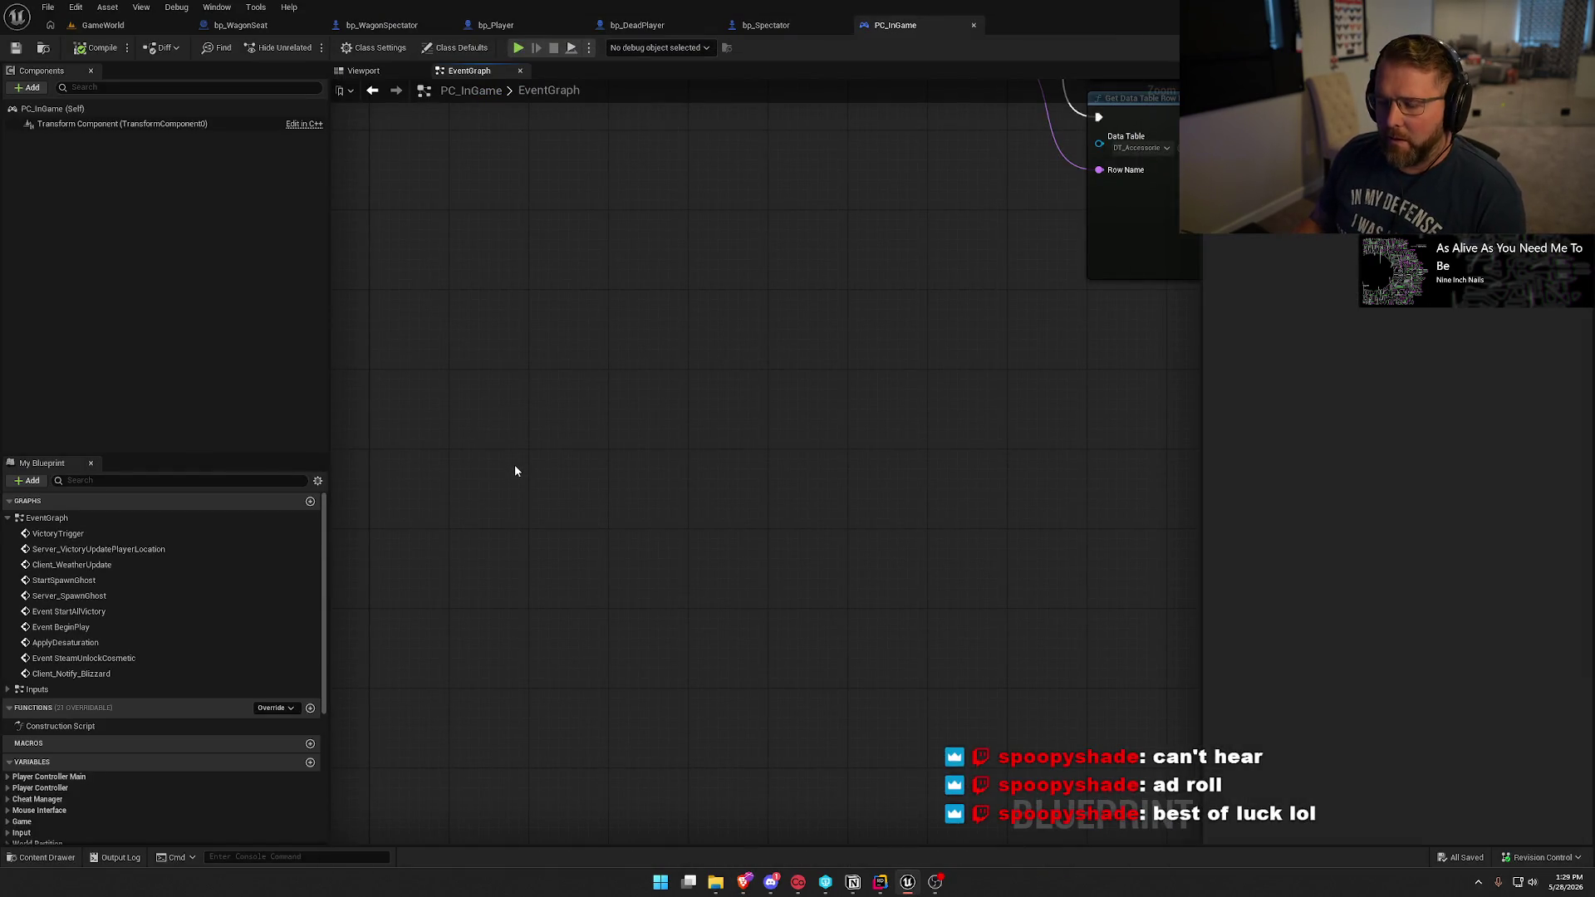
Restore PC_InGame's tick debug nodes, feed them from Get View Target instead of Get Controlled Pawn, and compile.
key("ctrl+z")
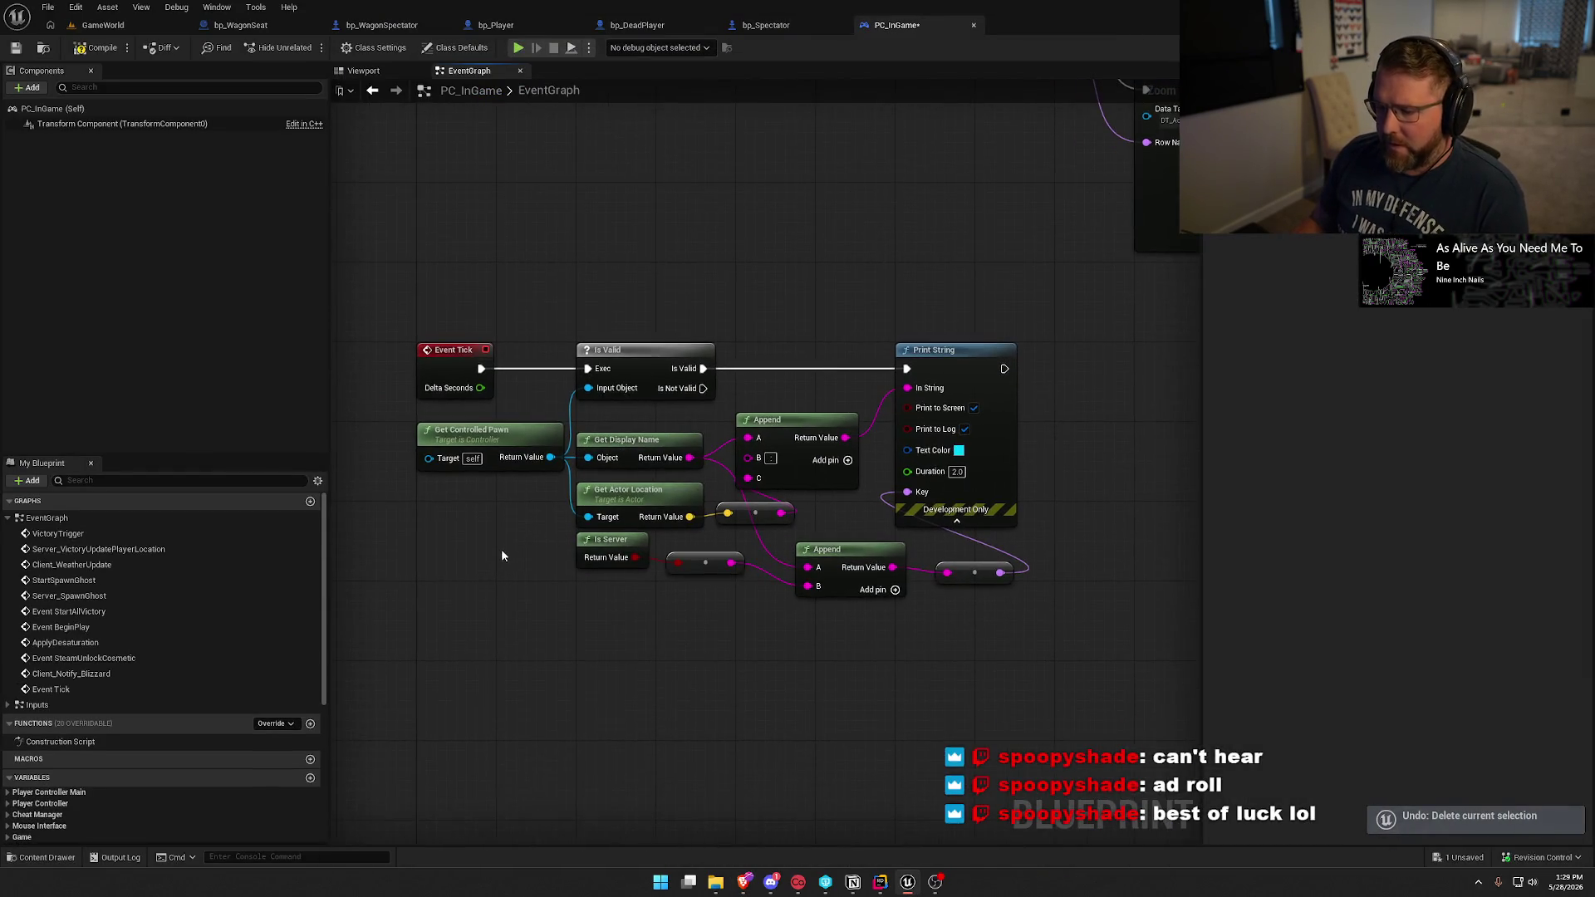
right_click(472, 507)
type("get")
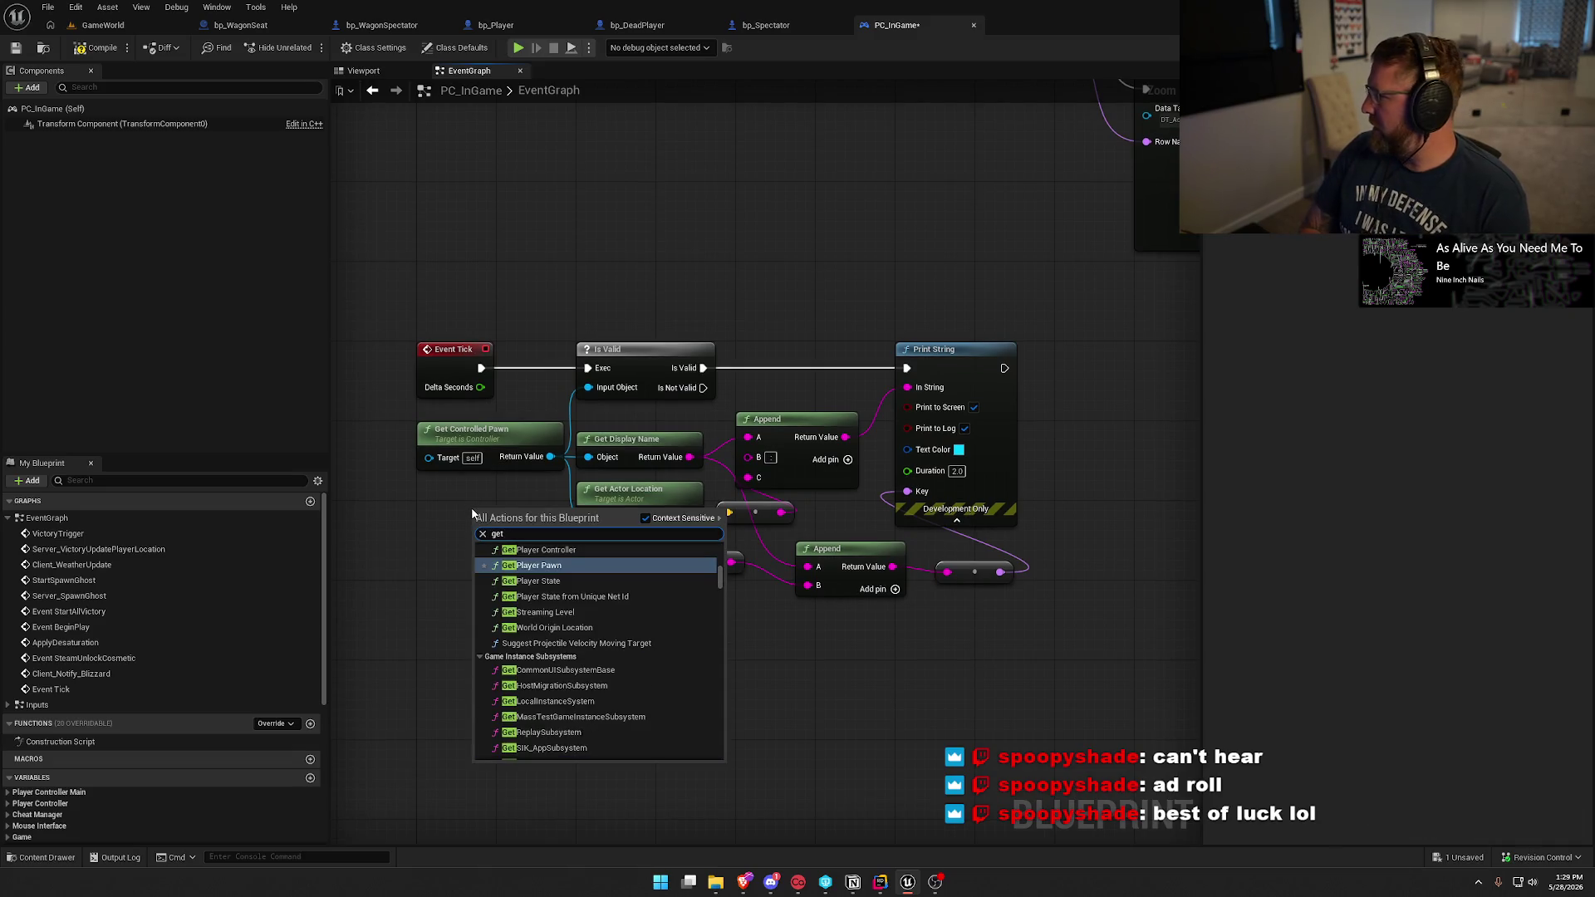
type(" view tar")
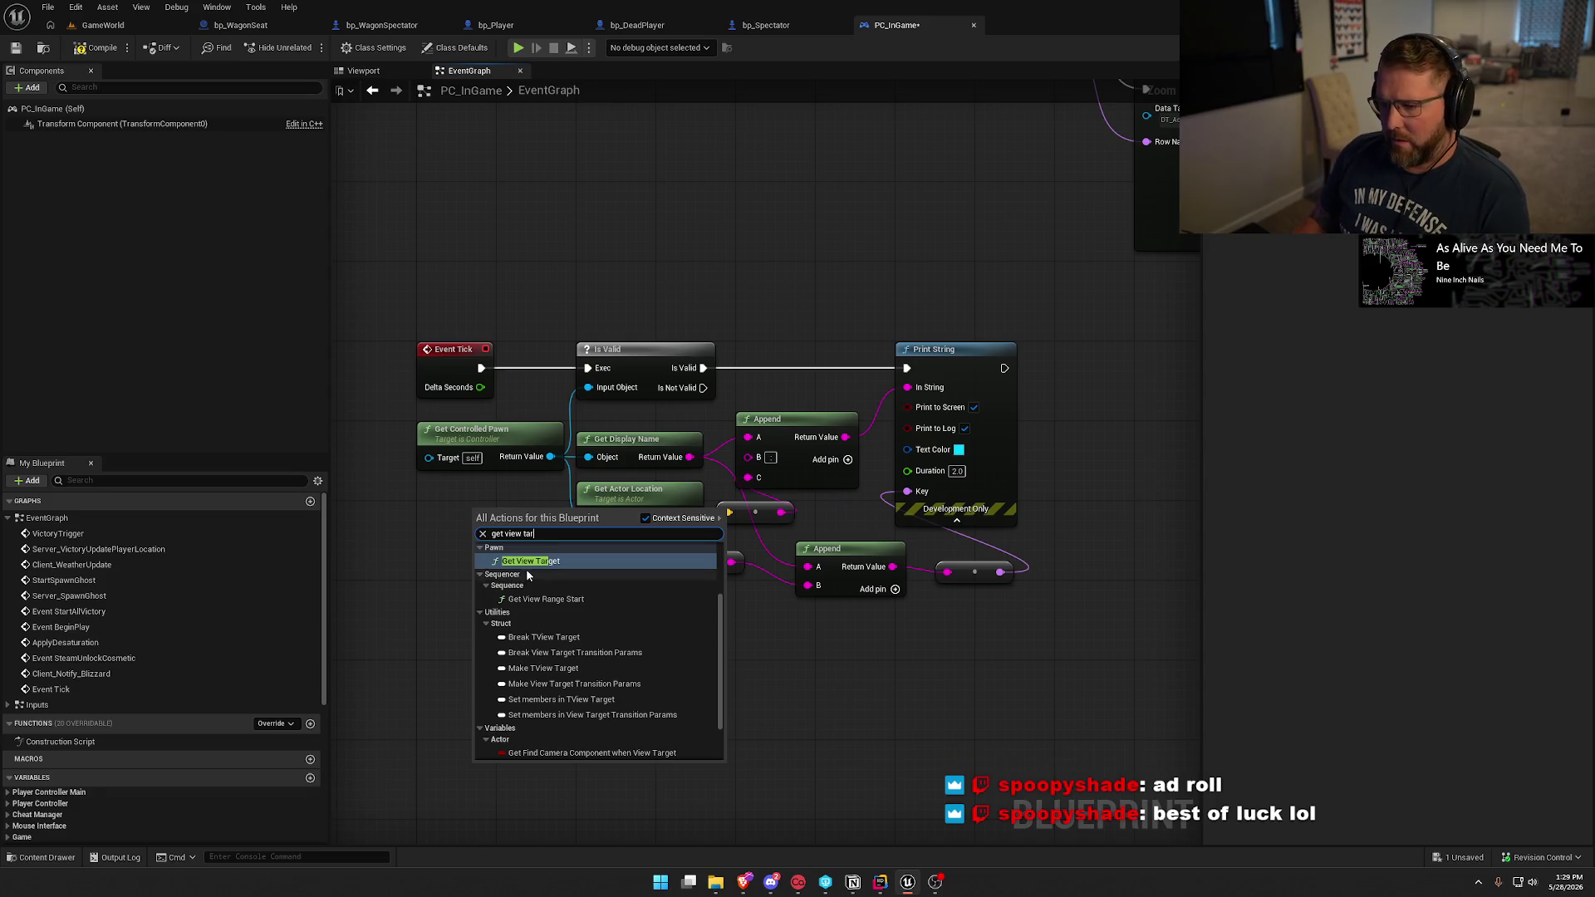
left_click(531, 562)
left_click_drag(515, 517, 438, 498)
mouse_move(549, 456)
left_mouse_down()
mouse_move(552, 496)
mouse_move(520, 515)
mouse_move(476, 436)
mouse_move(487, 431)
left_mouse_up()
left_click(498, 432)
key("Delete")
left_click(497, 541)
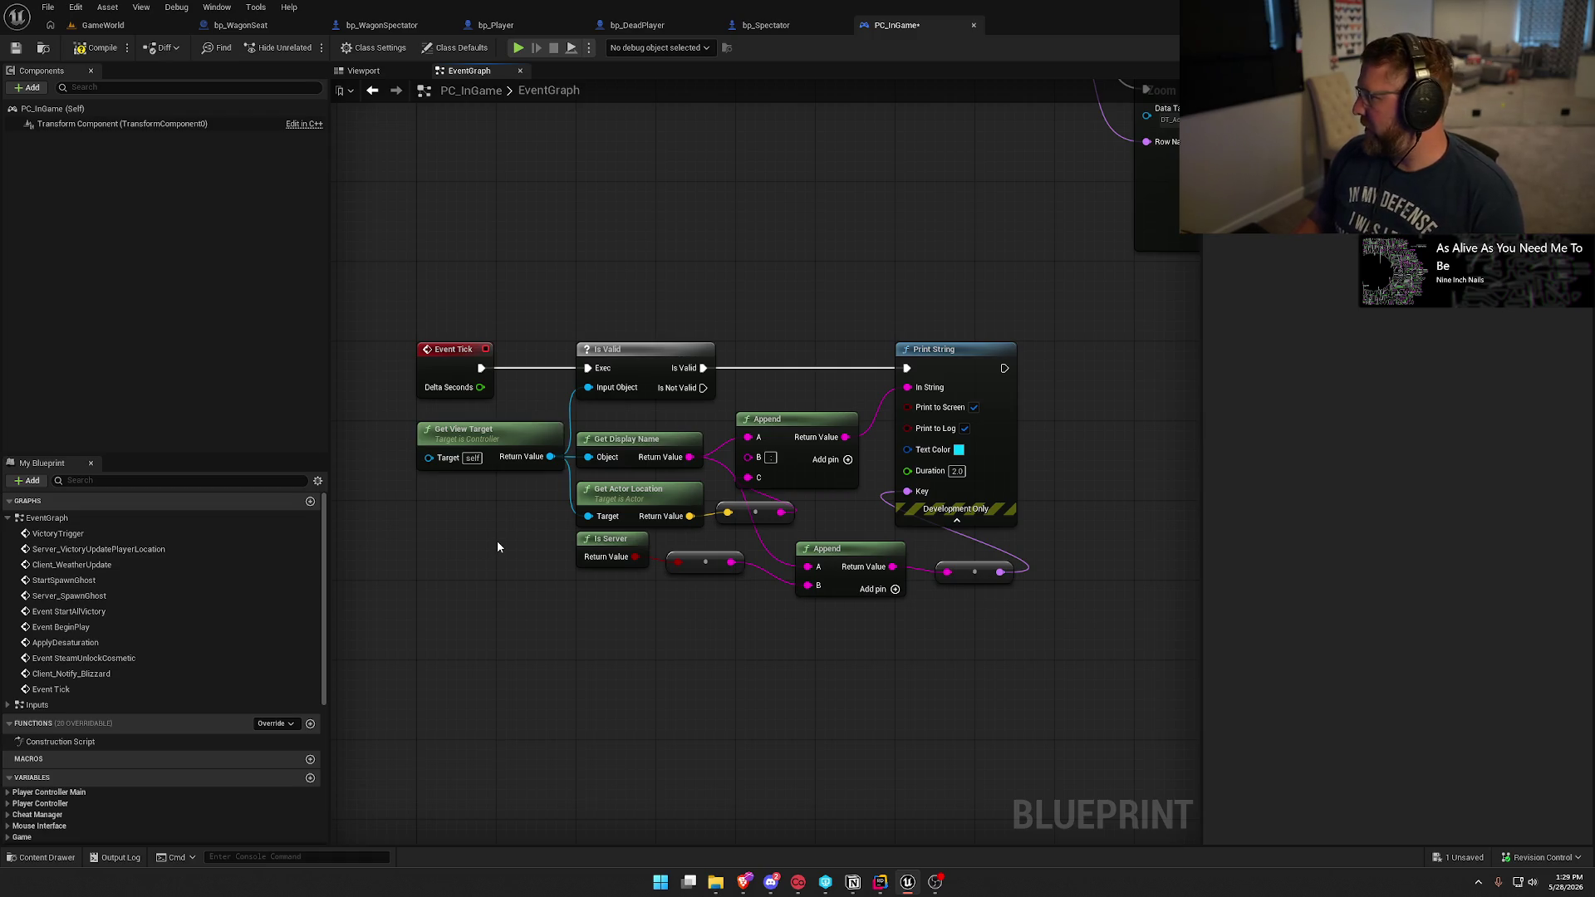
left_click(94, 49)
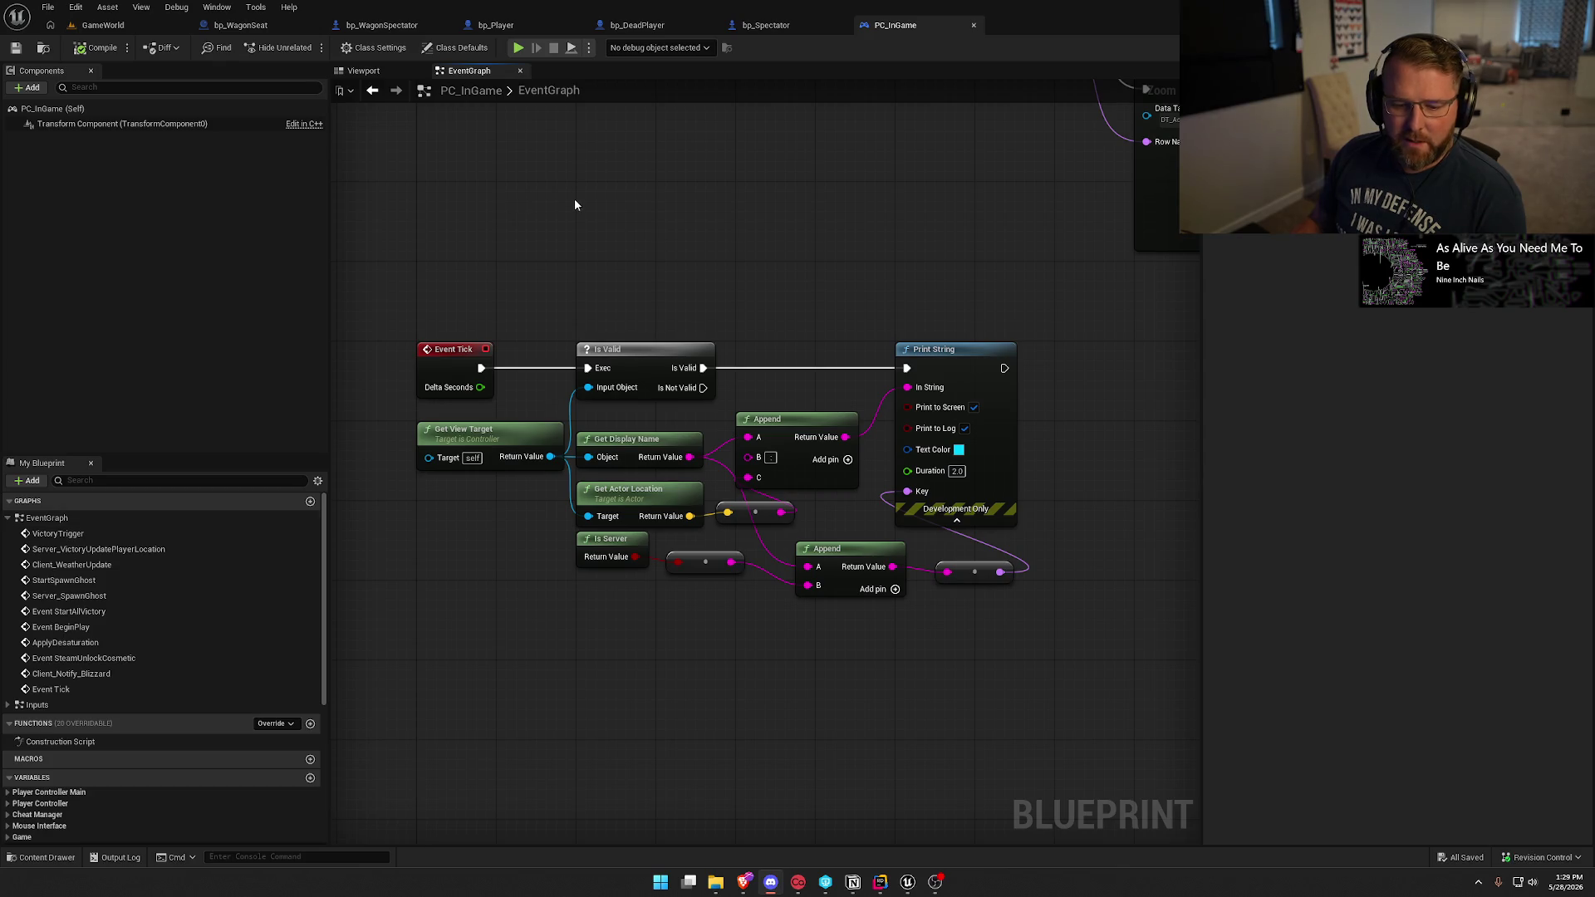
left_click(133, 25)
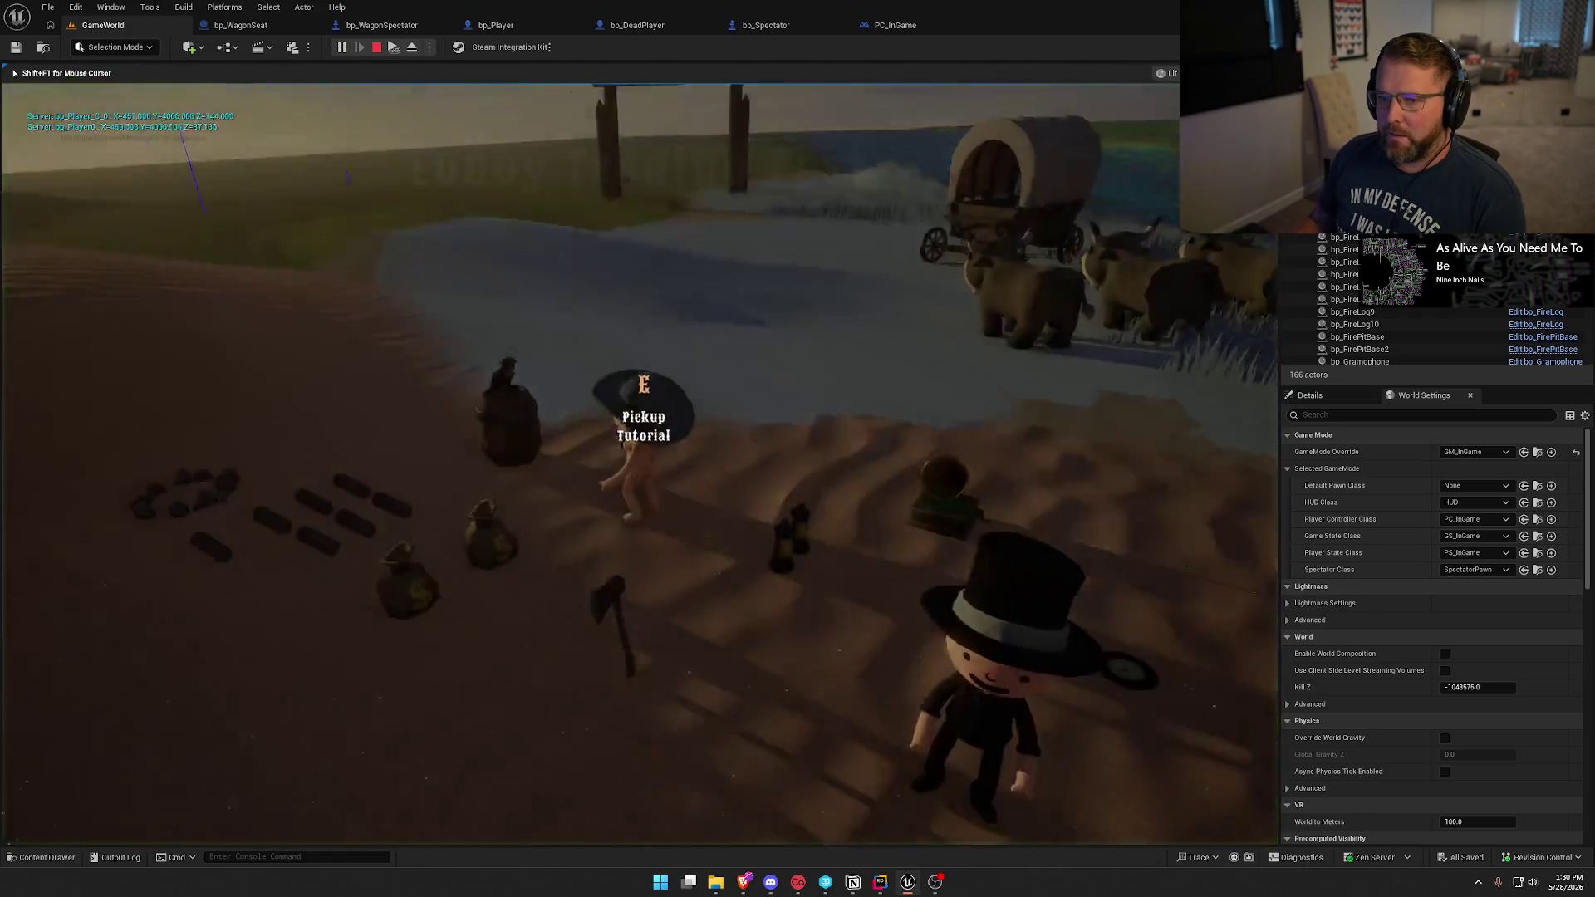
Mount the ox, hitch the oxen to the wagon, and climb into the driver's seat.
key("super")
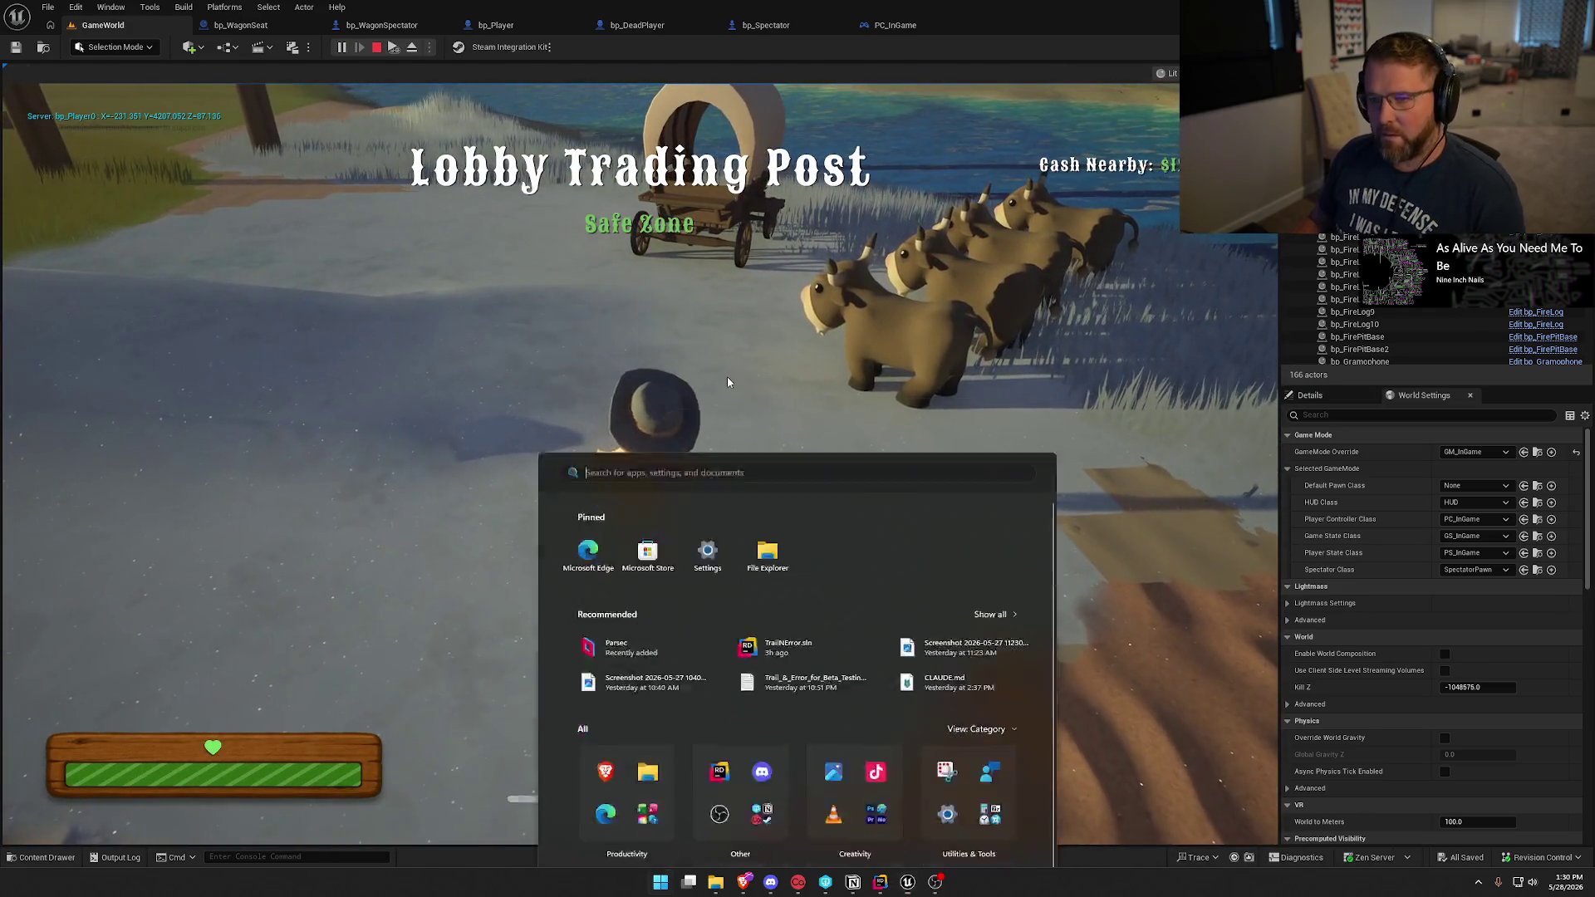
key("super")
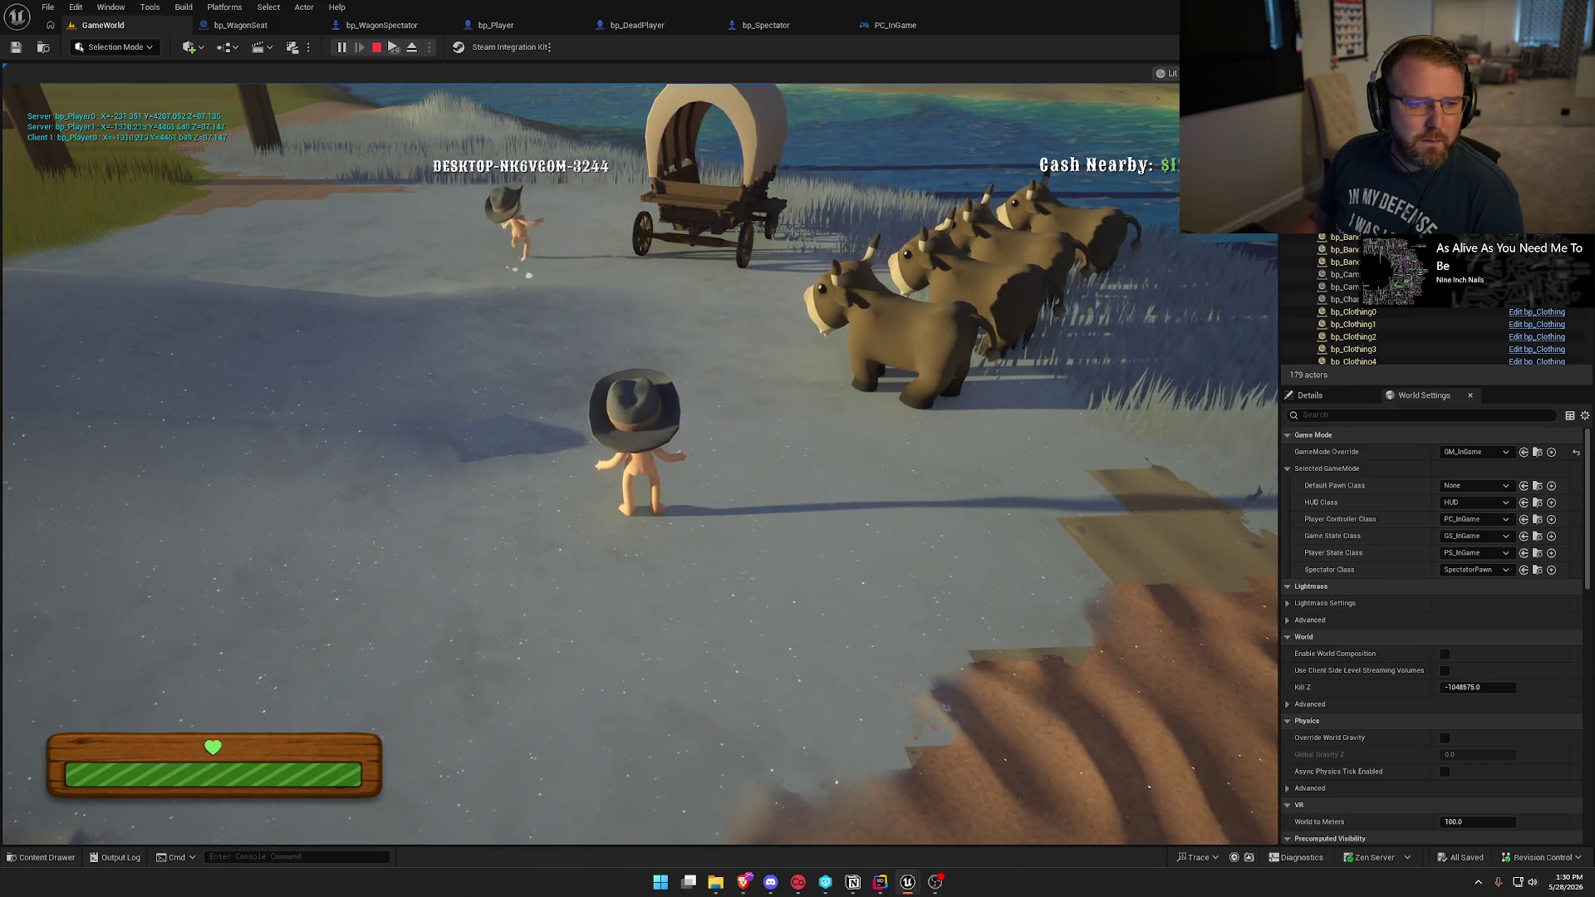
key("super")
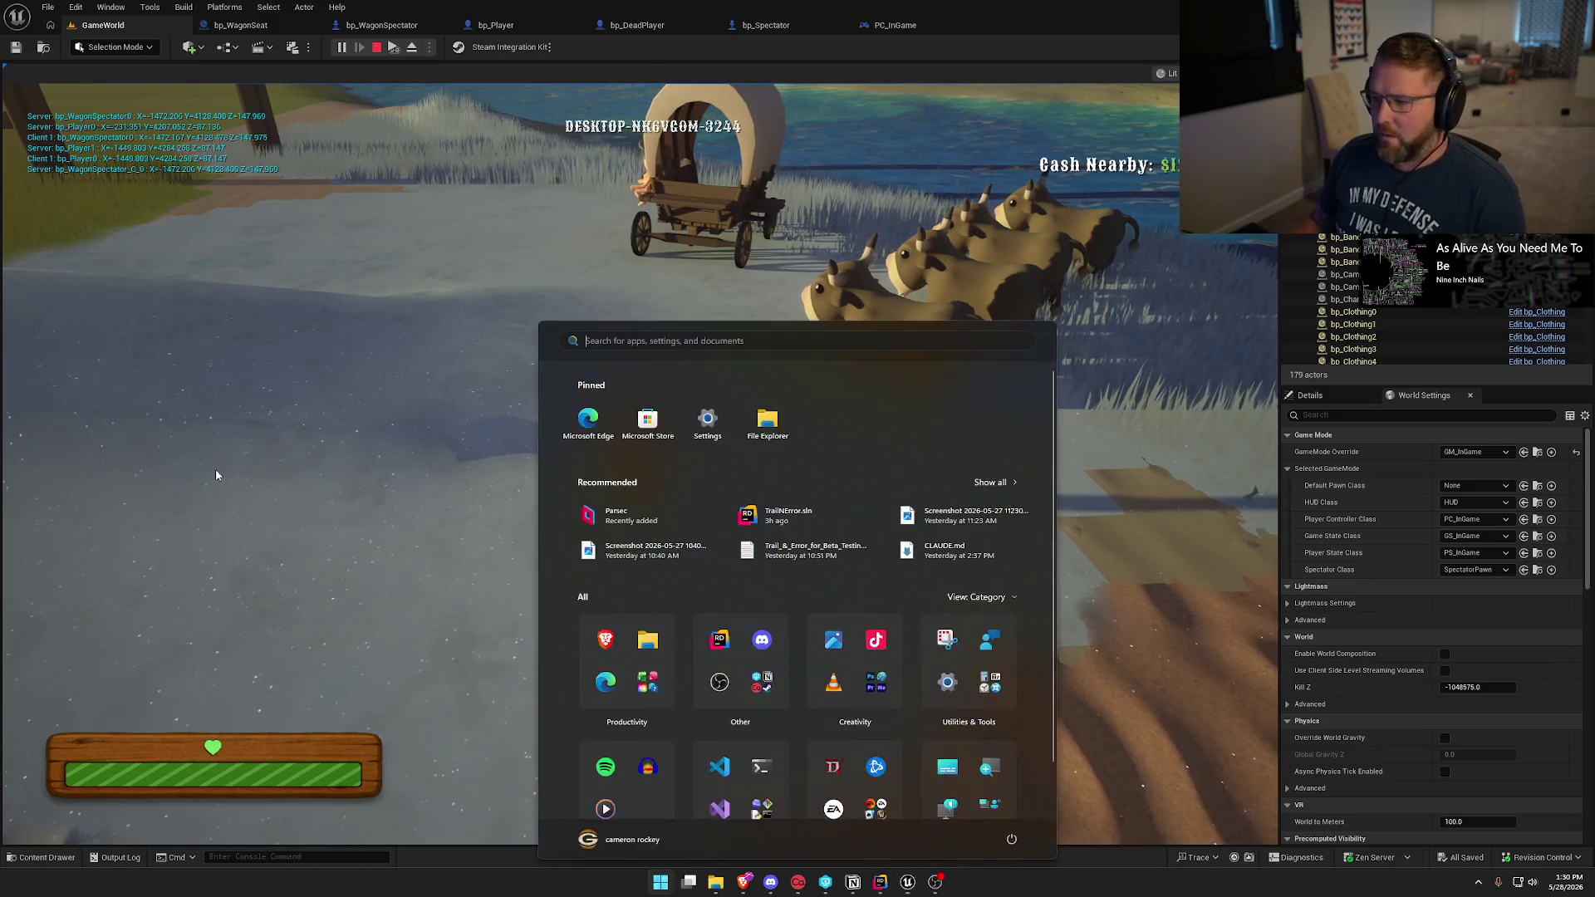
key("super")
key("e")
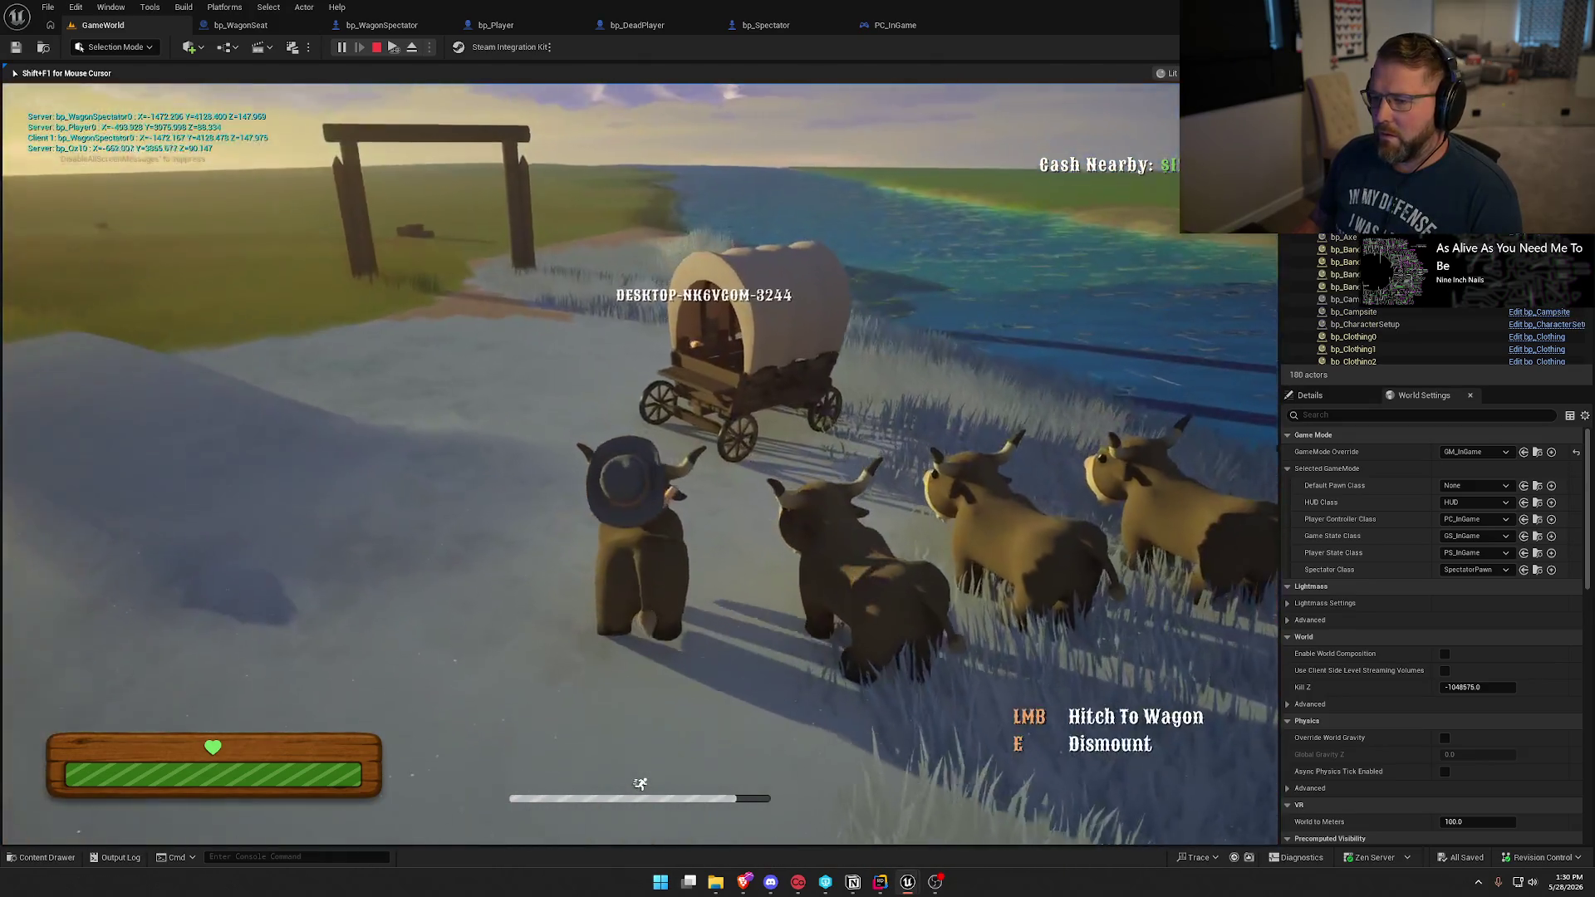
key("e")
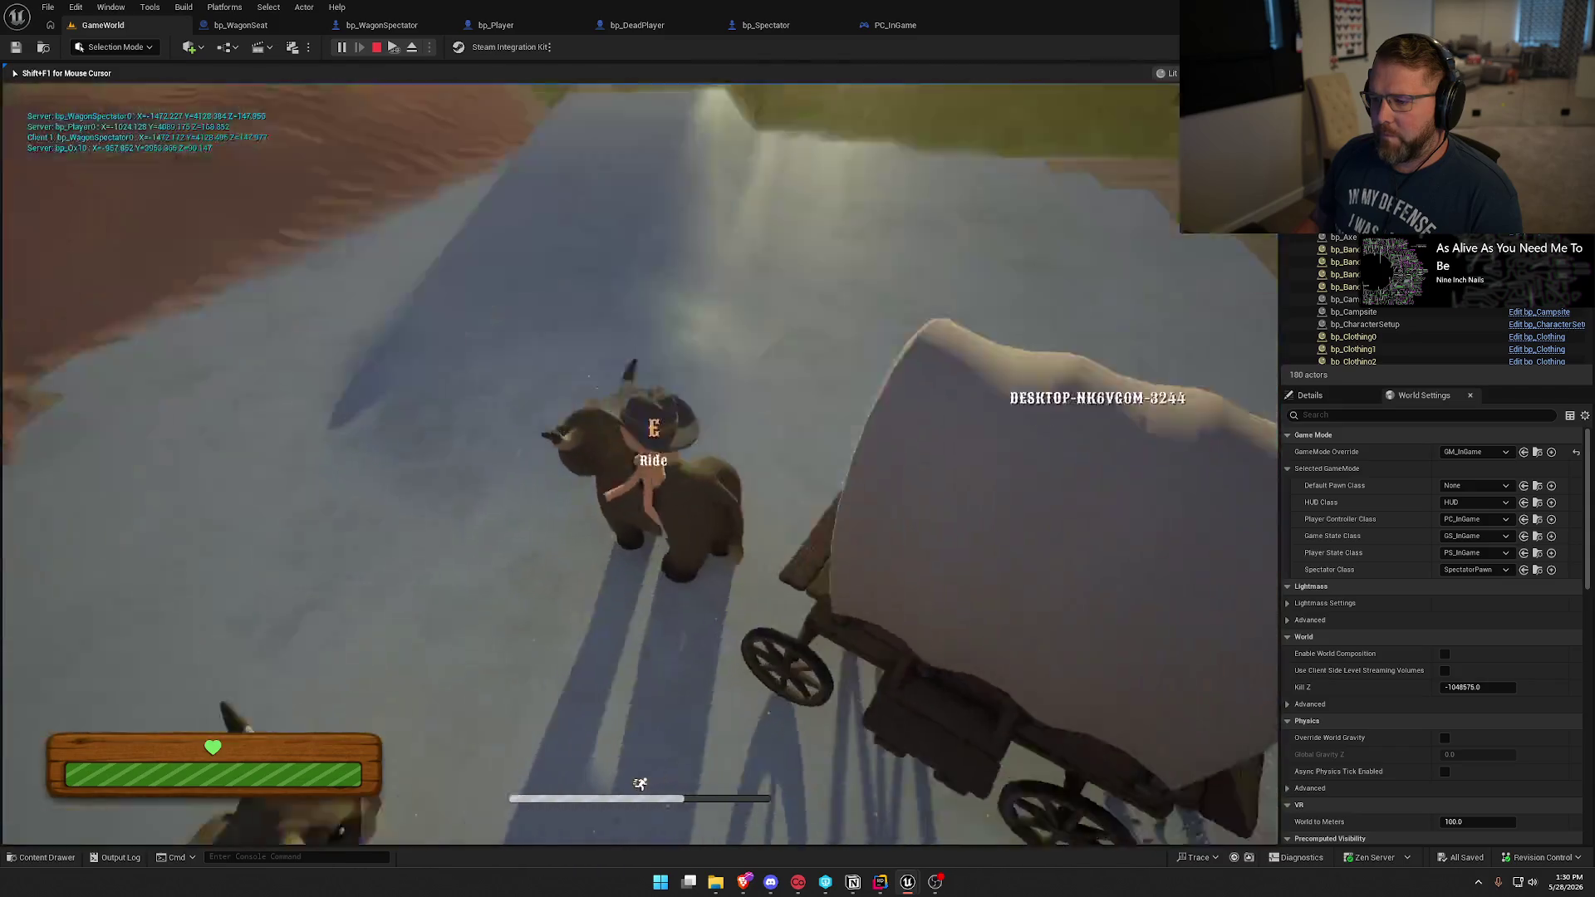
key("e")
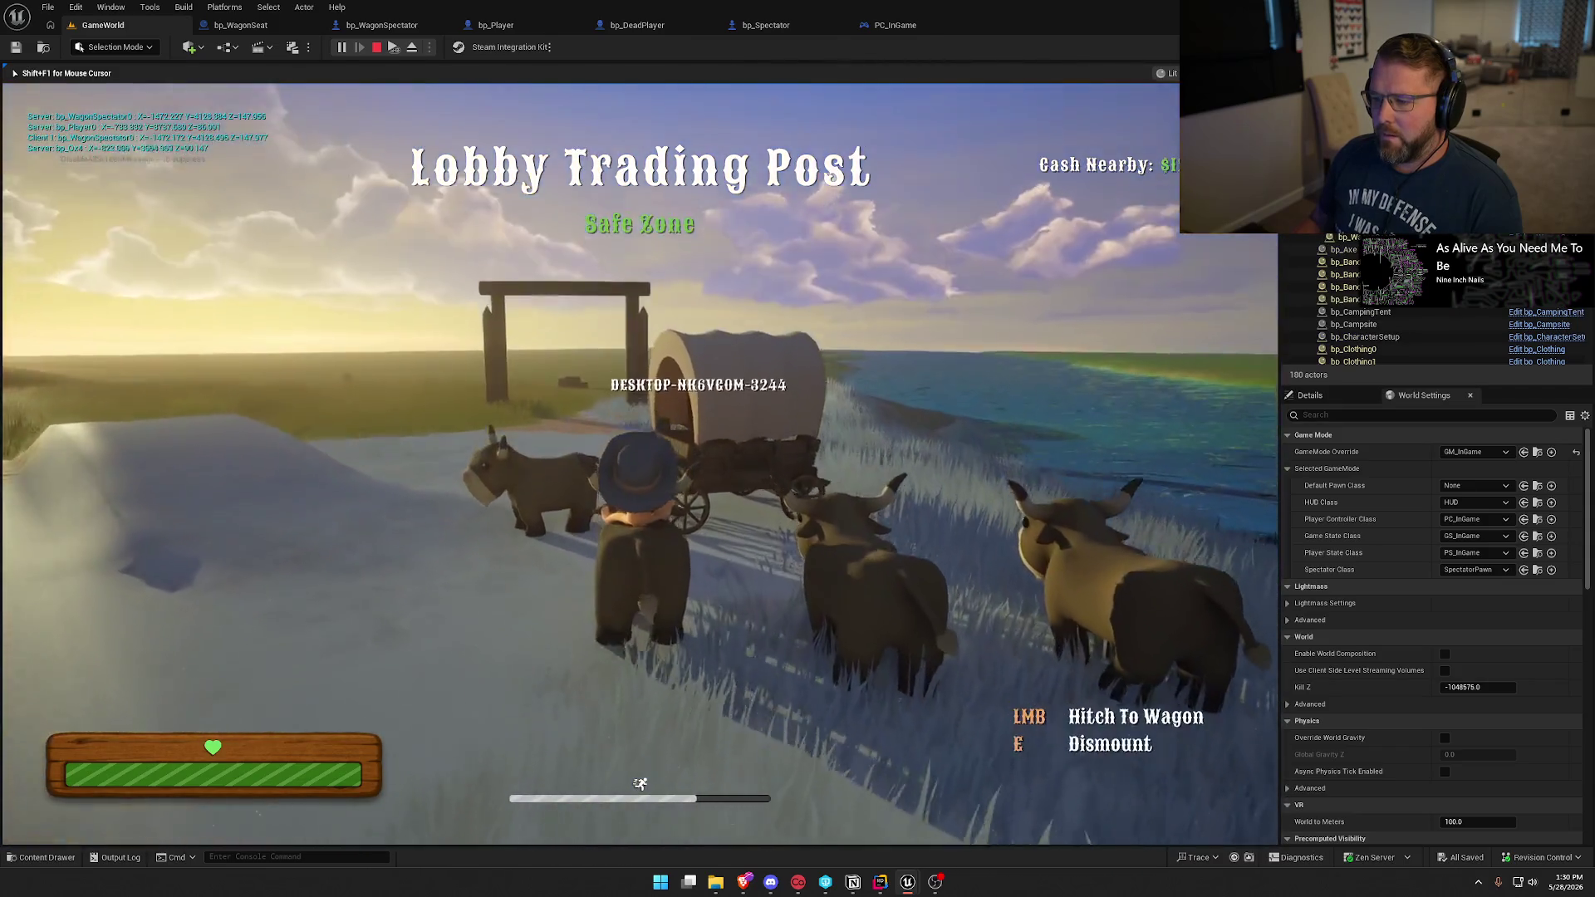
left_click(639, 465)
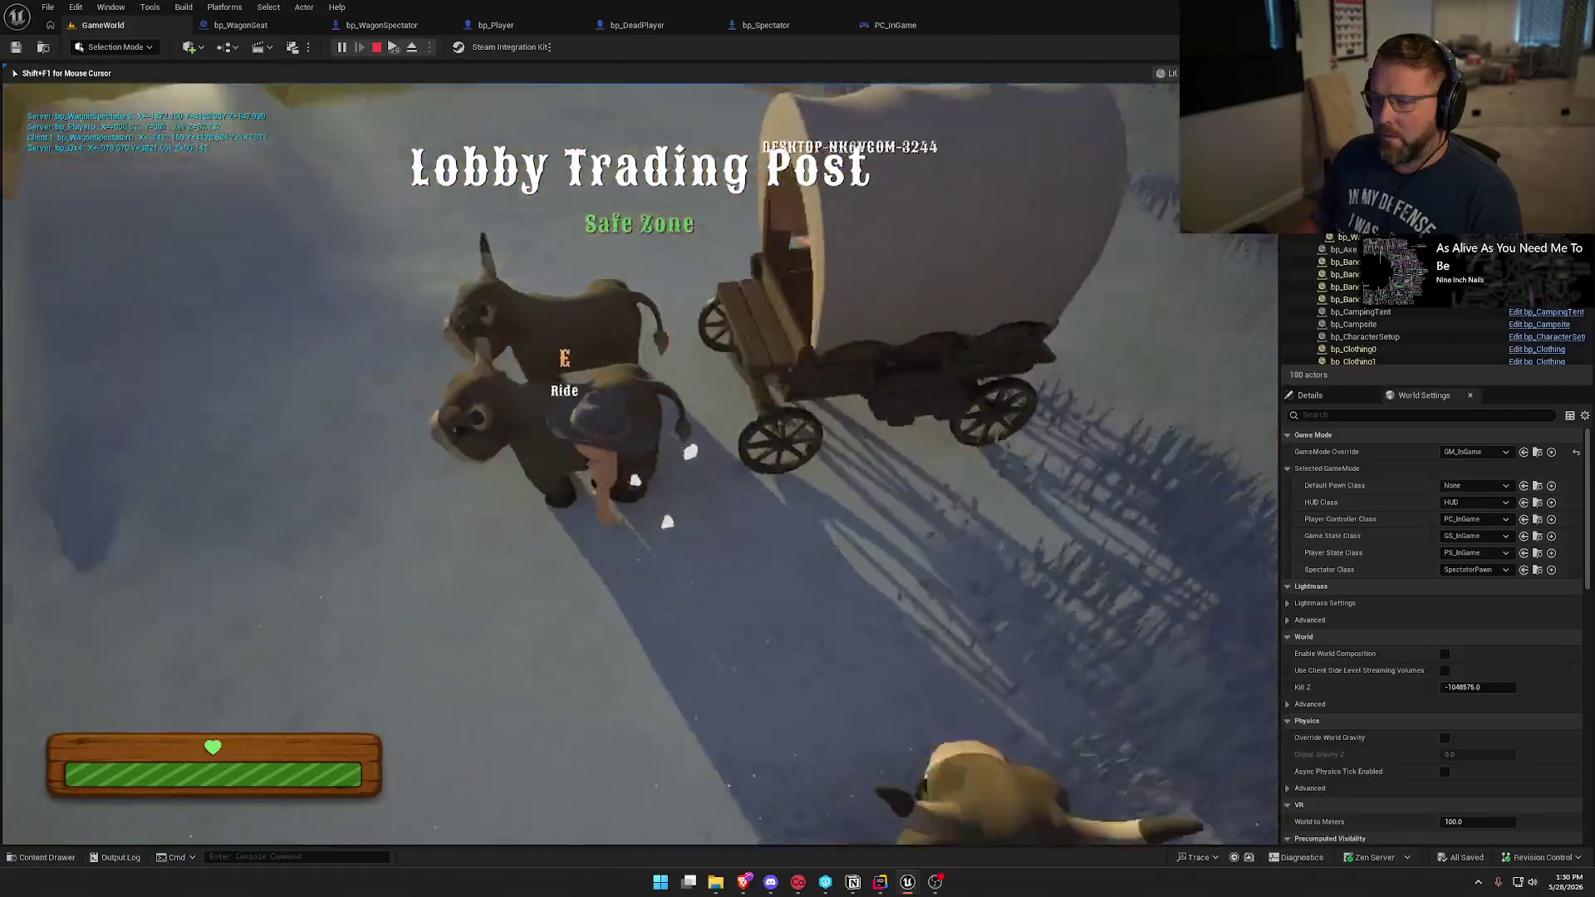
key("e")
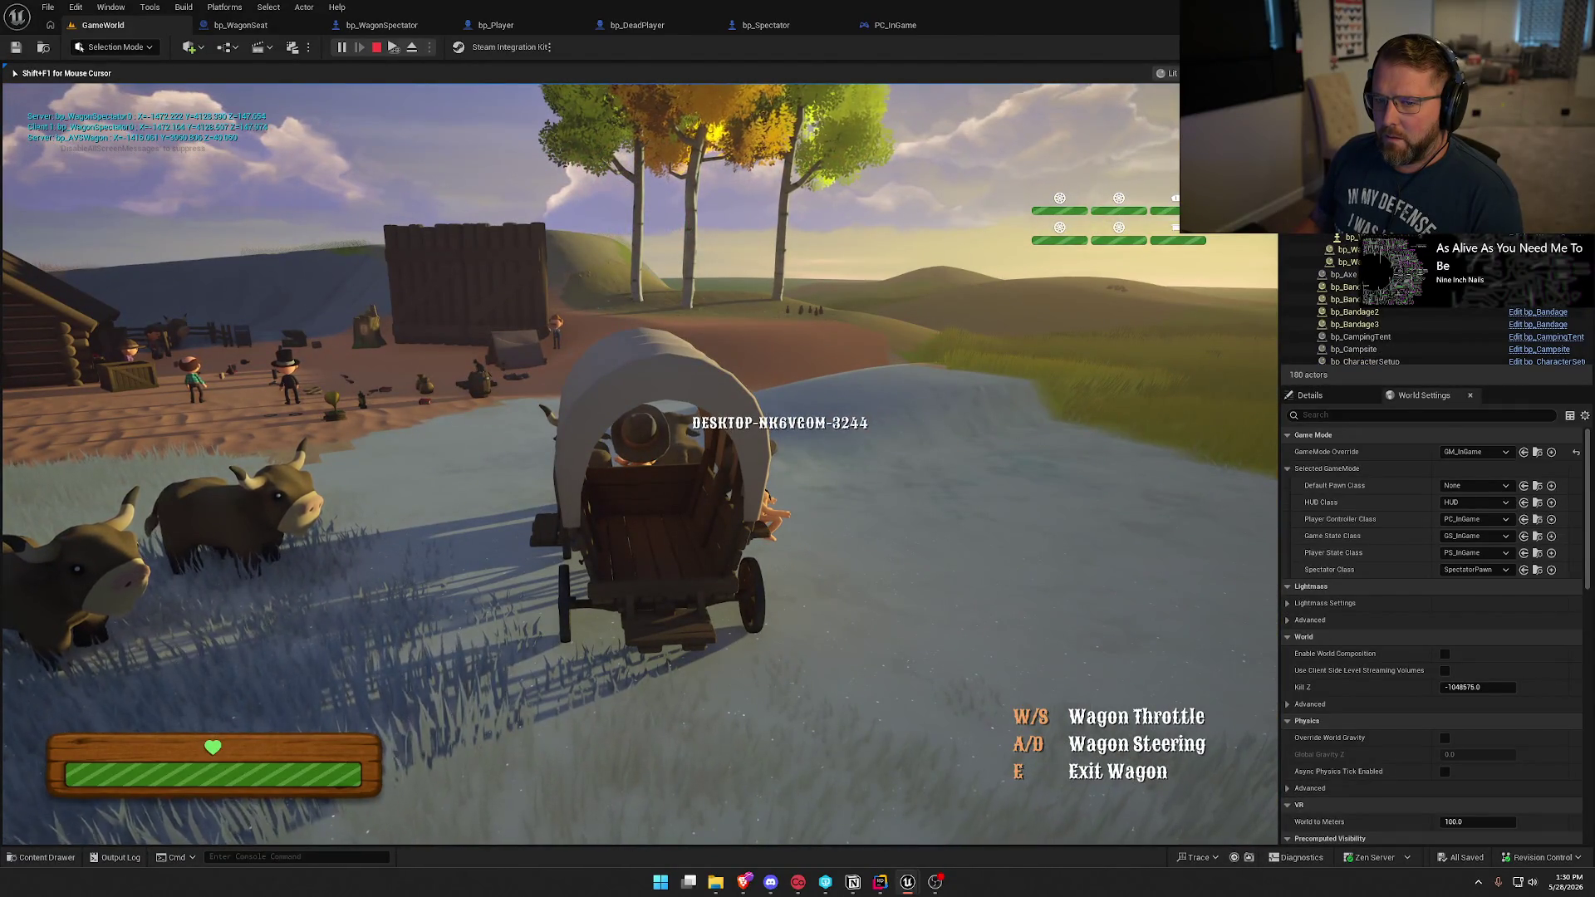
Drive the wagon toward the shed, up the slope and across the grass, then stop play.
key("w")
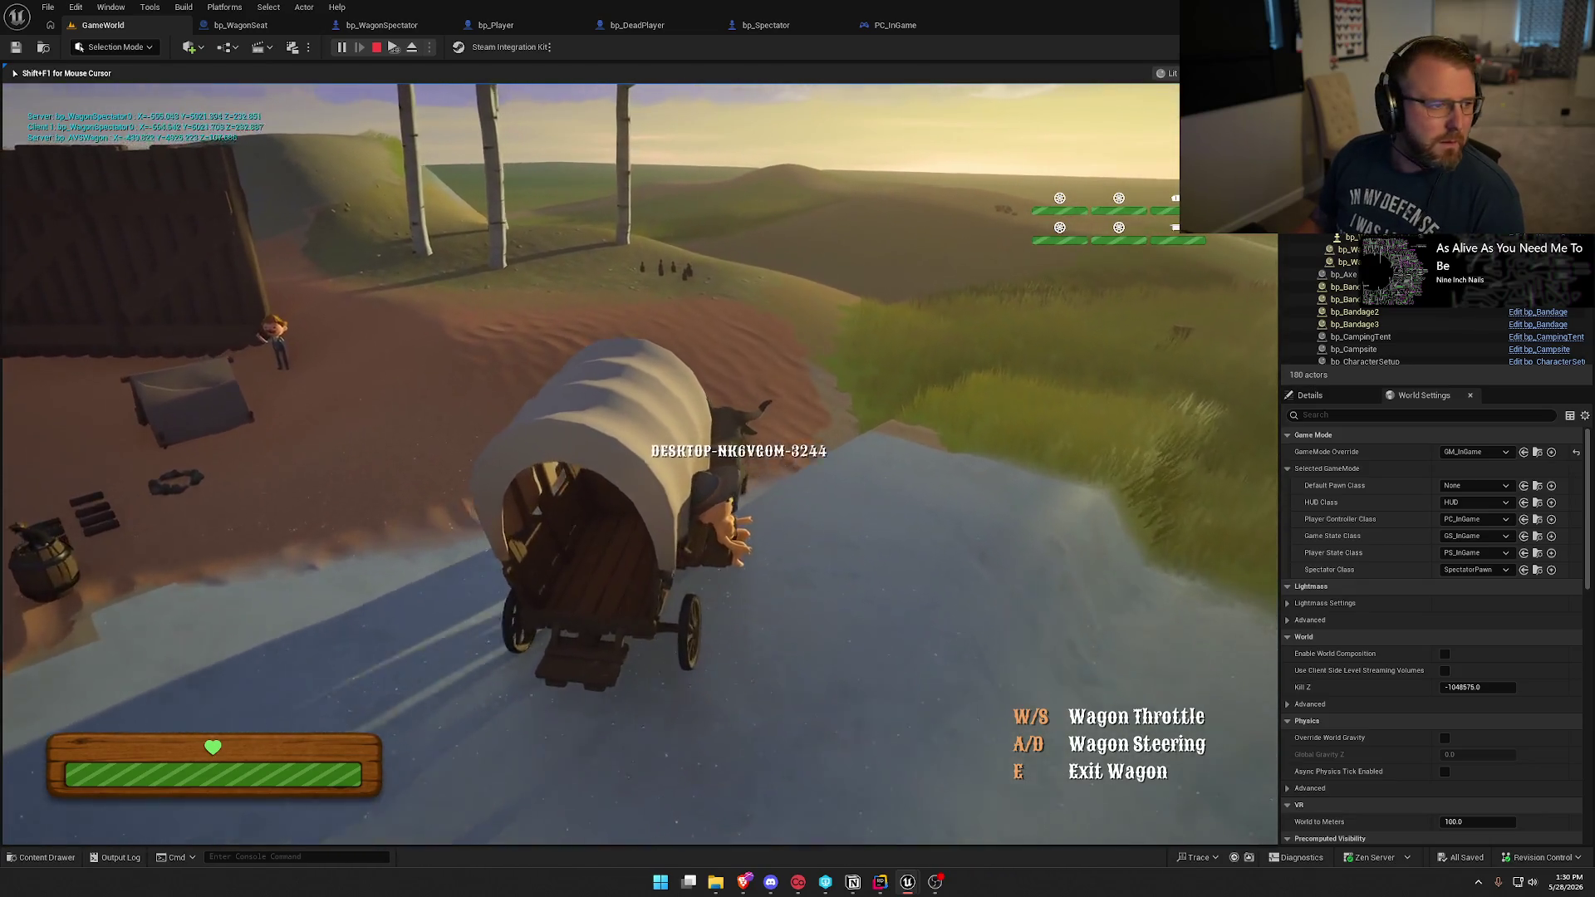
key("a")
key("a")
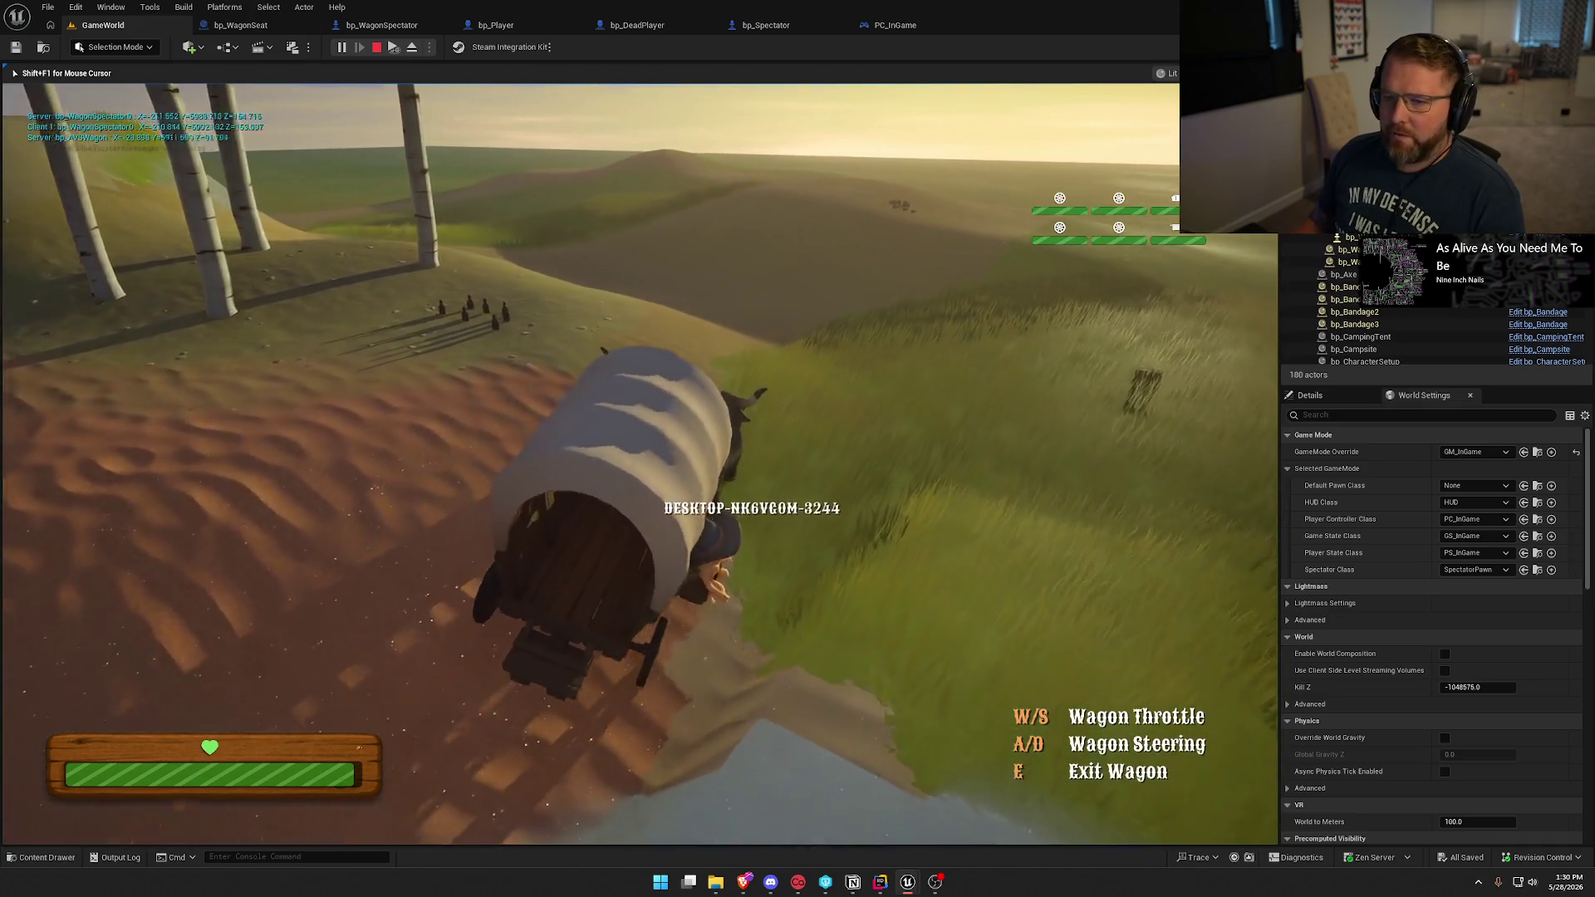
key("a")
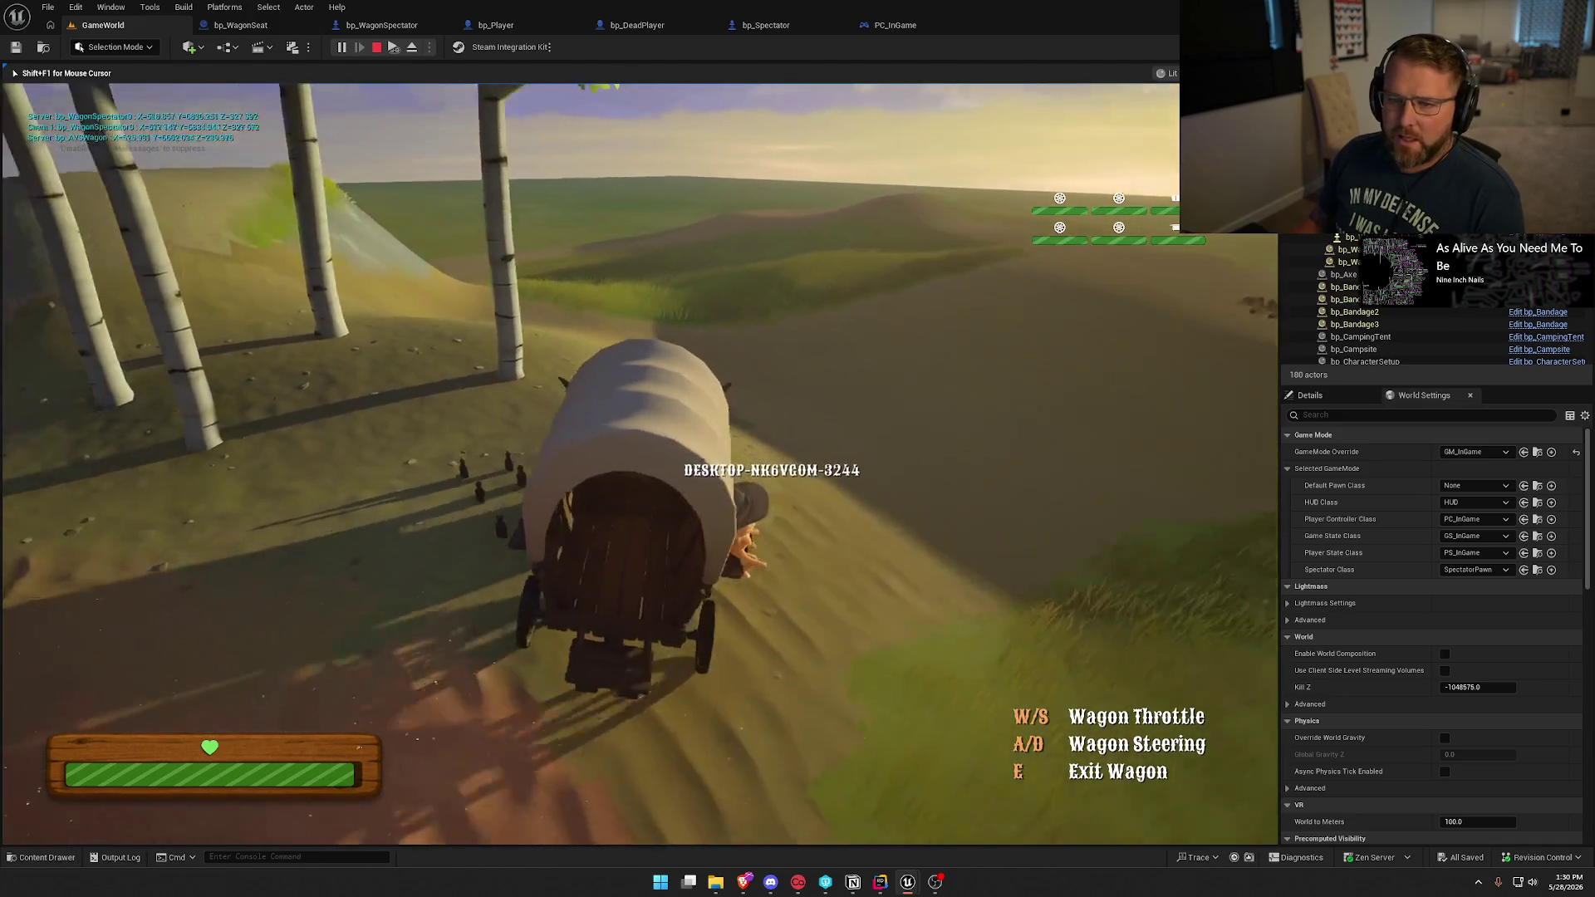
key("a")
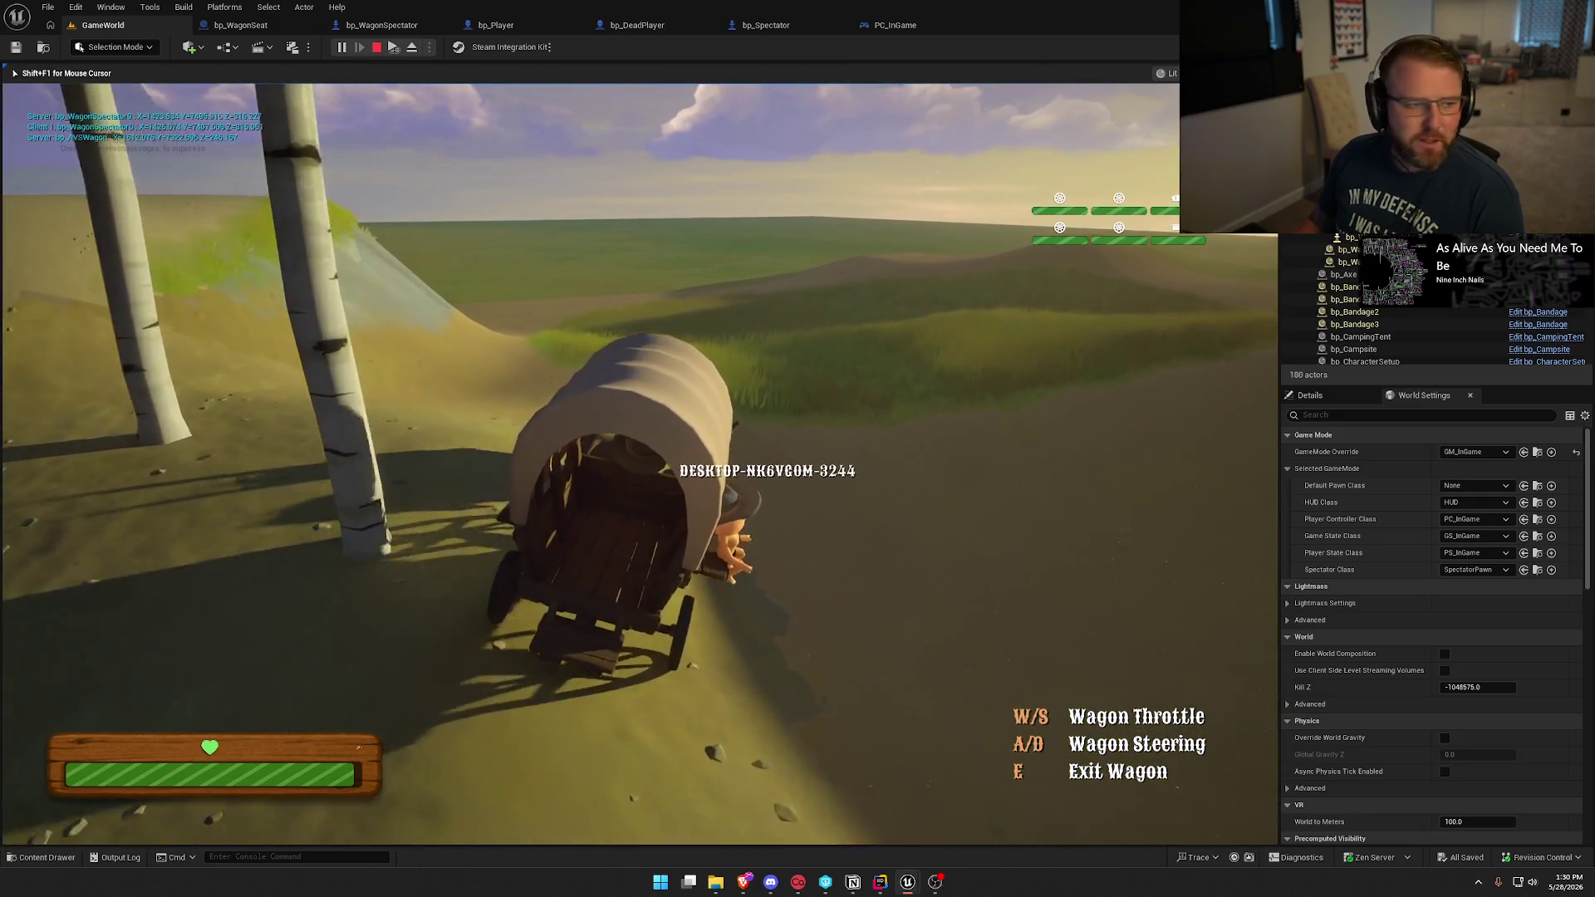
key("d")
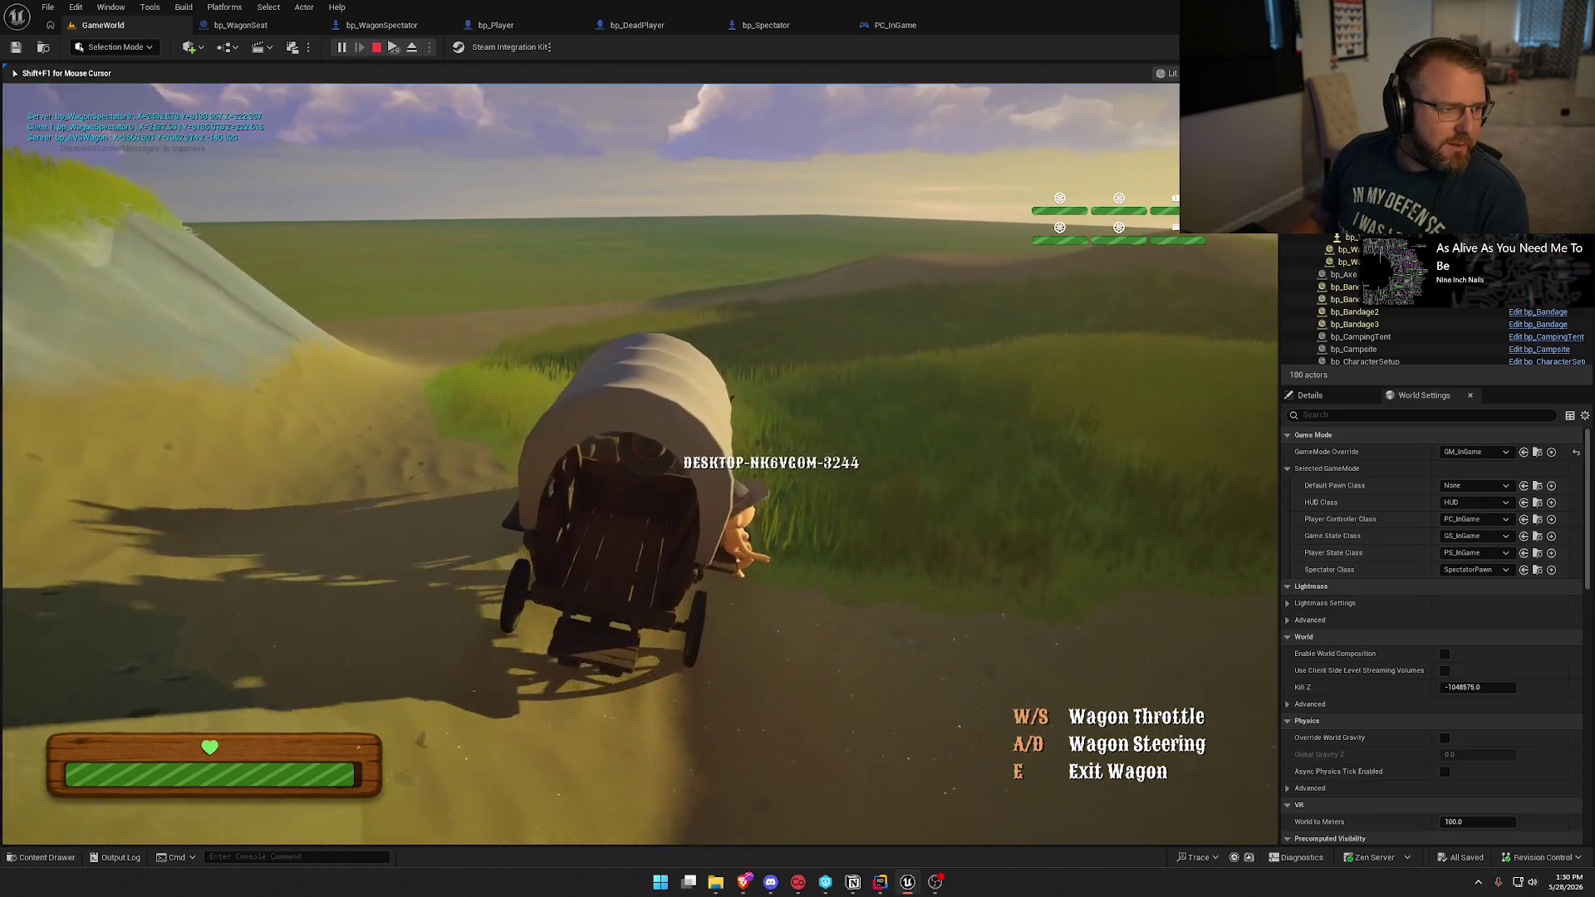
key("d")
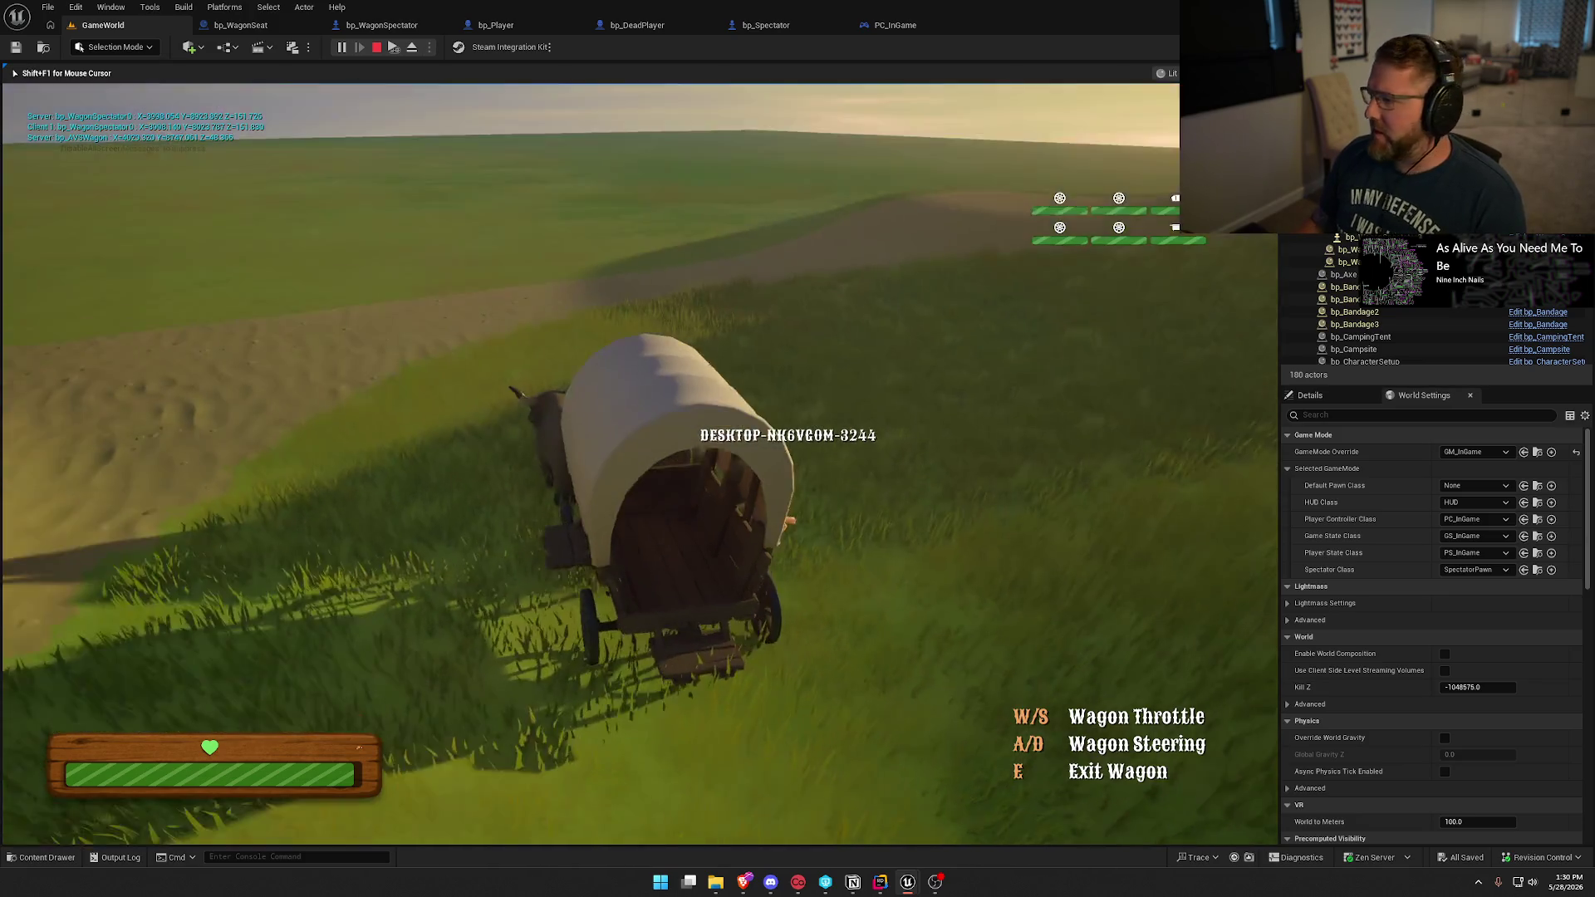
key("Escape")
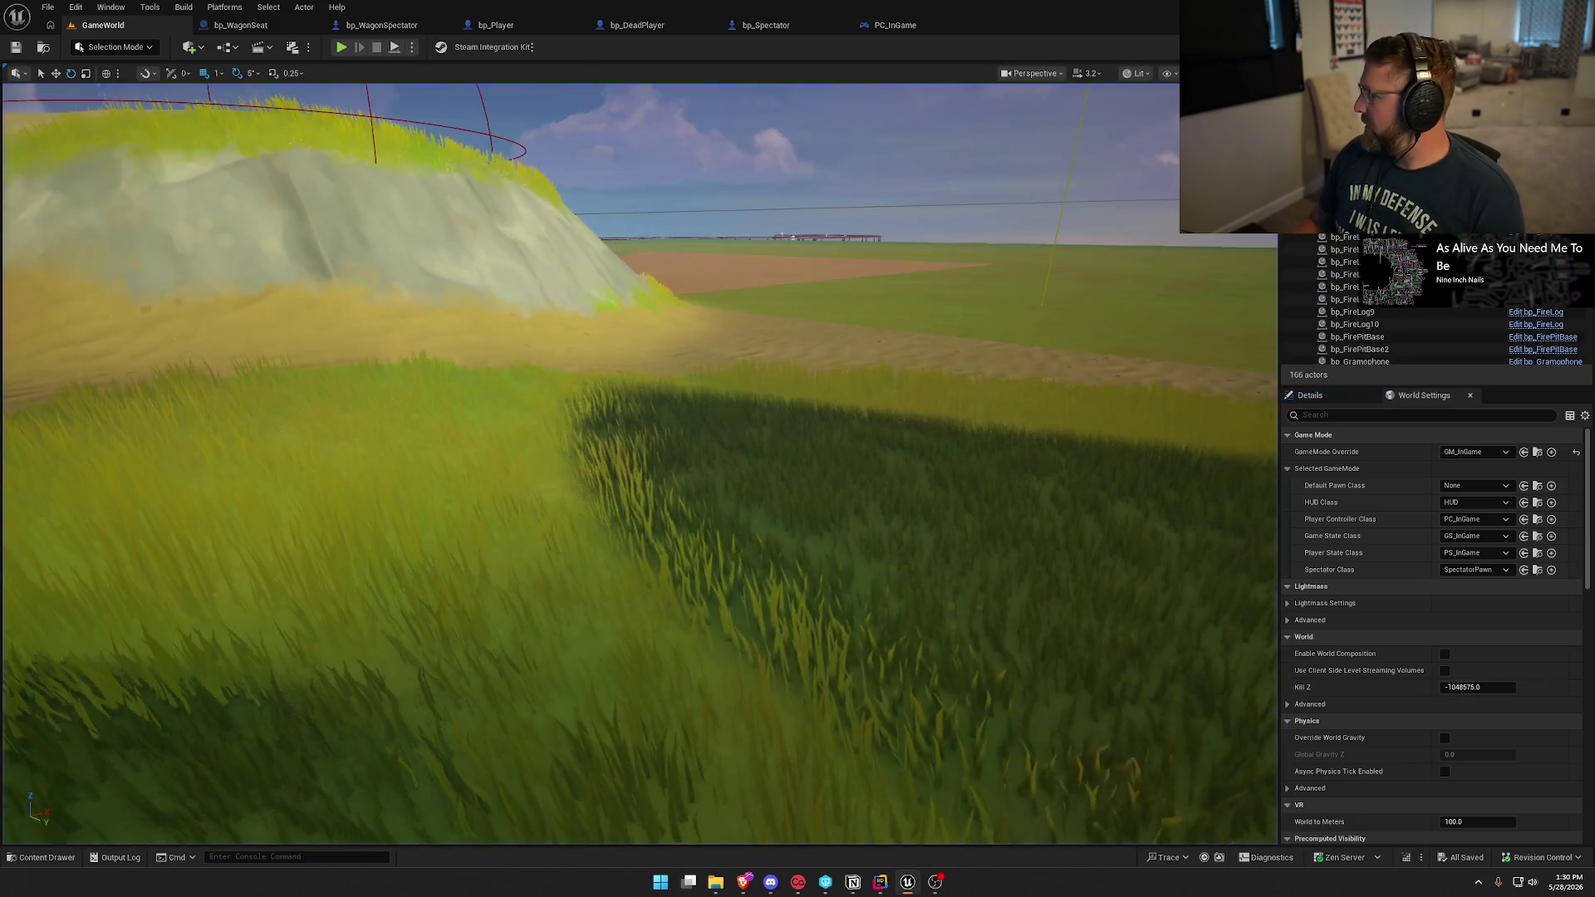
key("alt+Tab")
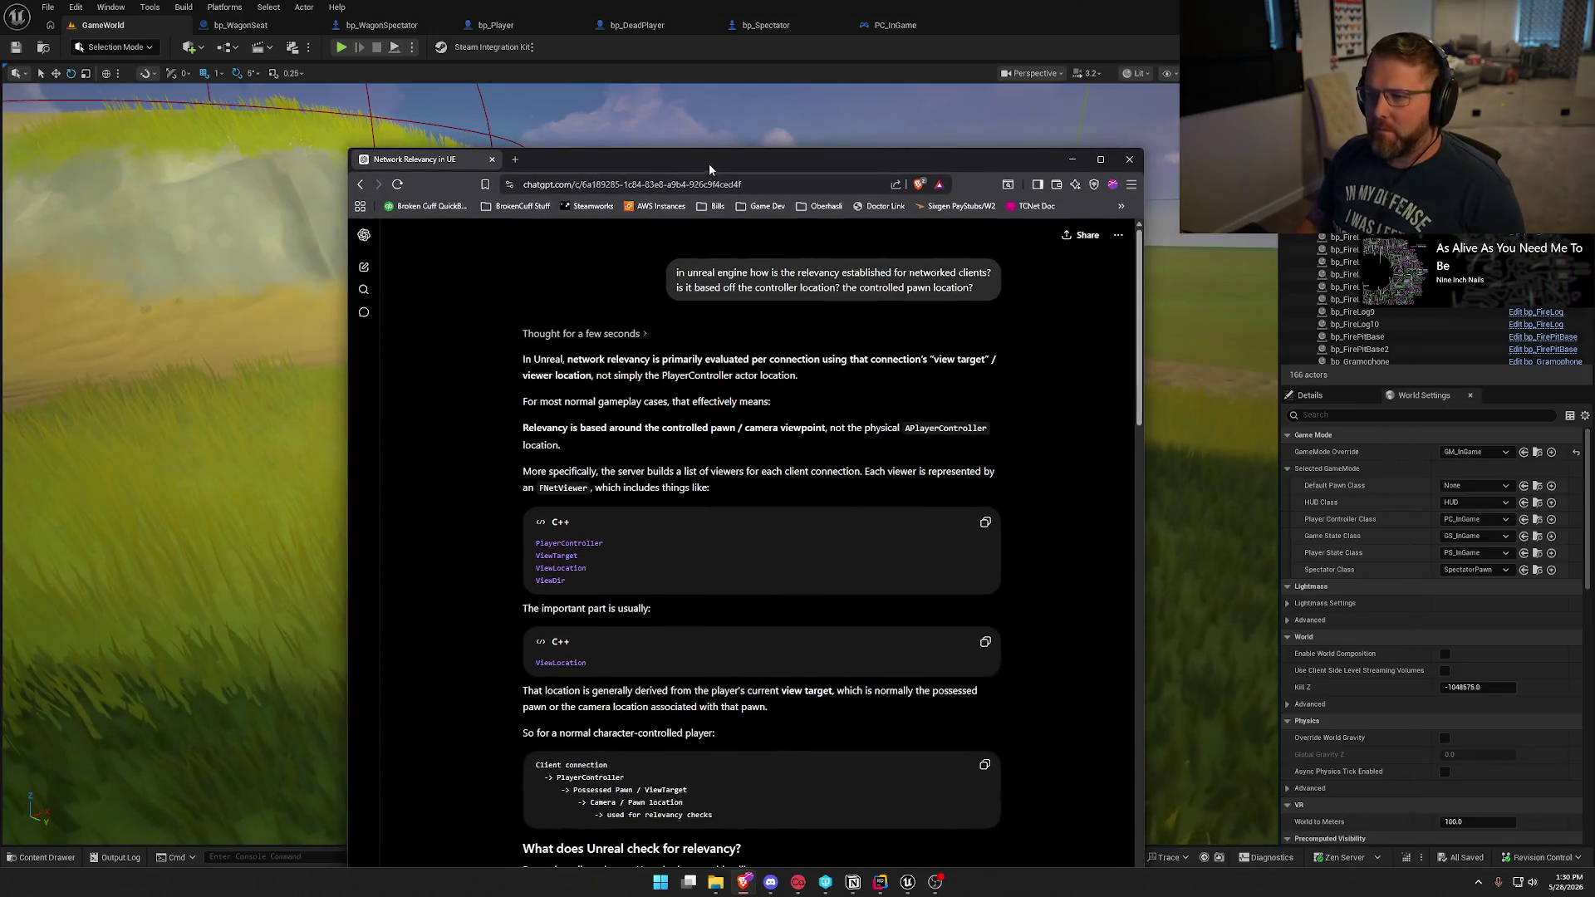
double_click(709, 163)
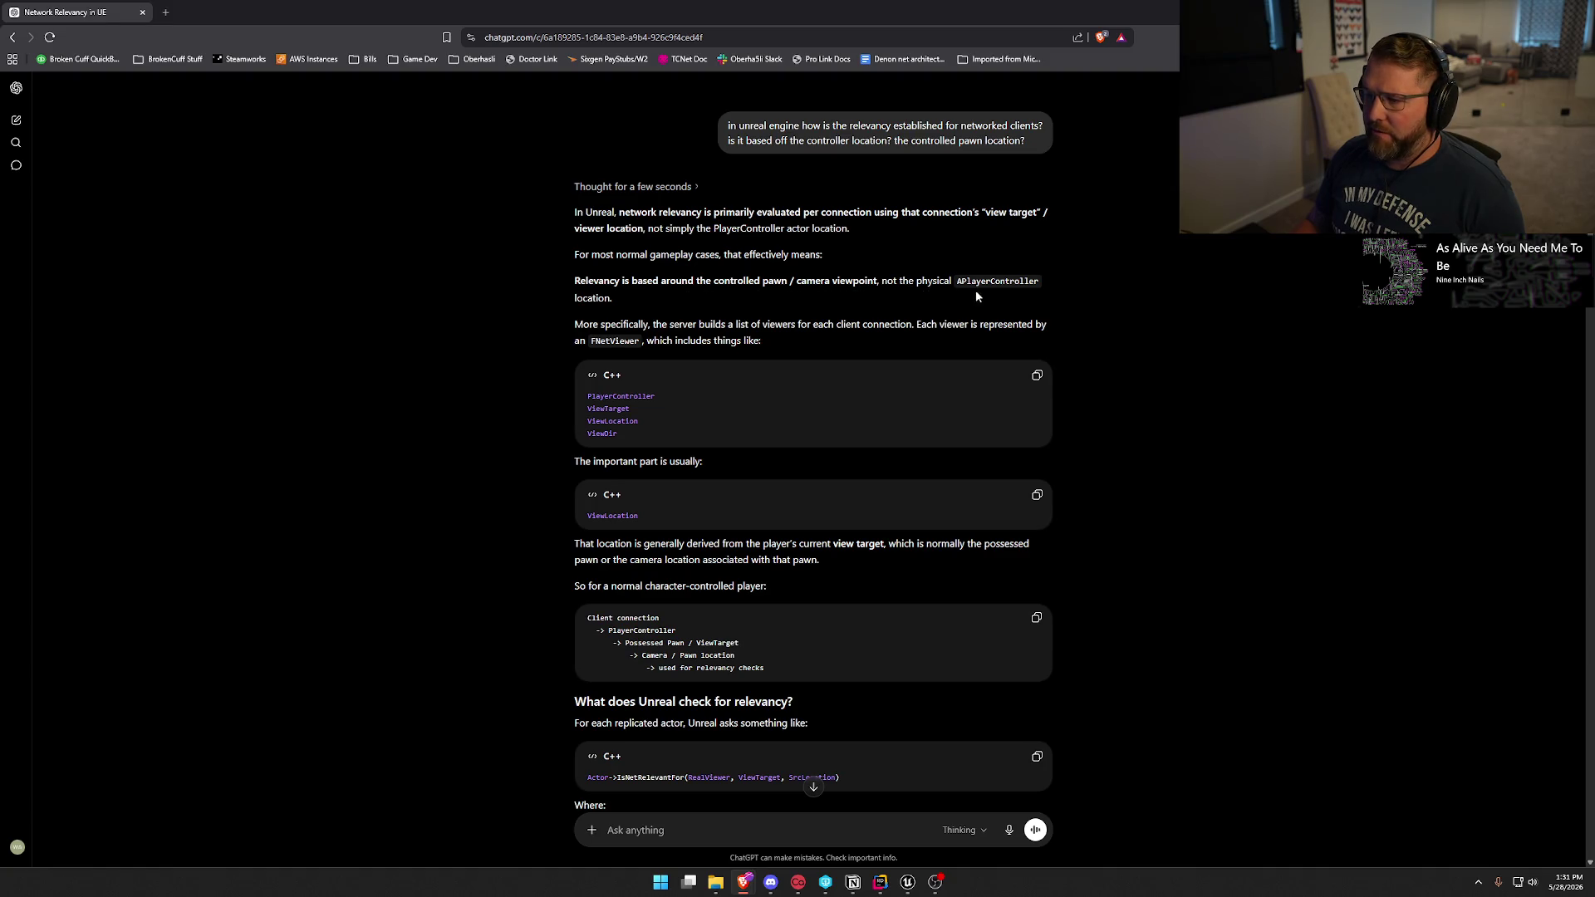
scroll(515, 364, "down", 1)
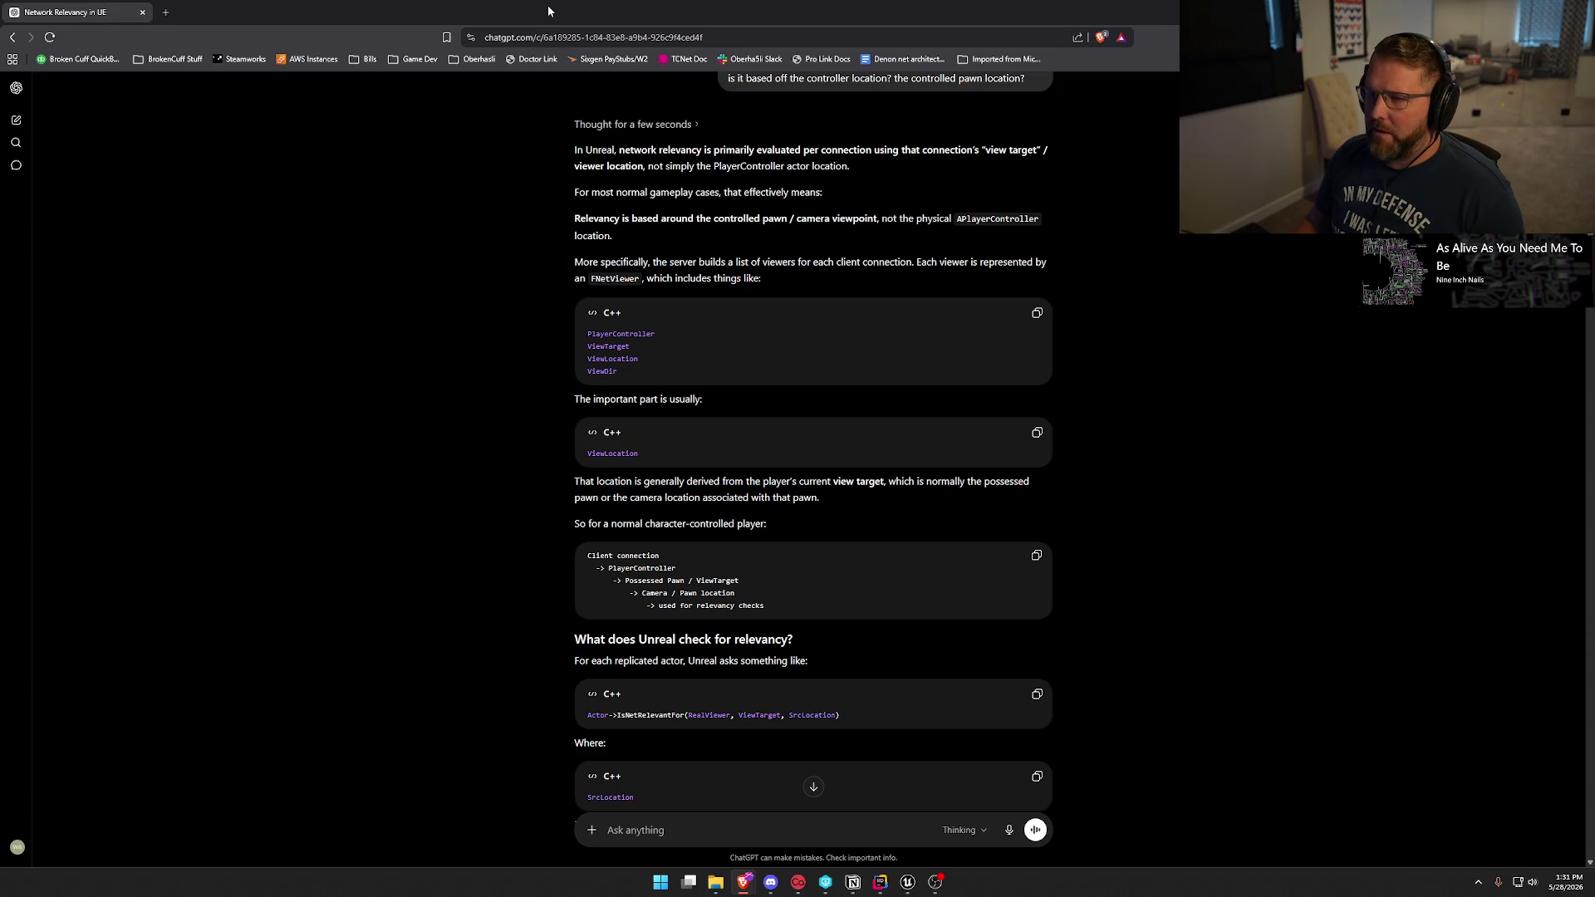
key("alt+Tab")
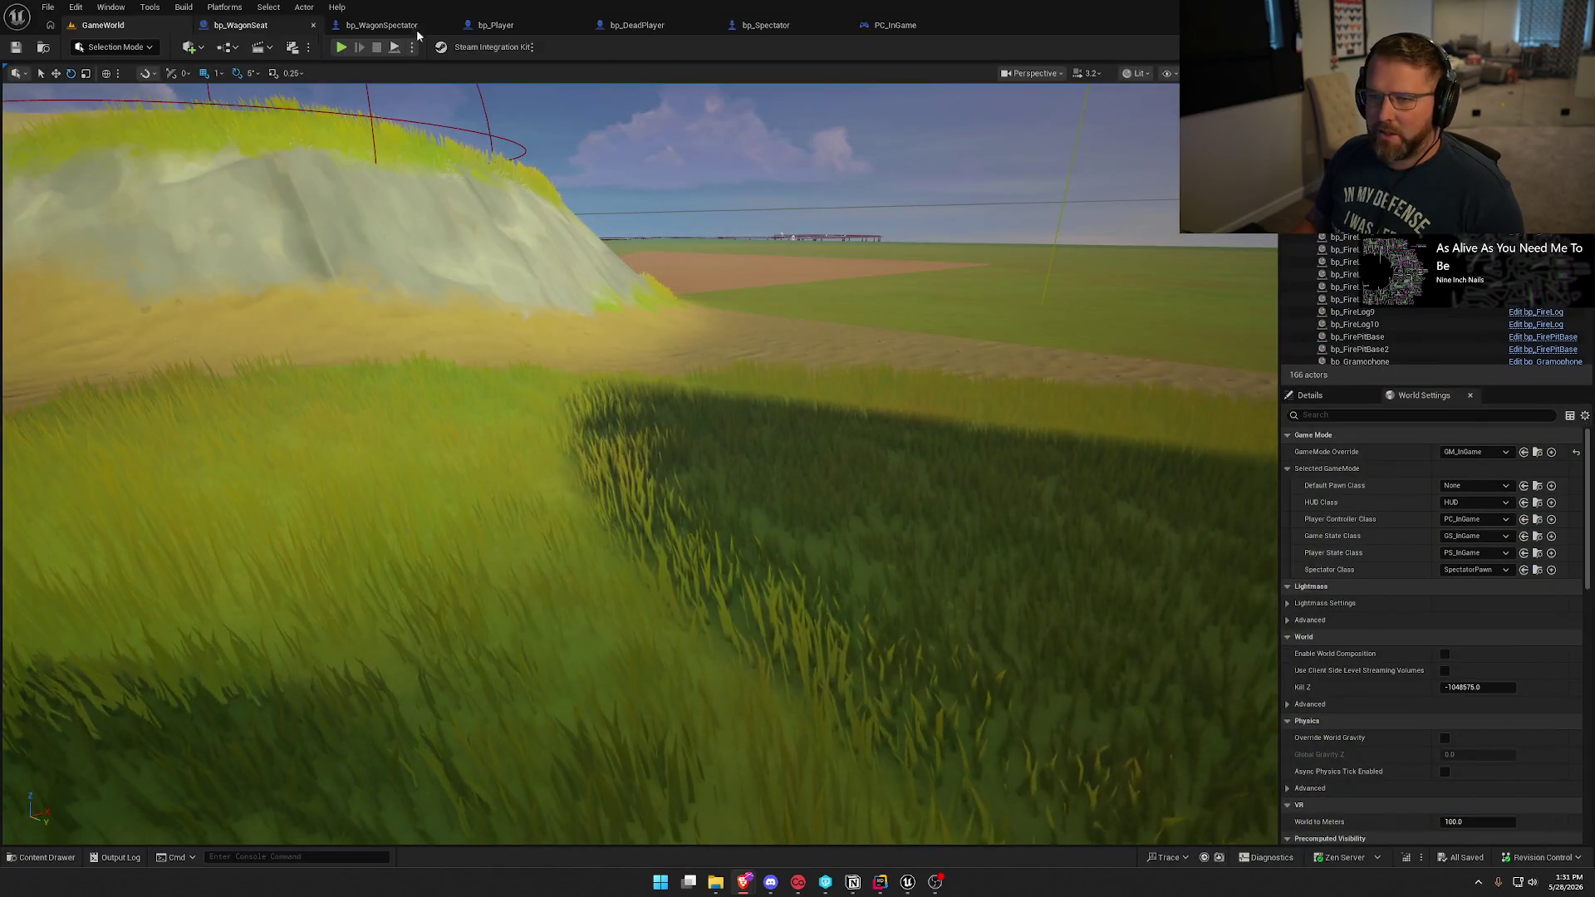
Search PC_InGame's graph actions for 'get view target' and scroll through the results.
left_click(901, 26)
right_click(531, 454)
type("get view lo")
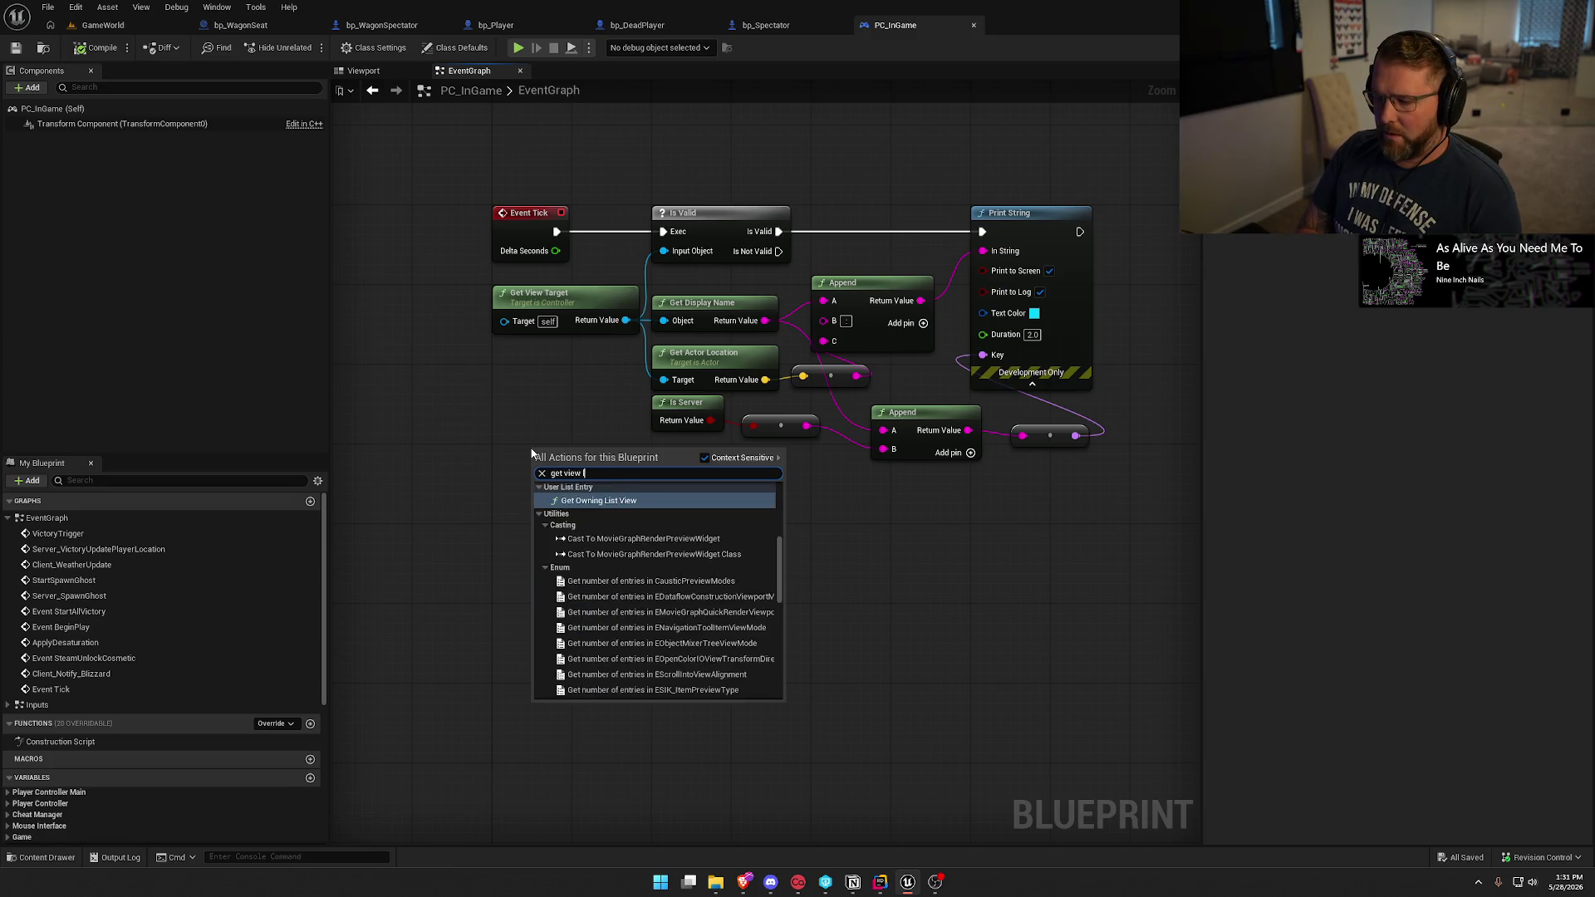
type("c")
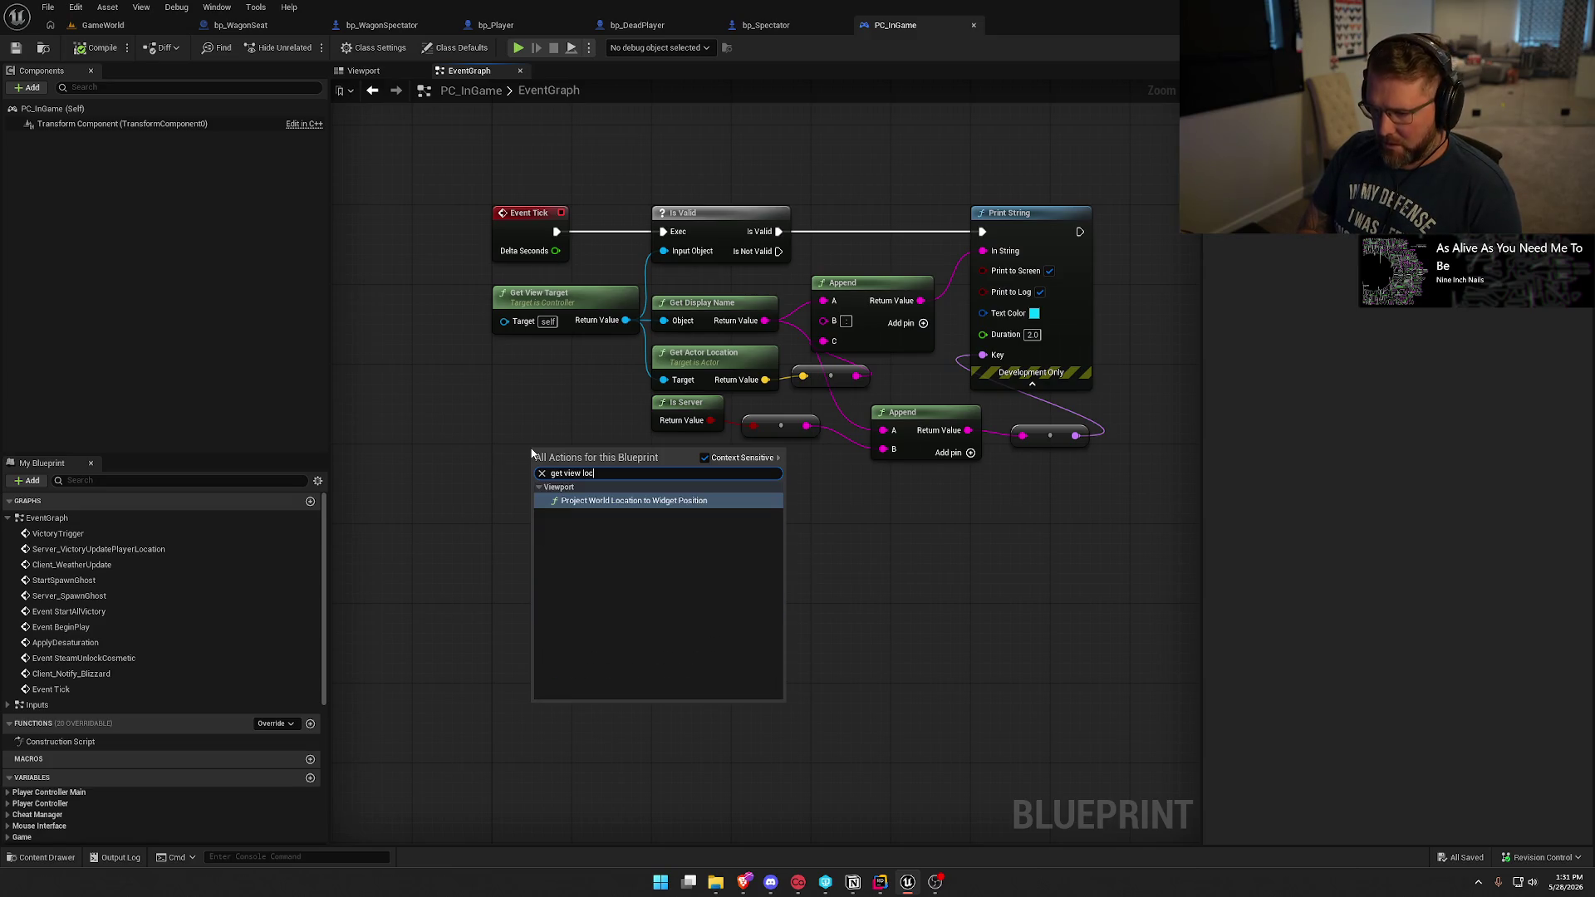
key("BackSpace")
key("BackSpace")
key("BackSpace")
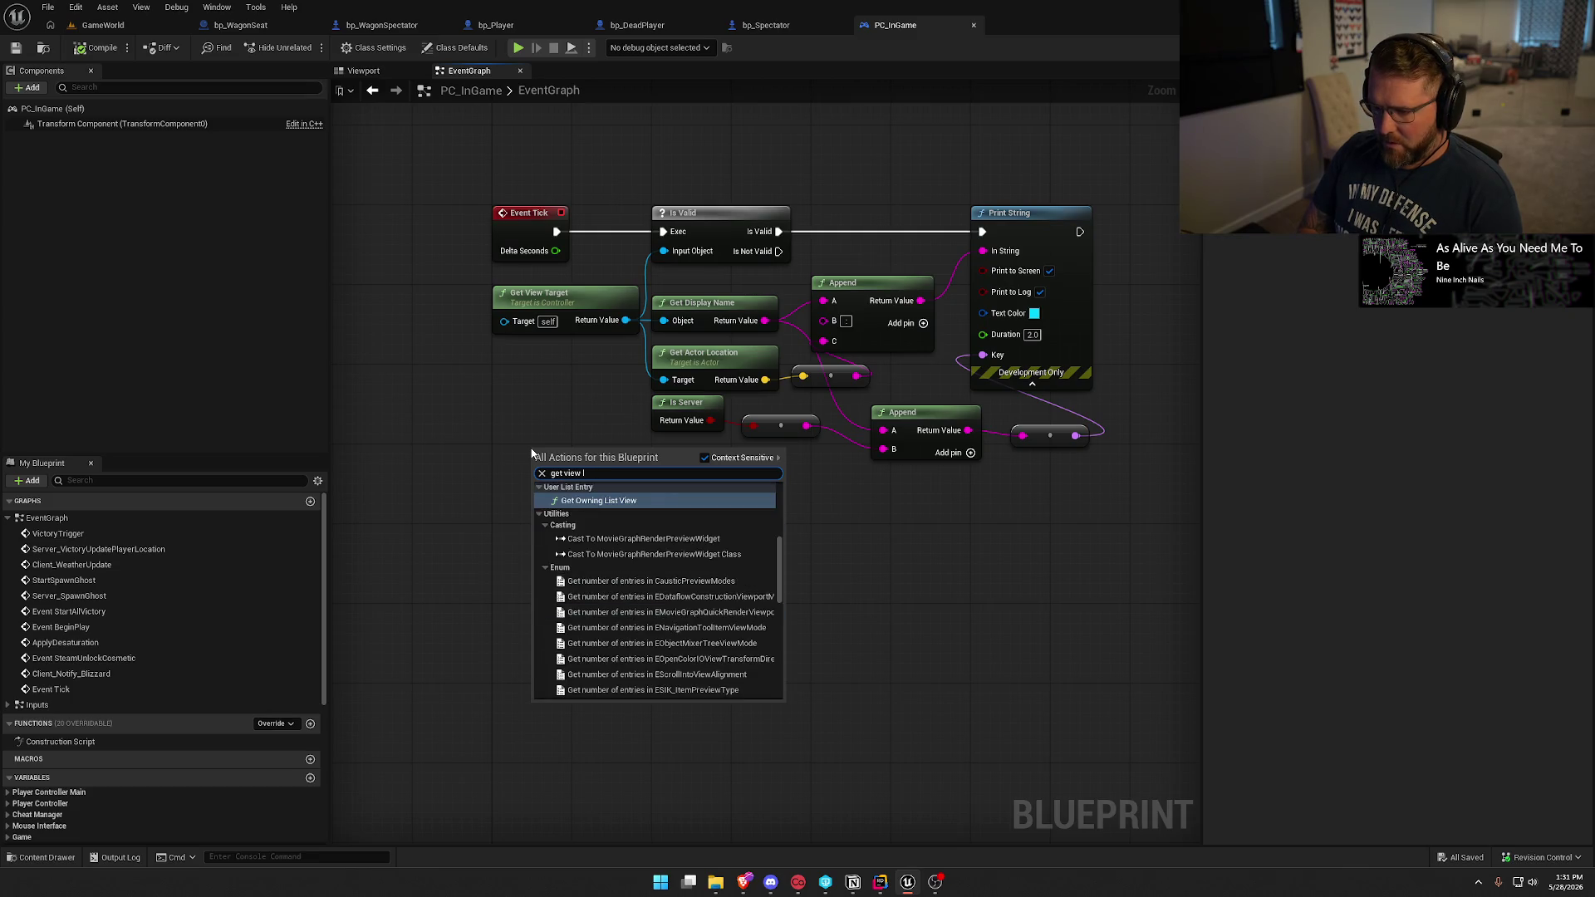
type("target")
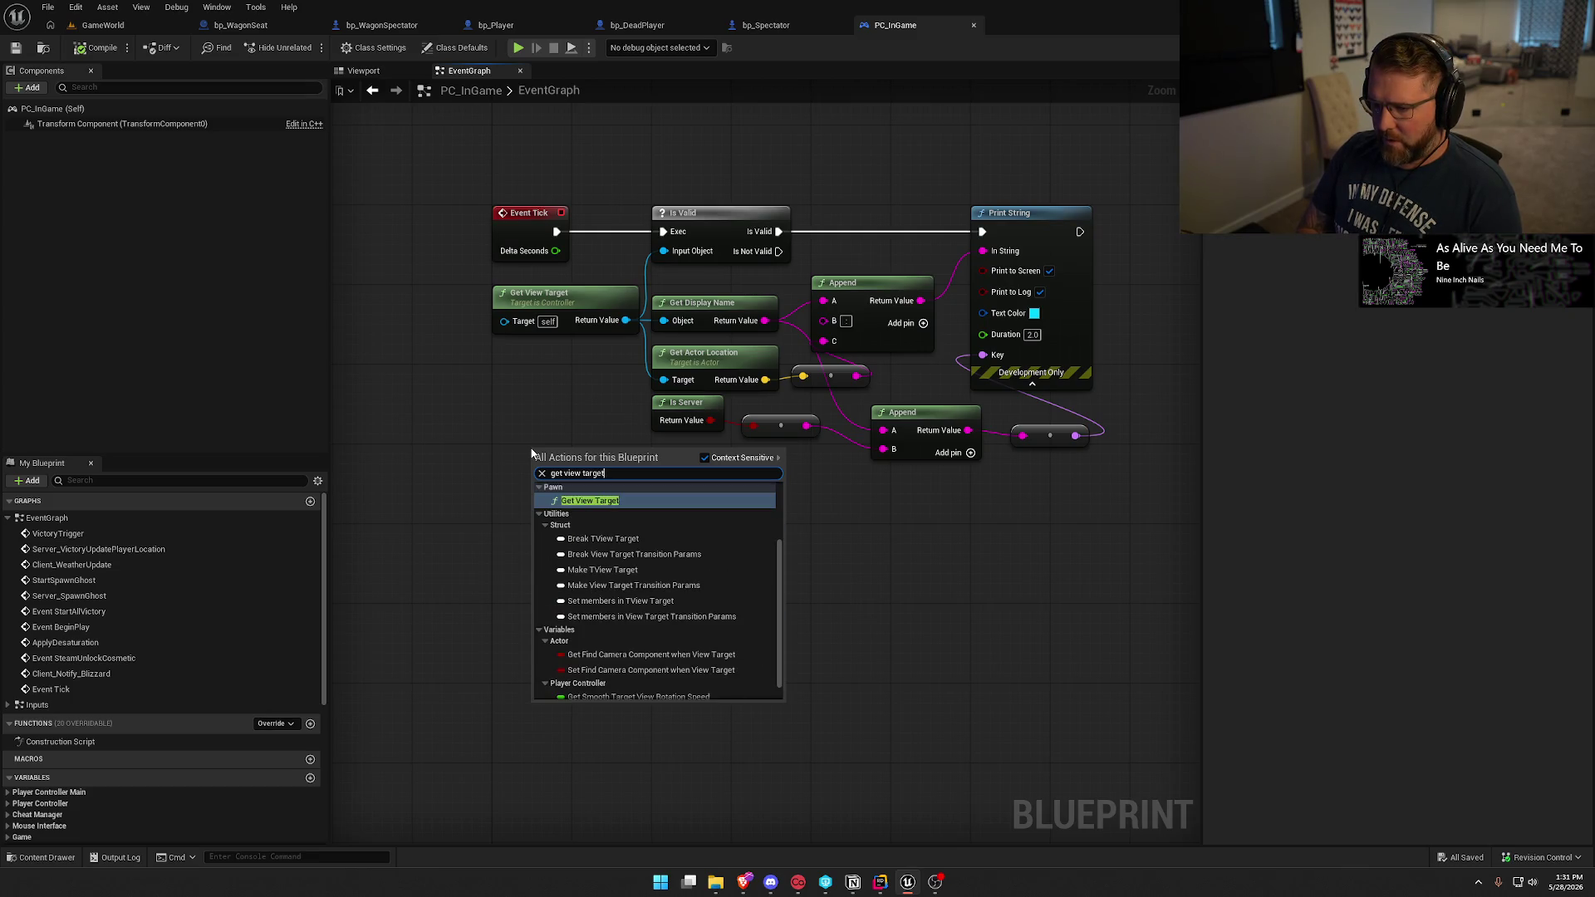
scroll(664, 602, "down", 1)
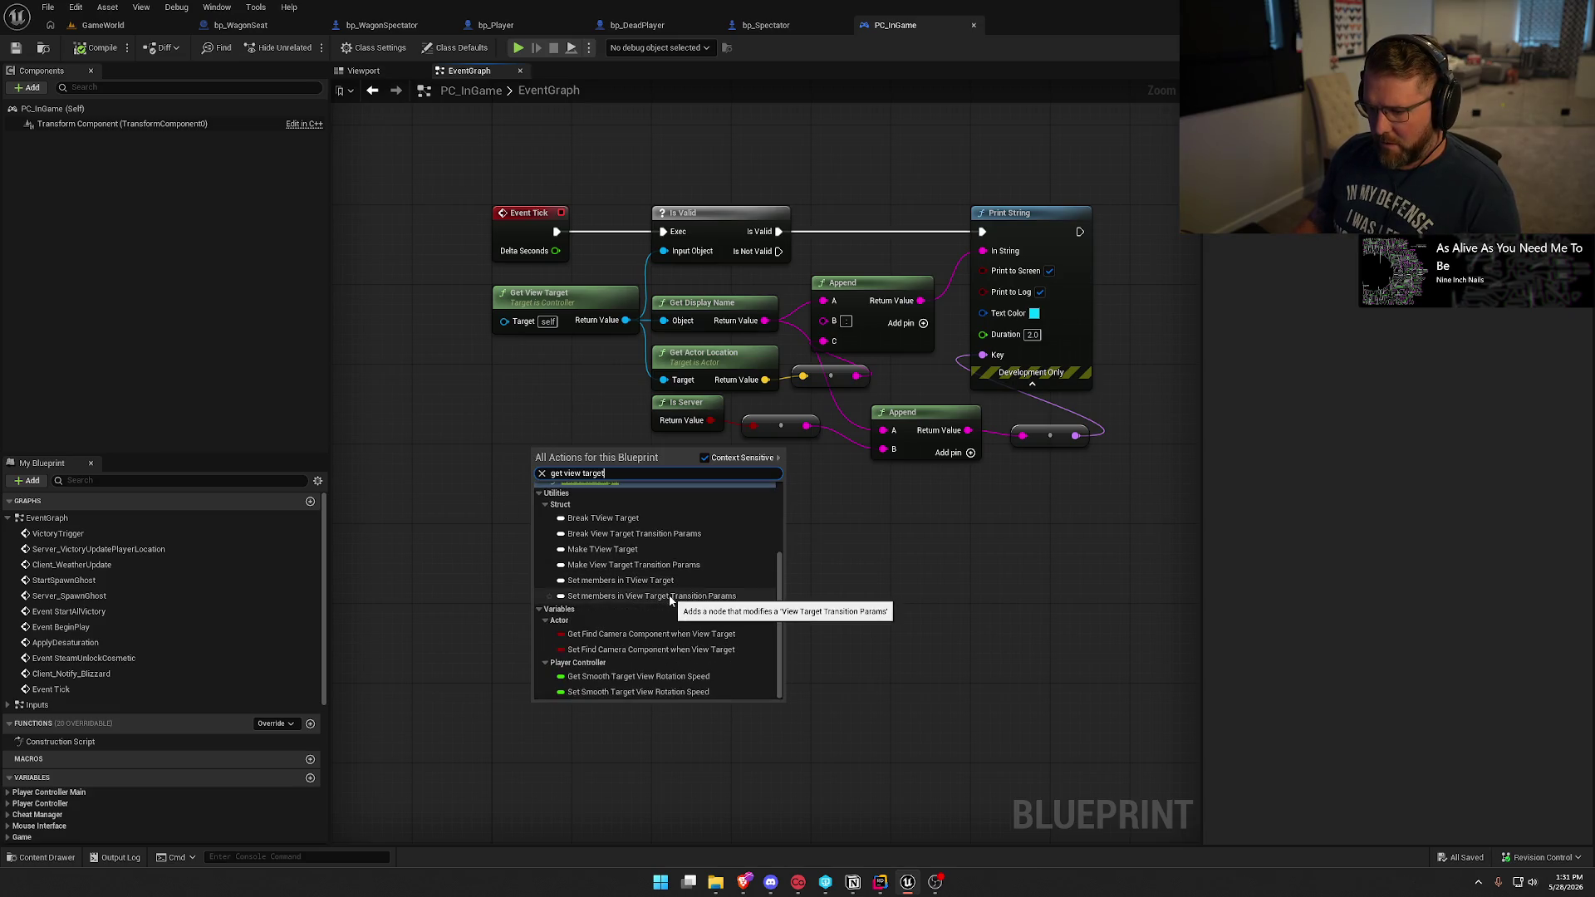
scroll(716, 690, "up", 3)
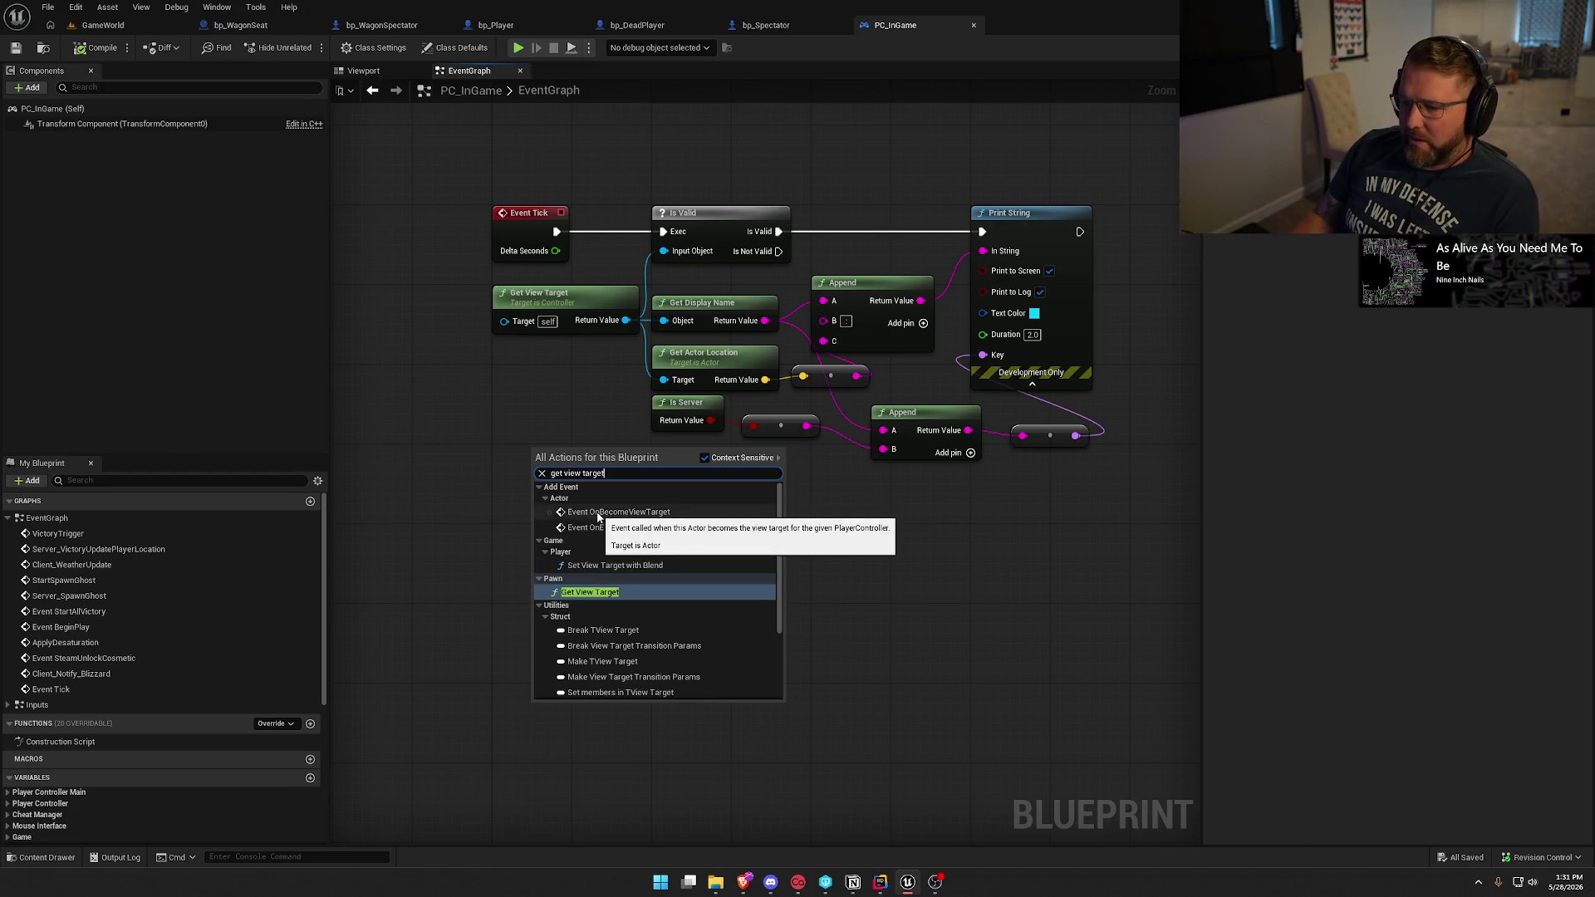
Add an OnBecomeViewTarget event to bp_WagonSpectator that prints 'I am view target', then compile.
left_click(500, 404)
left_click(381, 24)
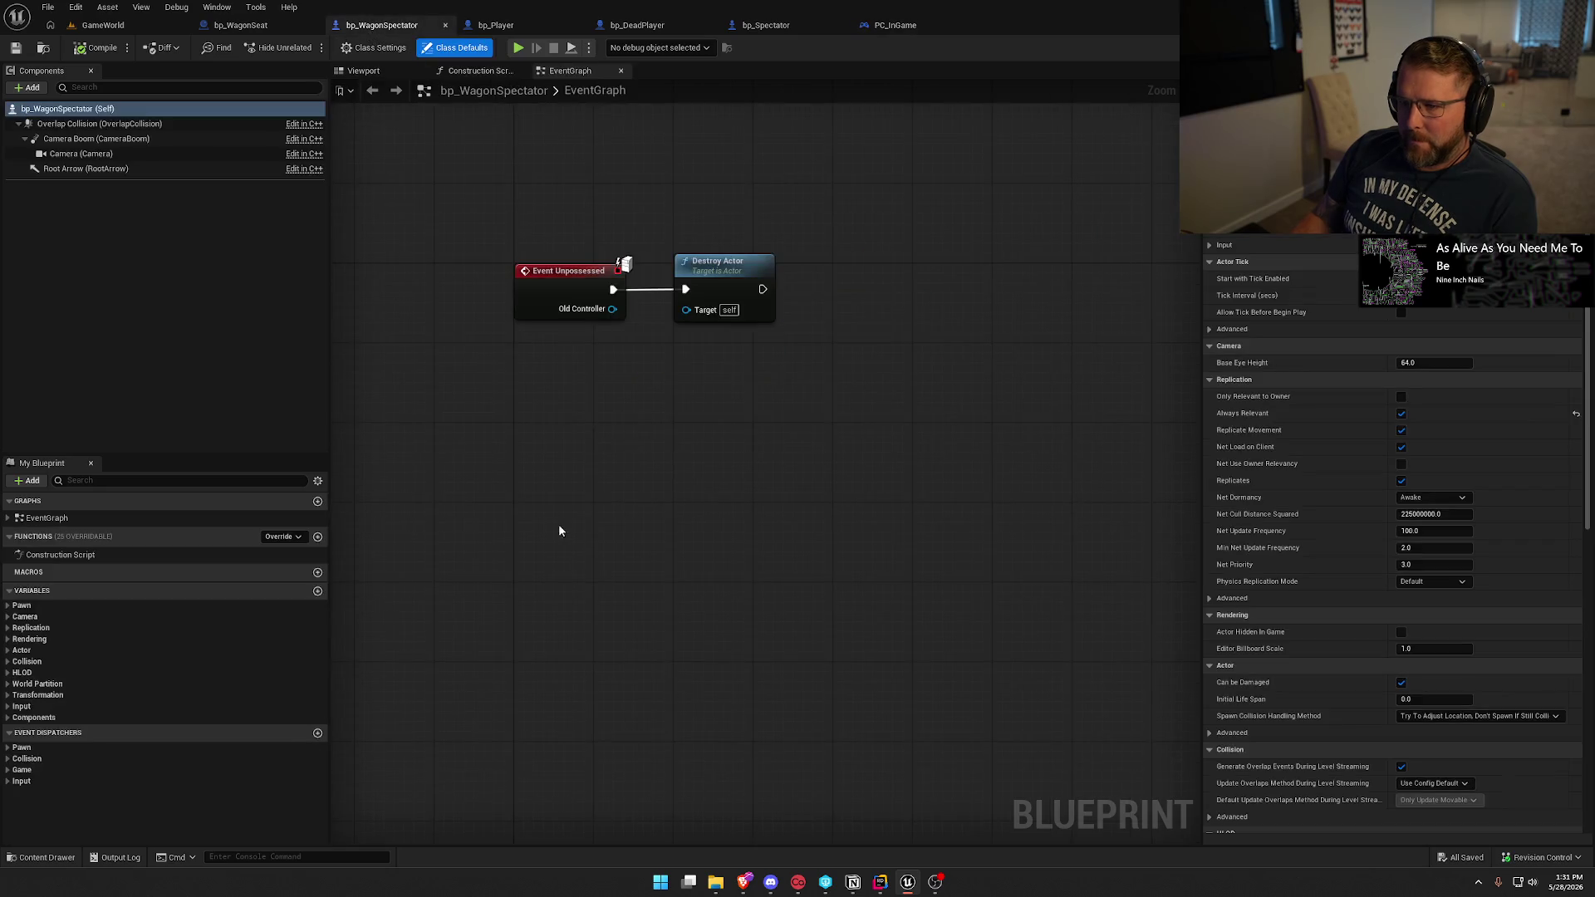
left_click(293, 538)
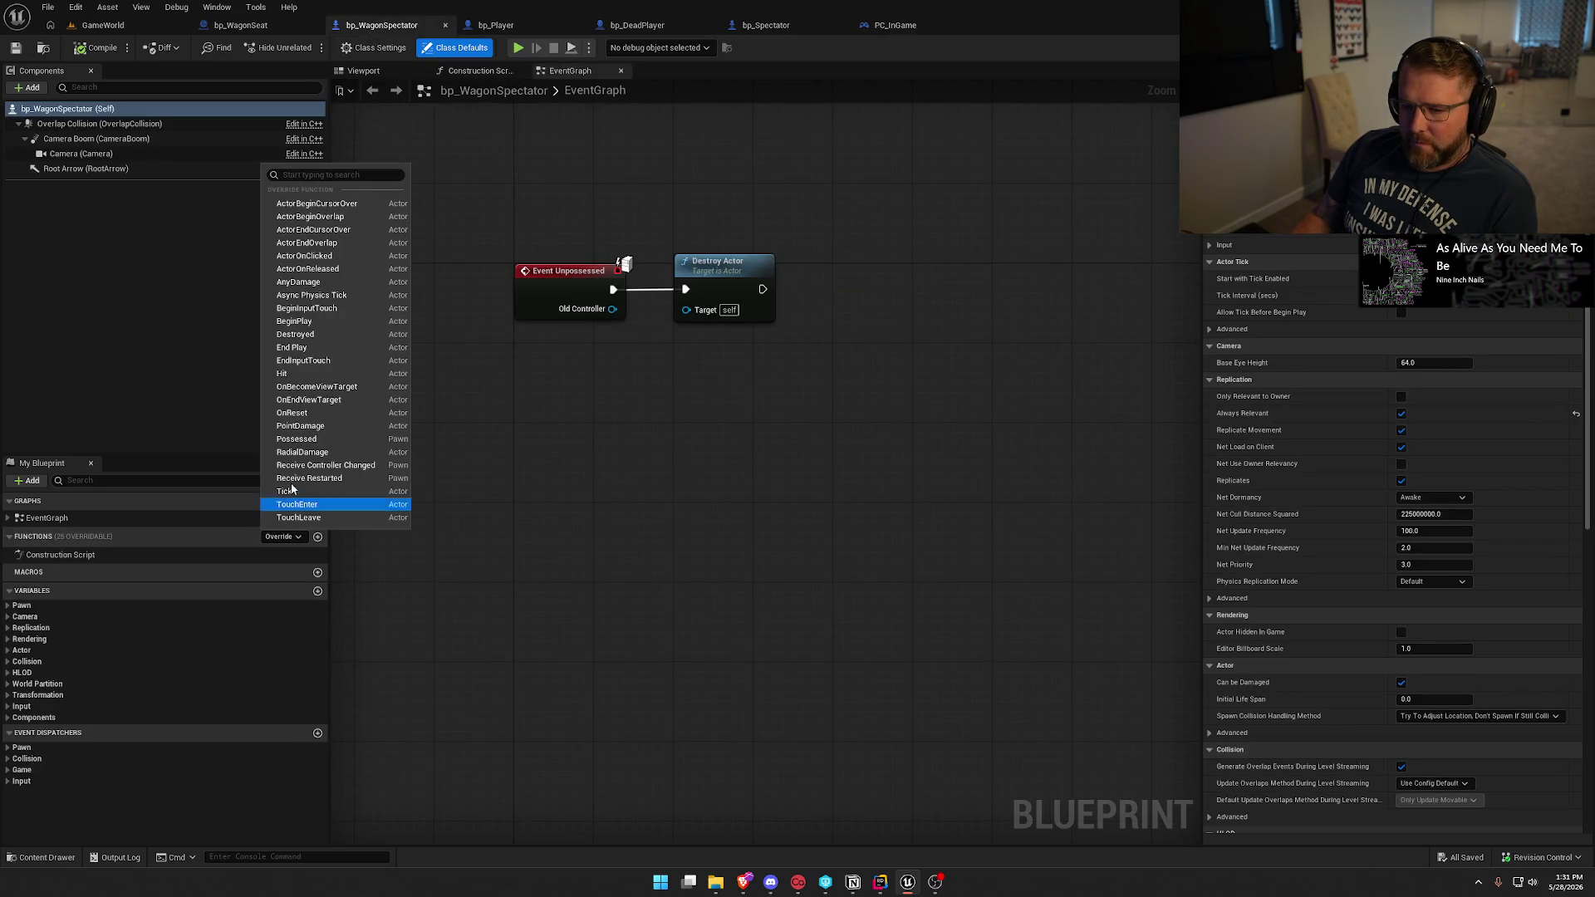
left_click(316, 386)
mouse_move(576, 410)
left_mouse_down()
mouse_move(672, 425)
mouse_move(687, 382)
left_mouse_up()
type("print")
key("Return")
type("I a")
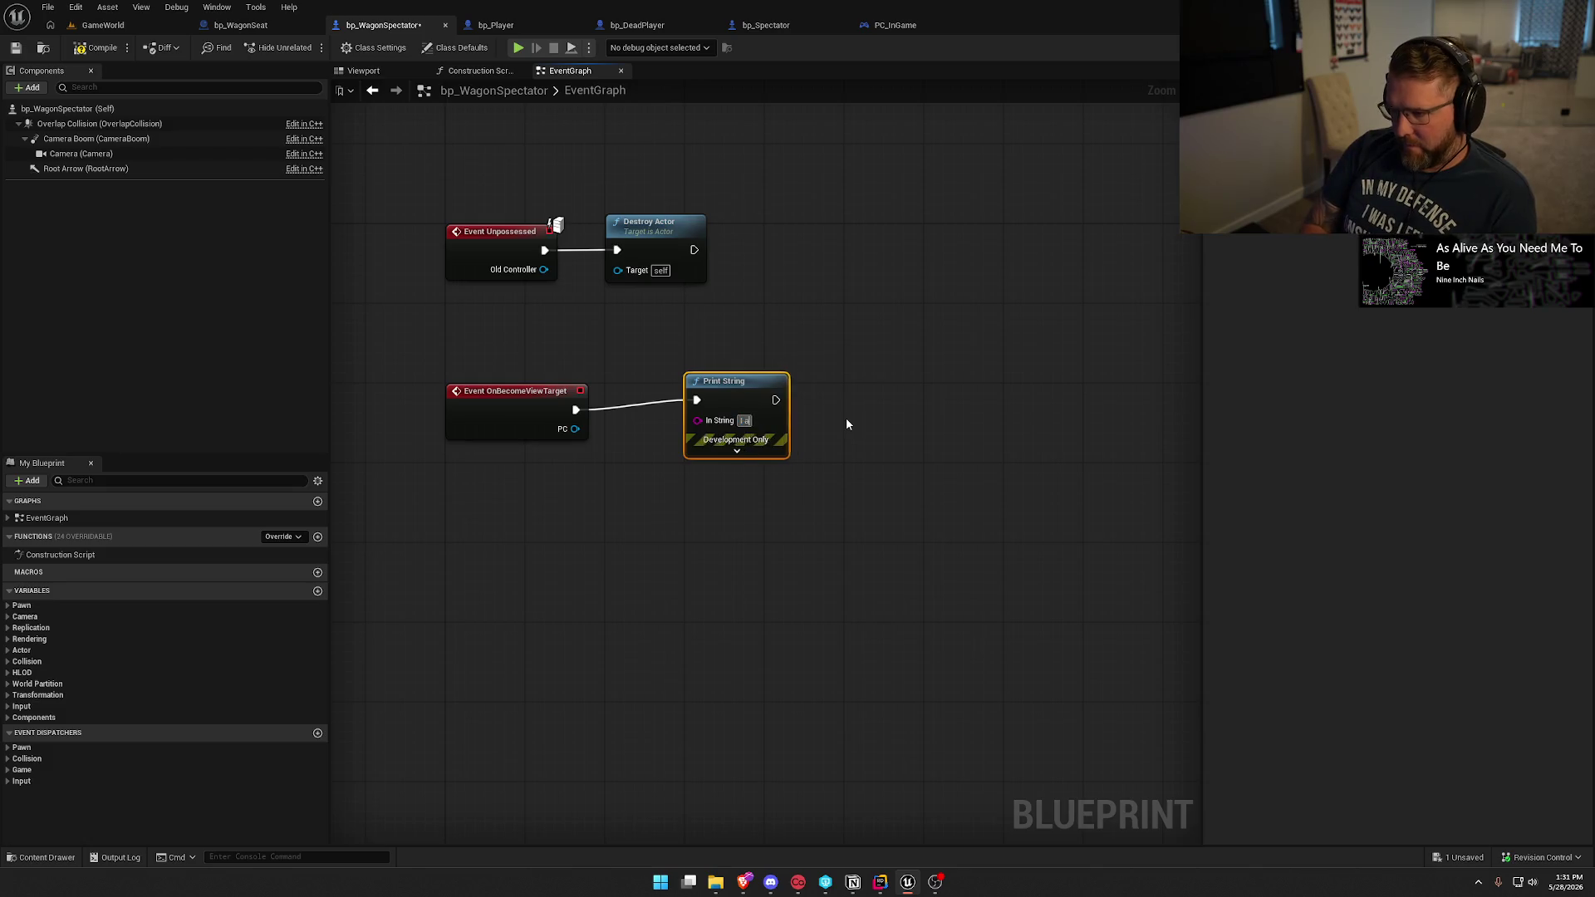
type("m view target")
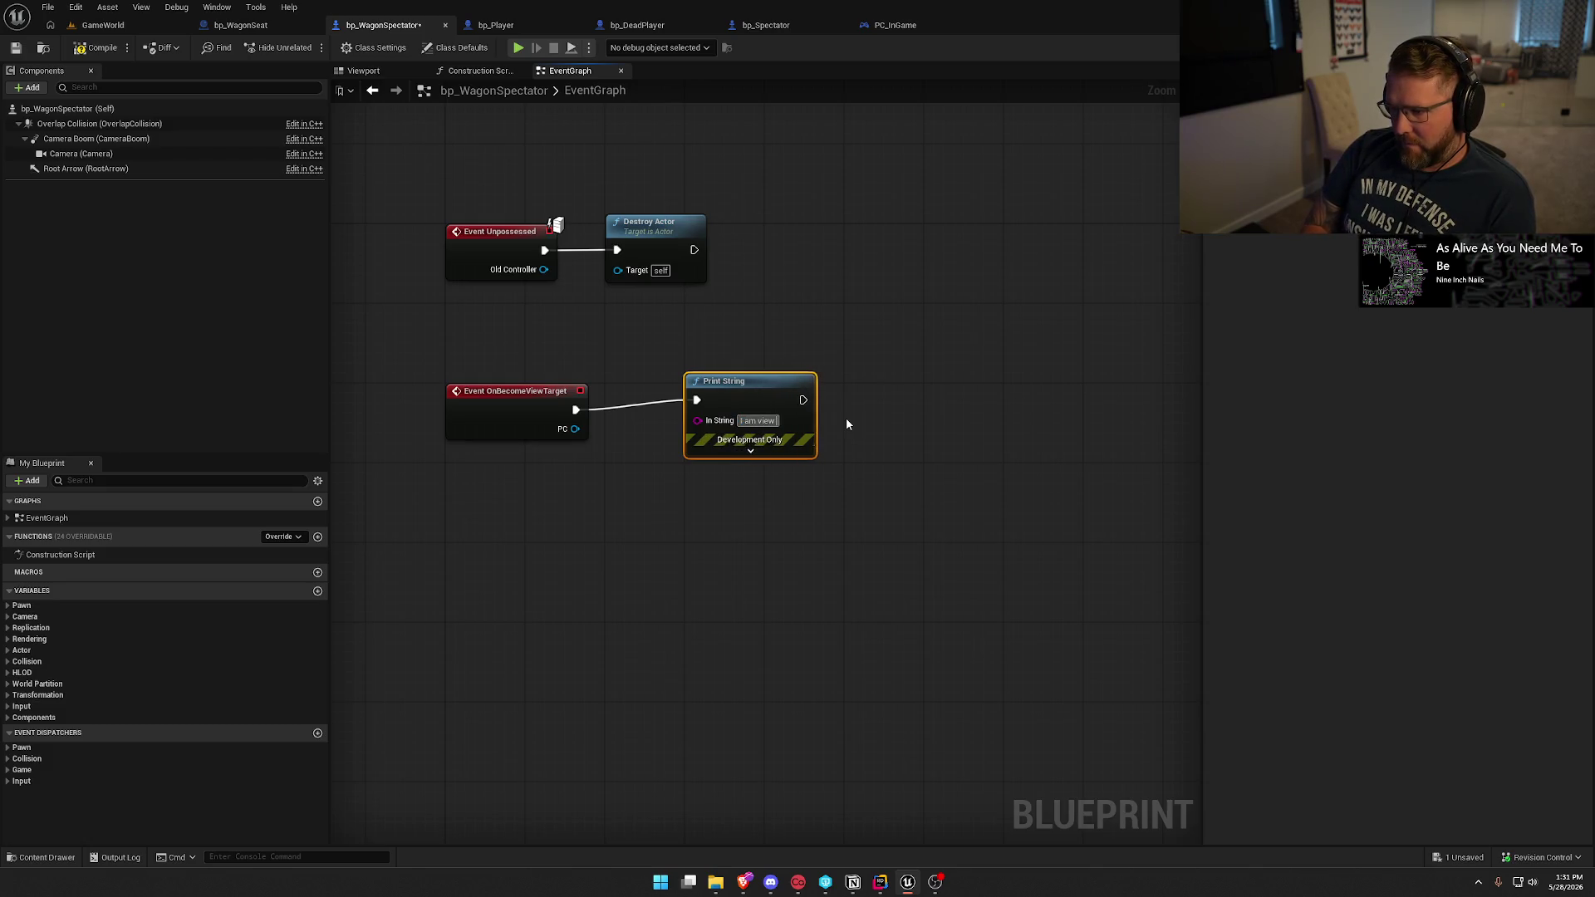
key("Return")
left_click(95, 47)
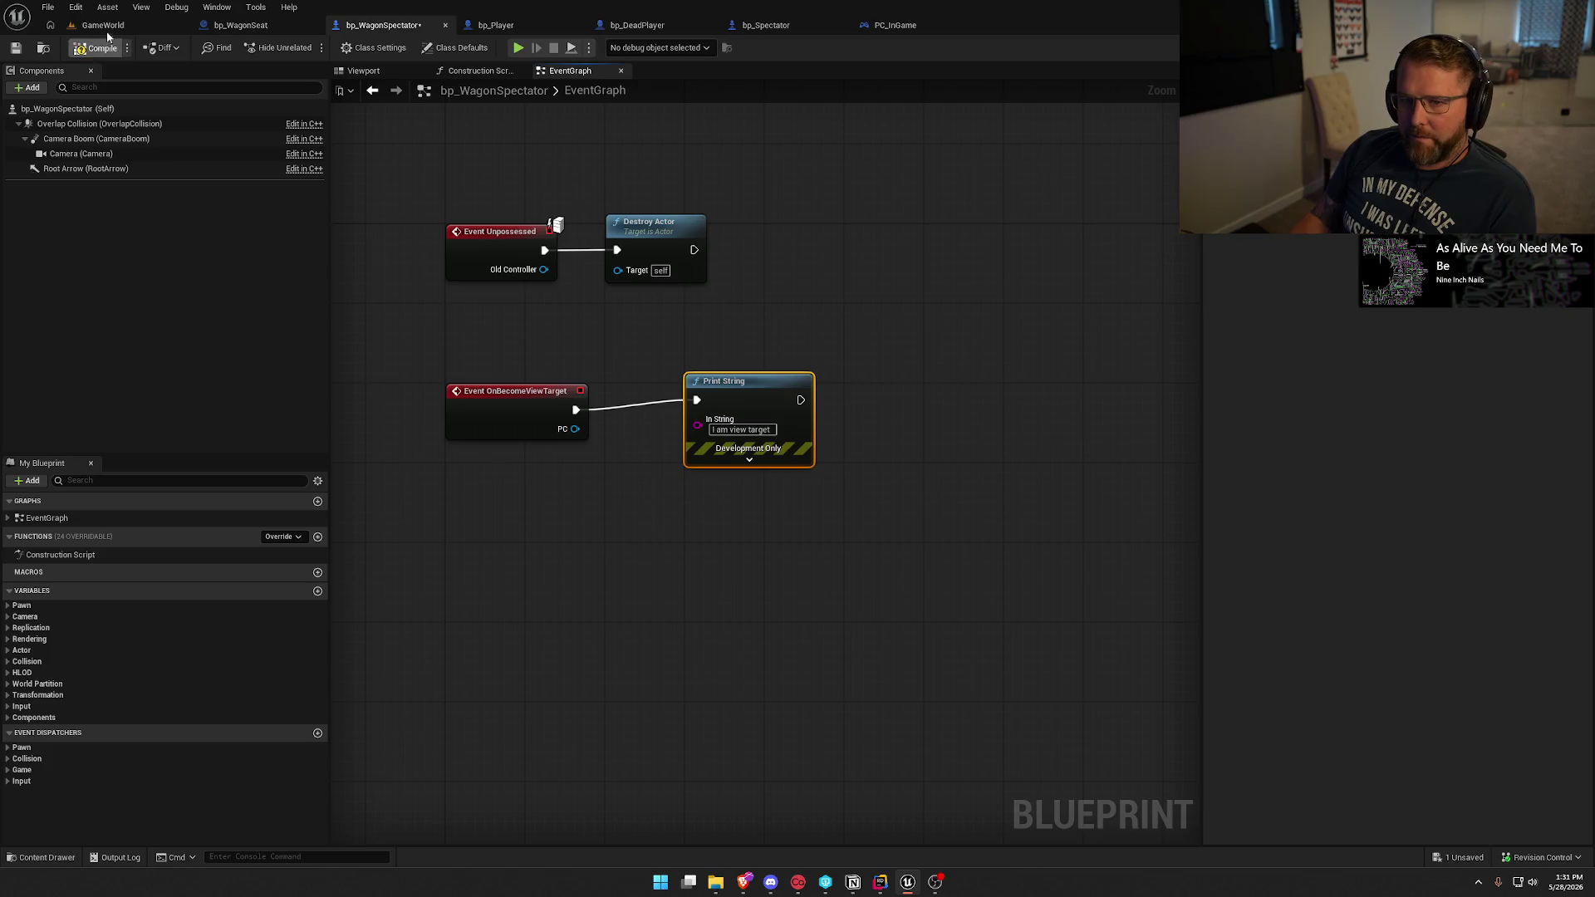
left_click(103, 25)
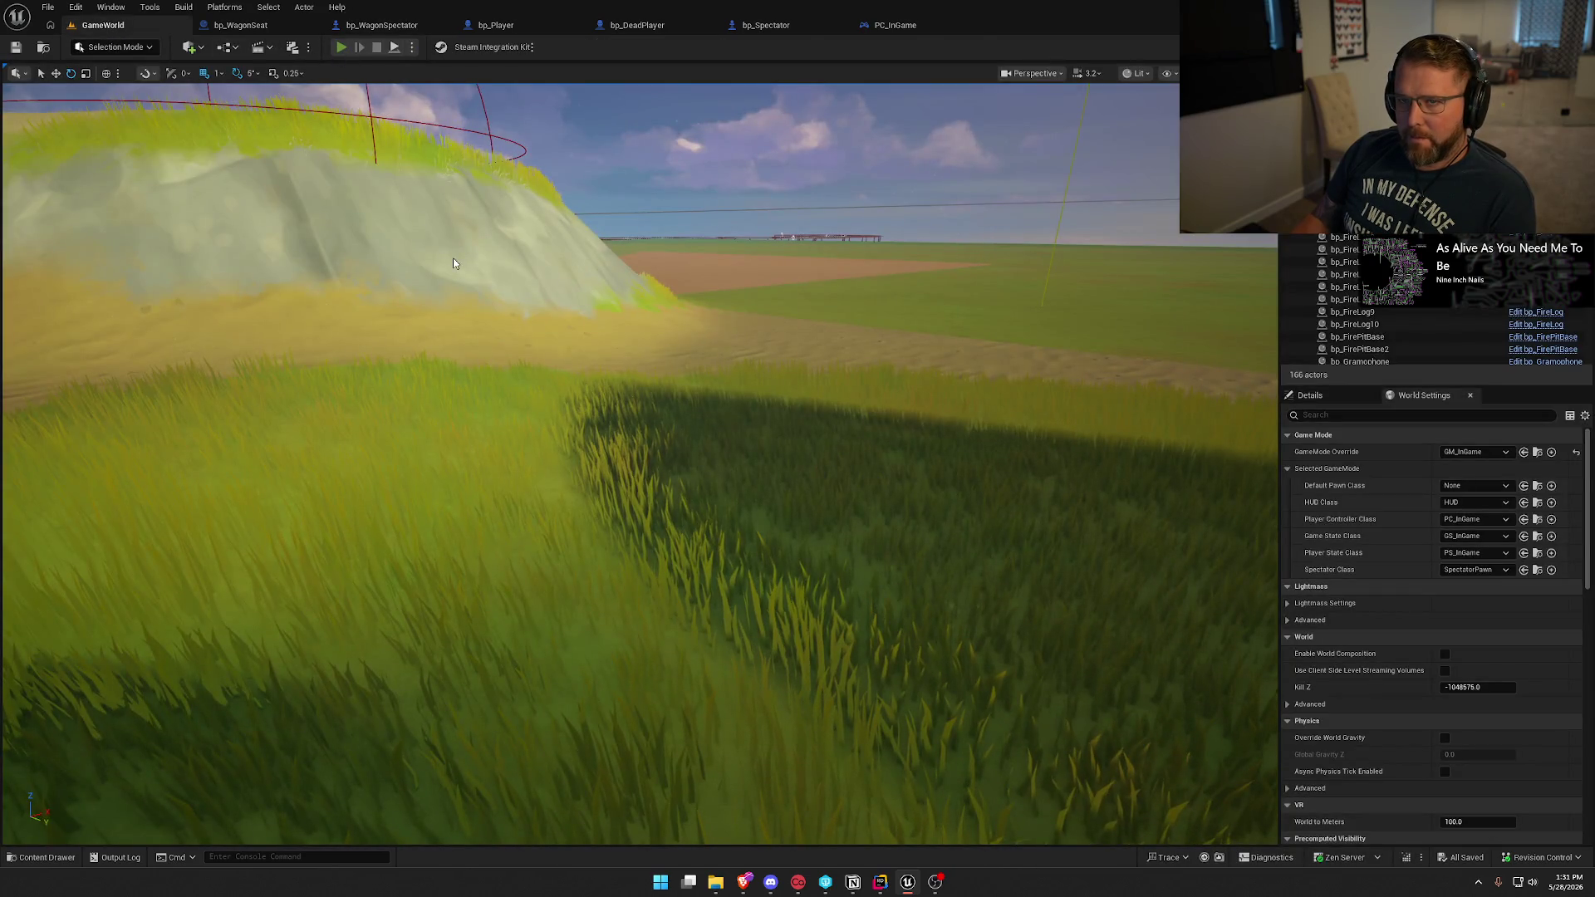
Run a PIE session walking the character to the wagon's oxen, then stop and reopen bp_WagonSpectator.
key("alt+p")
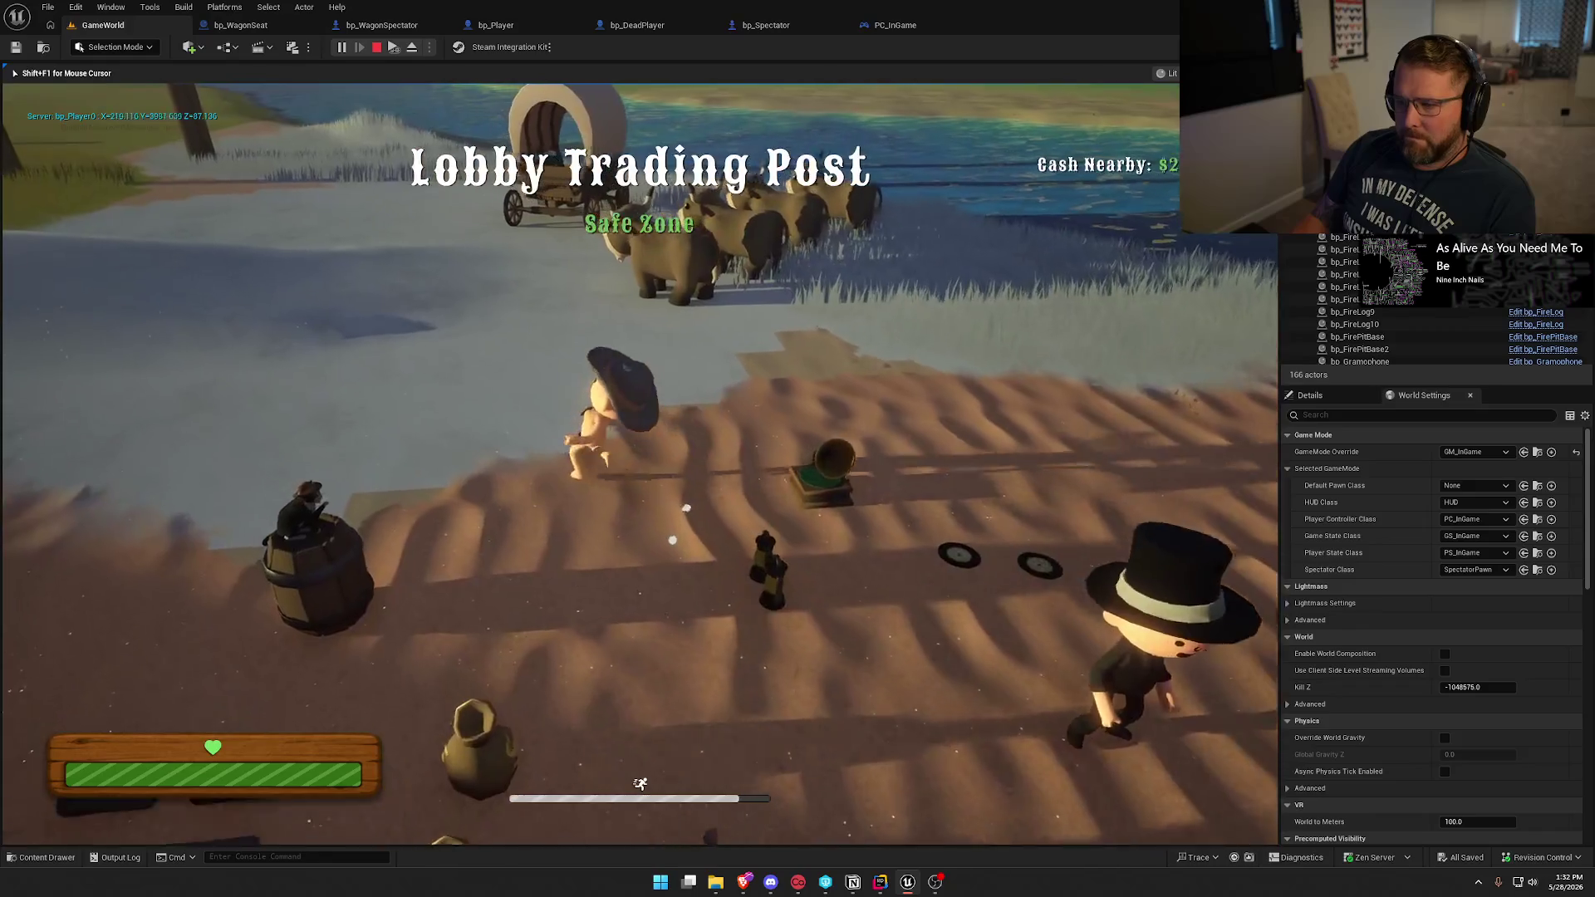
key("w")
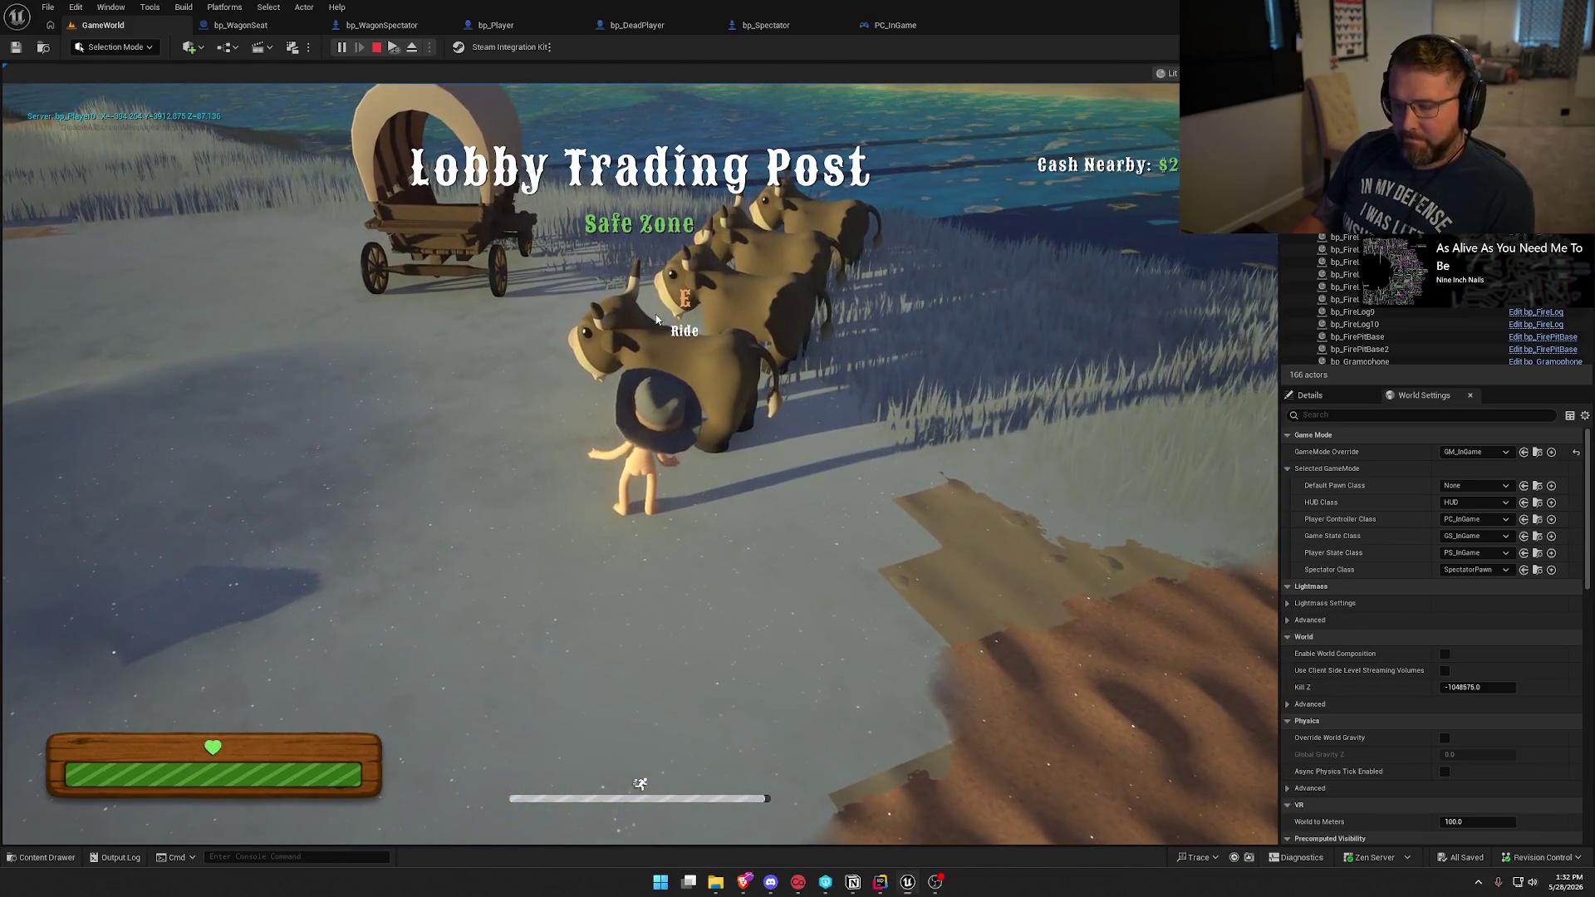
key("super")
key("Escape")
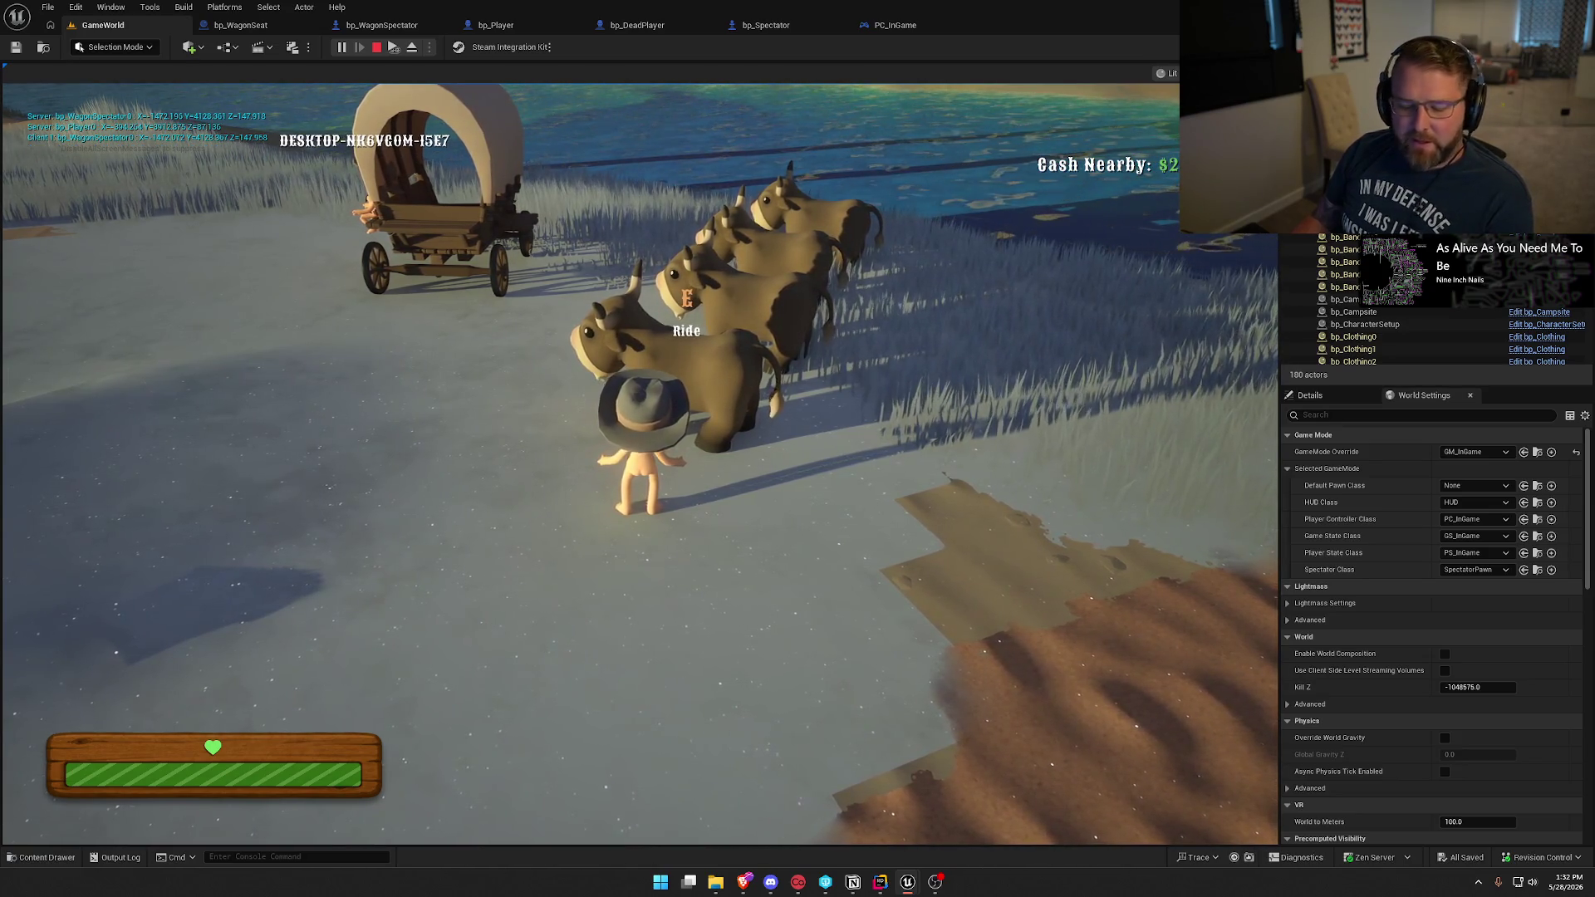
key("Escape")
left_click(381, 25)
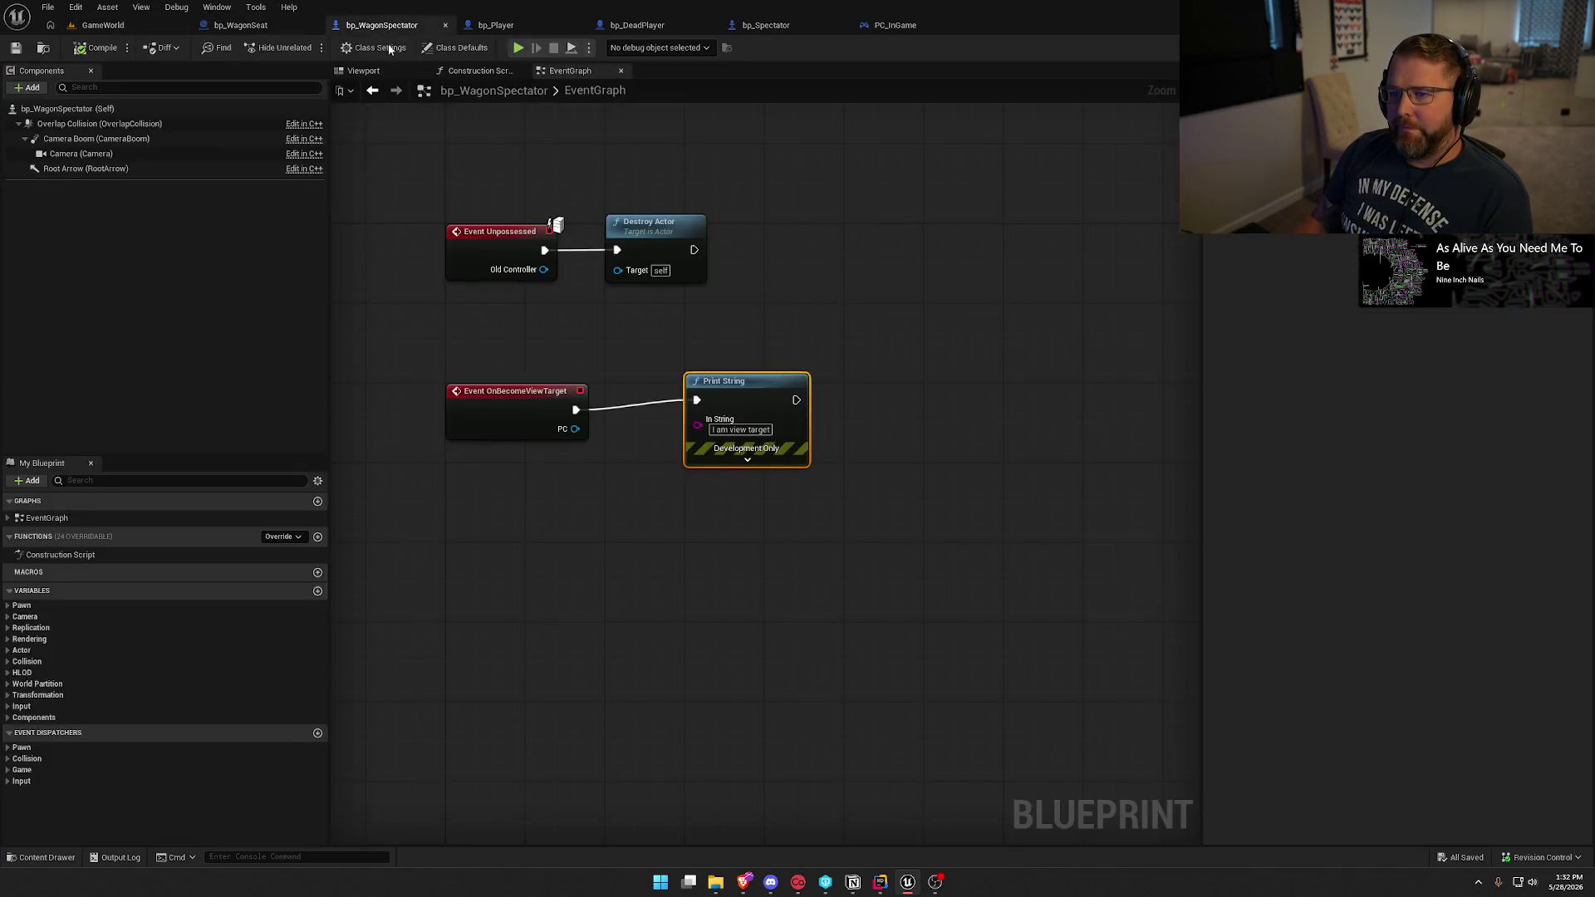
Delete the OnBecomeViewTarget and Print String nodes, compile and save, then glance at ChatGPT.
left_click_drag(841, 507, 489, 381)
key("Delete")
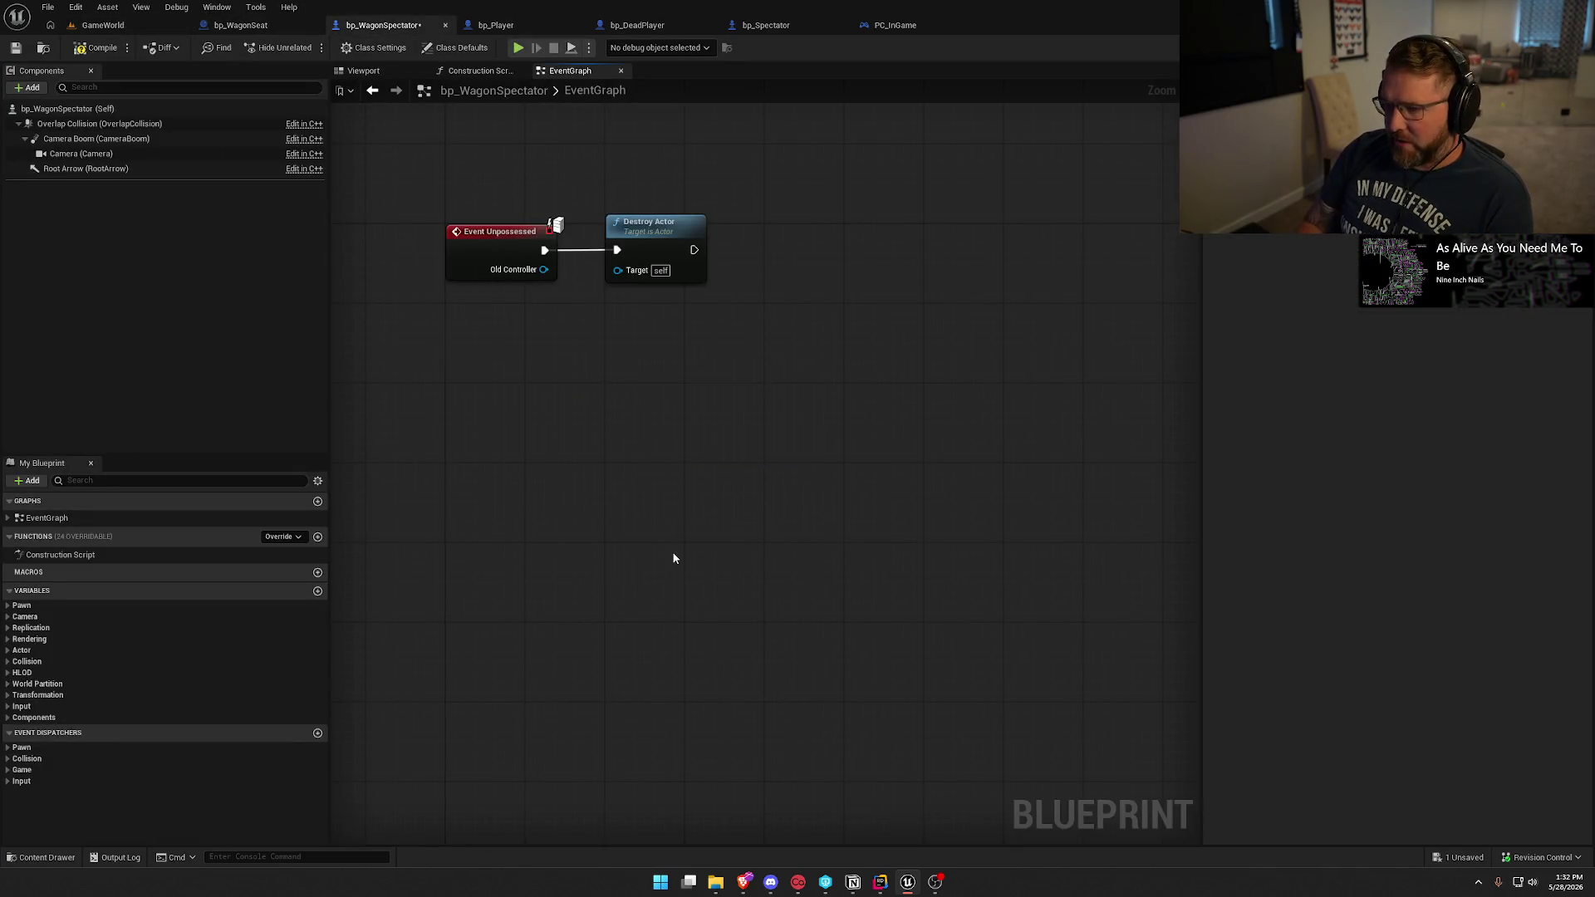
left_click(95, 48)
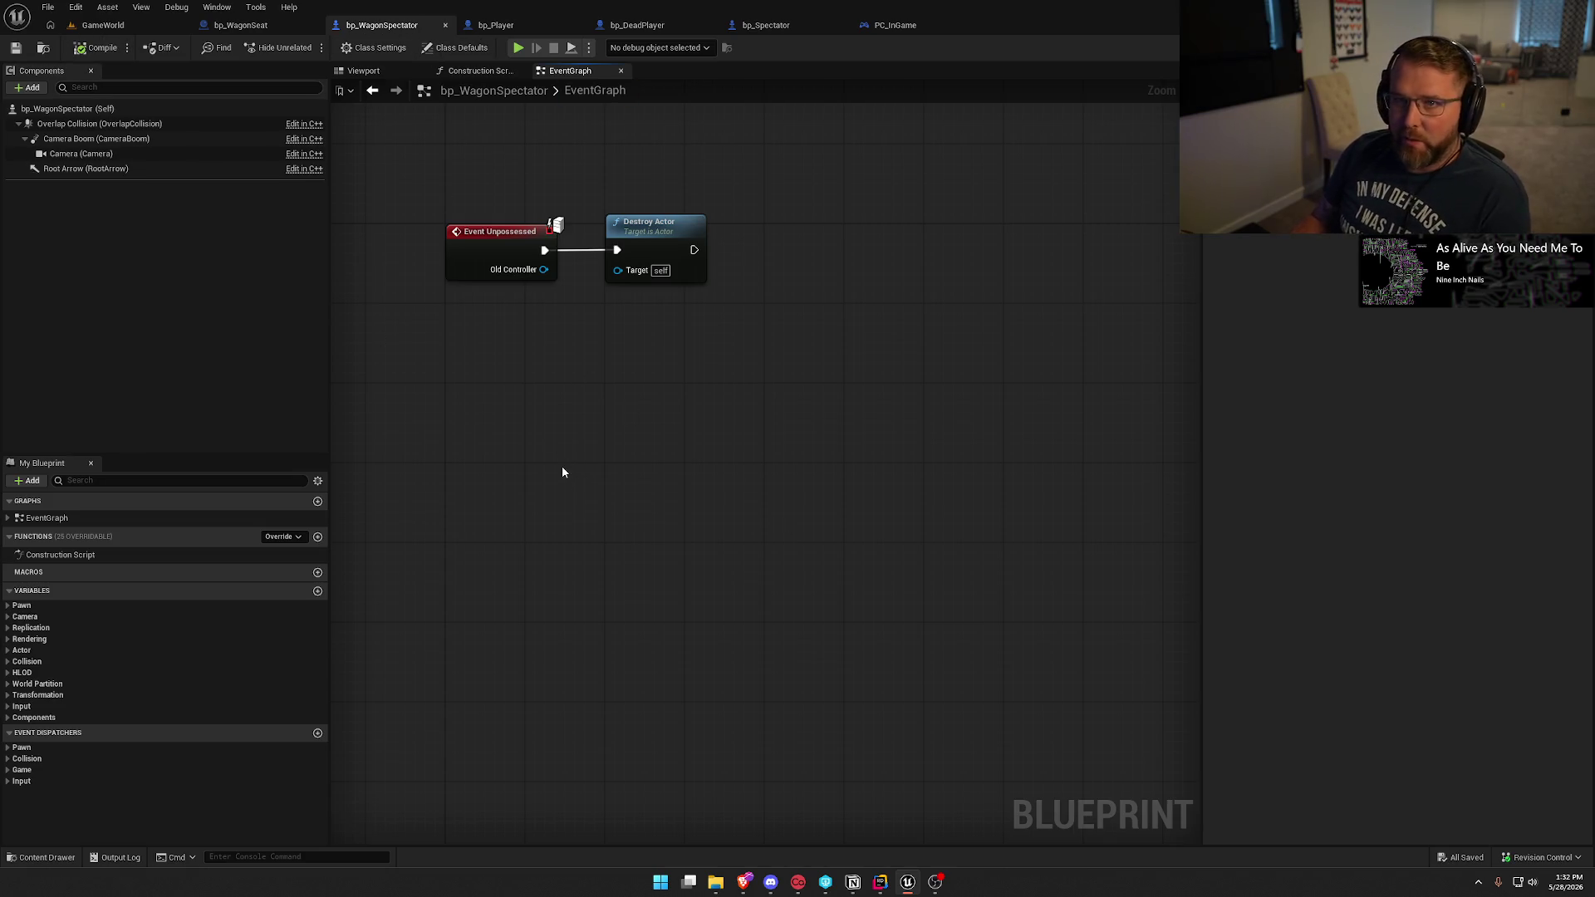
key("alt+Tab")
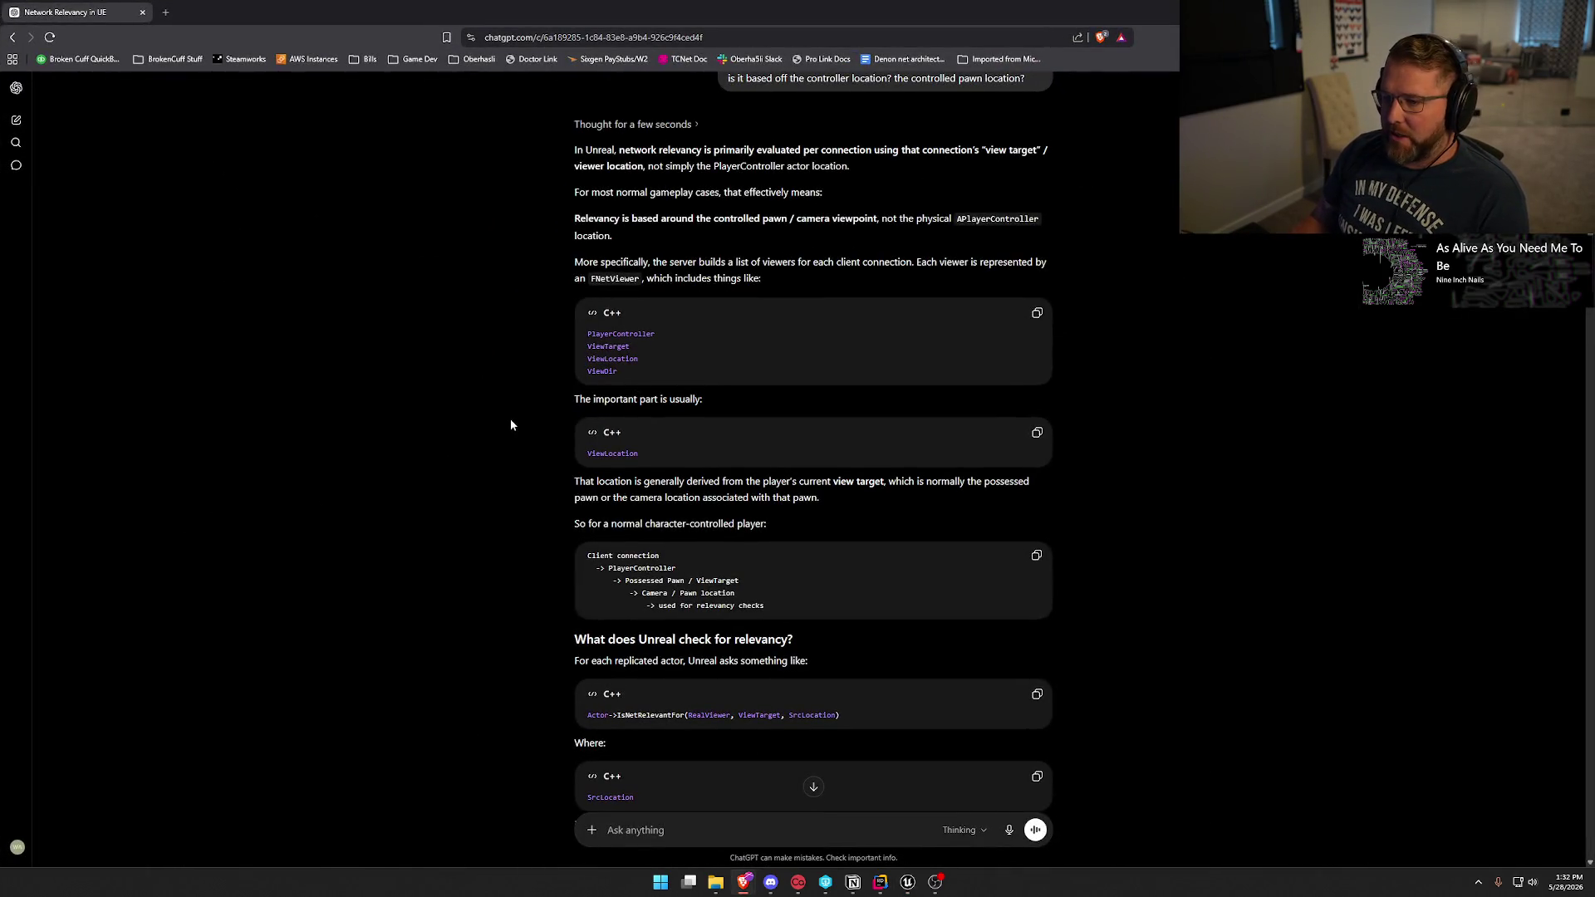
key("alt+Tab")
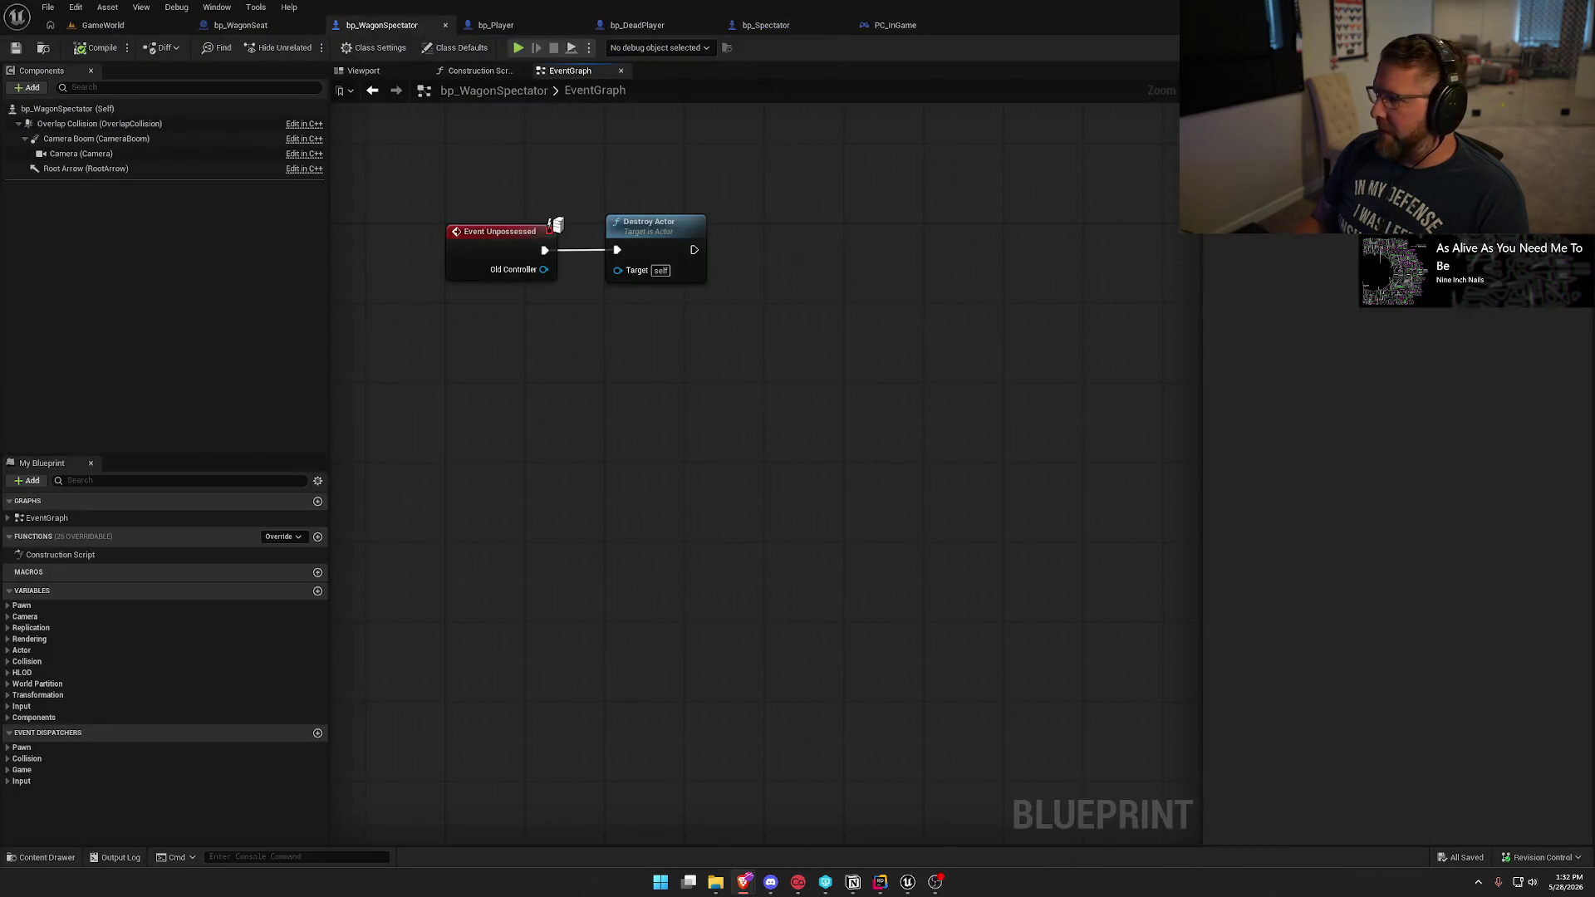
Add an Event Tick override and a Get Actor Location node to bp_WagonSpectator's graph.
left_click(285, 537)
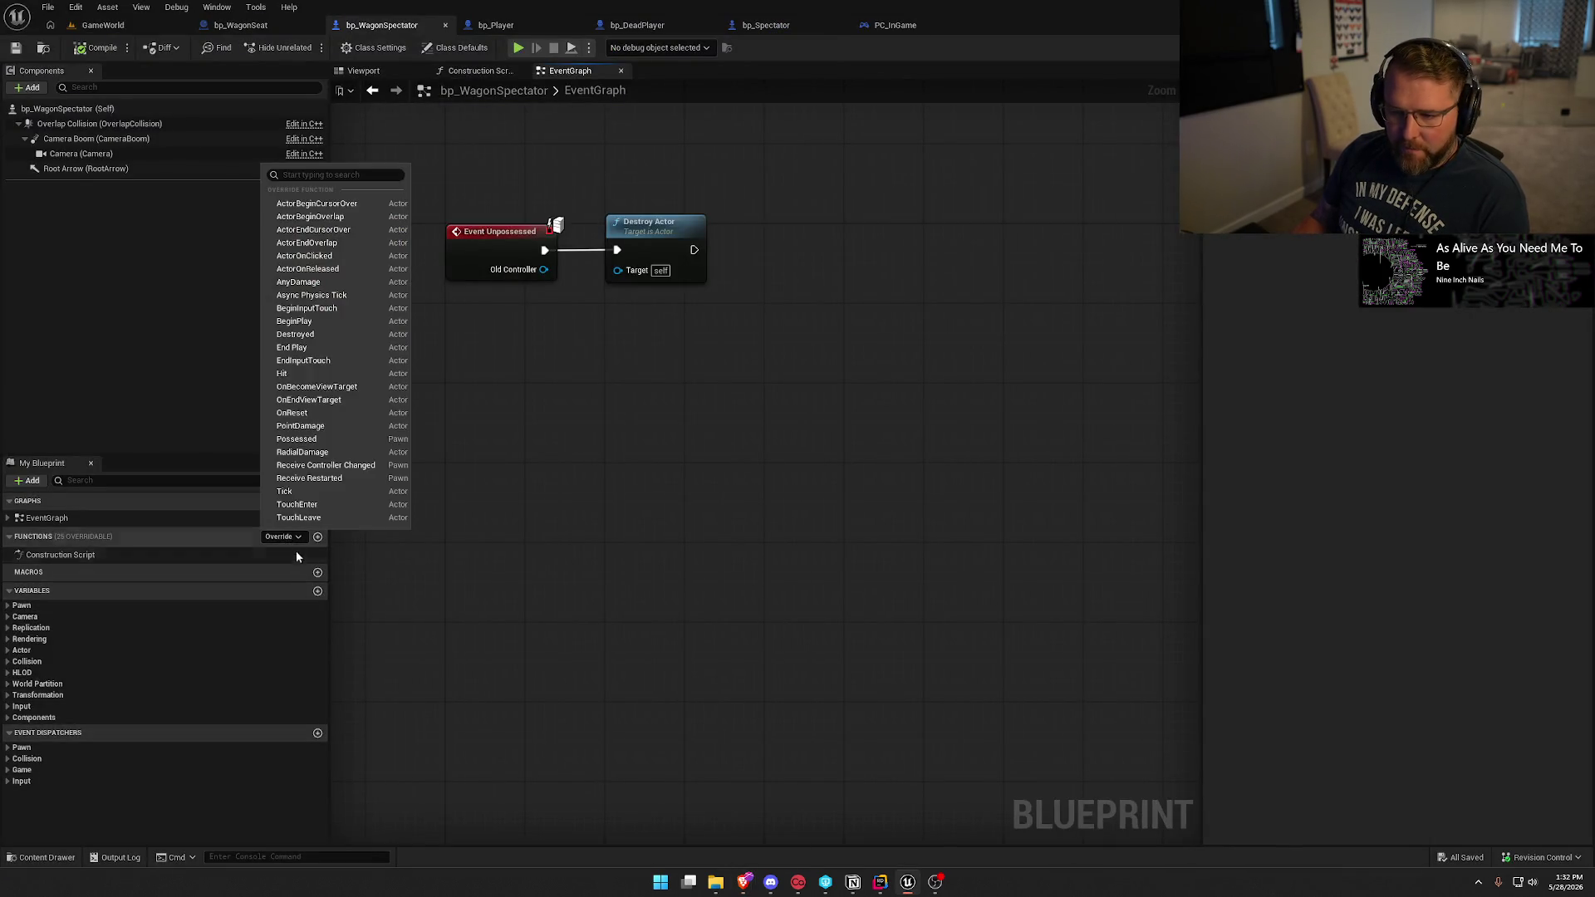
left_click(315, 492)
right_click(507, 459)
type("get actor loca")
left_click(569, 561)
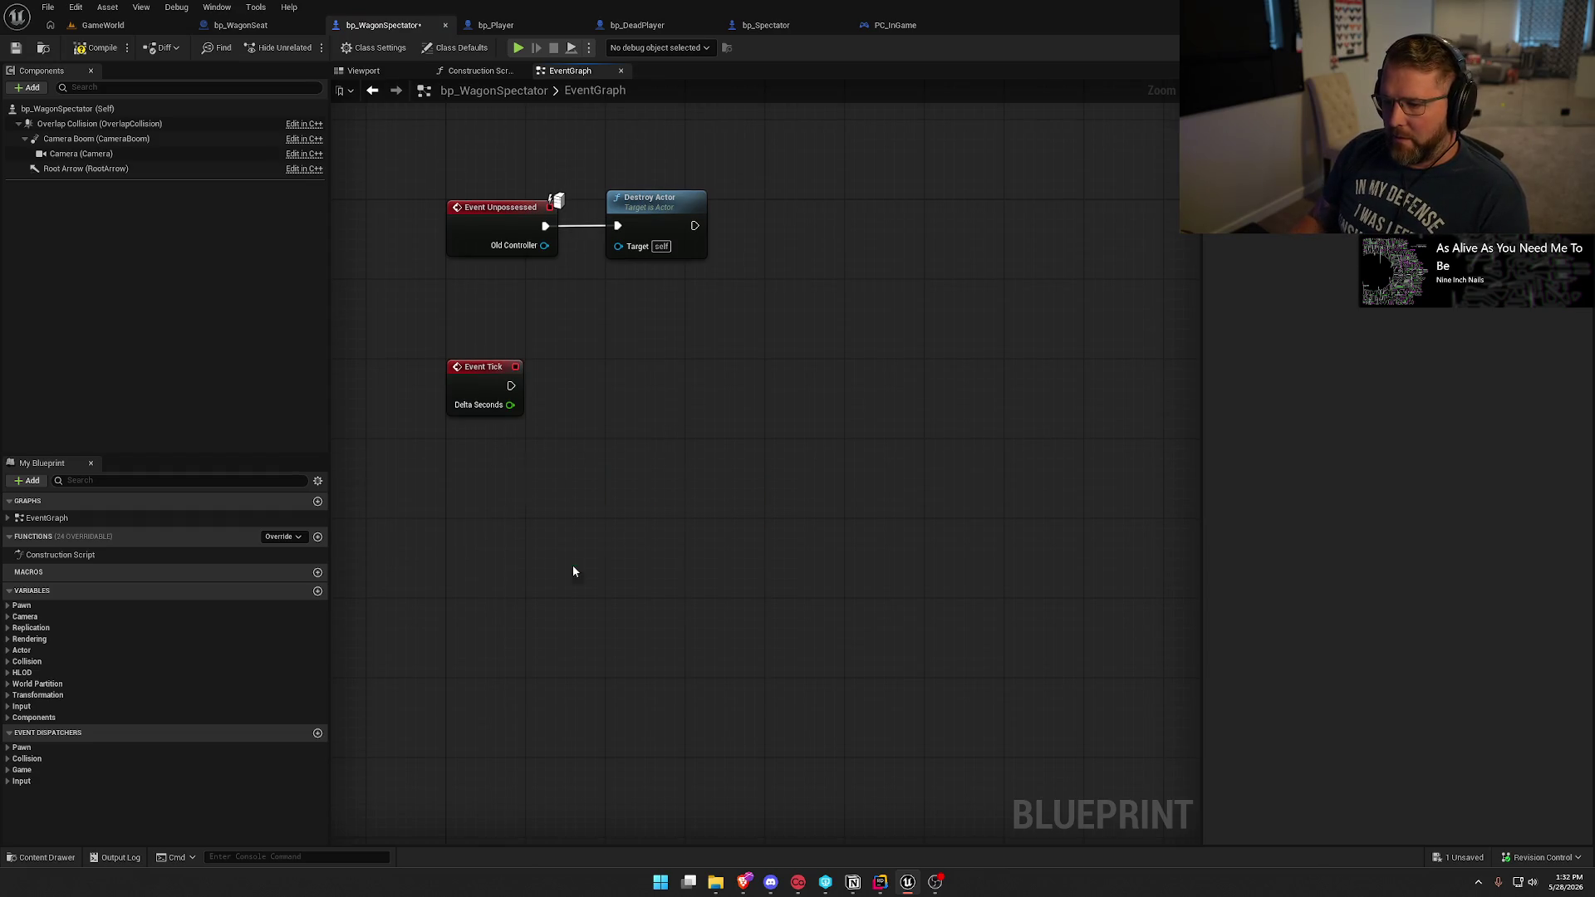
left_click_drag(538, 462, 482, 461)
left_click(544, 420)
Print the actor location on every tick with a Print String node, showing its extra inputs.
mouse_move(511, 386)
left_mouse_down()
mouse_move(696, 397)
mouse_move(702, 367)
left_mouse_up()
type("print")
key("Return")
left_click_drag(580, 474, 698, 407)
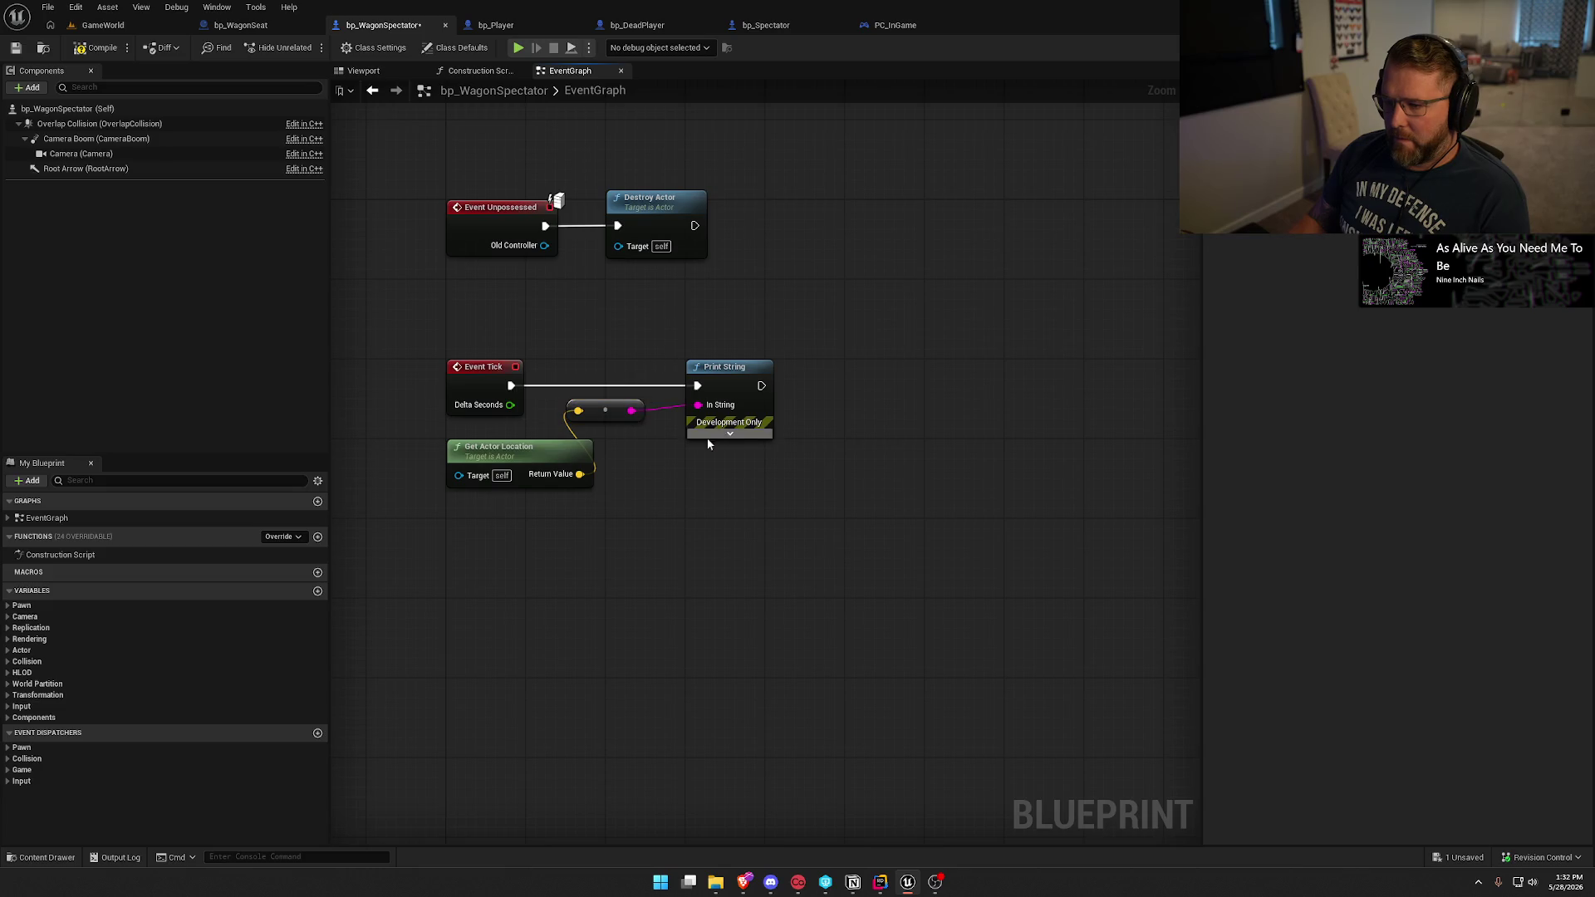
left_click(741, 436)
Key the Print String with Get Display Name of Self, then compile and save.
left_click_drag(712, 512, 581, 538)
type("get")
key("Escape")
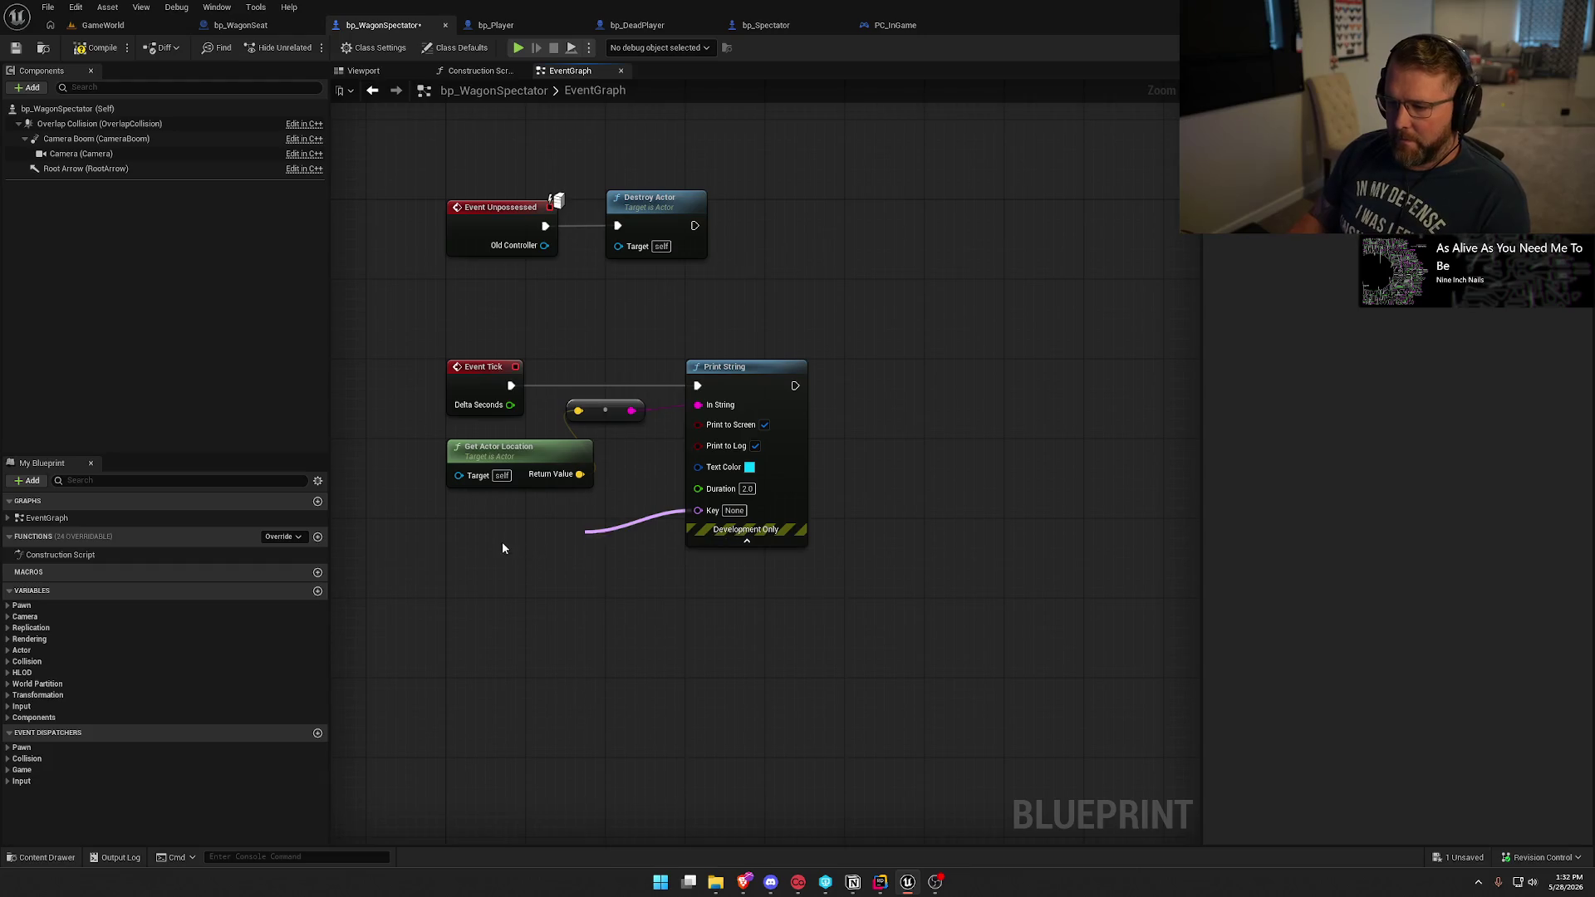
right_click(481, 538)
type("get display")
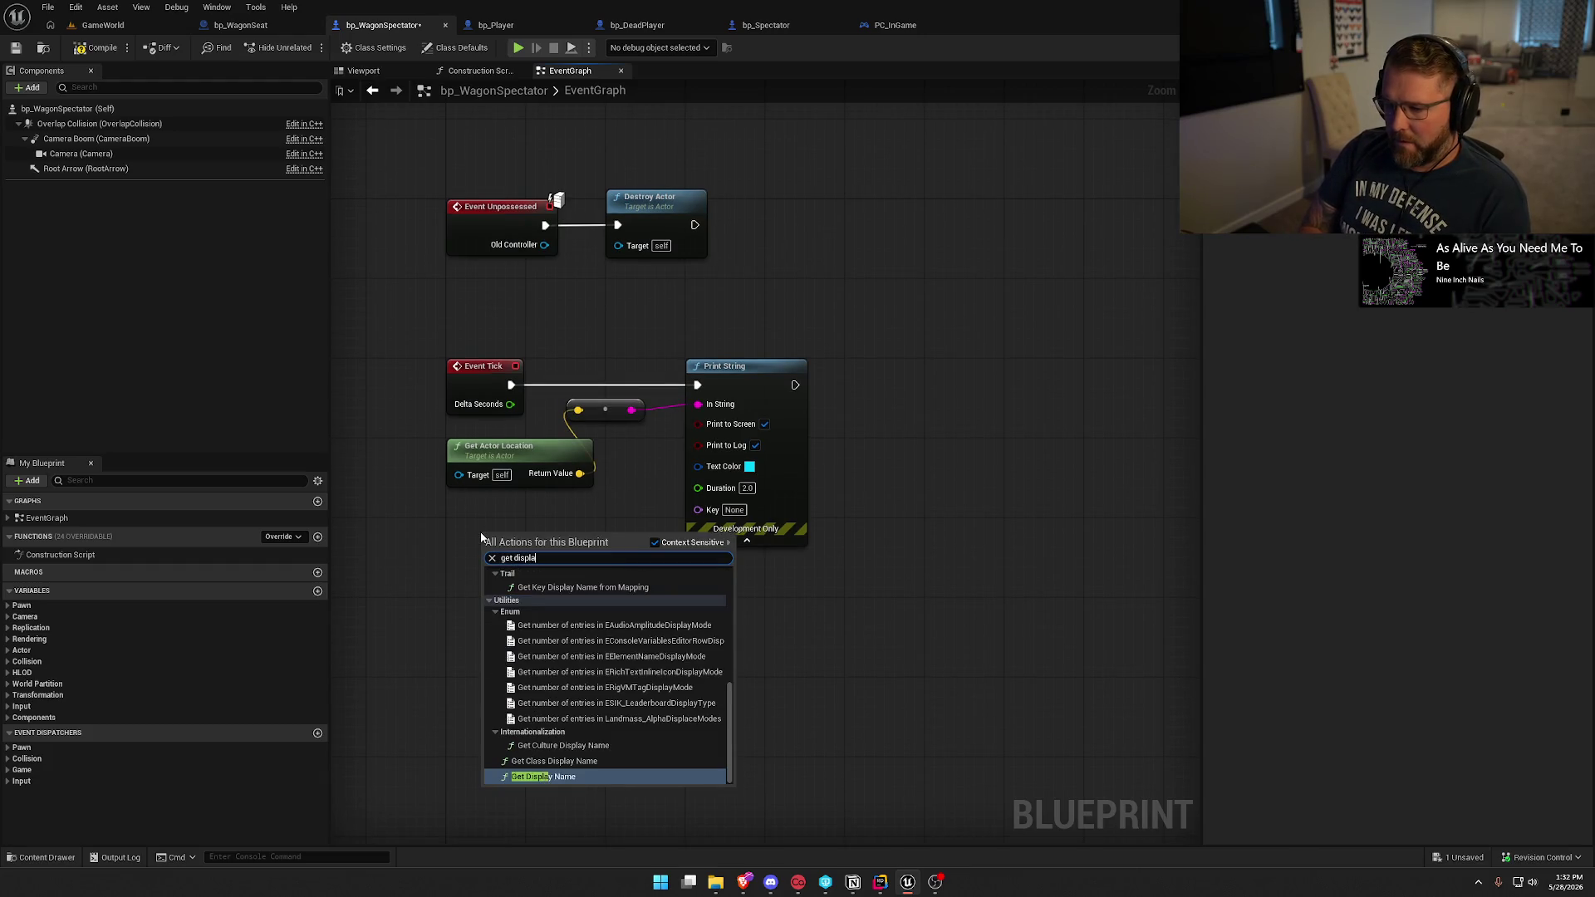
key("Return")
left_click_drag(486, 562, 487, 620)
type("self")
key("Return")
mouse_move(590, 553)
left_mouse_down()
mouse_move(696, 523)
mouse_move(697, 507)
left_mouse_up()
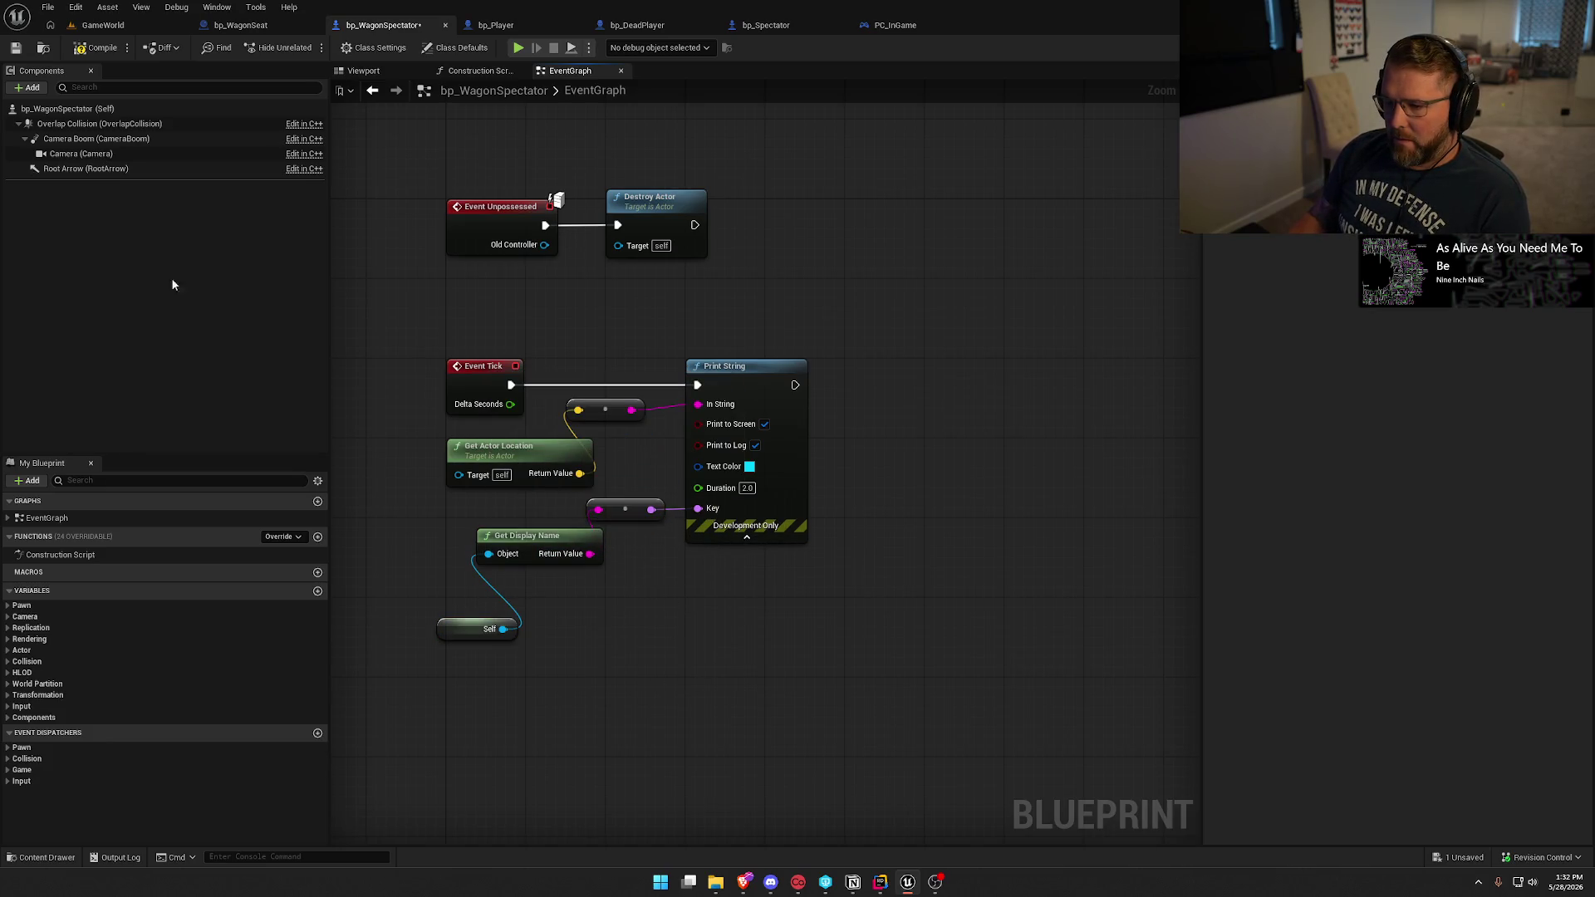
left_click(98, 47)
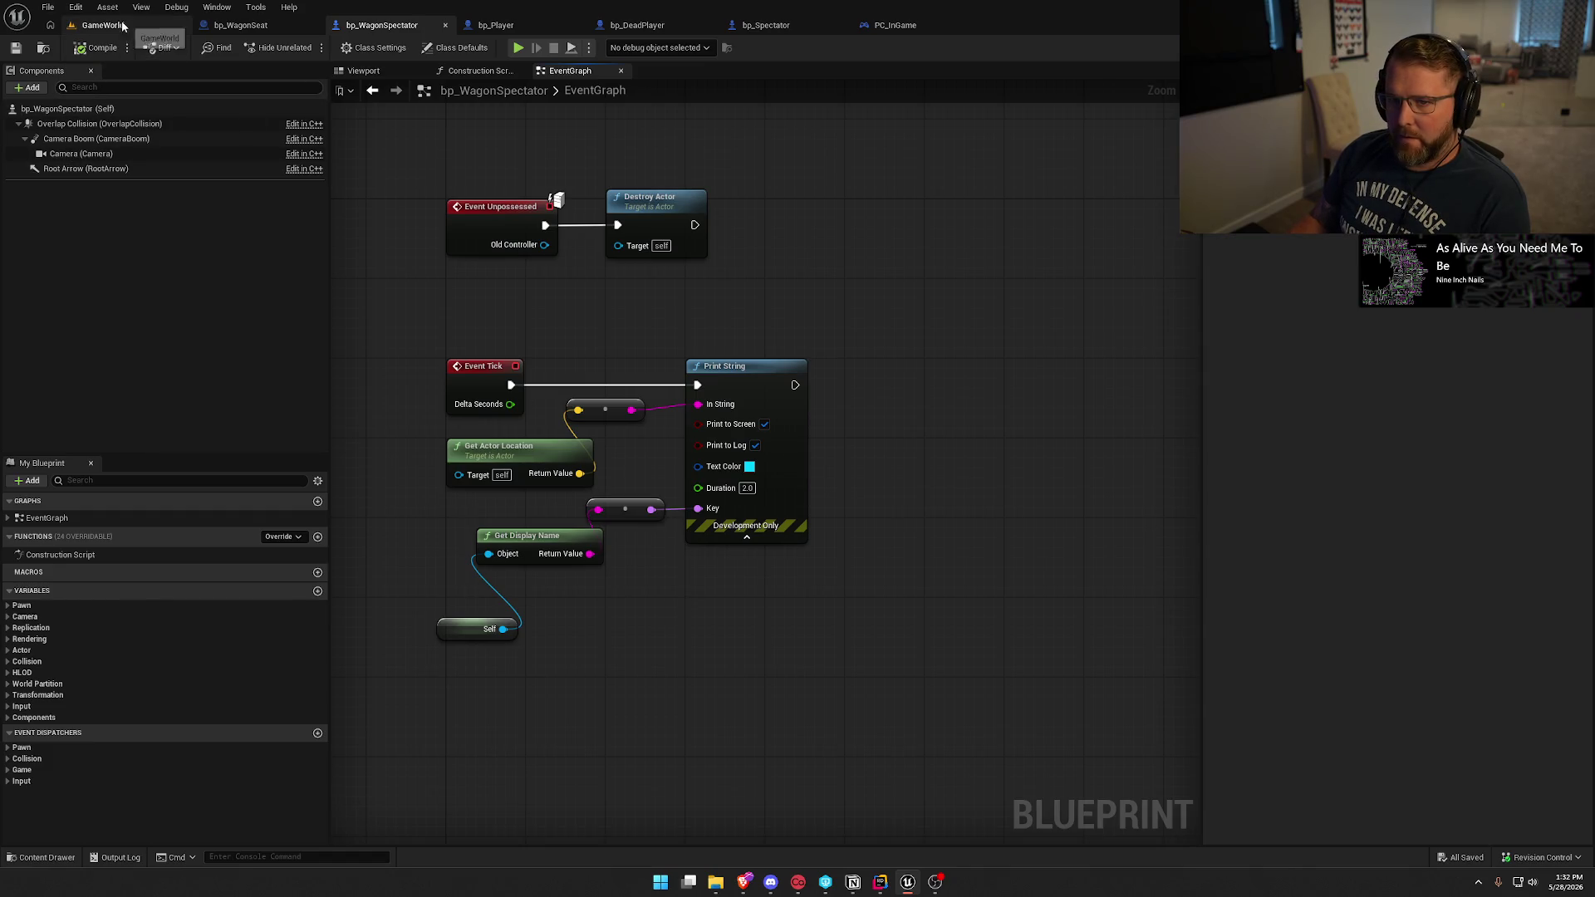
Append Is Server to the display name for the Print String Key, then play GameWorld.
right_click(586, 613)
type("is server")
left_click(633, 665)
mouse_move(624, 632)
left_mouse_down()
mouse_move(558, 595)
mouse_move(625, 571)
left_mouse_up()
type("append")
key("Return")
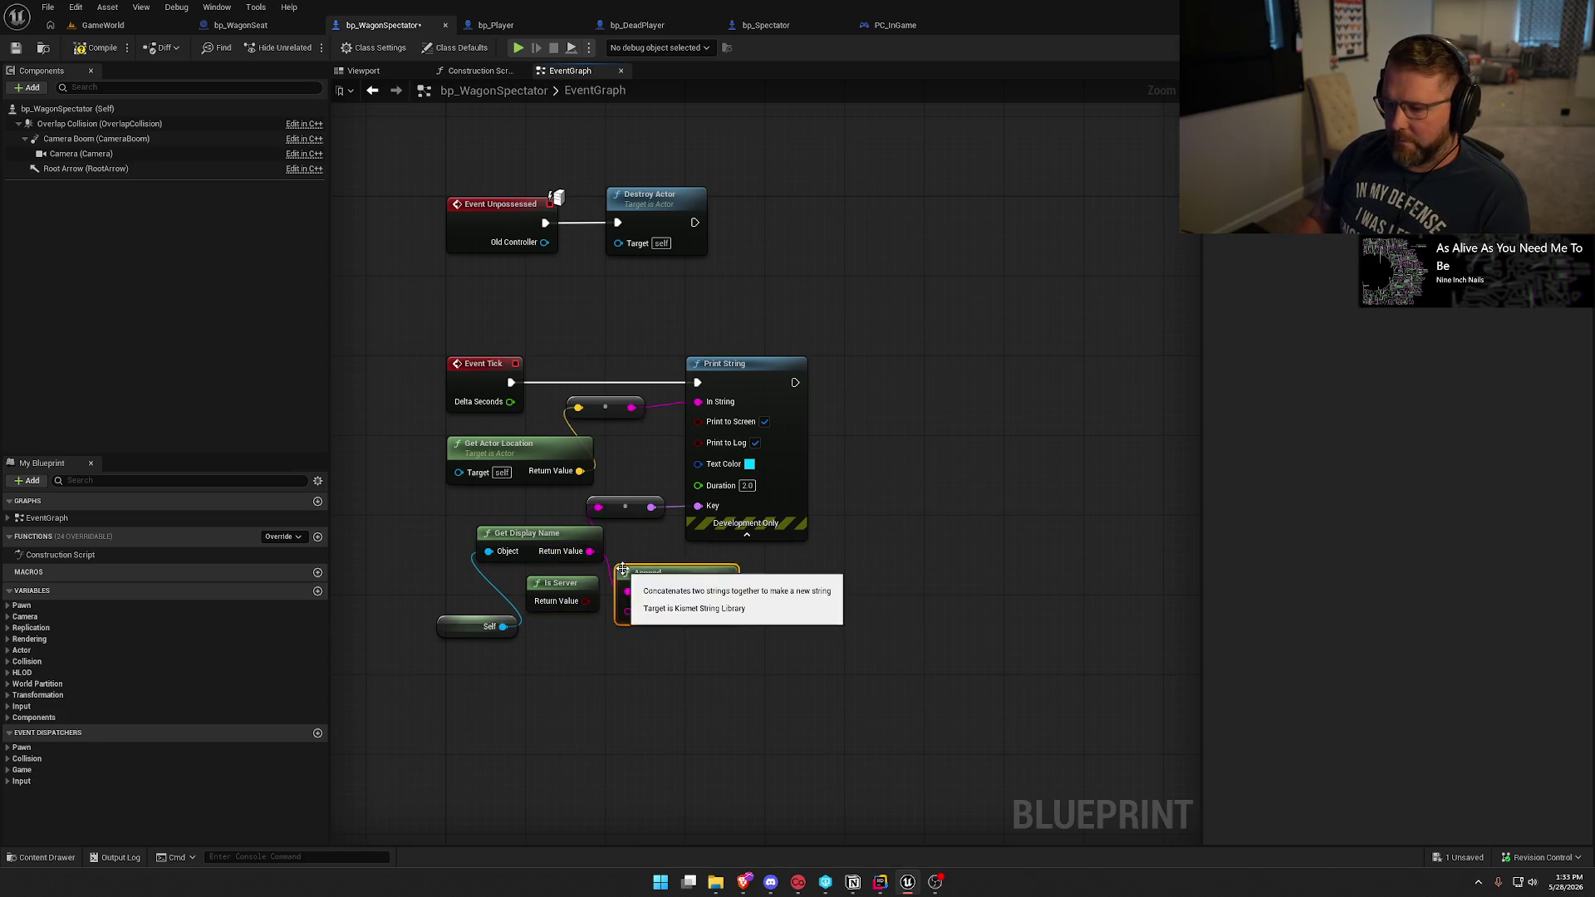
left_click_drag(724, 591, 598, 506)
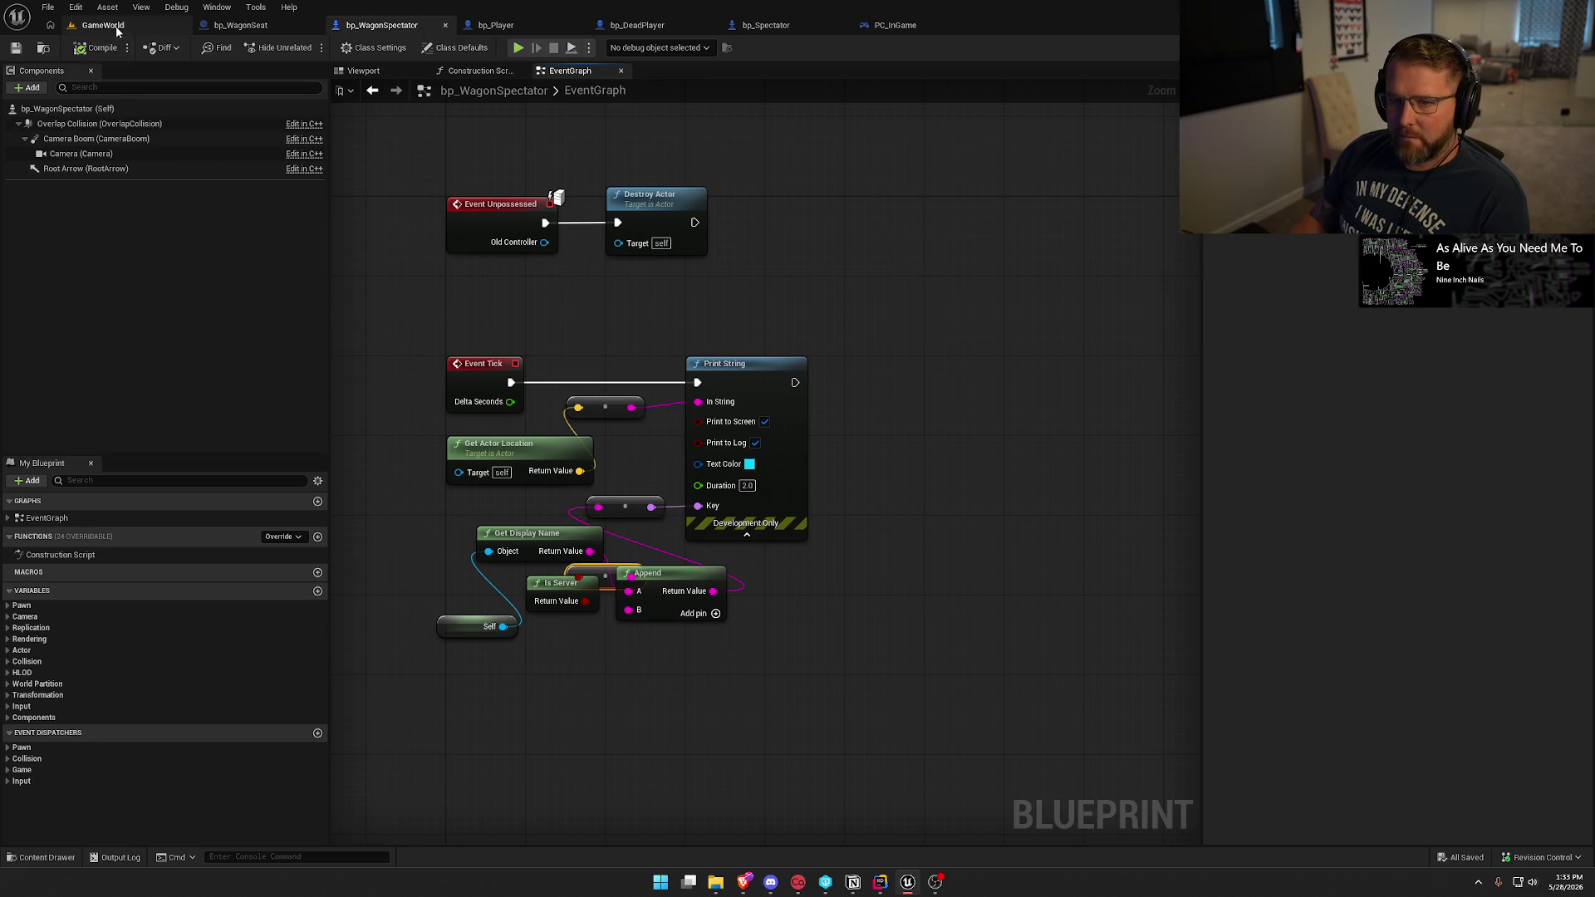
left_click(103, 25)
key("alt+p")
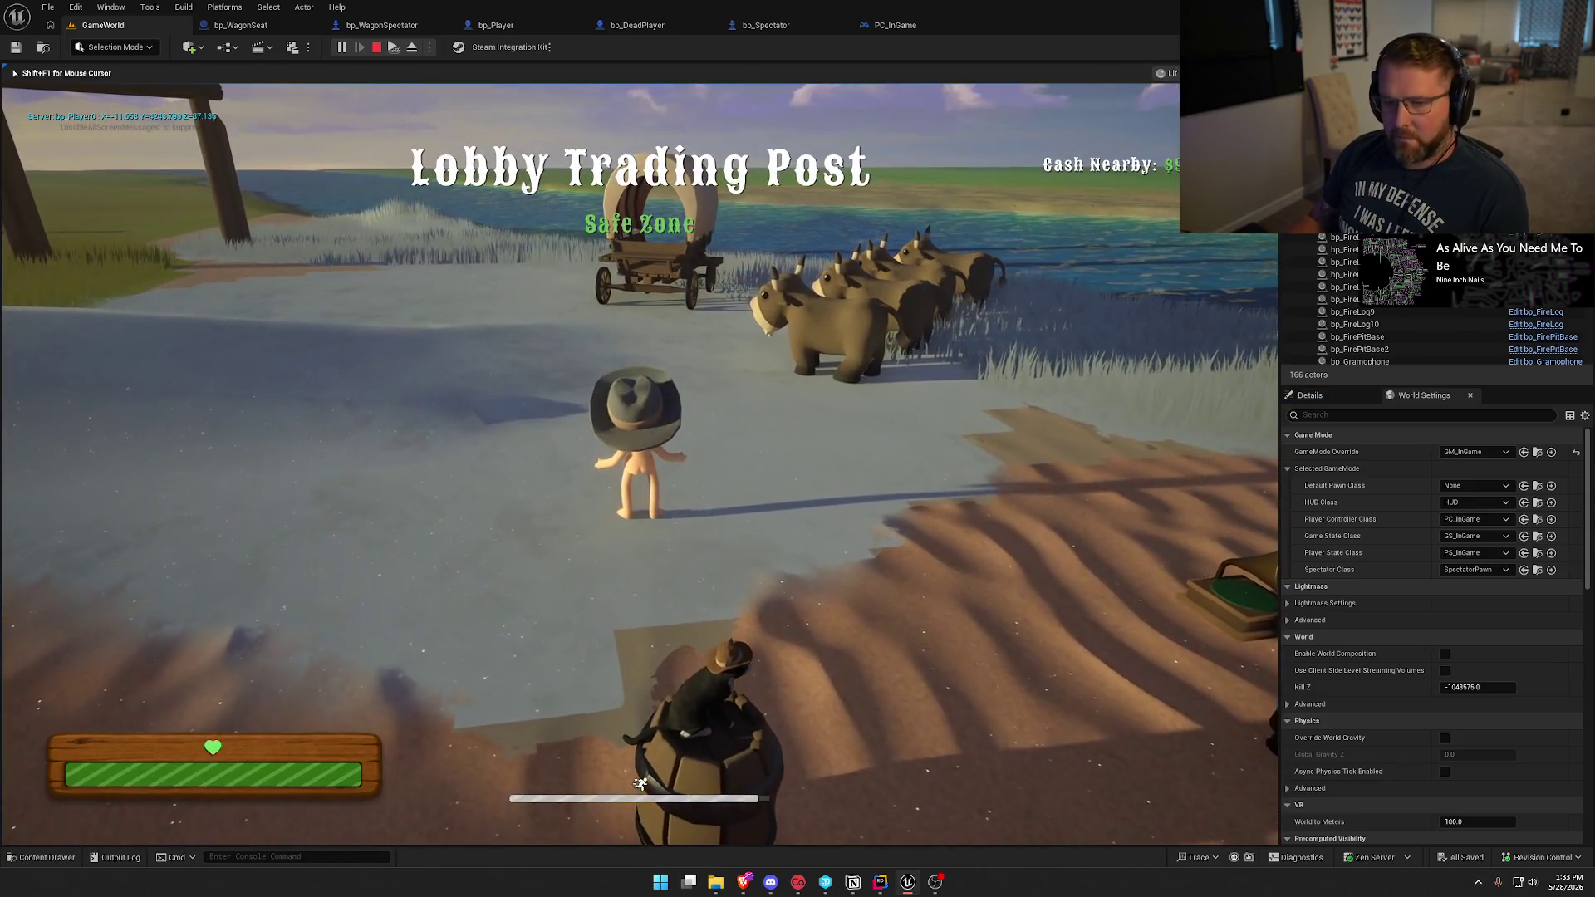
Stop PIE, delete every EventGraph node in PC_InGame, save it, and replay GameWorld.
key("Escape")
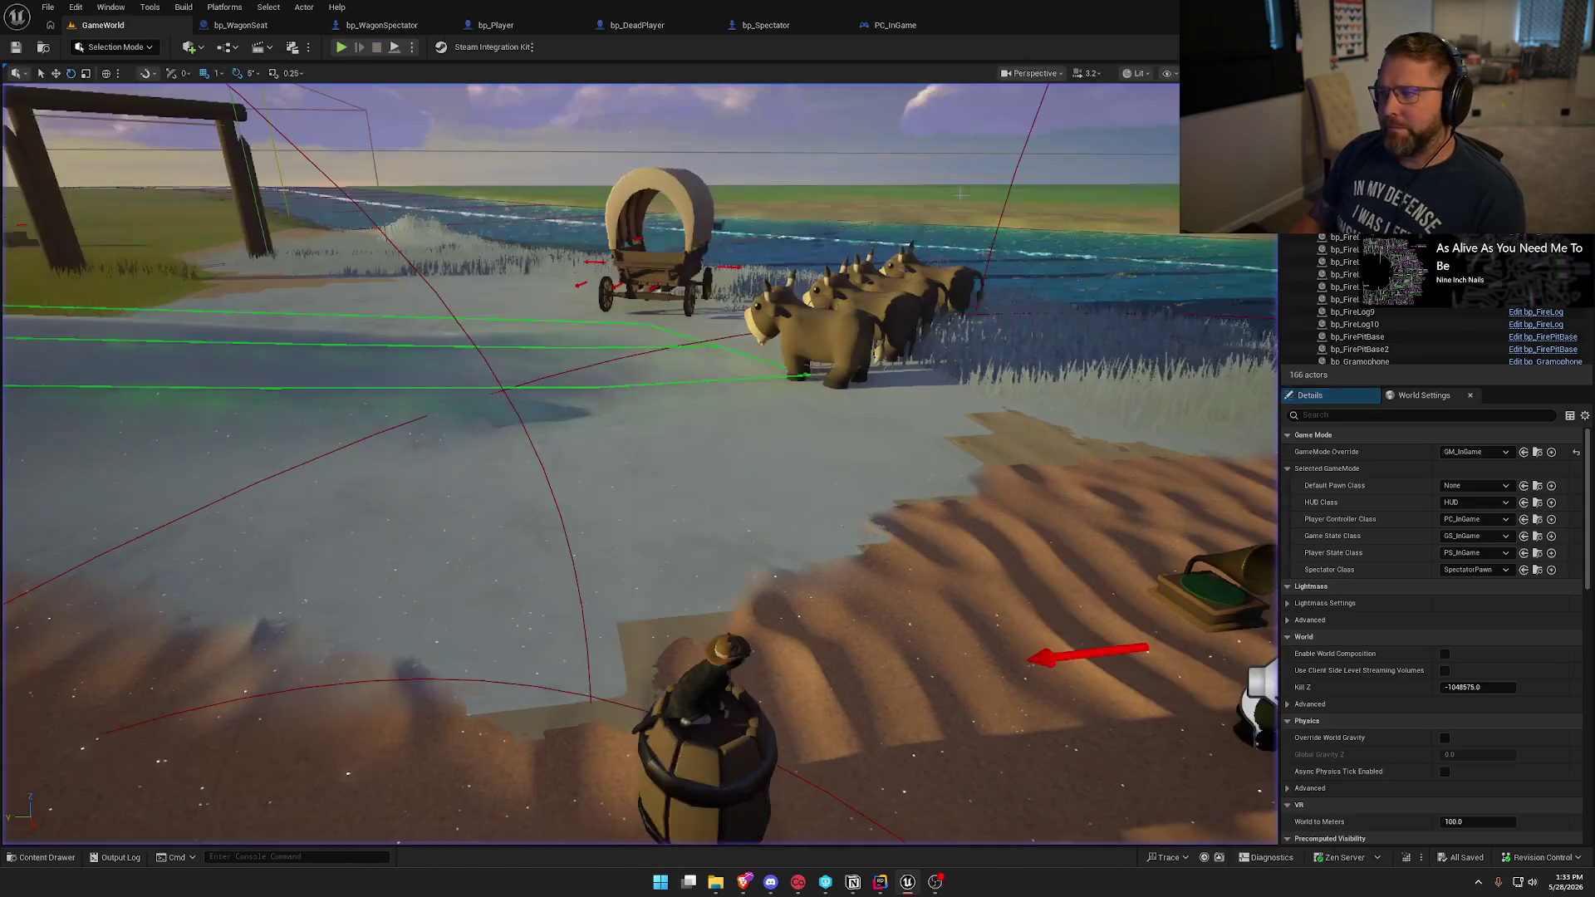
left_click(895, 25)
left_click_drag(487, 171, 1103, 528)
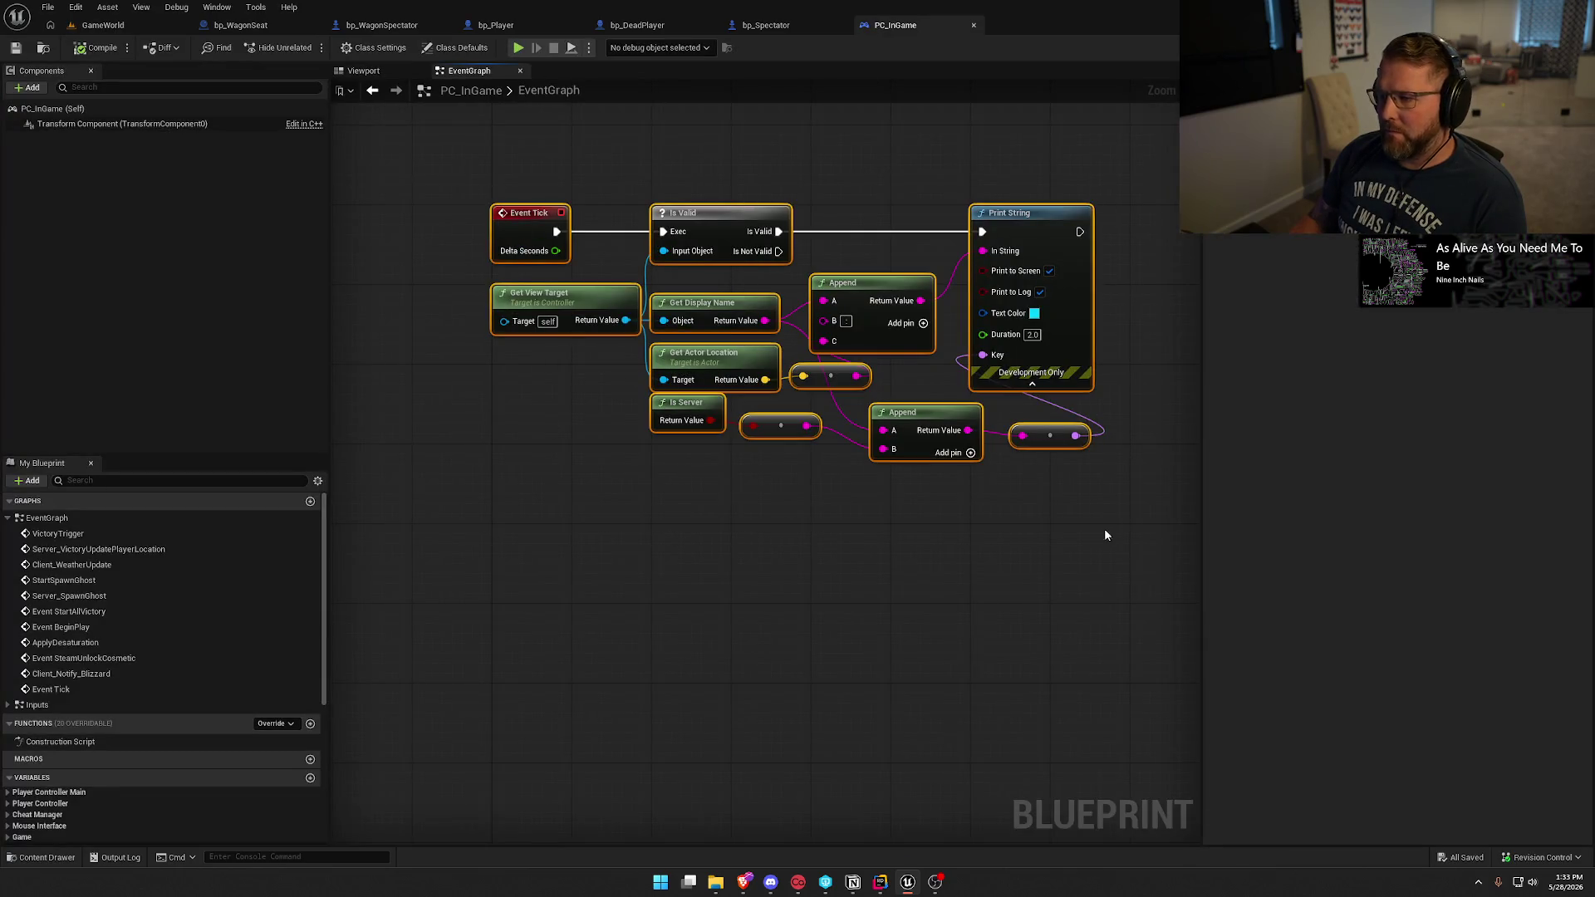
key("Delete")
key("ctrl+s")
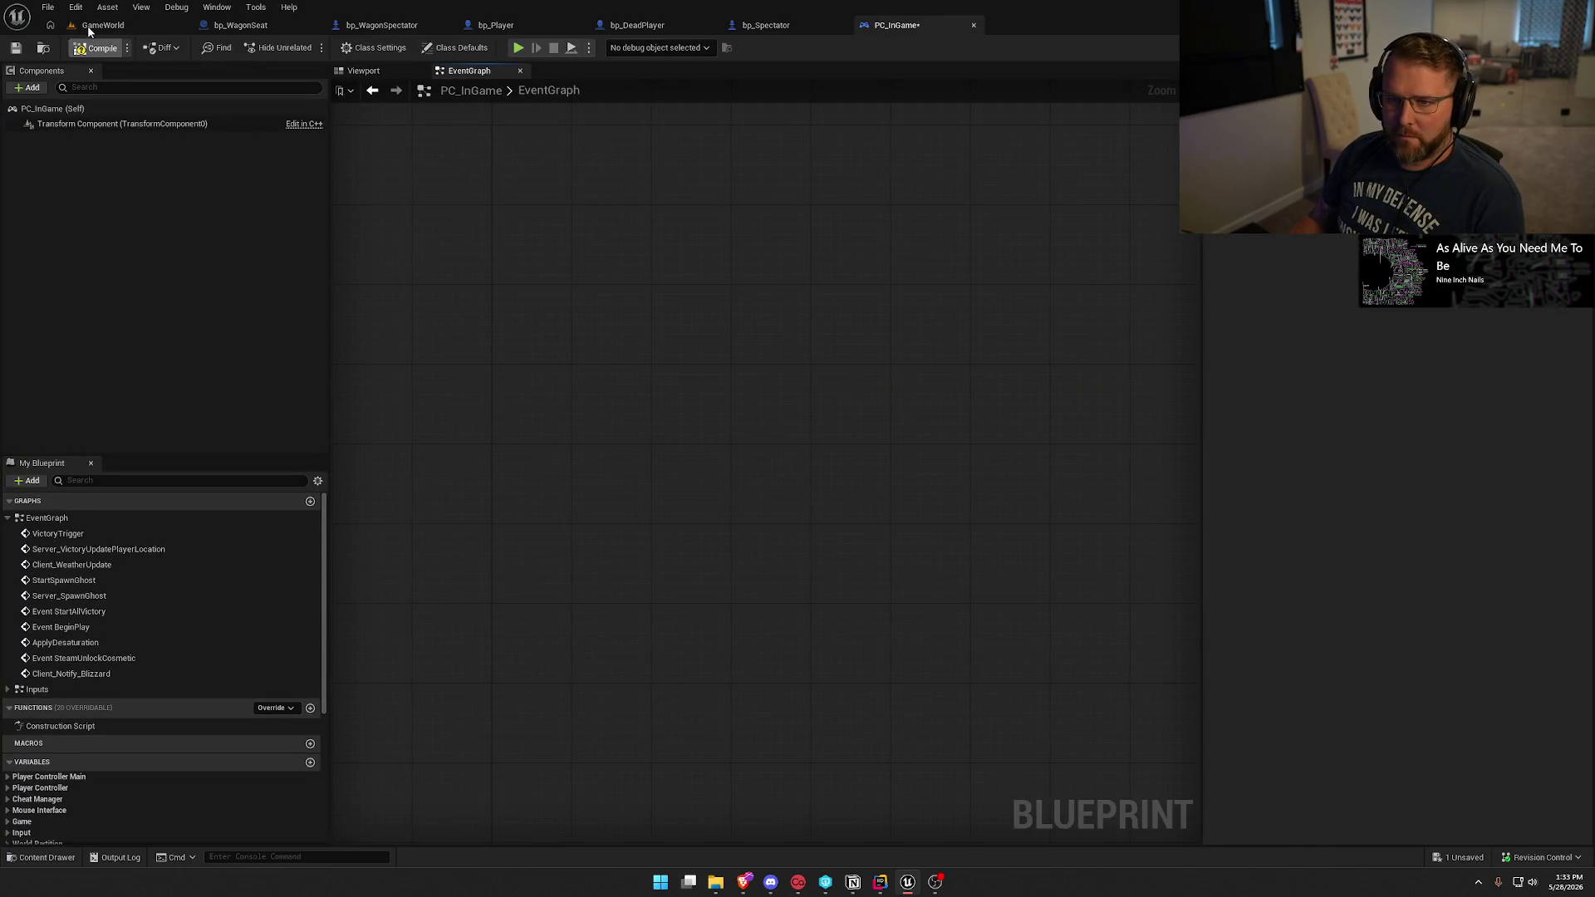
left_click(87, 25)
key("alt+p")
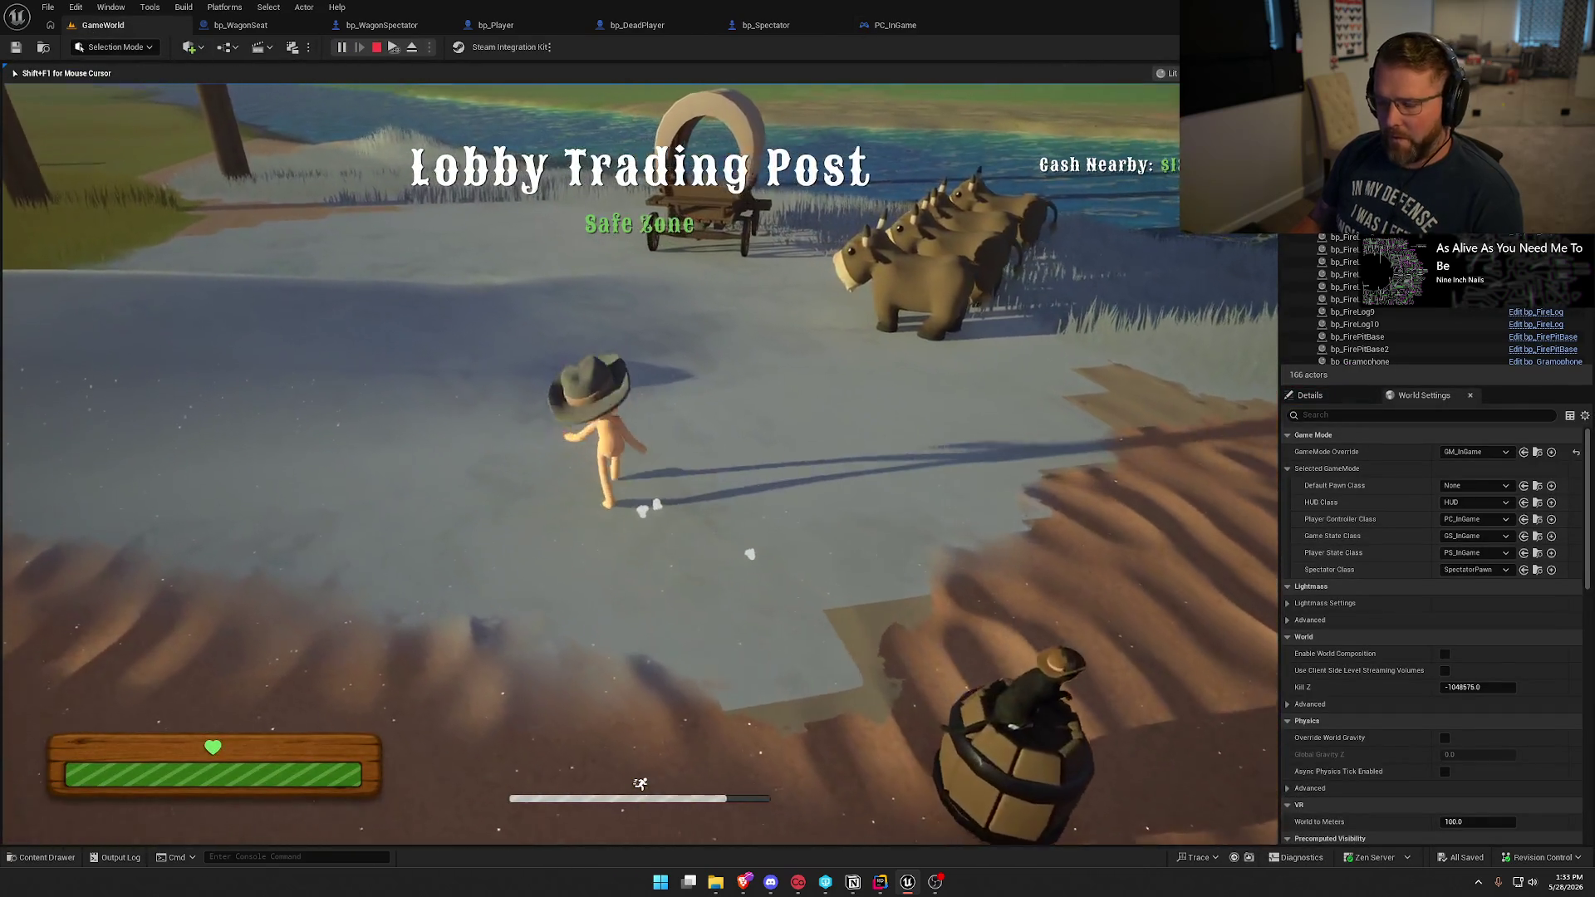
Run to the oxen, mount one, and hitch it to the wagon.
key("super")
left_click(444, 324)
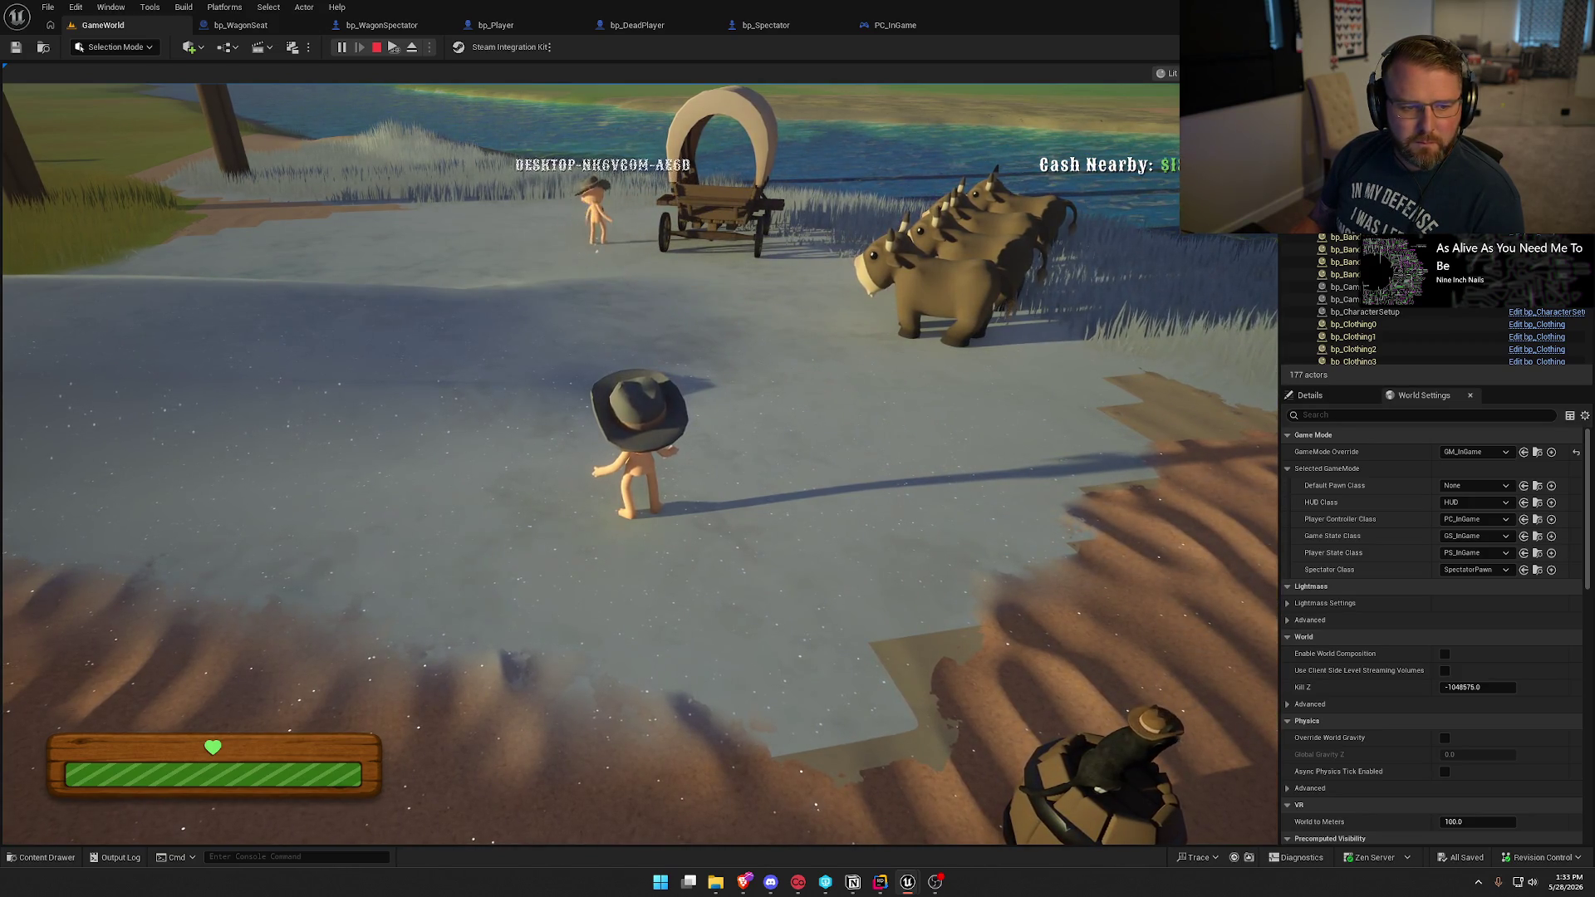
key("super")
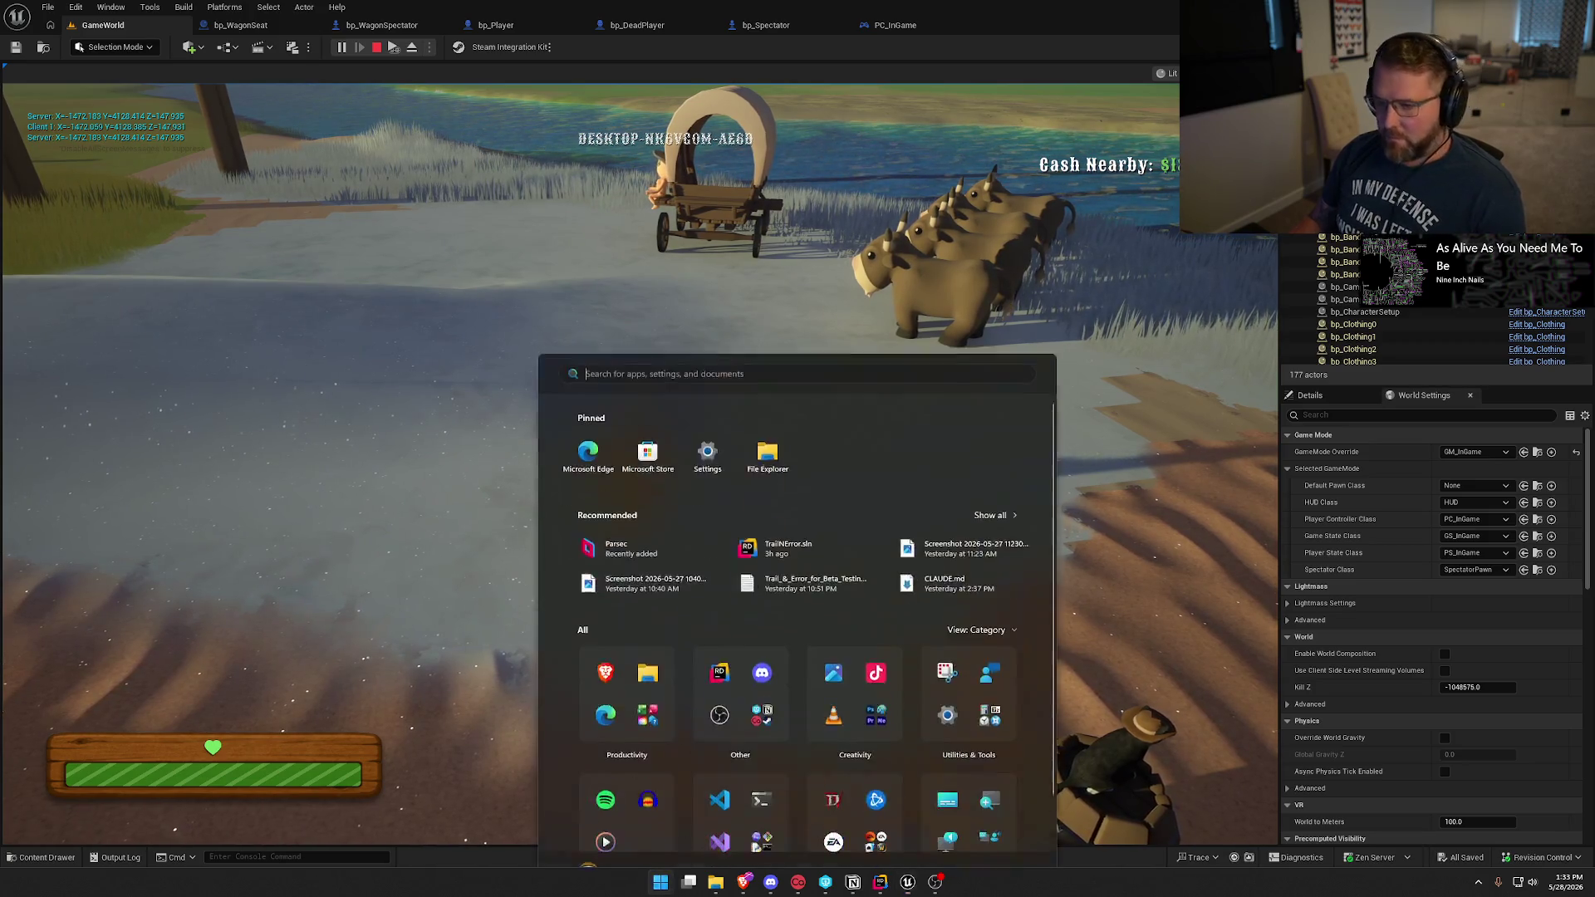
key("super")
key("w")
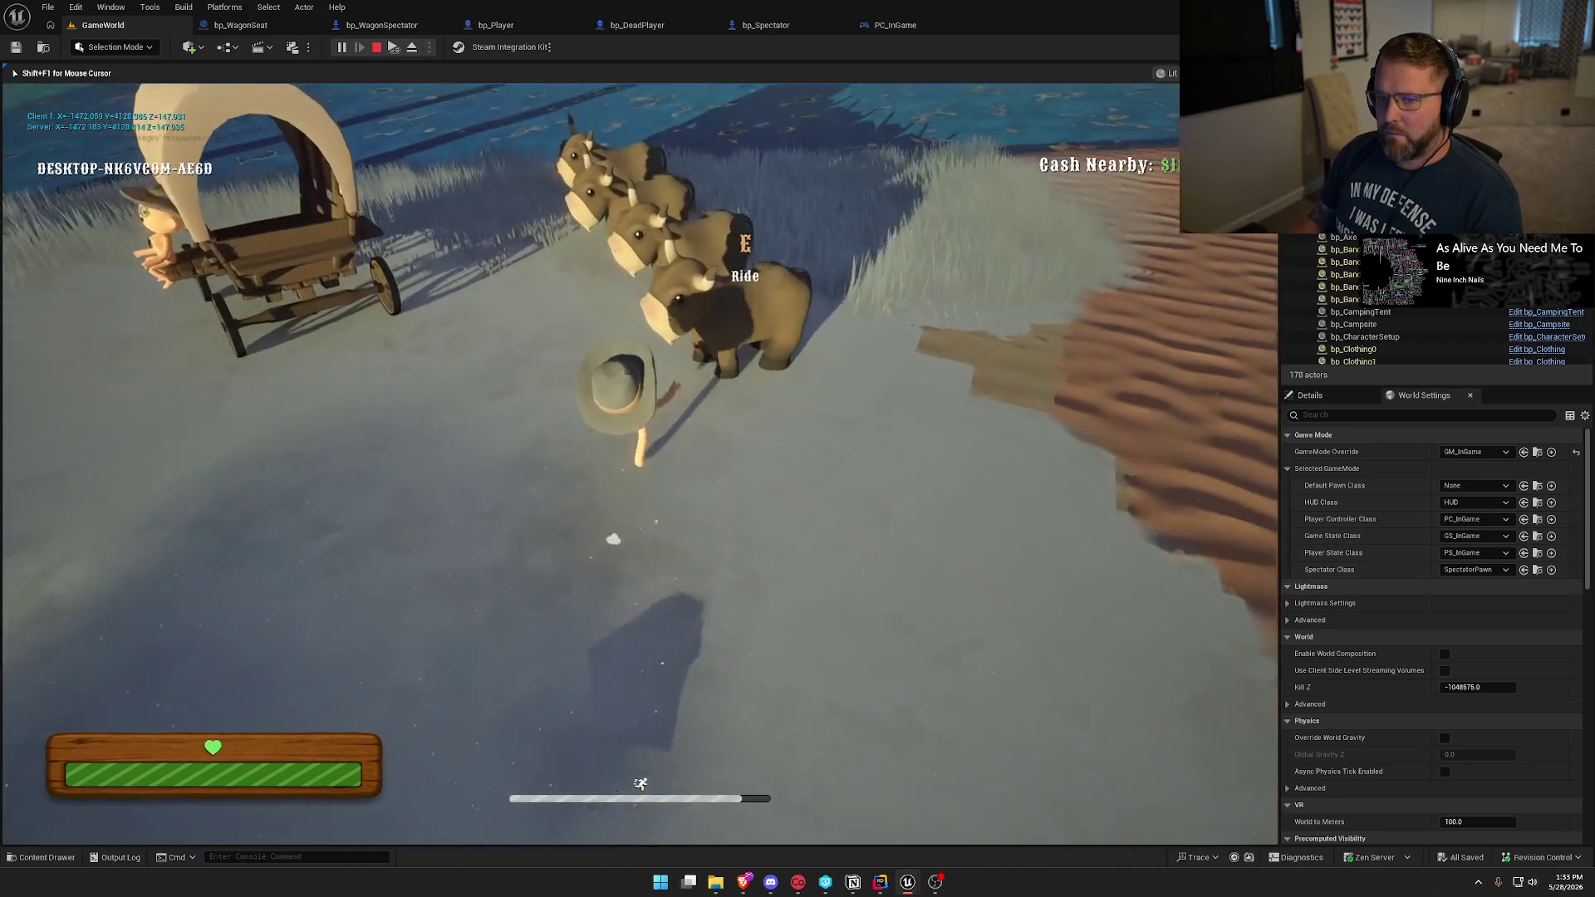
key("e")
key("w")
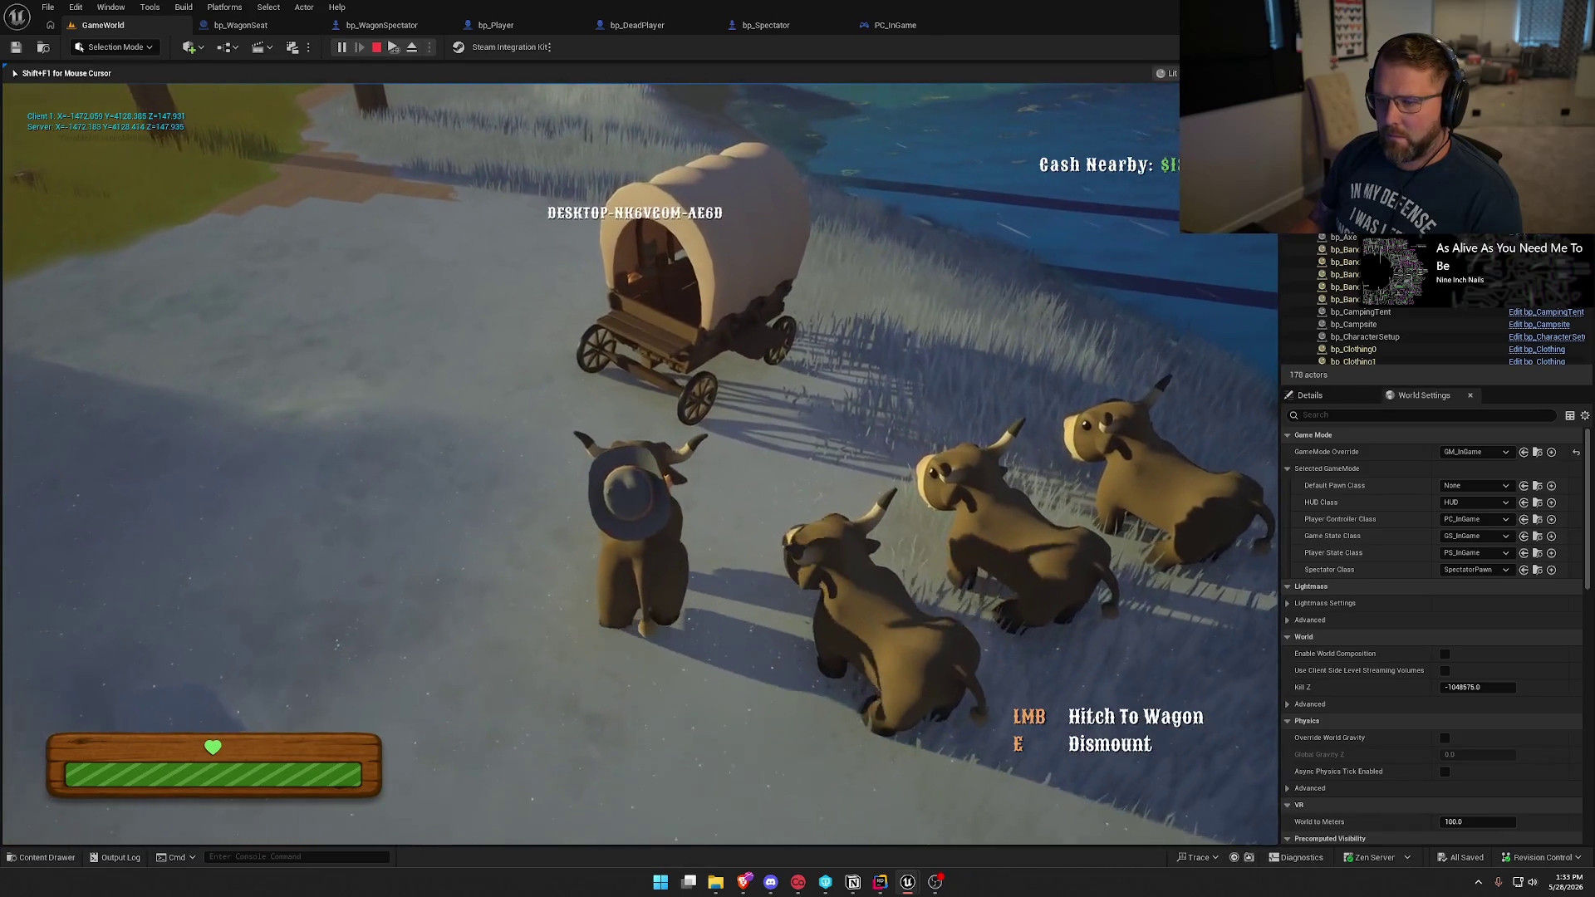
left_click(590, 465)
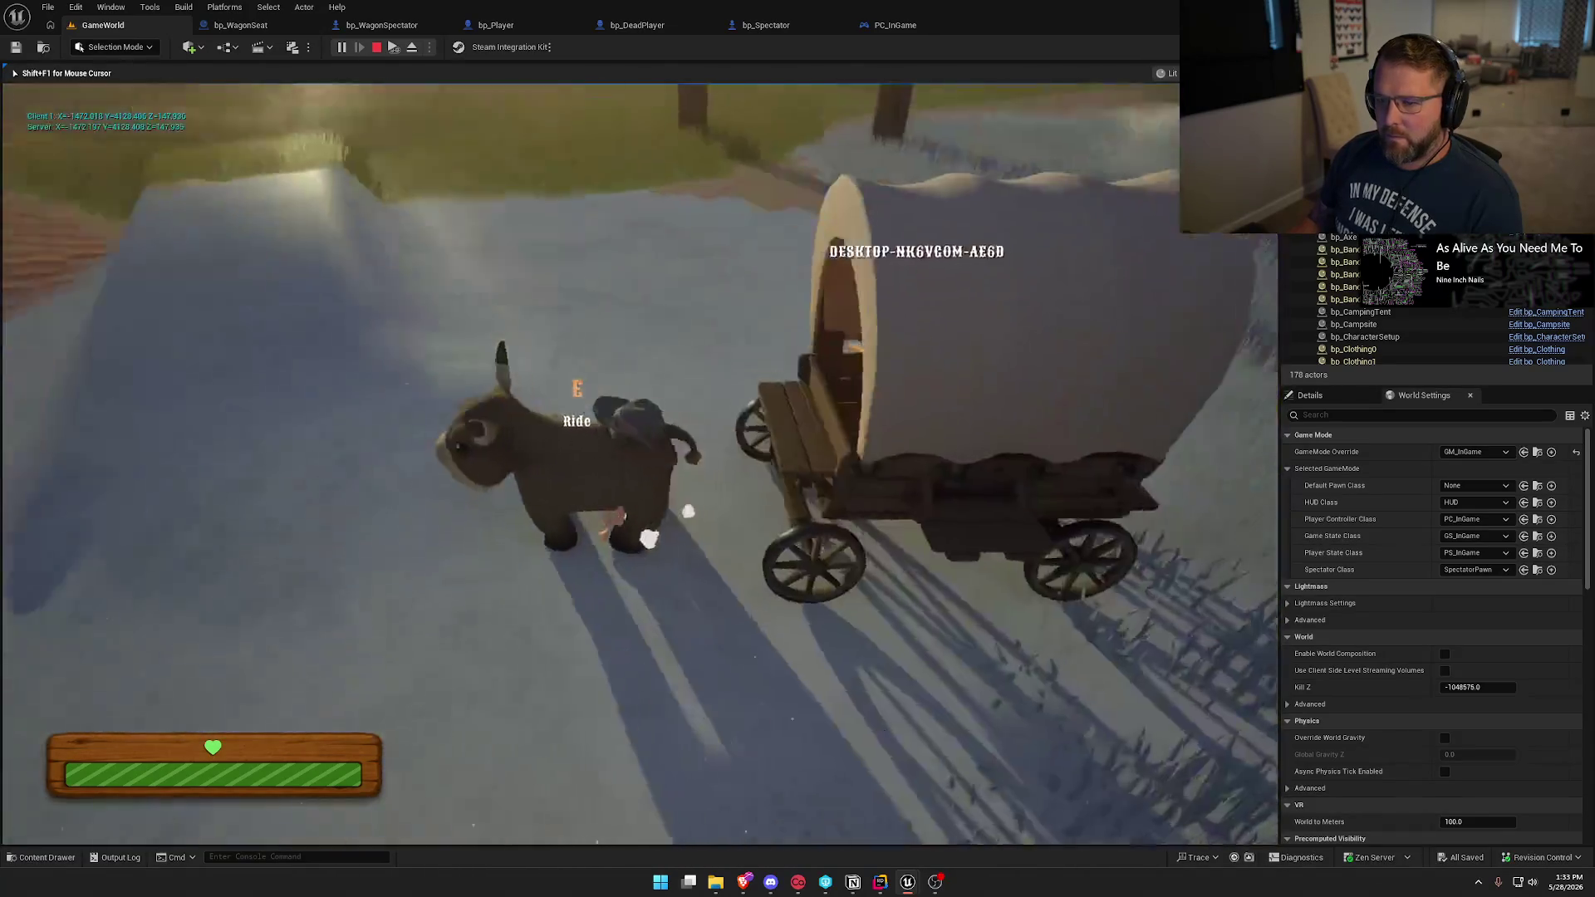
Dismount, get into the wagon, drive it over the hill onto the path, then stop PIE.
key("w")
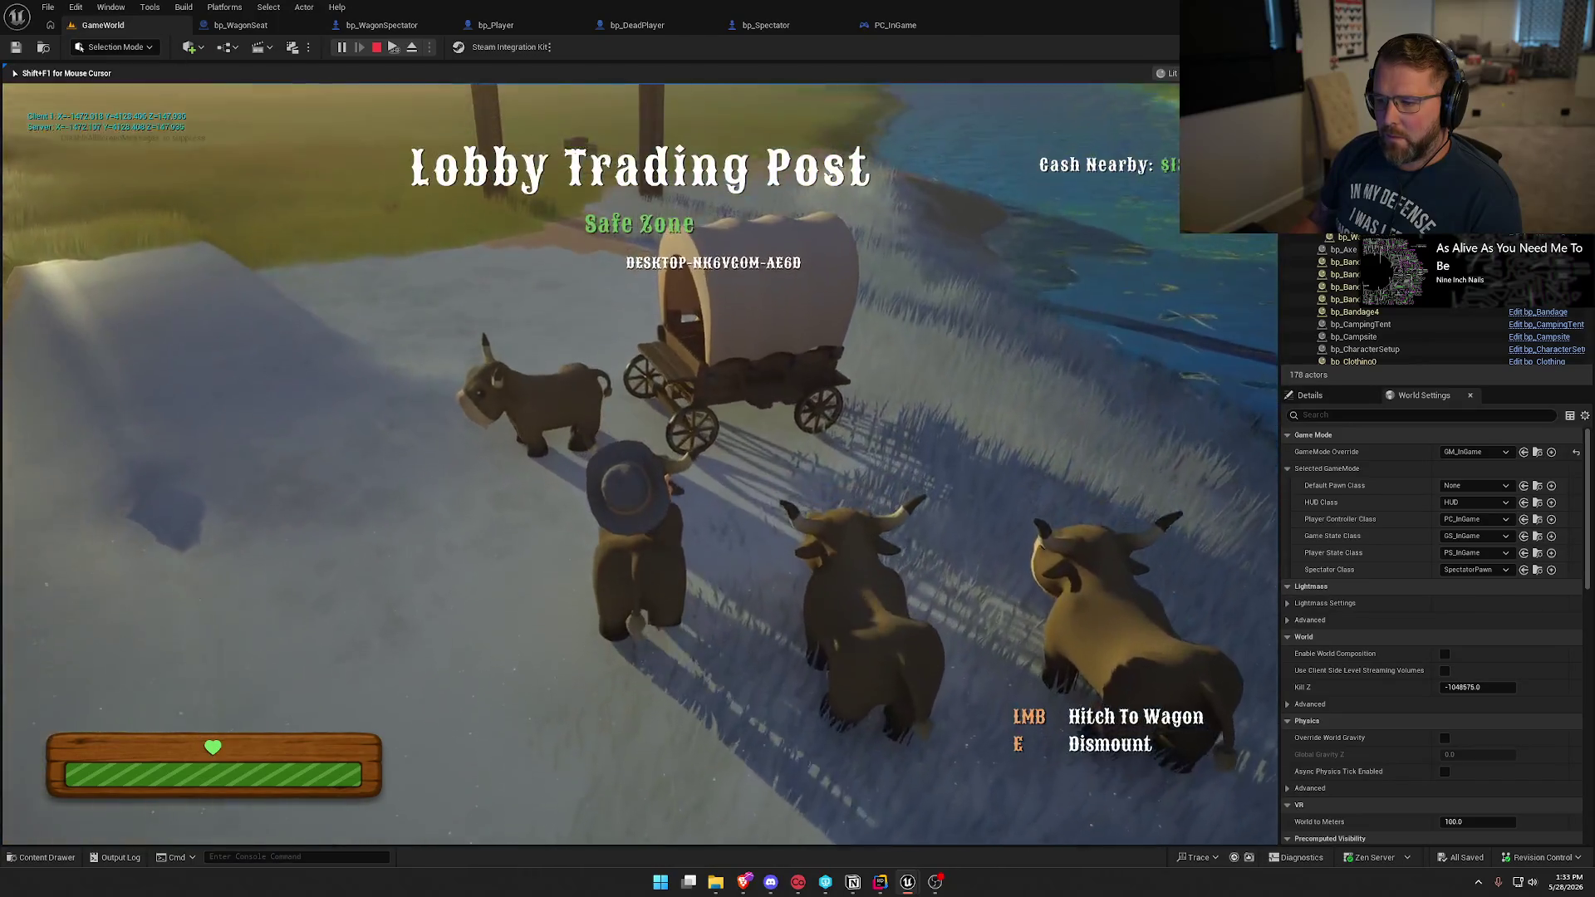
key("e")
key("s")
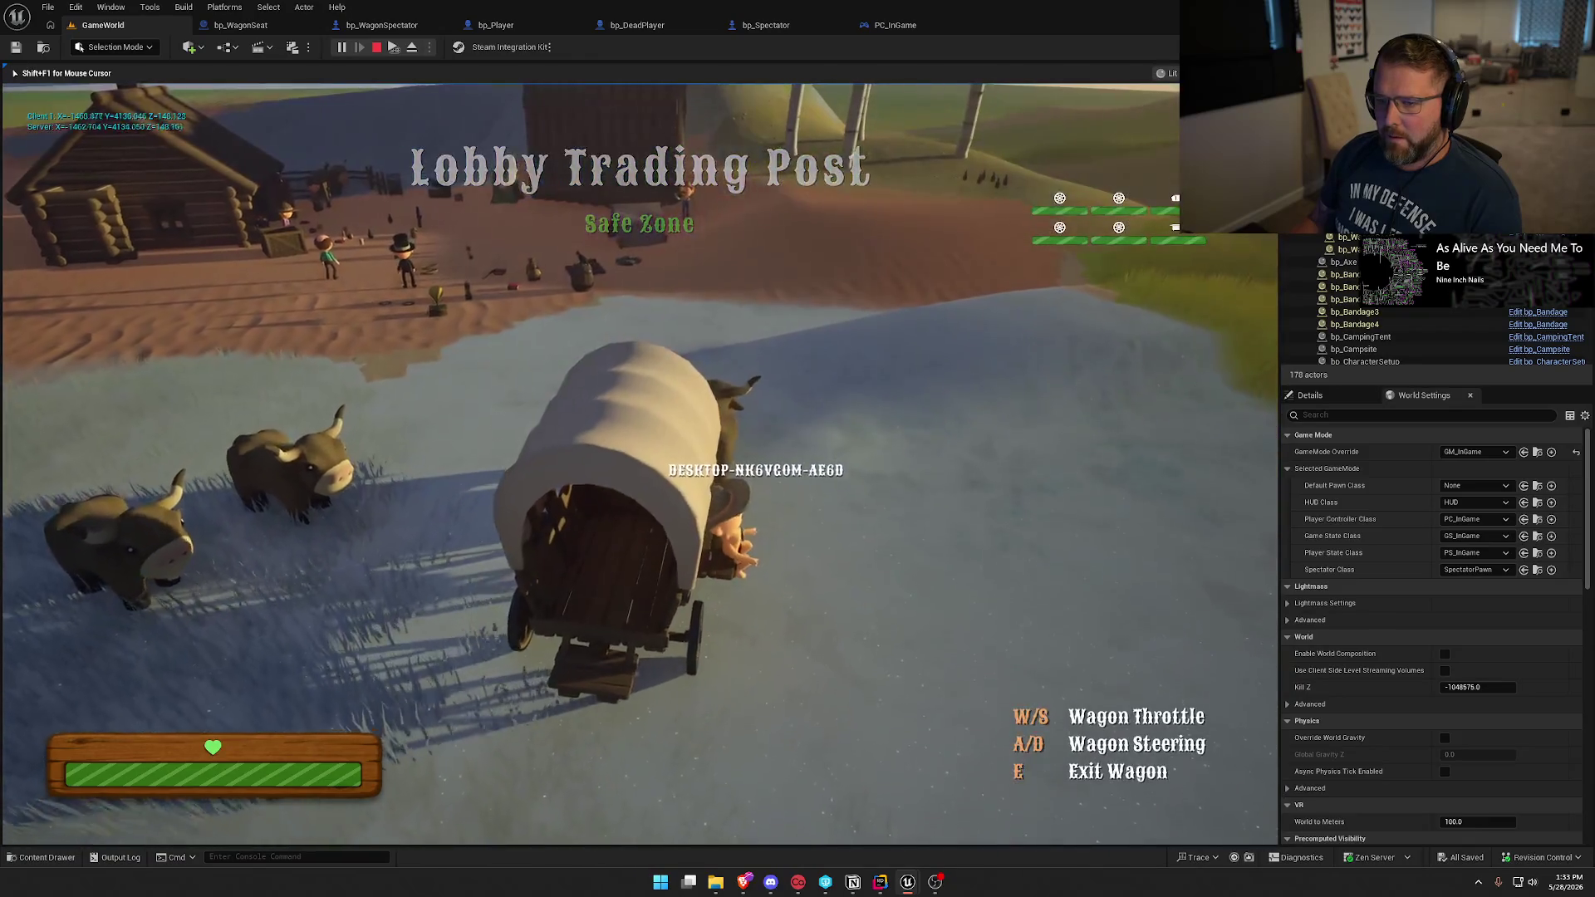
key("w")
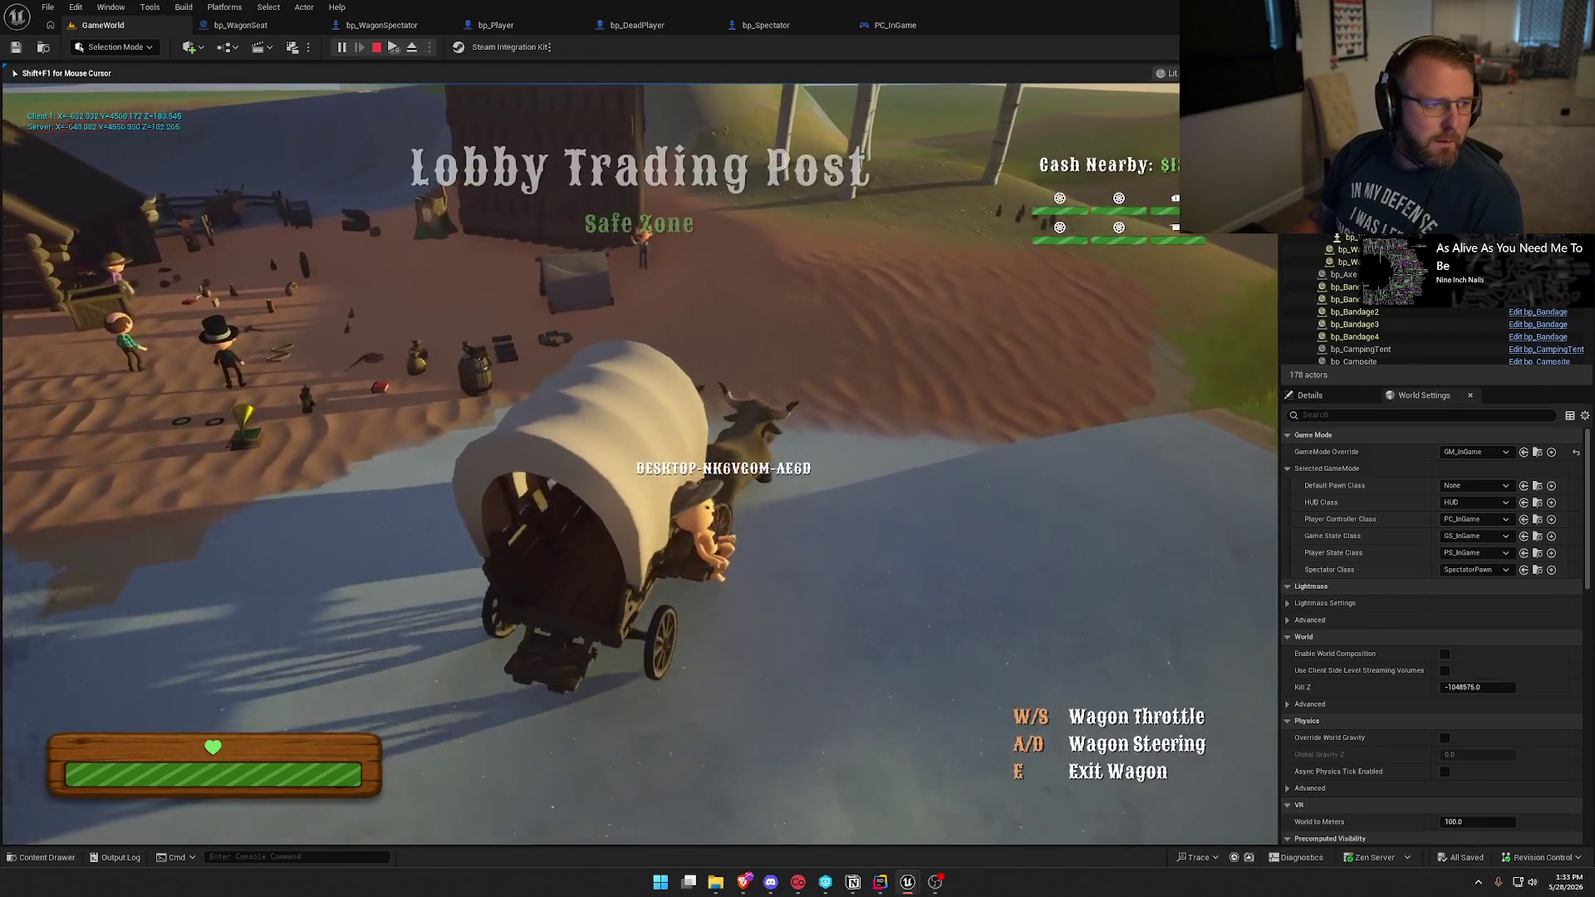
key("d")
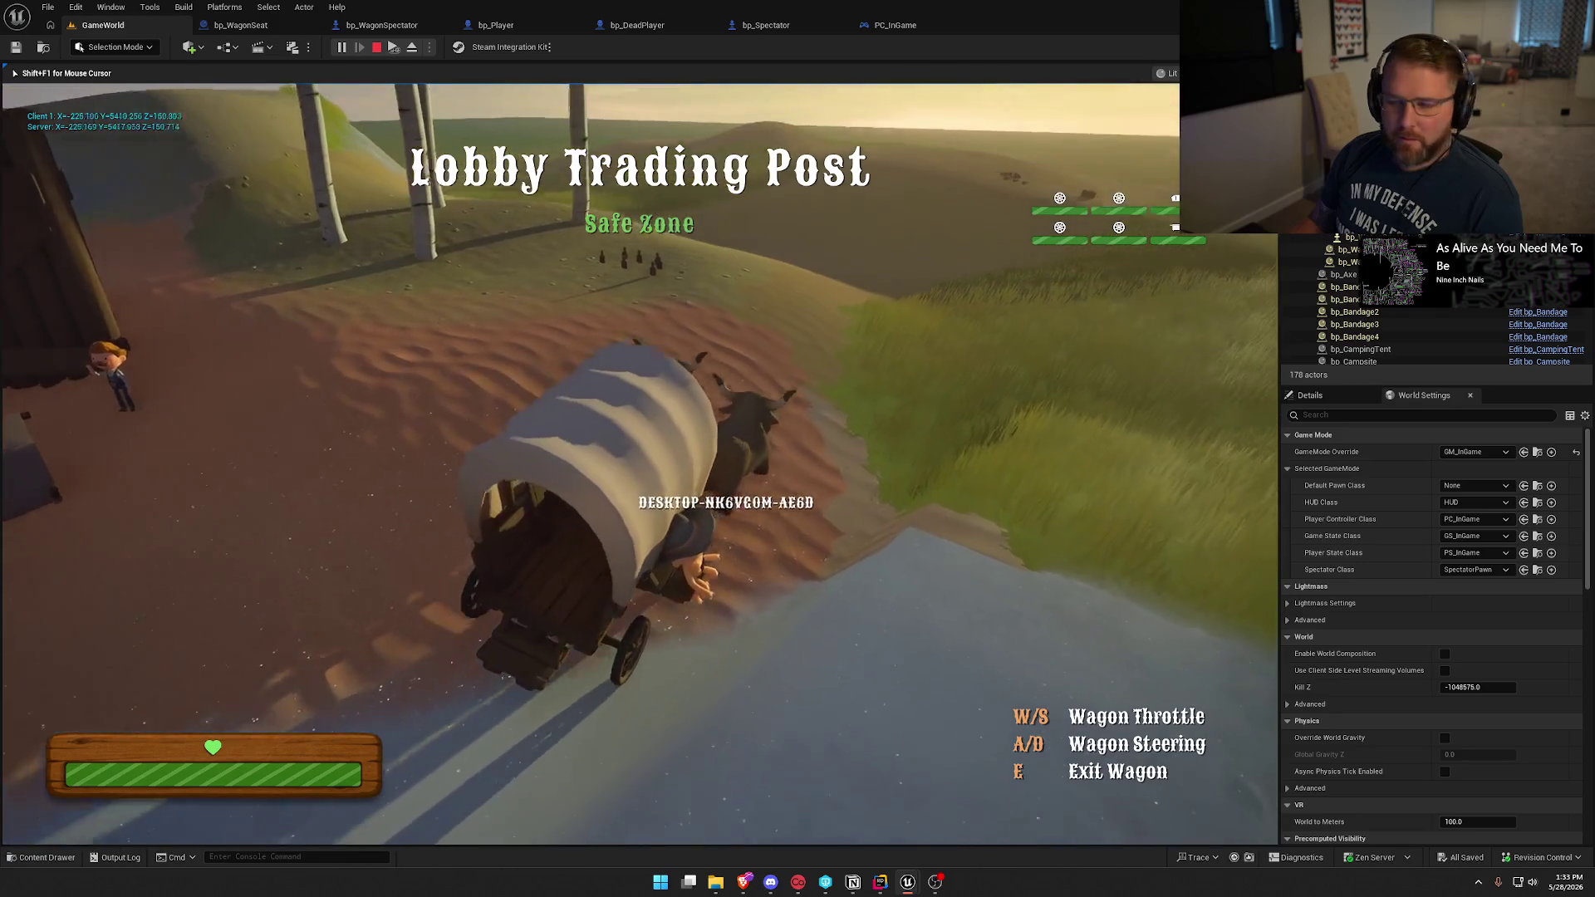
key("w")
key("d")
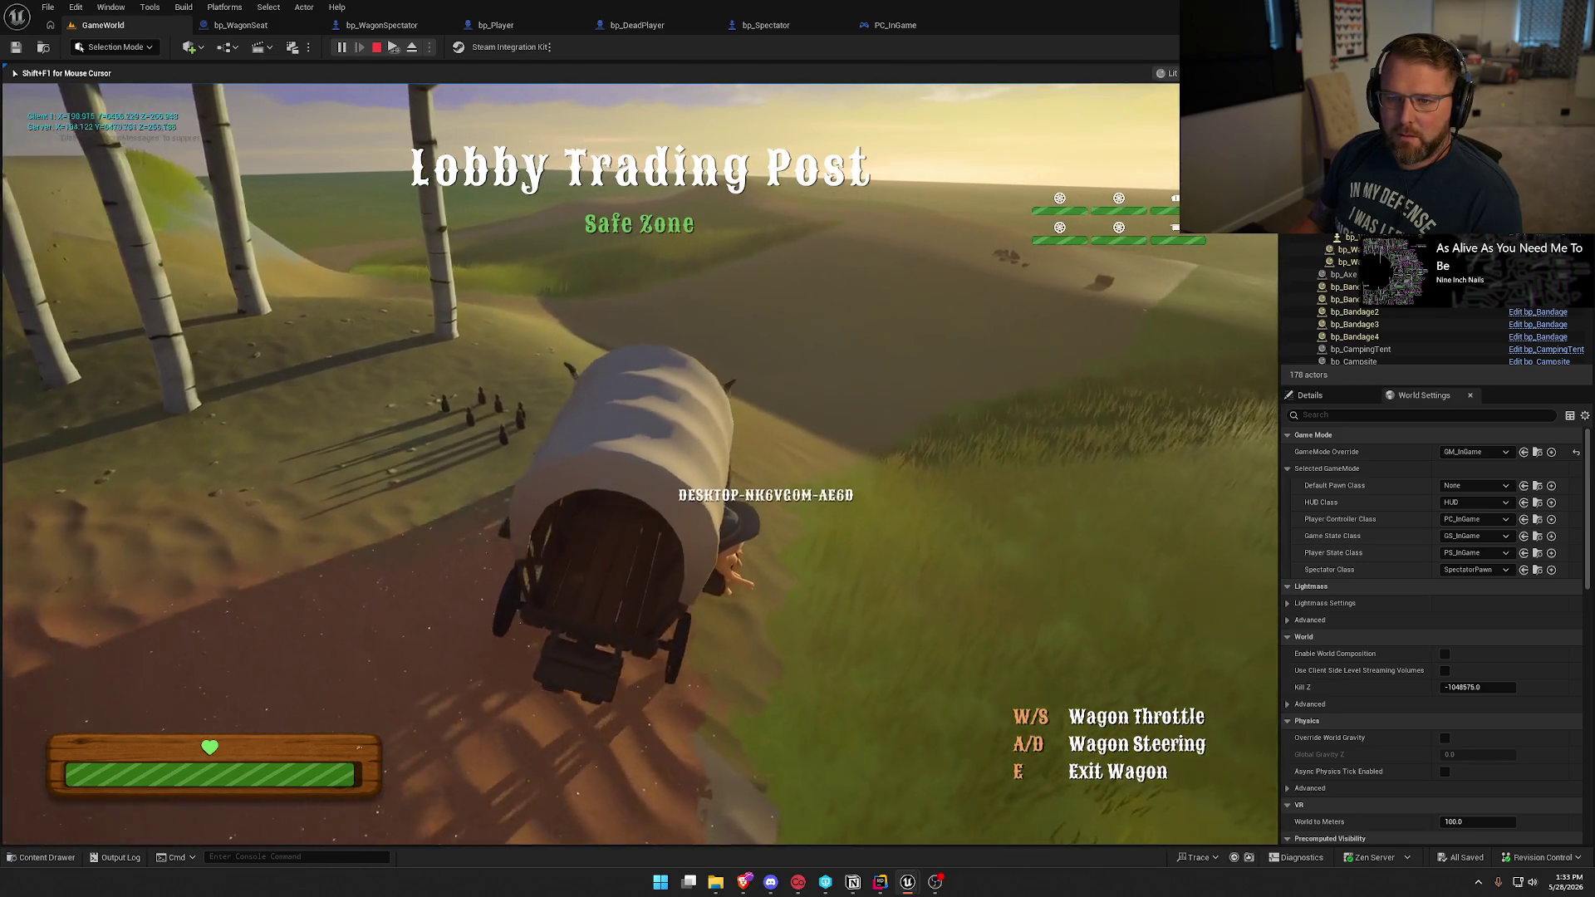
key("w")
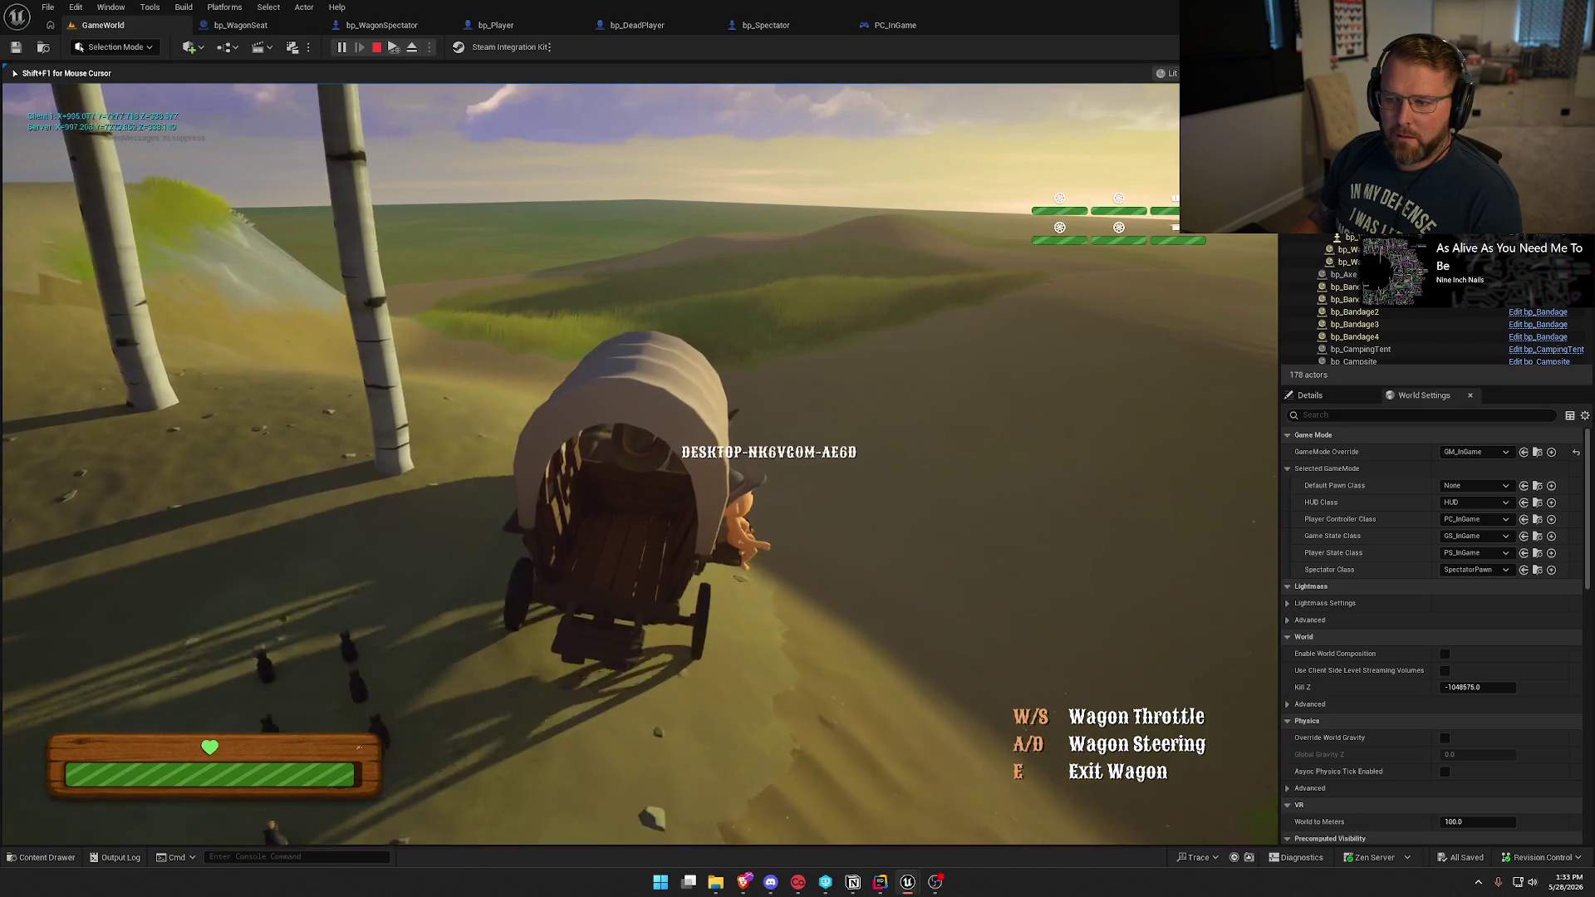
key("w")
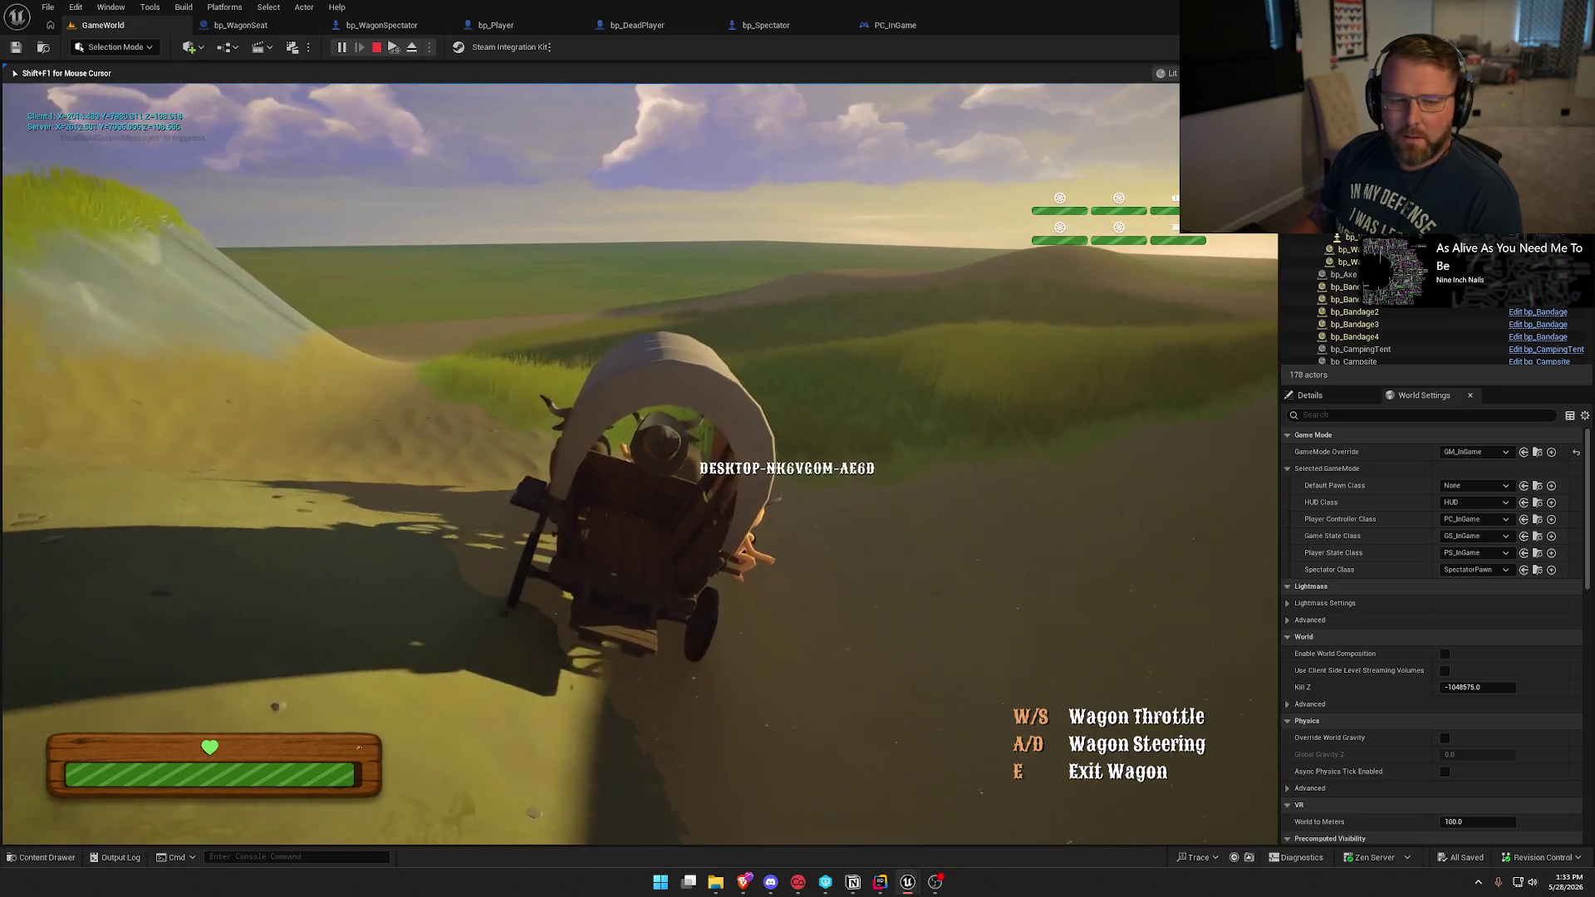
key("w")
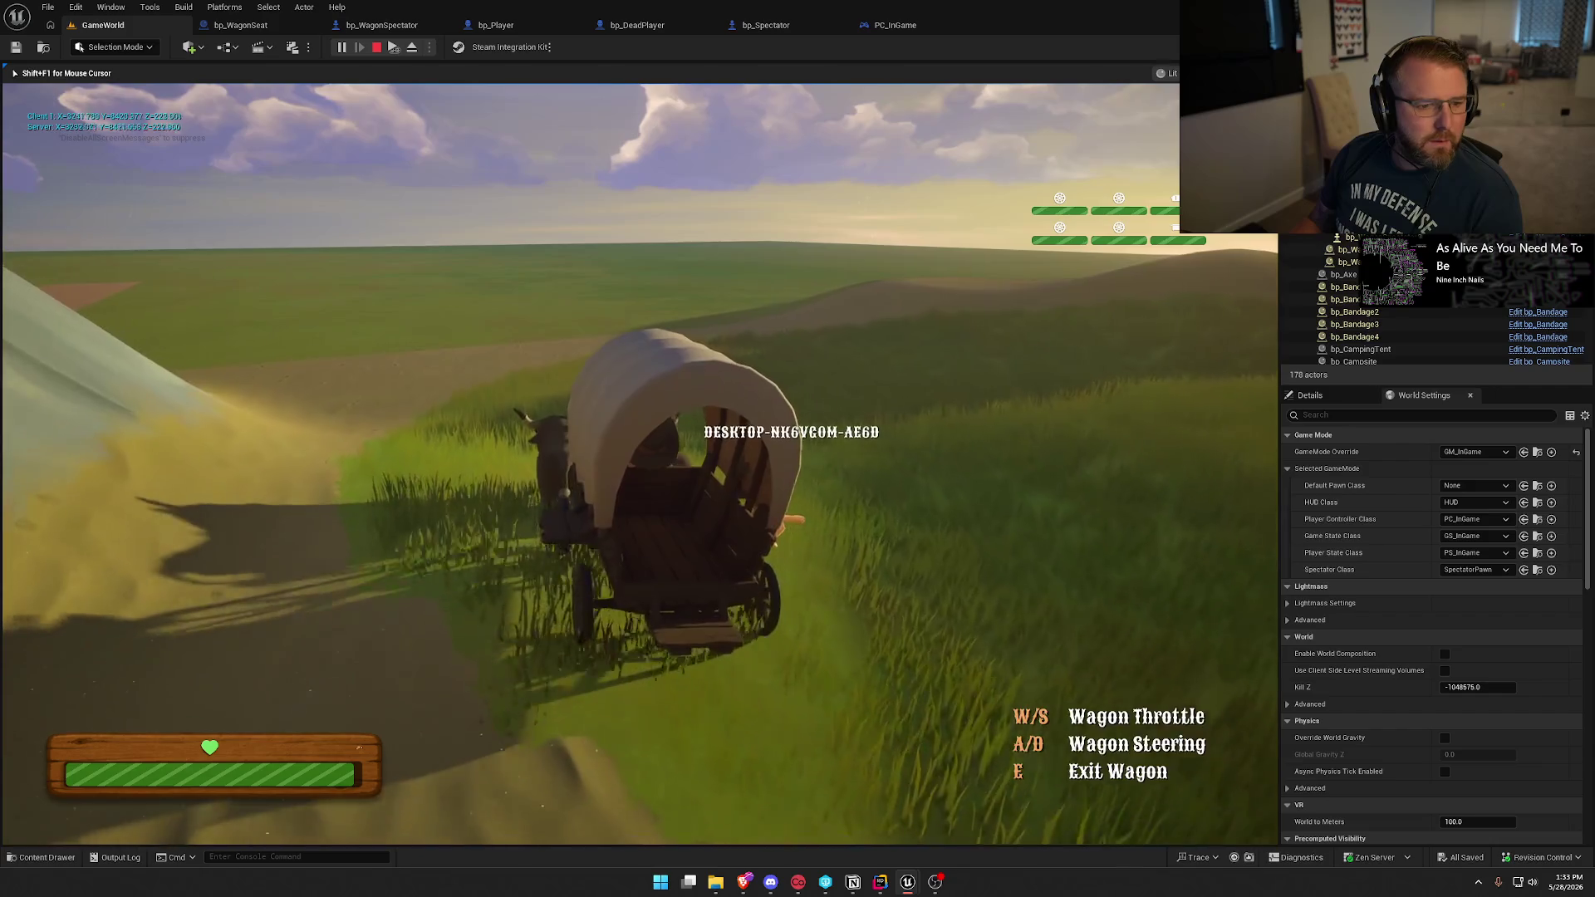
key("w")
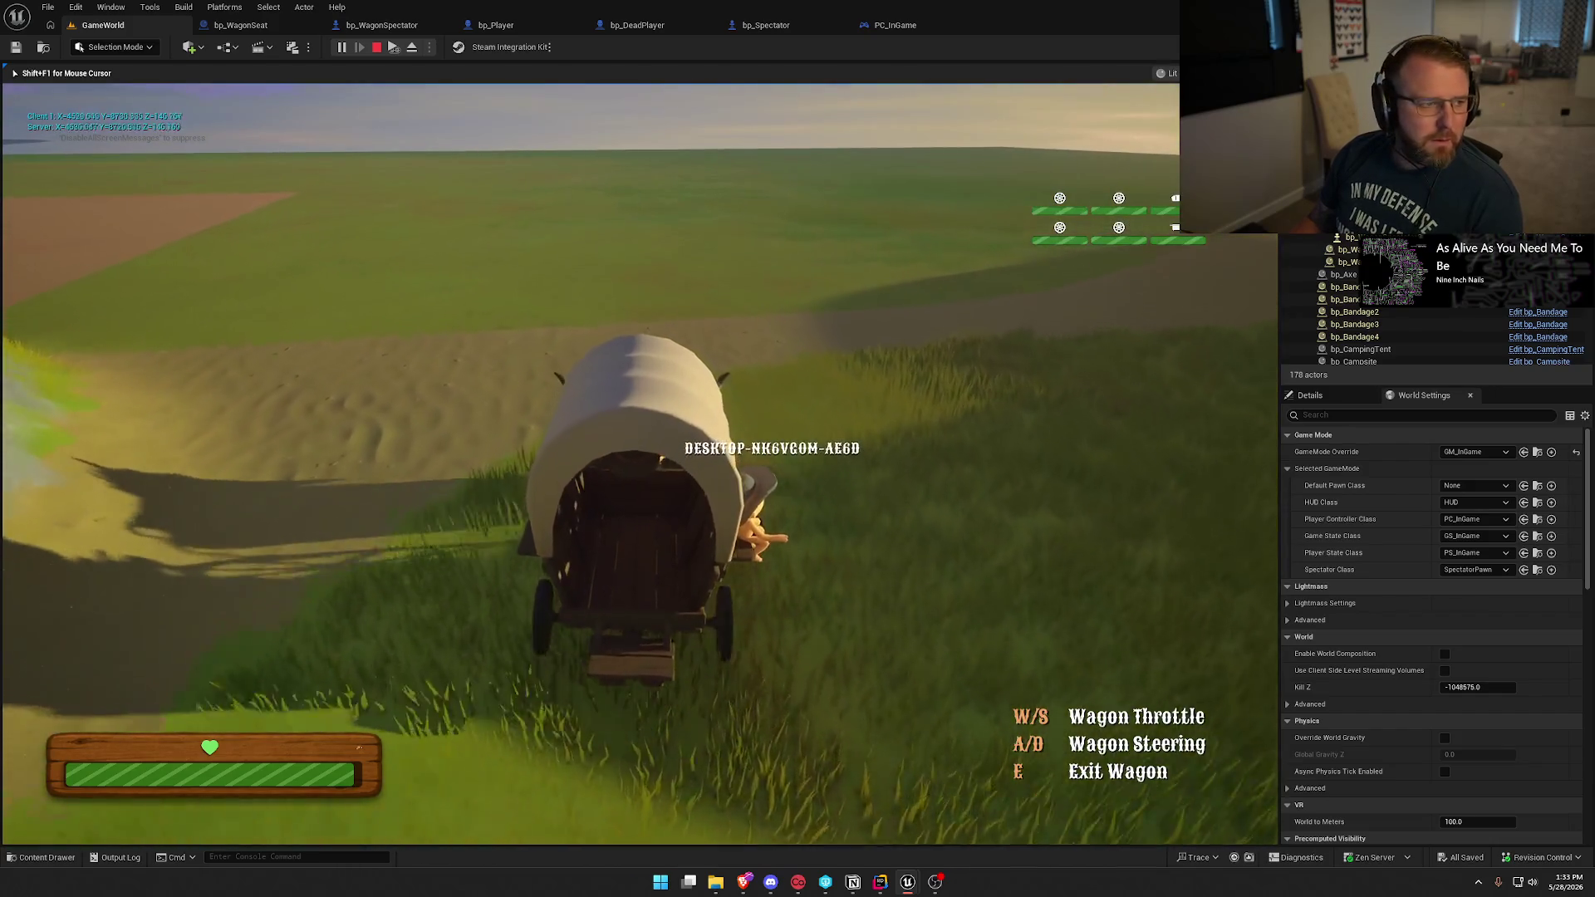
key("w")
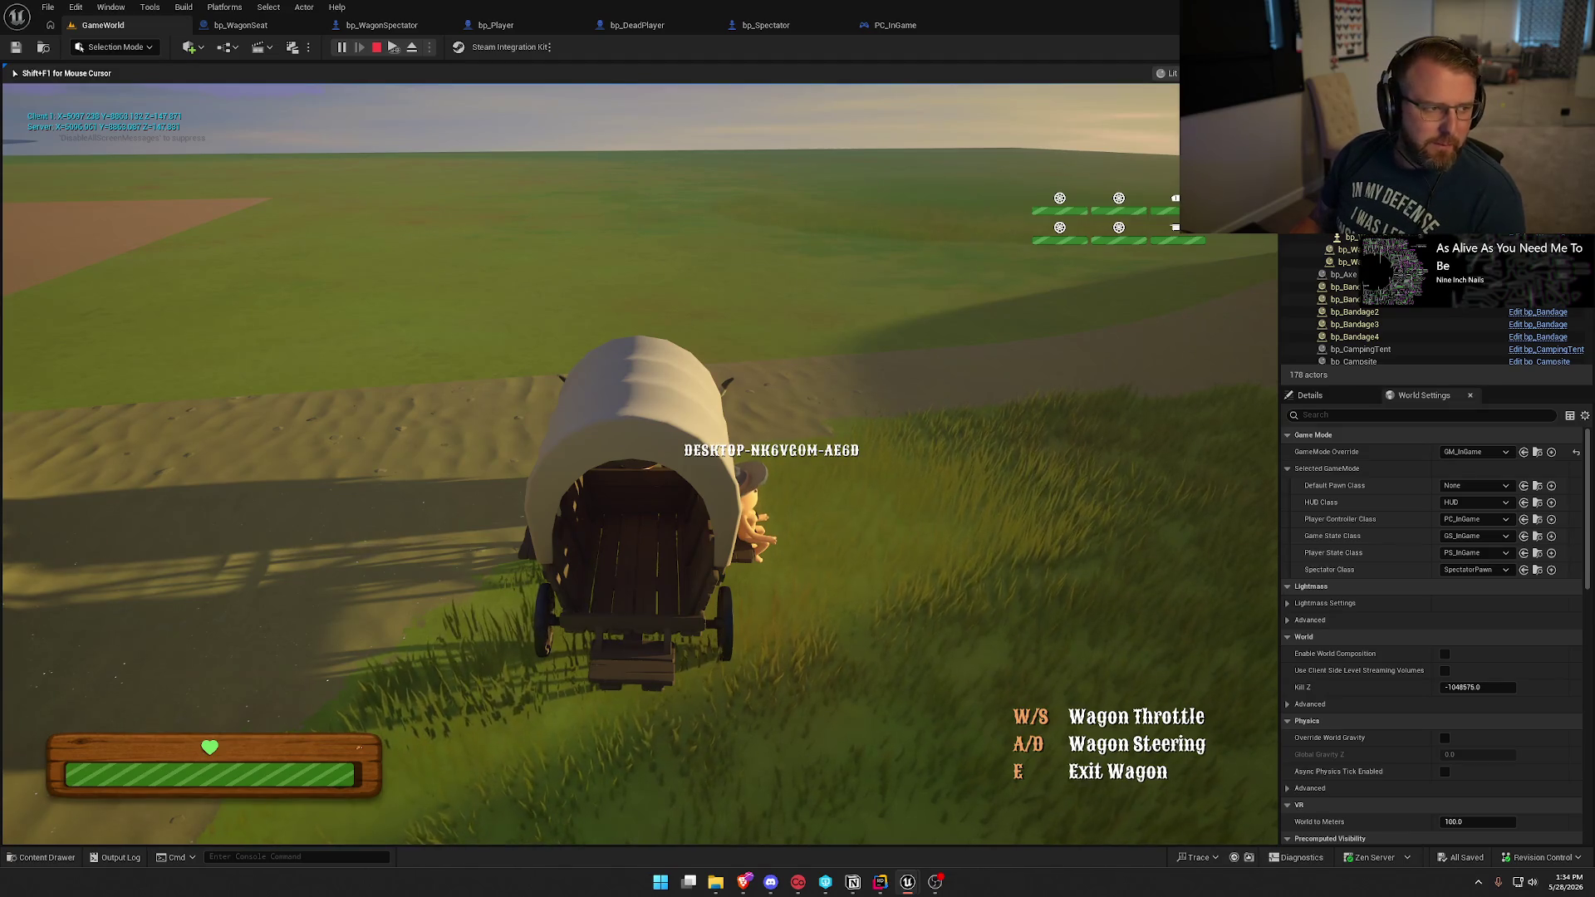
key("Escape")
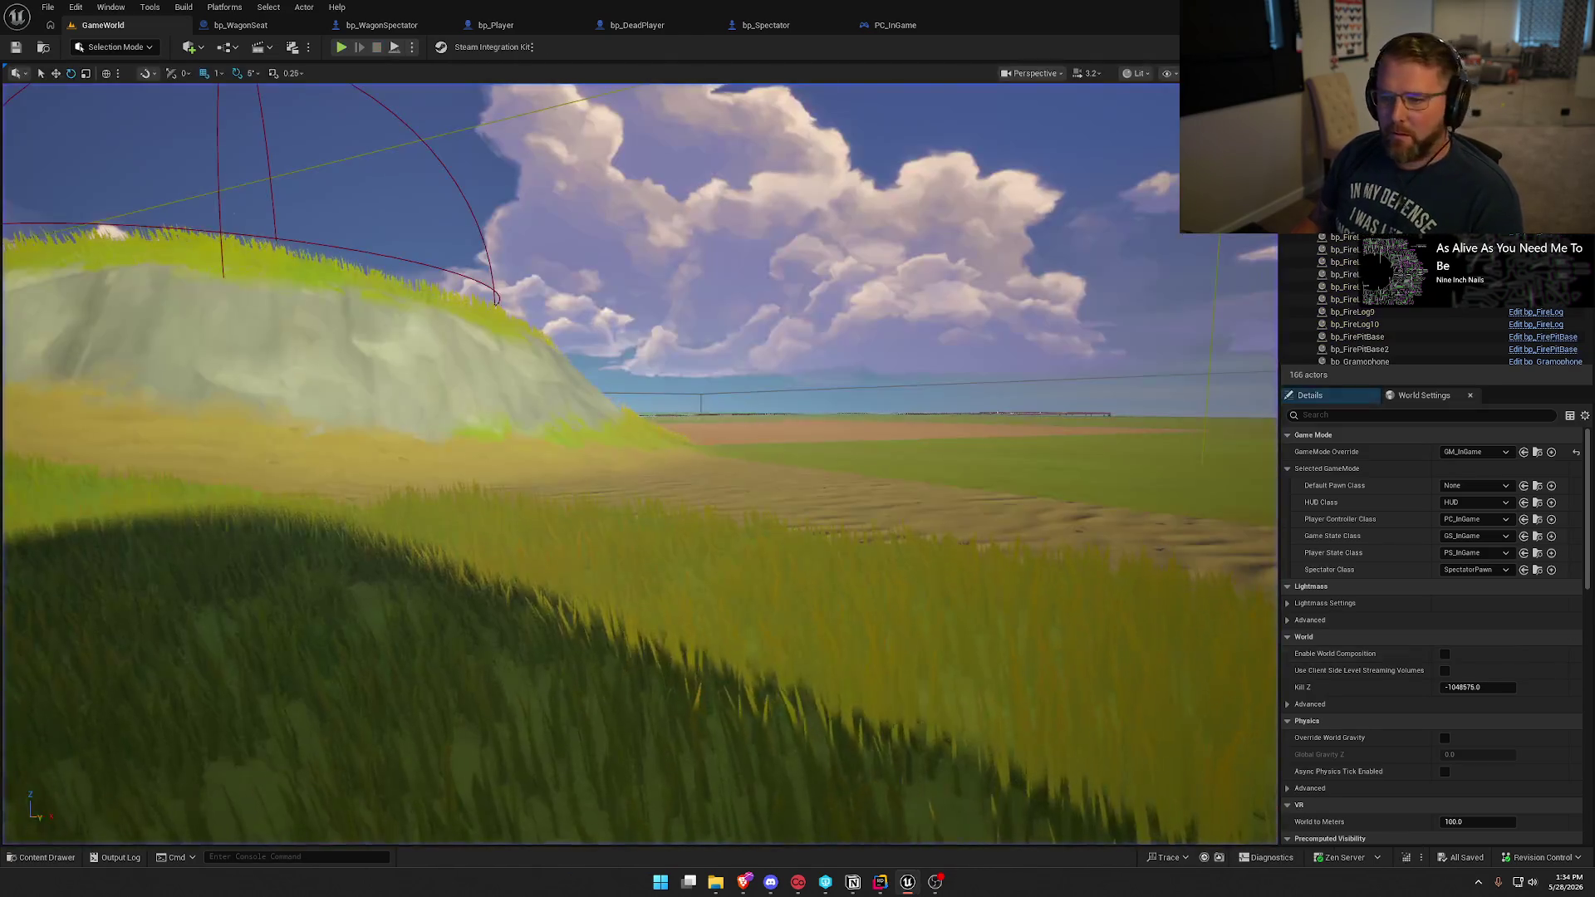
Check bp_WagonSpectator's Class Defaults replication, then move the ChatGPT relevancy answer onto the main screen.
left_click(366, 26)
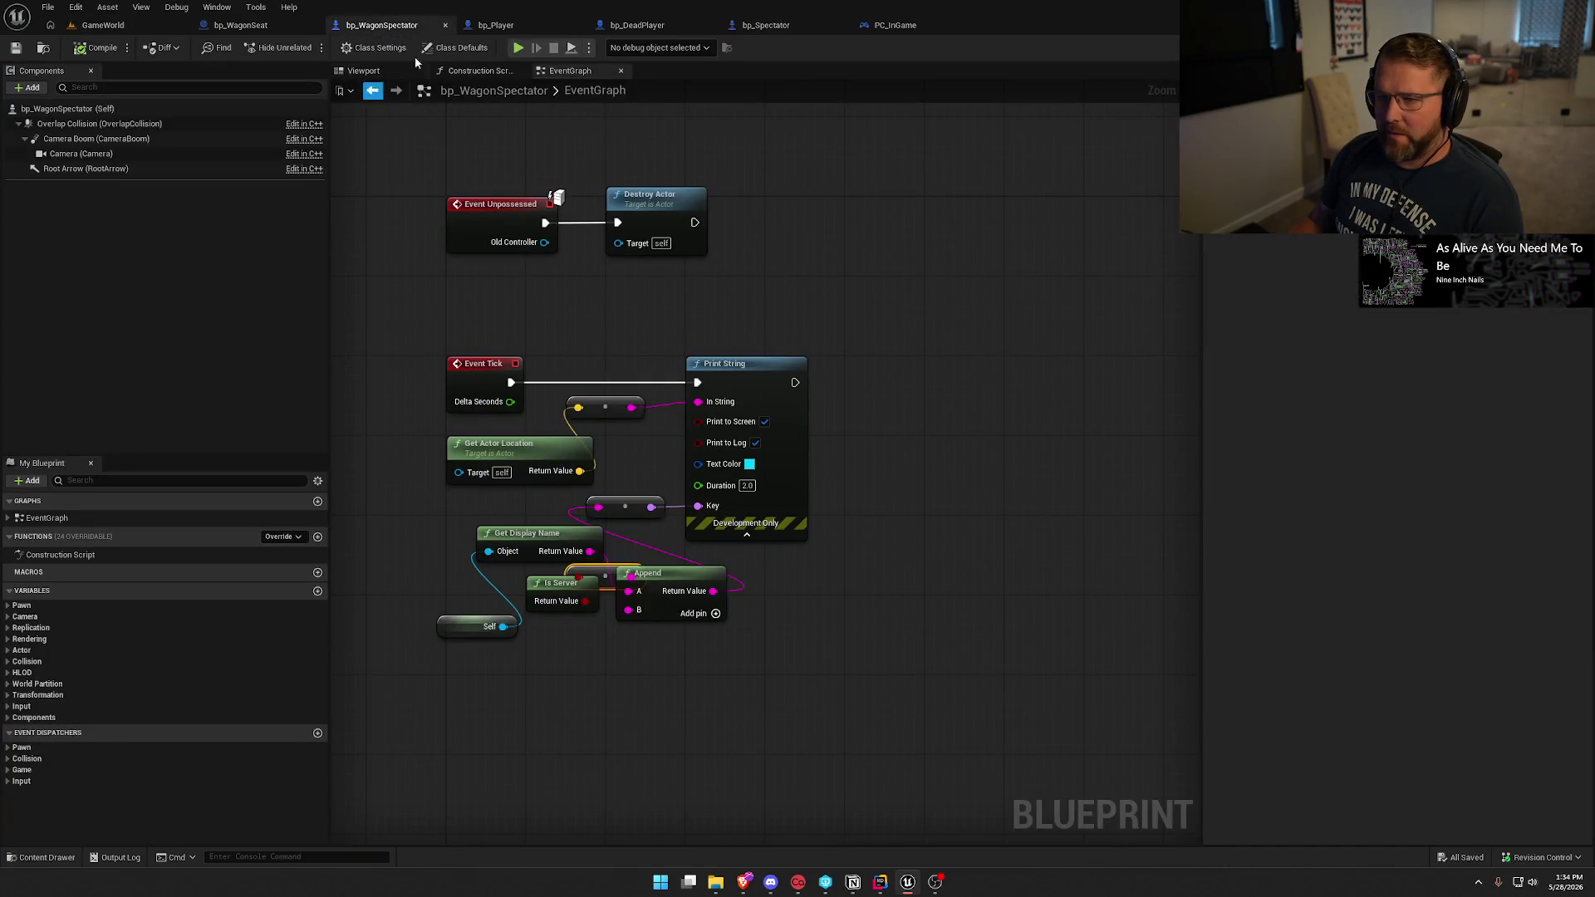
left_click(457, 48)
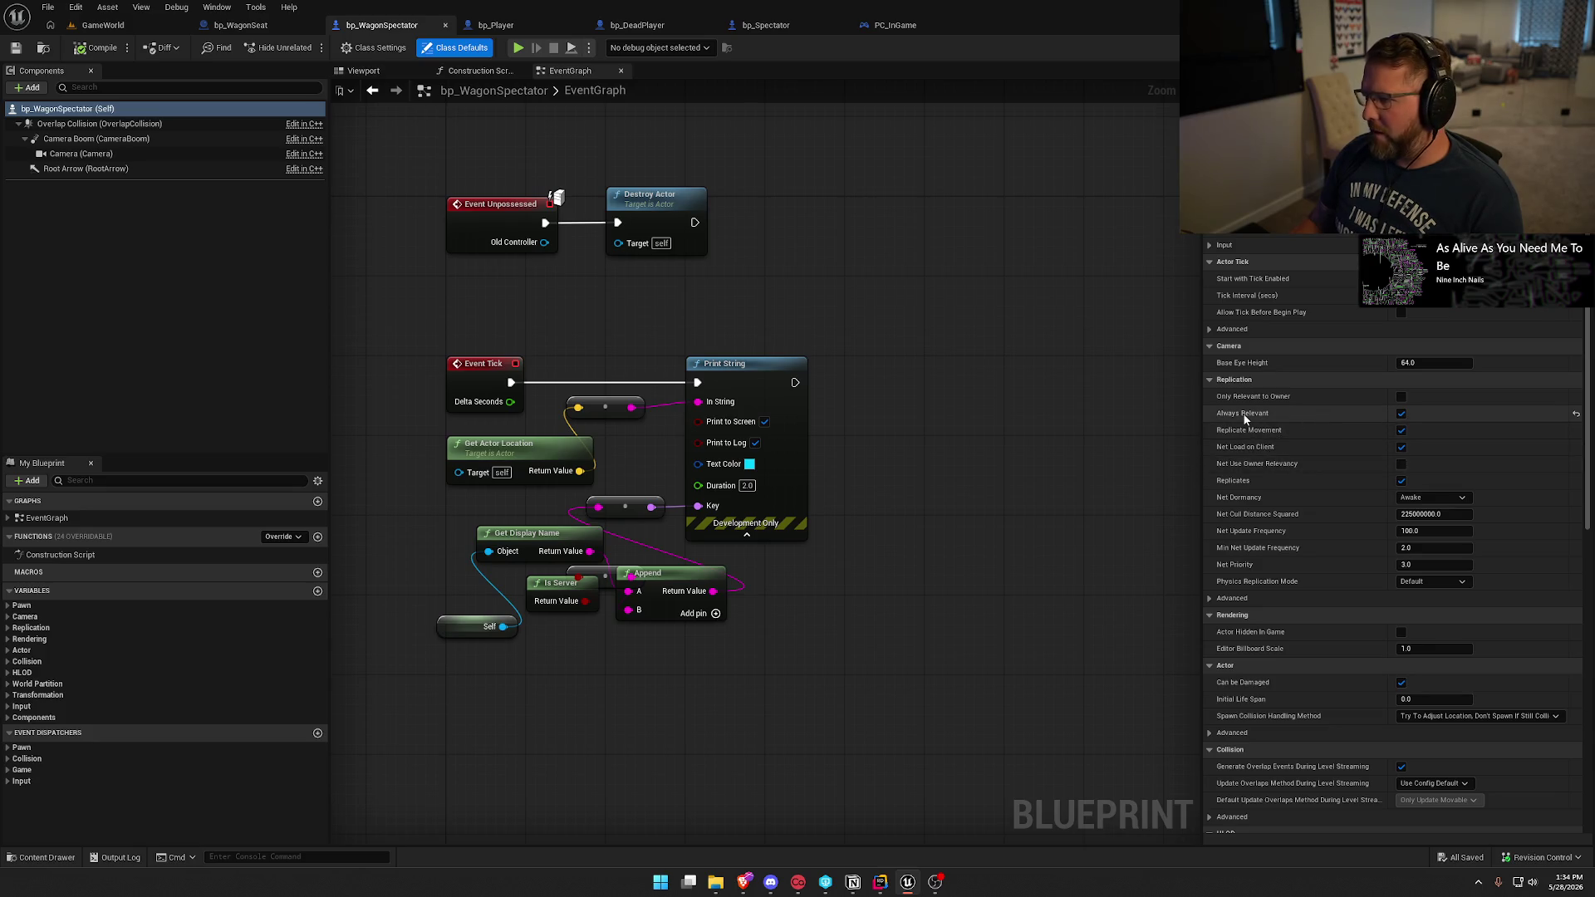
left_click(126, 25)
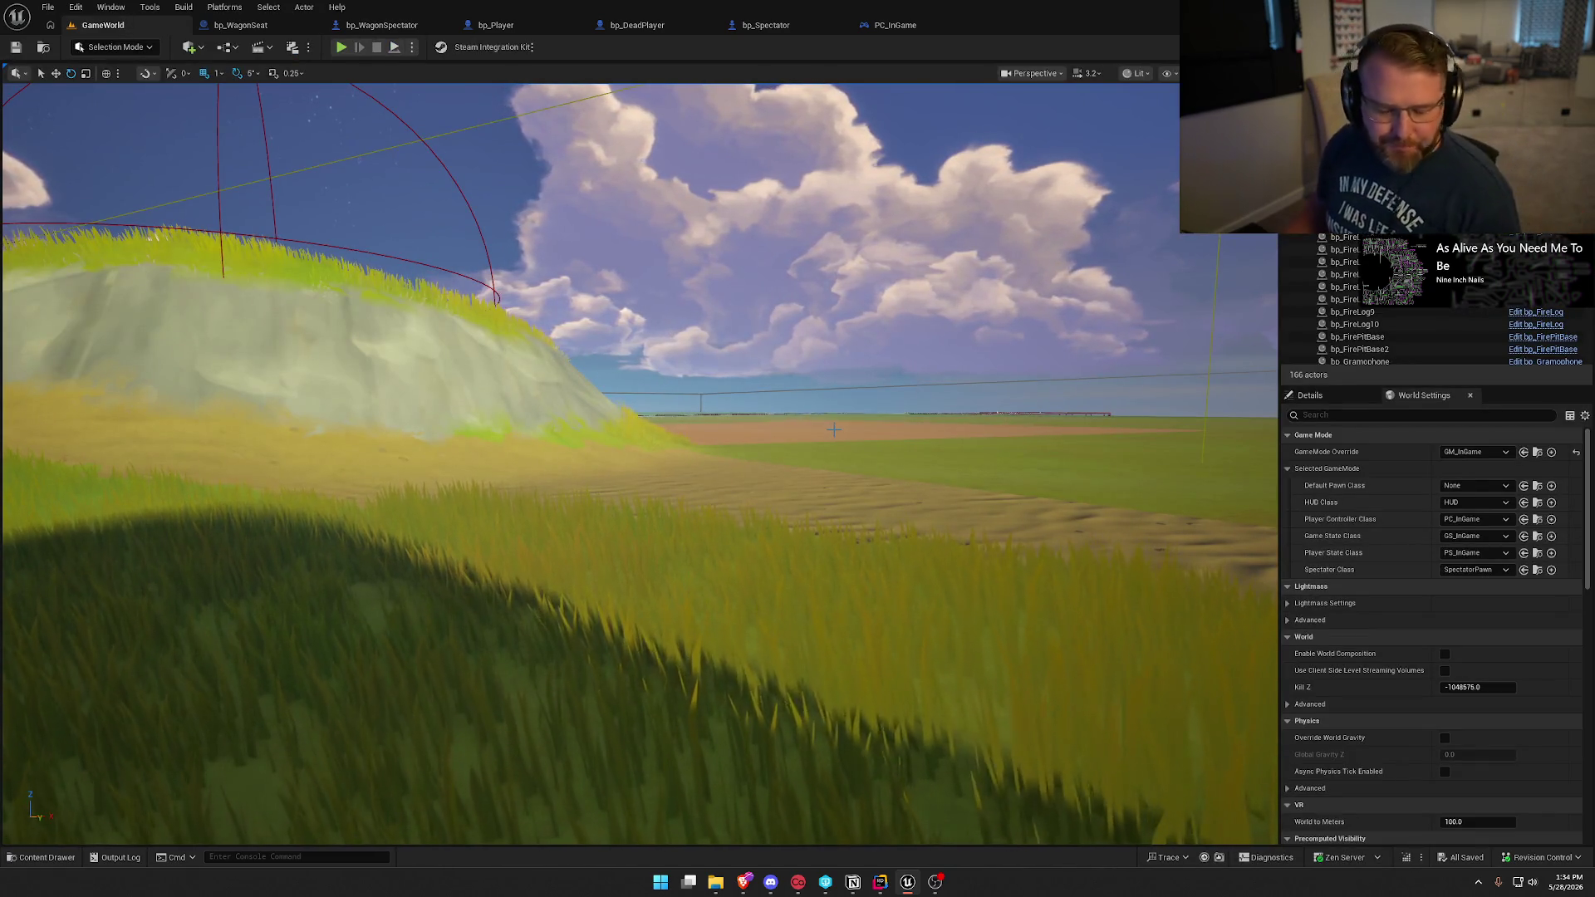
key("alt+Tab")
left_click_drag(1516, 165, 754, 118)
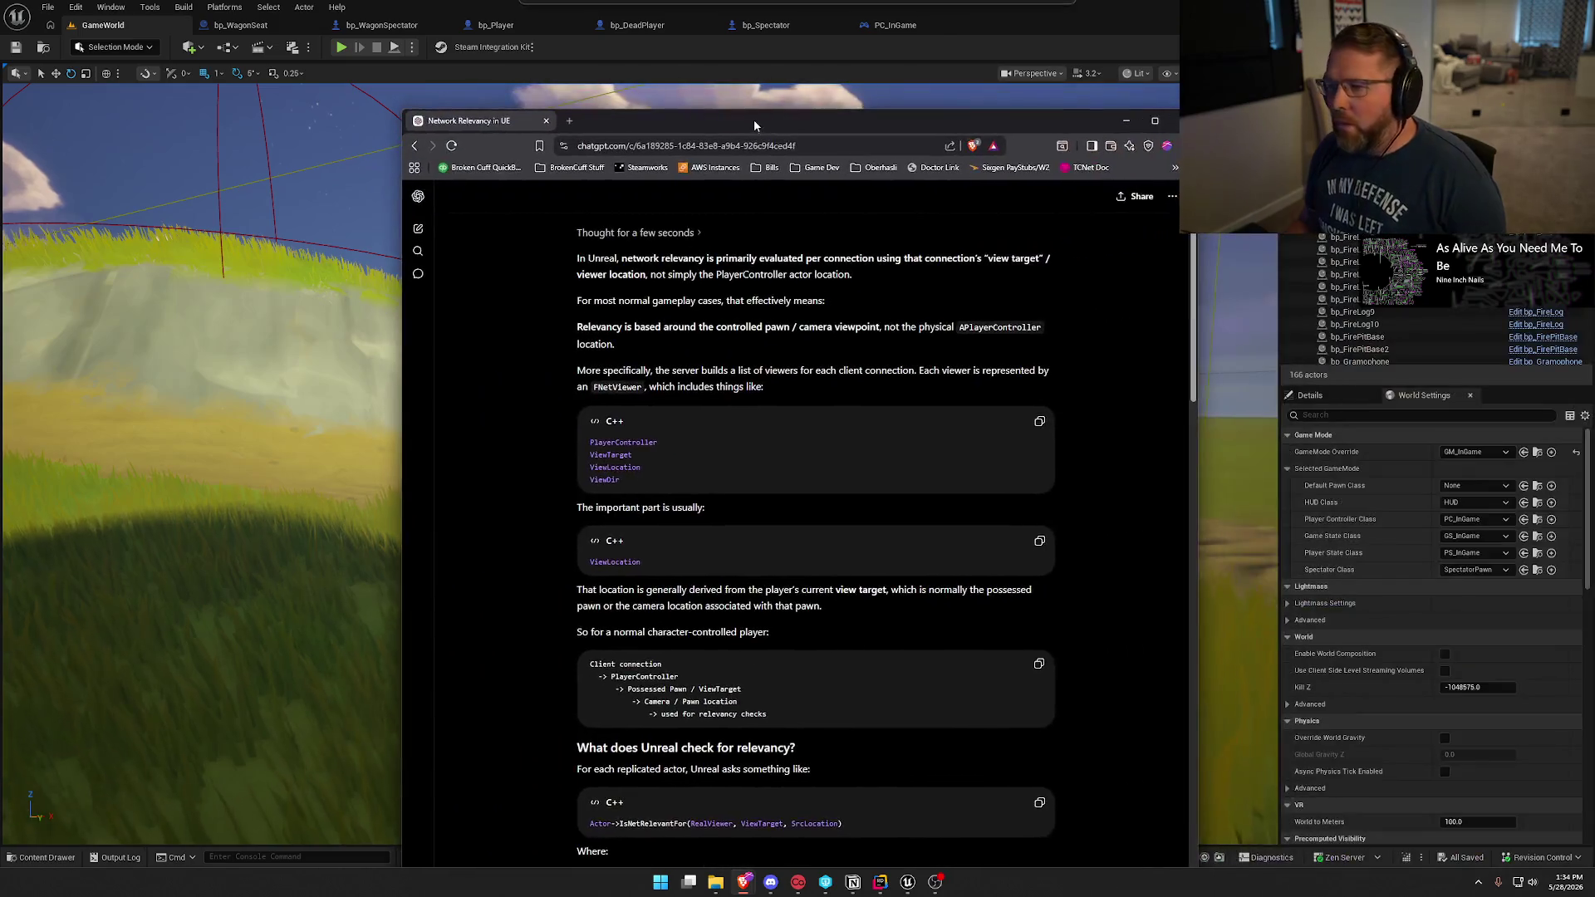
Maximize ChatGPT and read its answer on owner relevancy, attachment and dormancy before returning to Unreal.
double_click(754, 118)
scroll(516, 436, "down", 1)
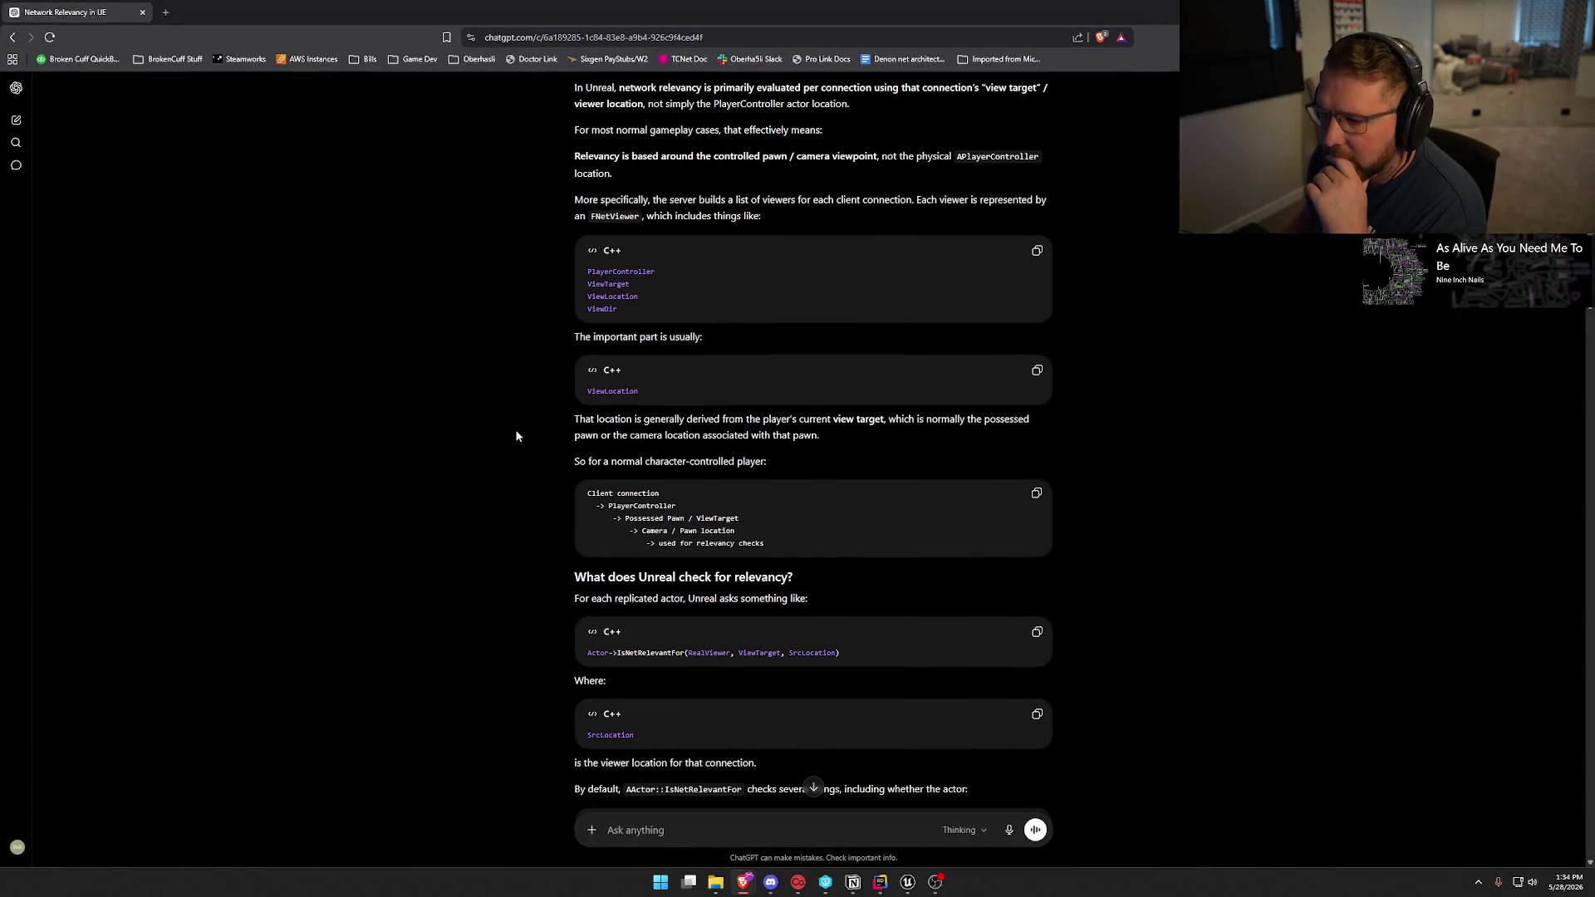
scroll(545, 426, "down", 2)
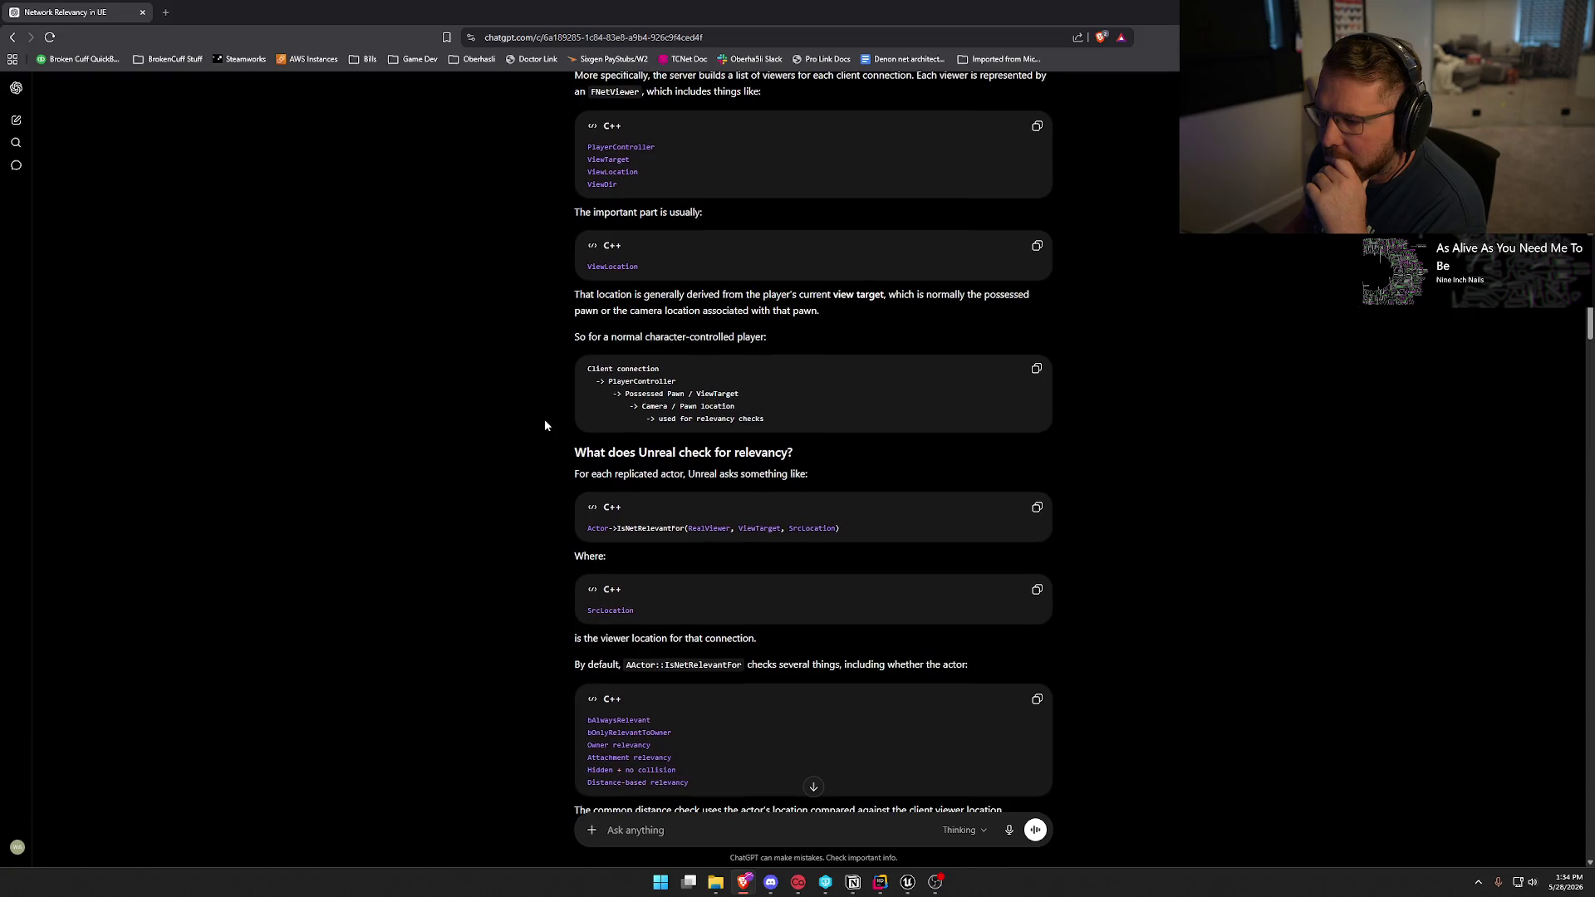
scroll(464, 536, "down", 2)
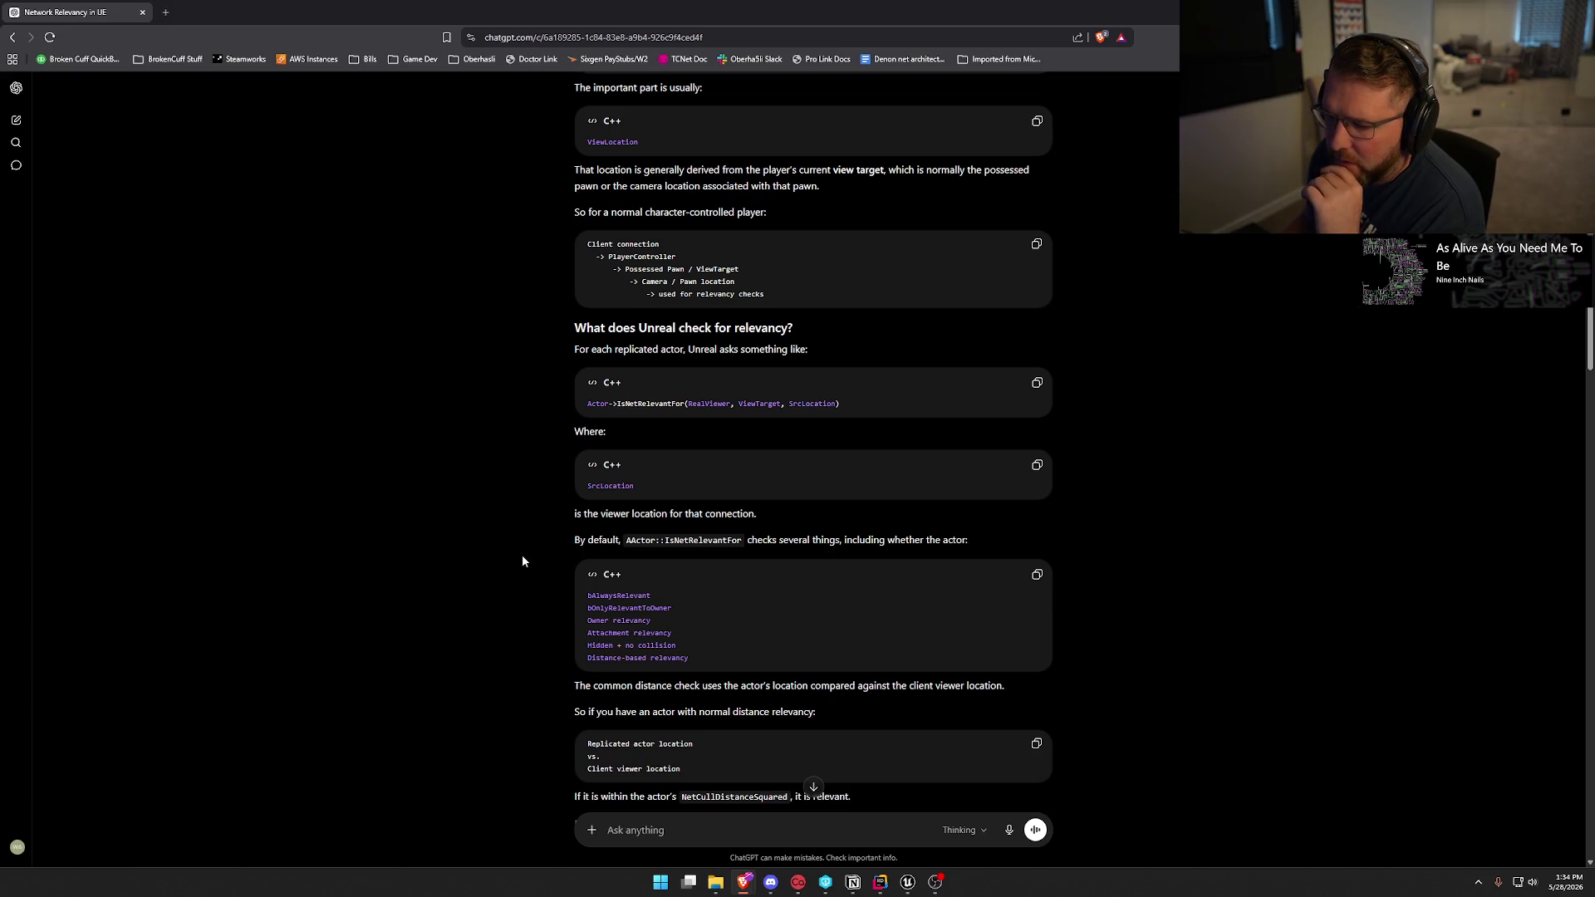
scroll(522, 556, "down", 2)
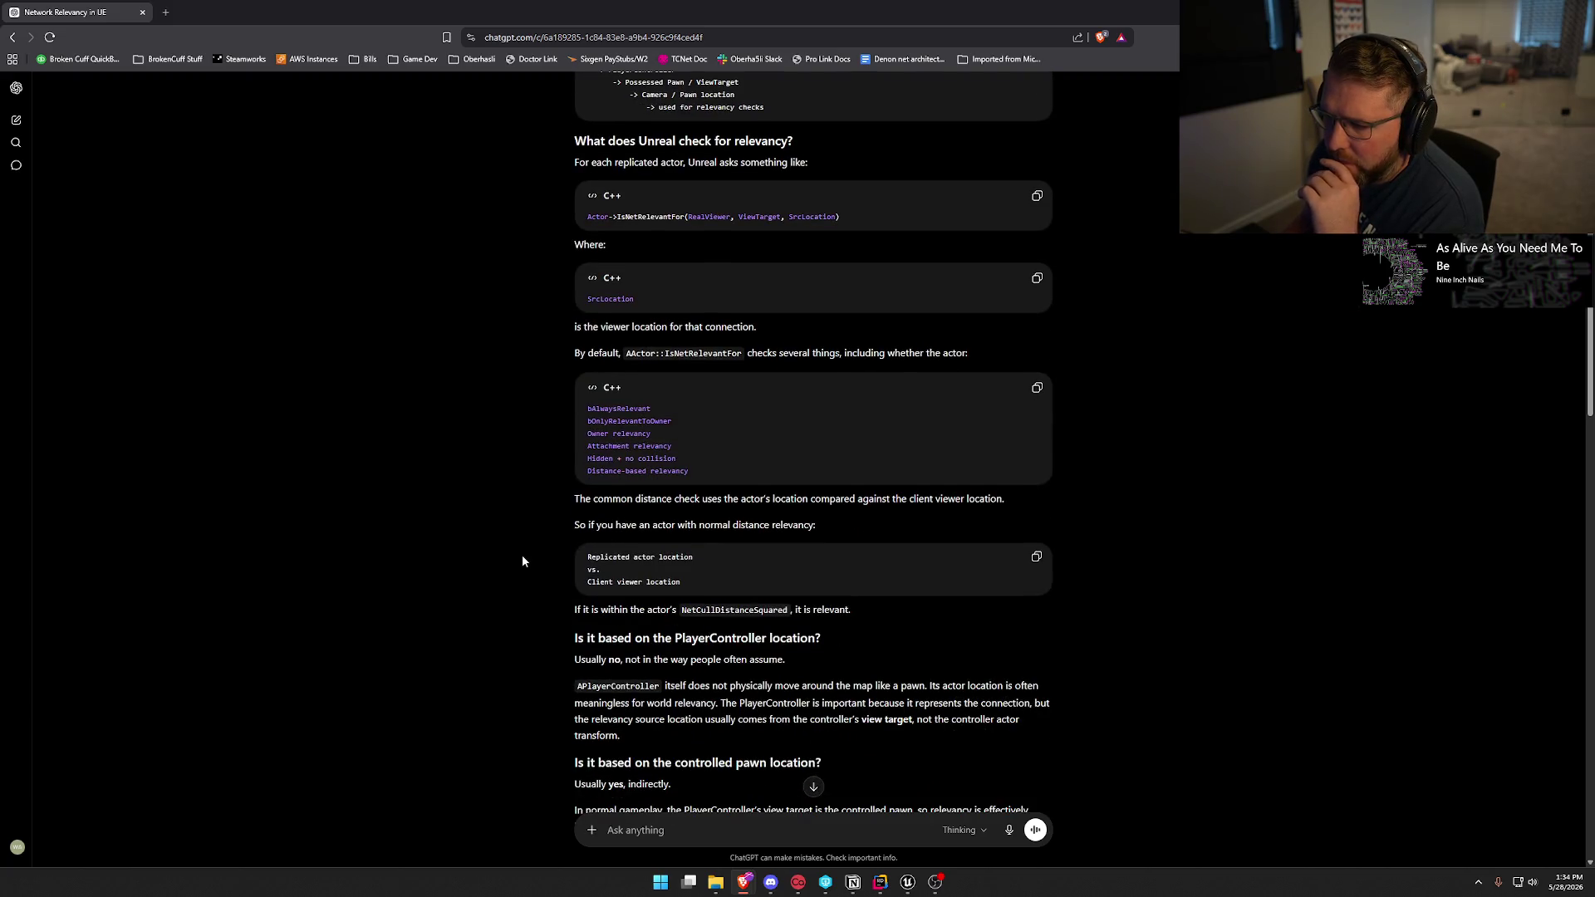
scroll(521, 557, "down", 2)
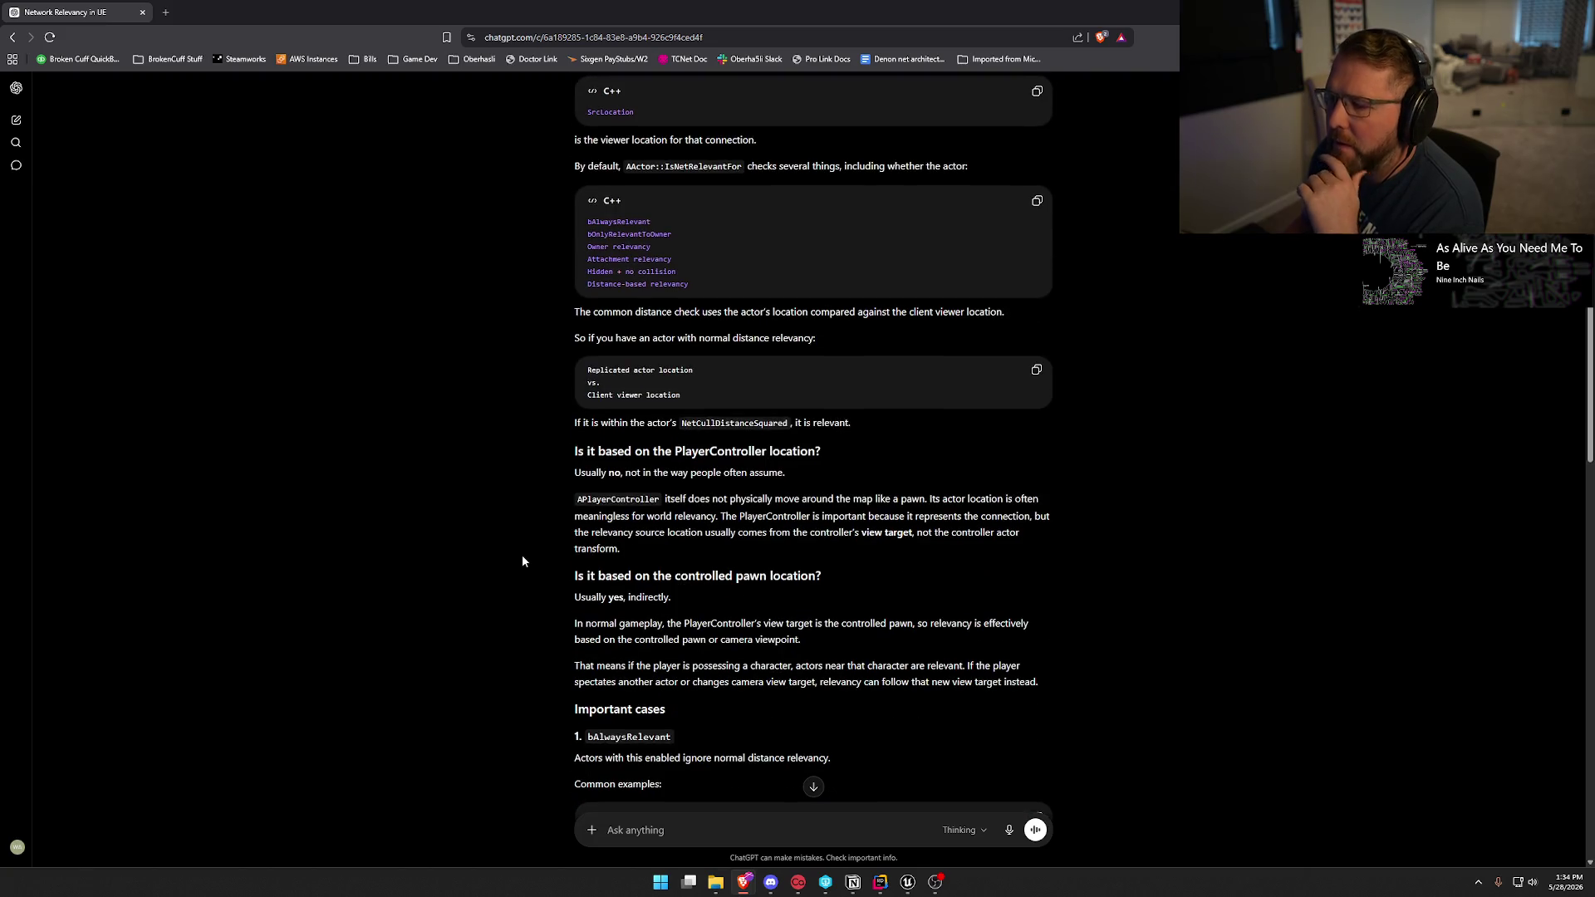
scroll(522, 558, "down", 2)
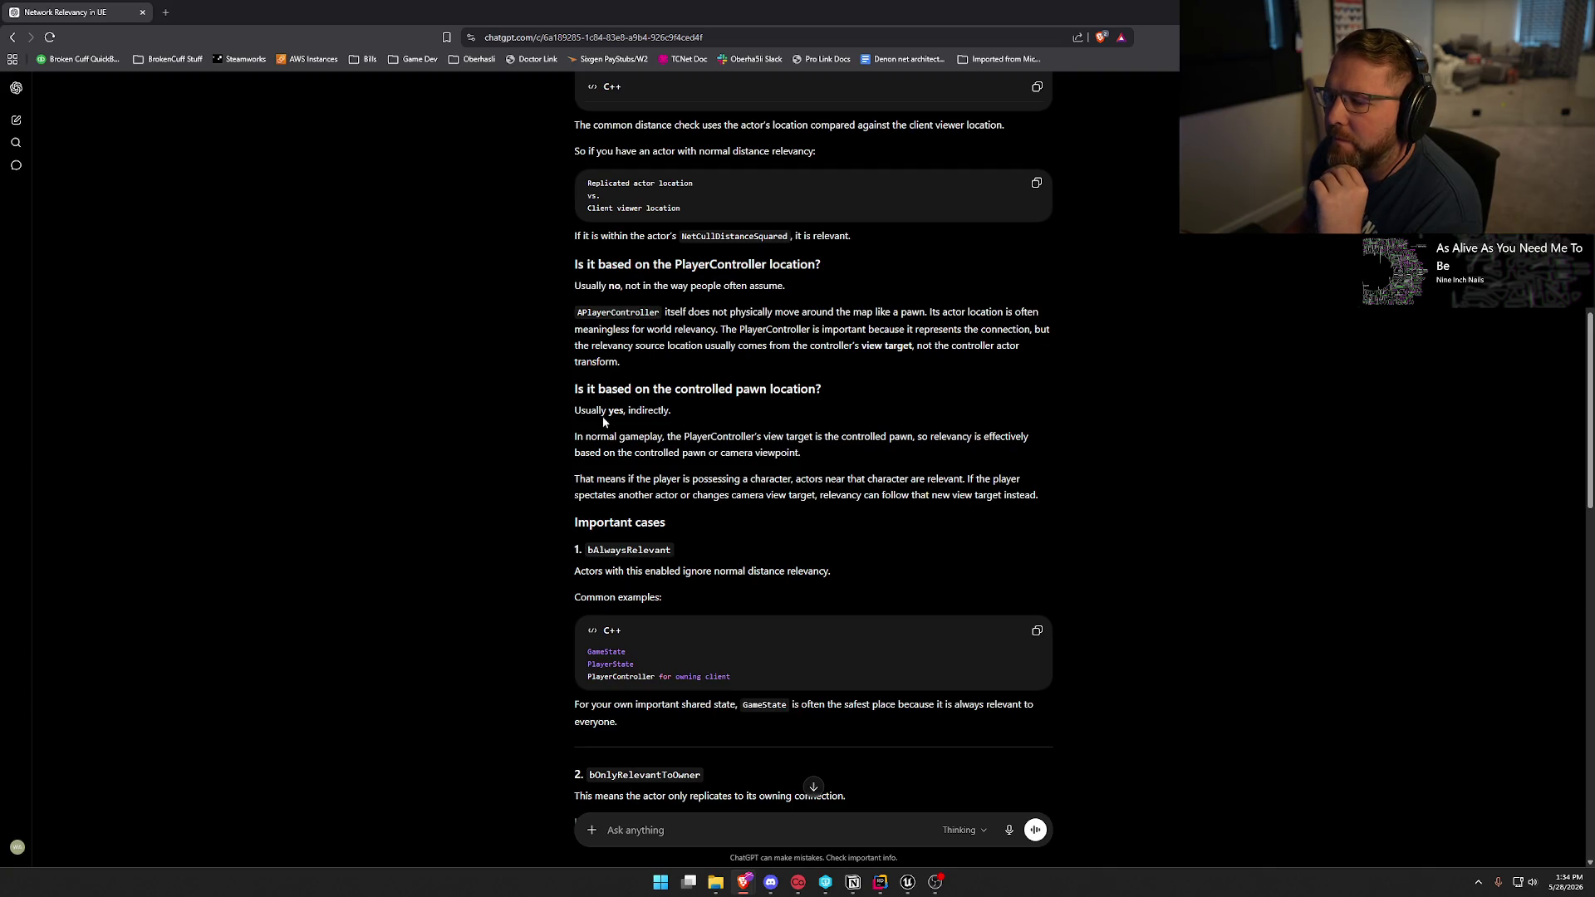
scroll(603, 421, "down", 2)
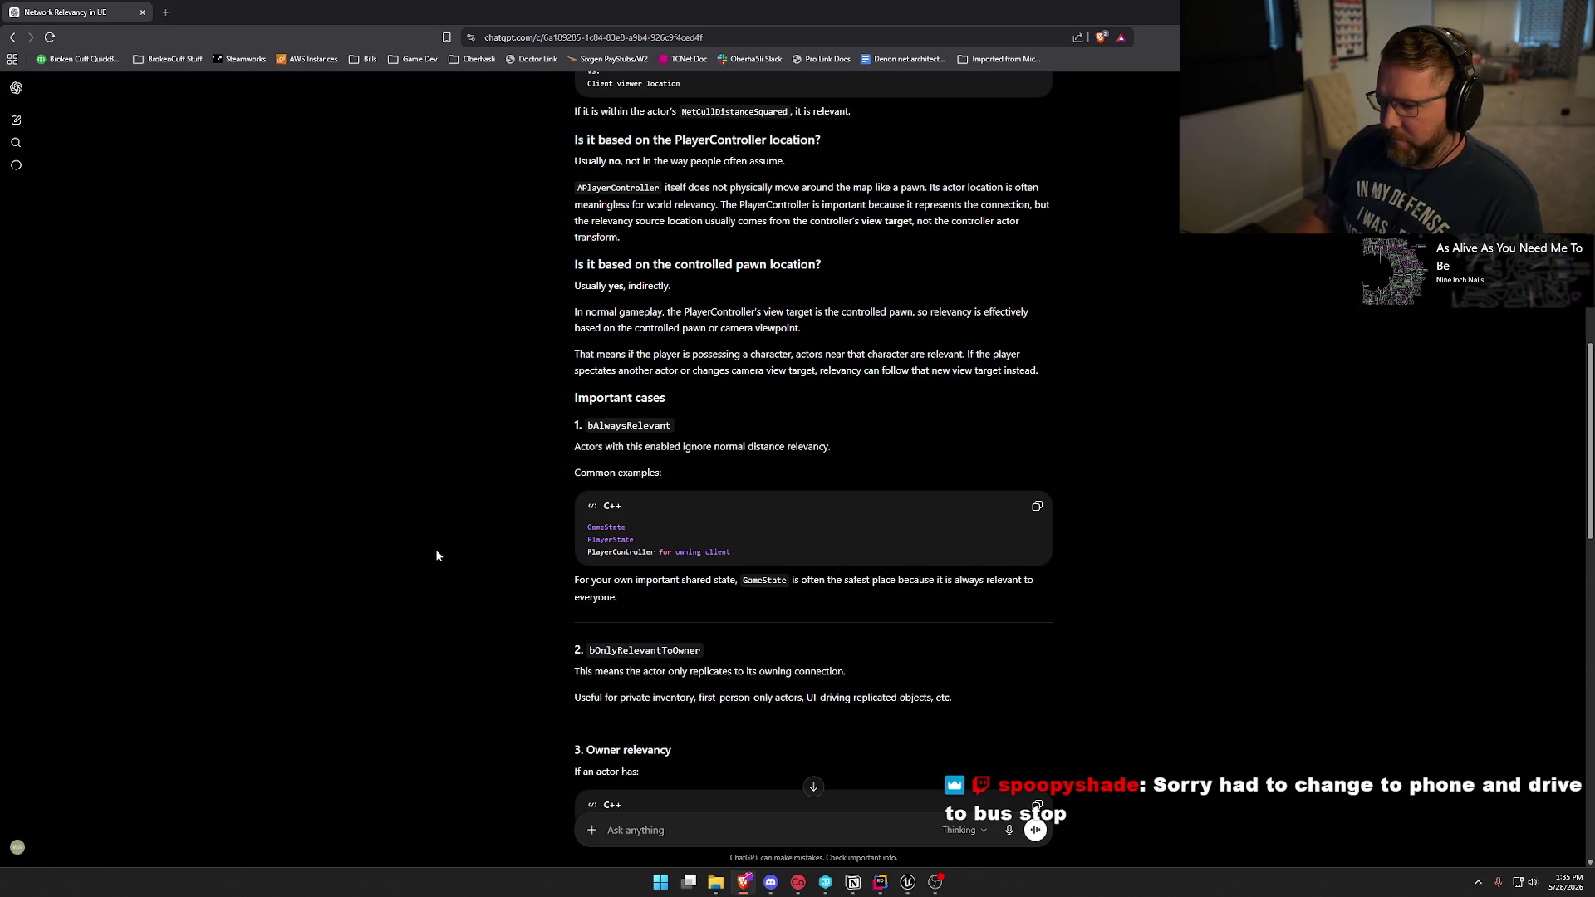
scroll(477, 558, "down", 3)
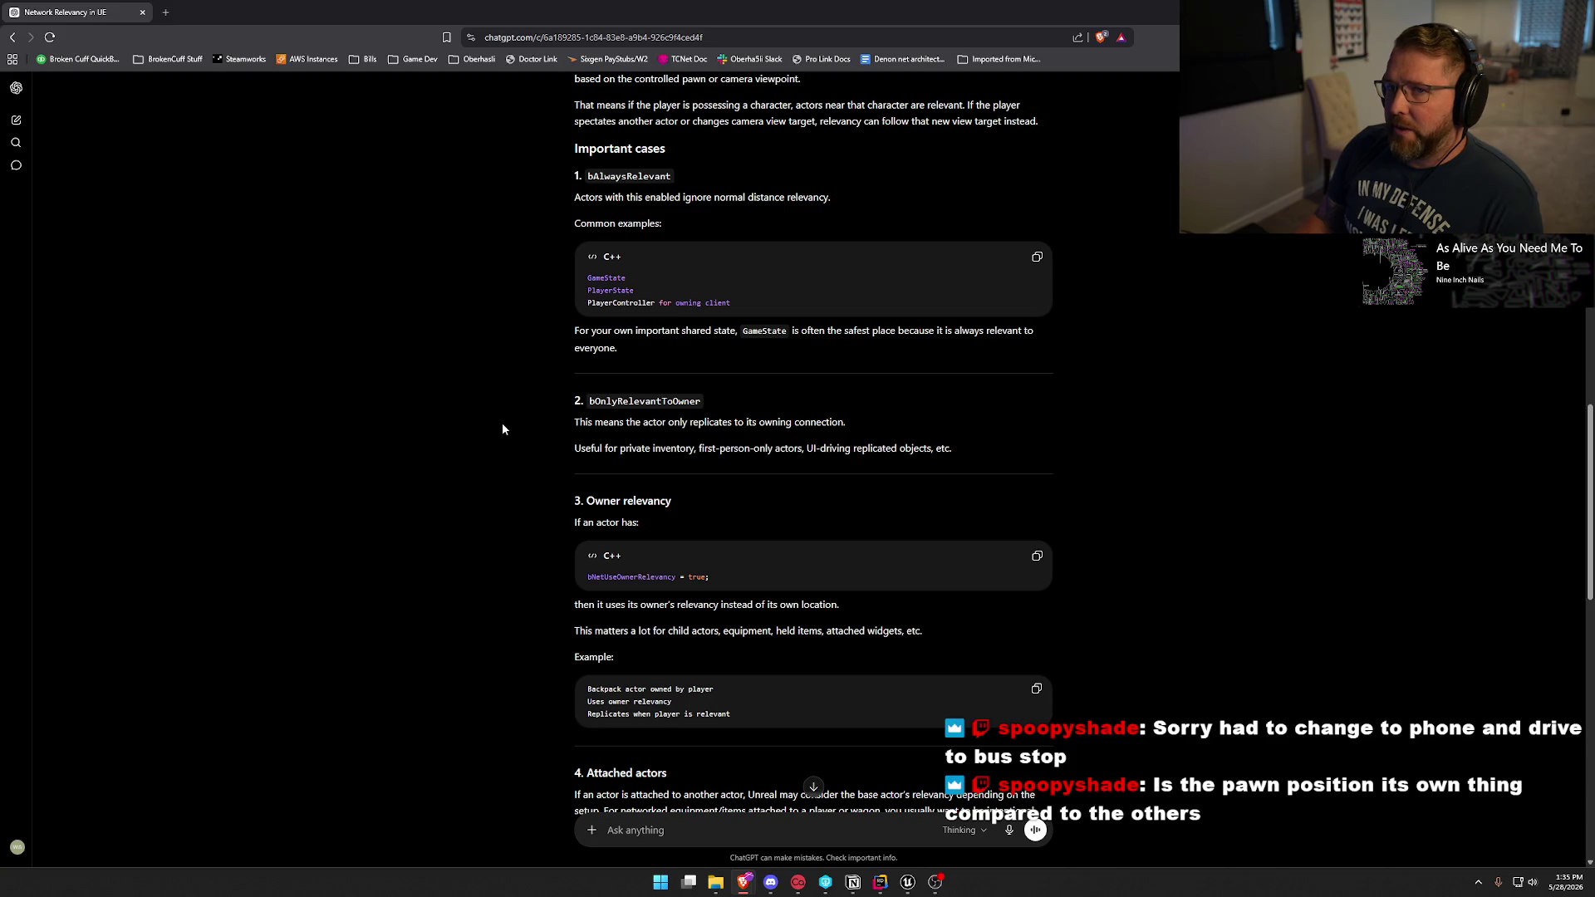
scroll(510, 453, "down", 2)
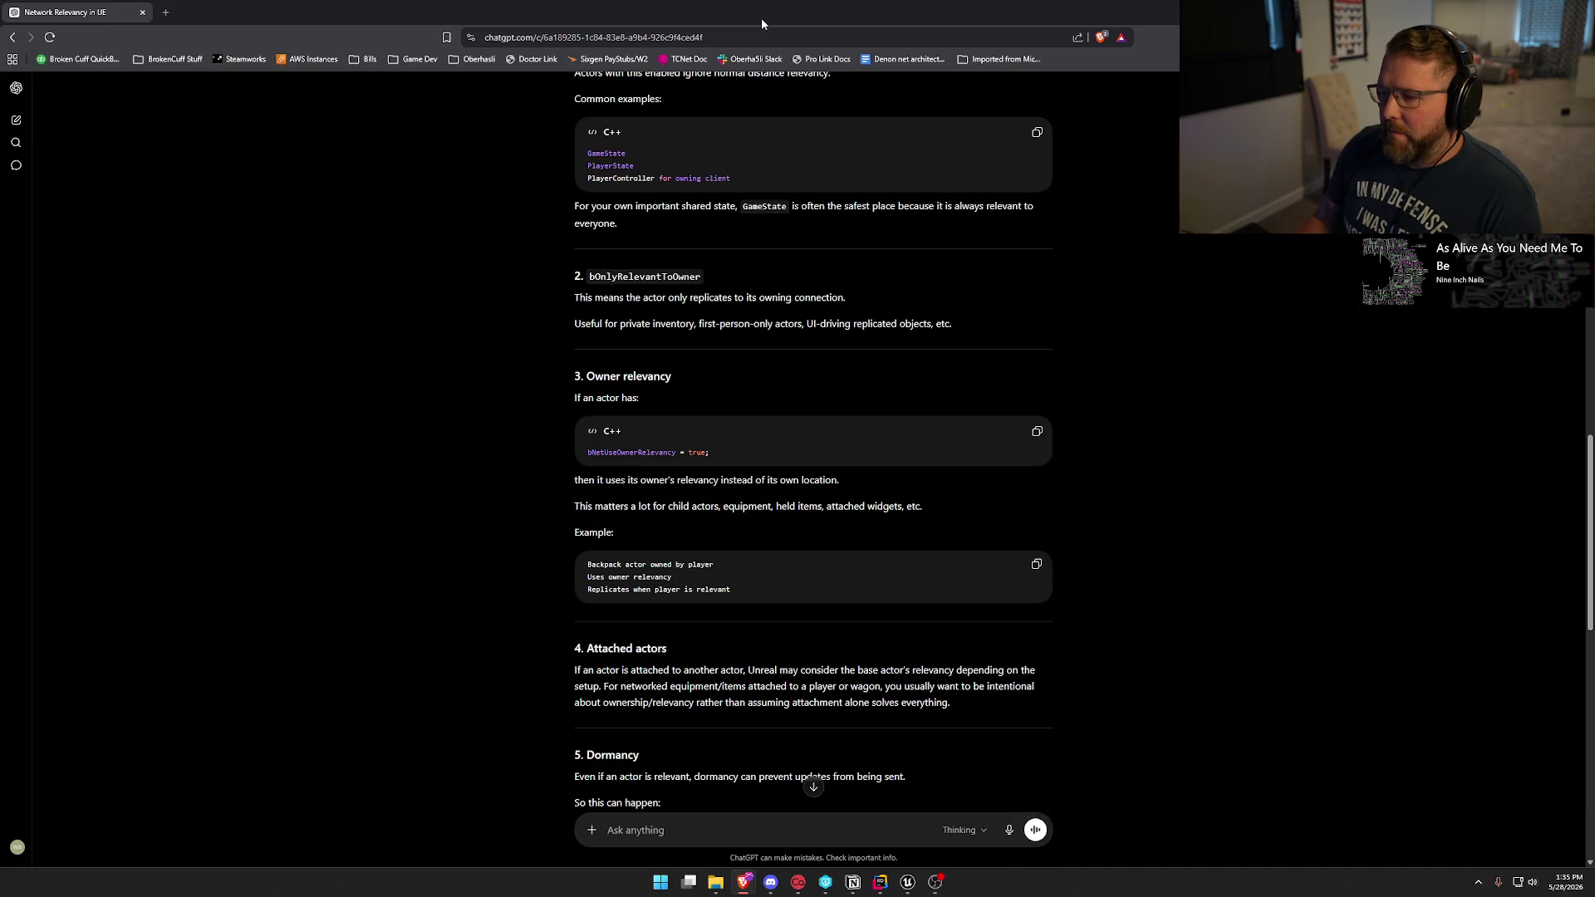
key("alt+Tab")
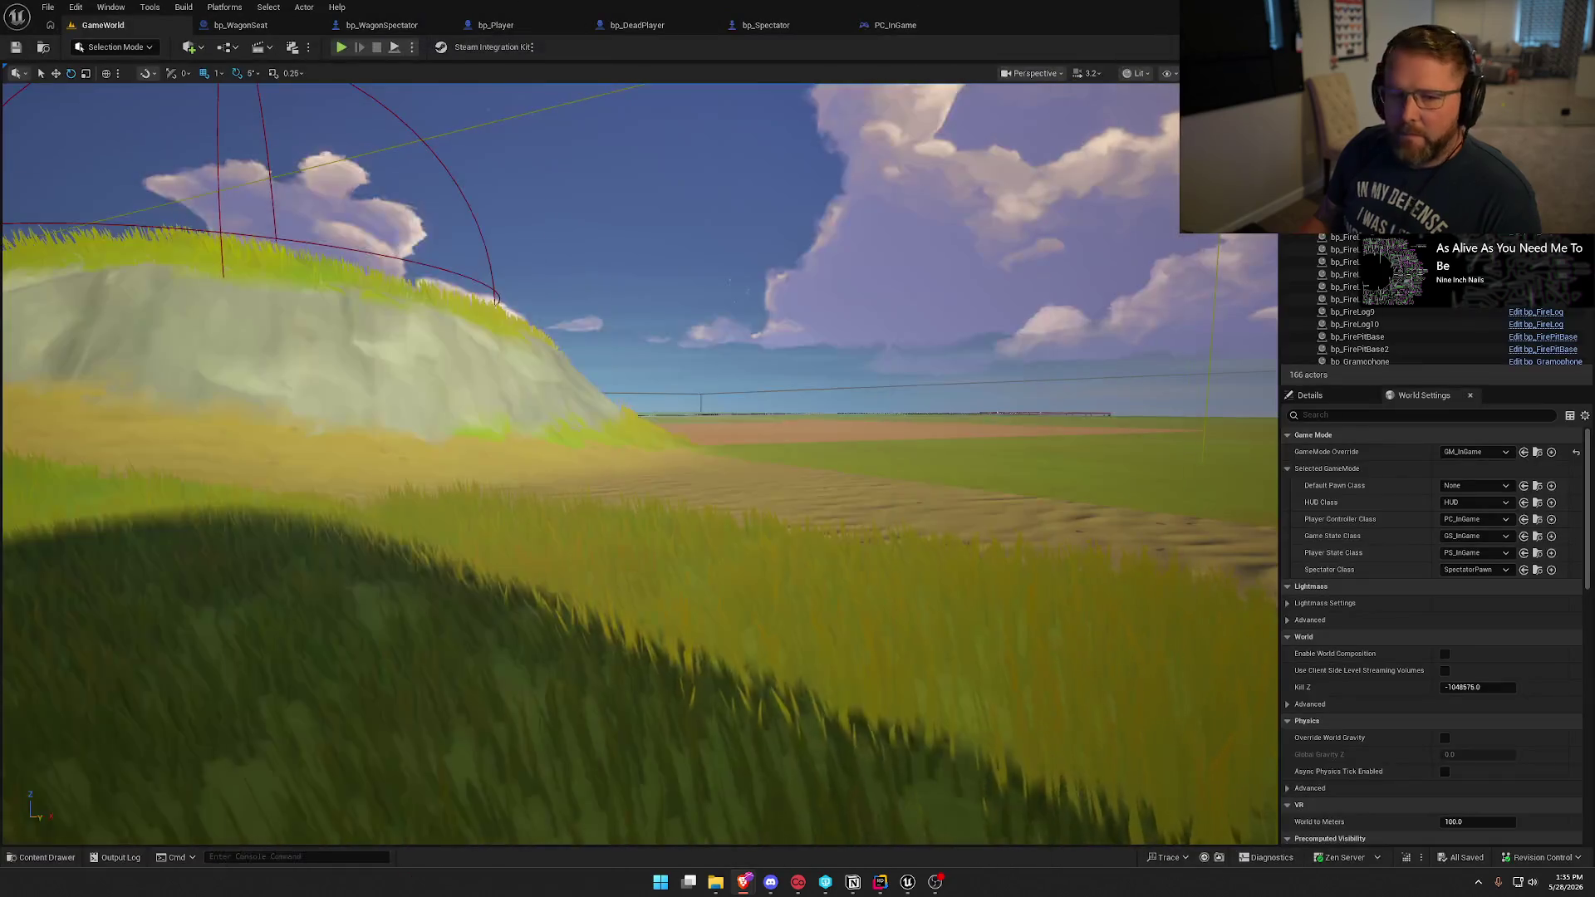
Show bp_WagonSeat's Class Defaults and expand the advanced Replication and Replicated Movement sections.
left_click(241, 25)
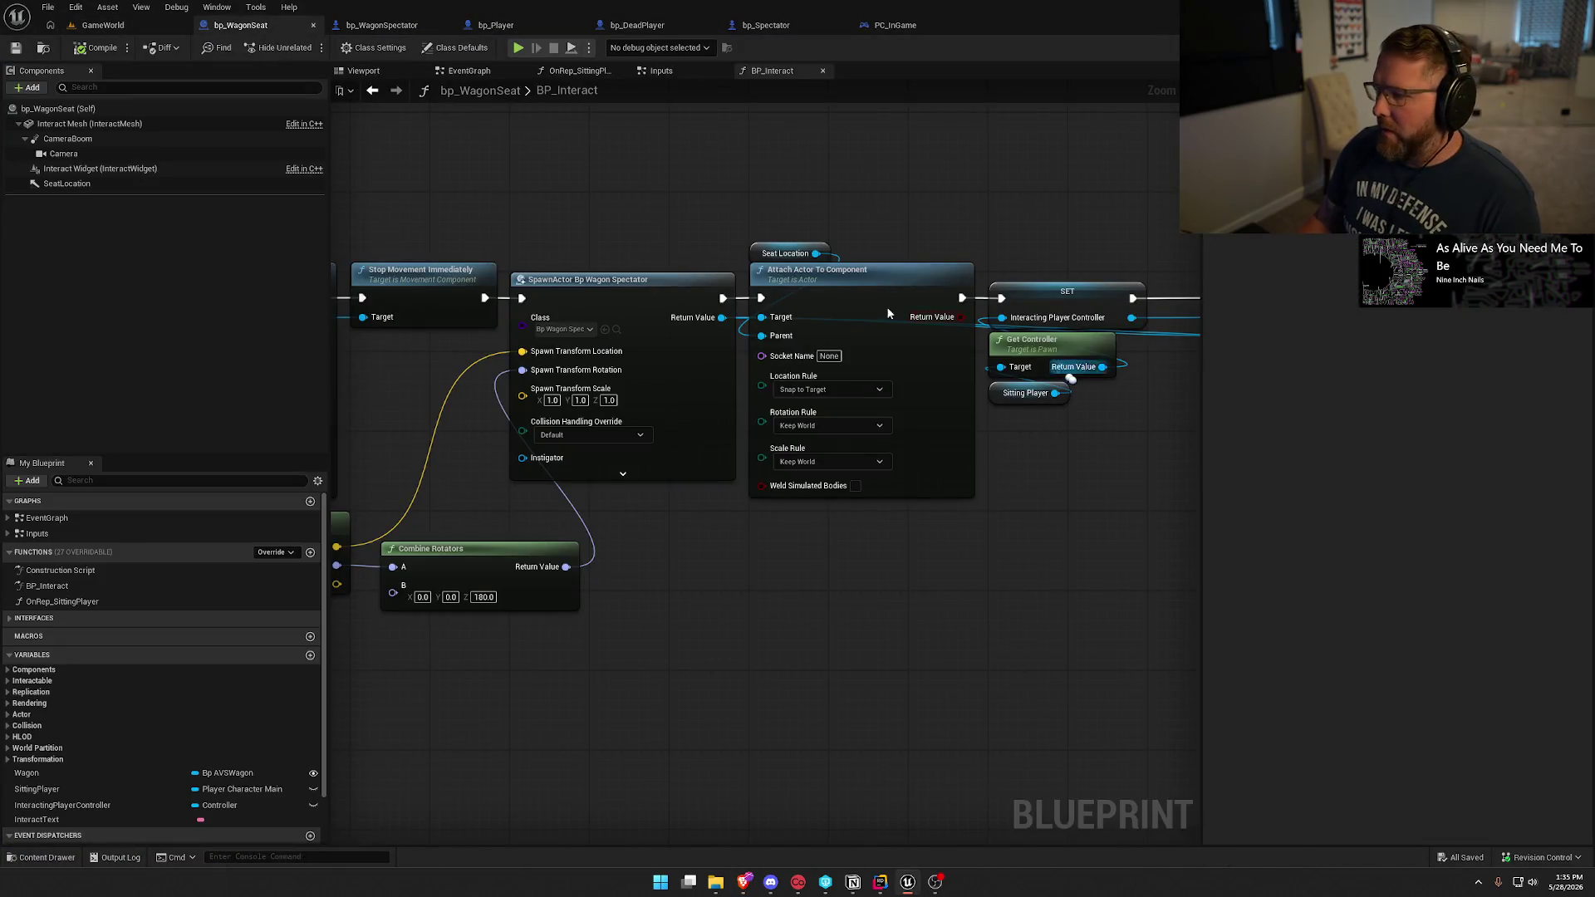
left_click(455, 47)
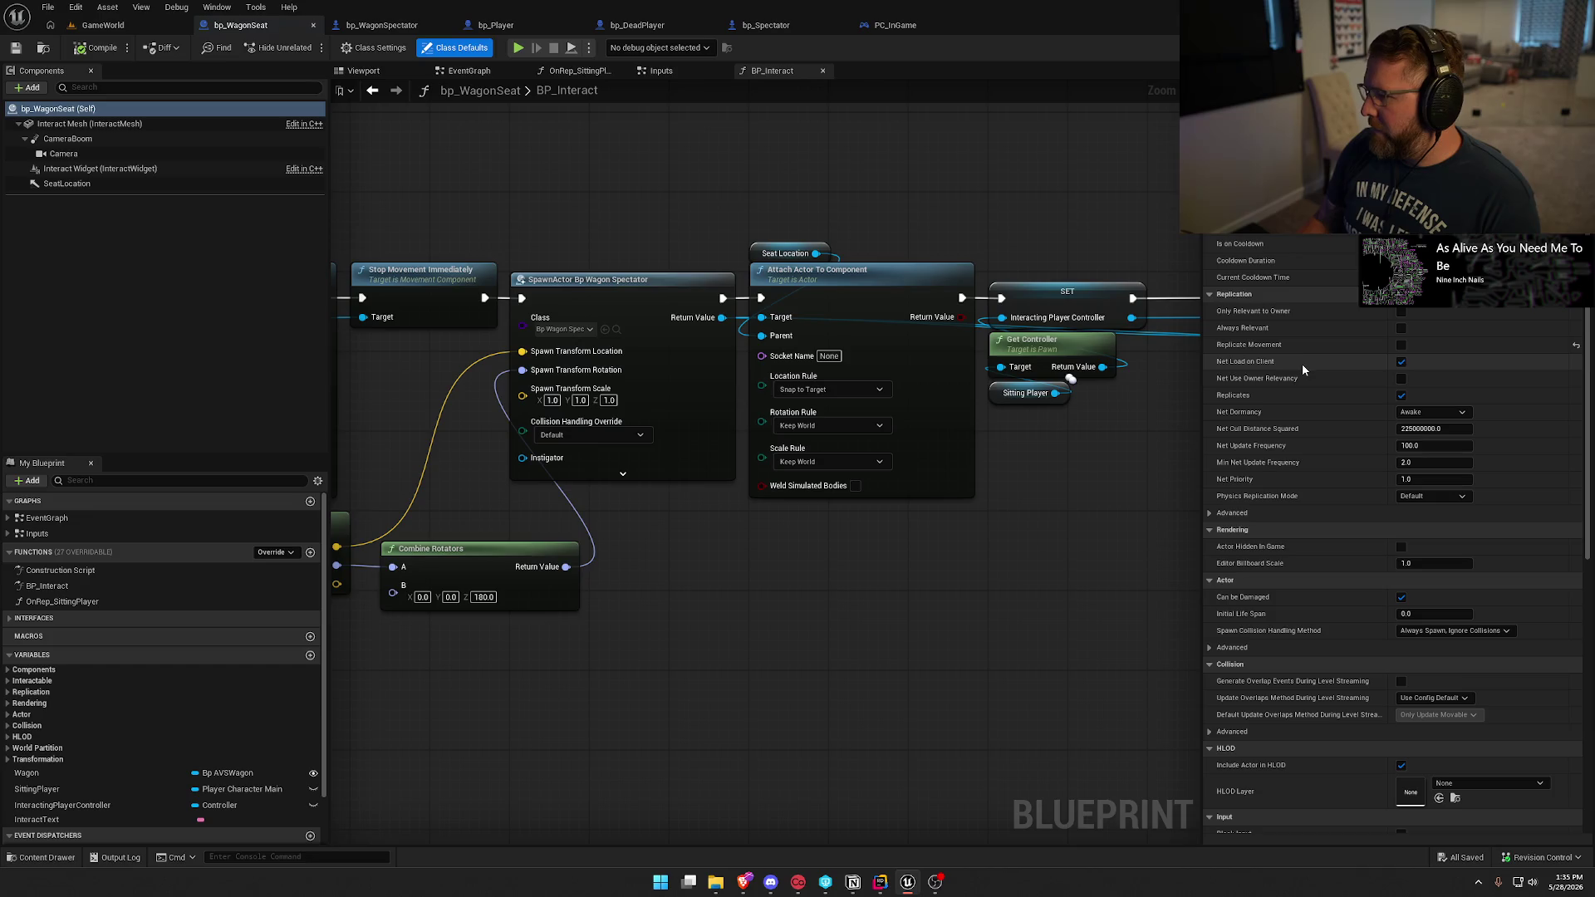
mouse_move(1278, 382)
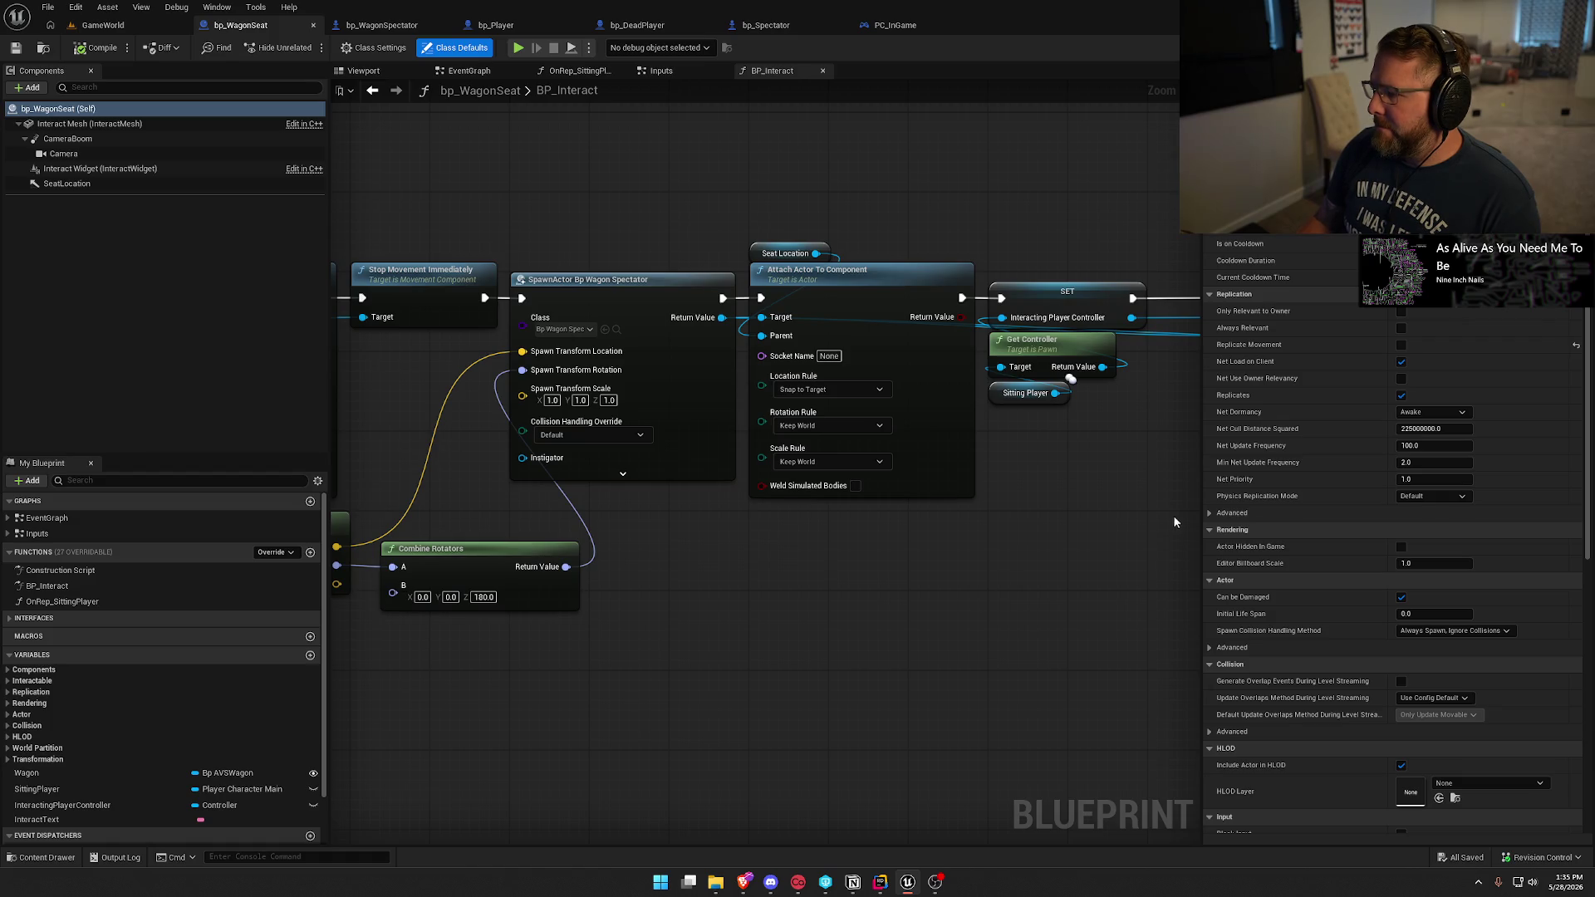
left_click(1213, 514)
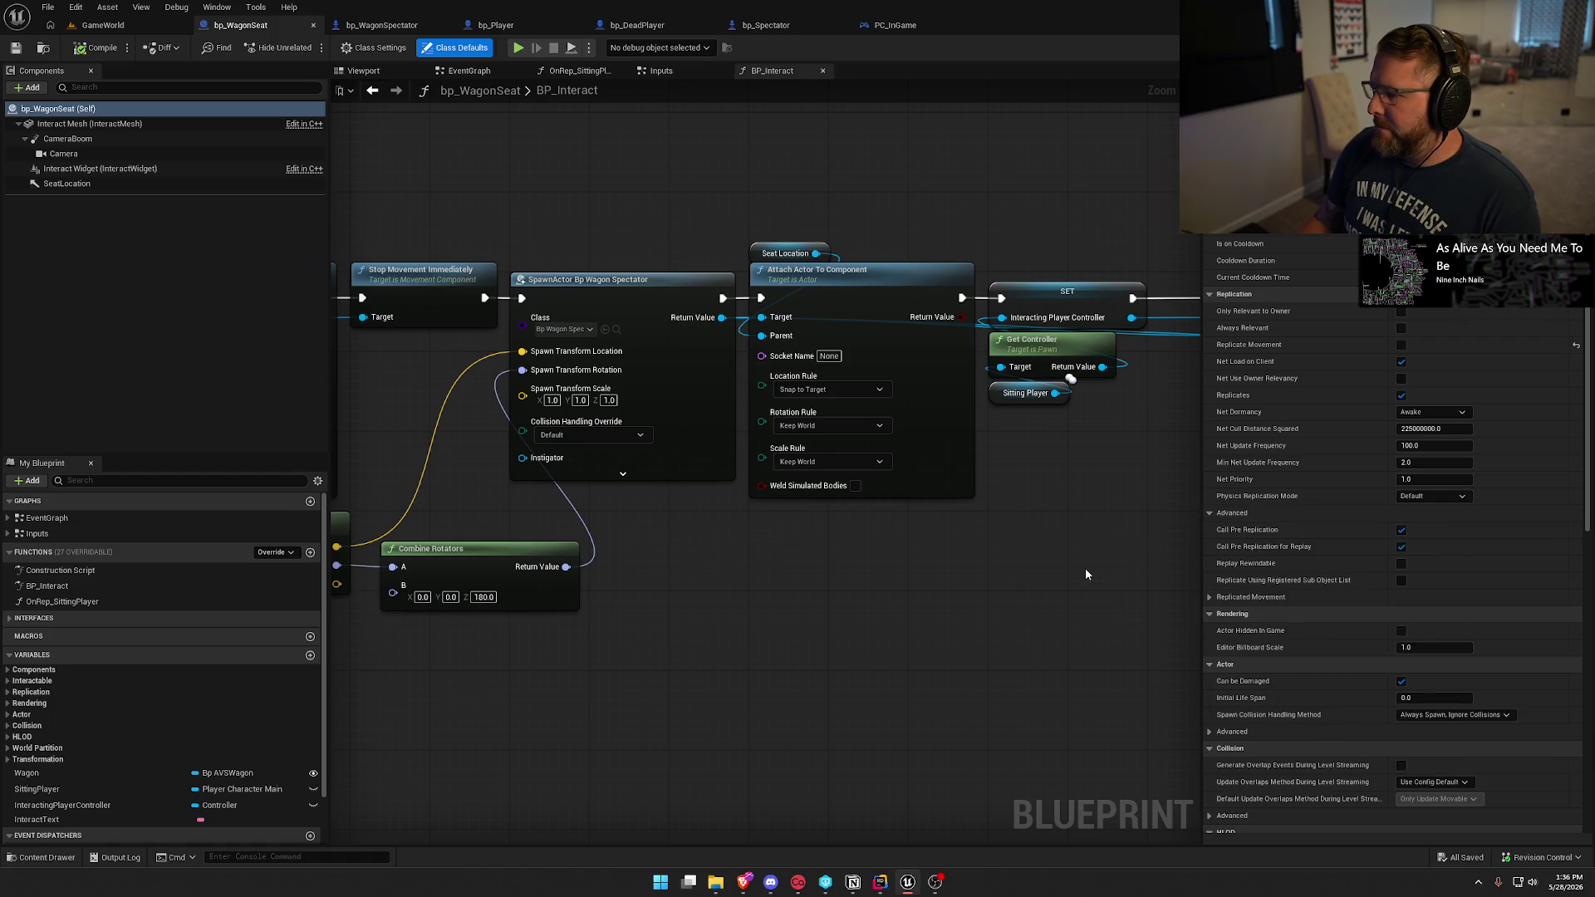
left_click(1210, 598)
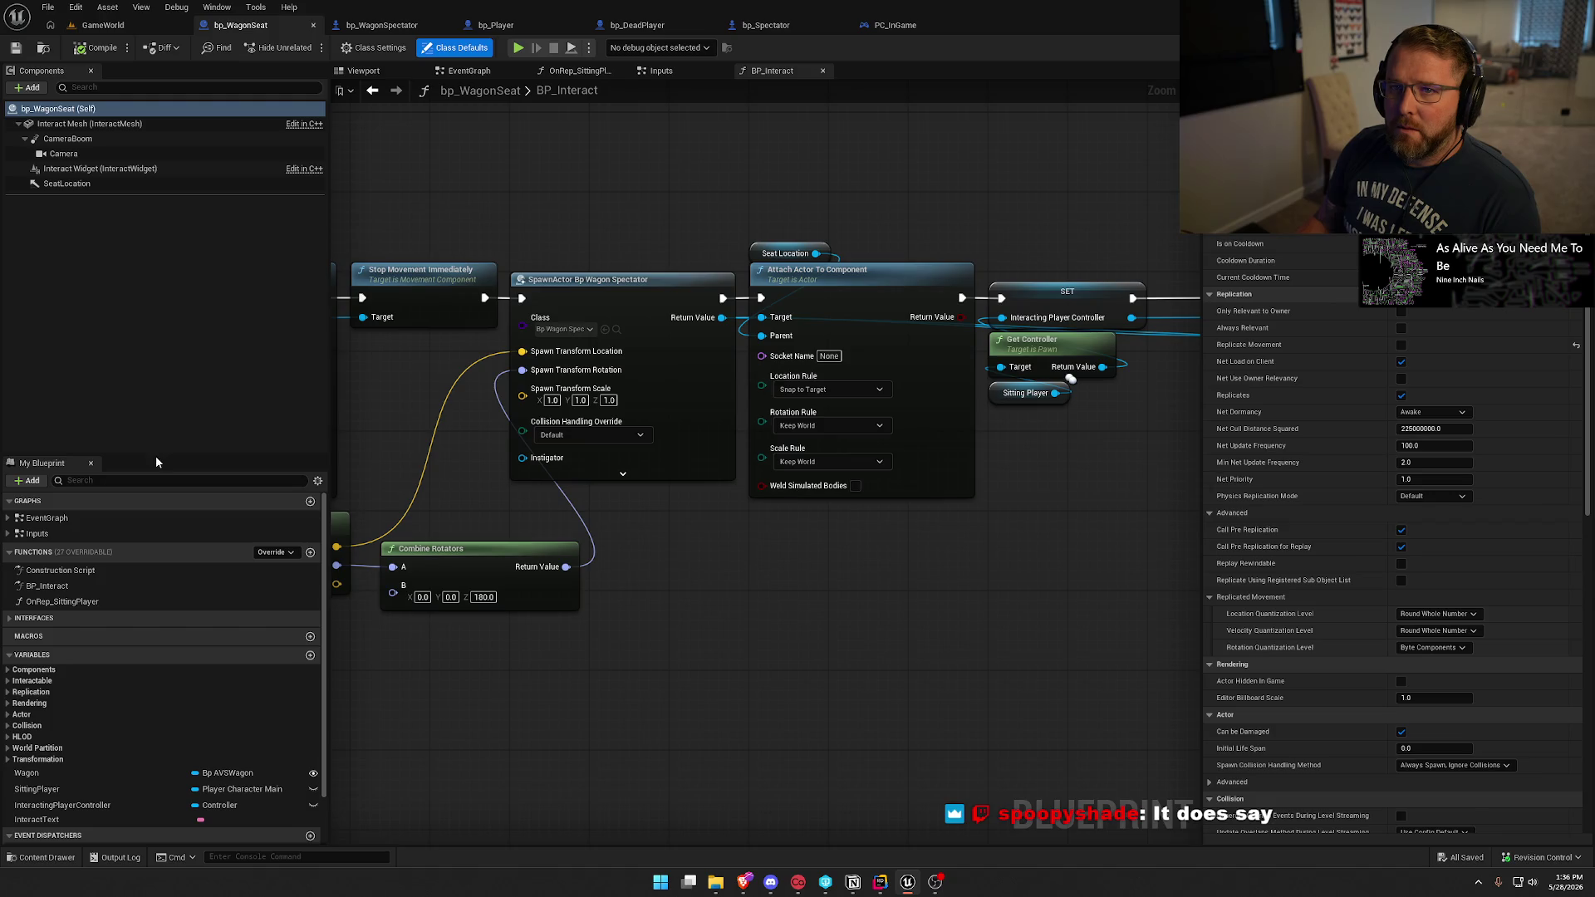
After rechecking the ChatGPT relevancy notes, enable Replicate Movement on the wagon seat.
key("alt+Tab")
double_click(804, 206)
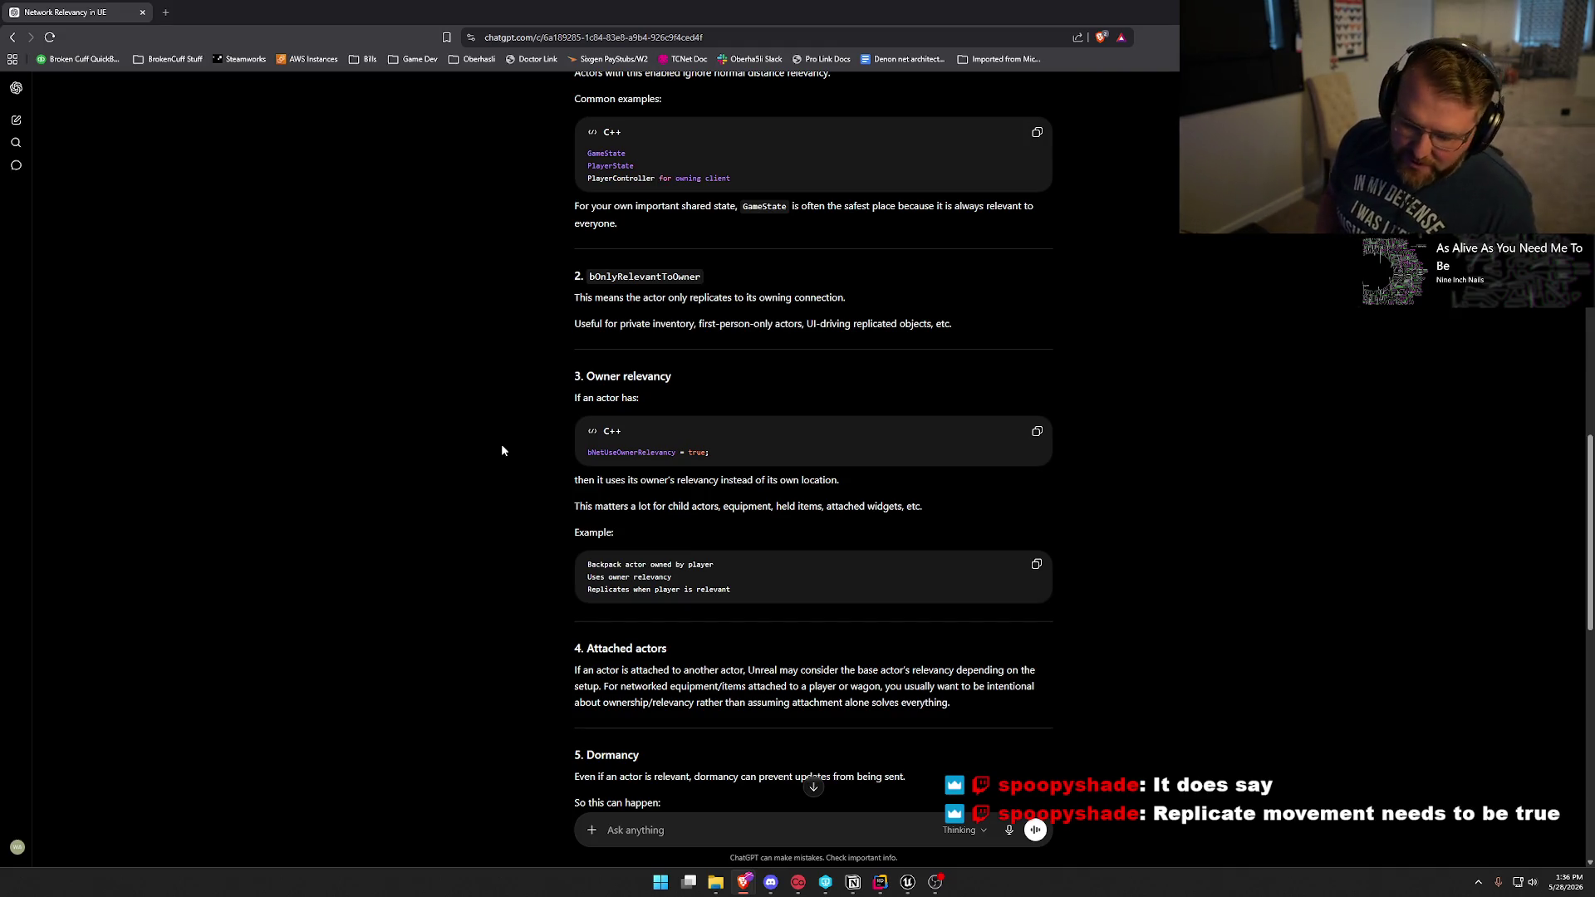
key("super+Down")
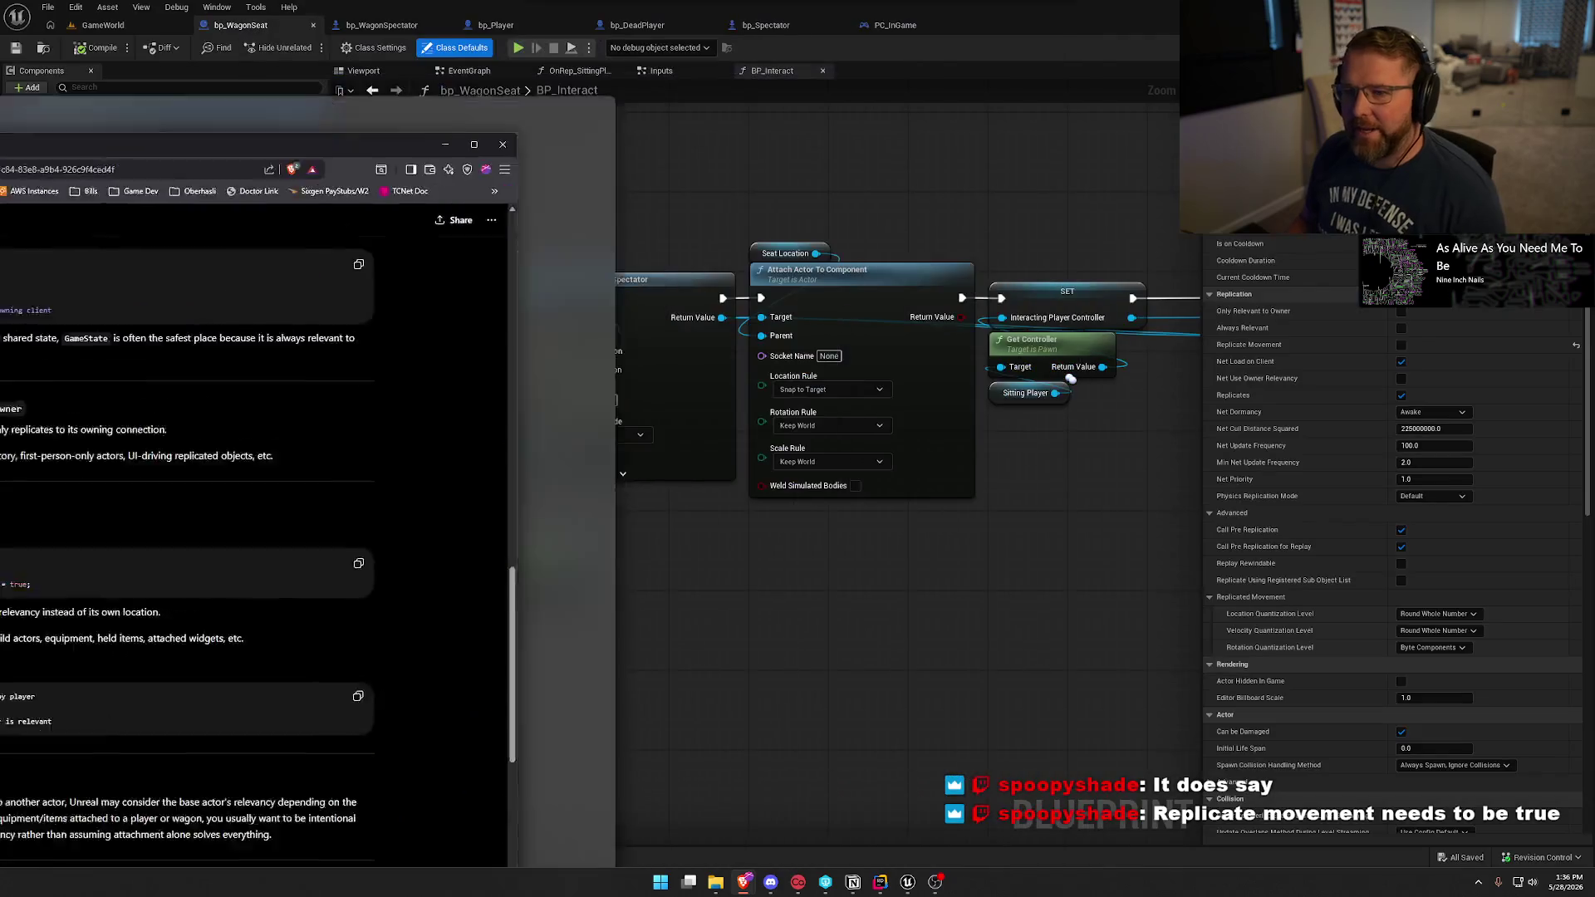
key("super+Down")
left_click(1401, 345)
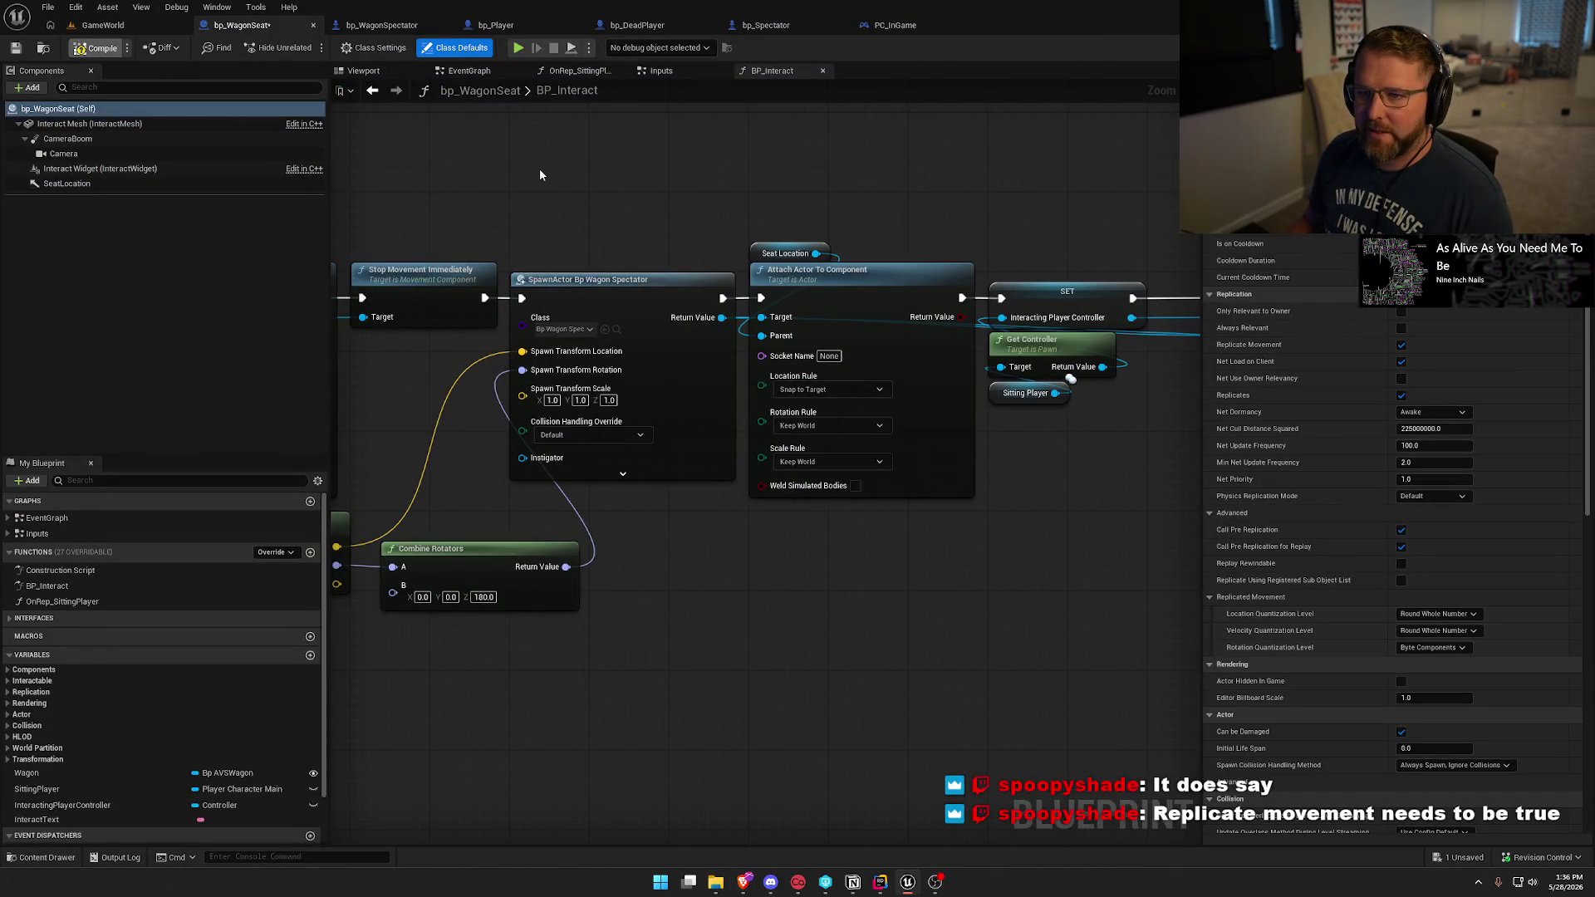
Play GameWorld, walk to the cows, mount one and hitch it to the wagon.
left_click(124, 24)
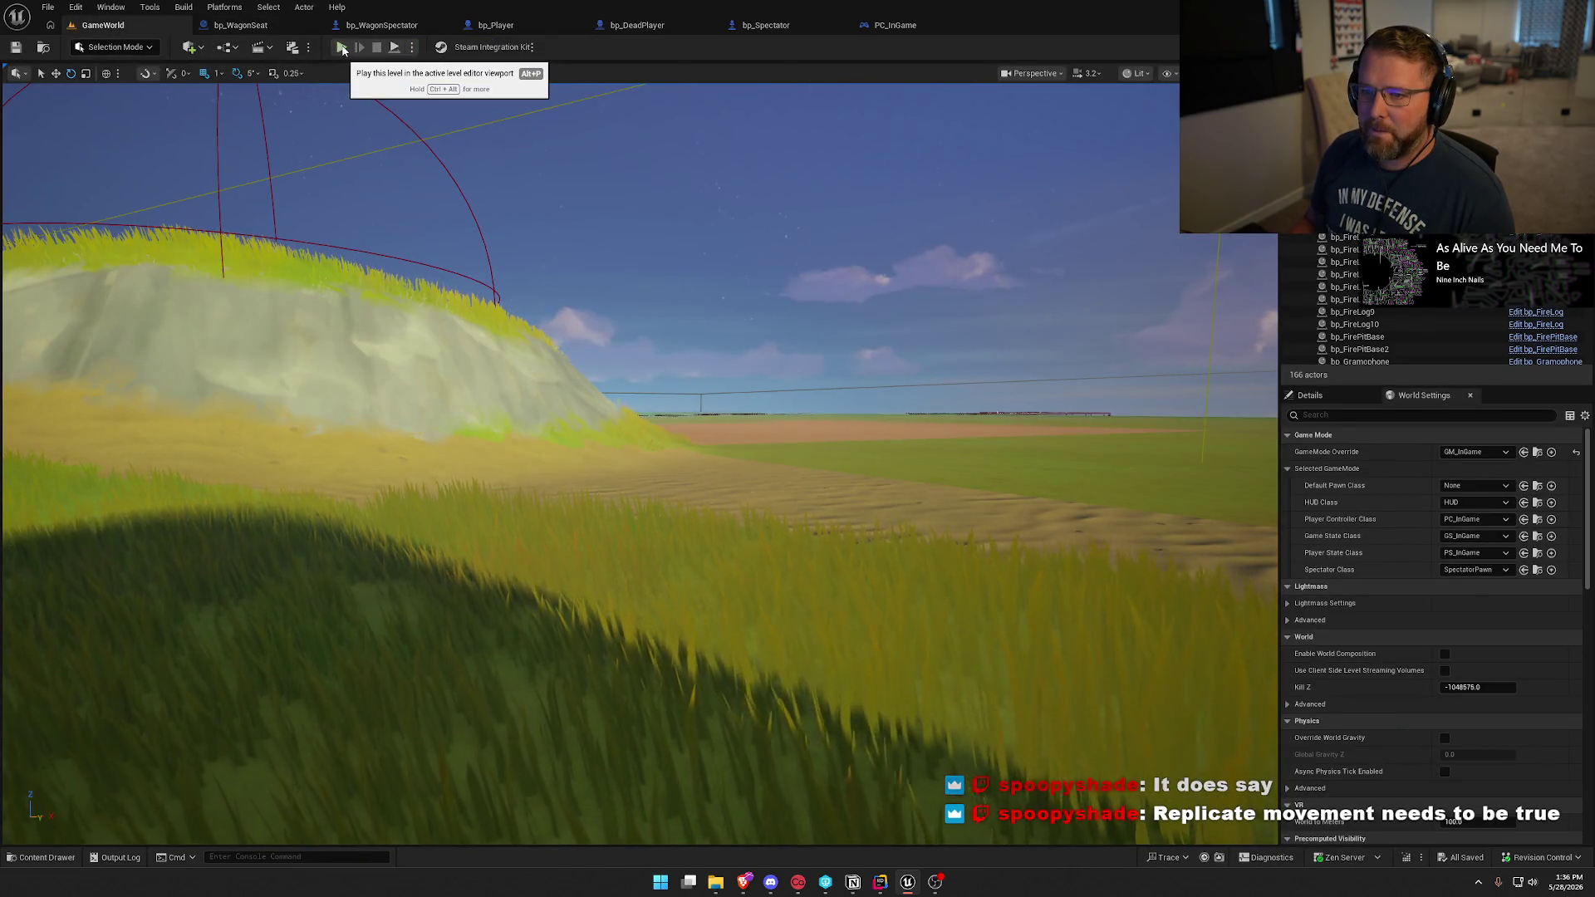
left_click(343, 48)
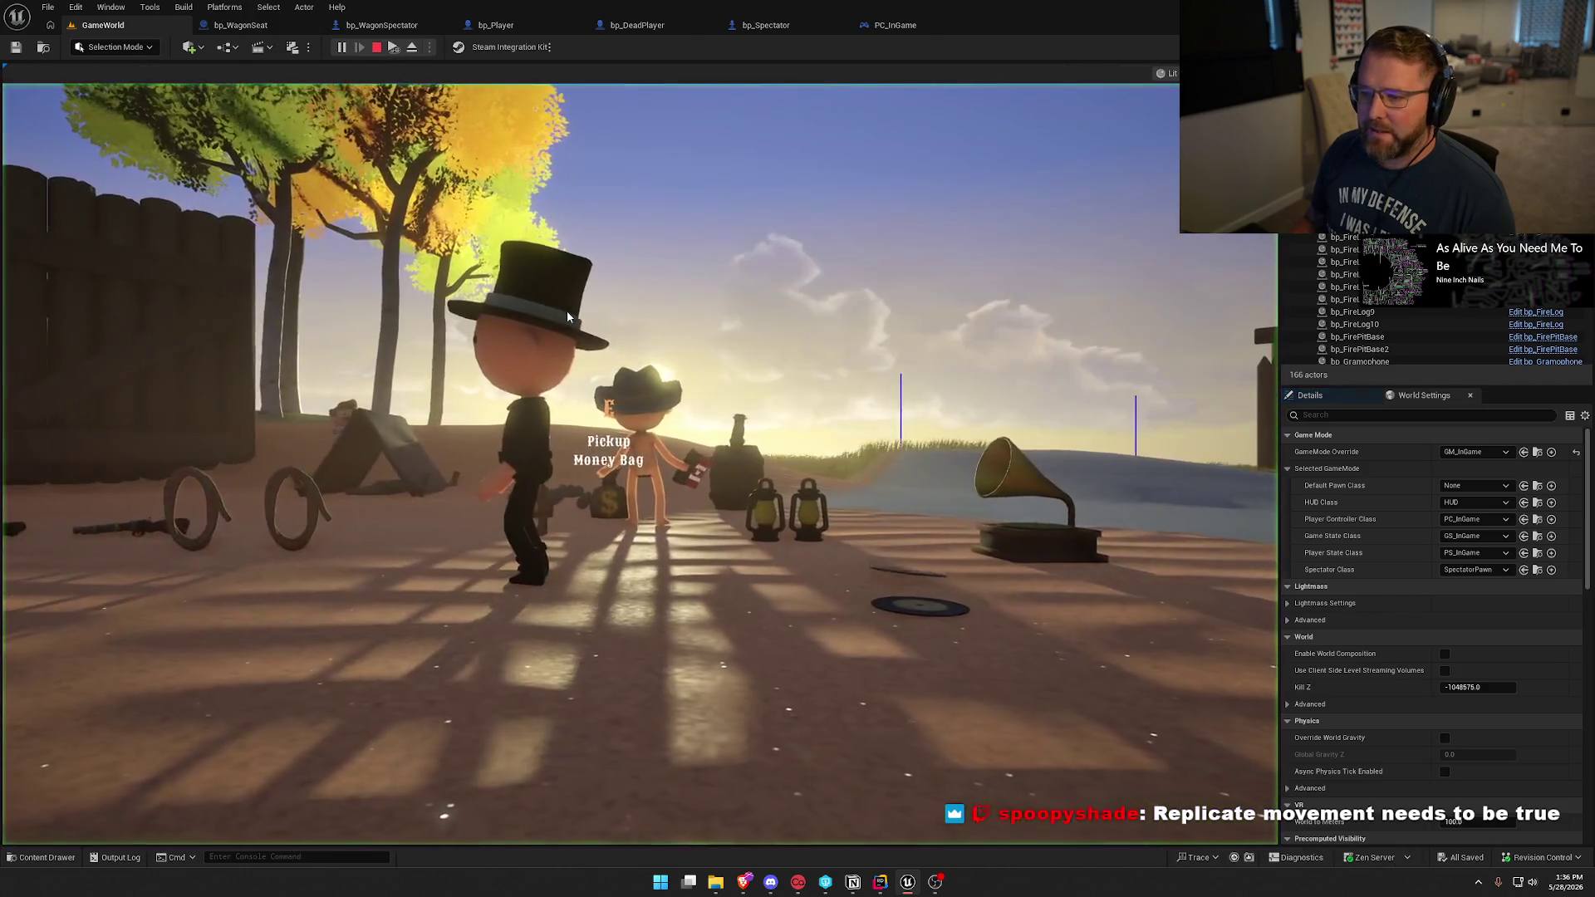
left_click(568, 316)
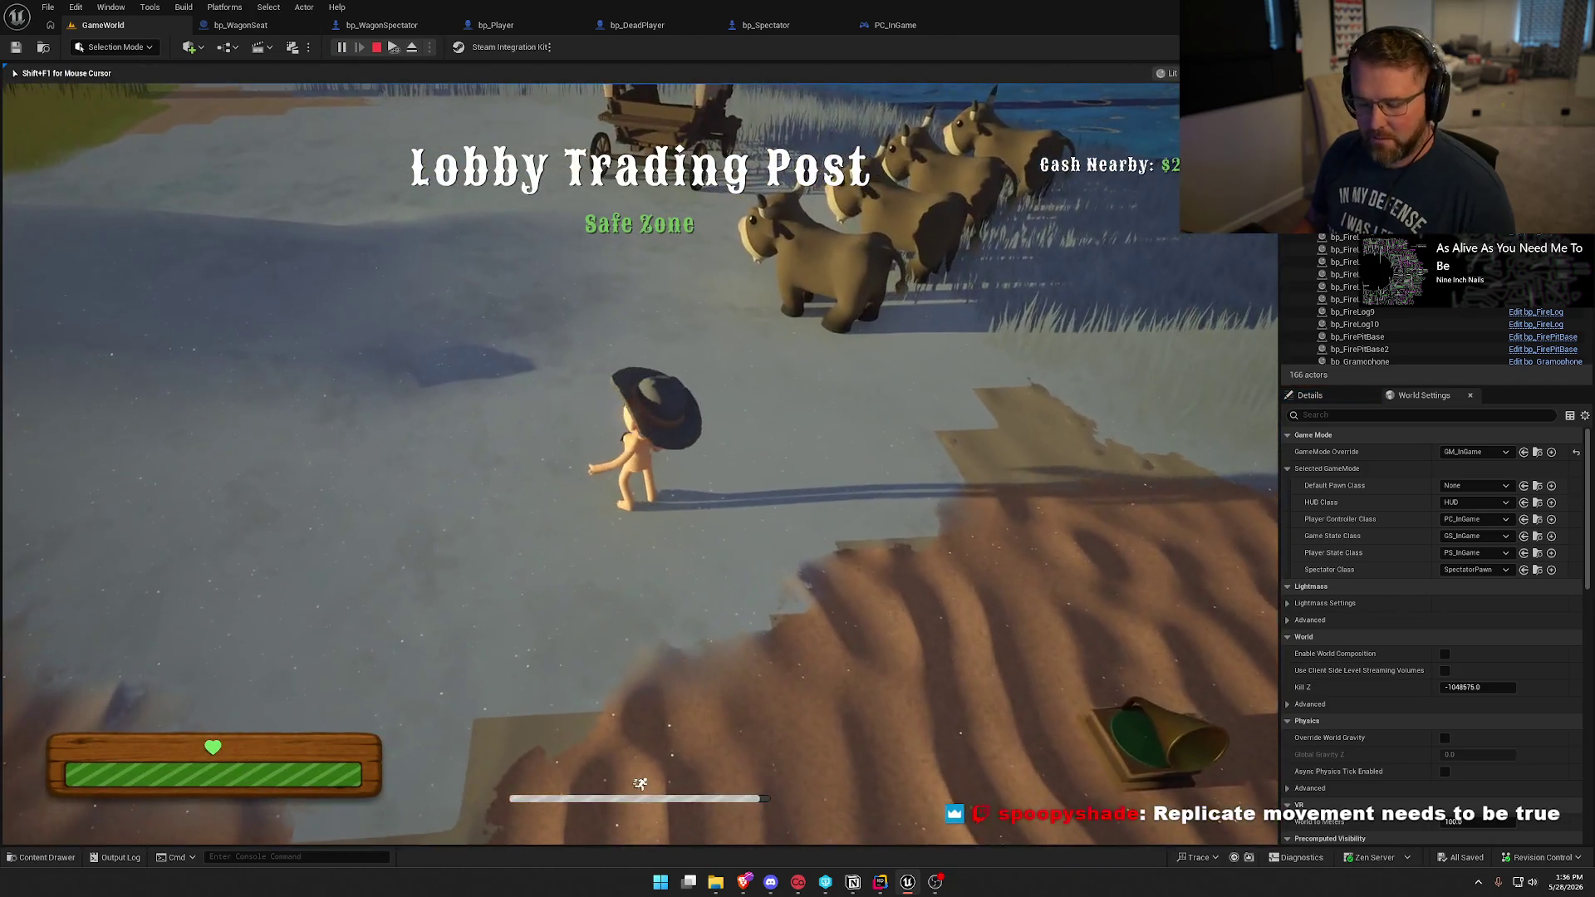
key("super")
key("super")
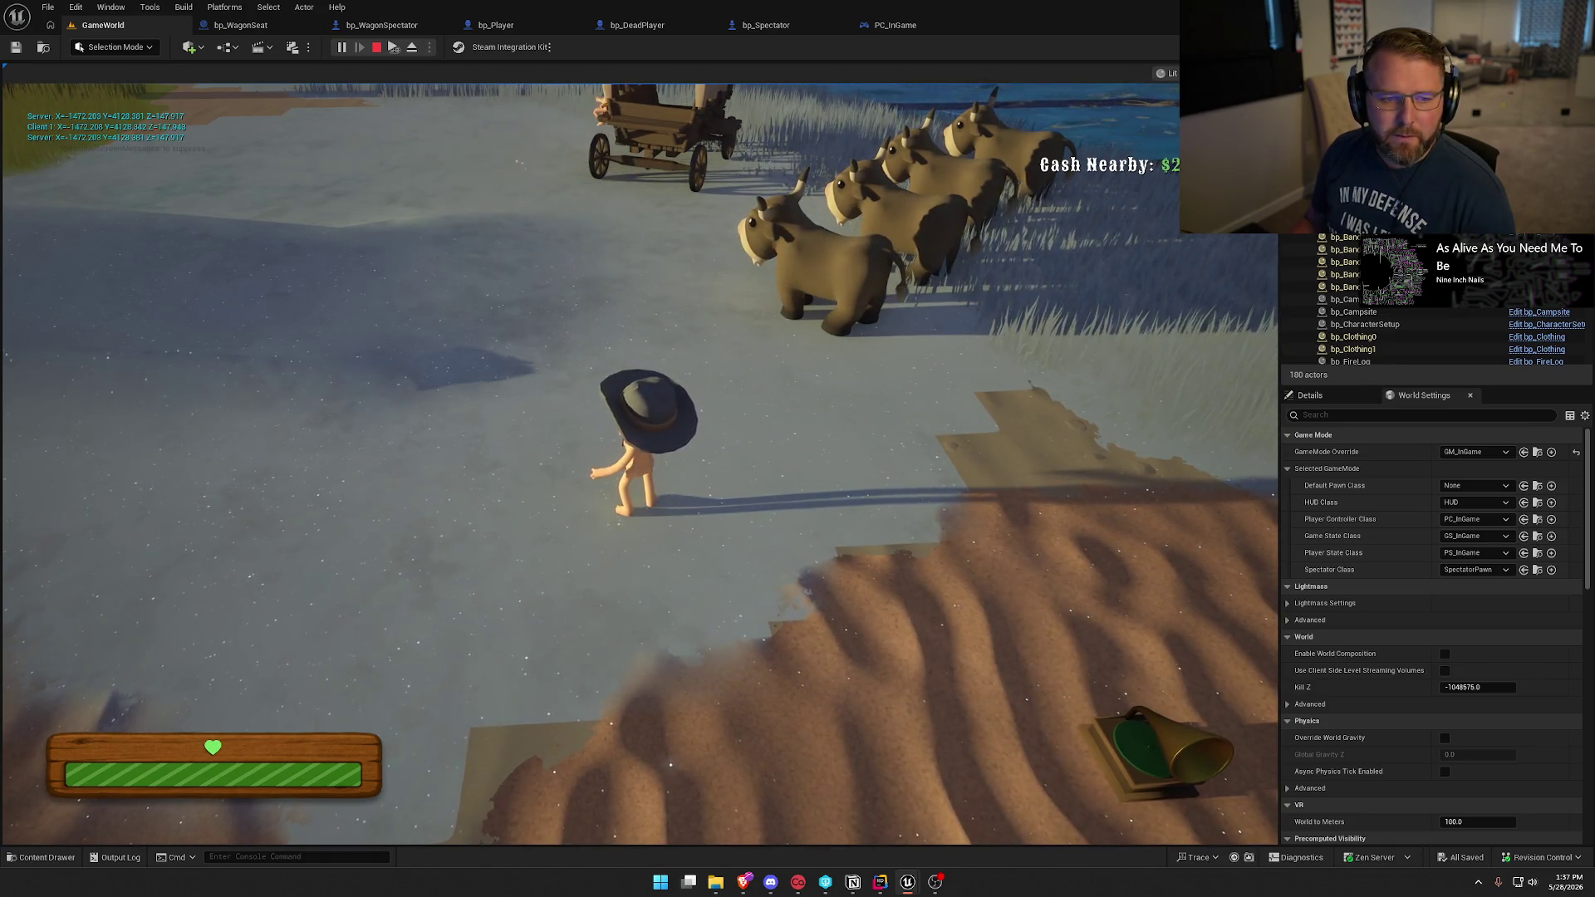
key("super")
left_click(640, 465)
key("w")
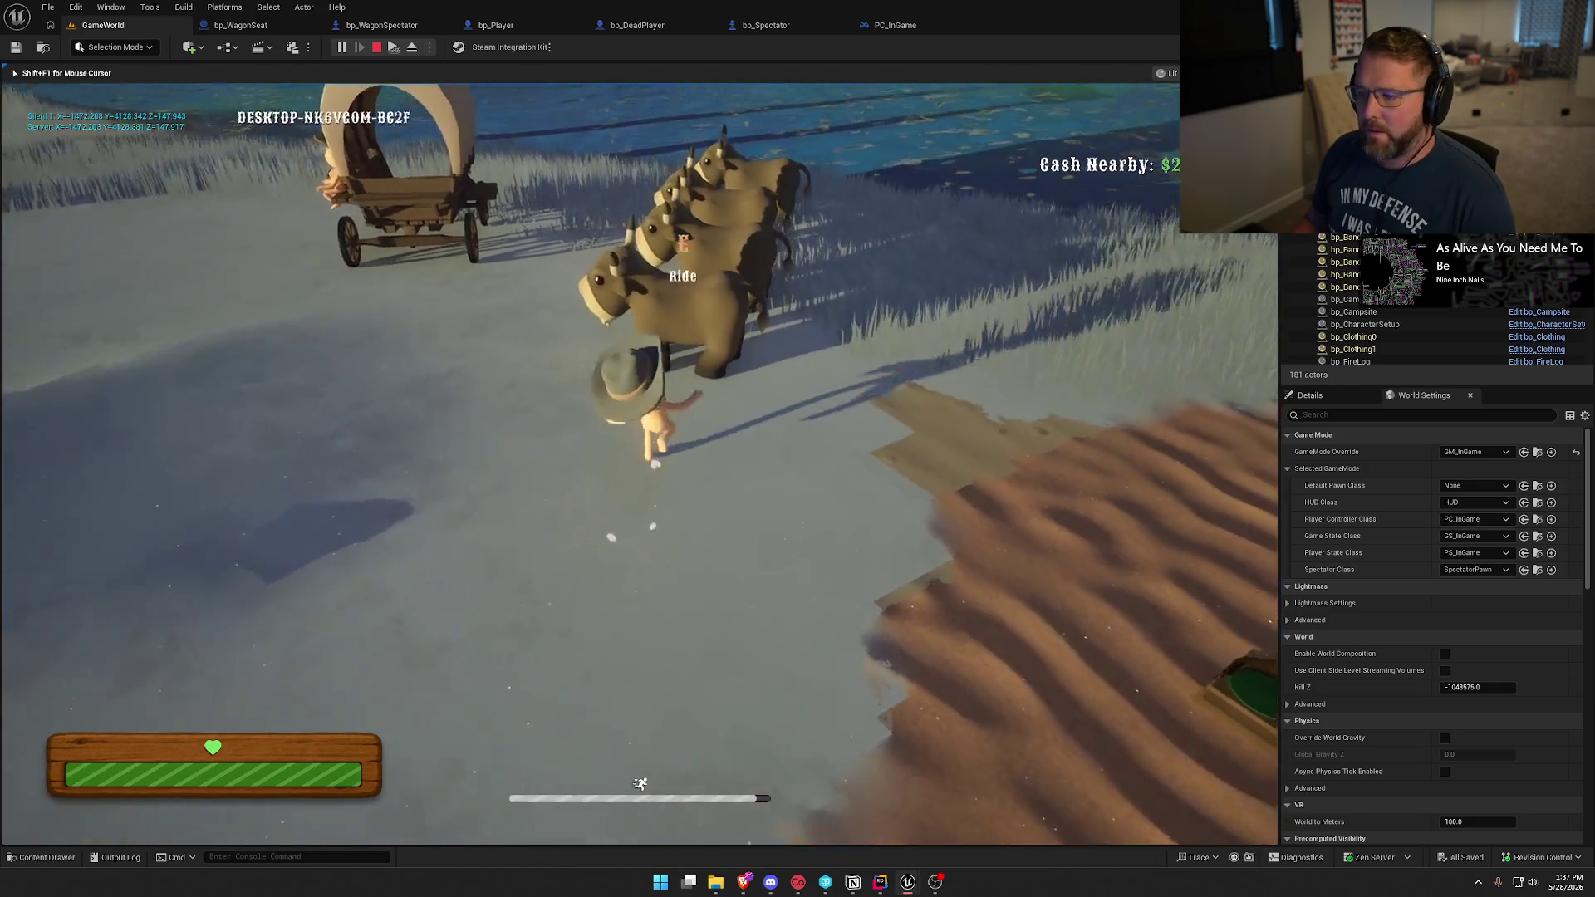
key("e")
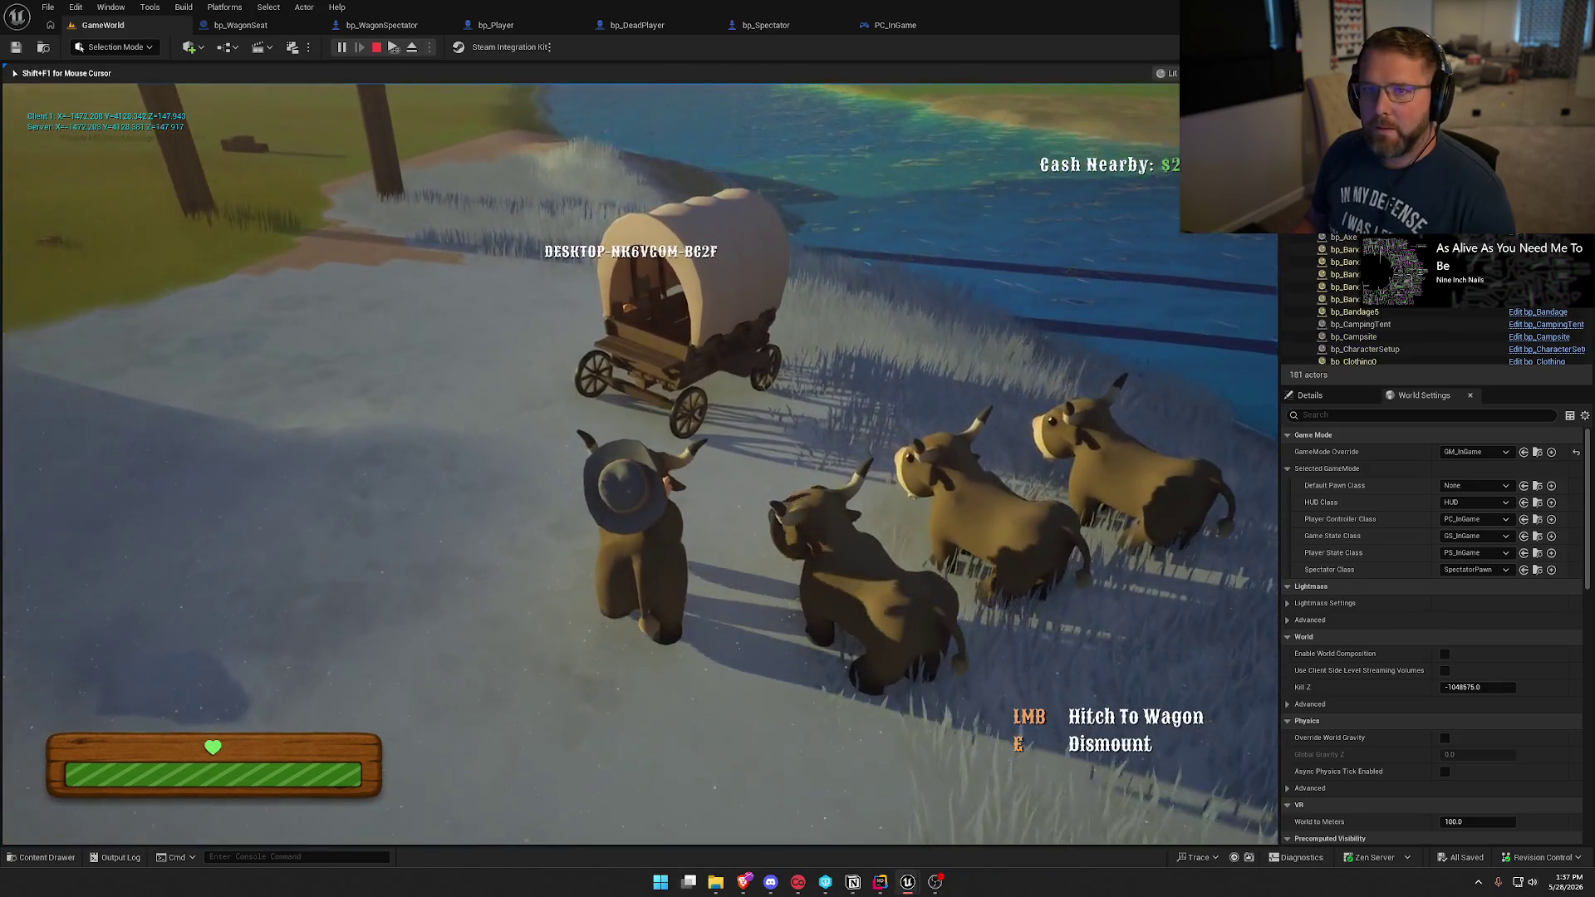
key("e")
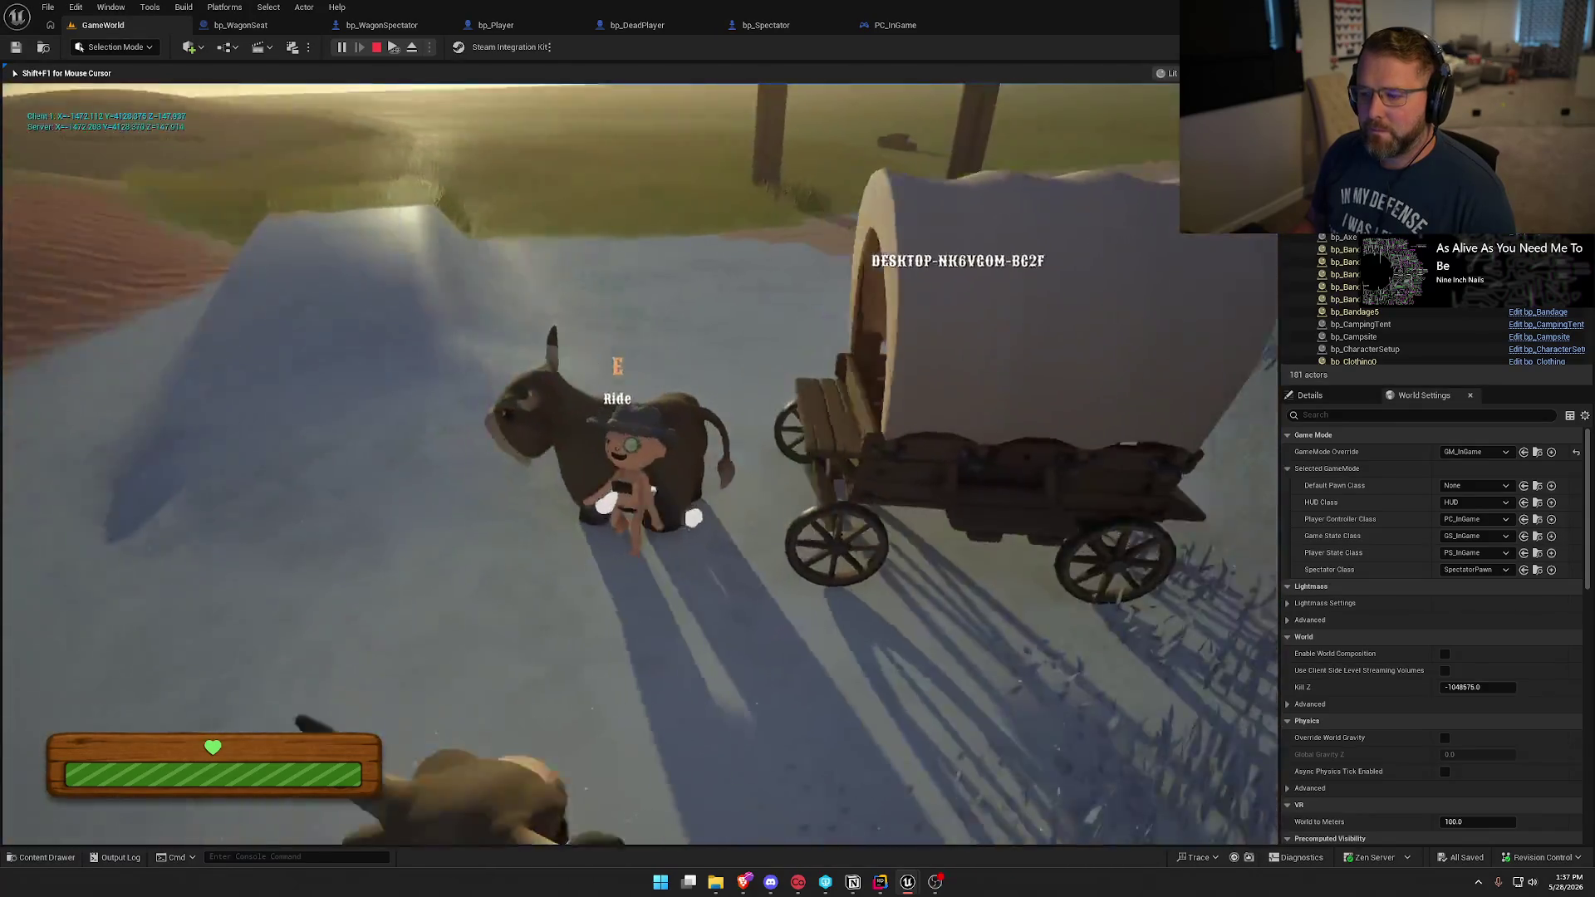
key("e")
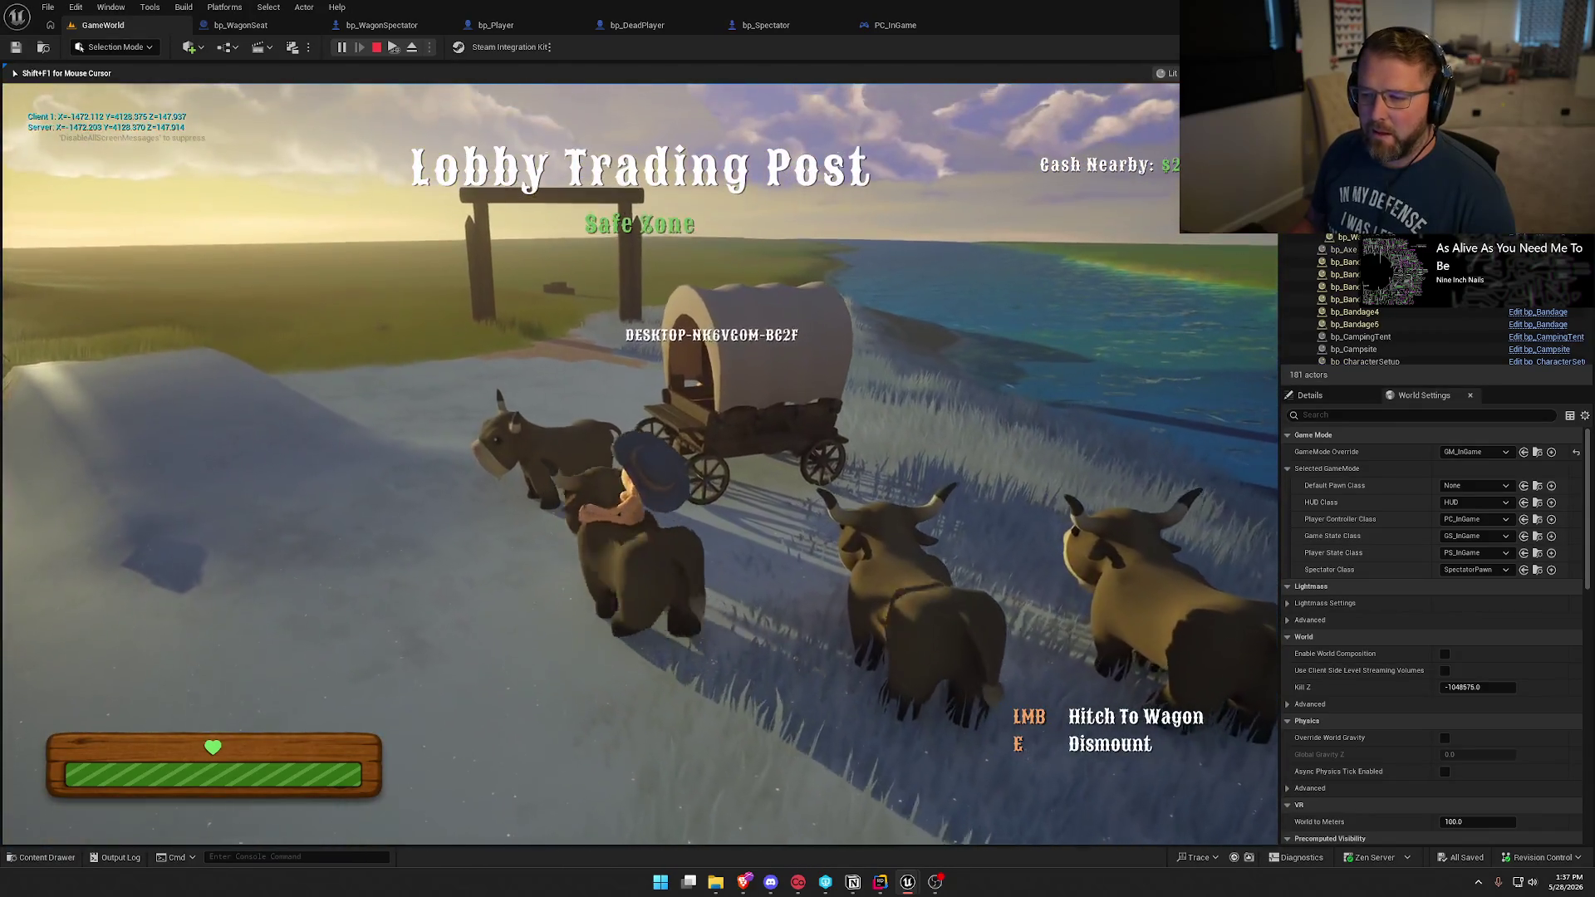
key("e")
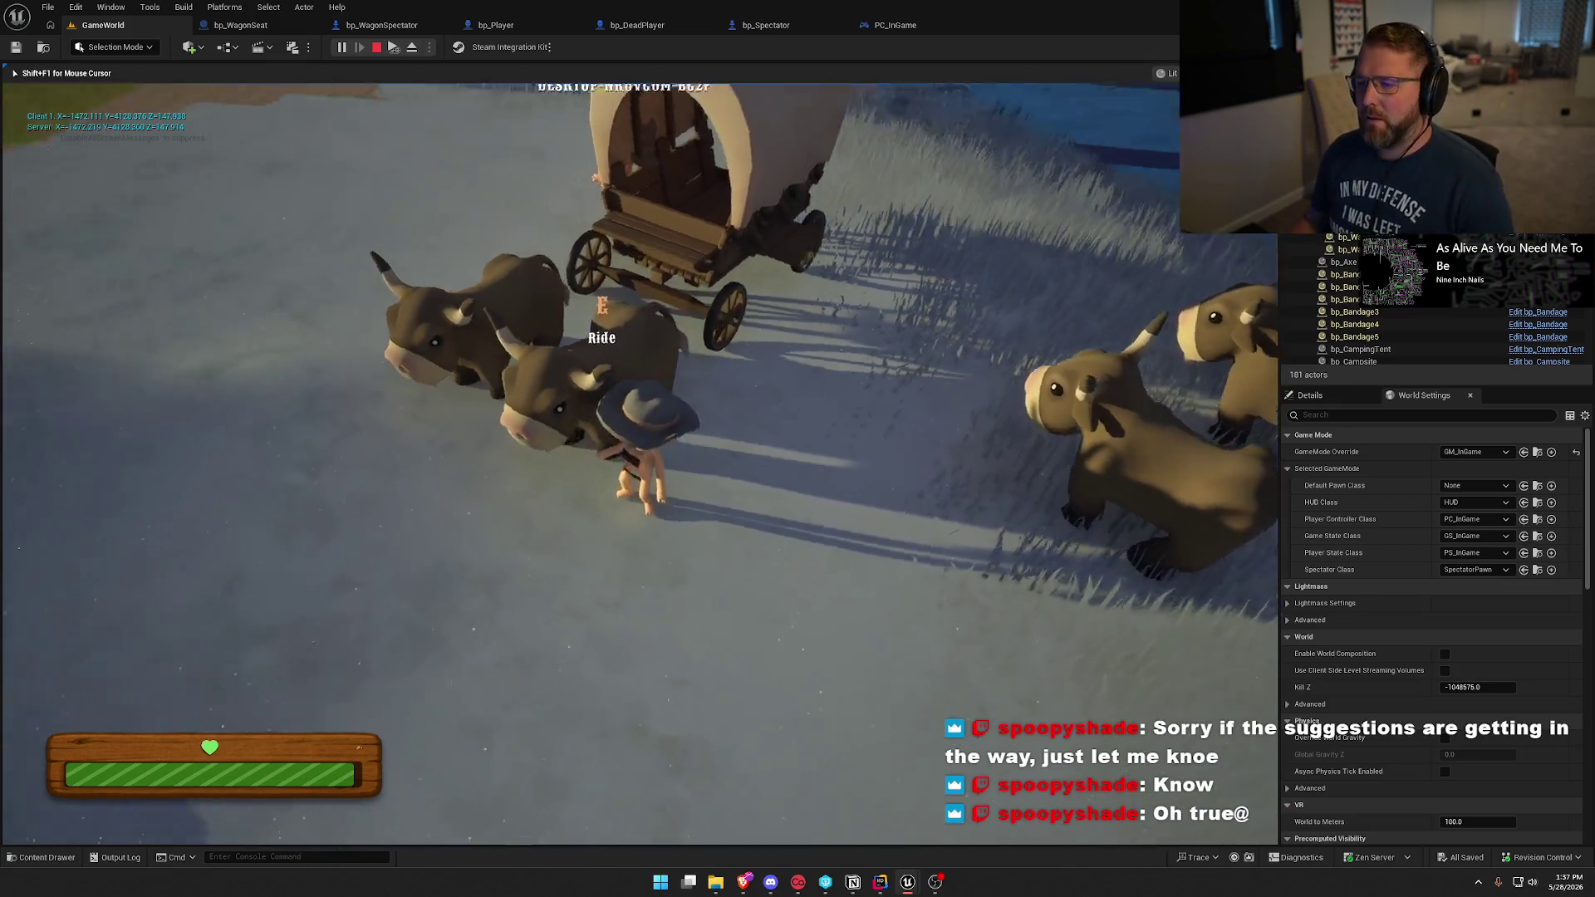
Climb onto the wagon seat and drive past the camp toward the dunes and back.
key("e")
key("w")
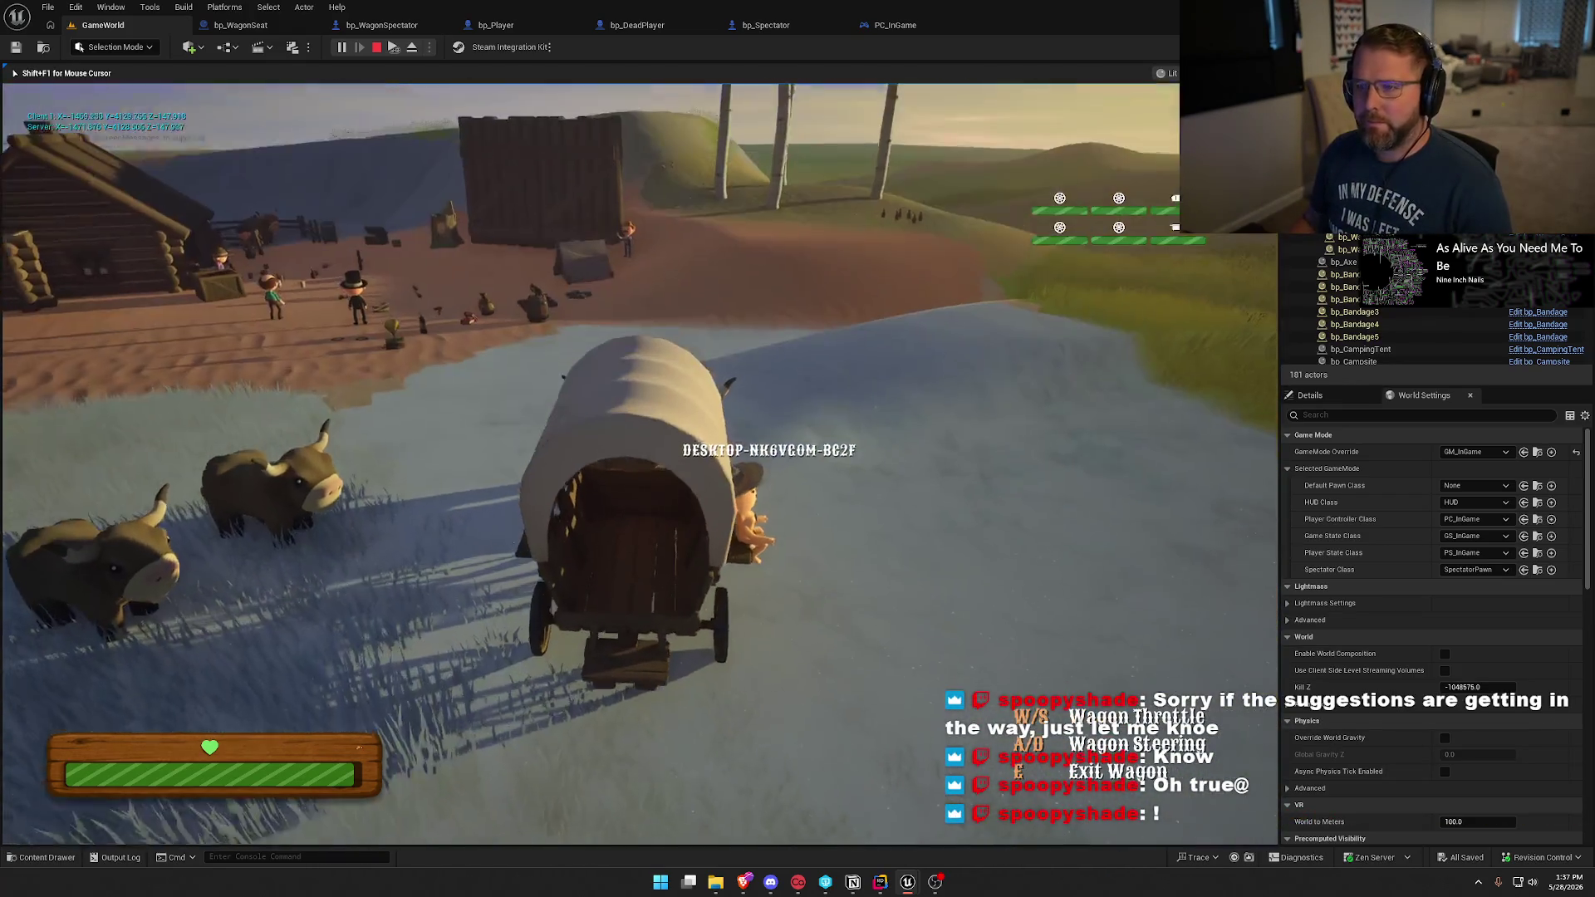
key("d")
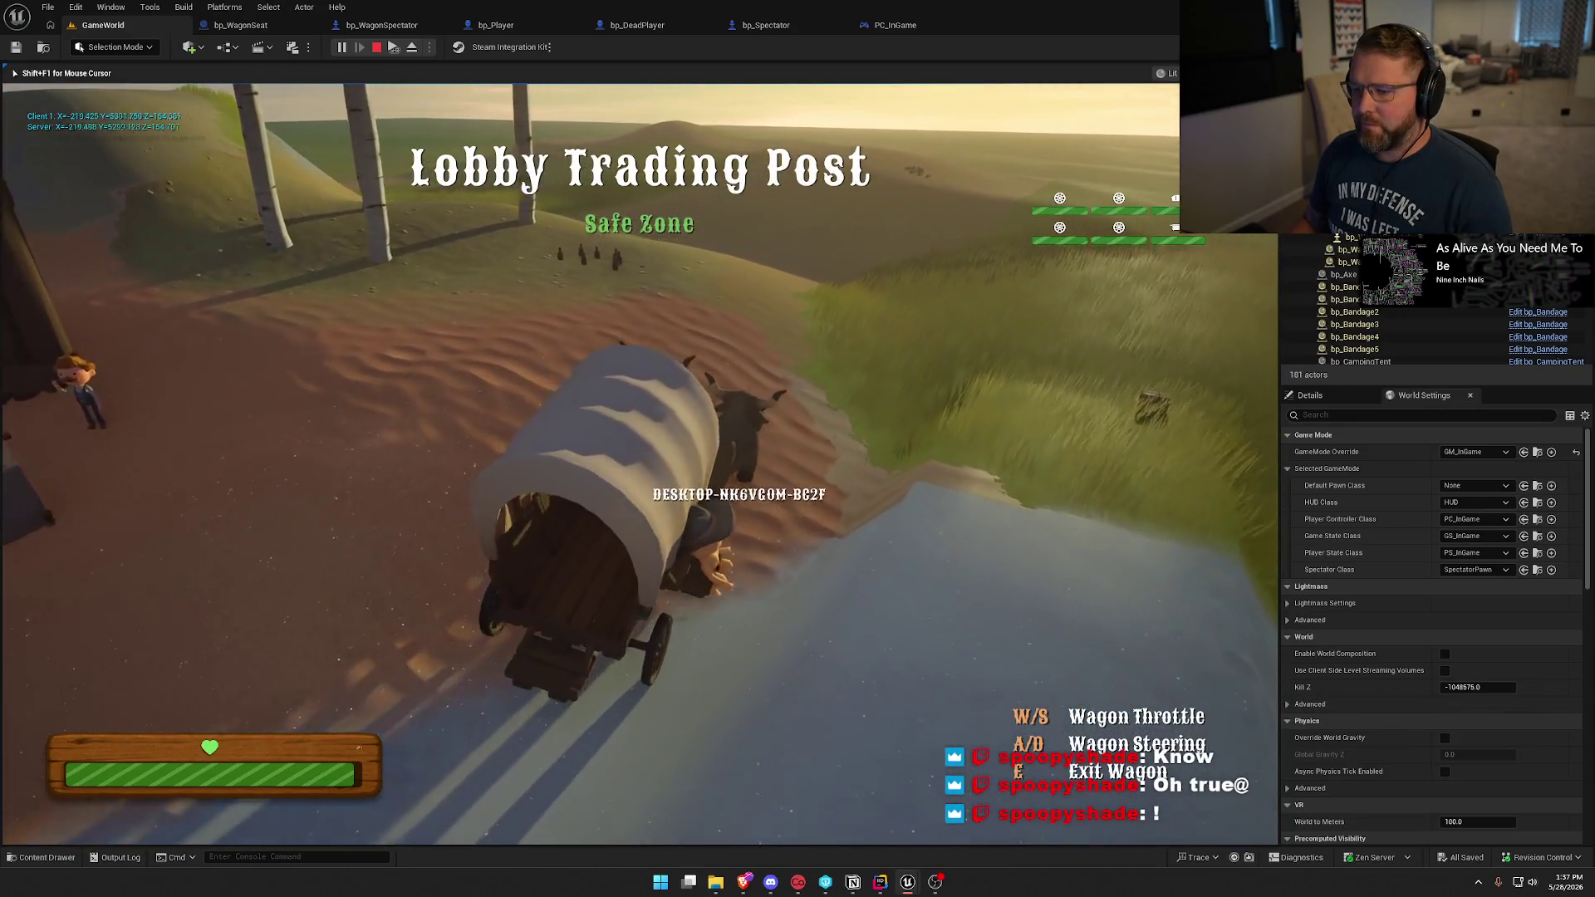
key("a")
key("w")
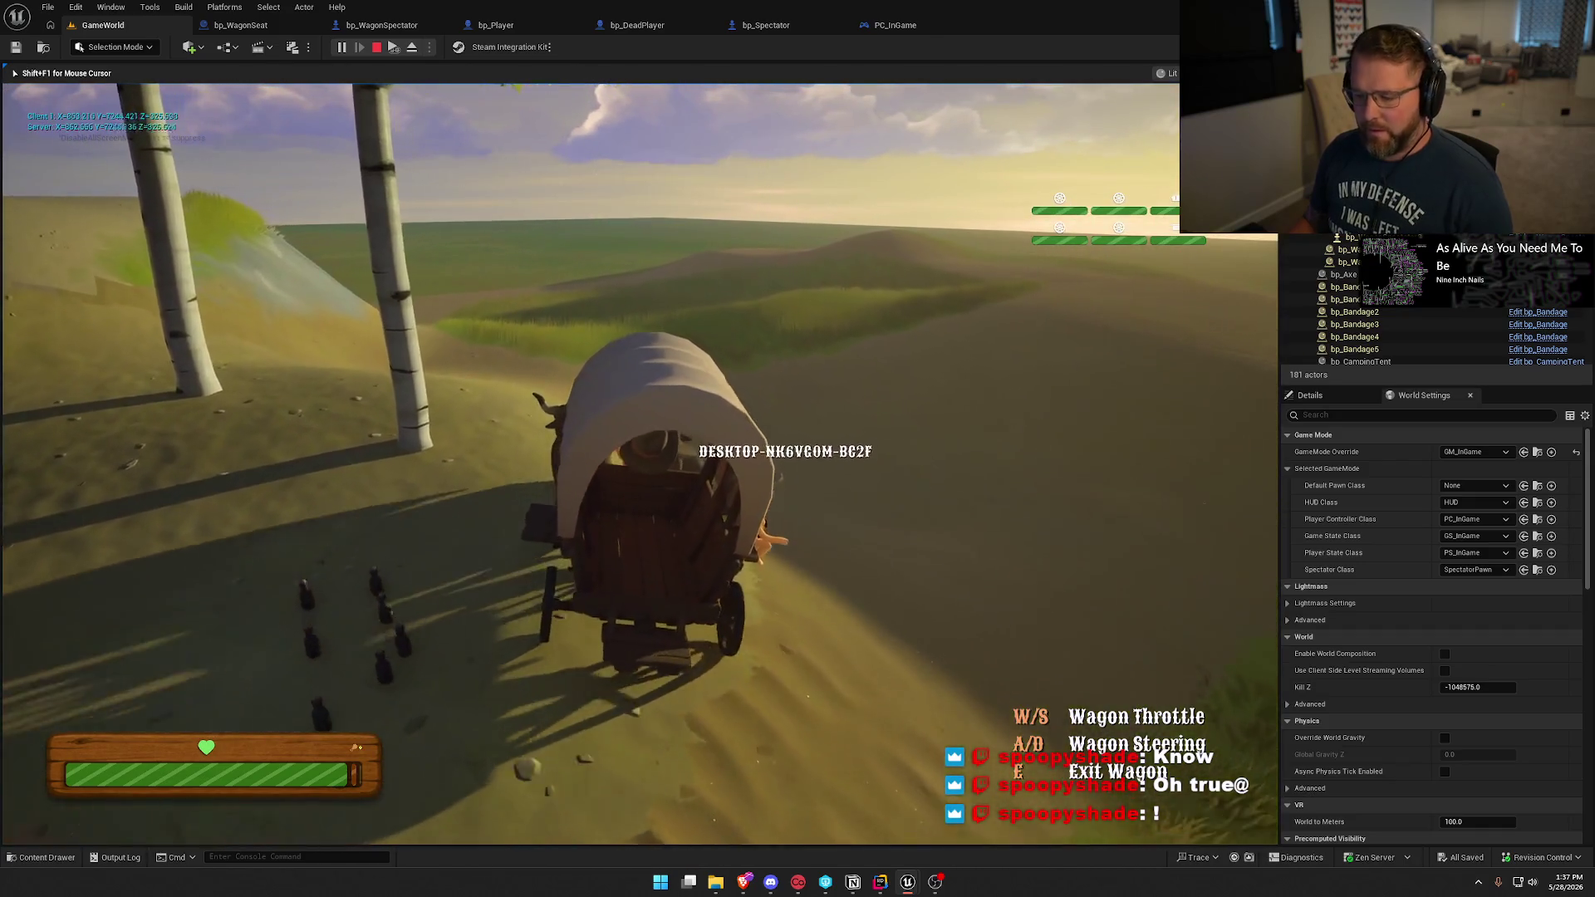
key("super")
key("super")
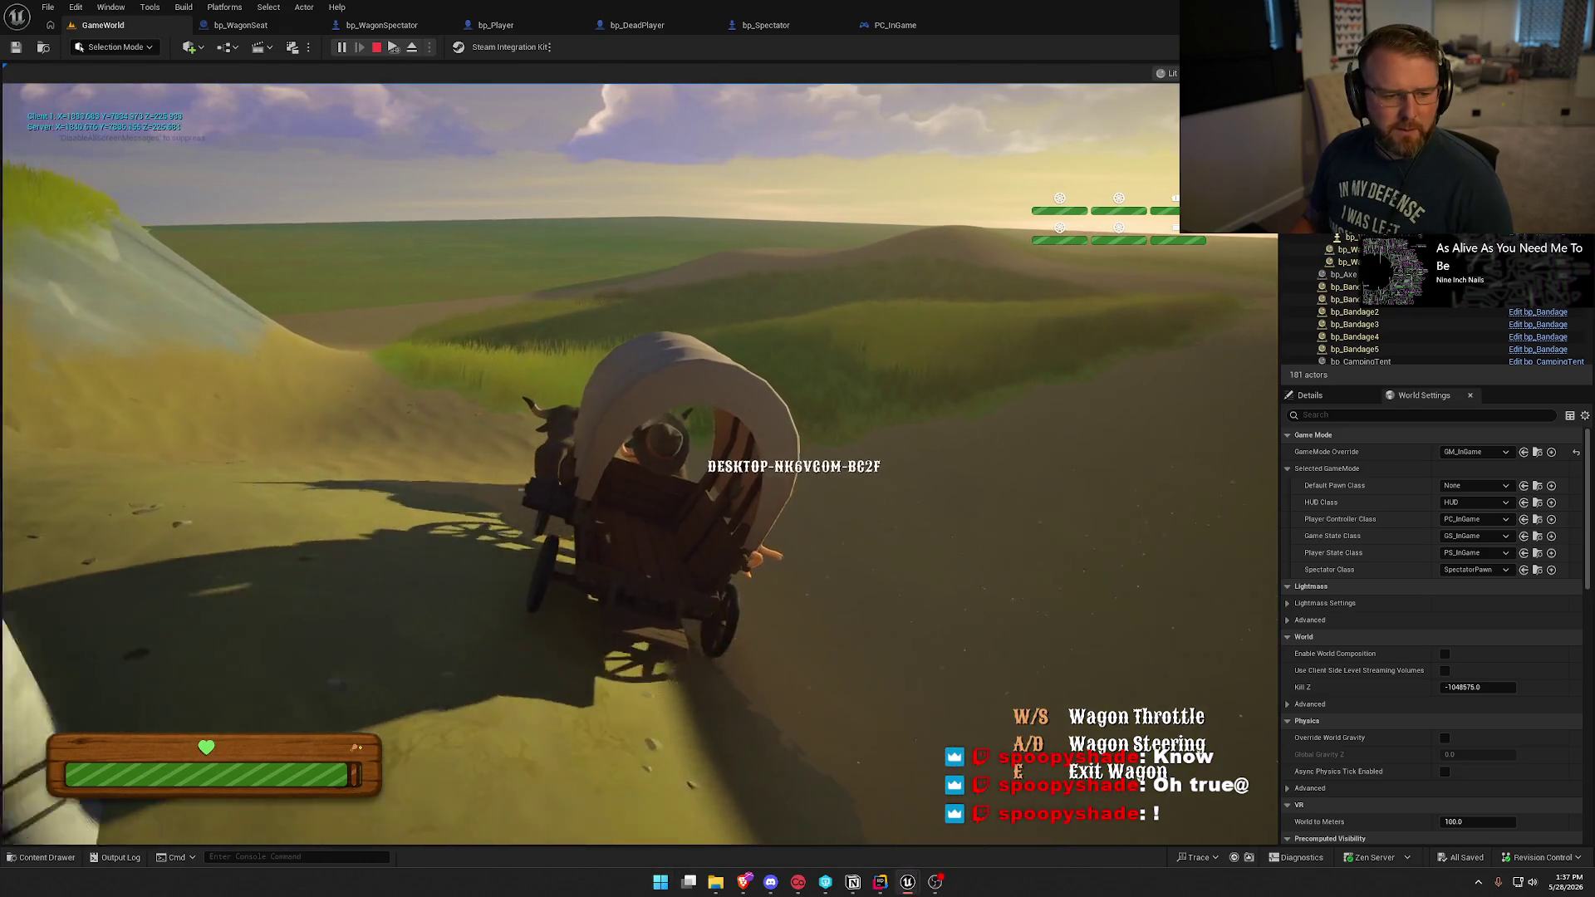
key("super")
left_click(691, 259)
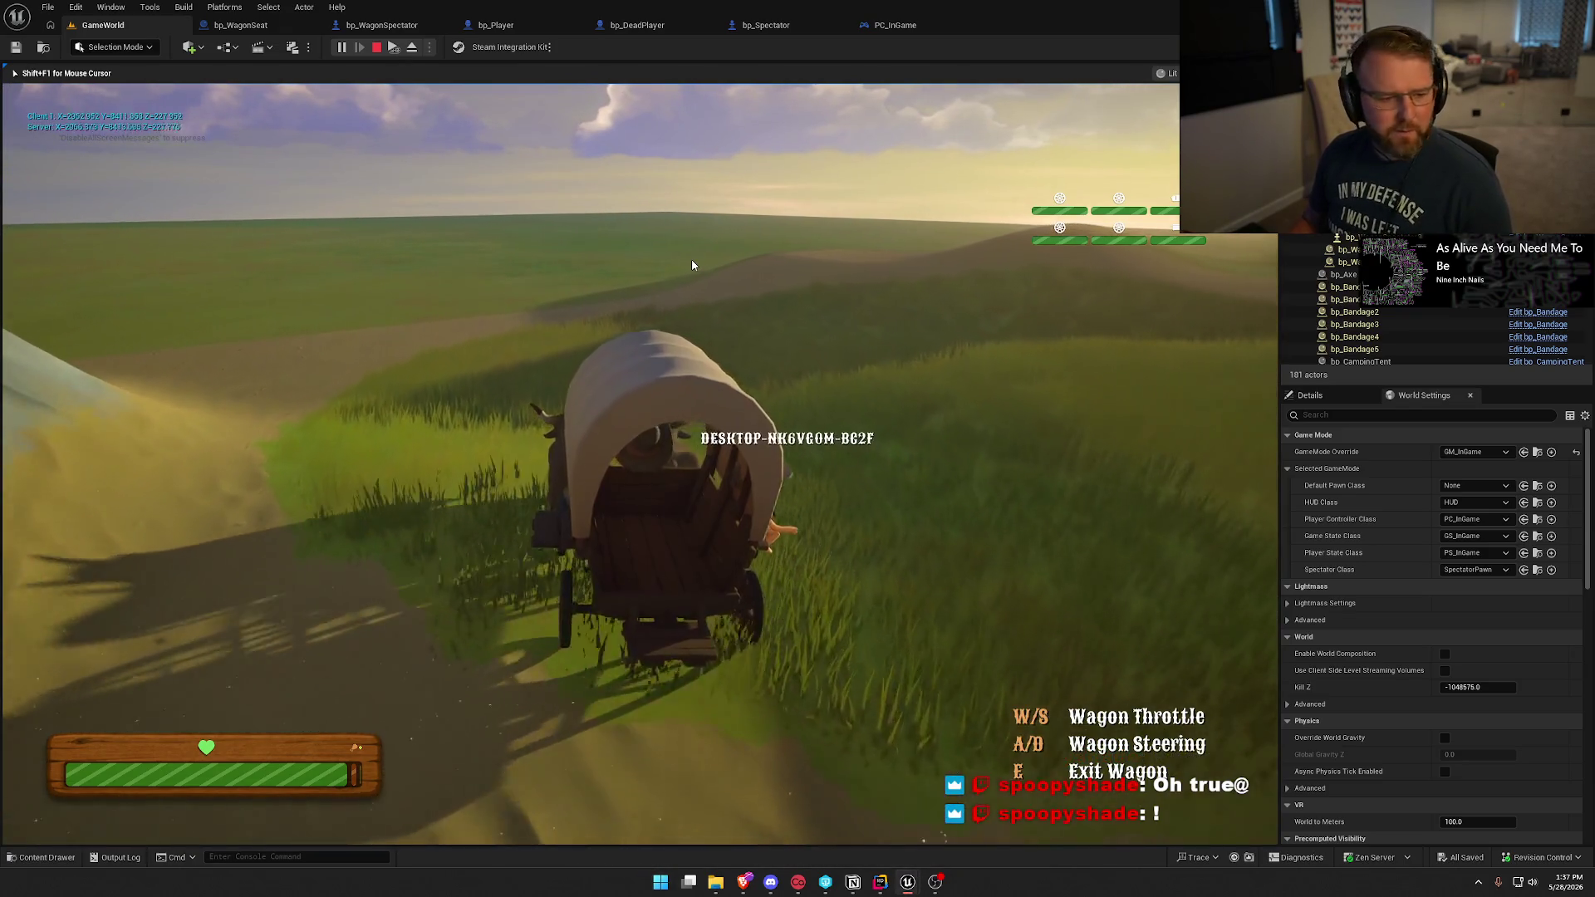
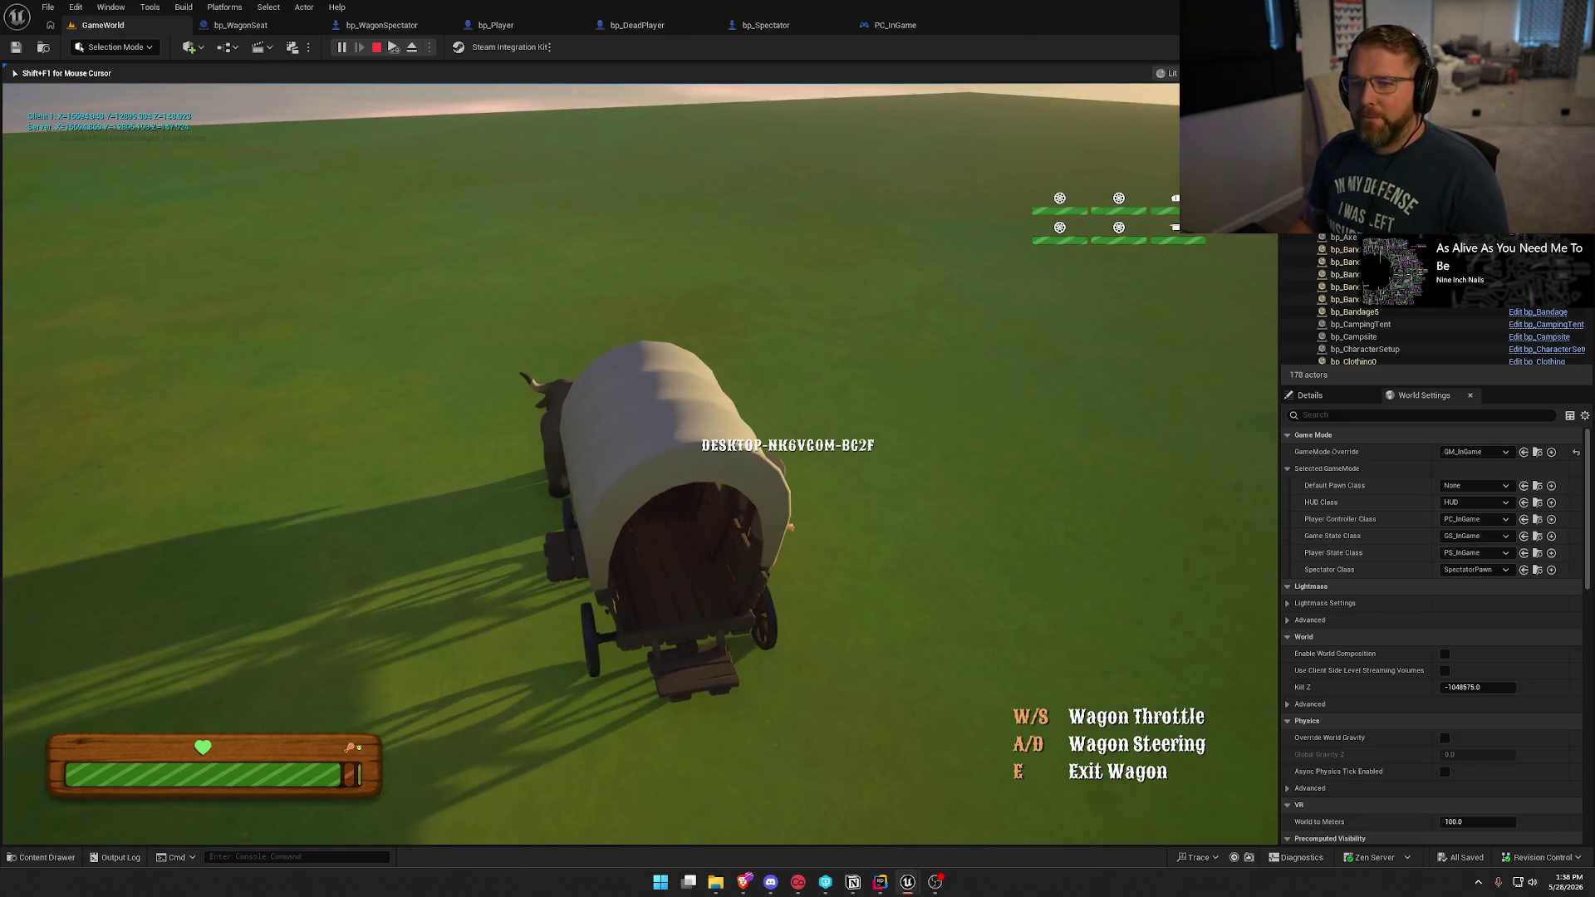
End the play session, uncheck Replicate Movement on bp_WagonSeat, save, and bring up the ChatGPT browser.
key("shift+F1")
left_click(240, 25)
left_click(1401, 346)
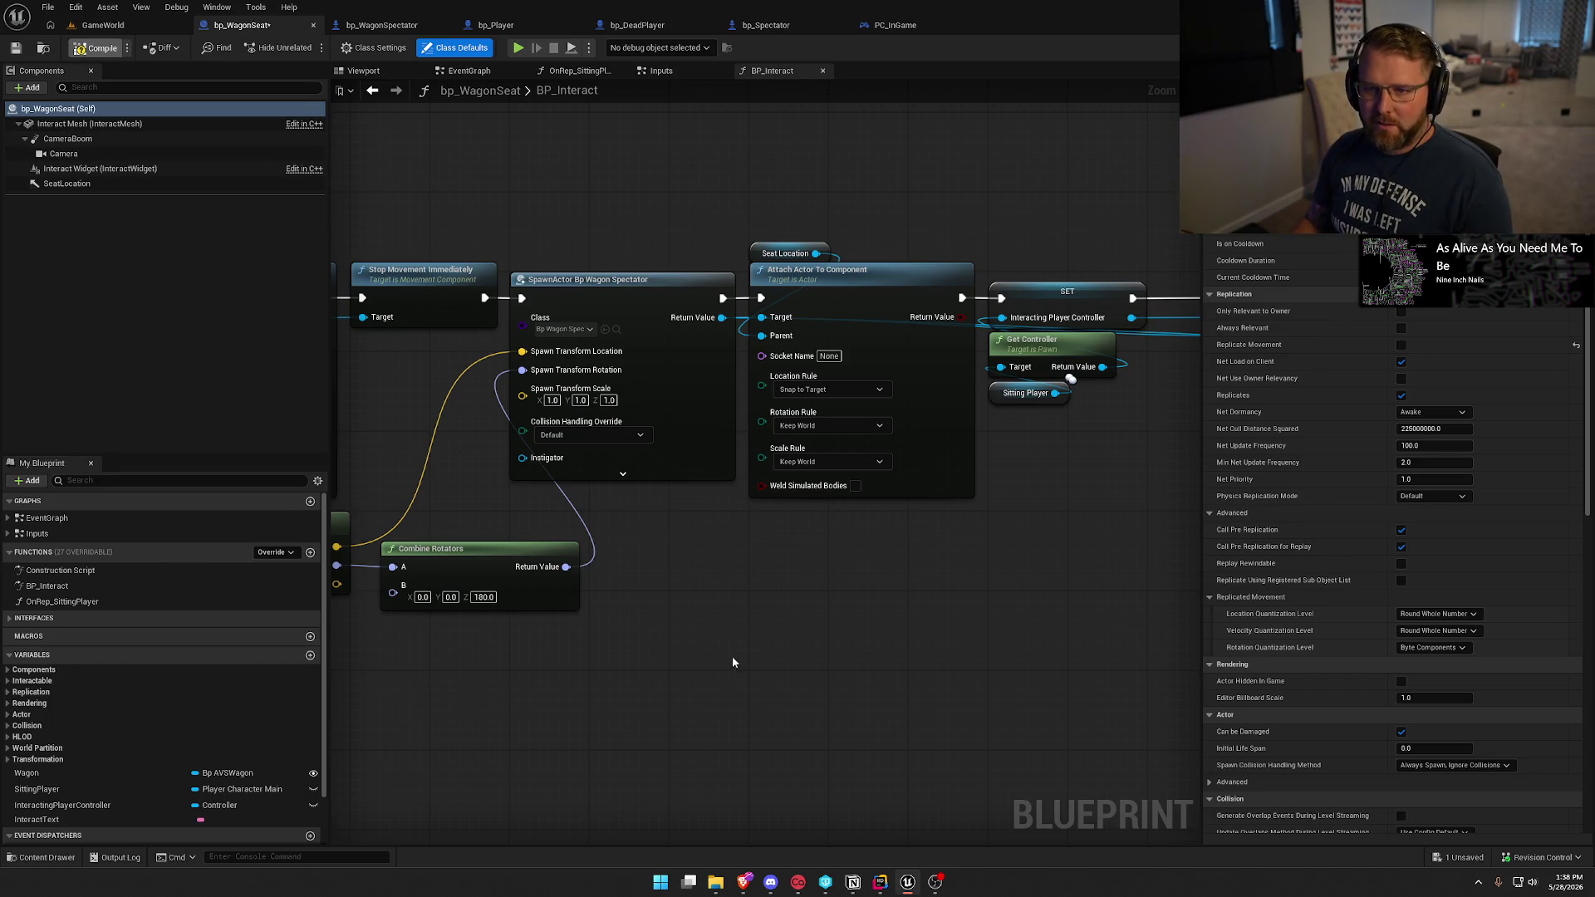
key("ctrl+s")
key("alt+Tab")
left_click_drag(480, 115, 656, 88)
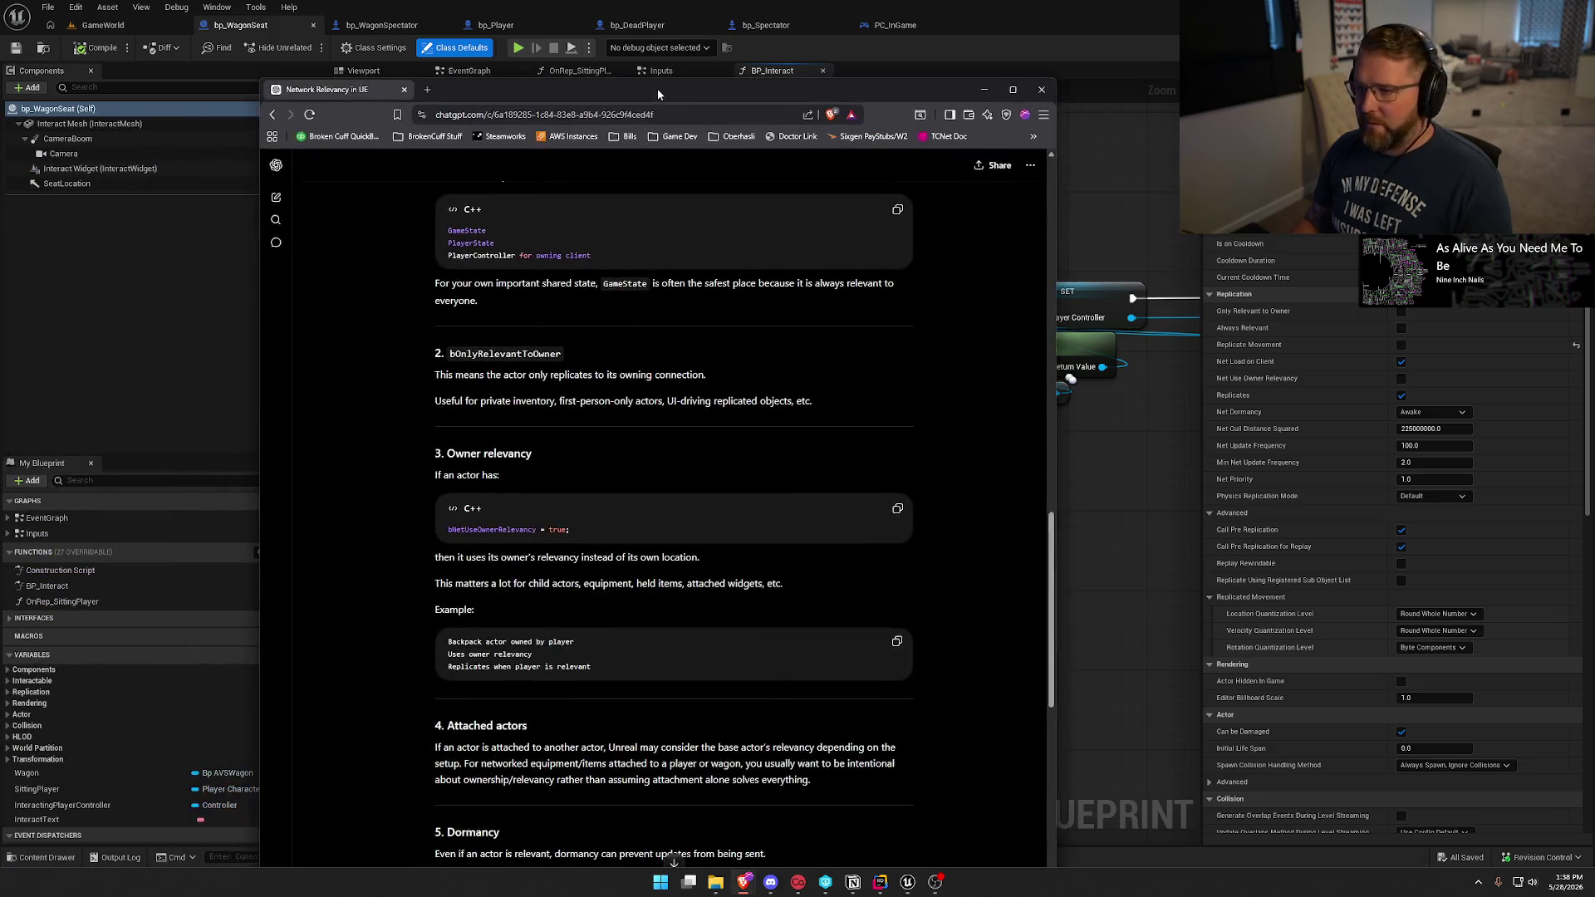
Maximize ChatGPT, scroll through the network relevancy answer, dismiss the memories popup, and return to Unreal.
double_click(656, 88)
scroll(455, 535, "down", 5)
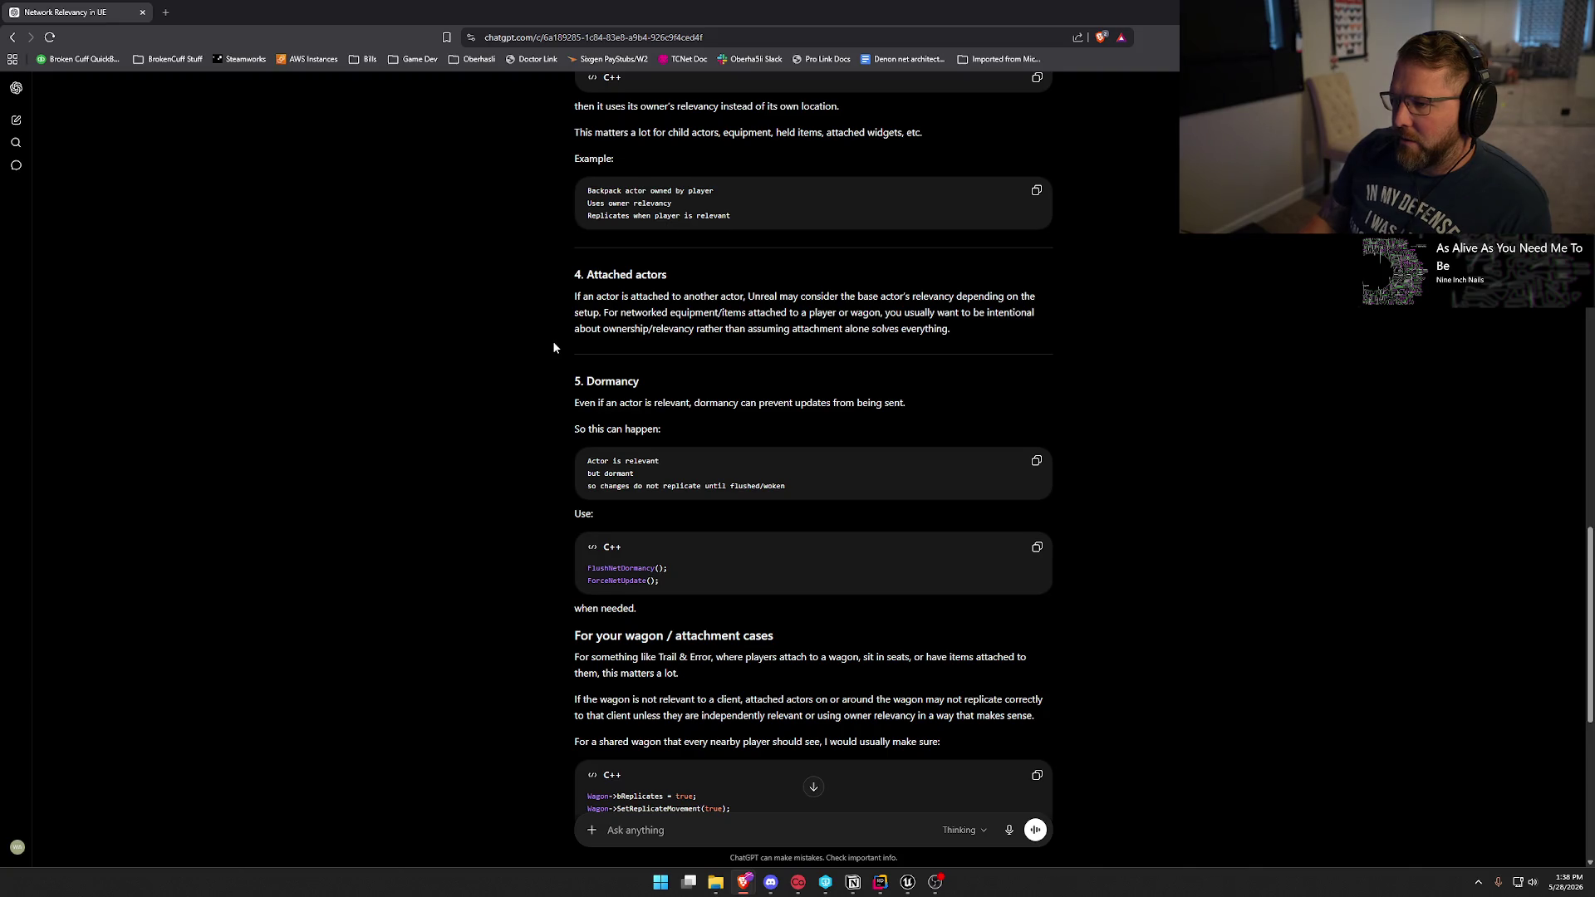
scroll(554, 346, "down", 1)
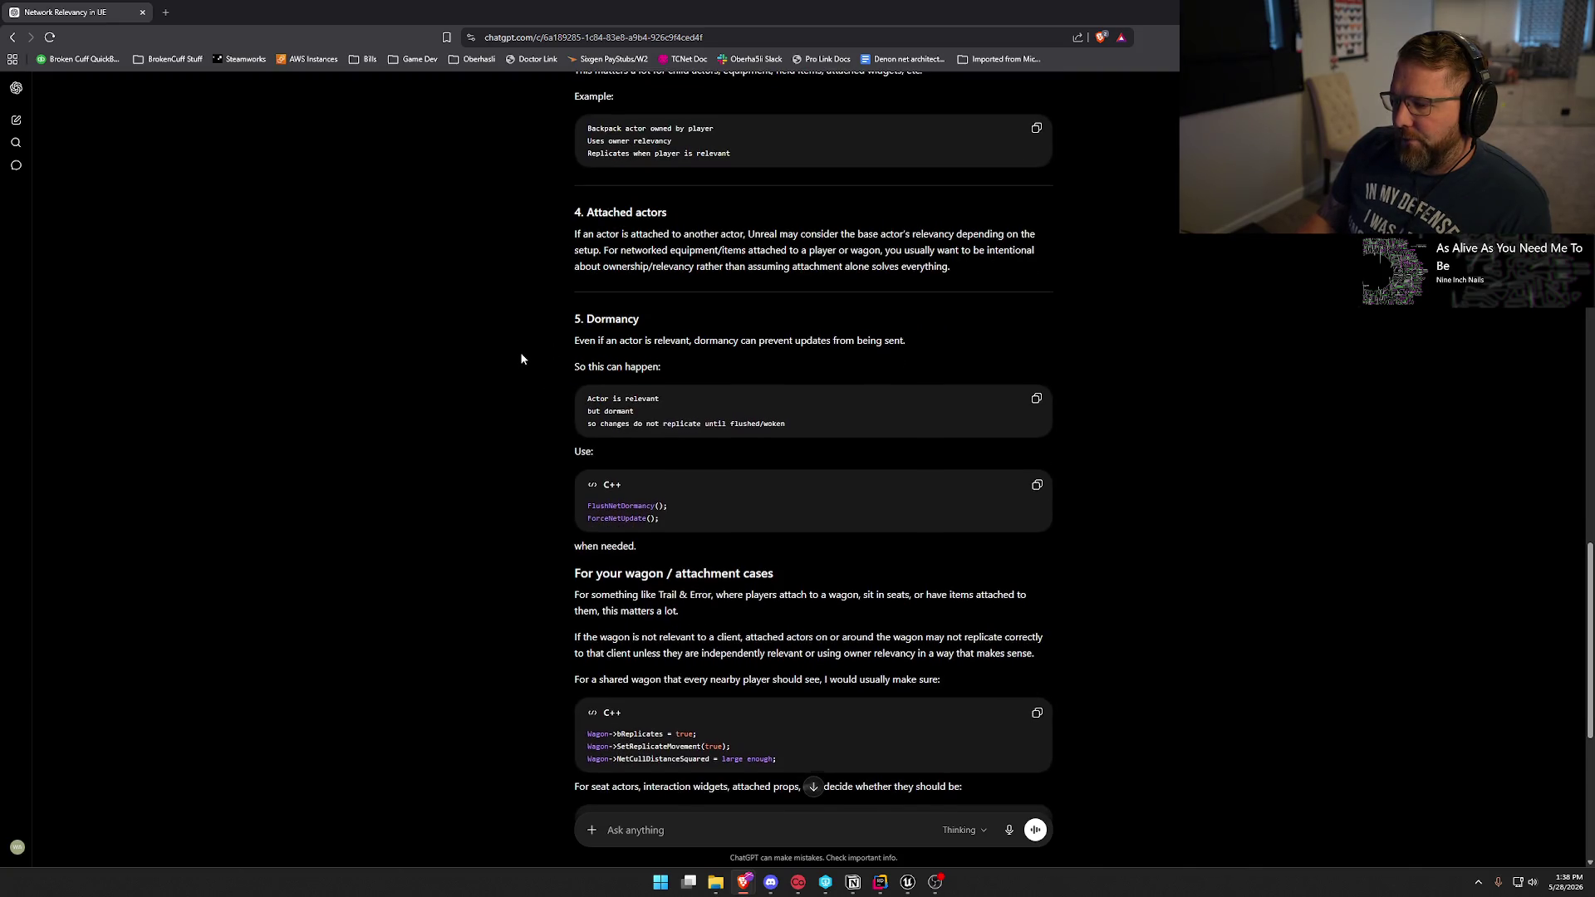
scroll(522, 359, "down", 3)
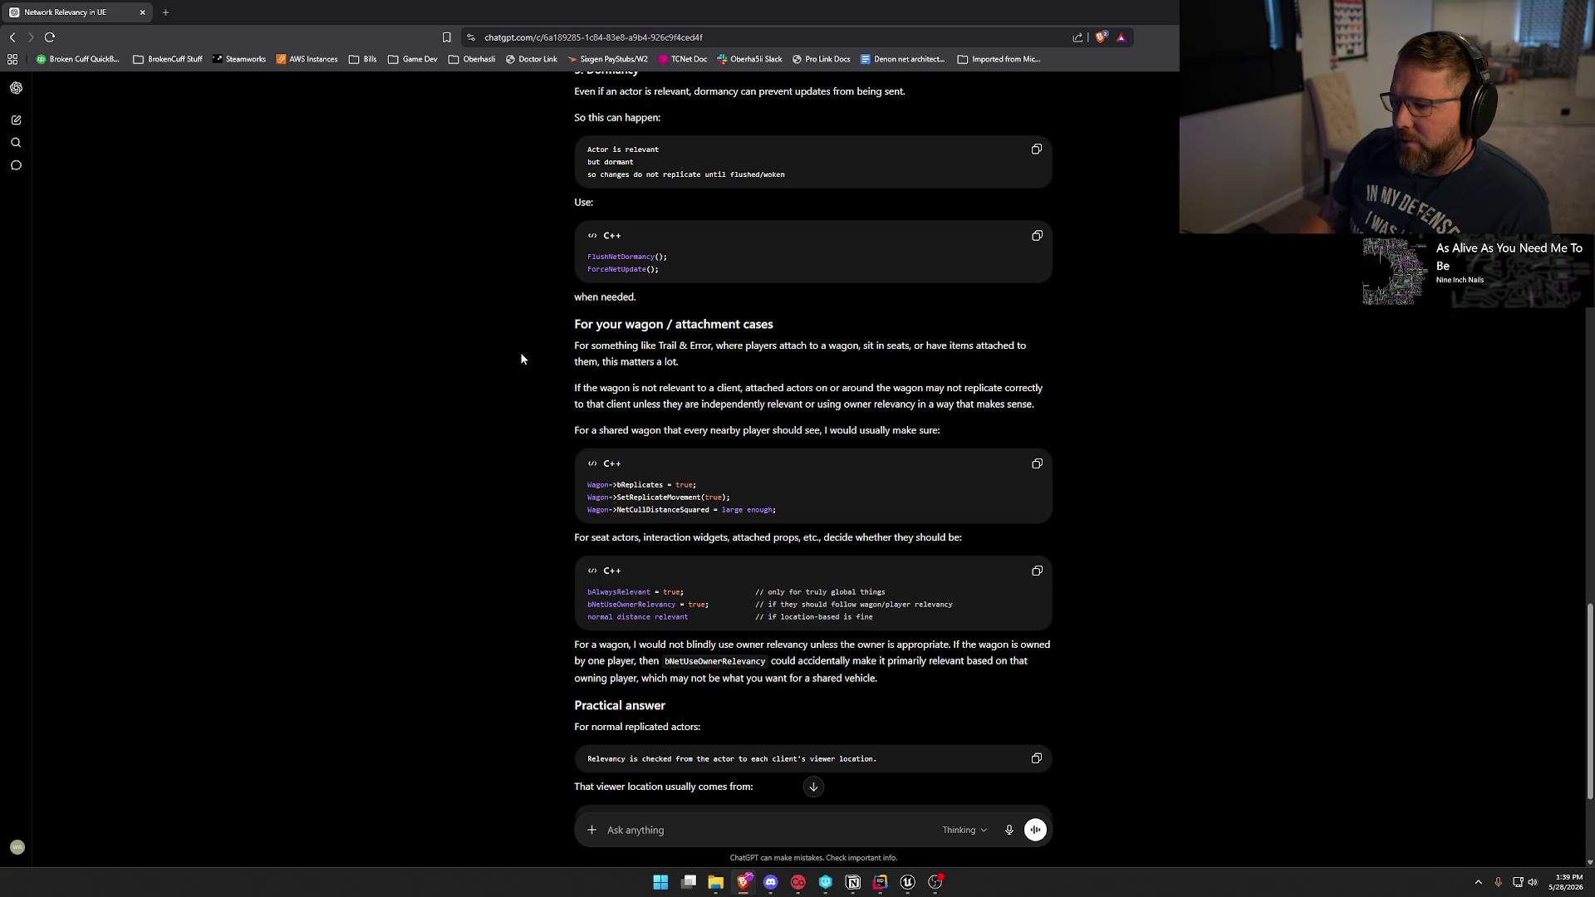
scroll(521, 358, "down", 3)
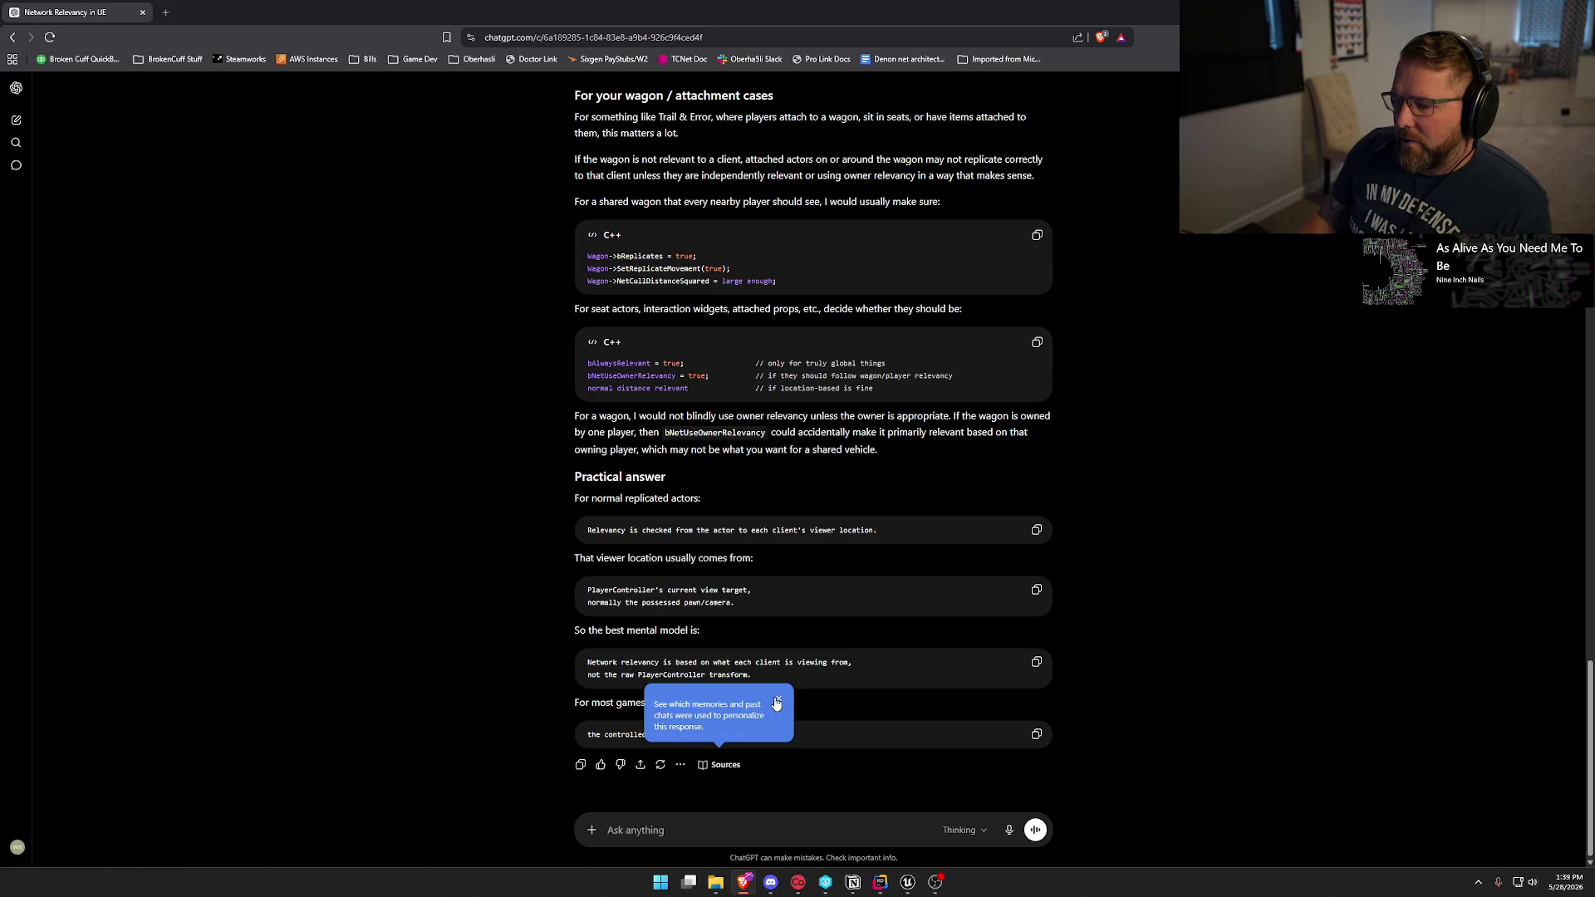
left_click(776, 702)
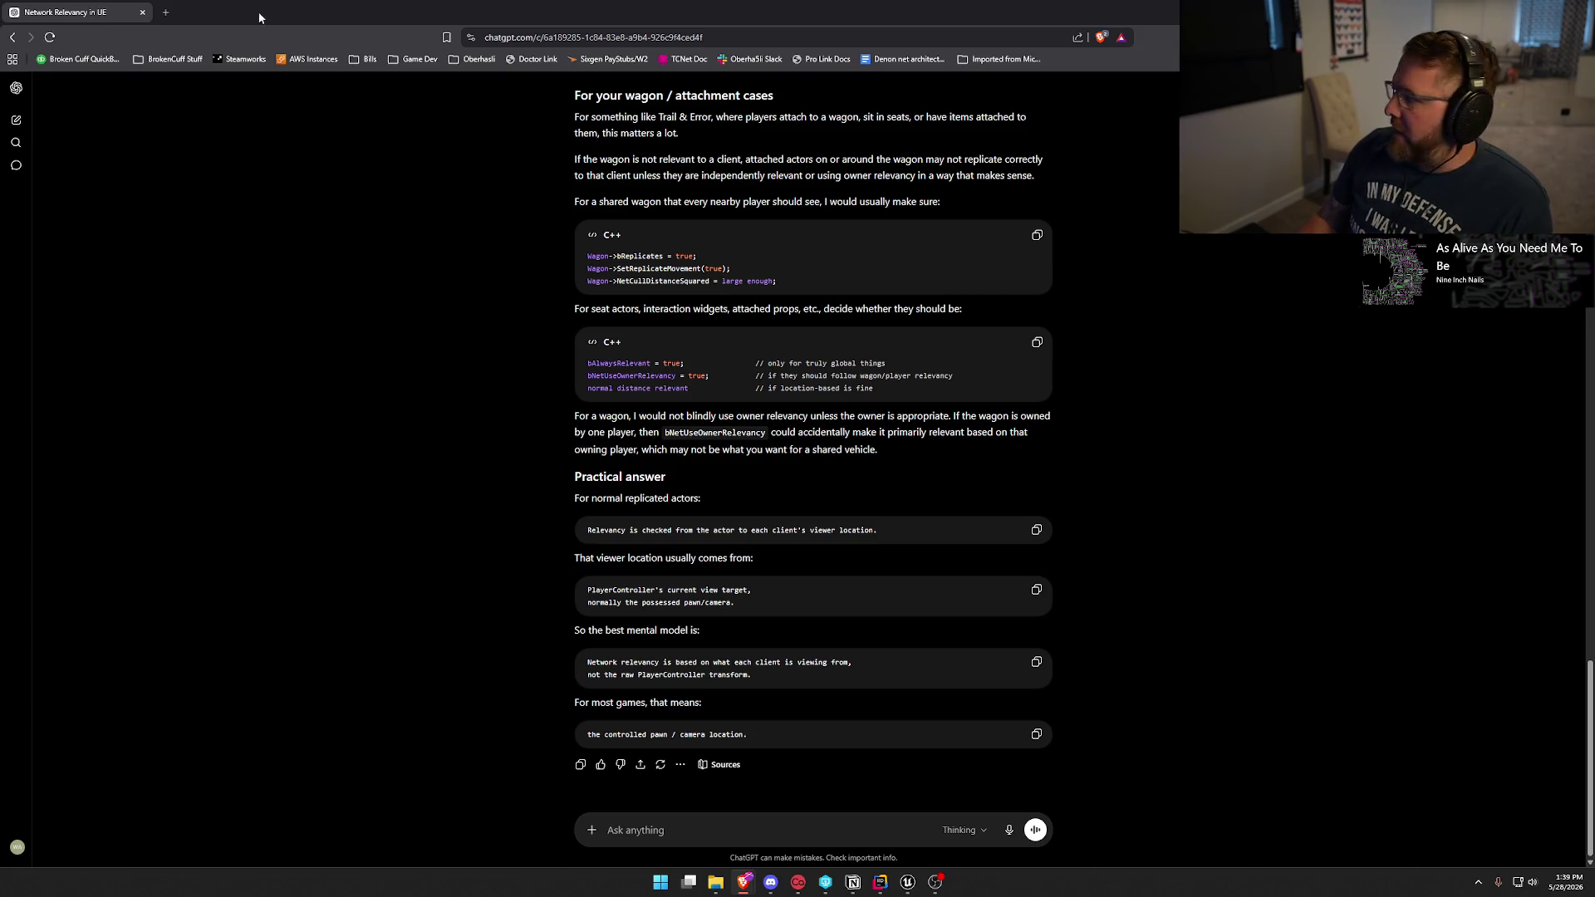
key("alt+Tab")
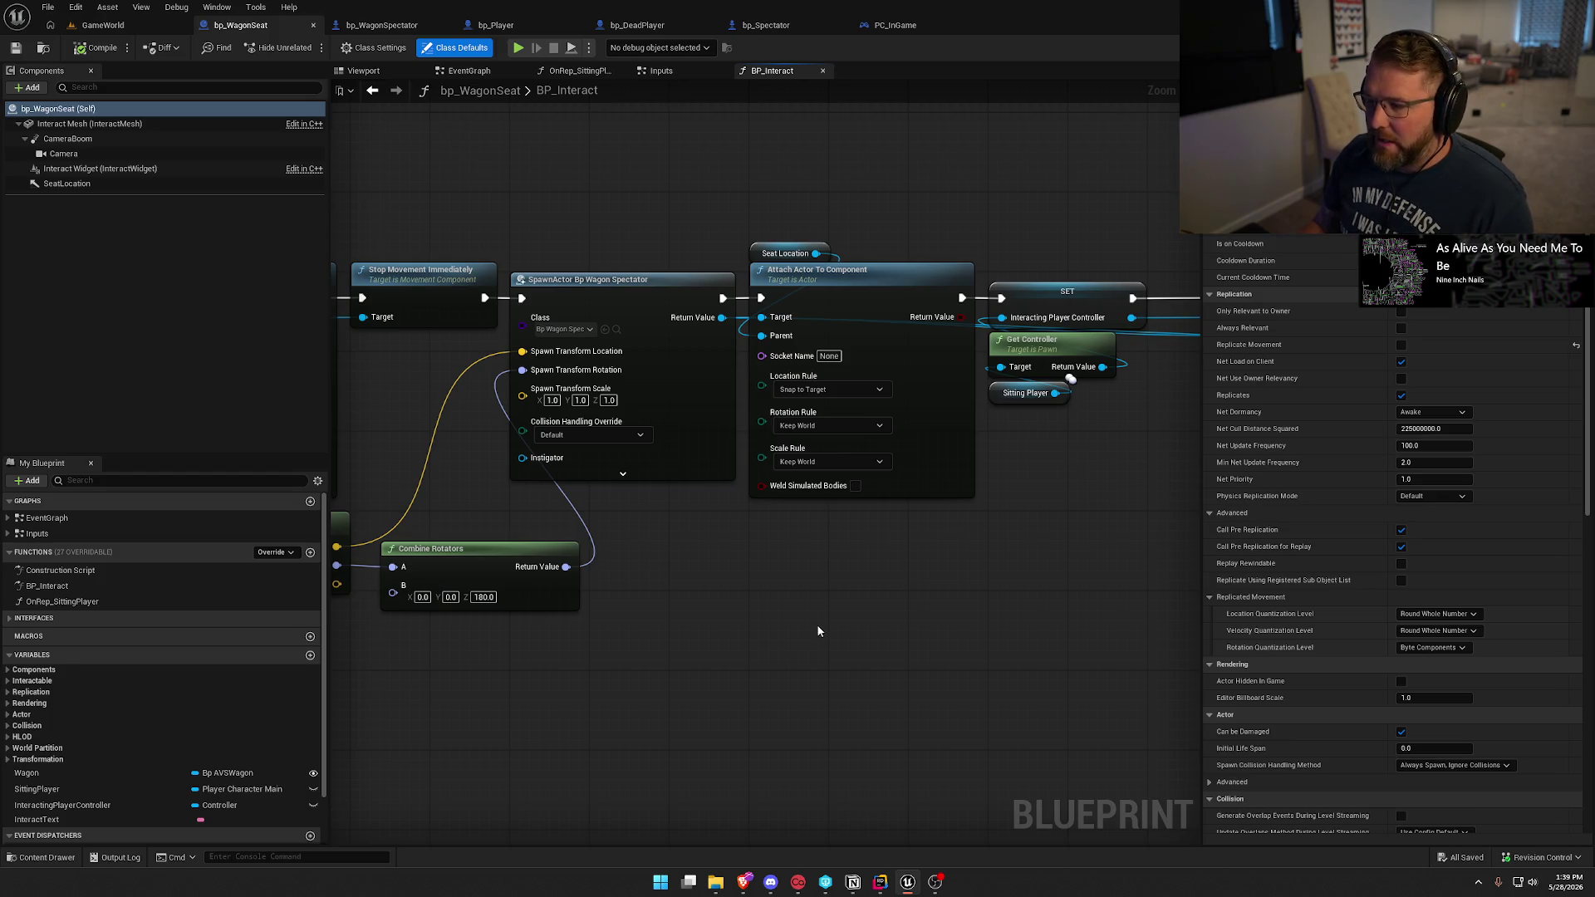
Delete the Event Tick print-string debug chain from bp_WagonSpectator's EventGraph.
left_click_drag(606, 148, 953, 582)
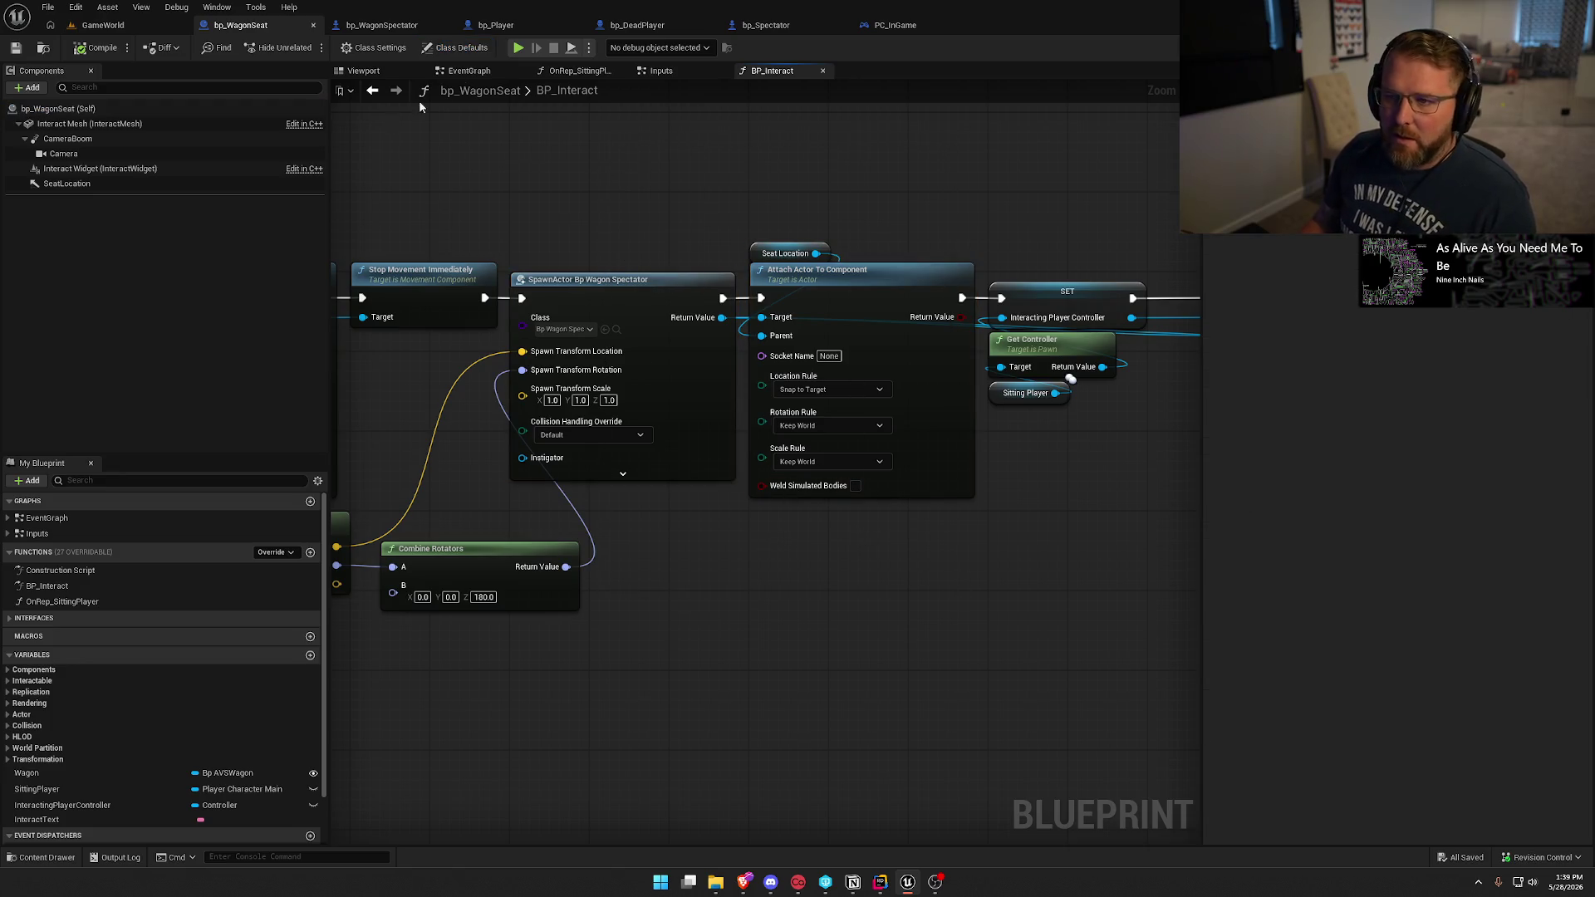
left_click(519, 22)
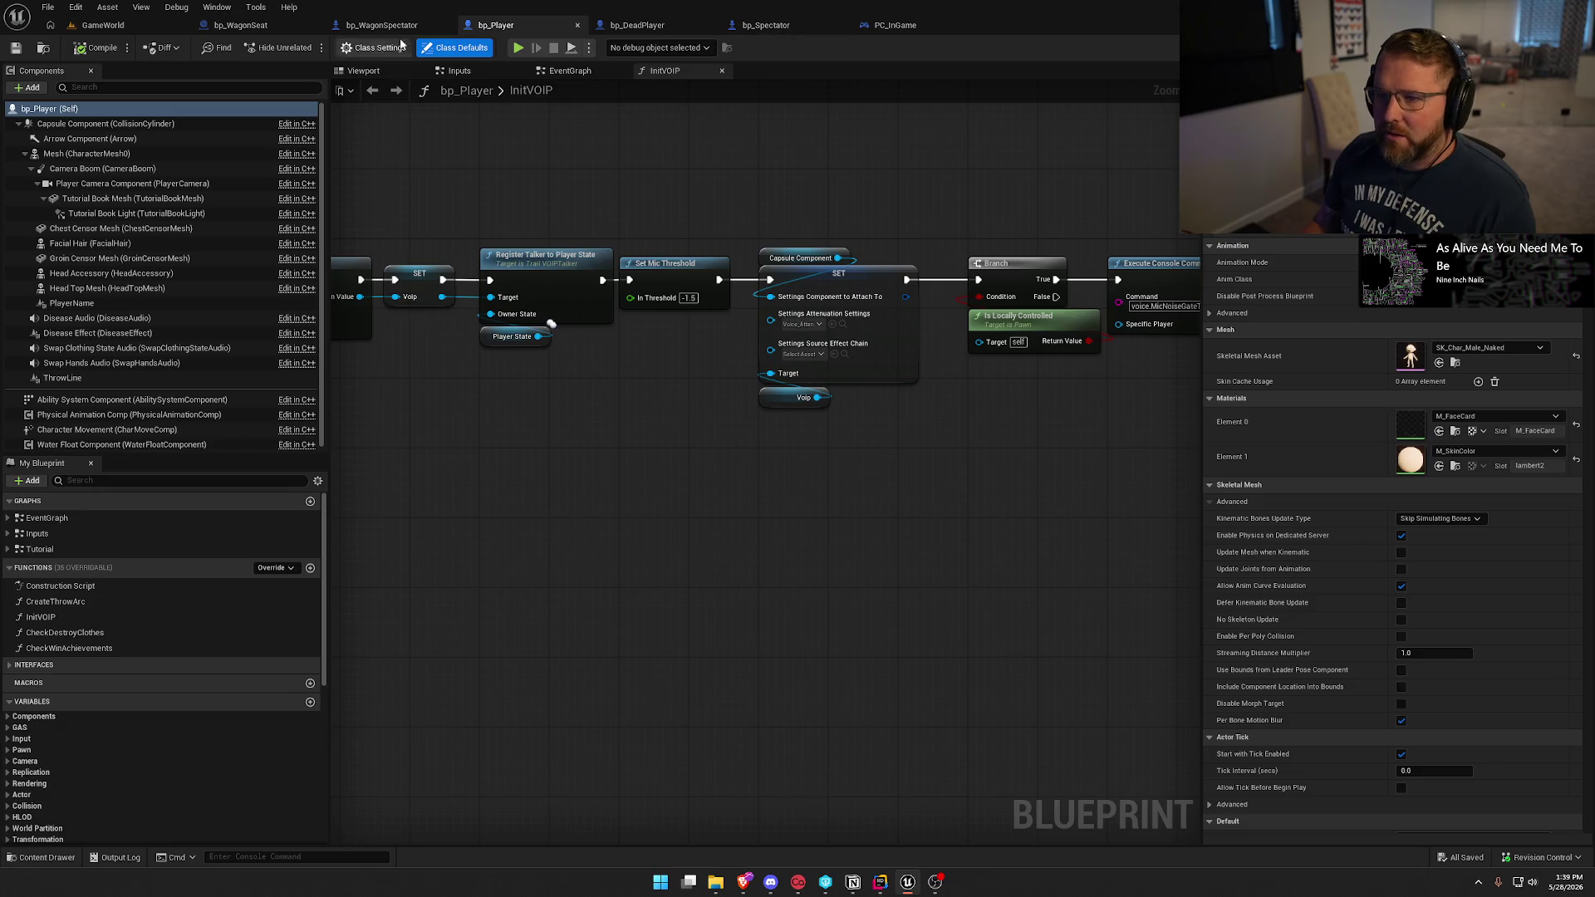
left_click(415, 25)
left_click_drag(428, 342, 904, 714)
key("Delete")
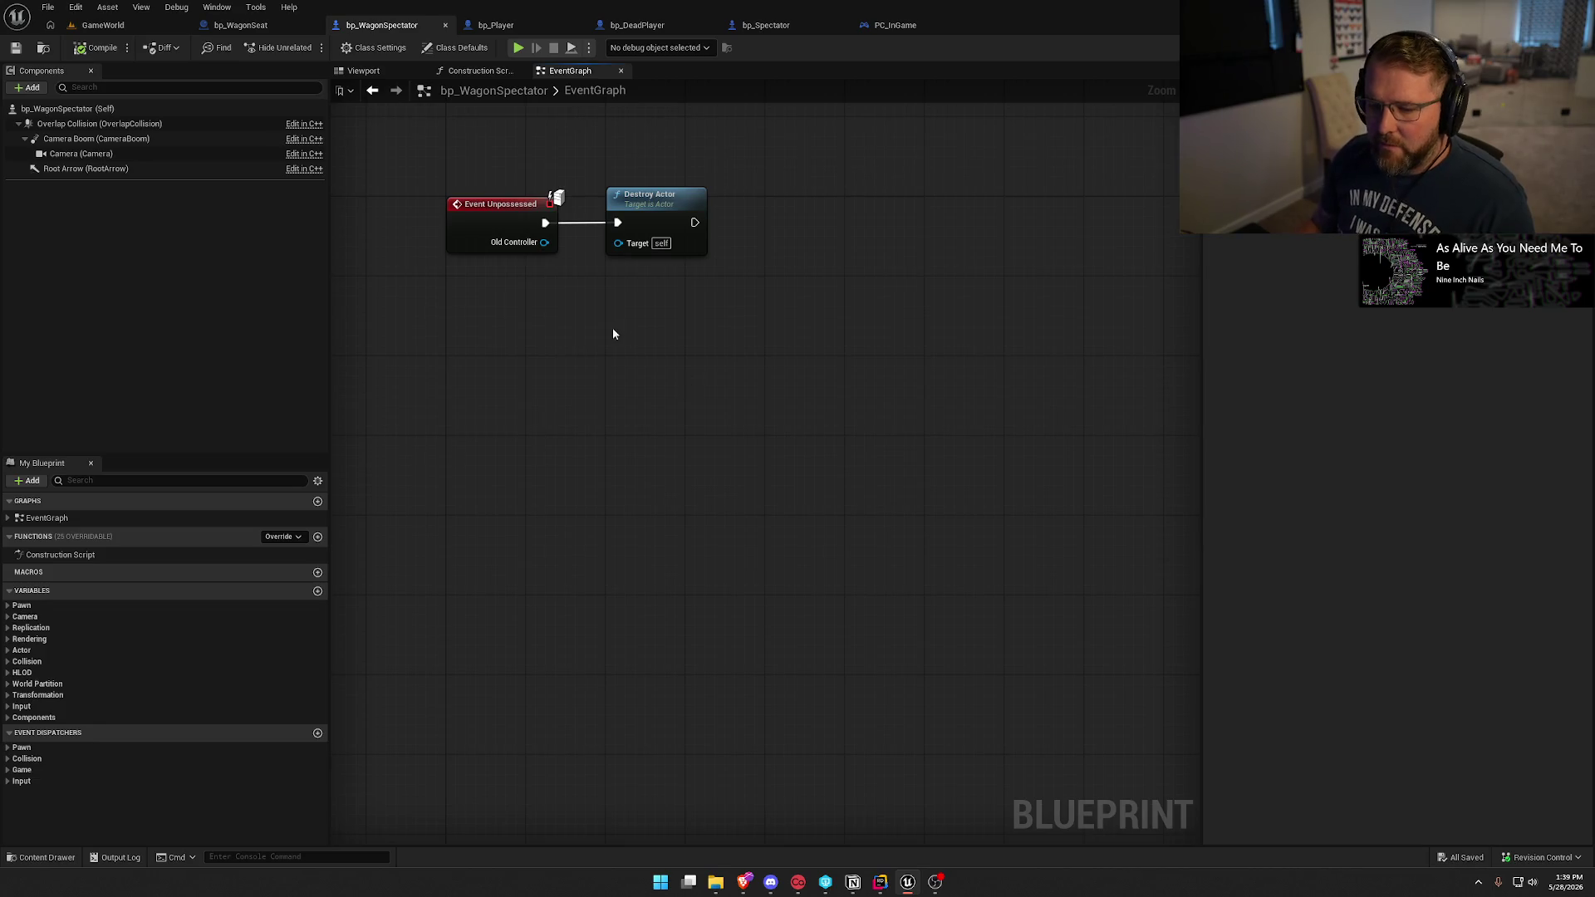
Uncheck Replicate Movement in bp_WagonSpectator's Class Defaults, leaving Net Use Owner Relevancy off, and compile/save it.
left_click(459, 48)
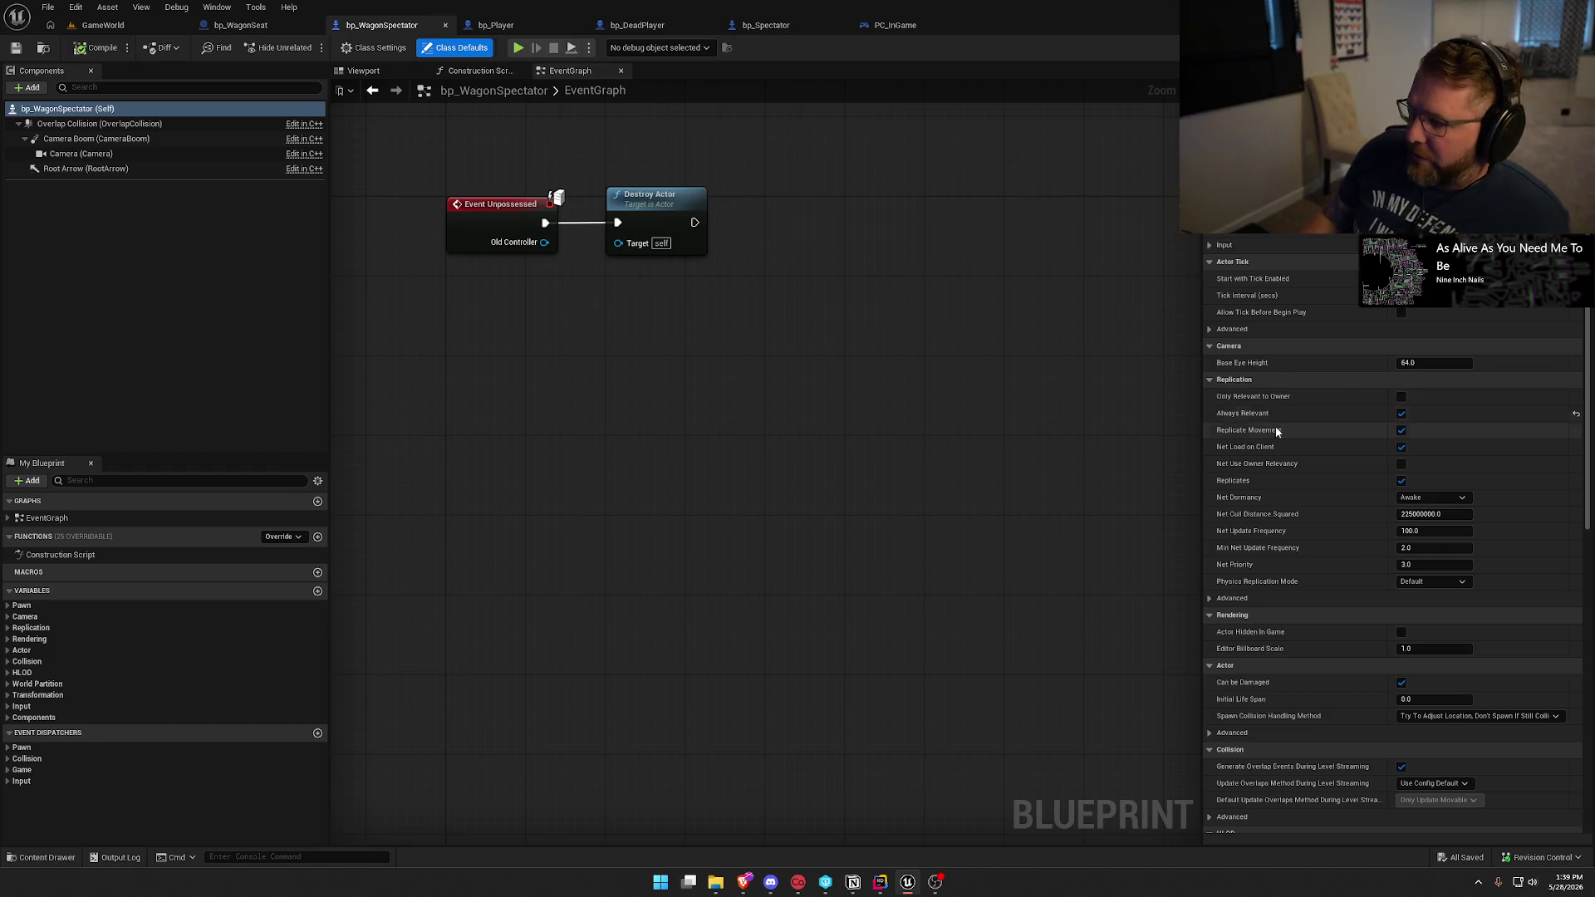
mouse_move(1276, 435)
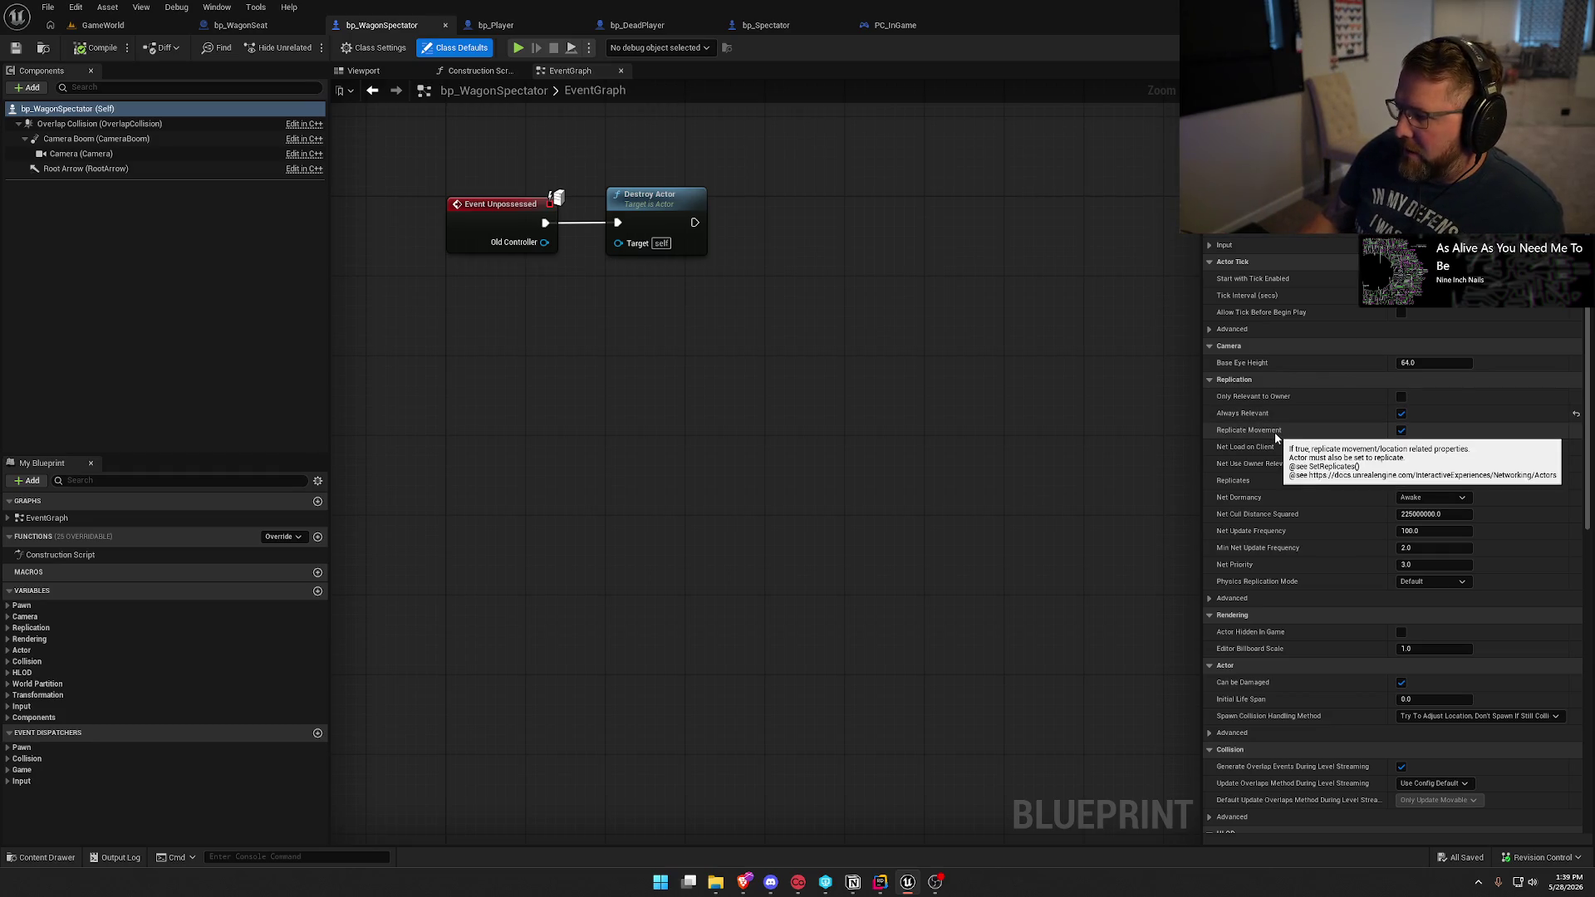
left_click(1401, 430)
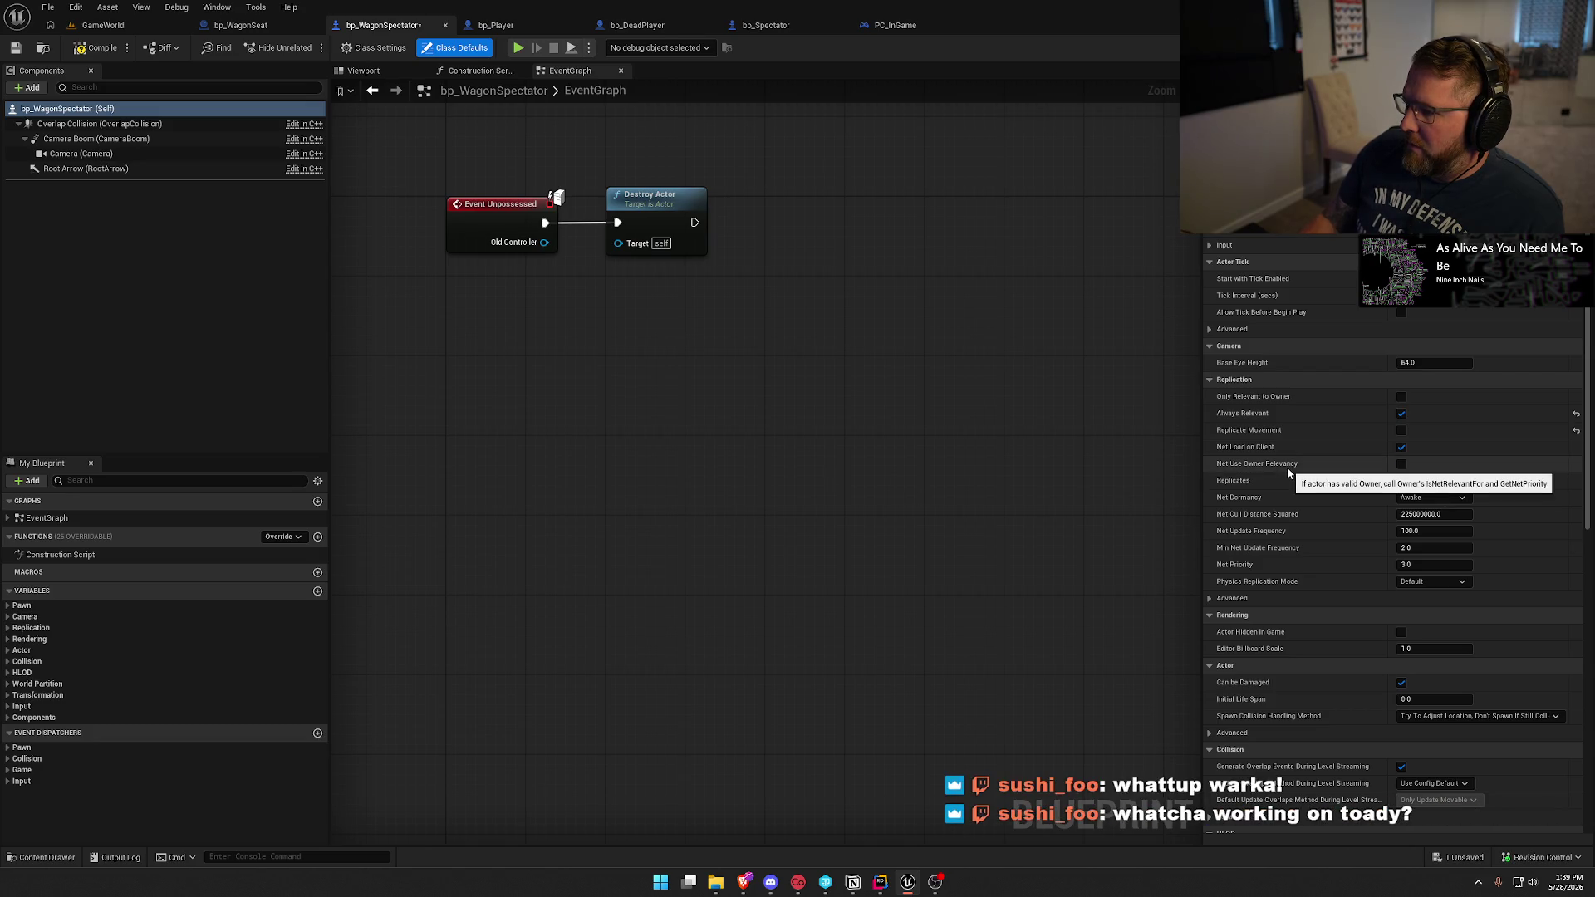
left_click(1401, 464)
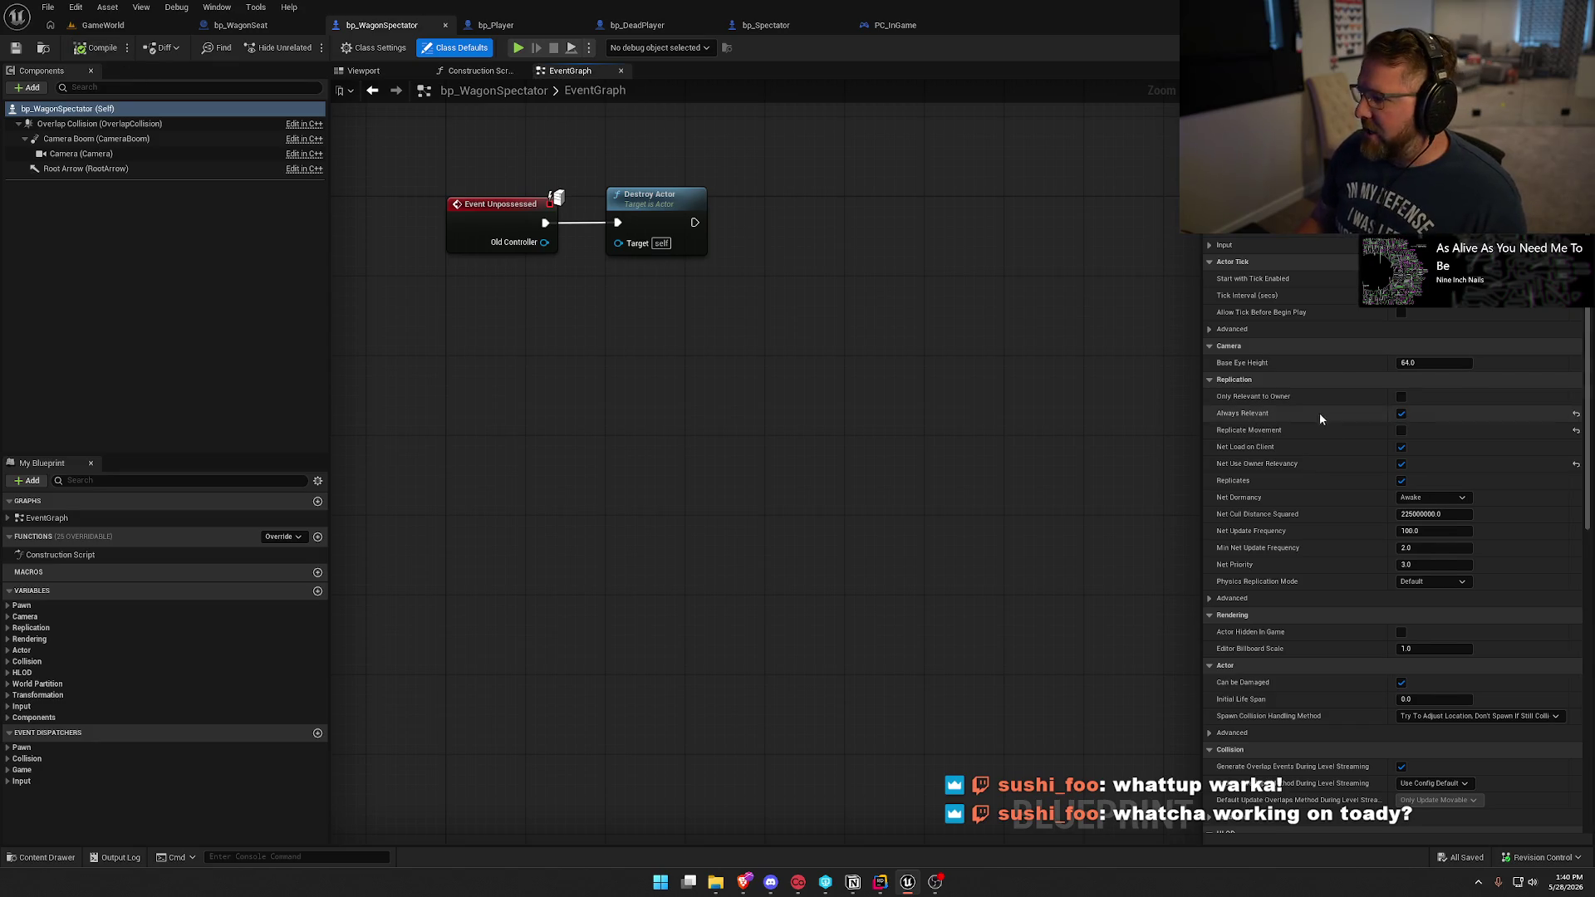
left_click(1402, 464)
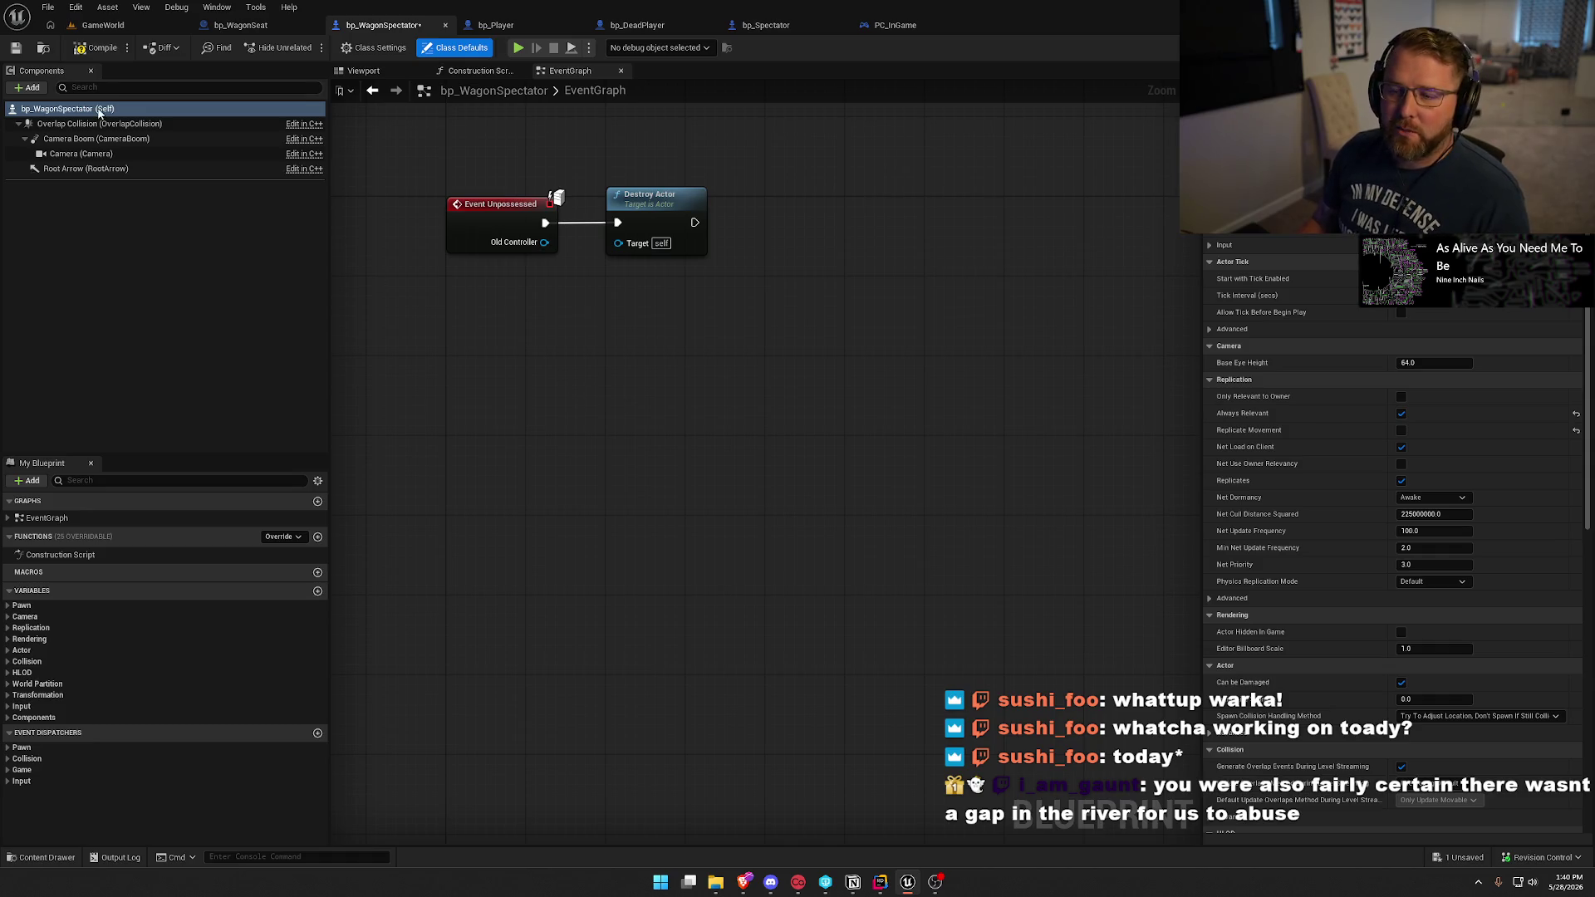
left_click(98, 48)
left_click(103, 25)
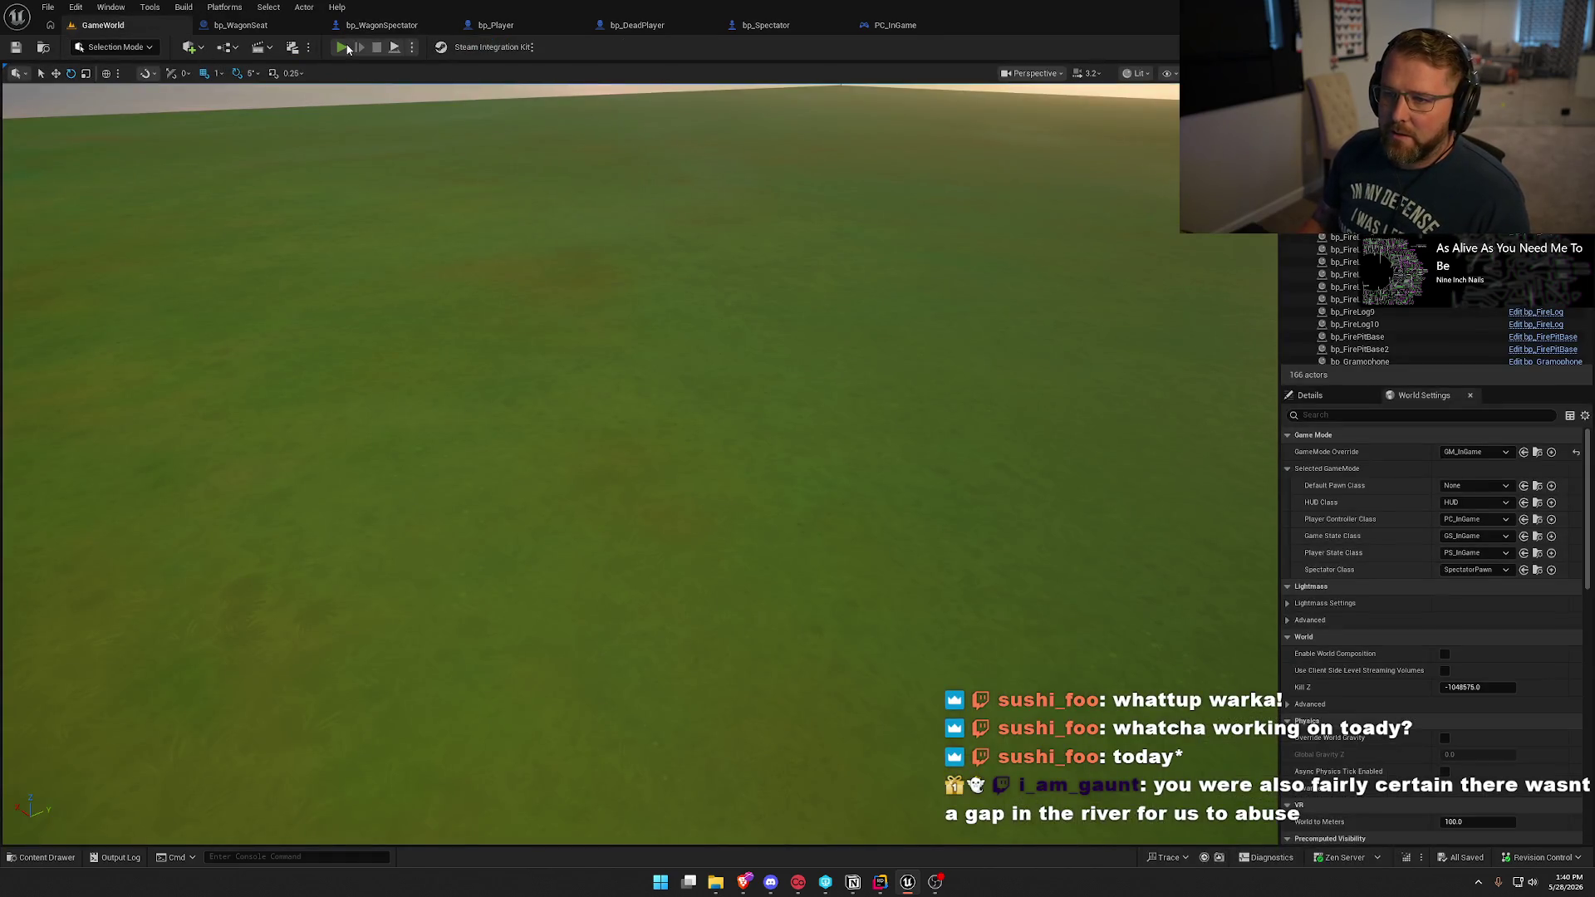
Start Play-In-Editor, mount an ox with E, and hitch it to the wagon.
key("alt+p")
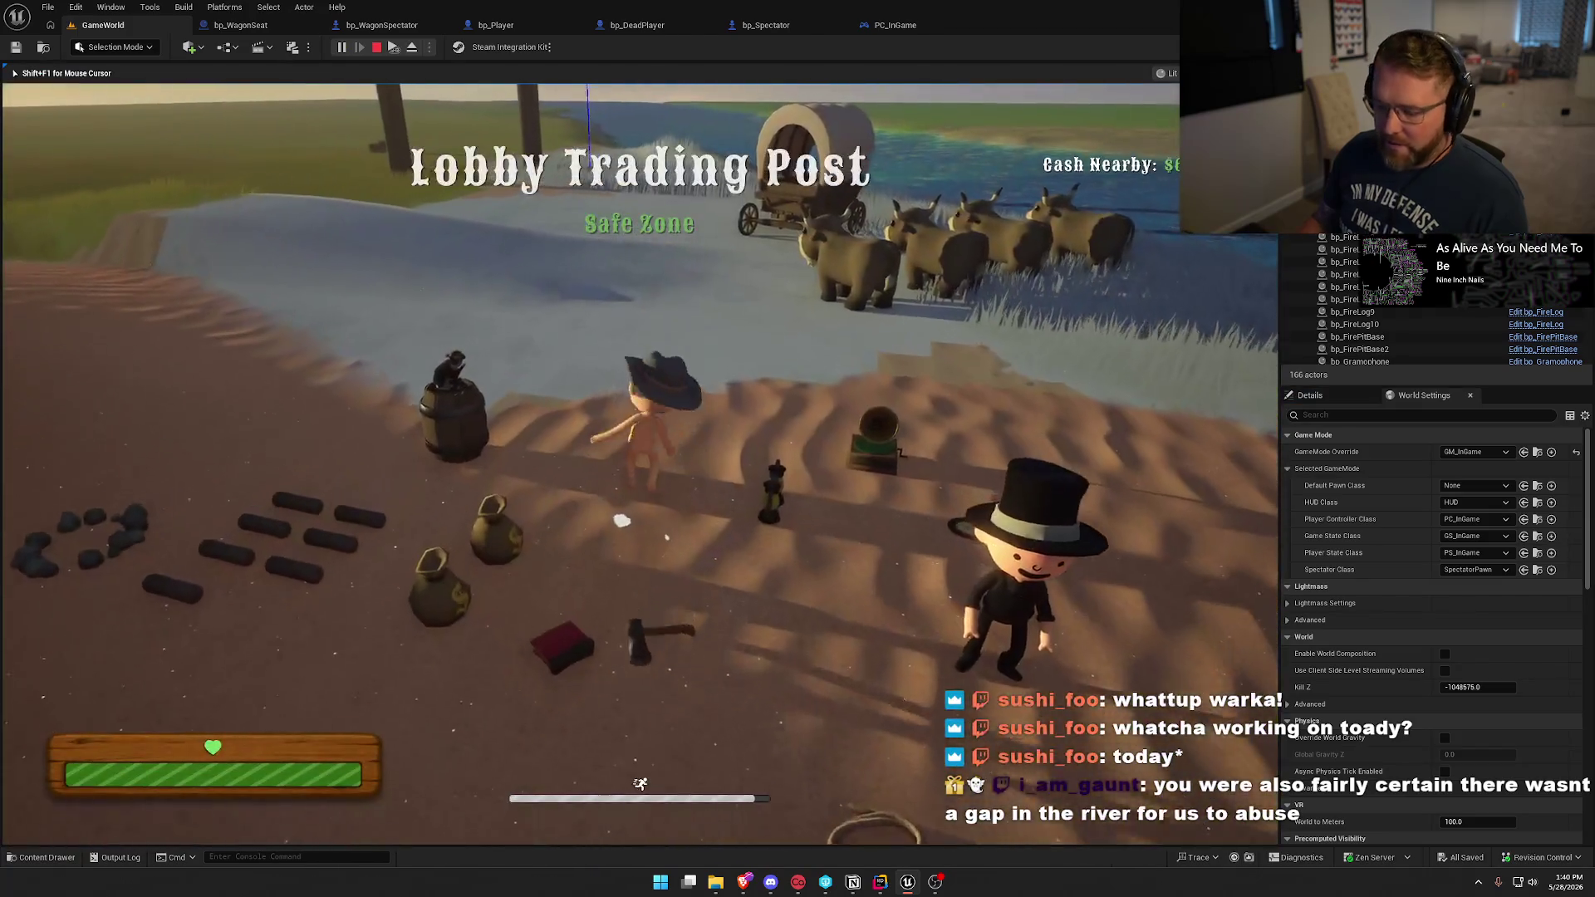
key("super")
left_click(470, 162)
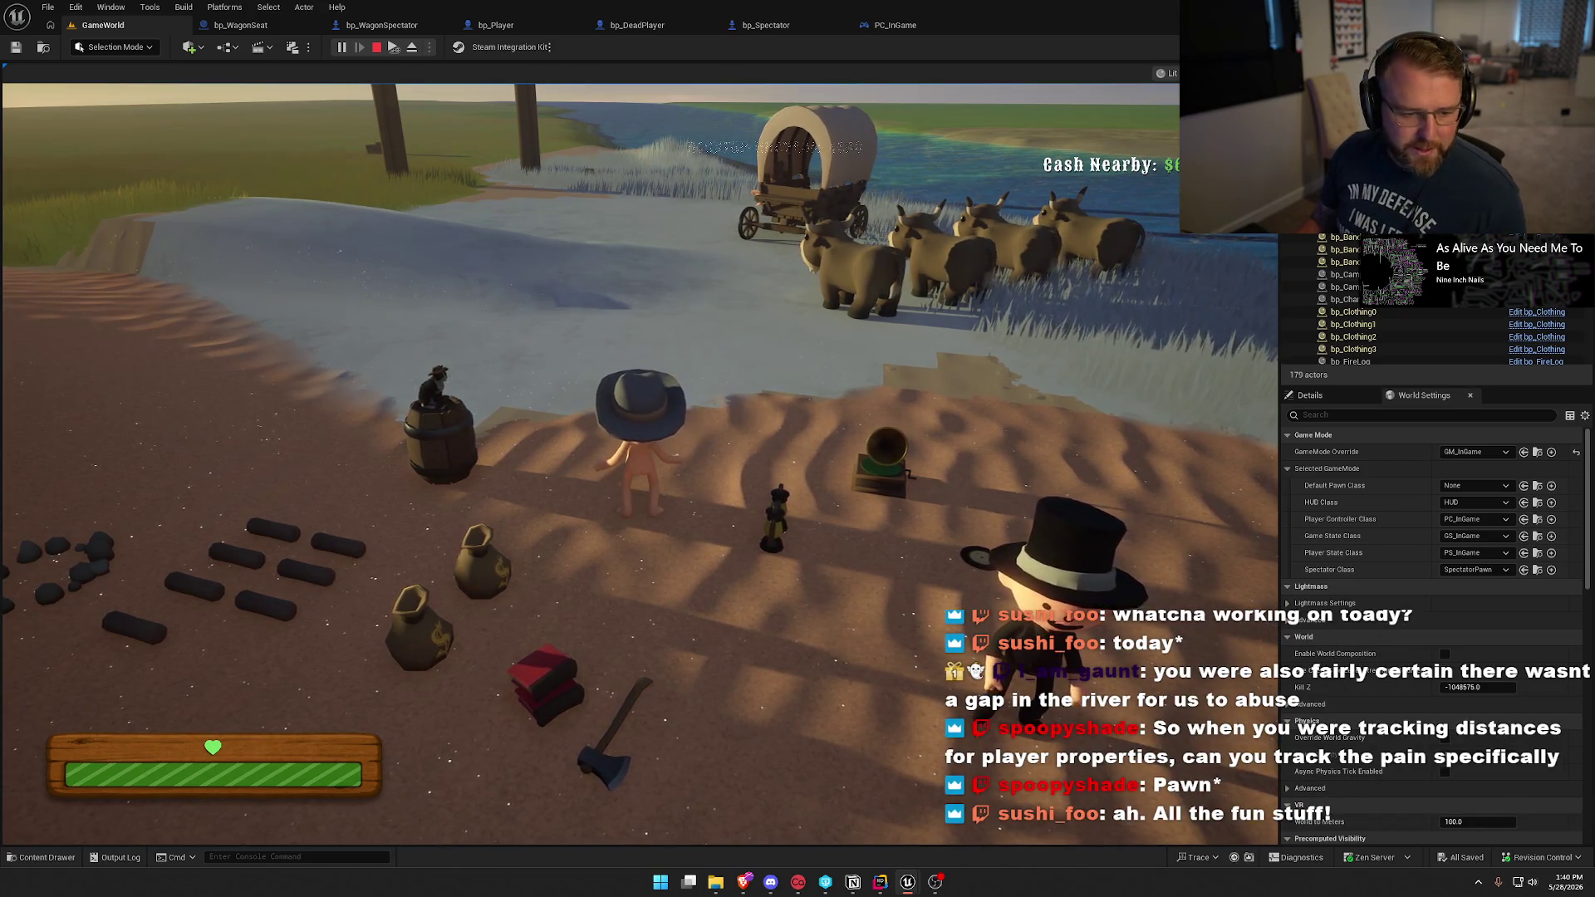
key("super")
key("super")
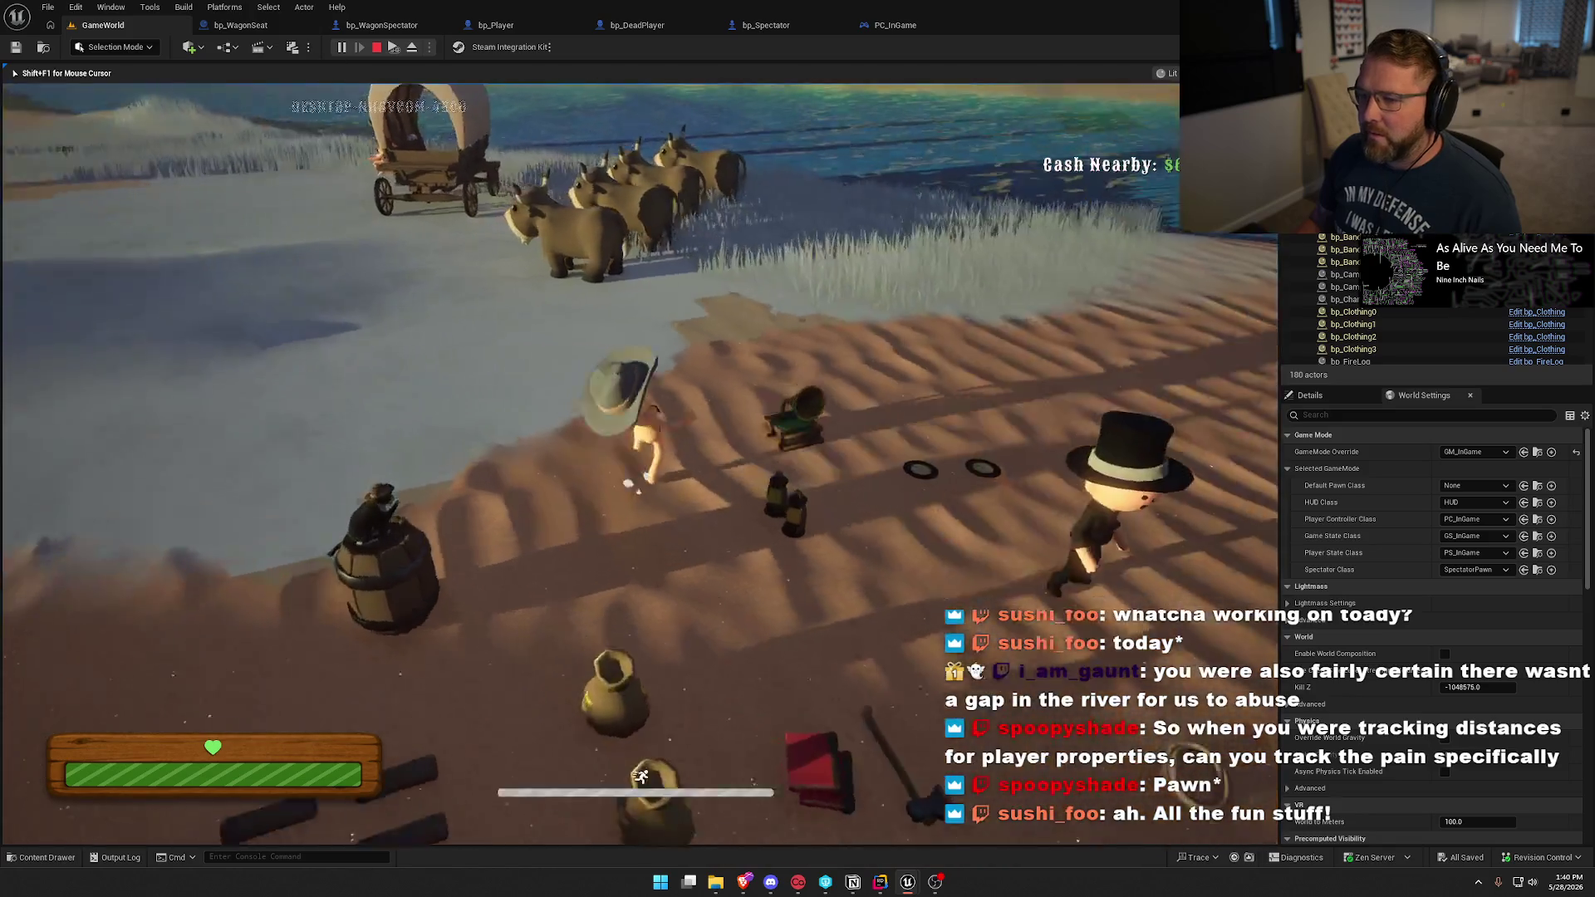
key("e")
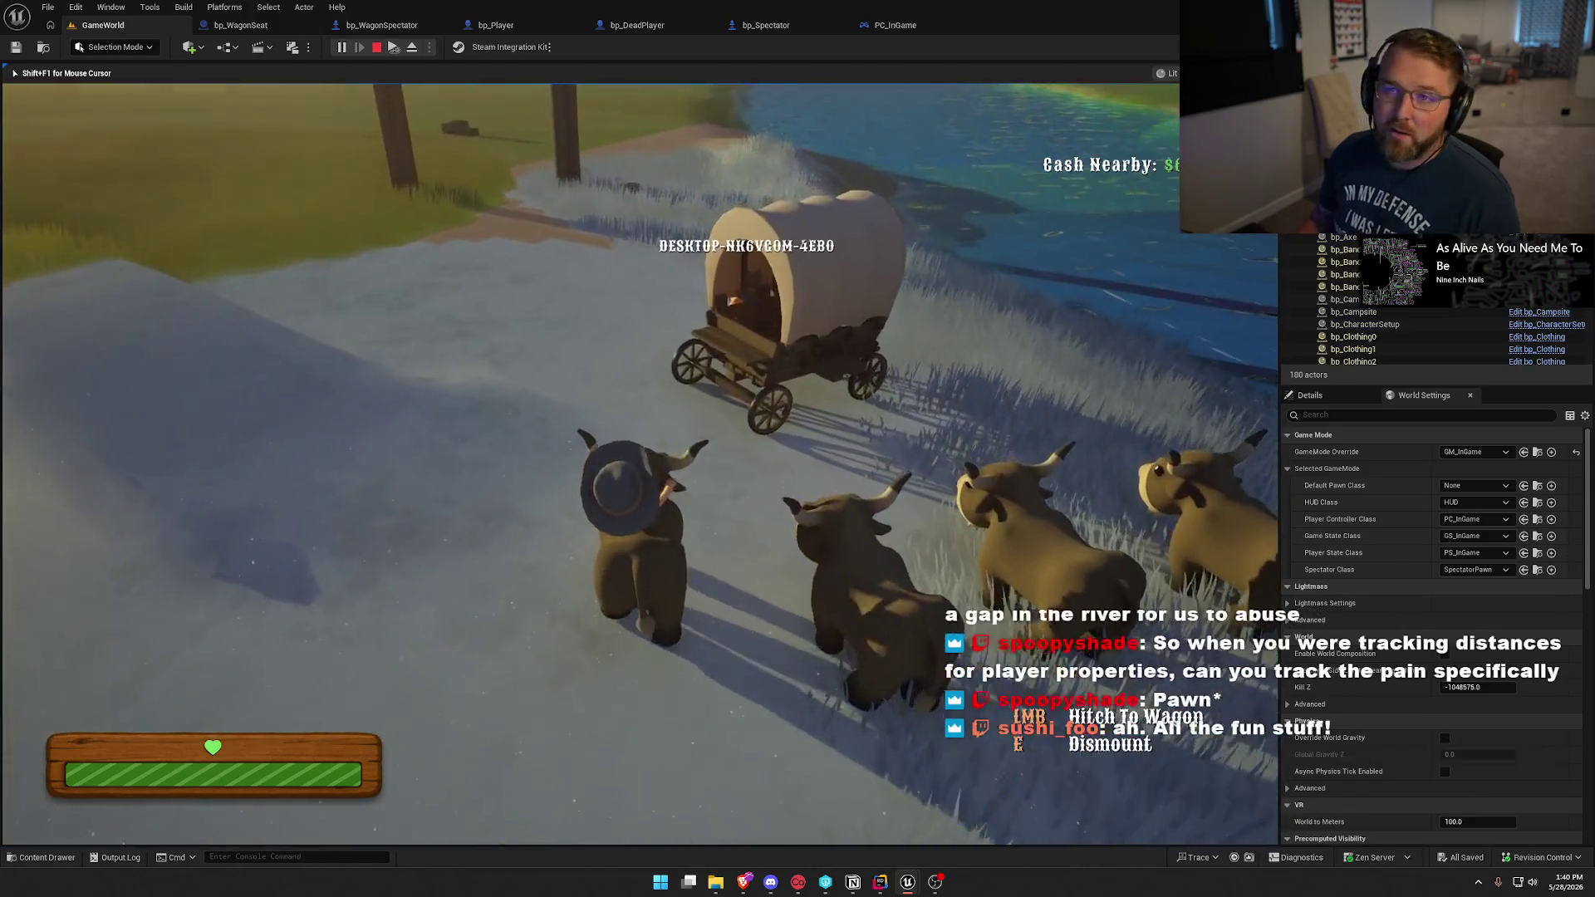
key("e")
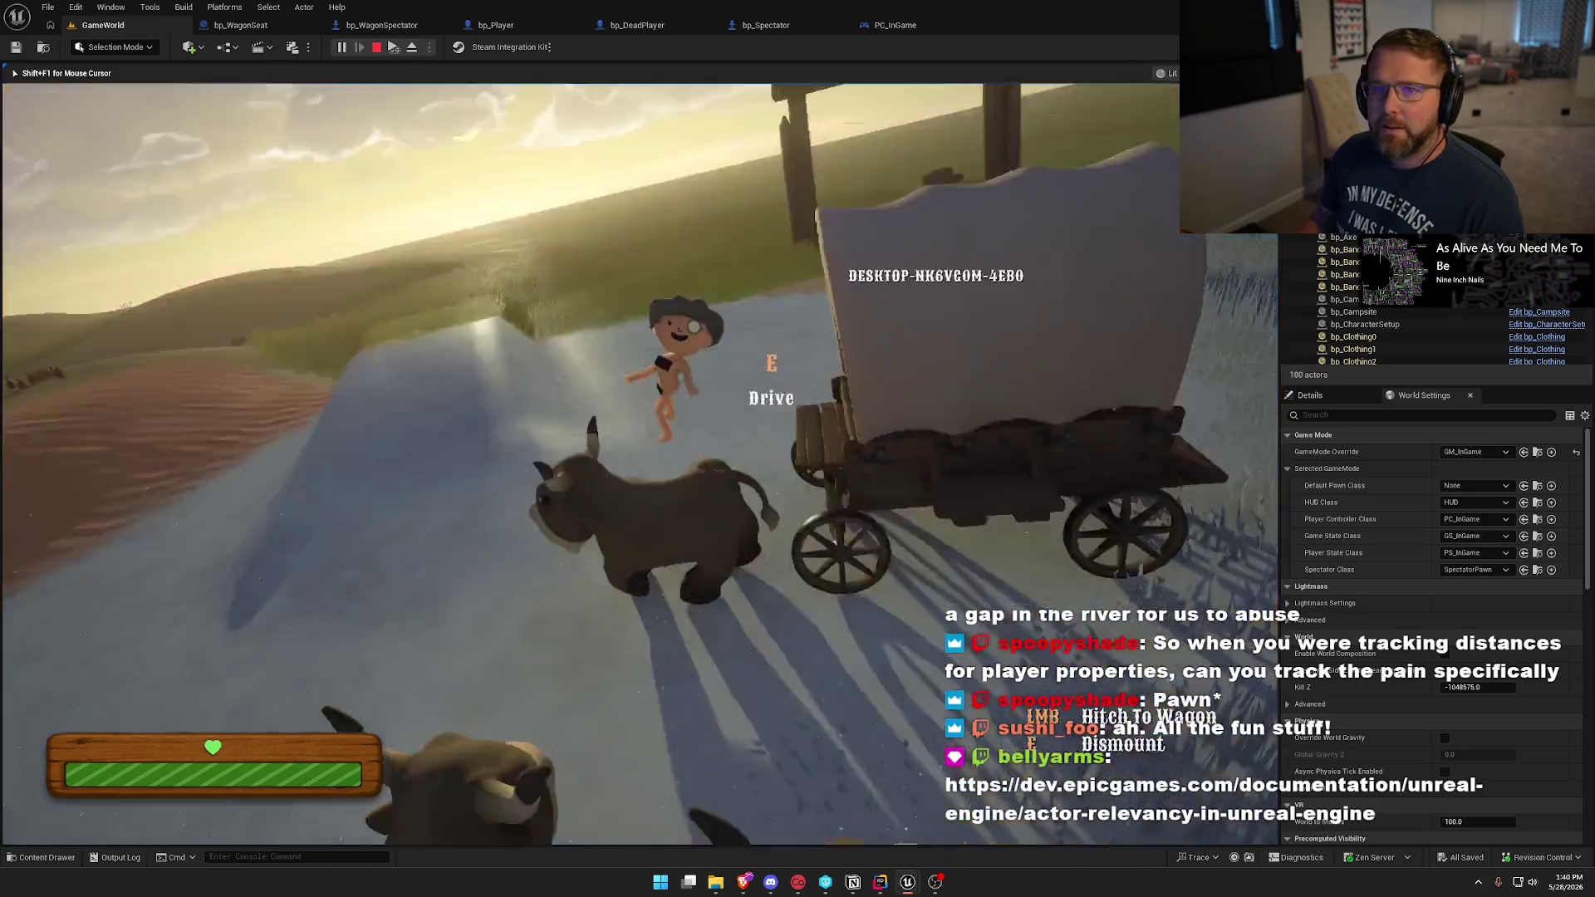
key("e")
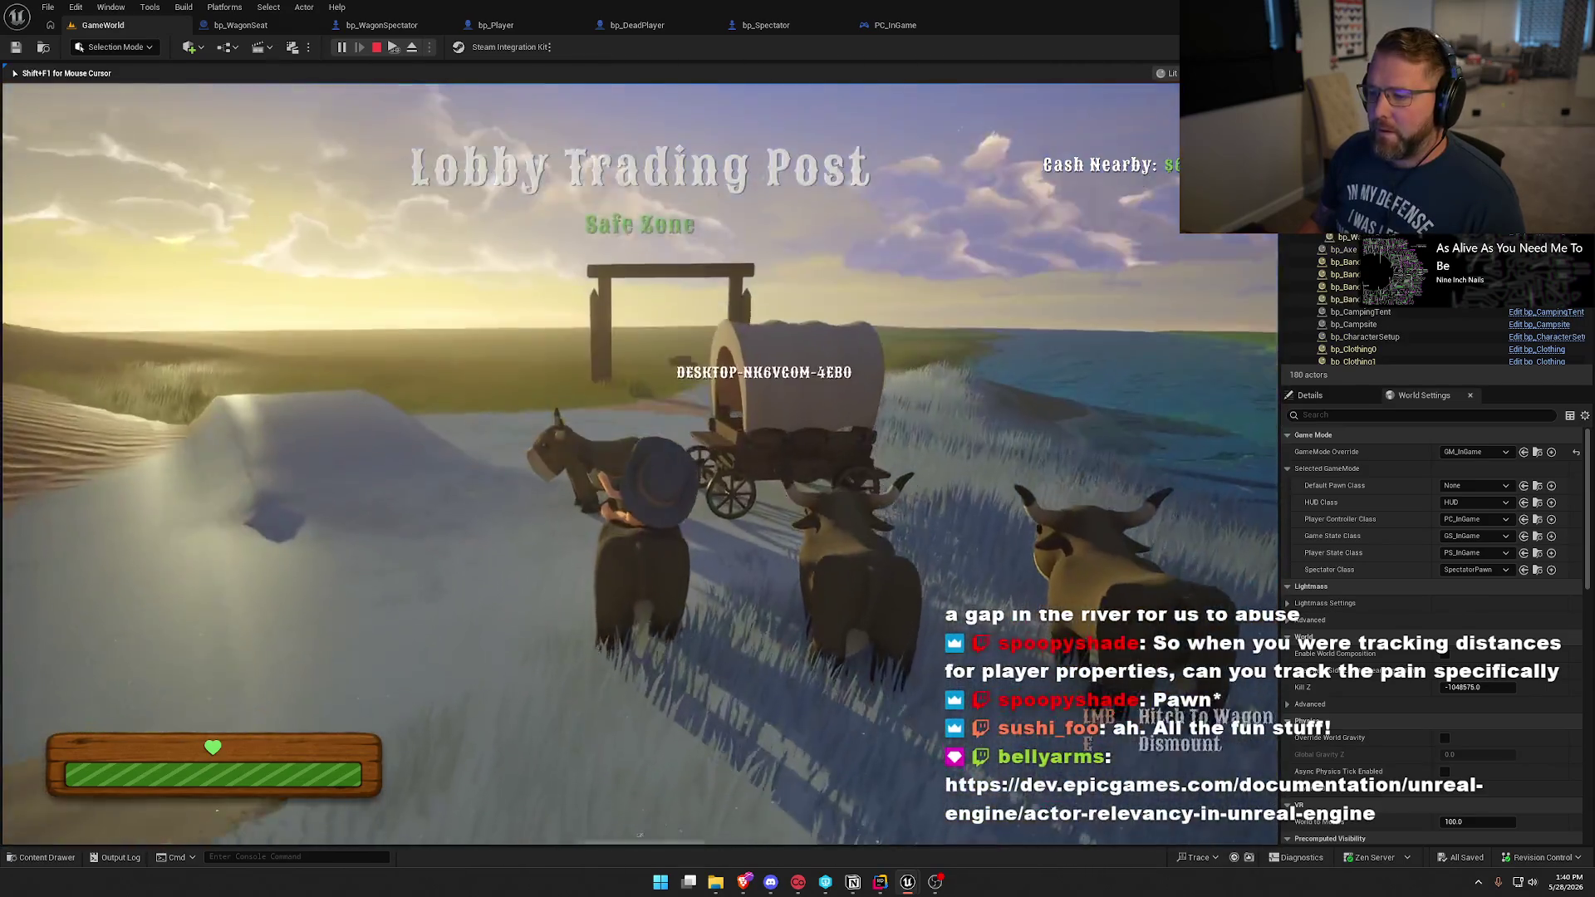
key("e")
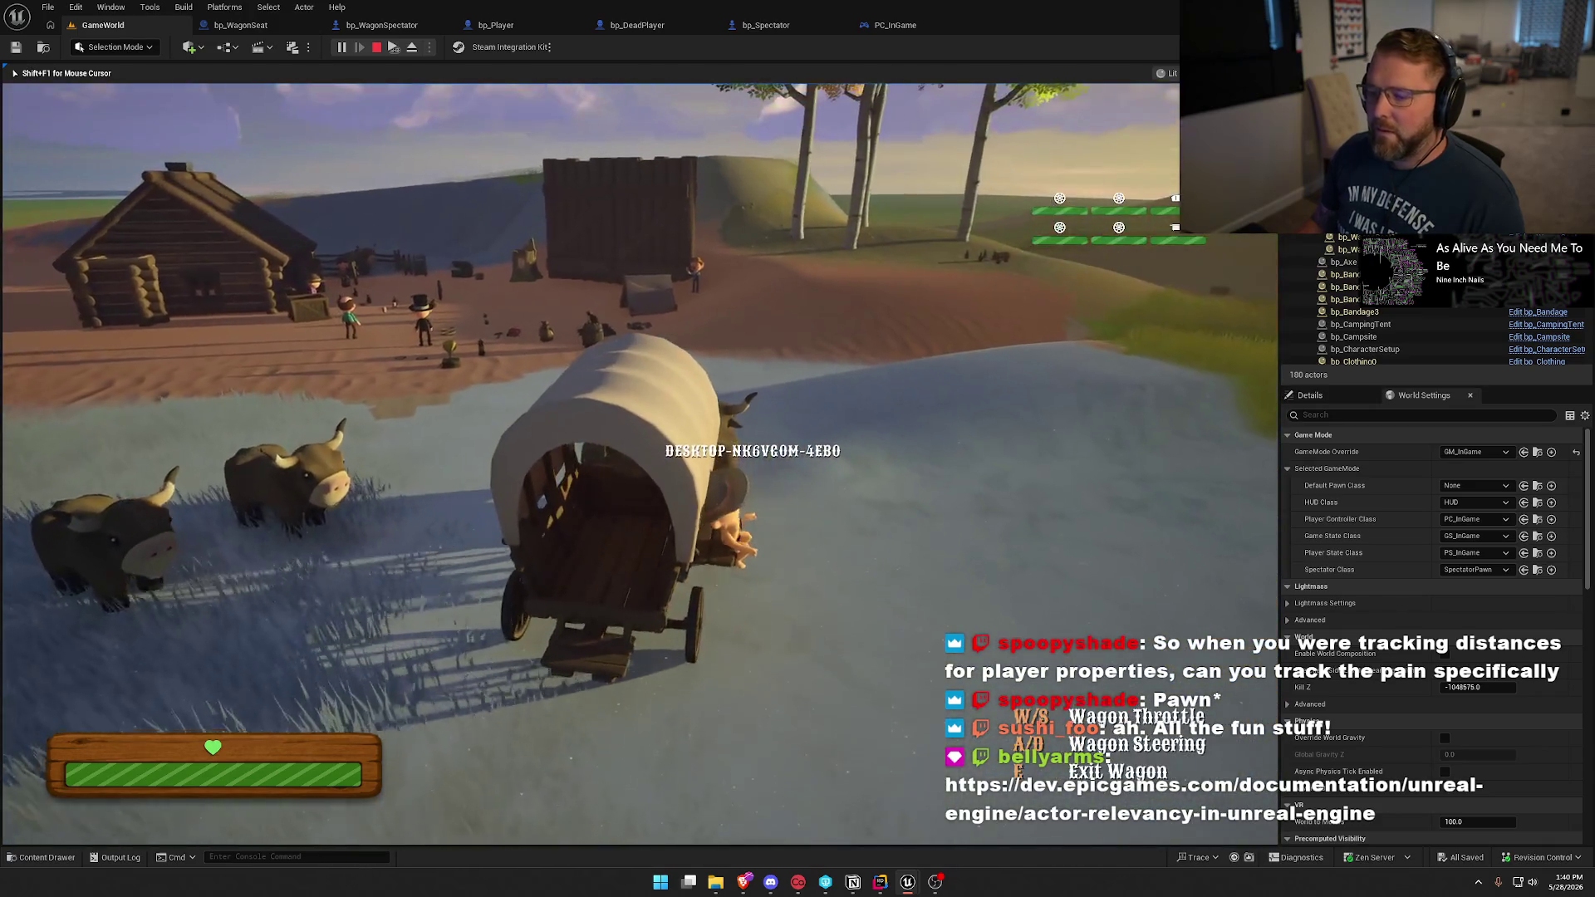
Drive the wagon up the dirt slope and along the path, then stop PIE and return to bp_WagonSeat.
key("w")
key("w")
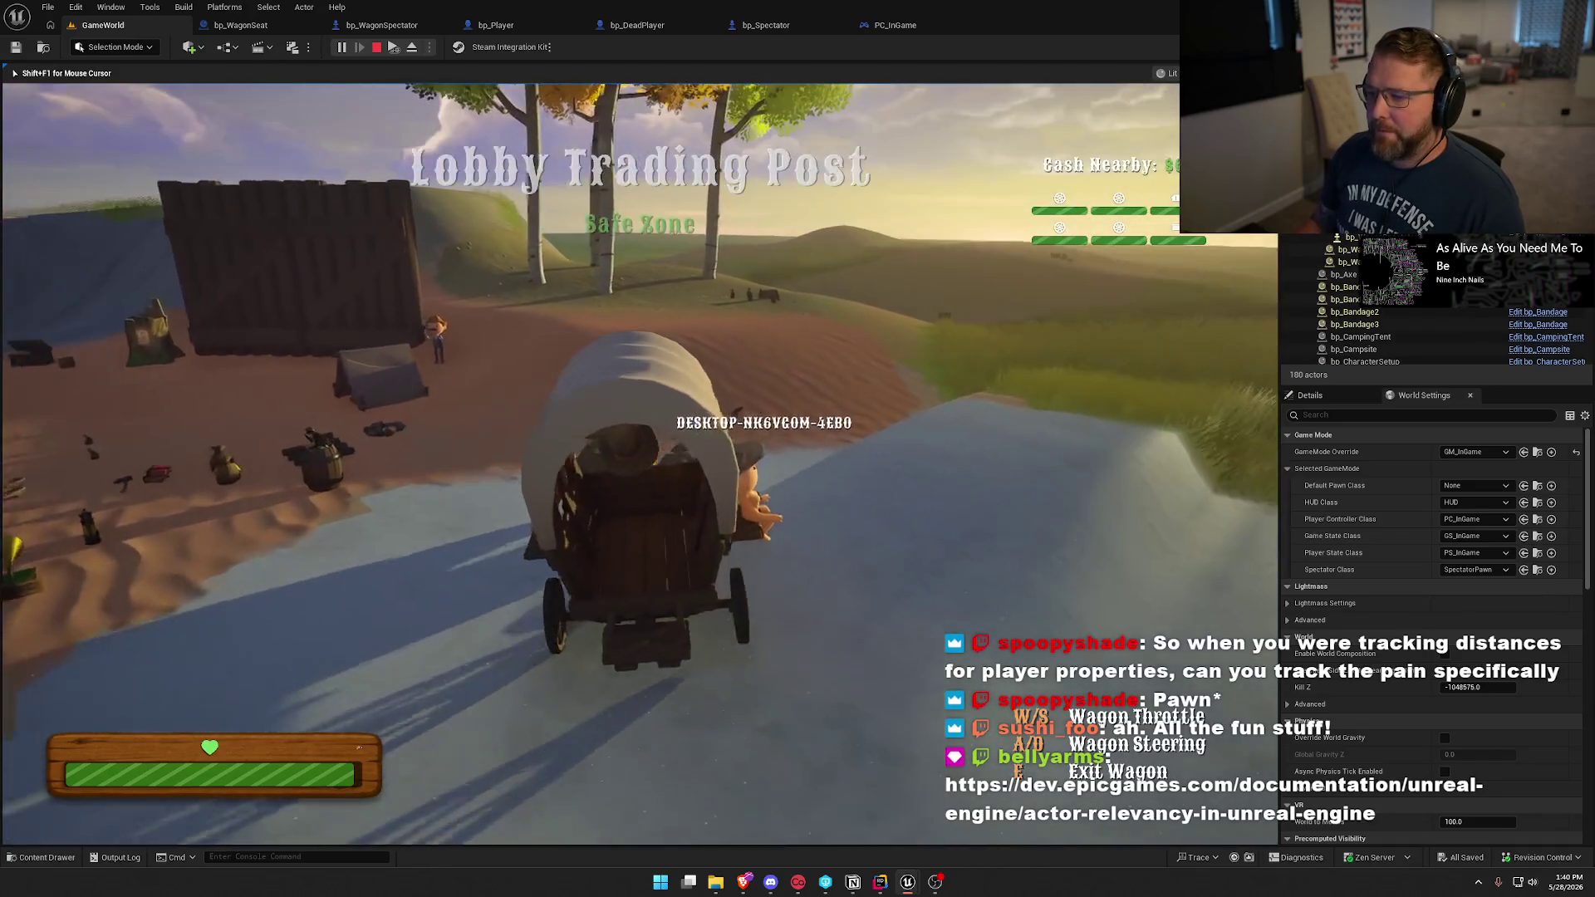
key("a")
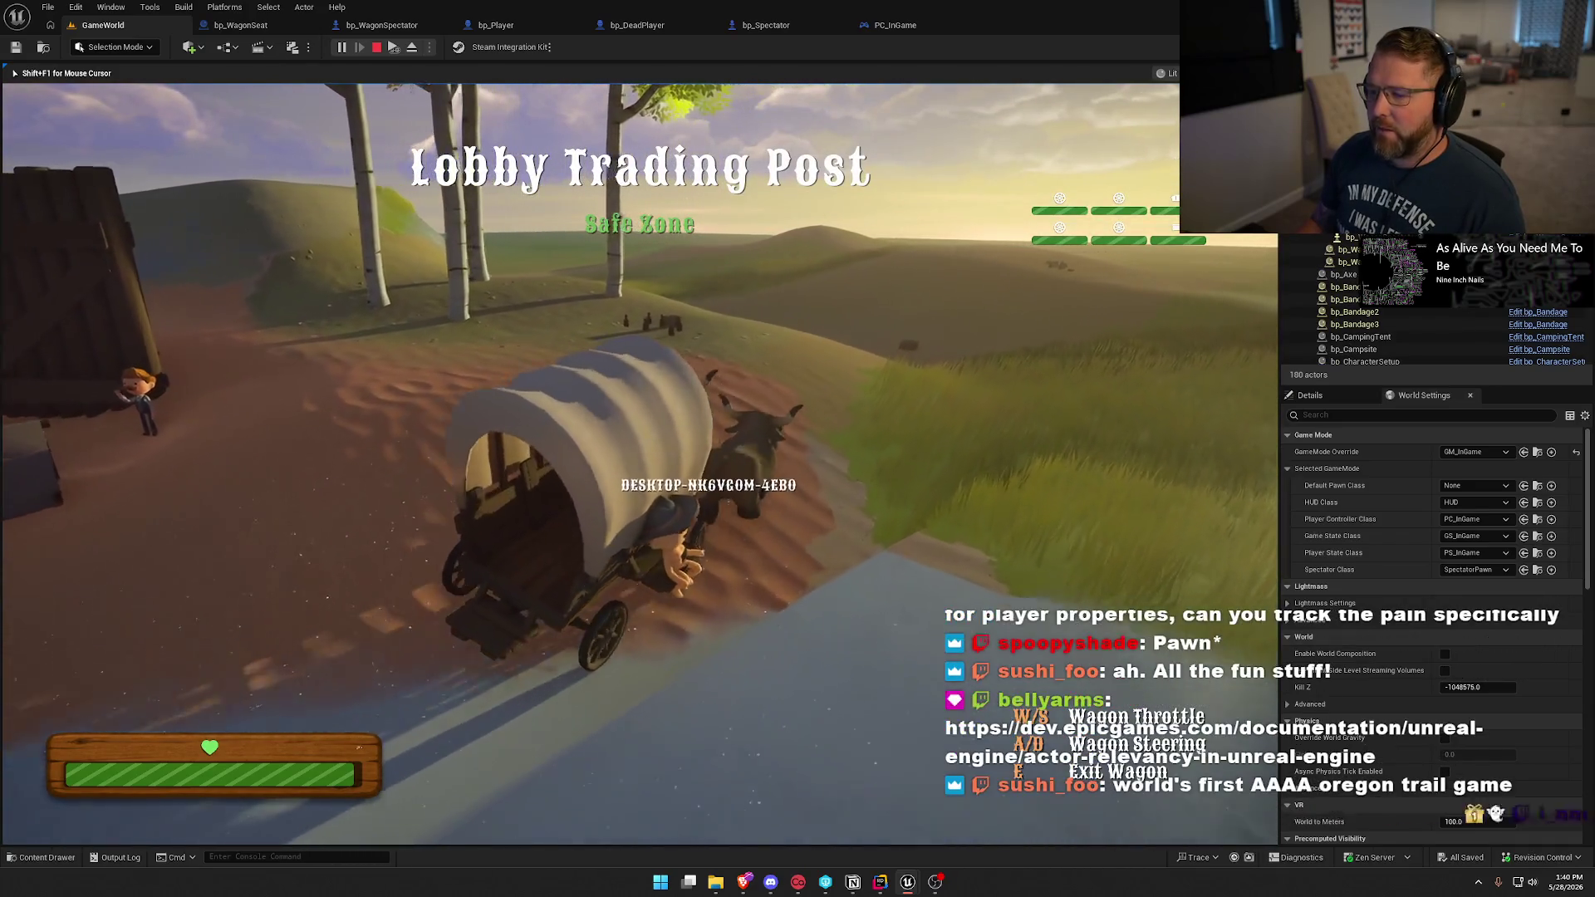
key("a")
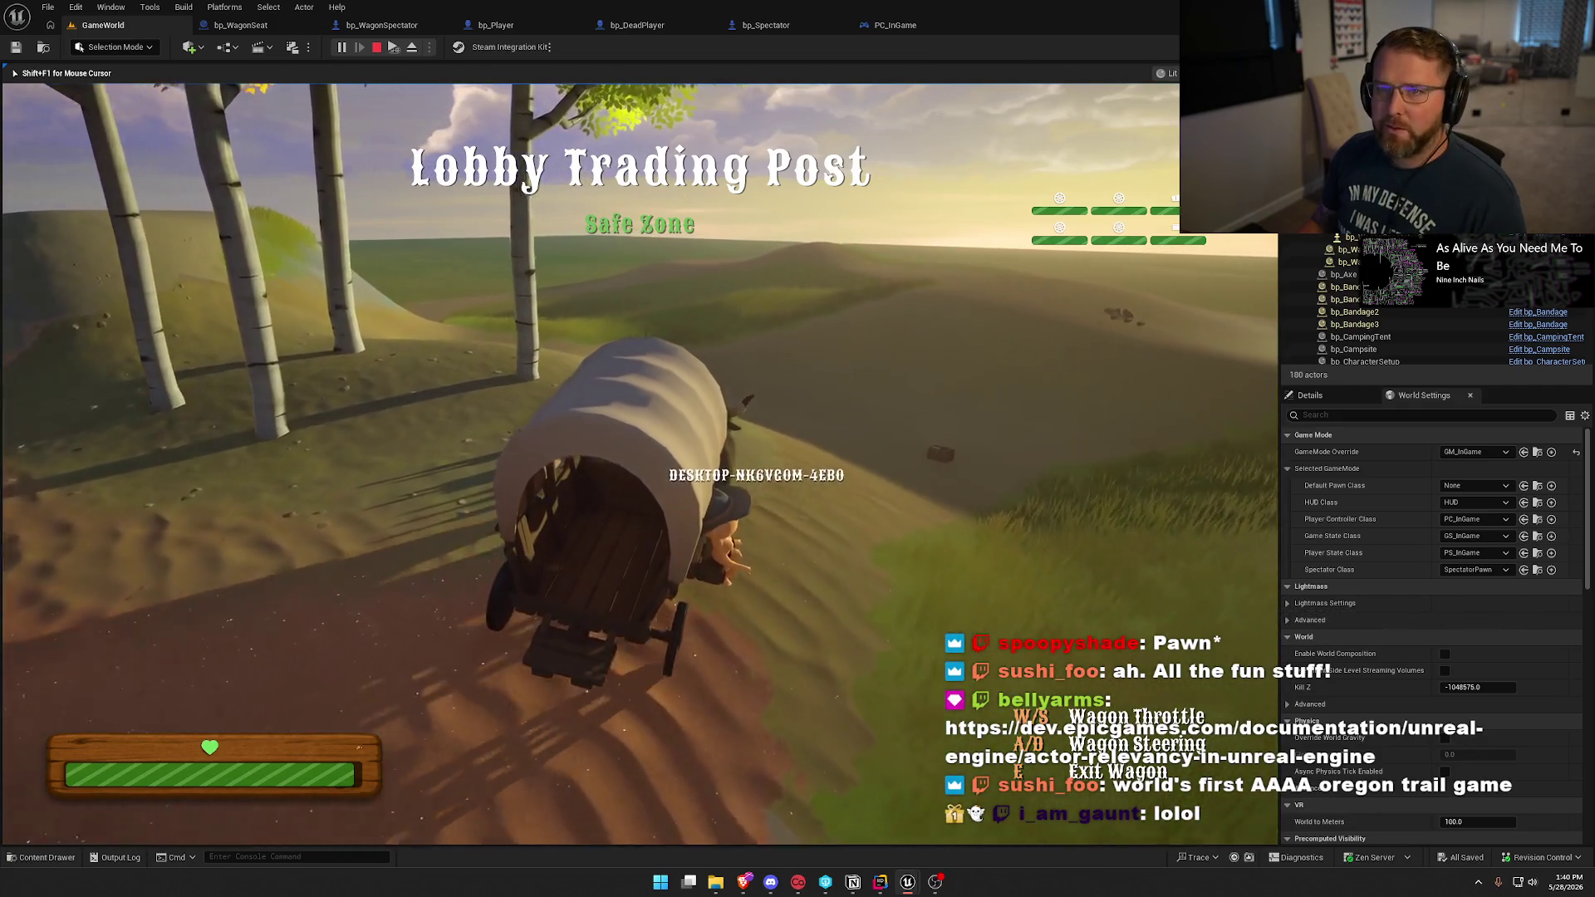
key("d")
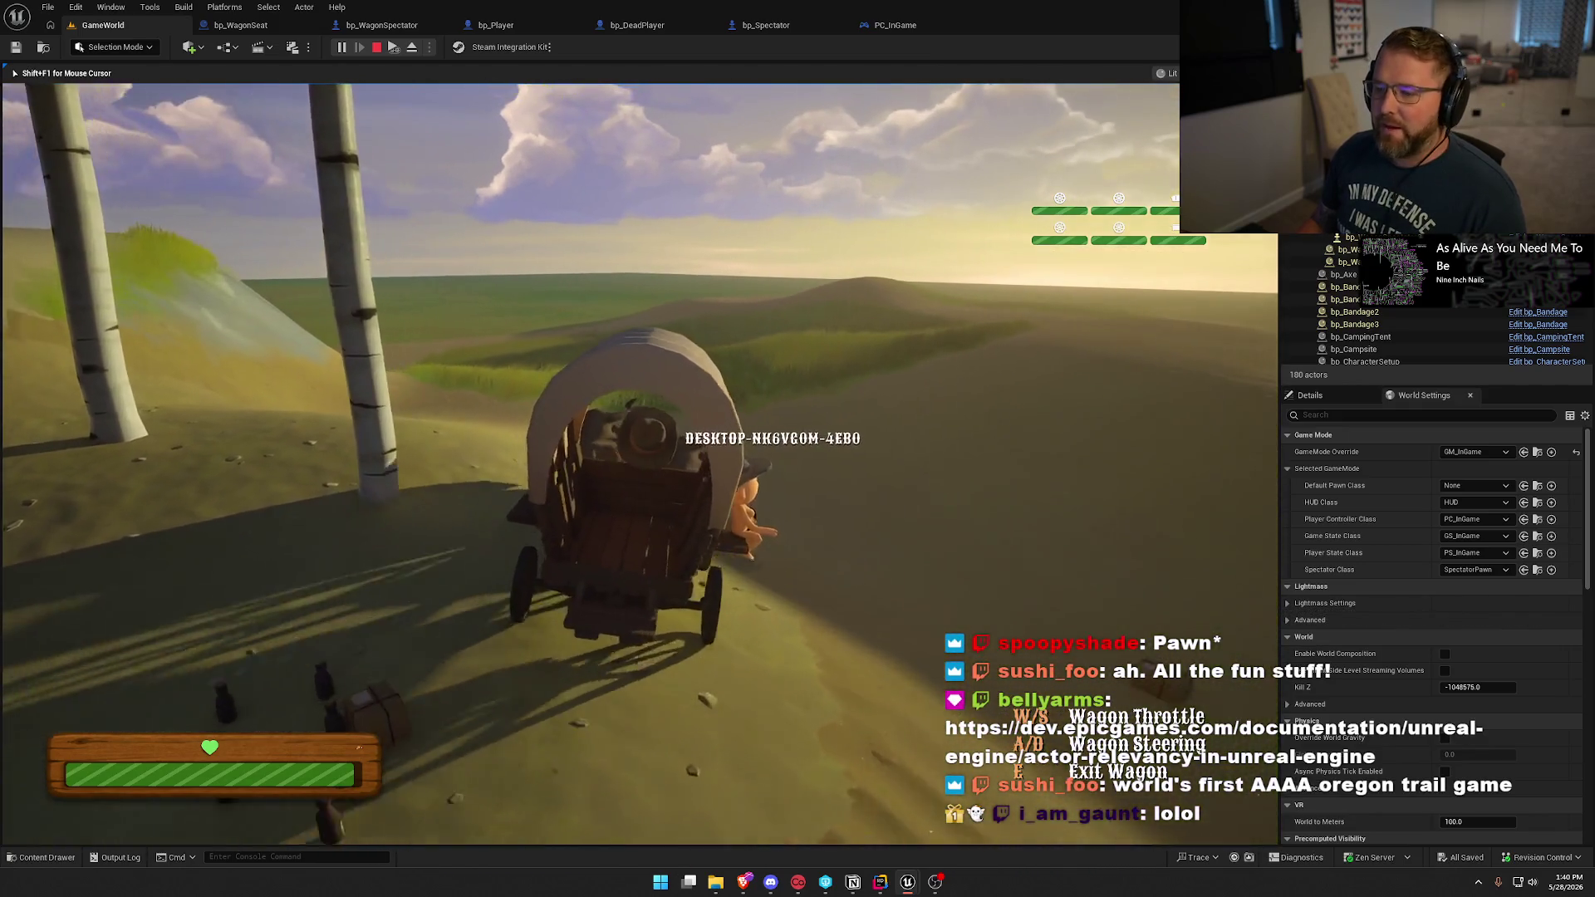
key("a")
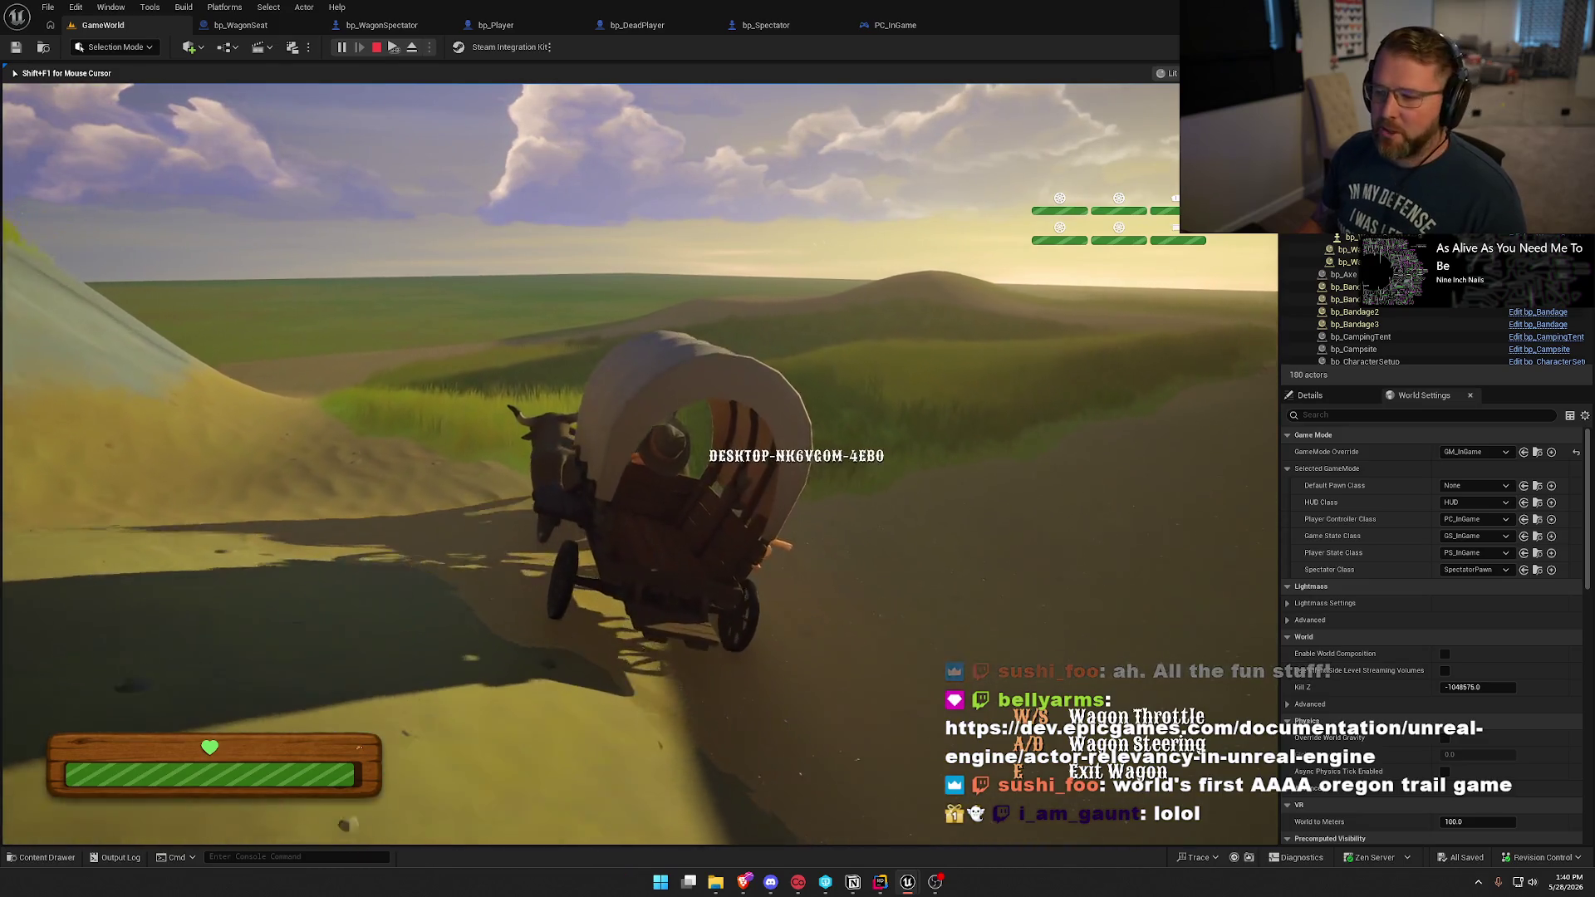
key("d")
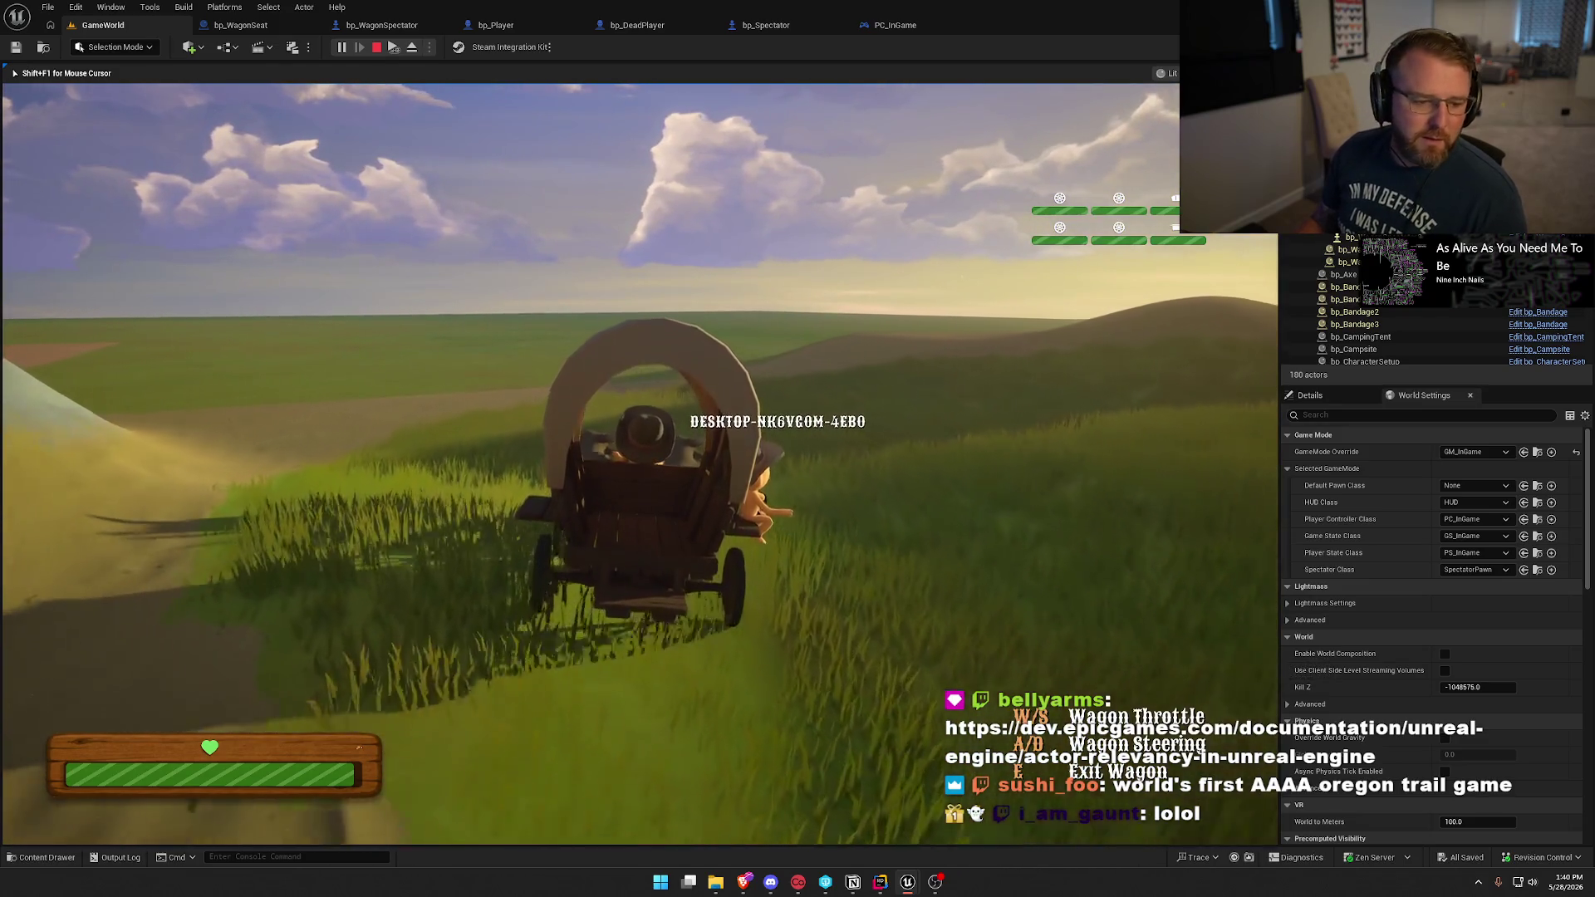
key("a")
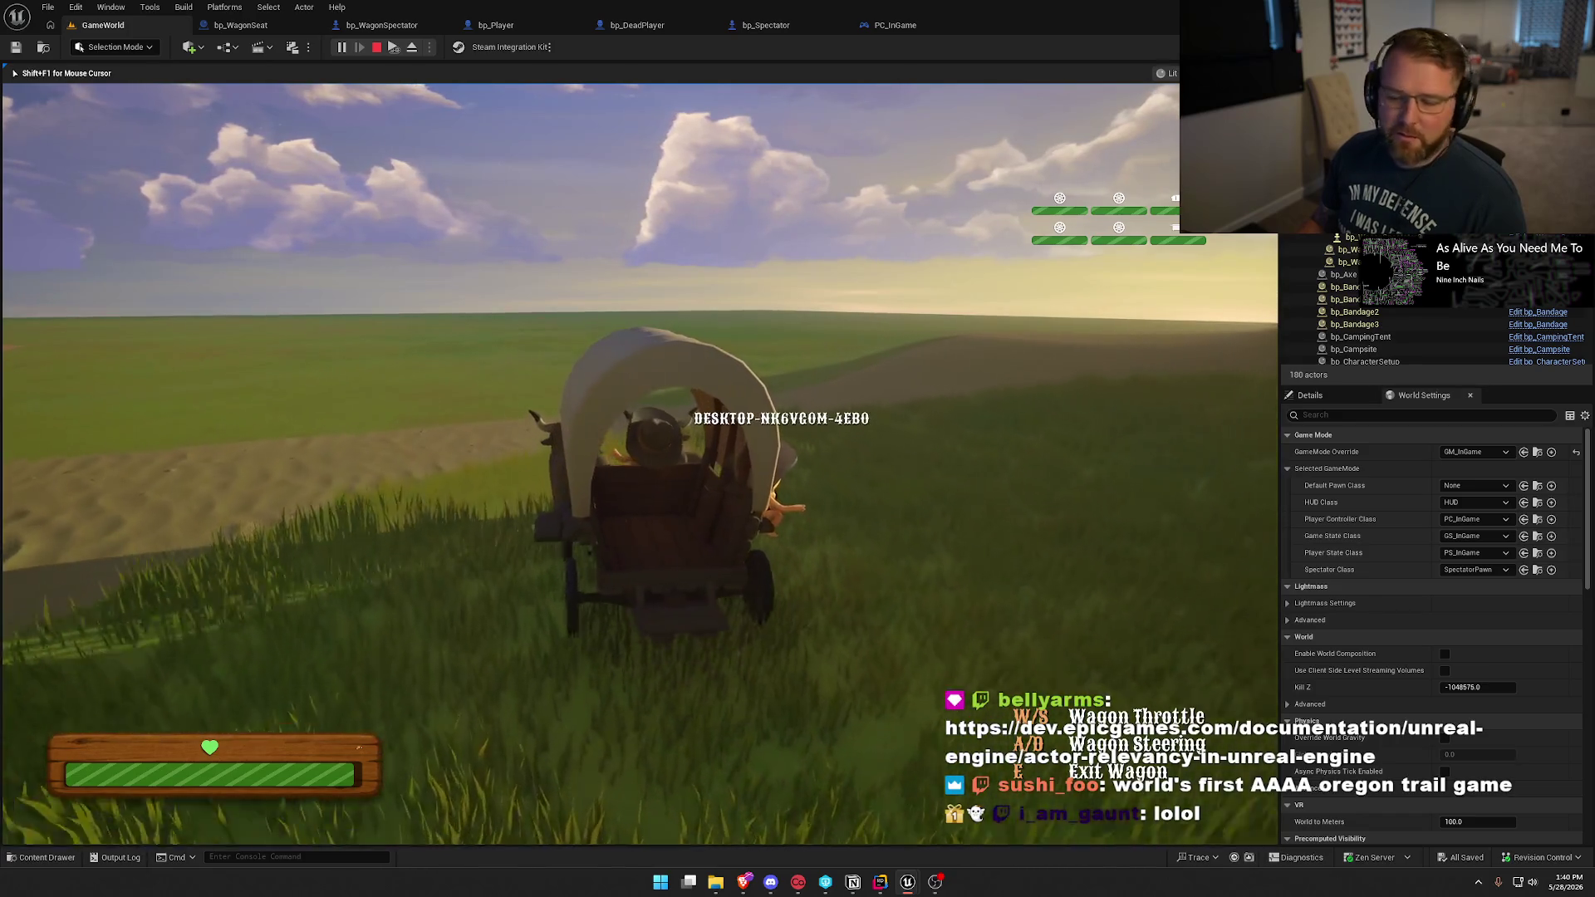
key("w")
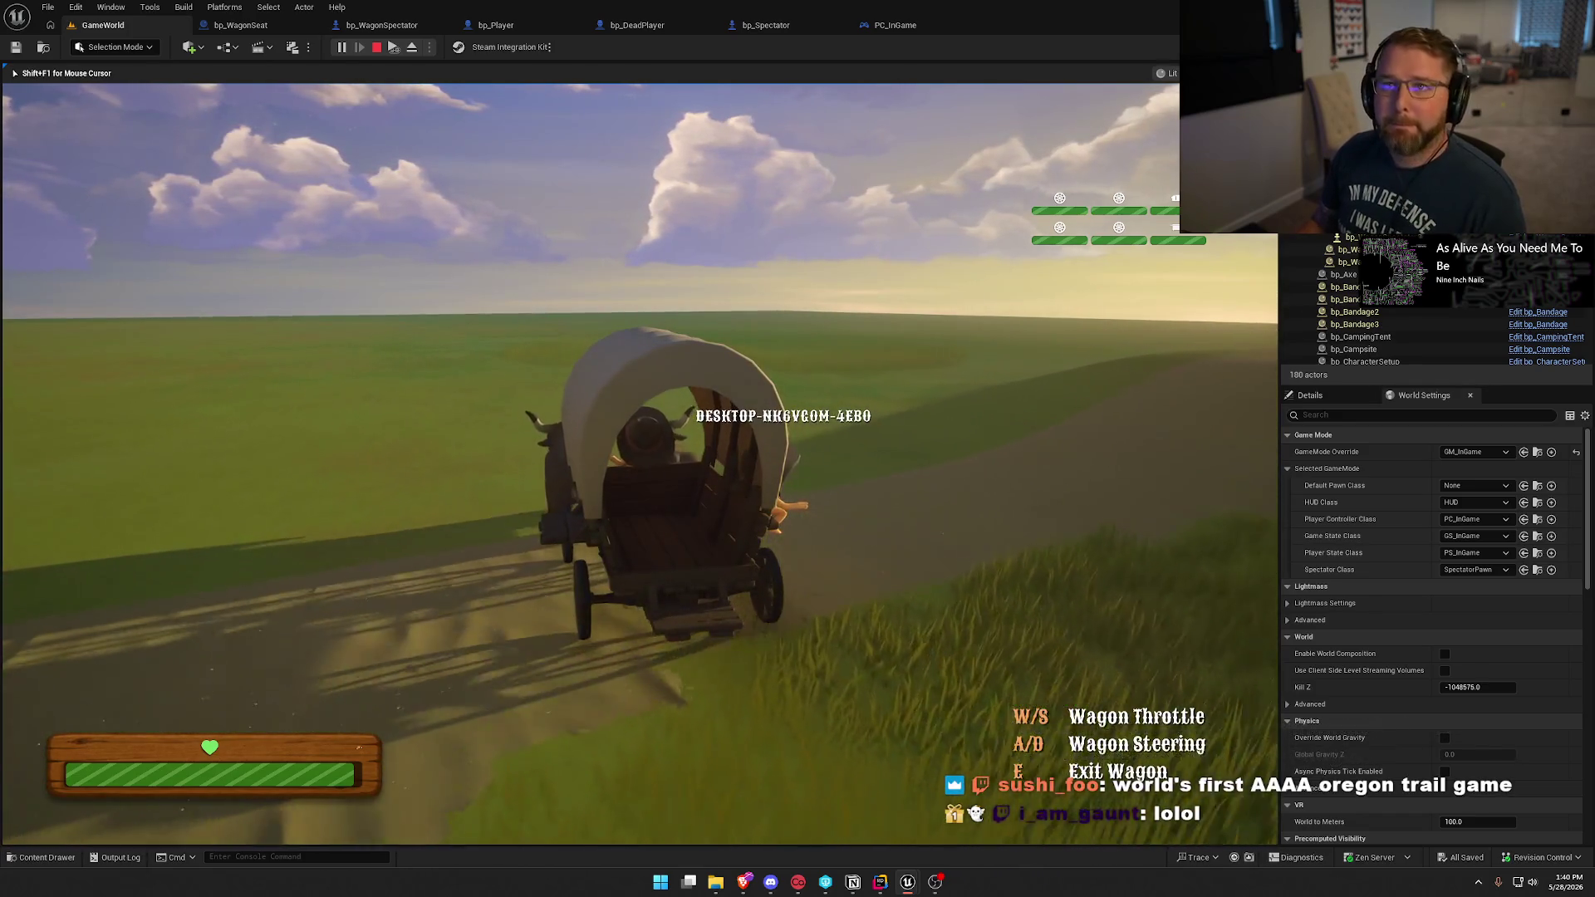
key("w")
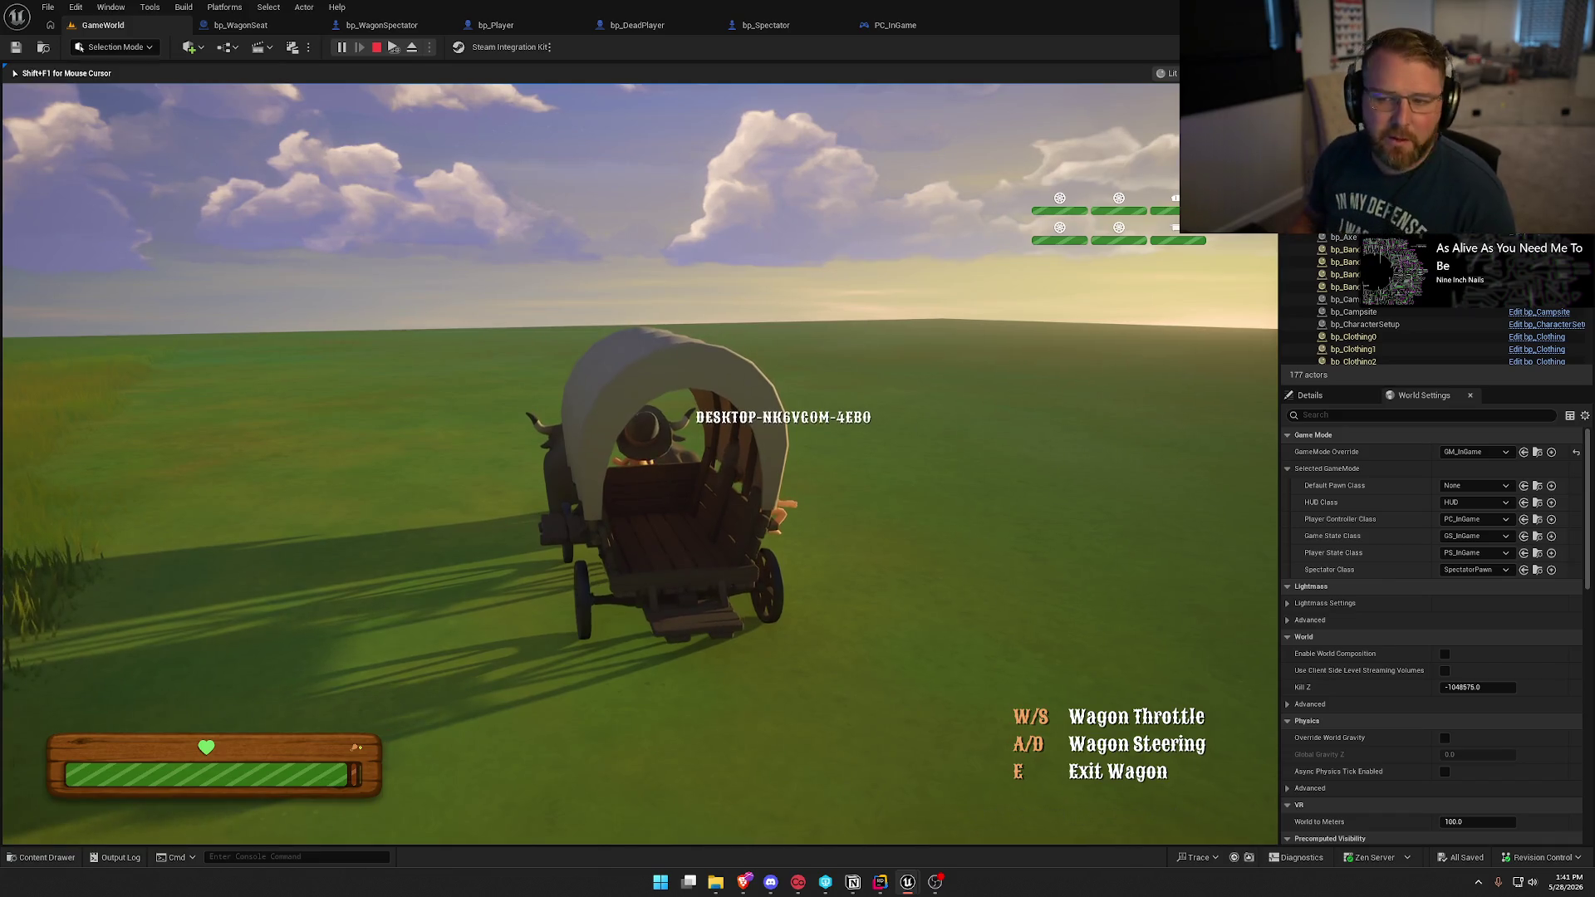
key("Escape")
left_click(242, 25)
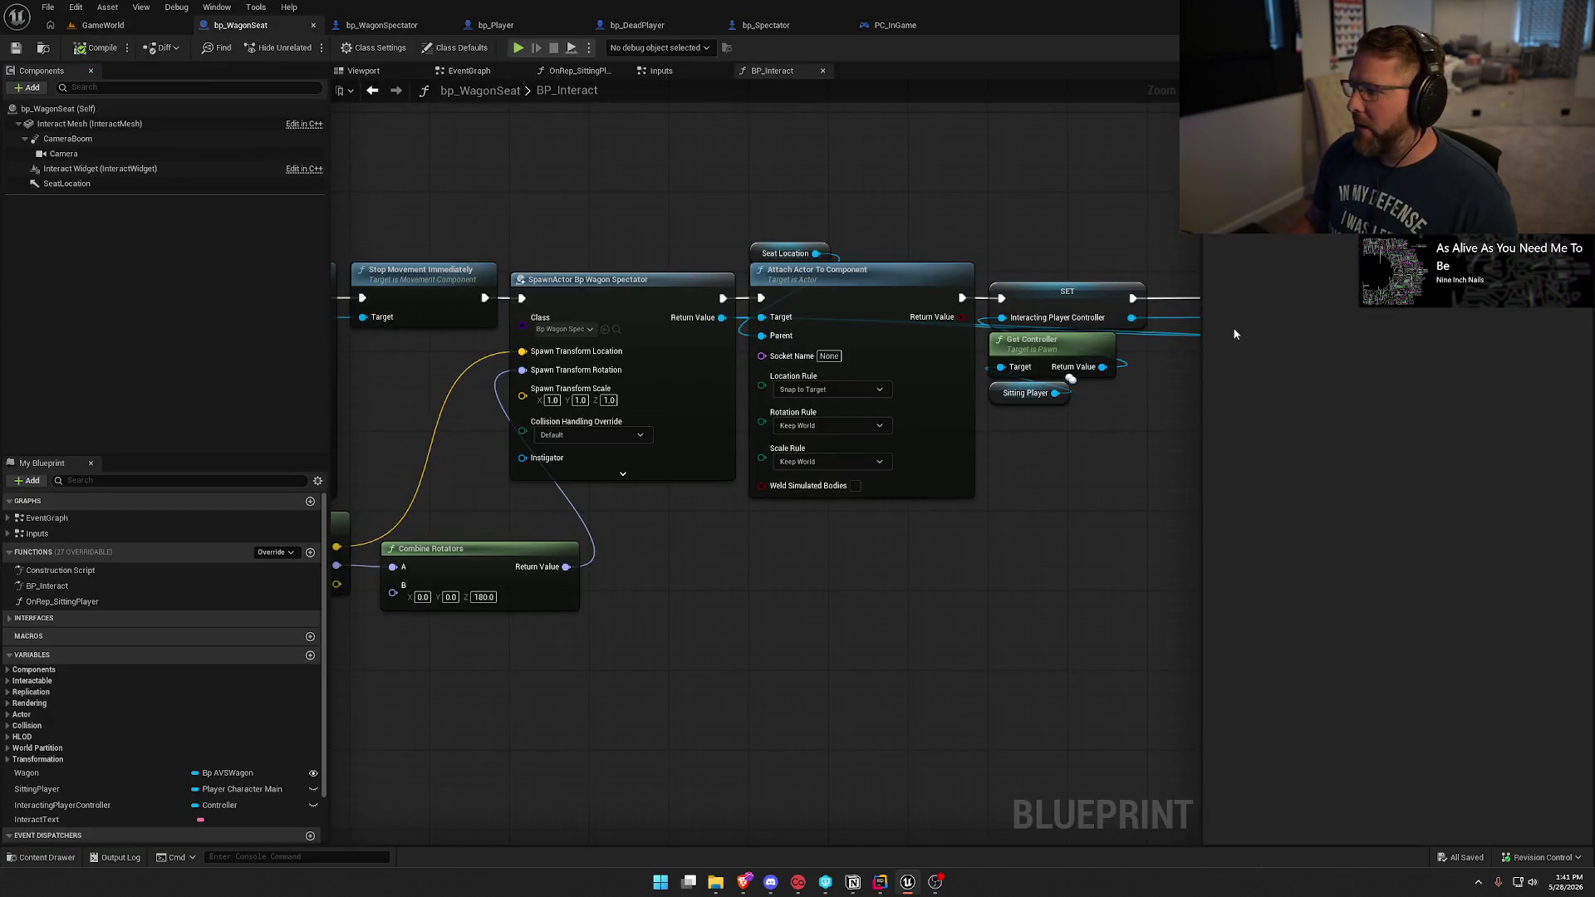
Turn on Net Use Owner Relevancy for bp_WagonSpectator, then start a new play test in GameWorld.
left_click(381, 25)
left_click(1401, 431)
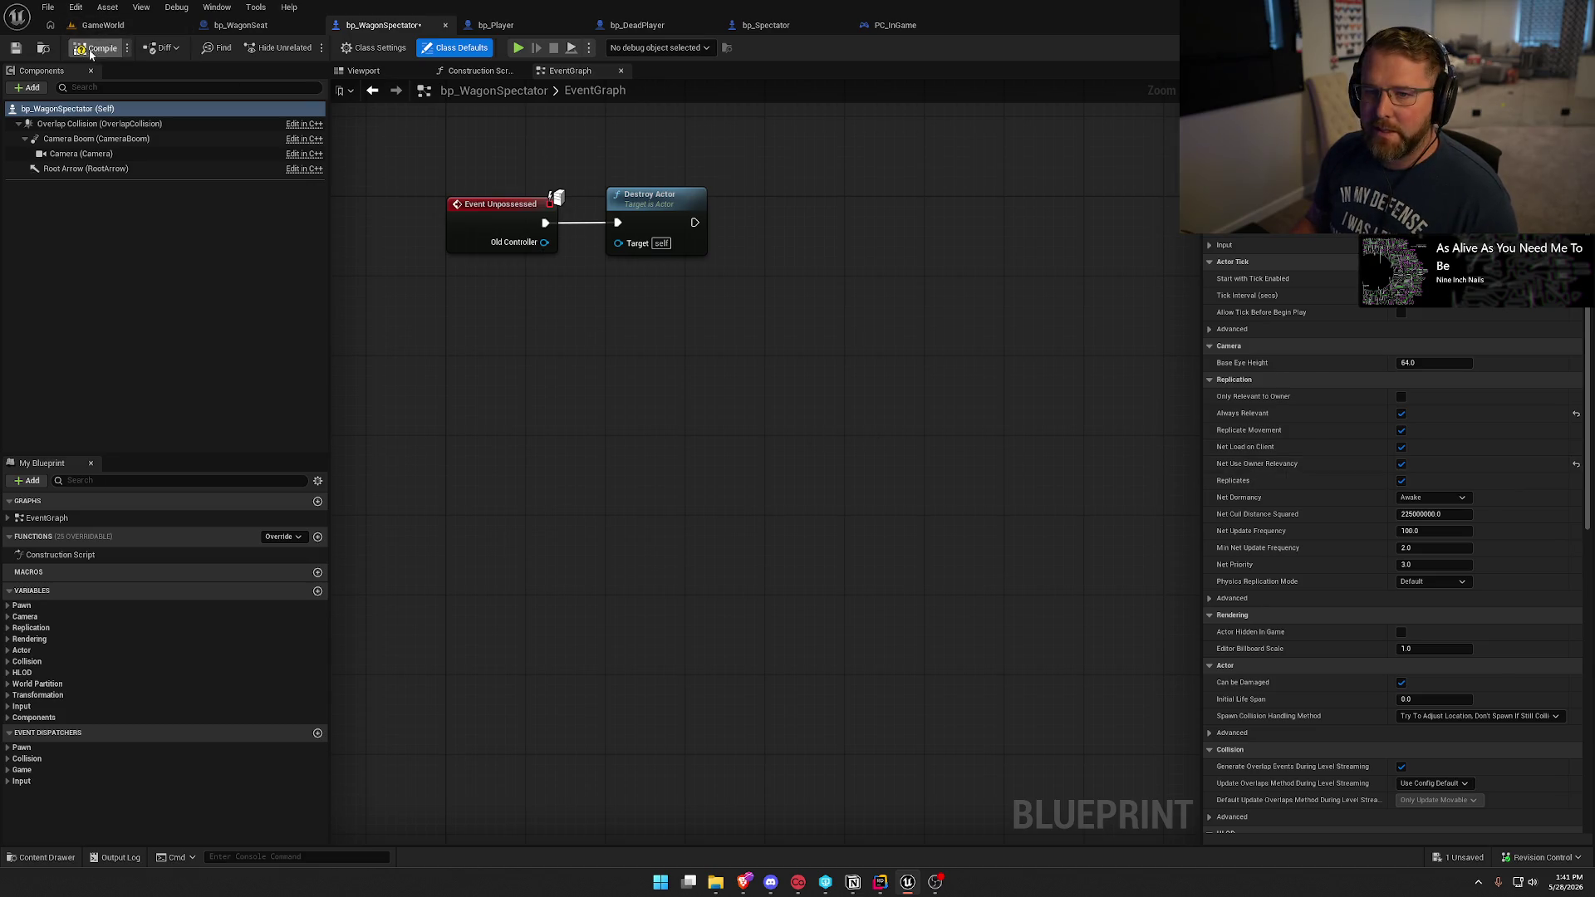
left_click(117, 29)
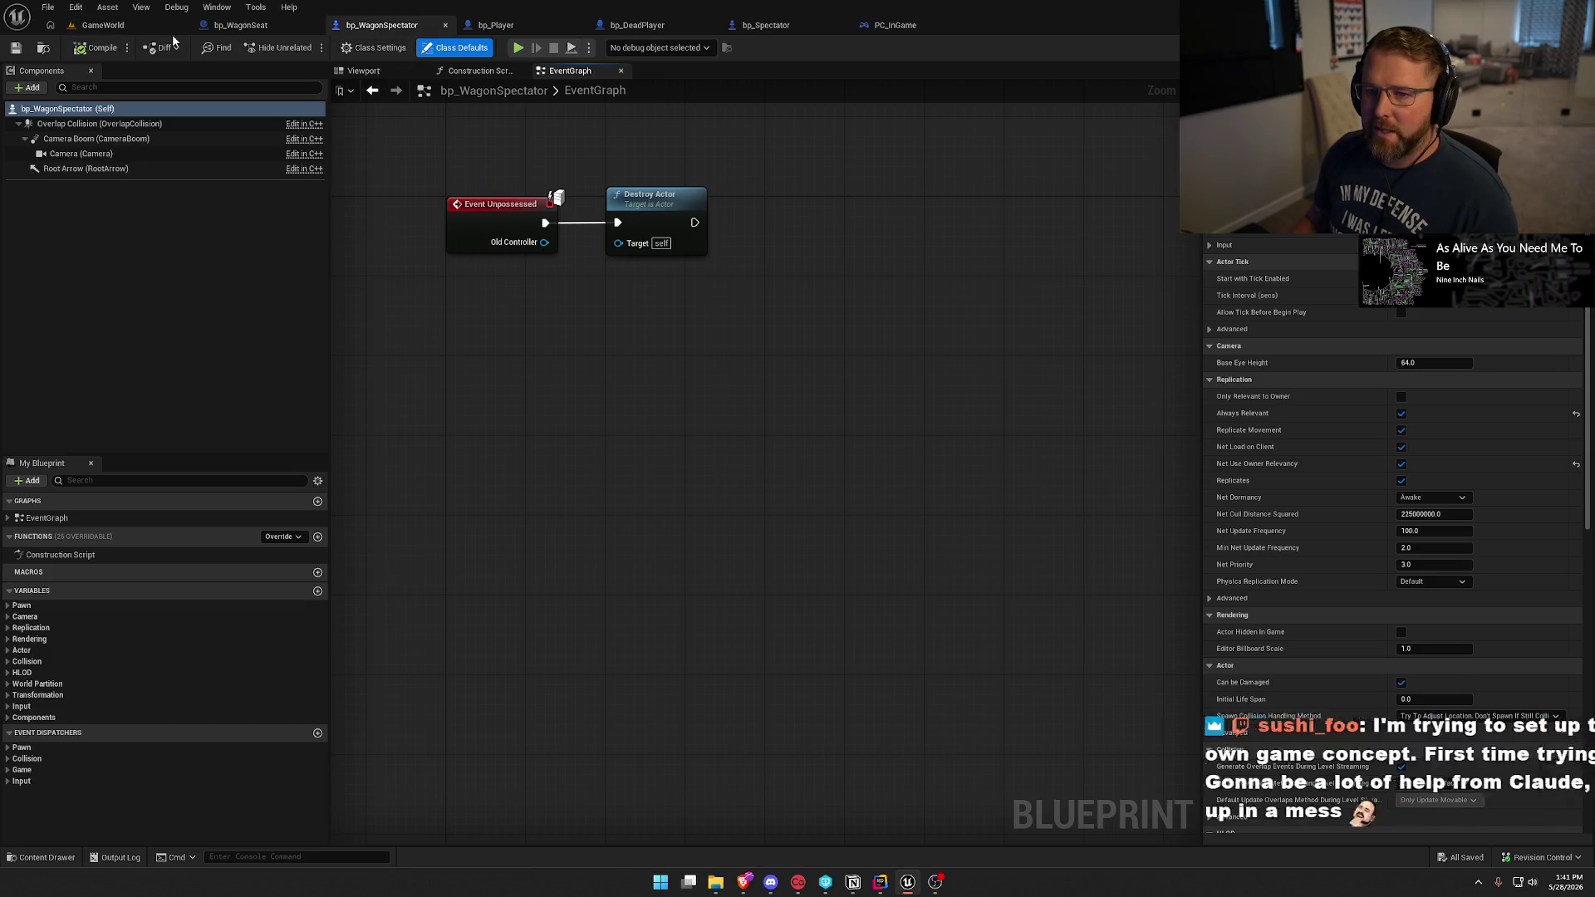
key("alt+p")
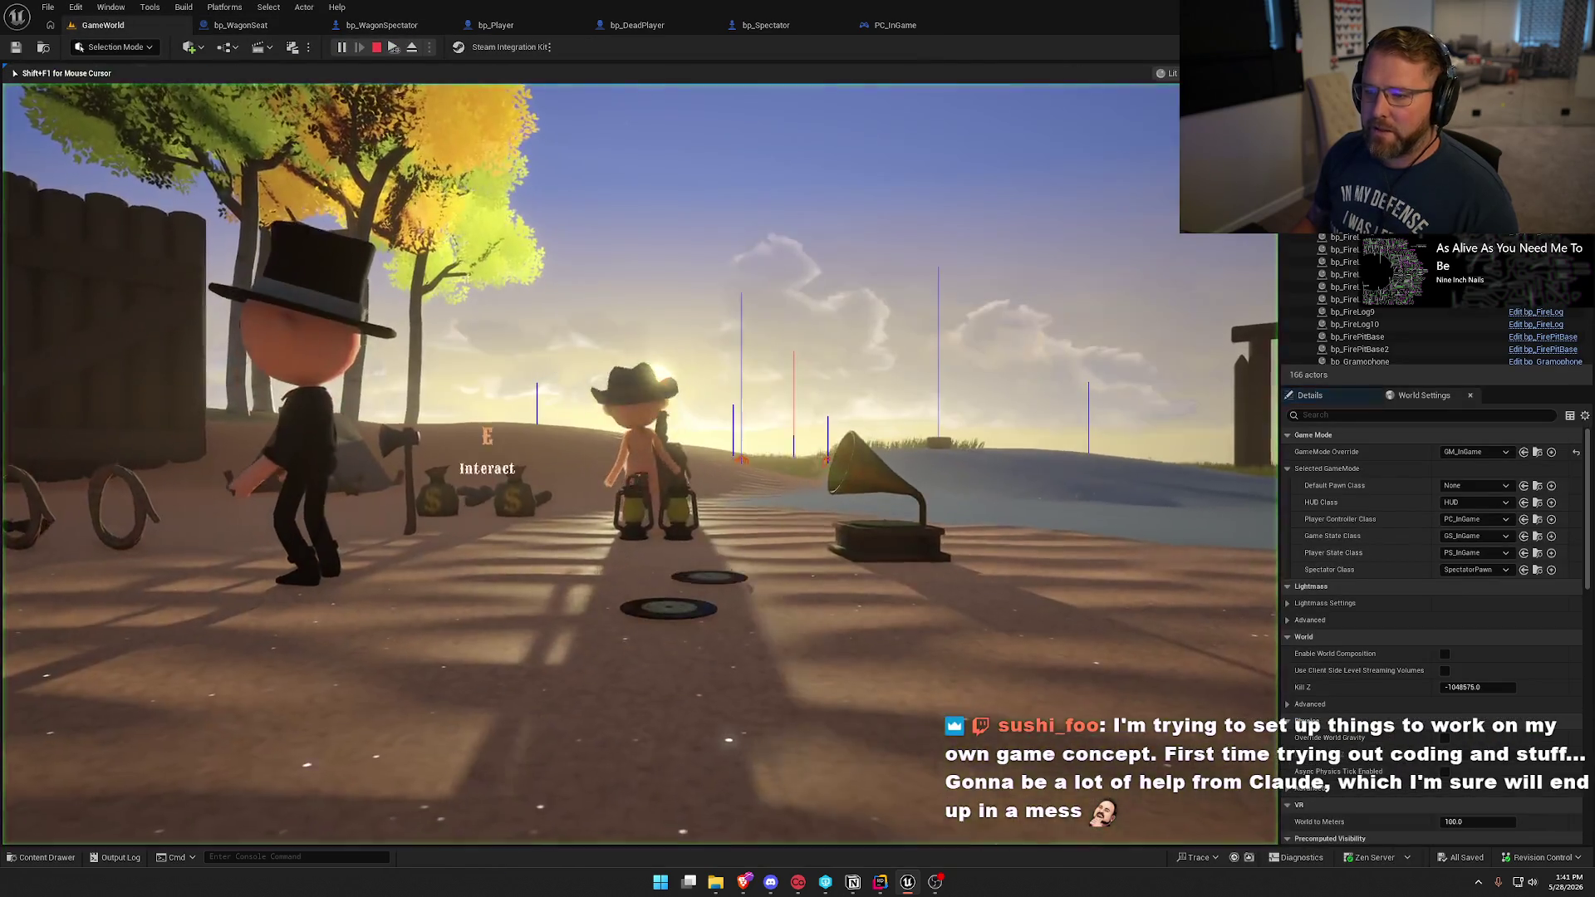
Walk the character to the oxen and mount one, dismount with F, and mount again.
key("super")
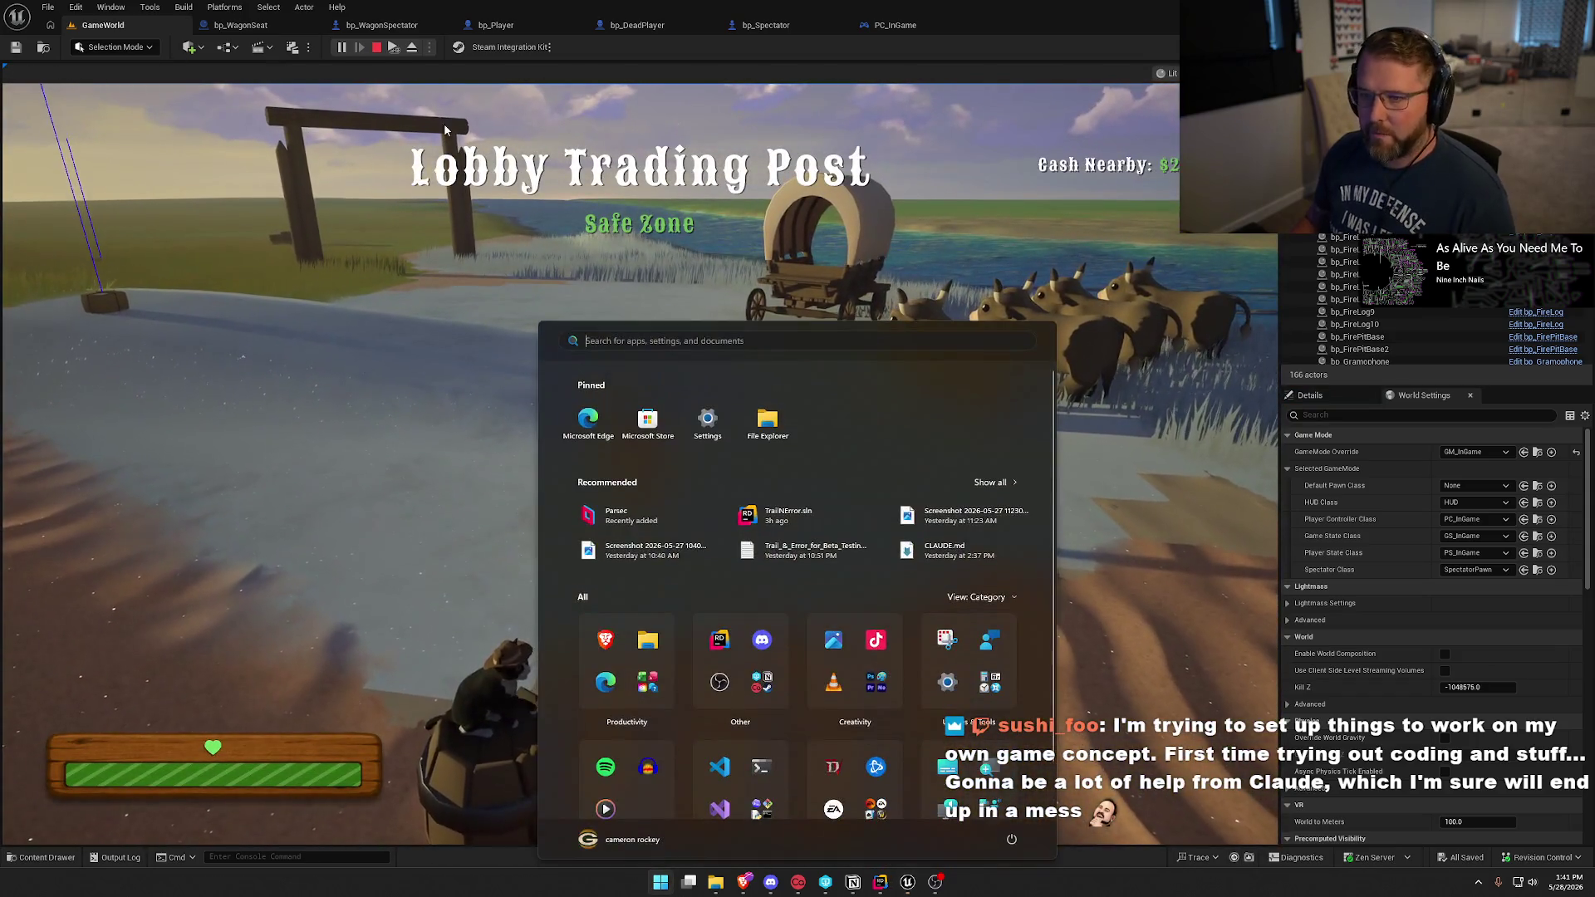
key("super")
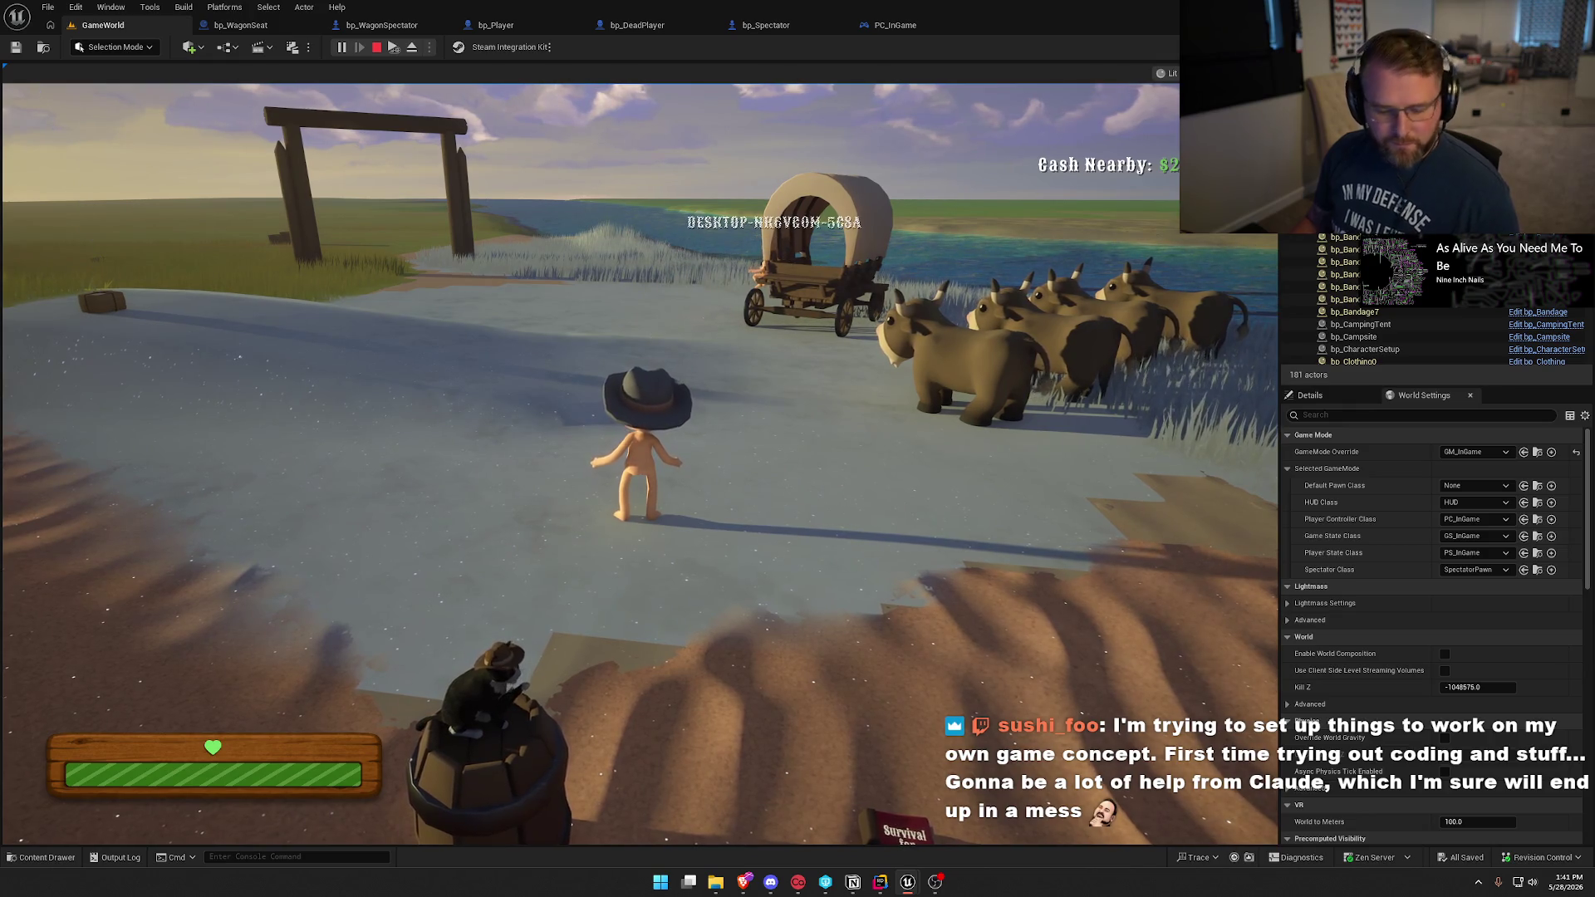
key("super")
left_click(589, 457)
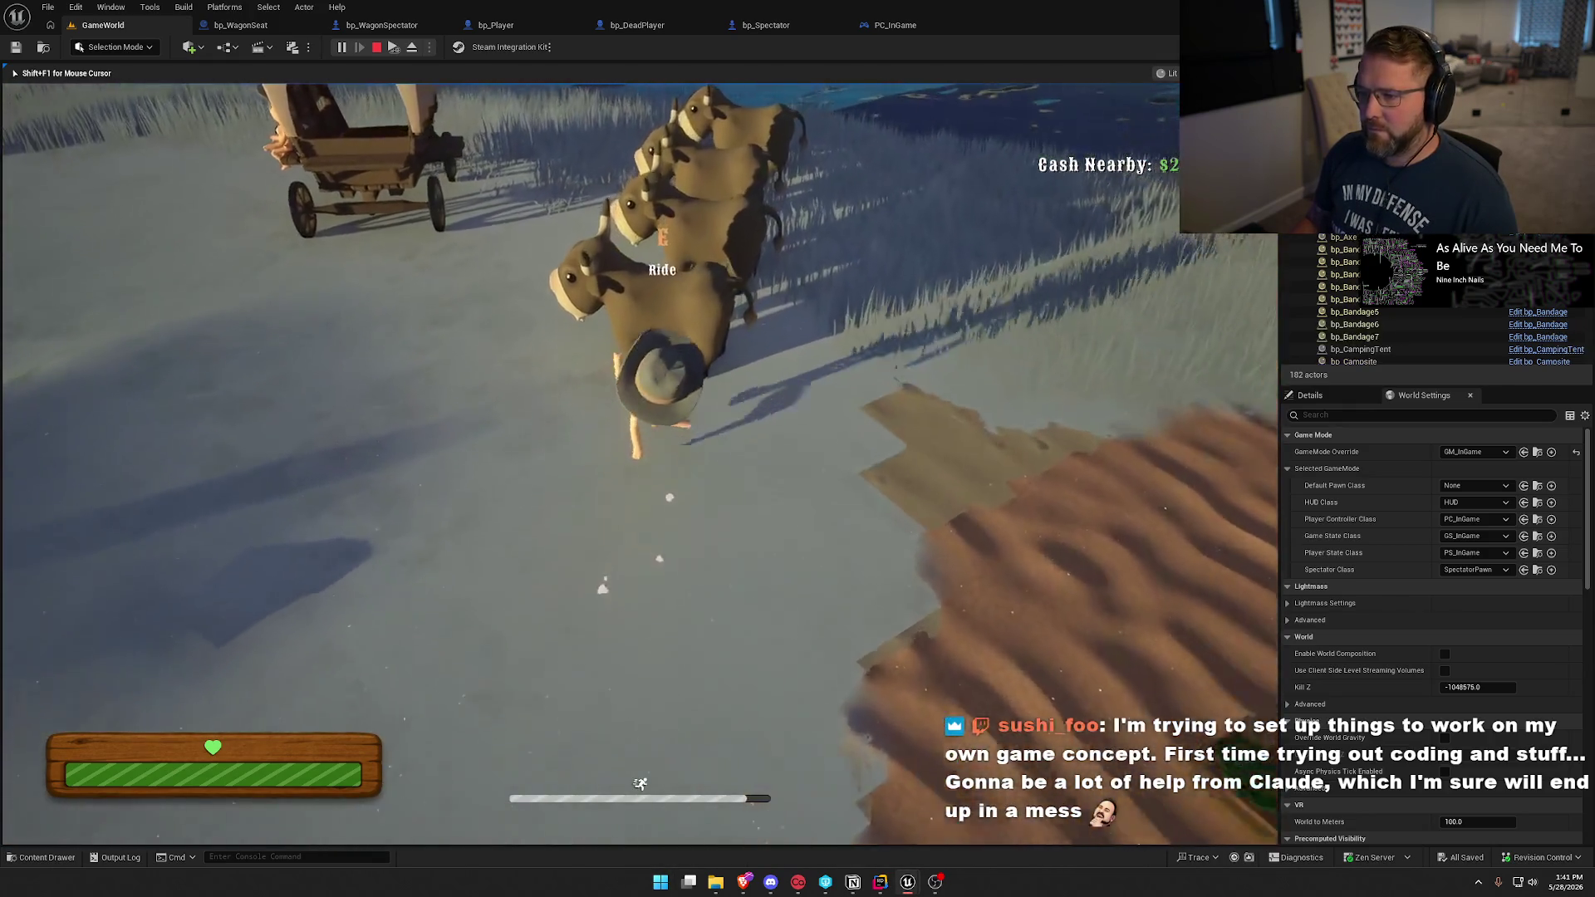
key("e")
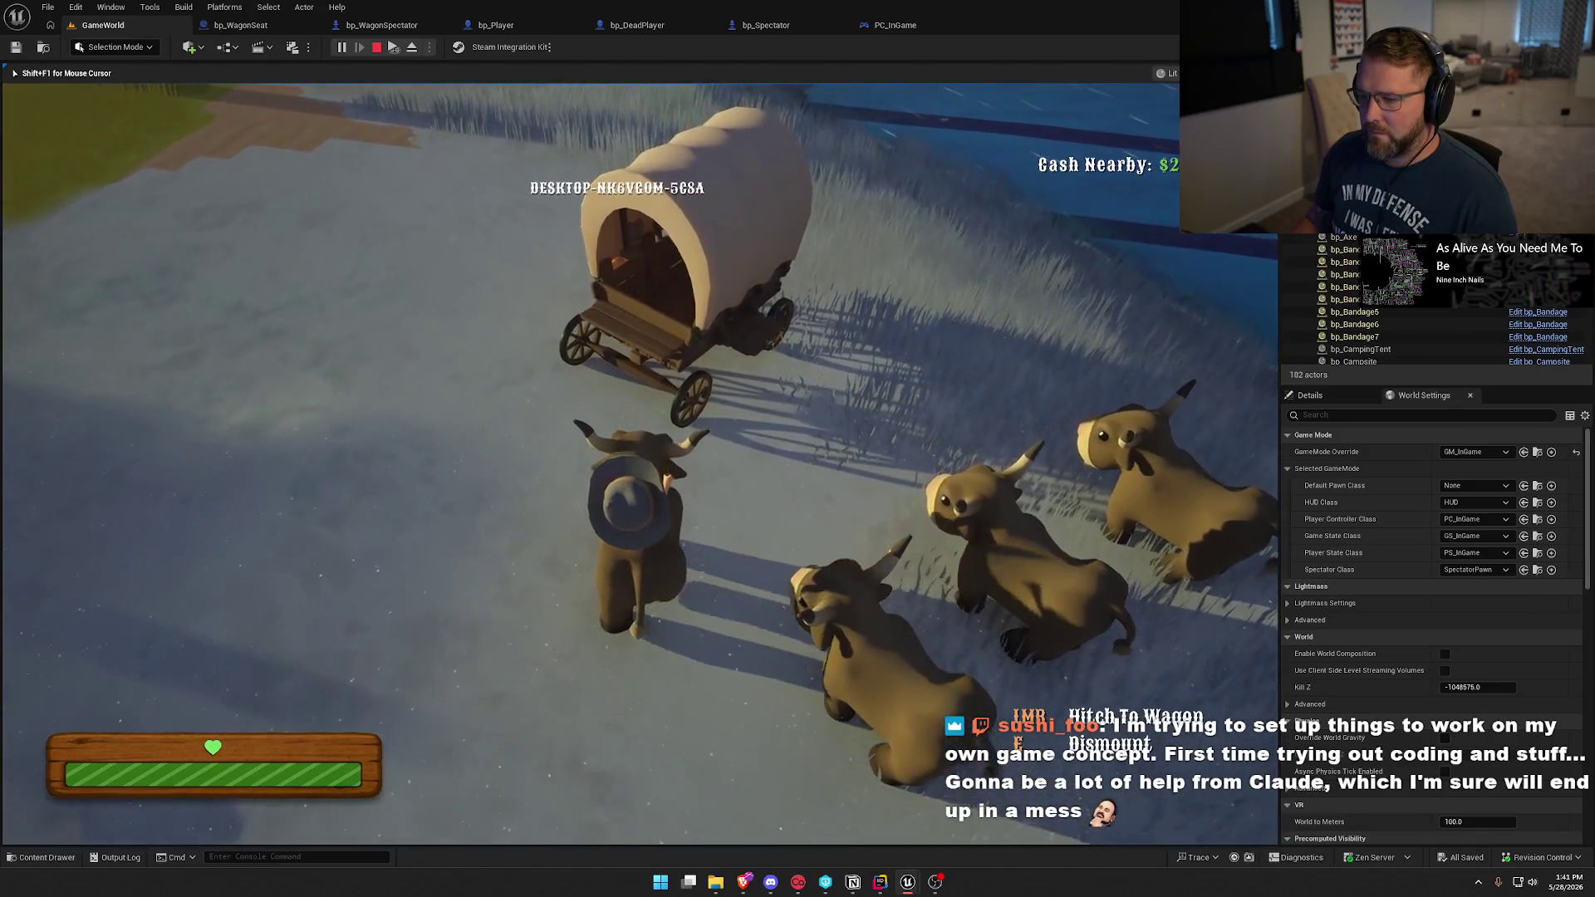
key("f")
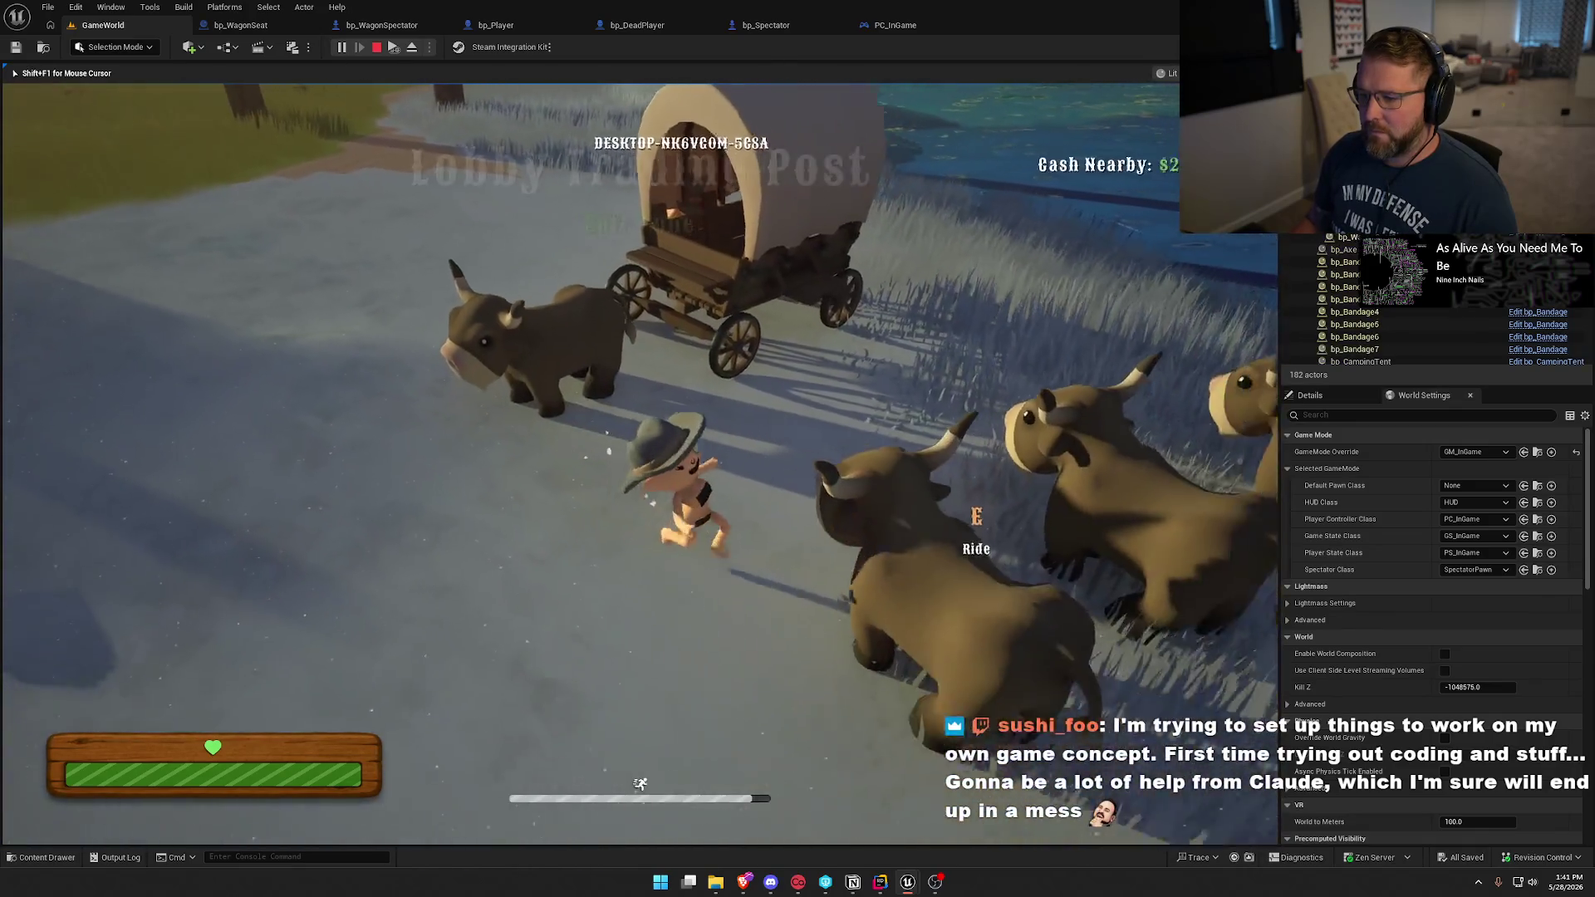
key("e")
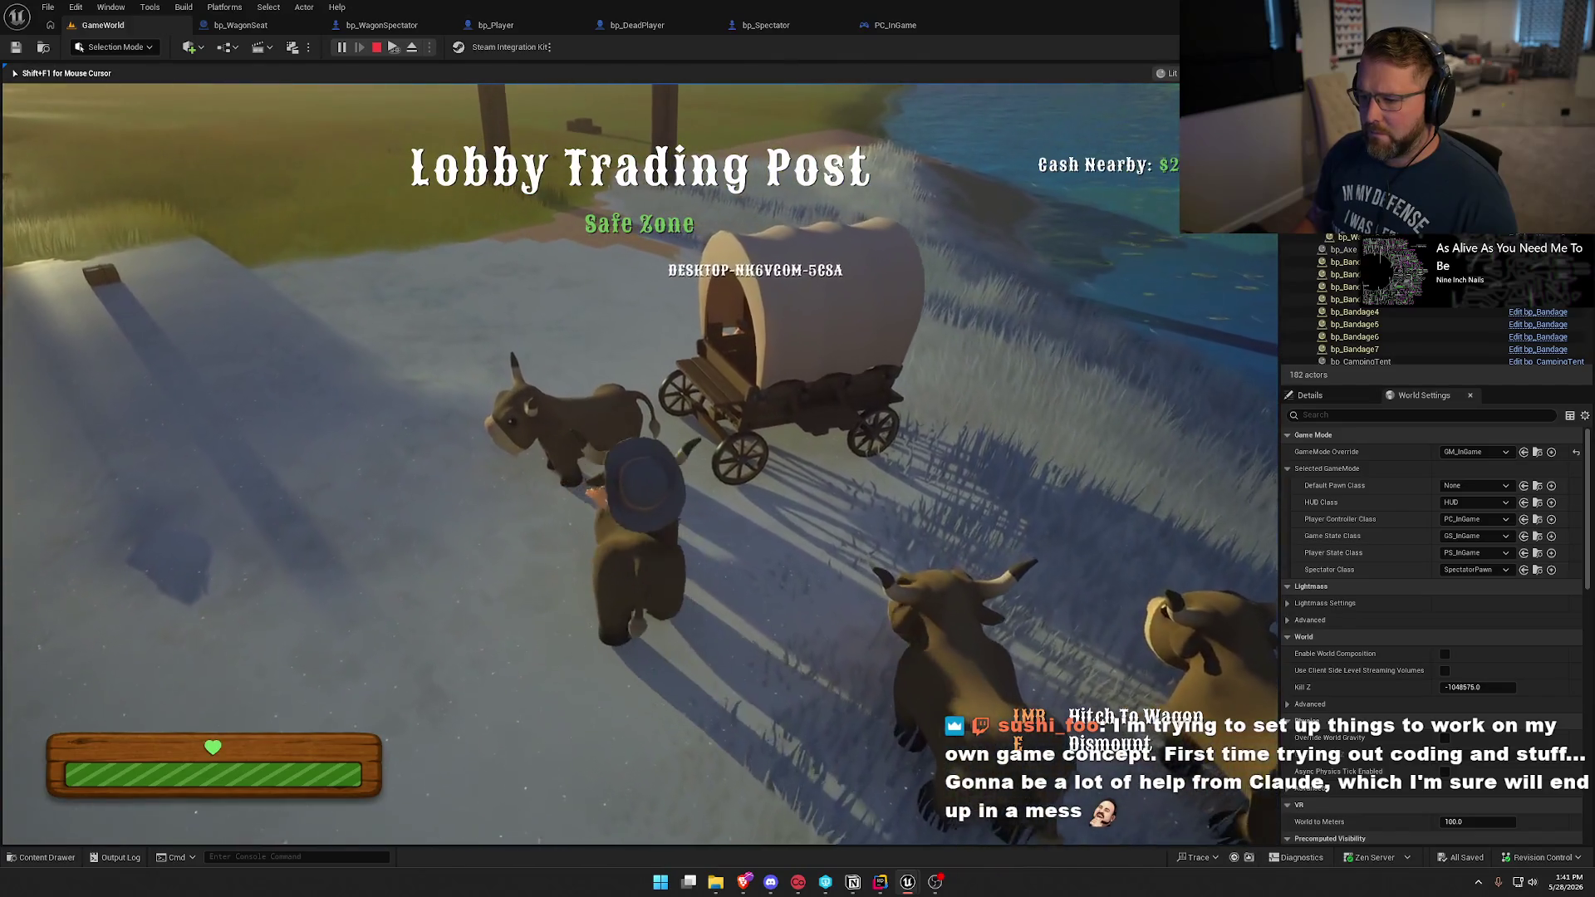
Hitch the oxen to the wagon and drive it forward and left along the path.
key("e")
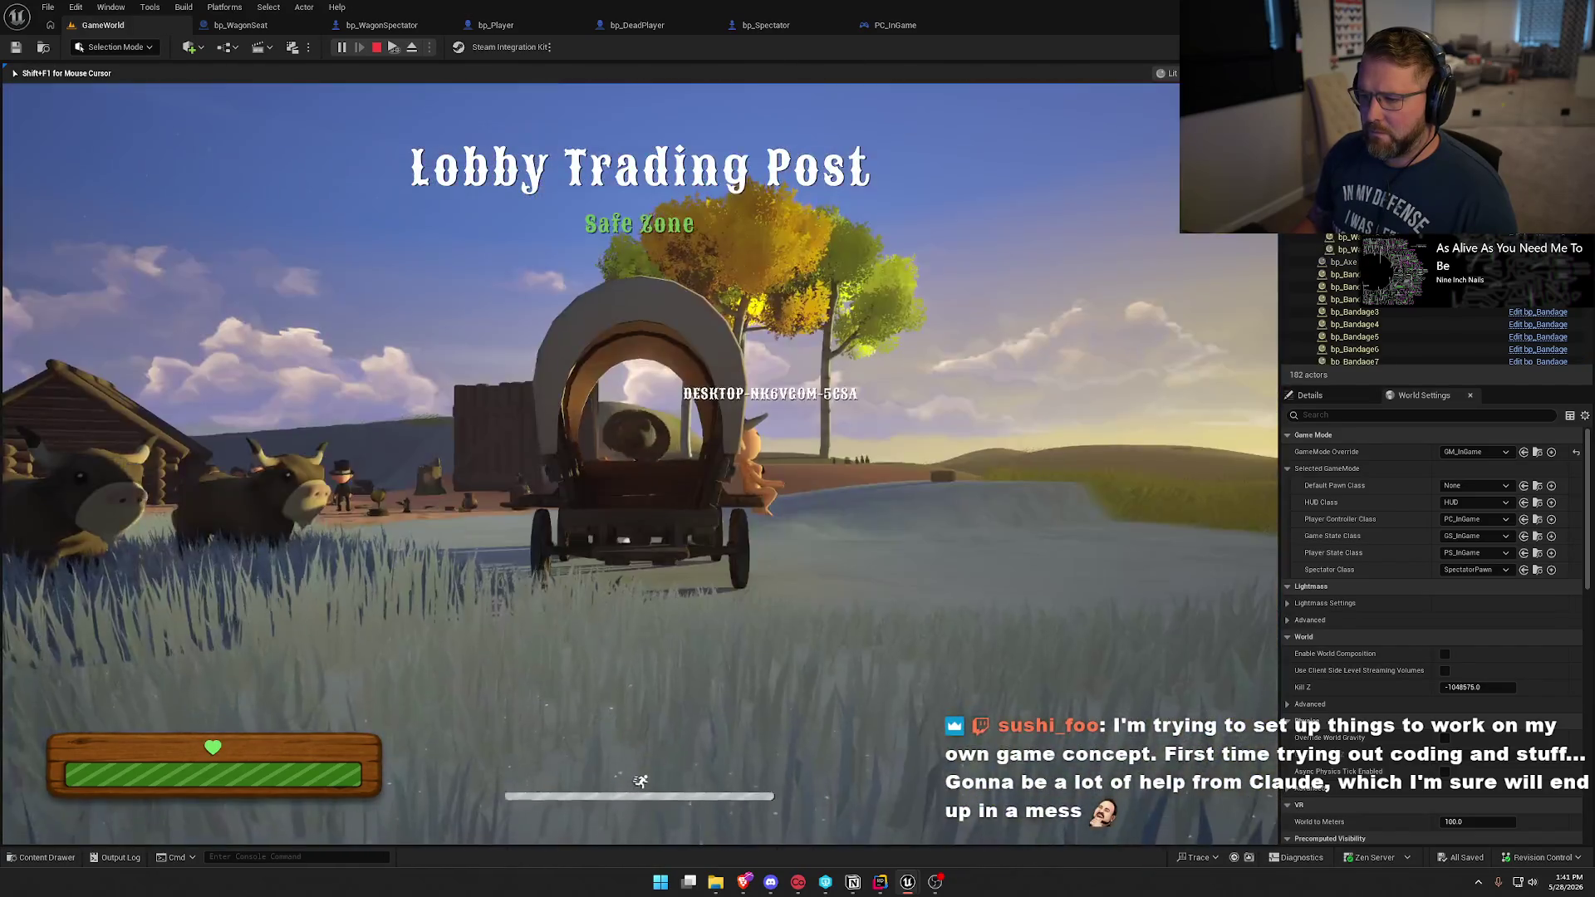
key("w")
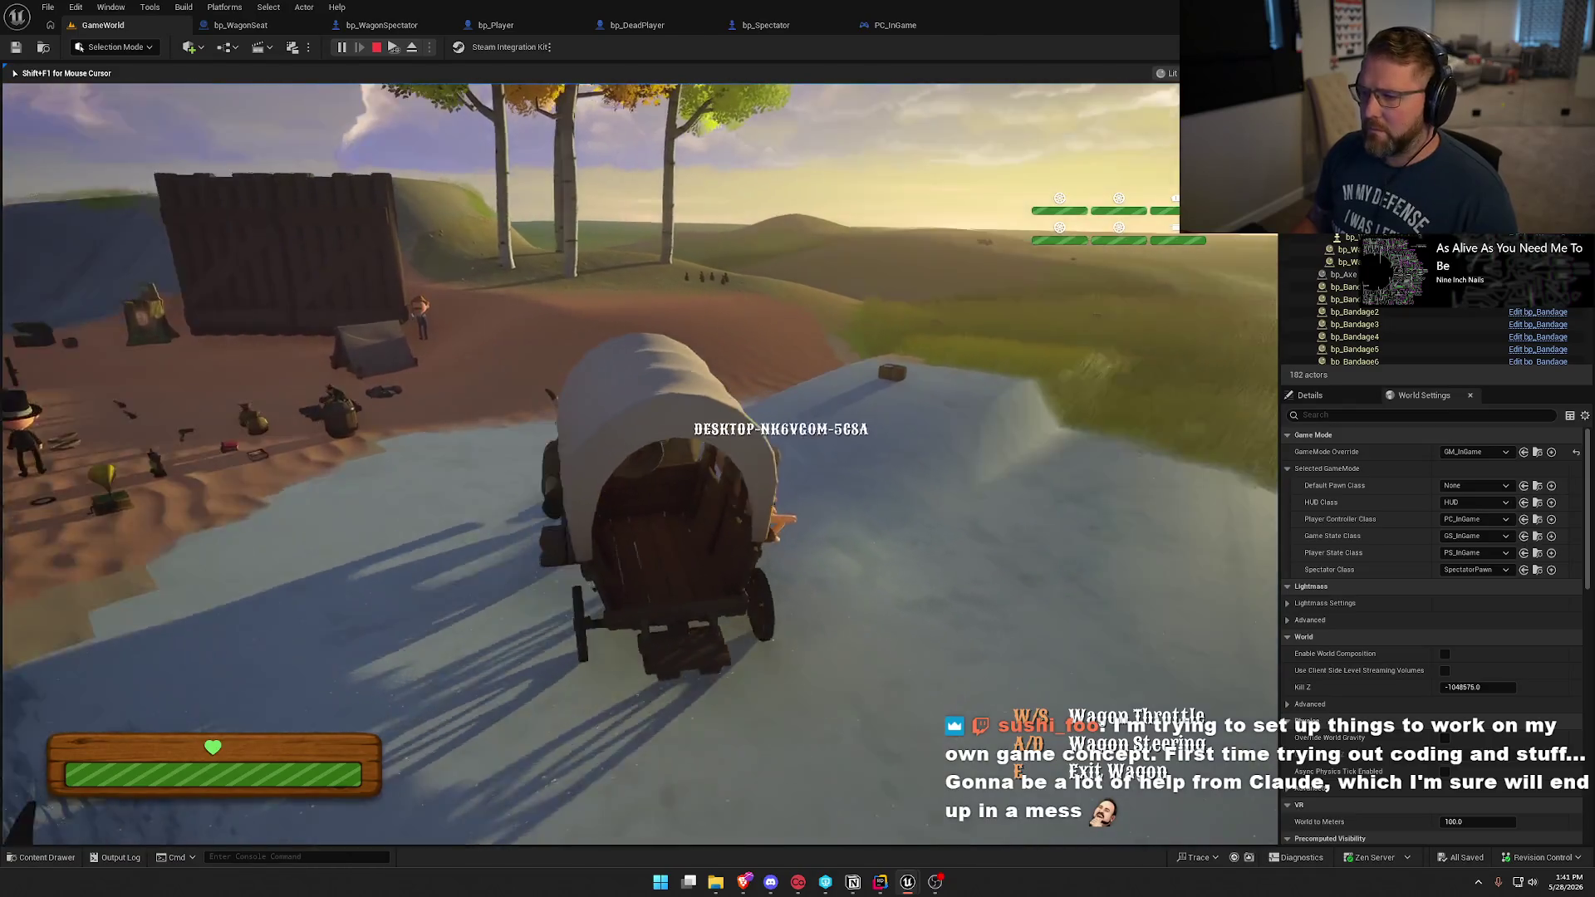
key("w")
key("w")
key("a")
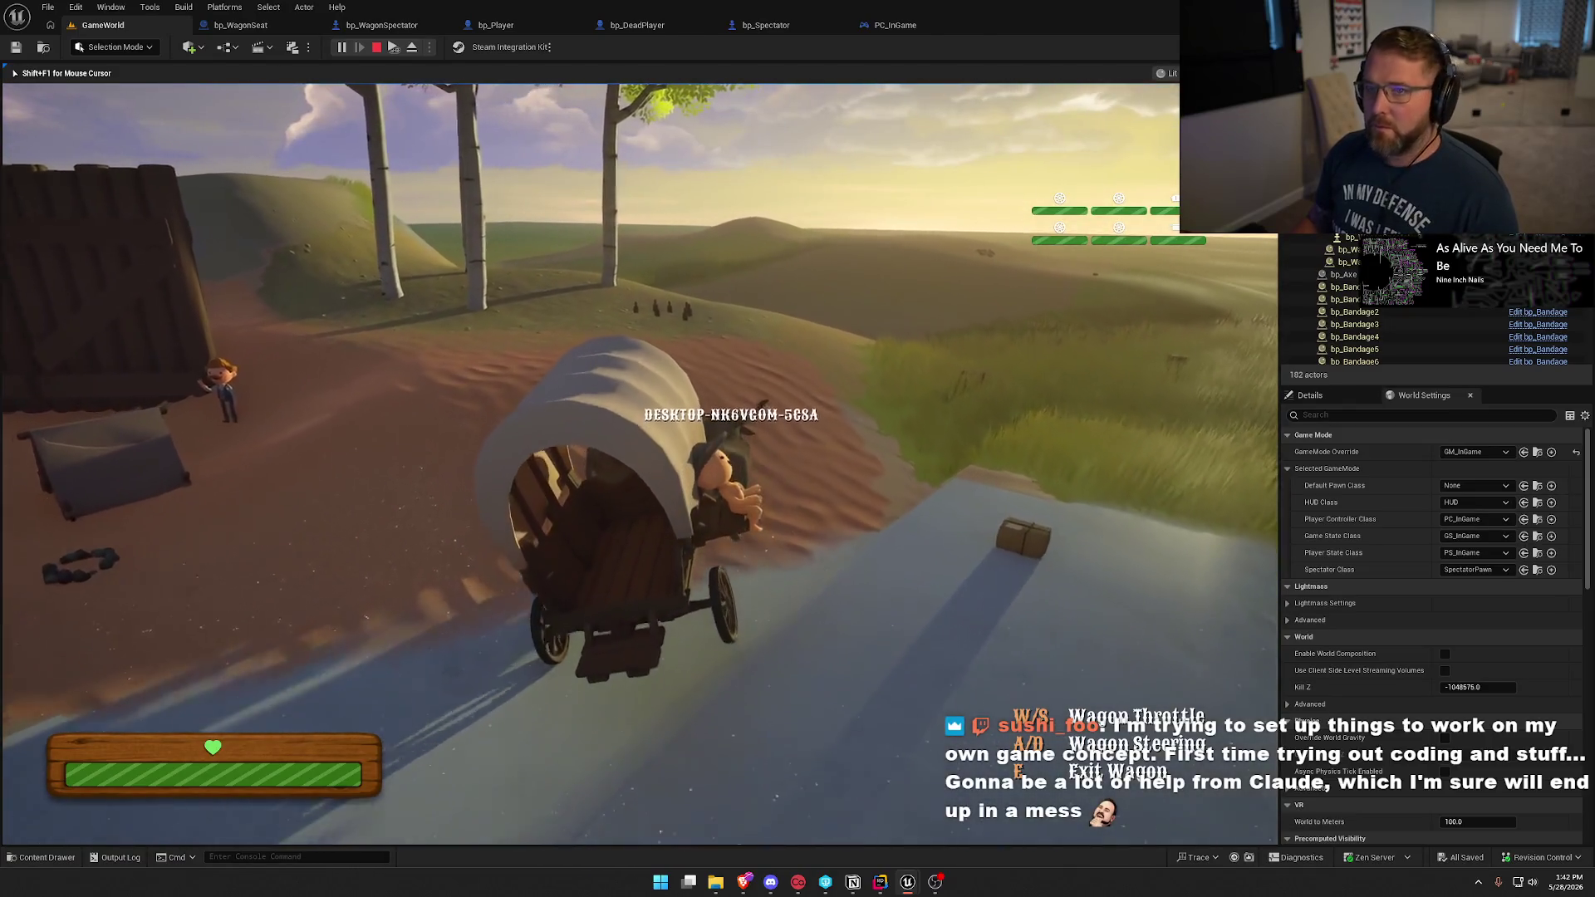
key("w")
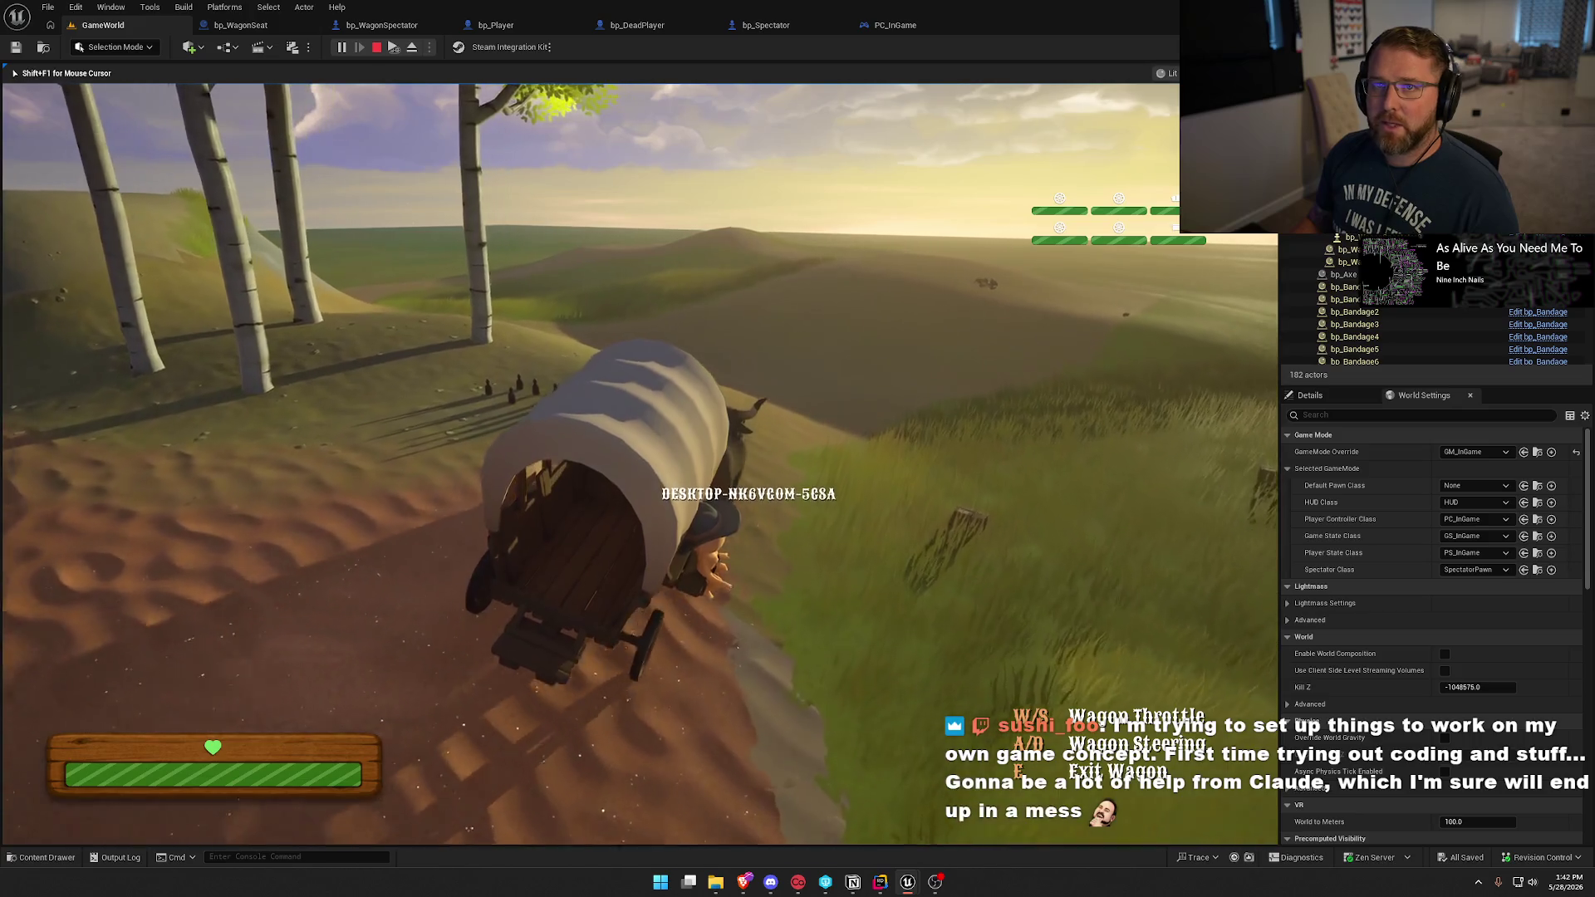
key("w")
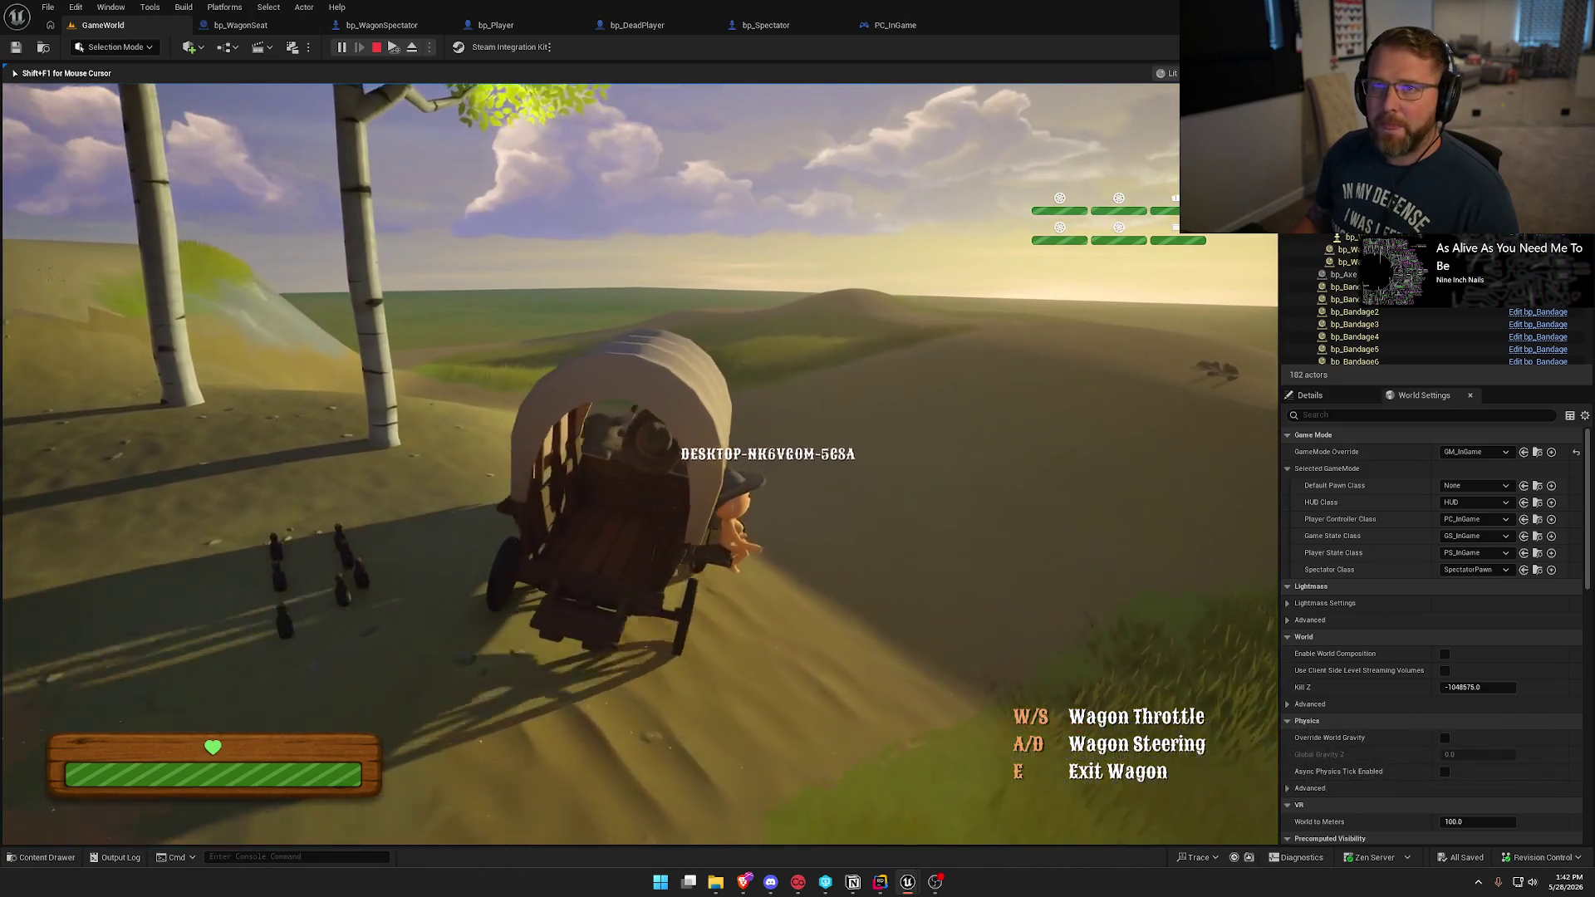
Drive the wagon up the path and onto the open grass, then end the play test.
key("super")
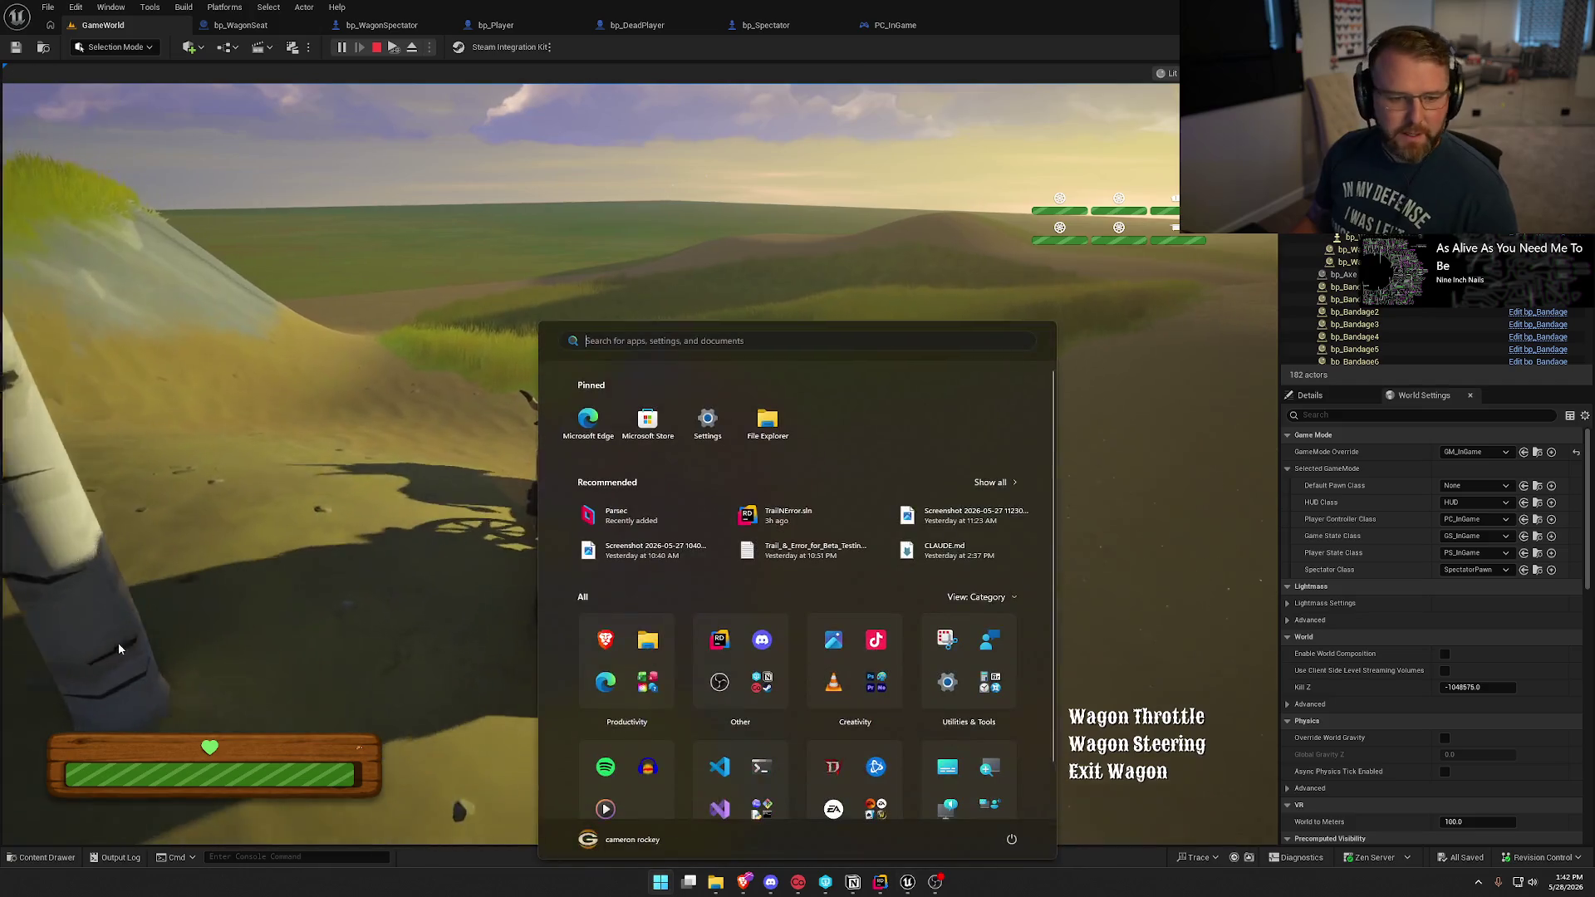
key("super")
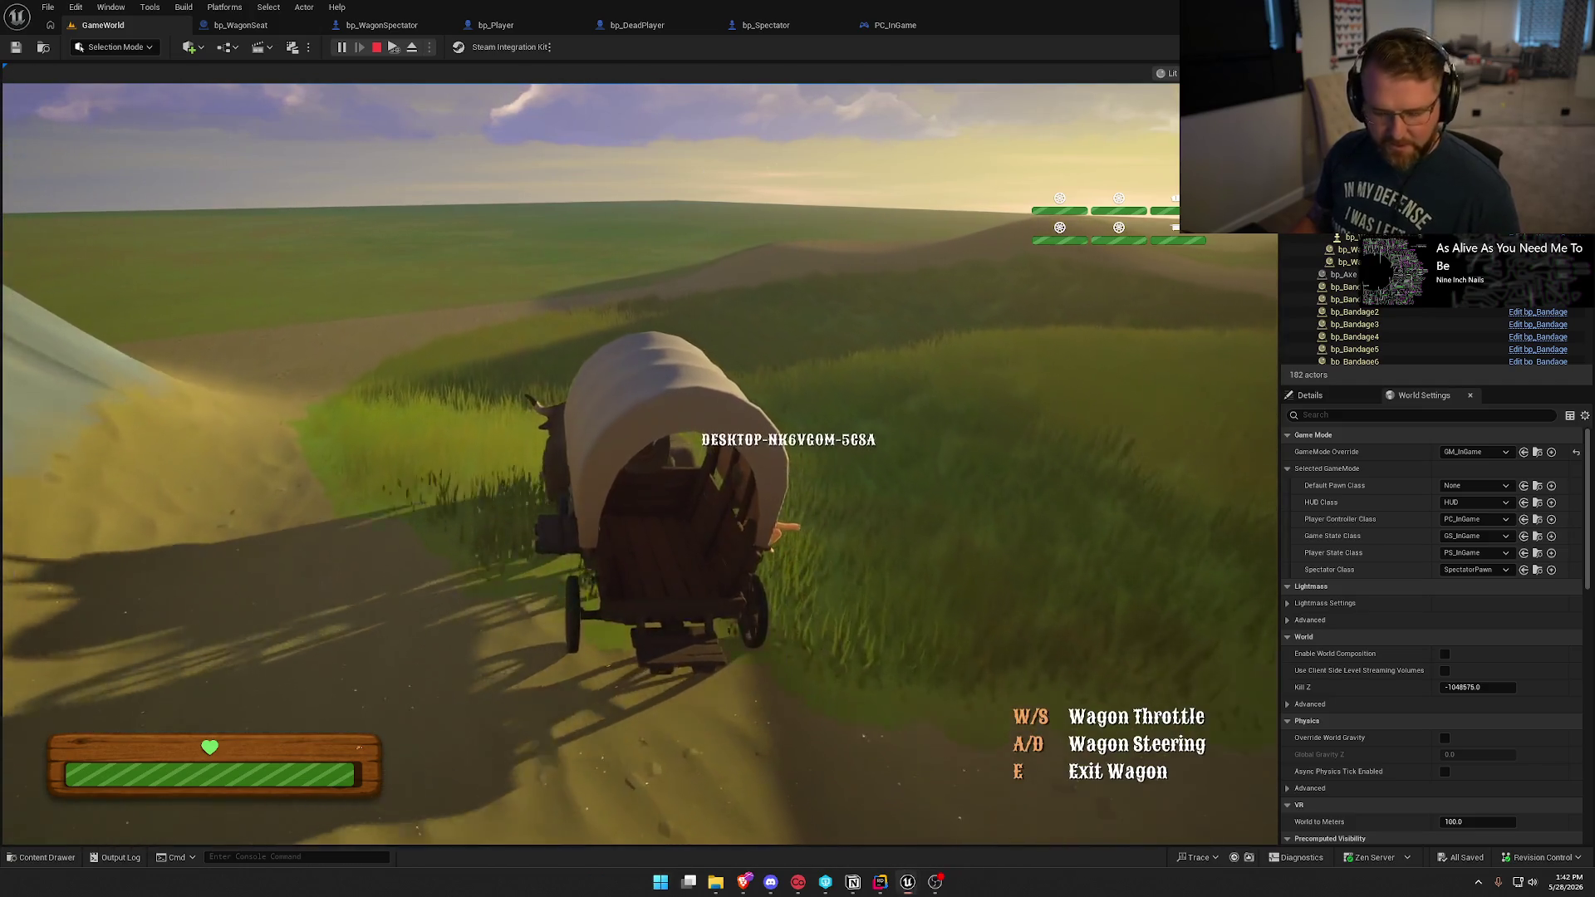
key("super")
left_click(241, 346)
key("w")
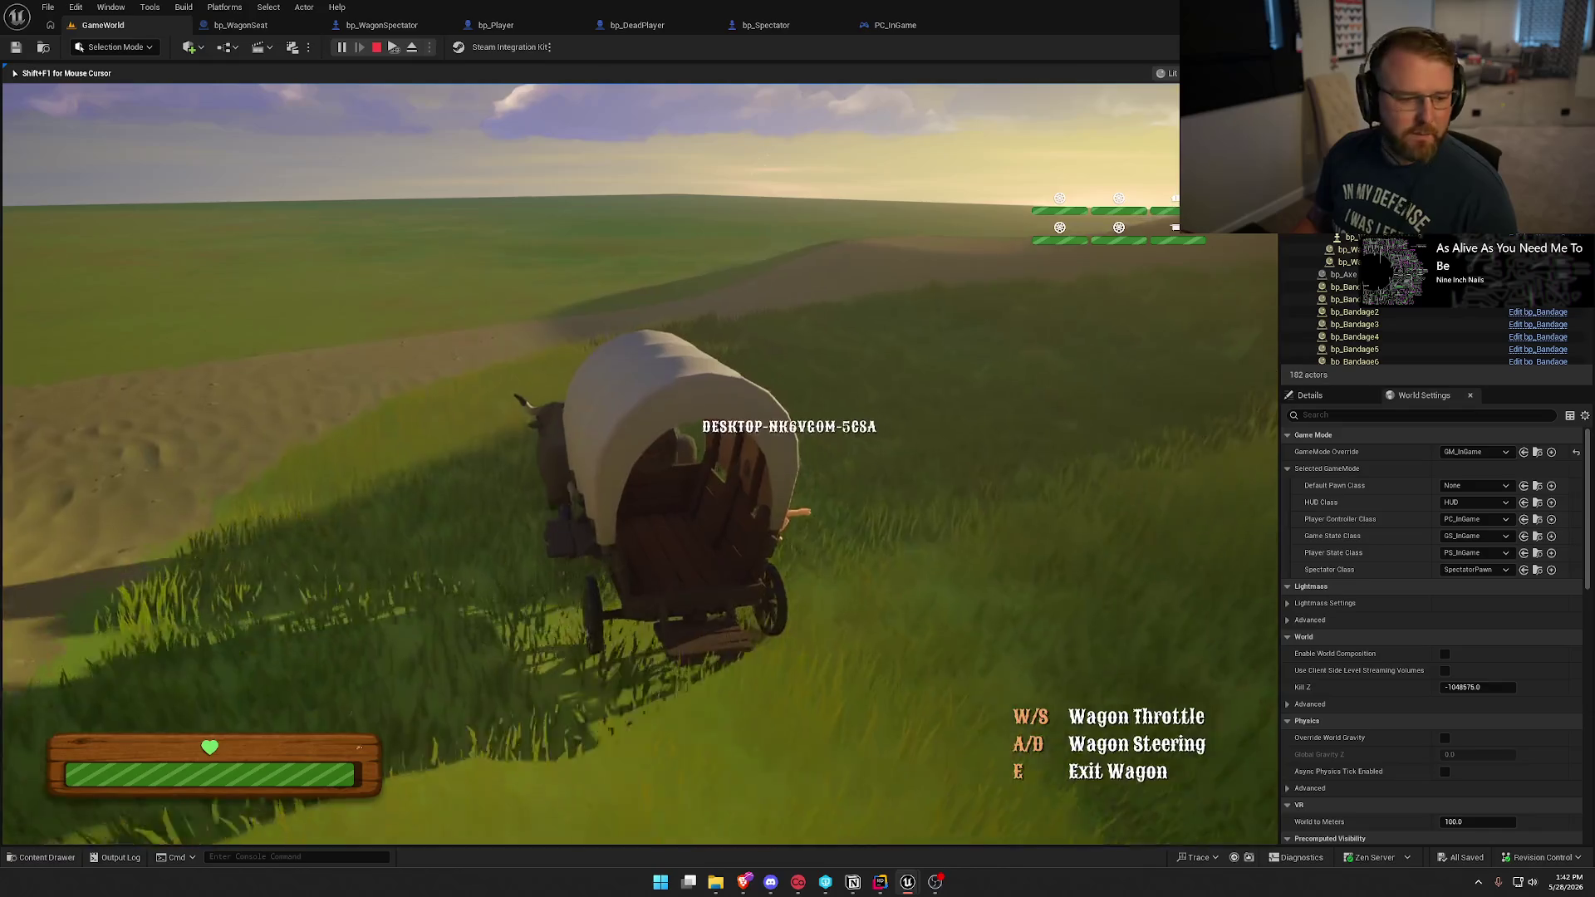
key("w")
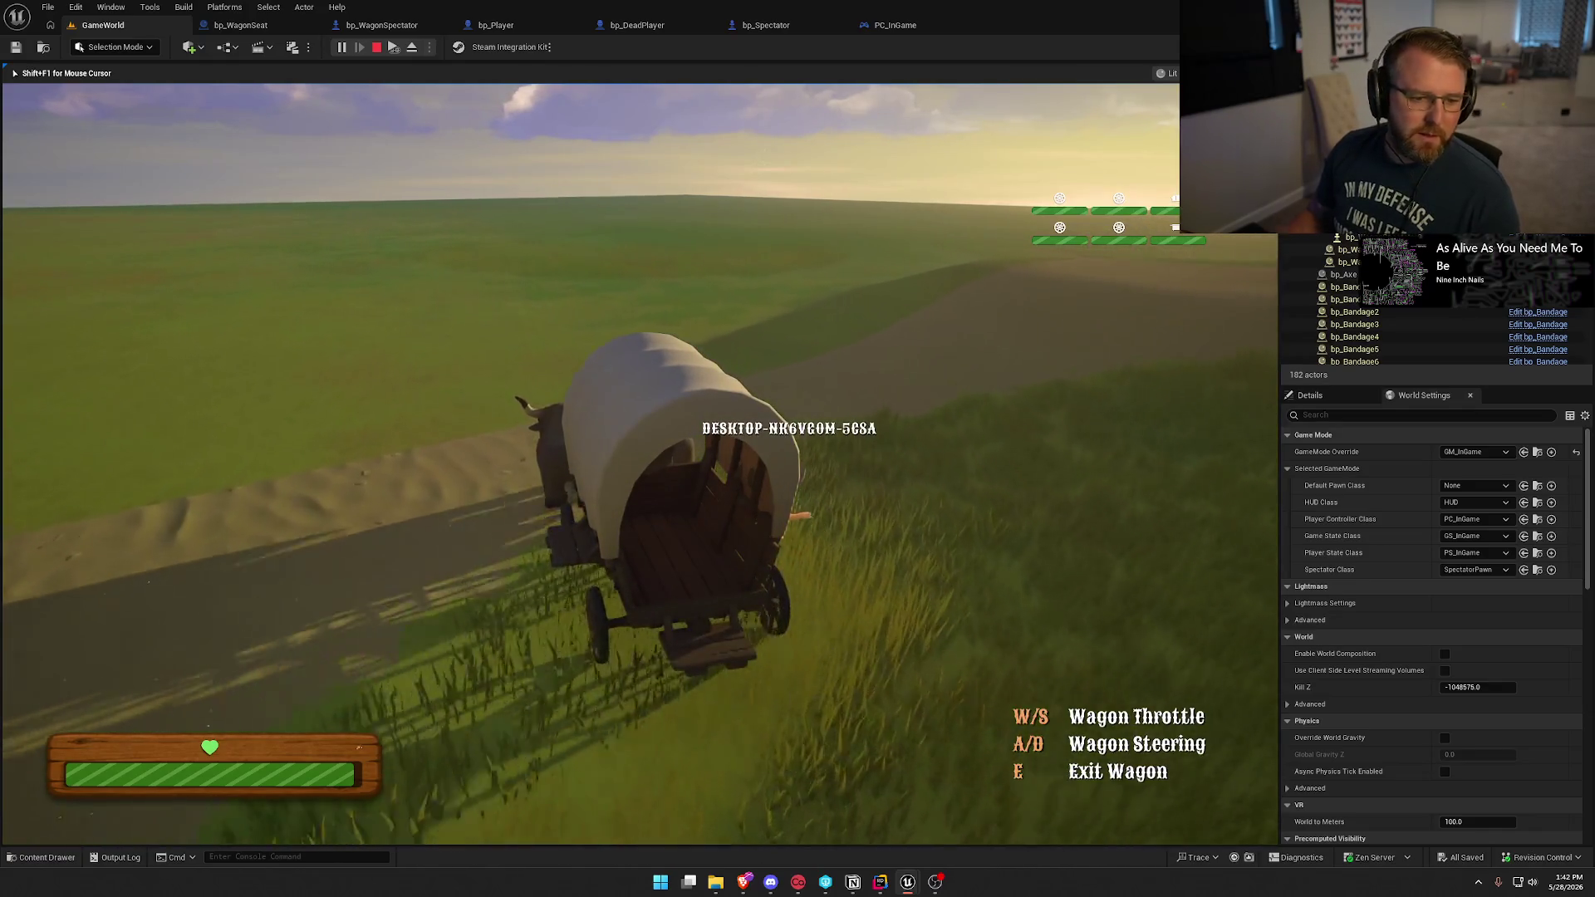
key("w")
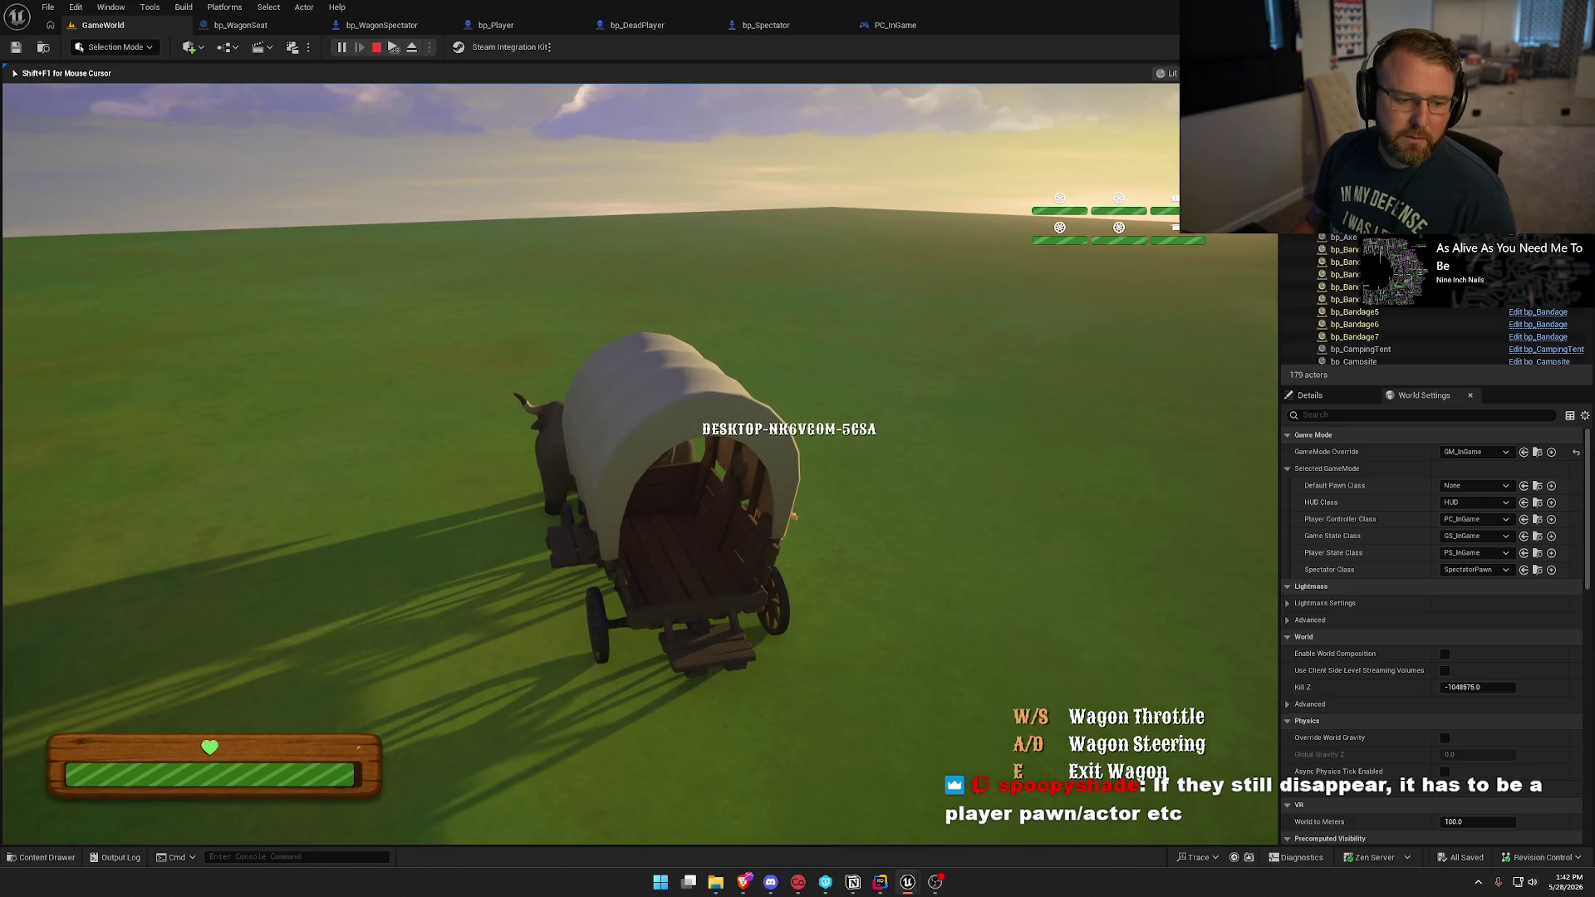
key("e")
key("shift+F1")
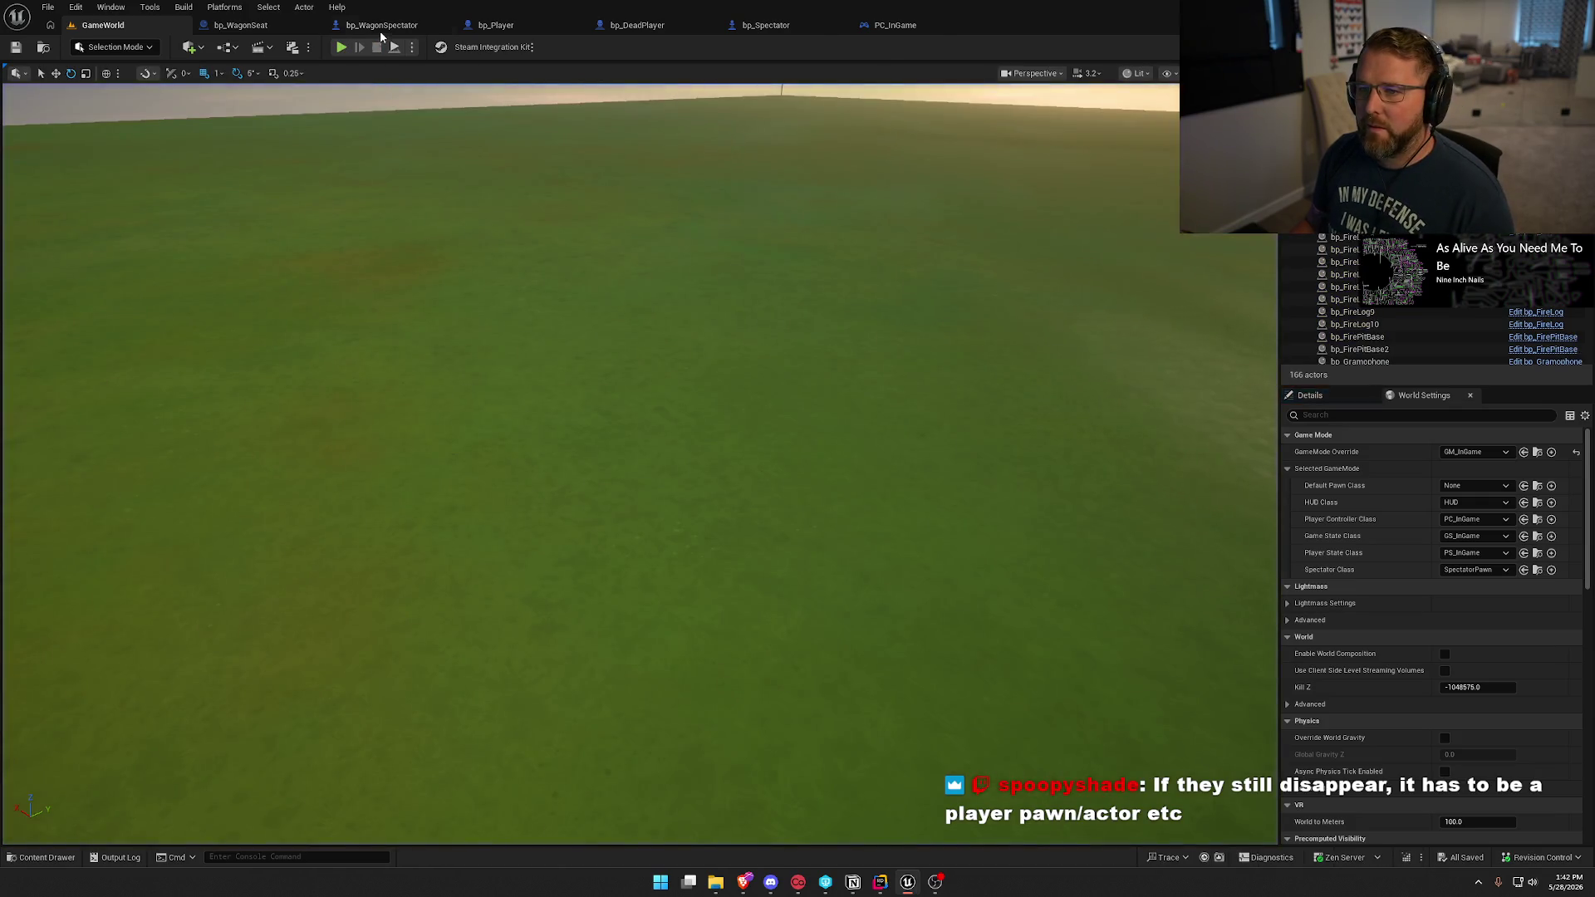
Turn off Net Use Owner Relevancy on bp_WagonSpectator and return to the GameWorld level.
left_click(380, 26)
left_click(1401, 464)
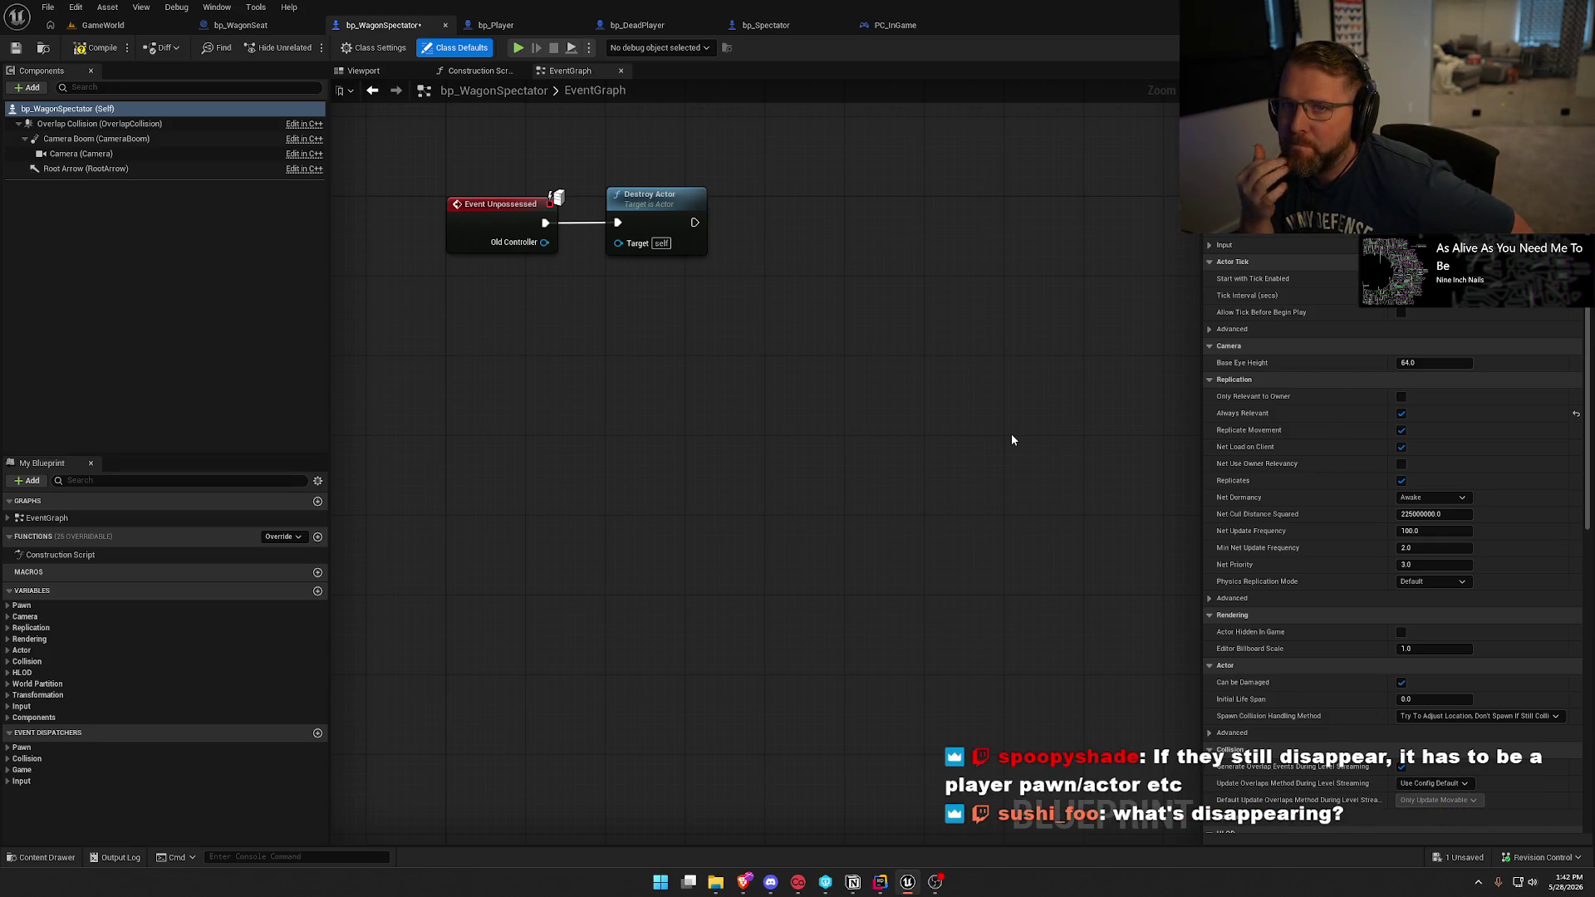
left_click(101, 25)
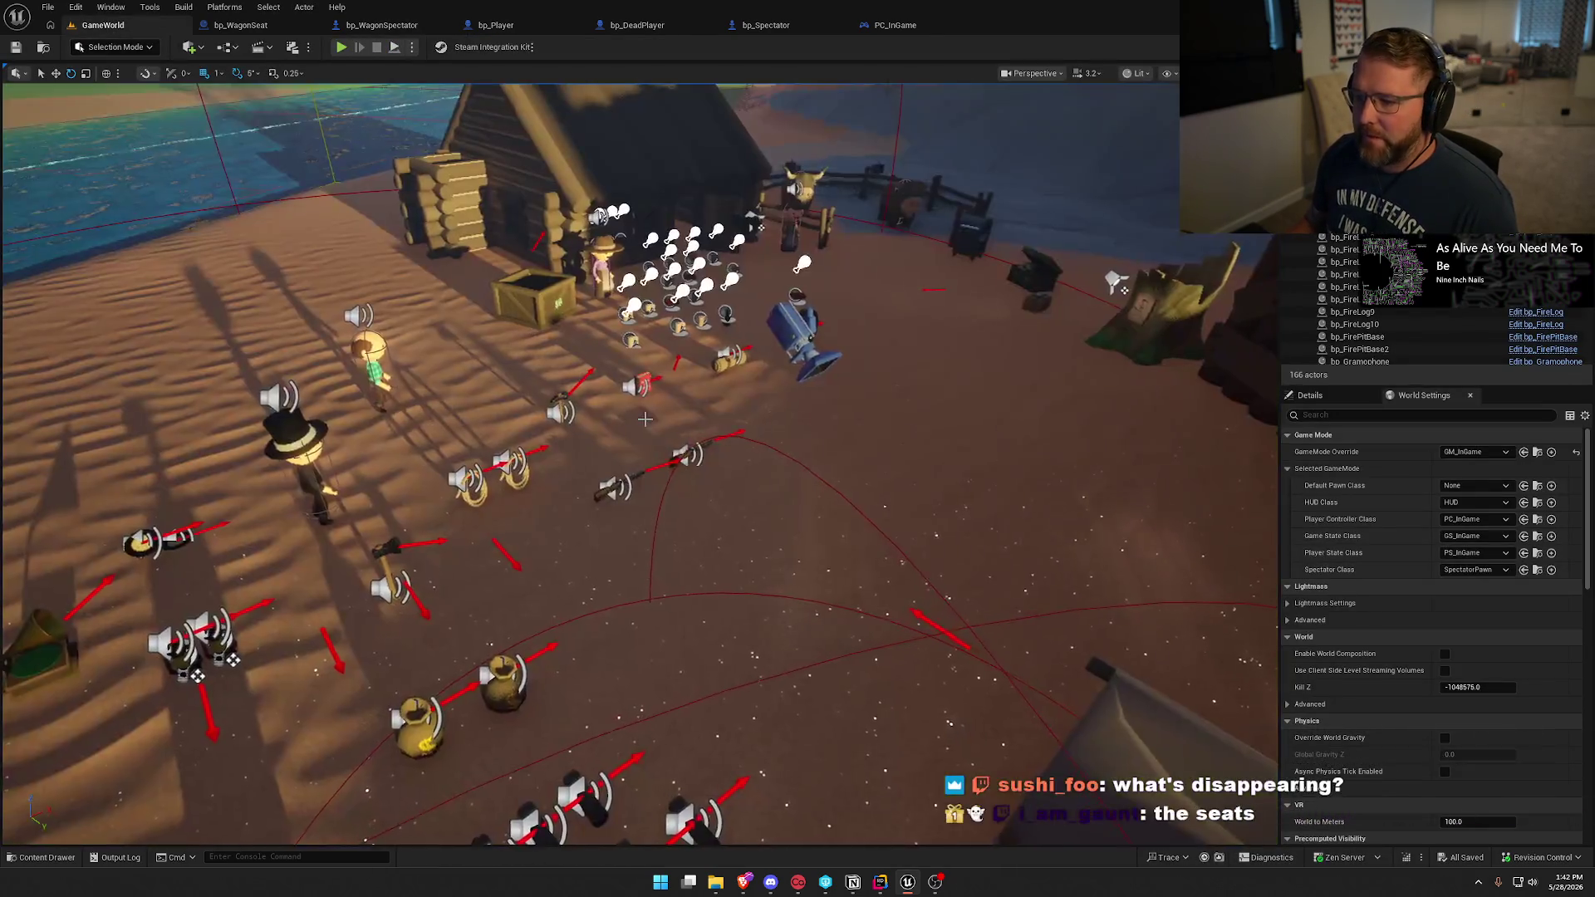
Fly the viewport around the wagon and oxen, view bp_WagonSpectator's event graph, then switch to Rider.
key("w")
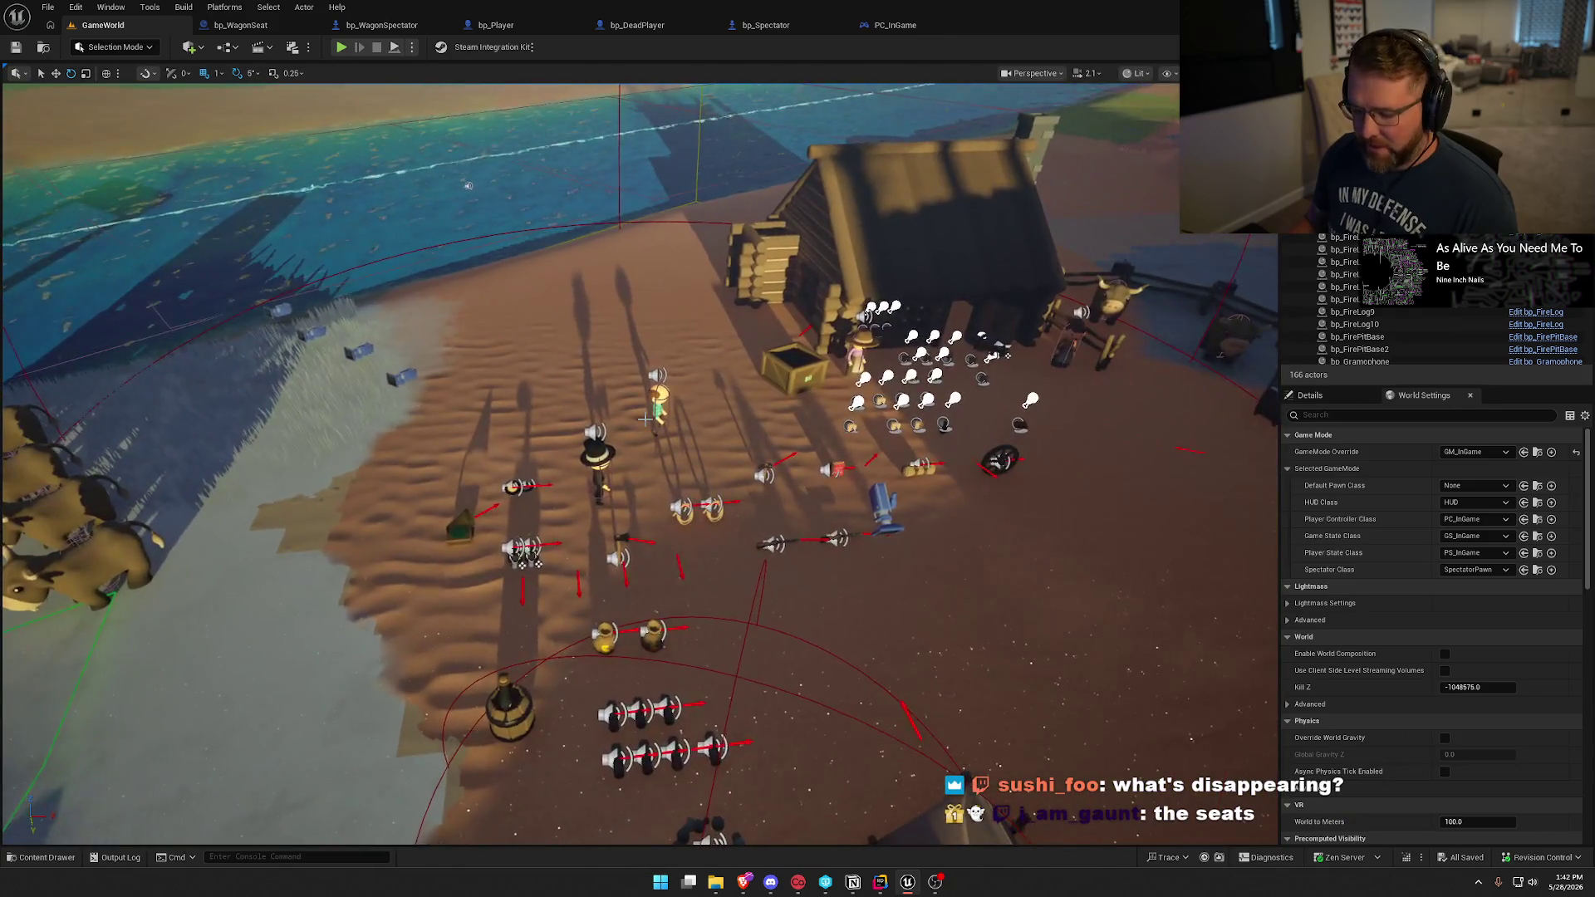
key("w")
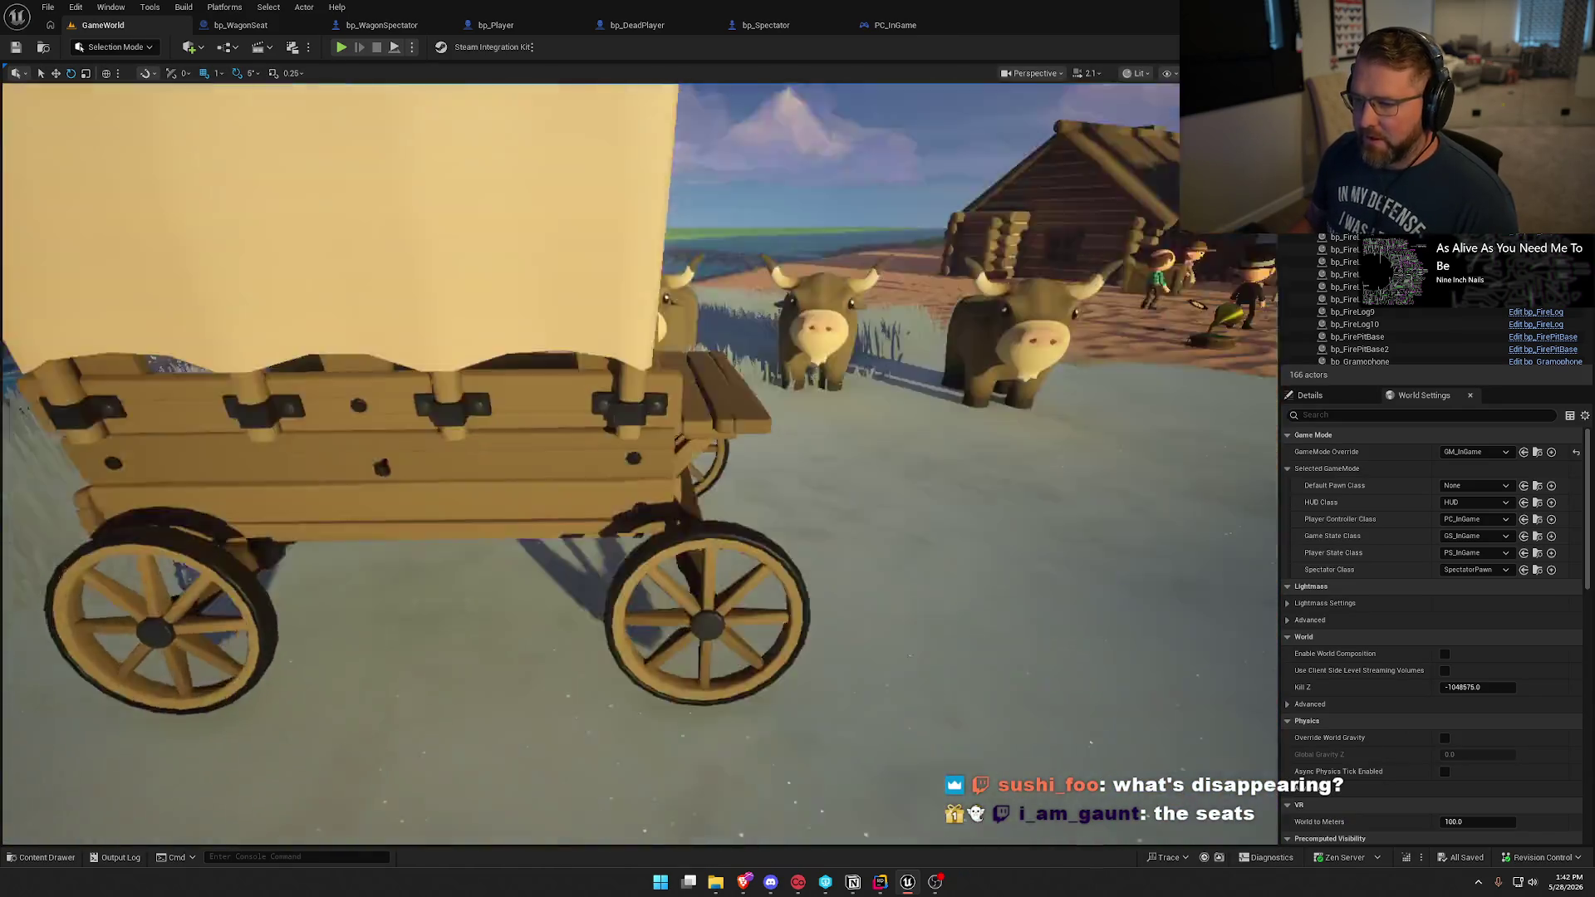
key("s")
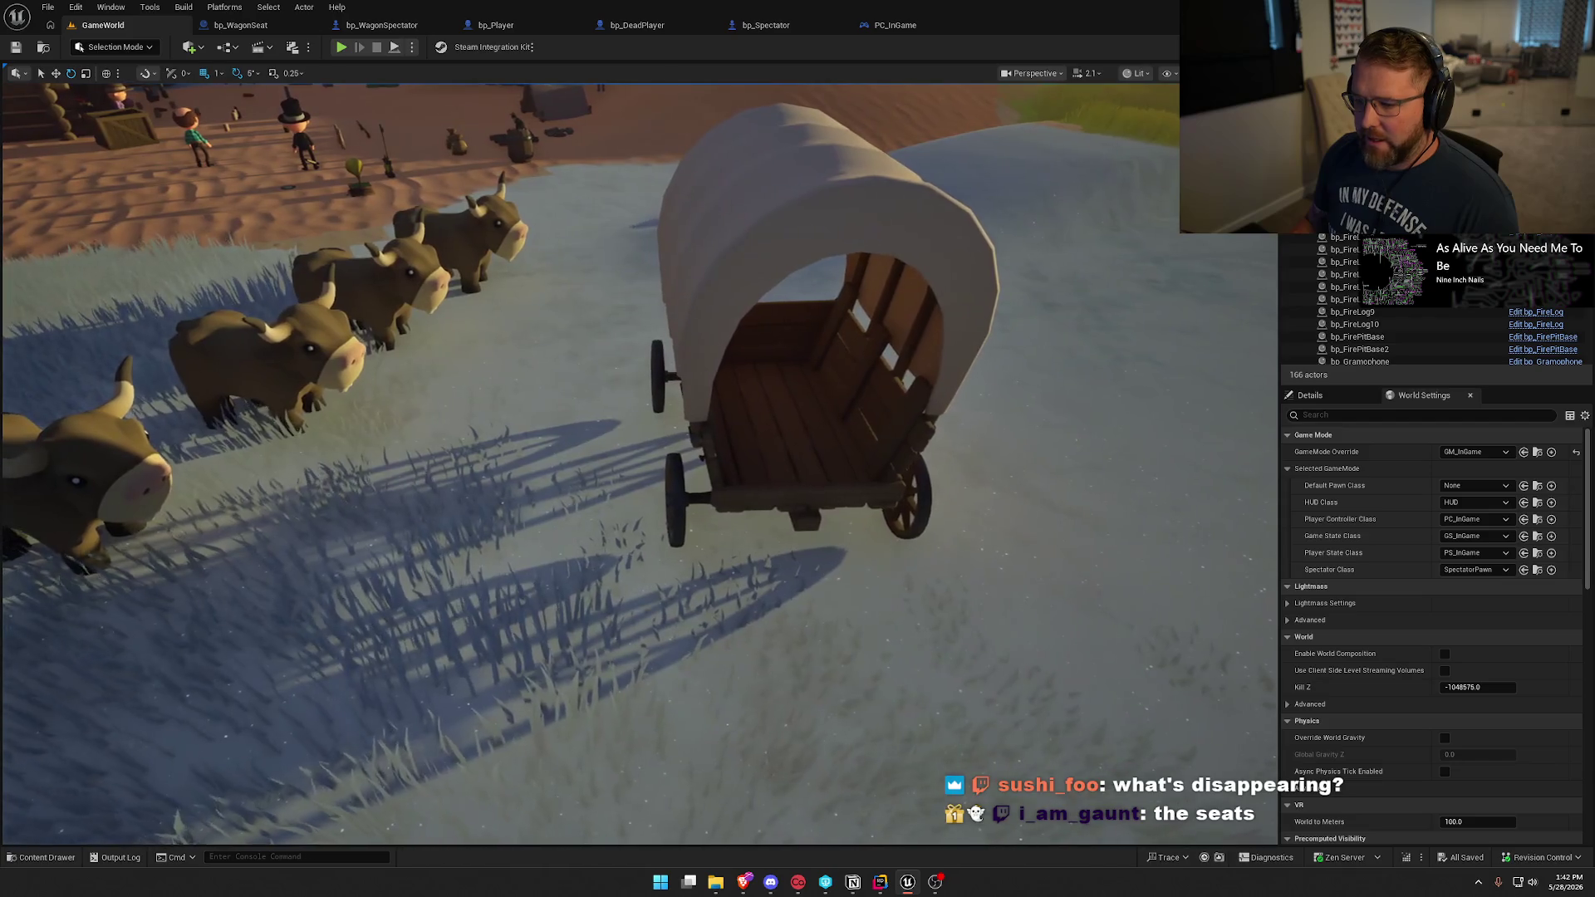
key("d")
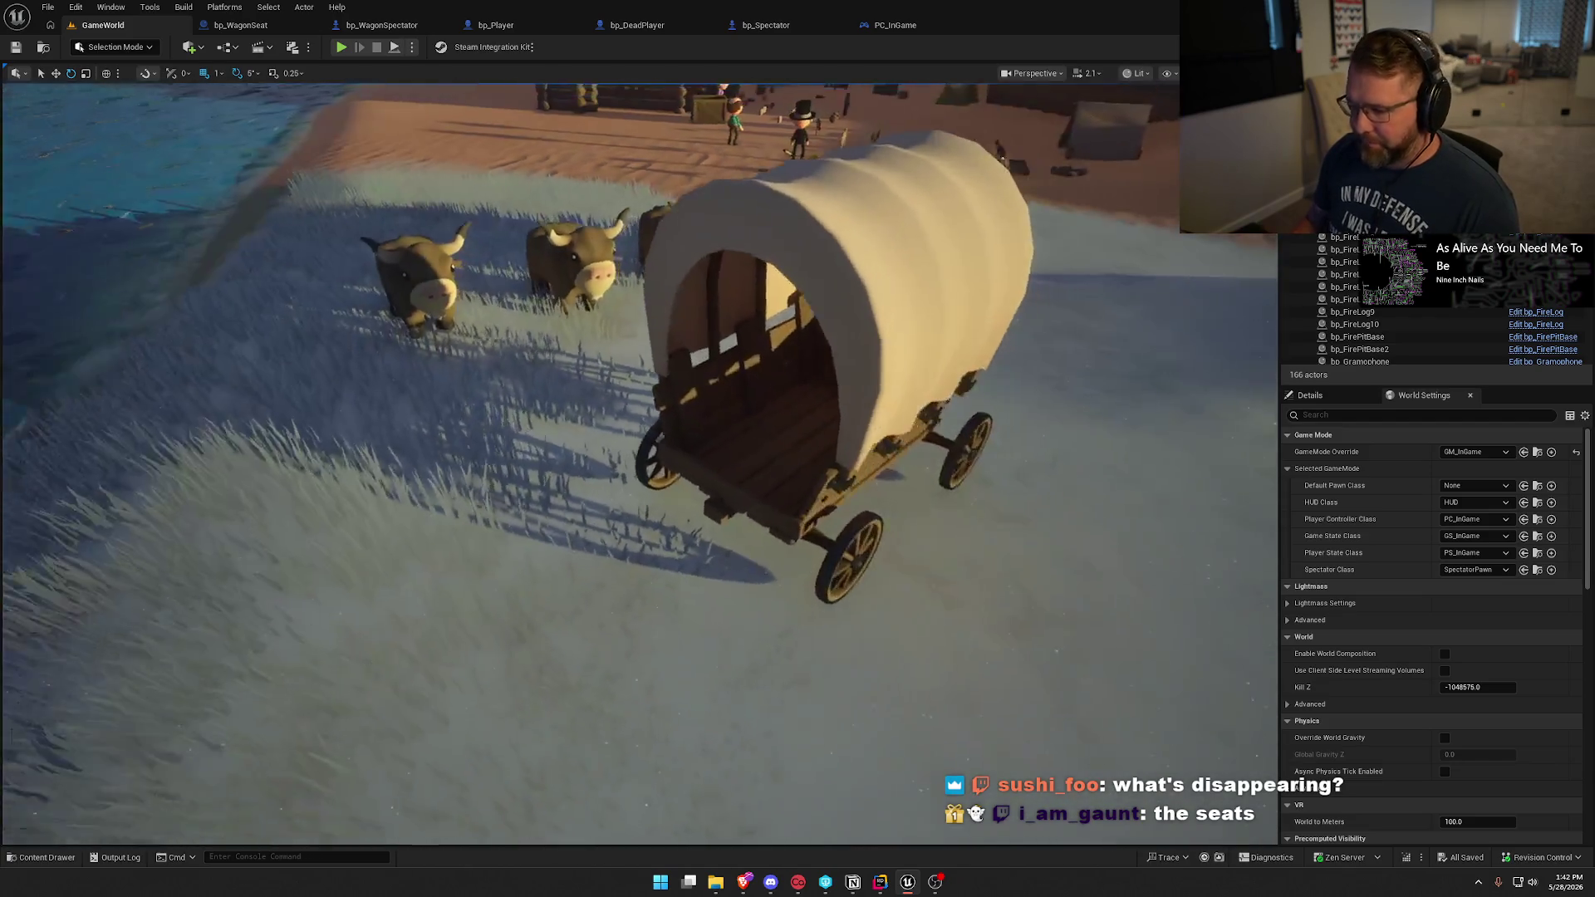
key("d")
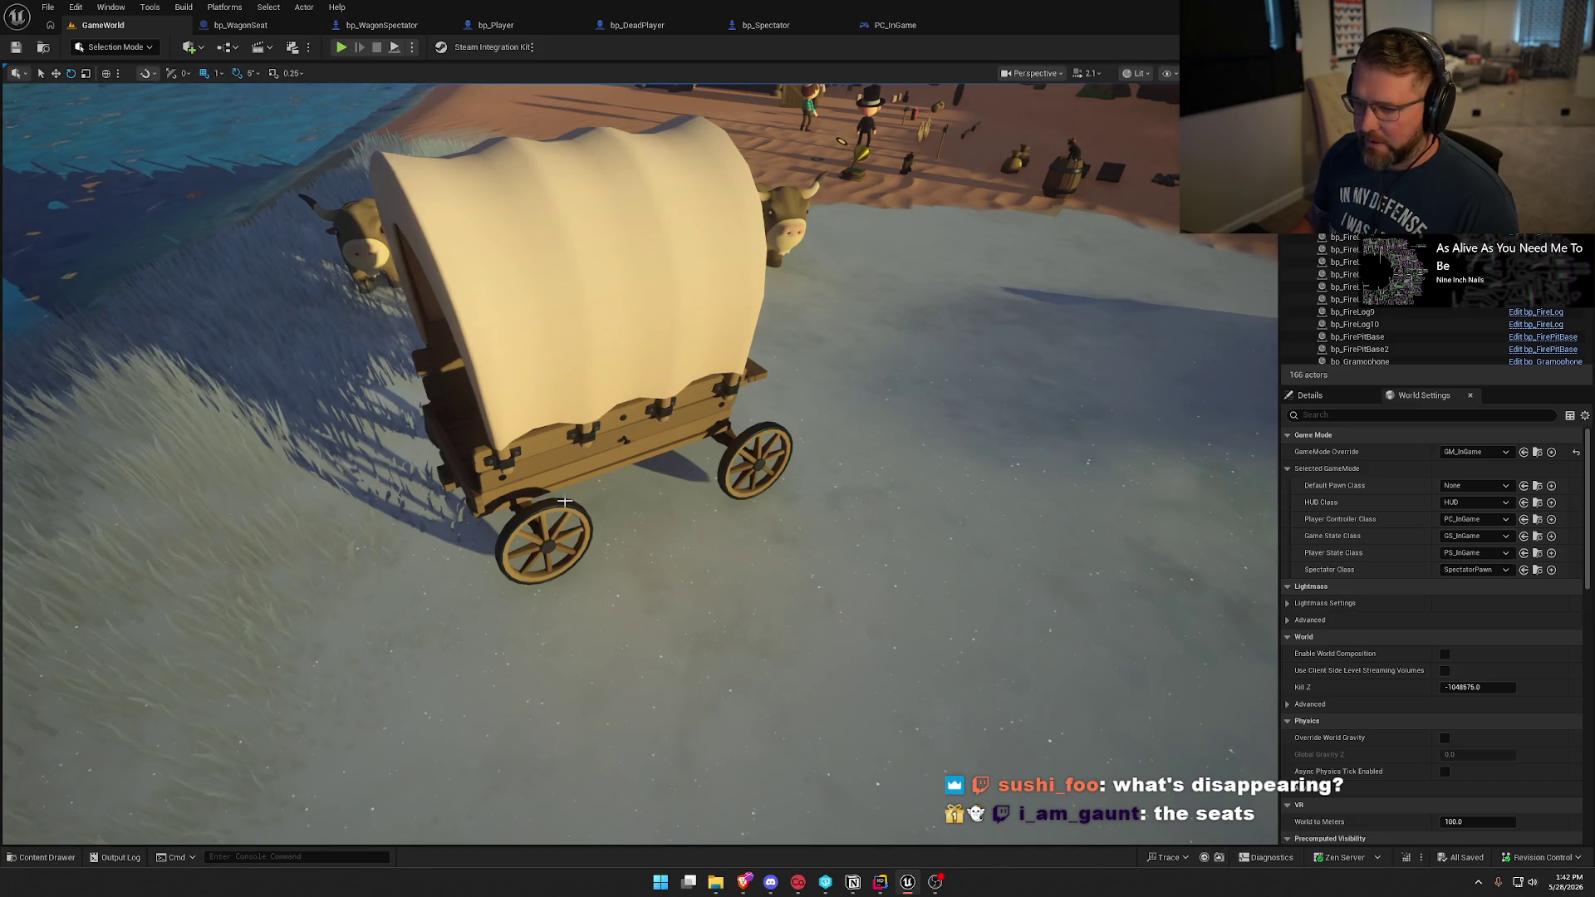
key("s")
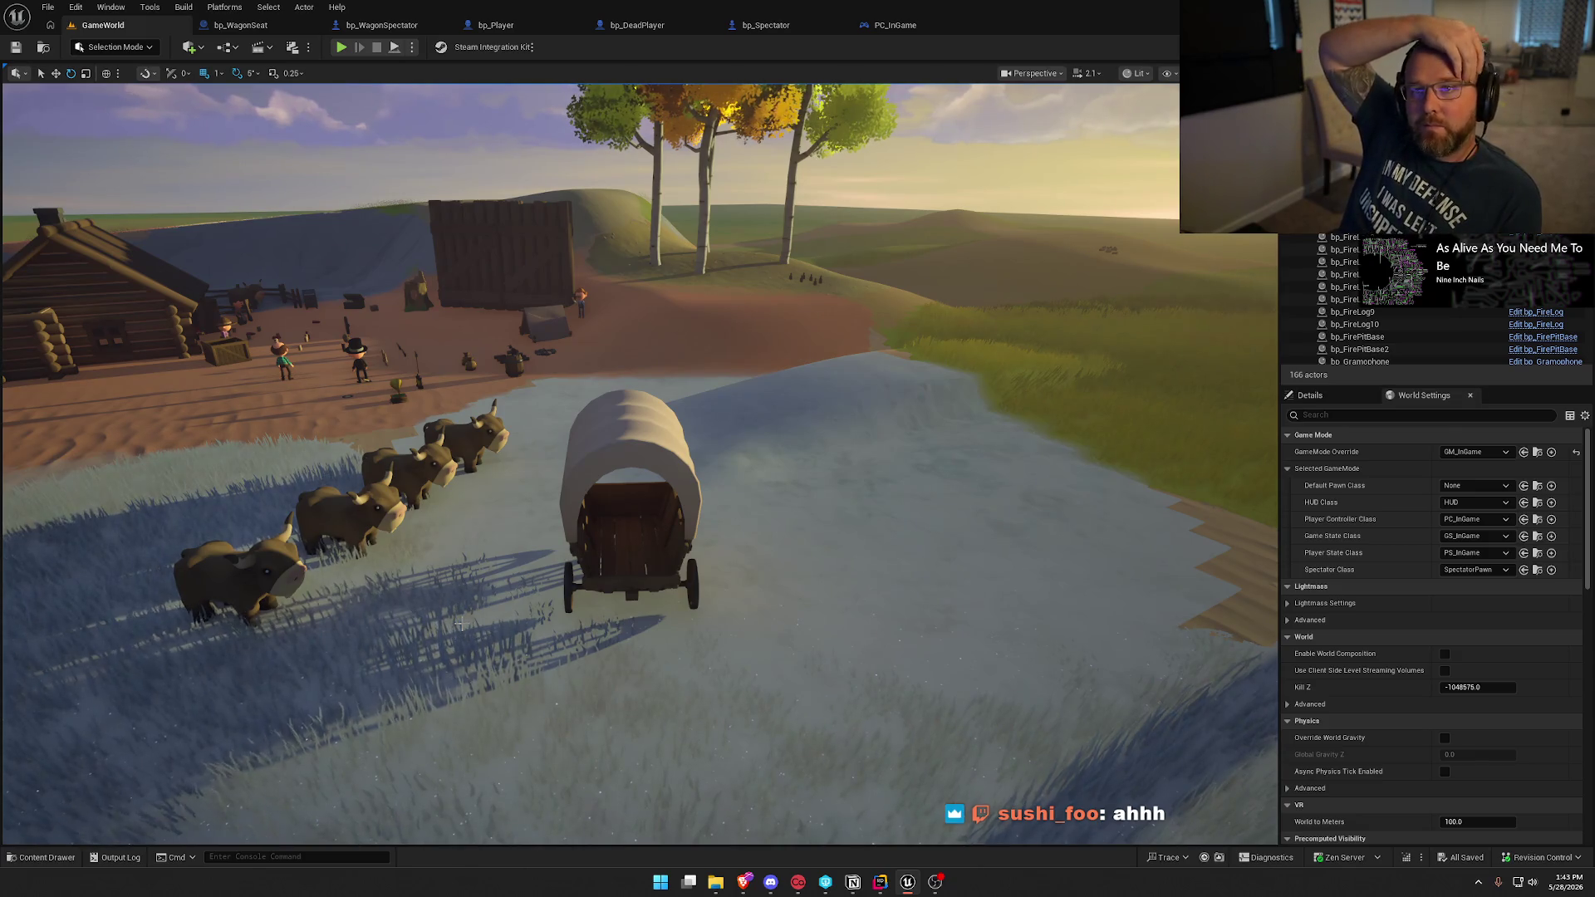
left_click(391, 25)
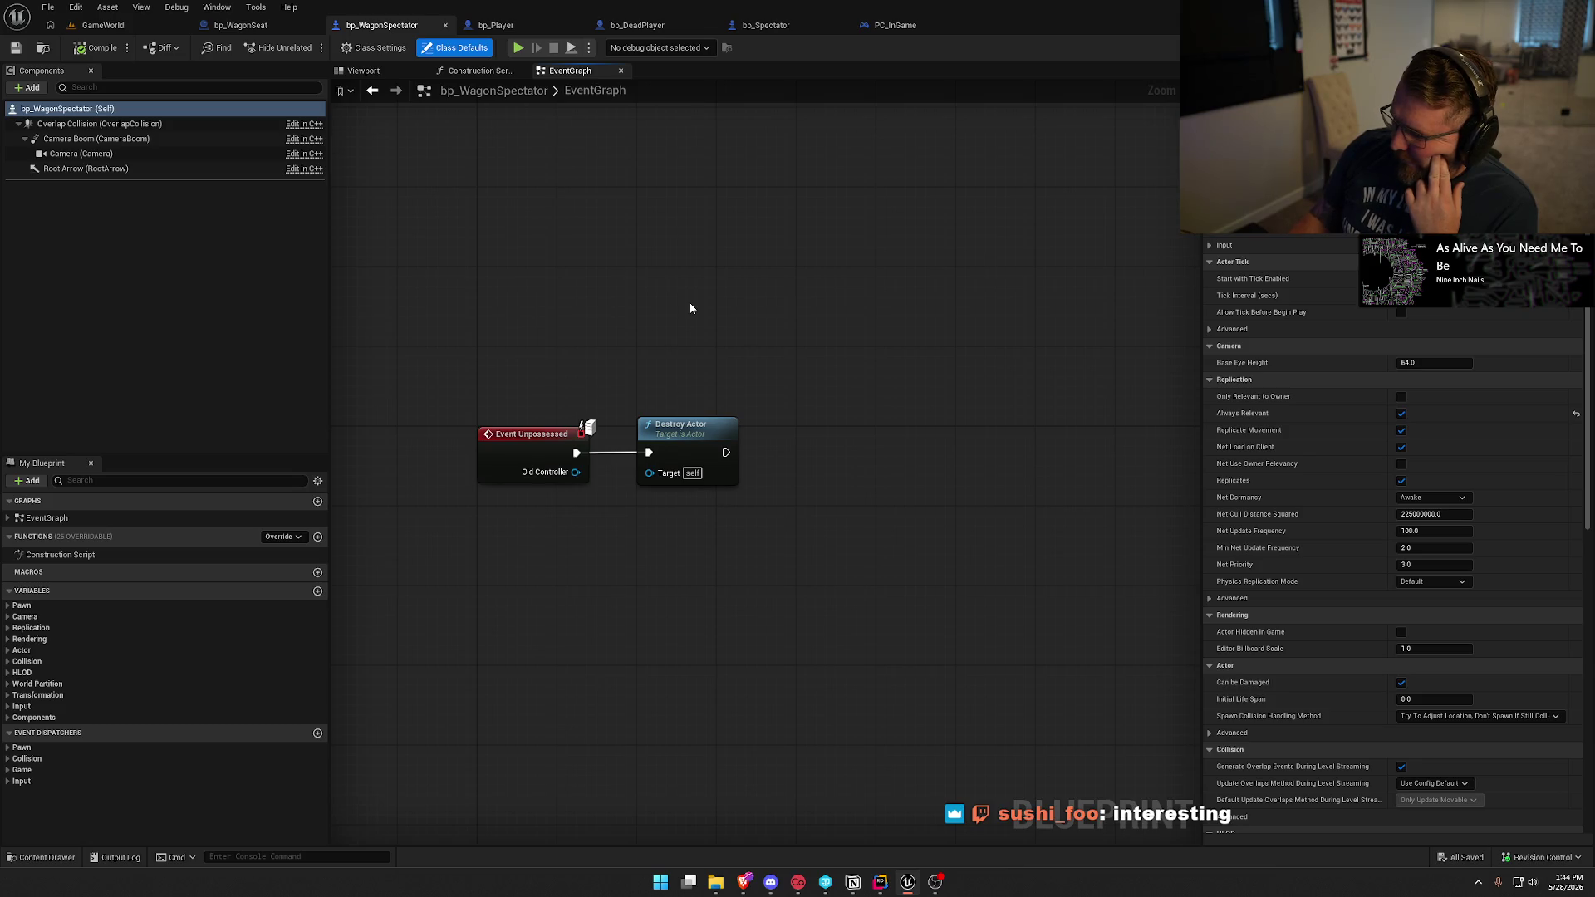
left_click(880, 881)
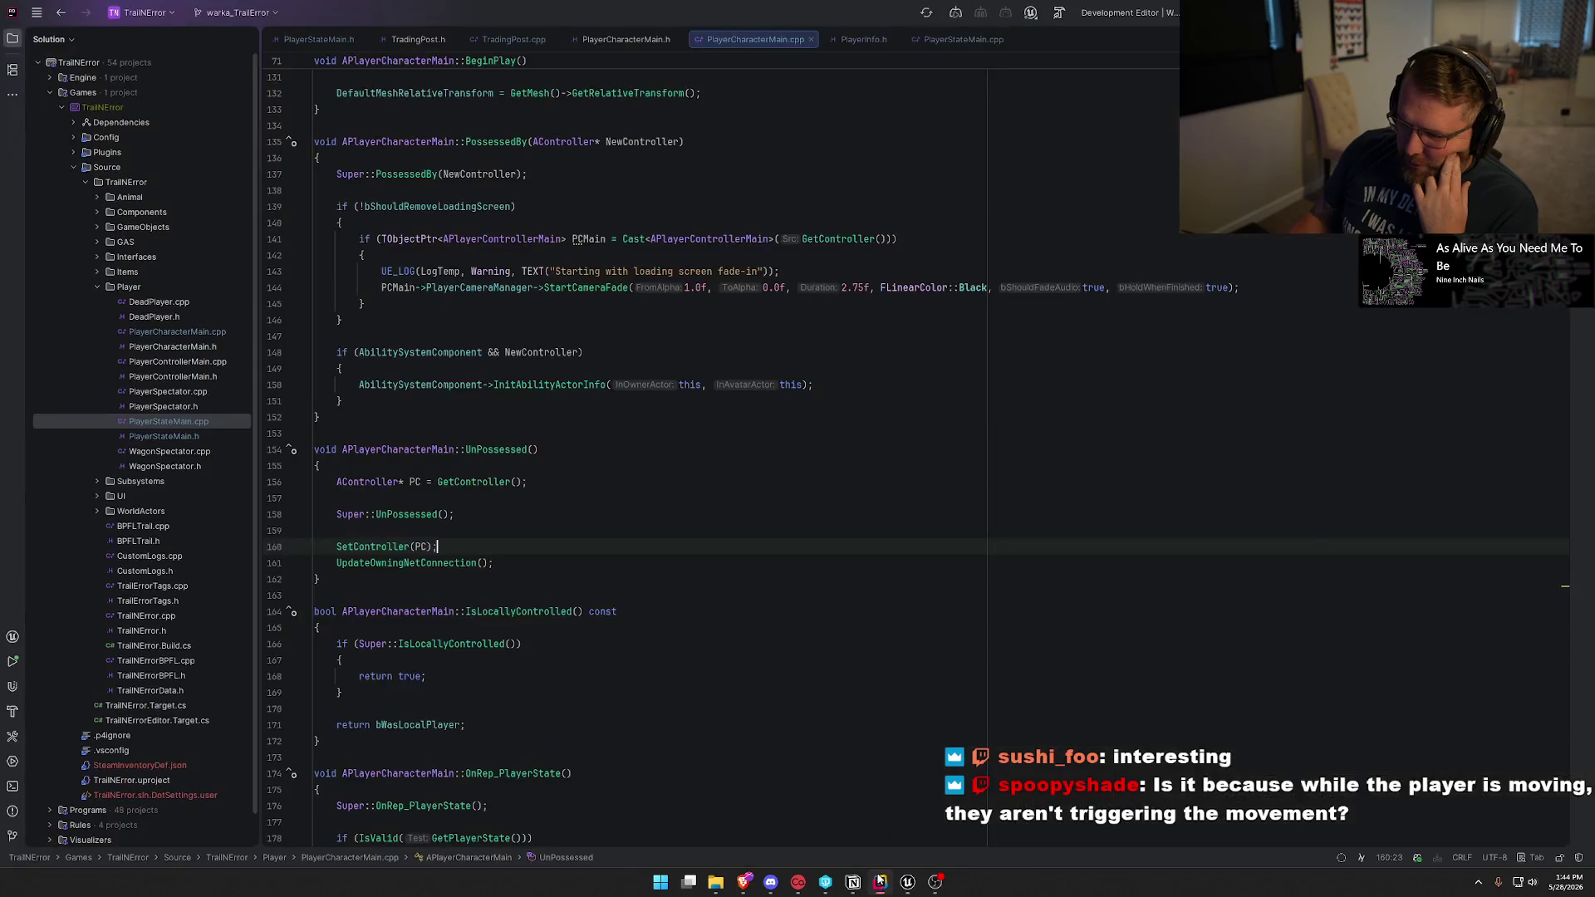
Highlight the SetController and UpdateOwningNetConnection lines in UnPossessed, then return to Unreal.
left_click_drag(508, 567, 289, 544)
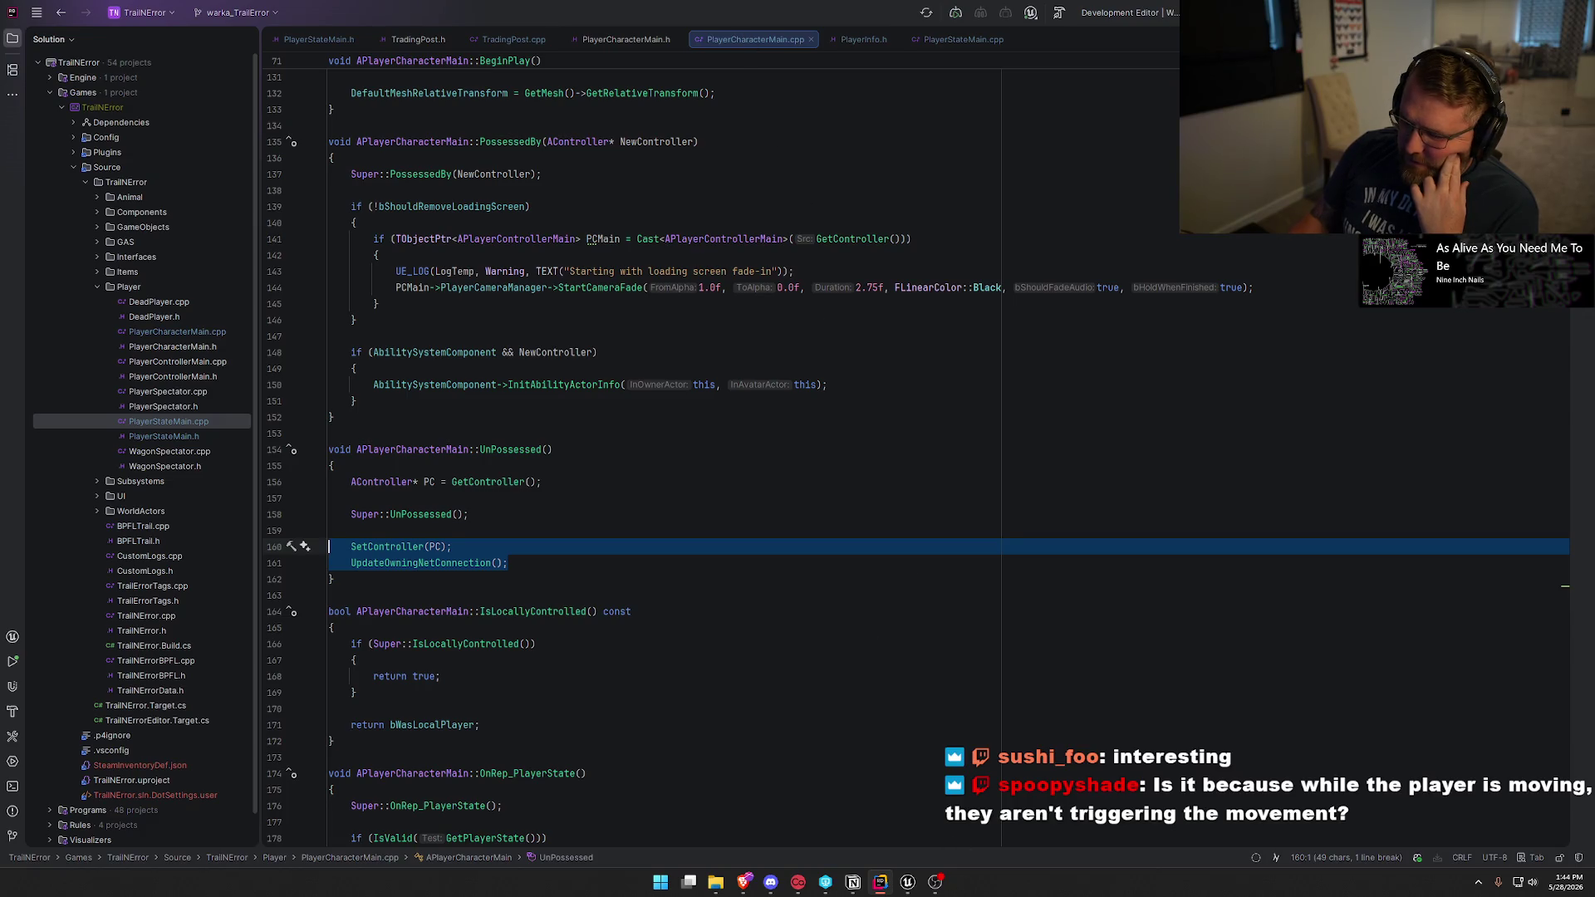
left_click(905, 887)
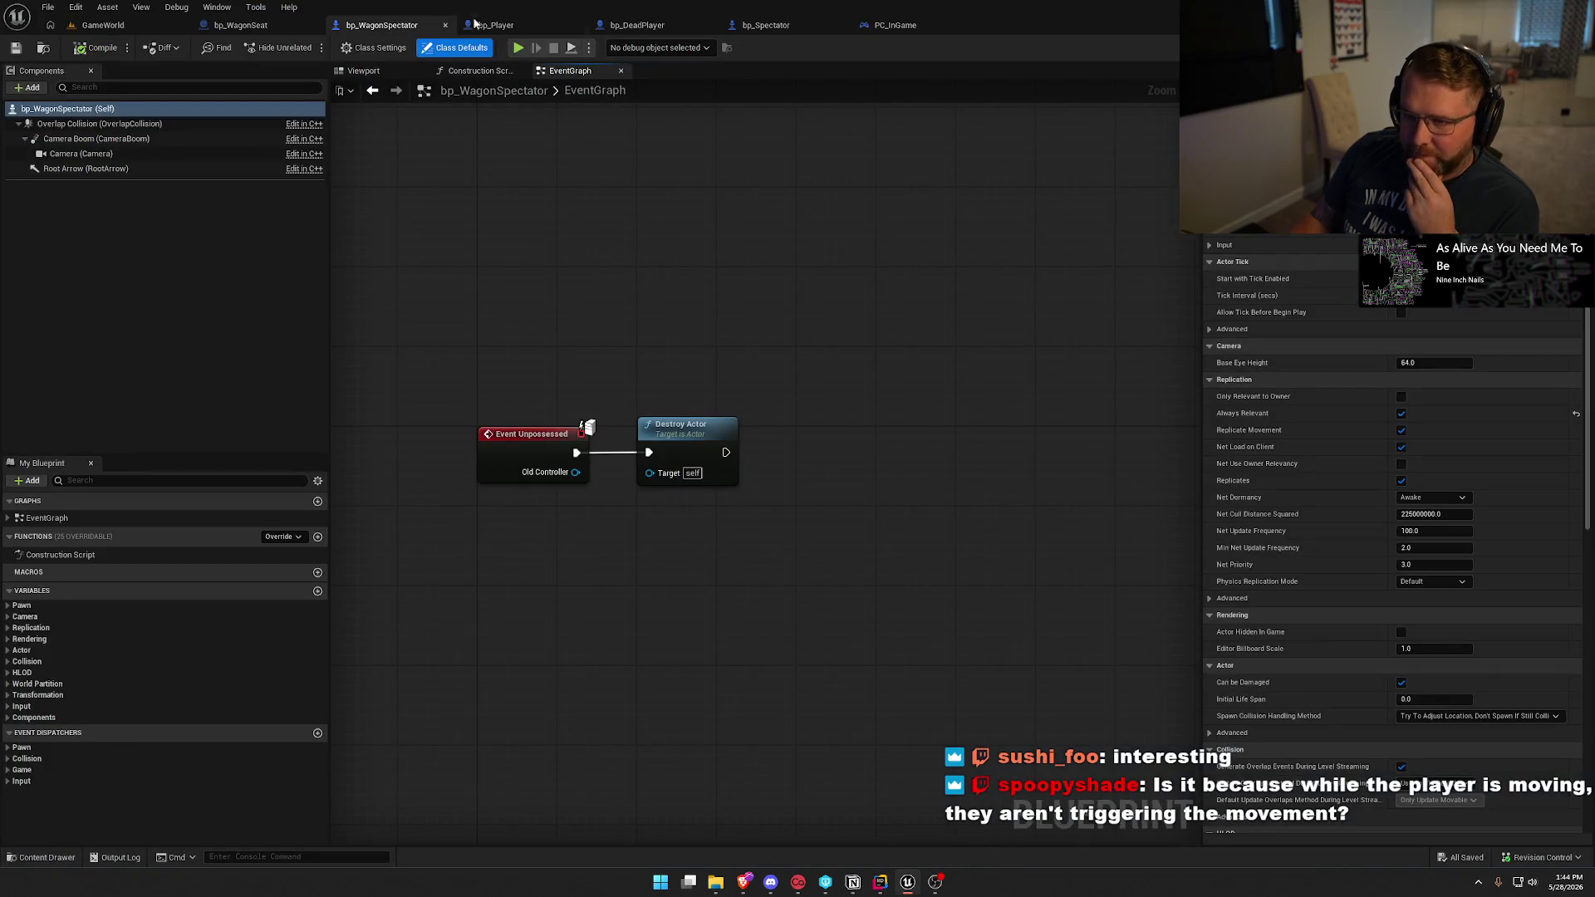
Open bp_WagonSeat's BP_Interact graph and select the Set Movement Mode and Attach nodes.
left_click(258, 25)
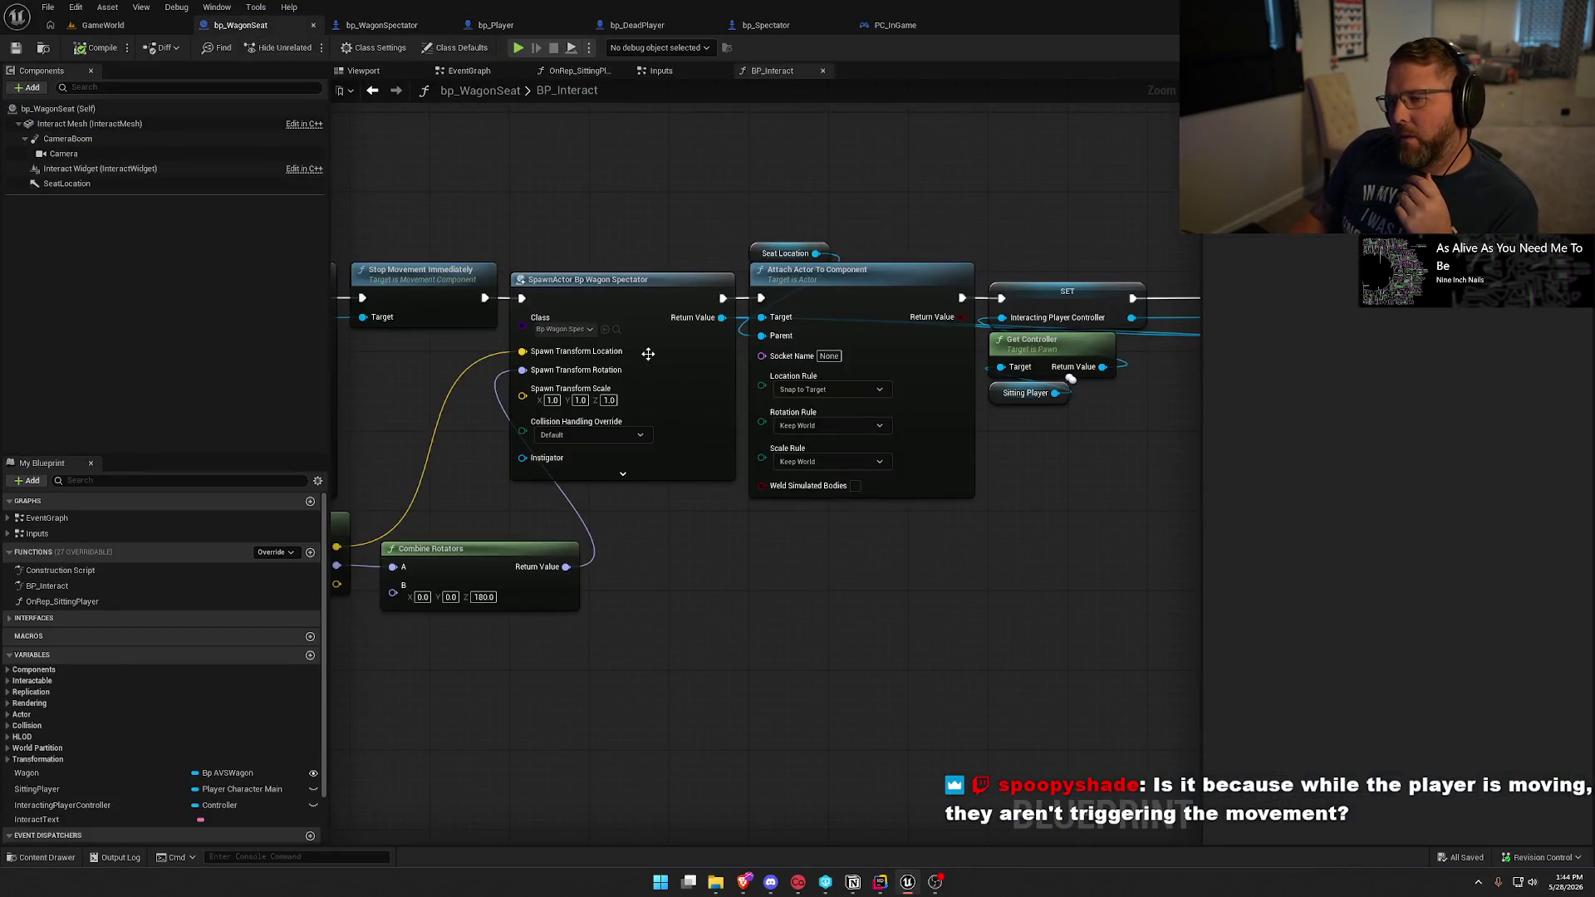
left_click_drag(356, 523, 1149, 532)
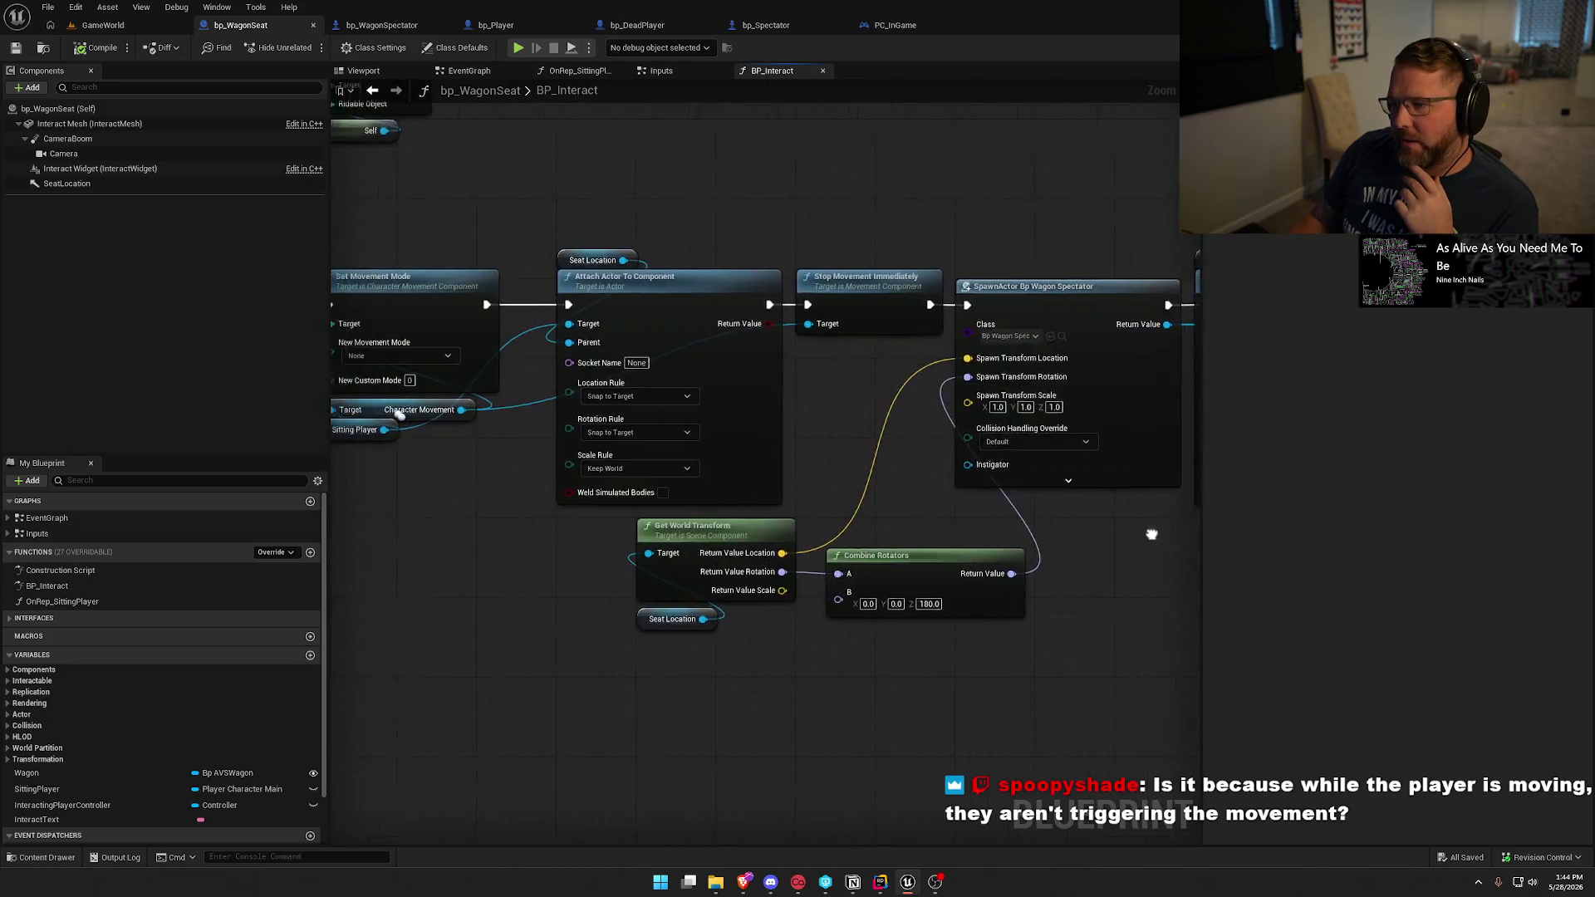
left_click_drag(725, 573, 593, 558)
mouse_move(429, 202)
left_mouse_down()
mouse_move(618, 361)
mouse_move(831, 452)
left_mouse_up()
left_click_drag(943, 402, 669, 276)
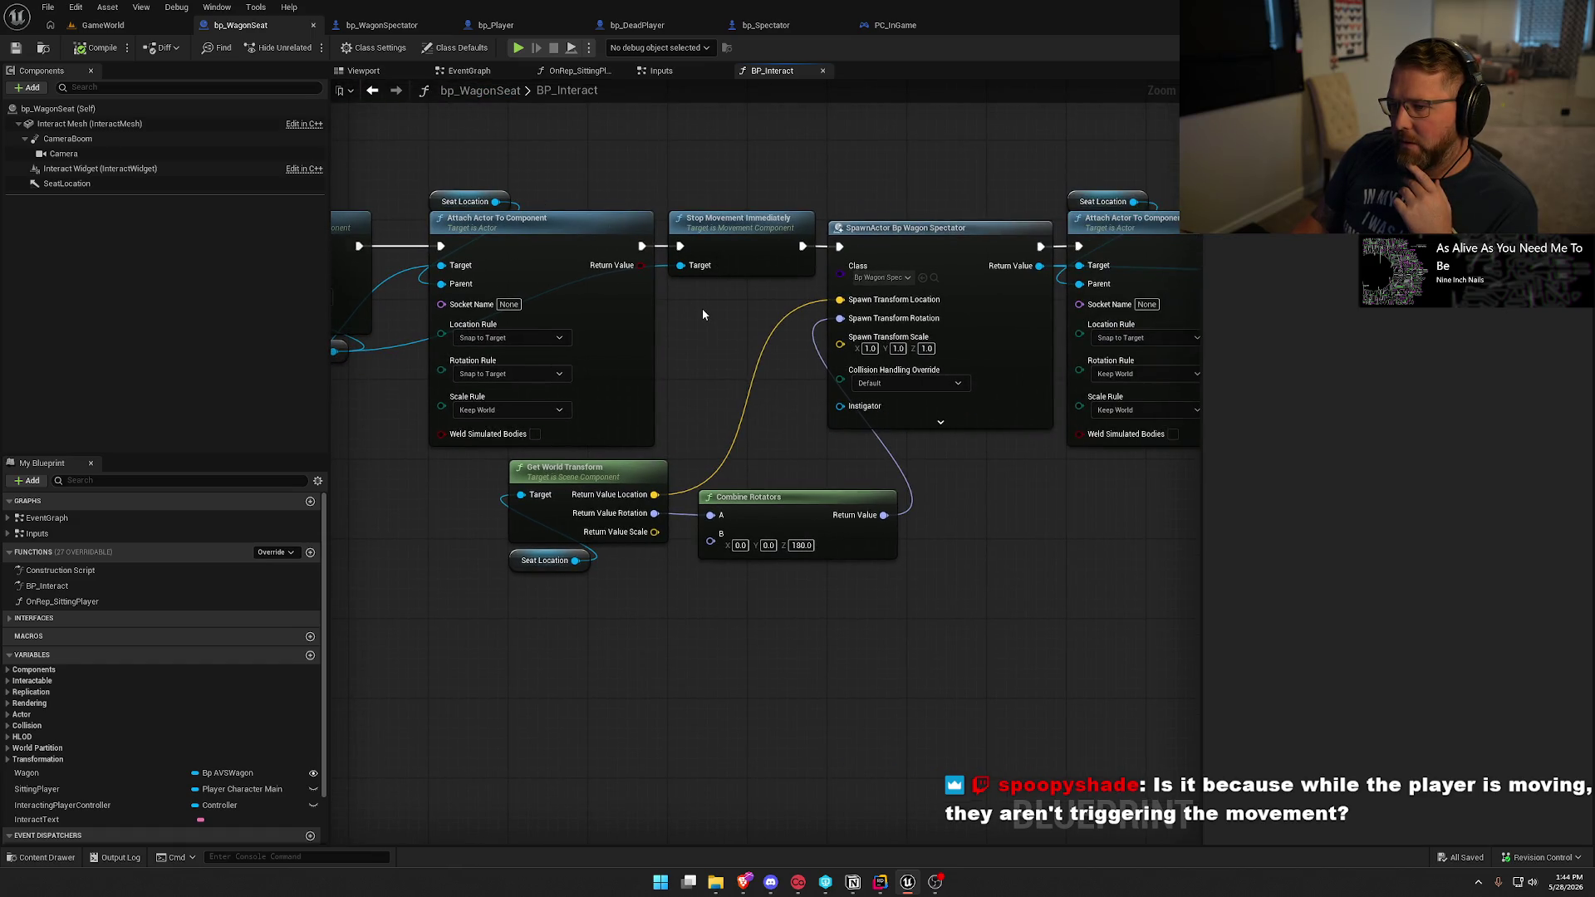
scroll(702, 314, "down", 2)
Select the Set Movement Mode, Attach, Stop Movement, Possess and Set Owner node groups.
left_click_drag(702, 314, 429, 309)
left_click_drag(1120, 475, 578, 192)
mouse_move(435, 348)
left_mouse_down()
mouse_move(618, 356)
mouse_move(374, 250)
mouse_move(435, 249)
mouse_move(432, 222)
left_mouse_up()
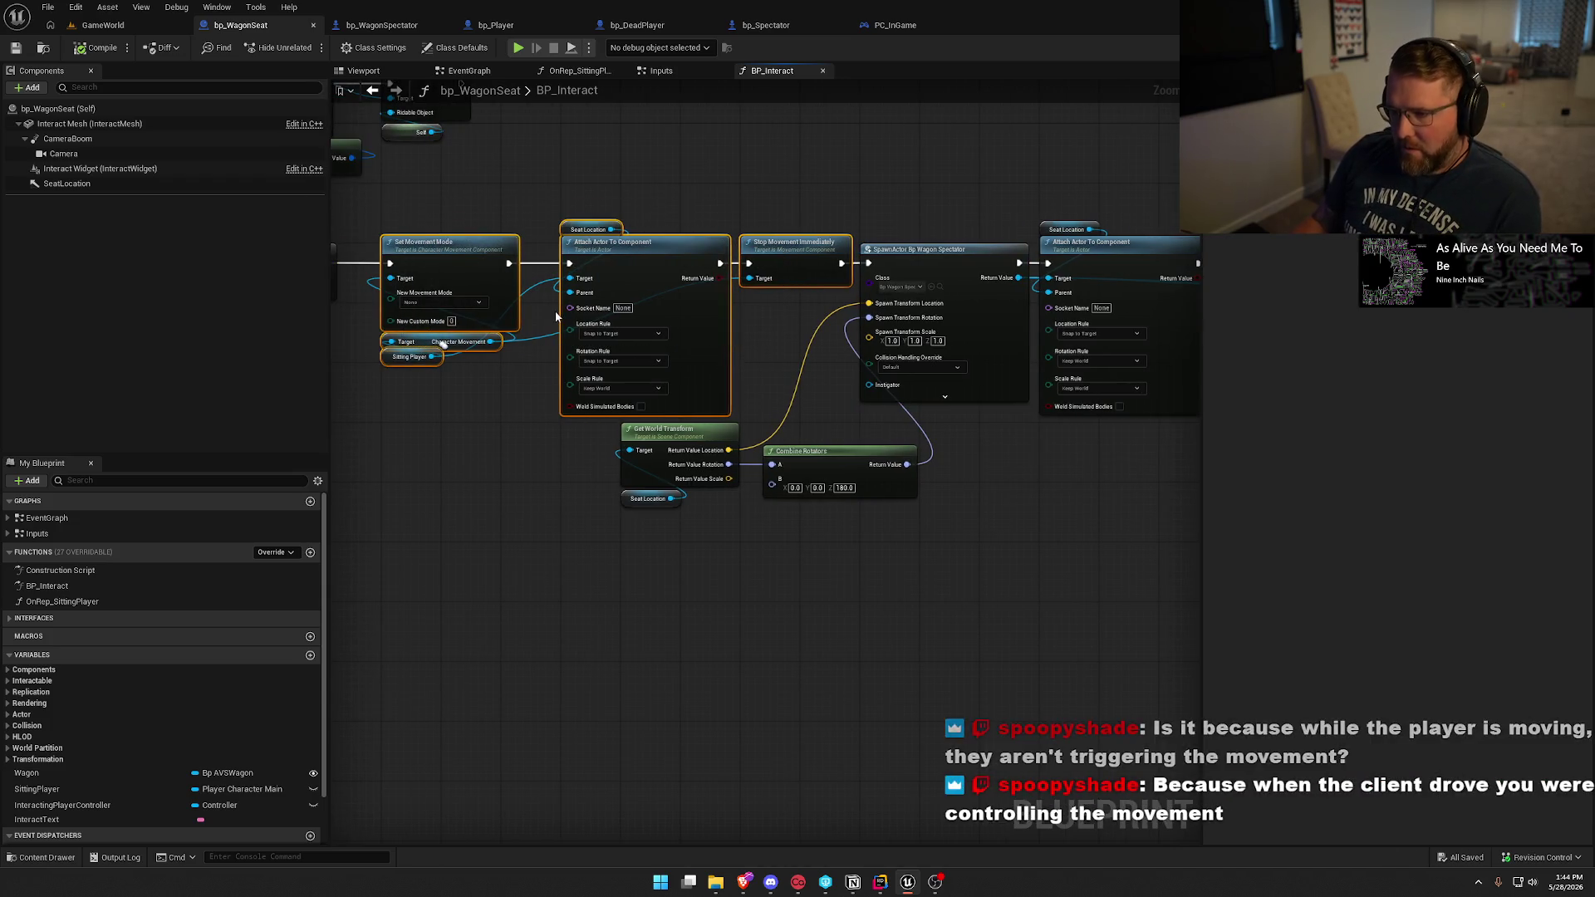
scroll(621, 348, "down", 6)
mouse_move(690, 394)
left_mouse_down()
mouse_move(858, 466)
mouse_move(859, 445)
left_mouse_up()
scroll(859, 445, "up", 5)
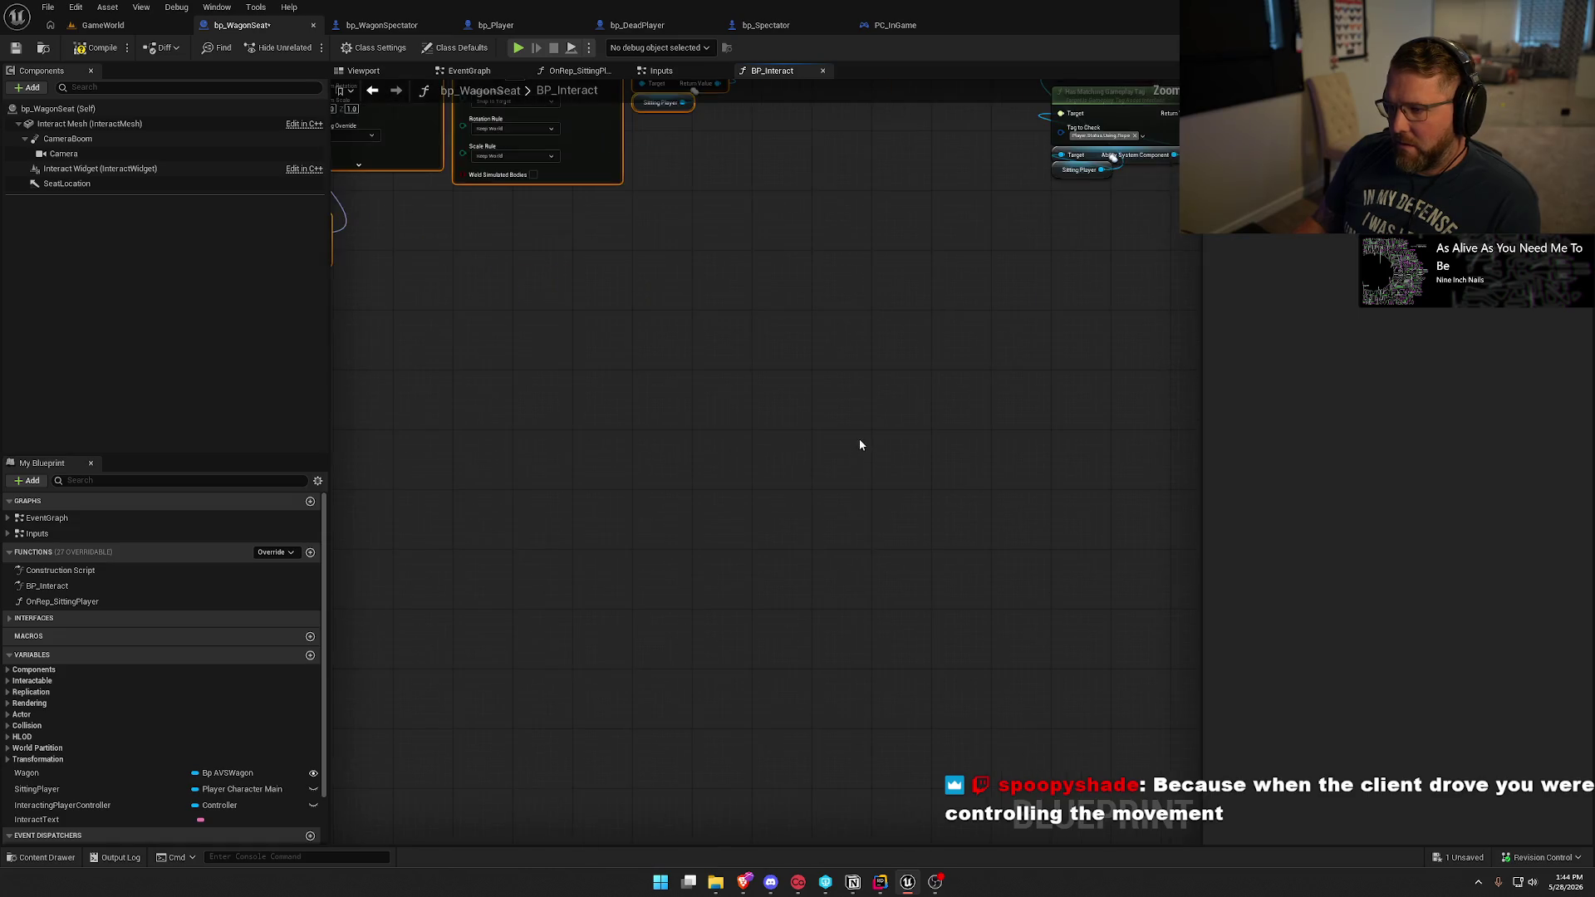
scroll(734, 527, "up", 2)
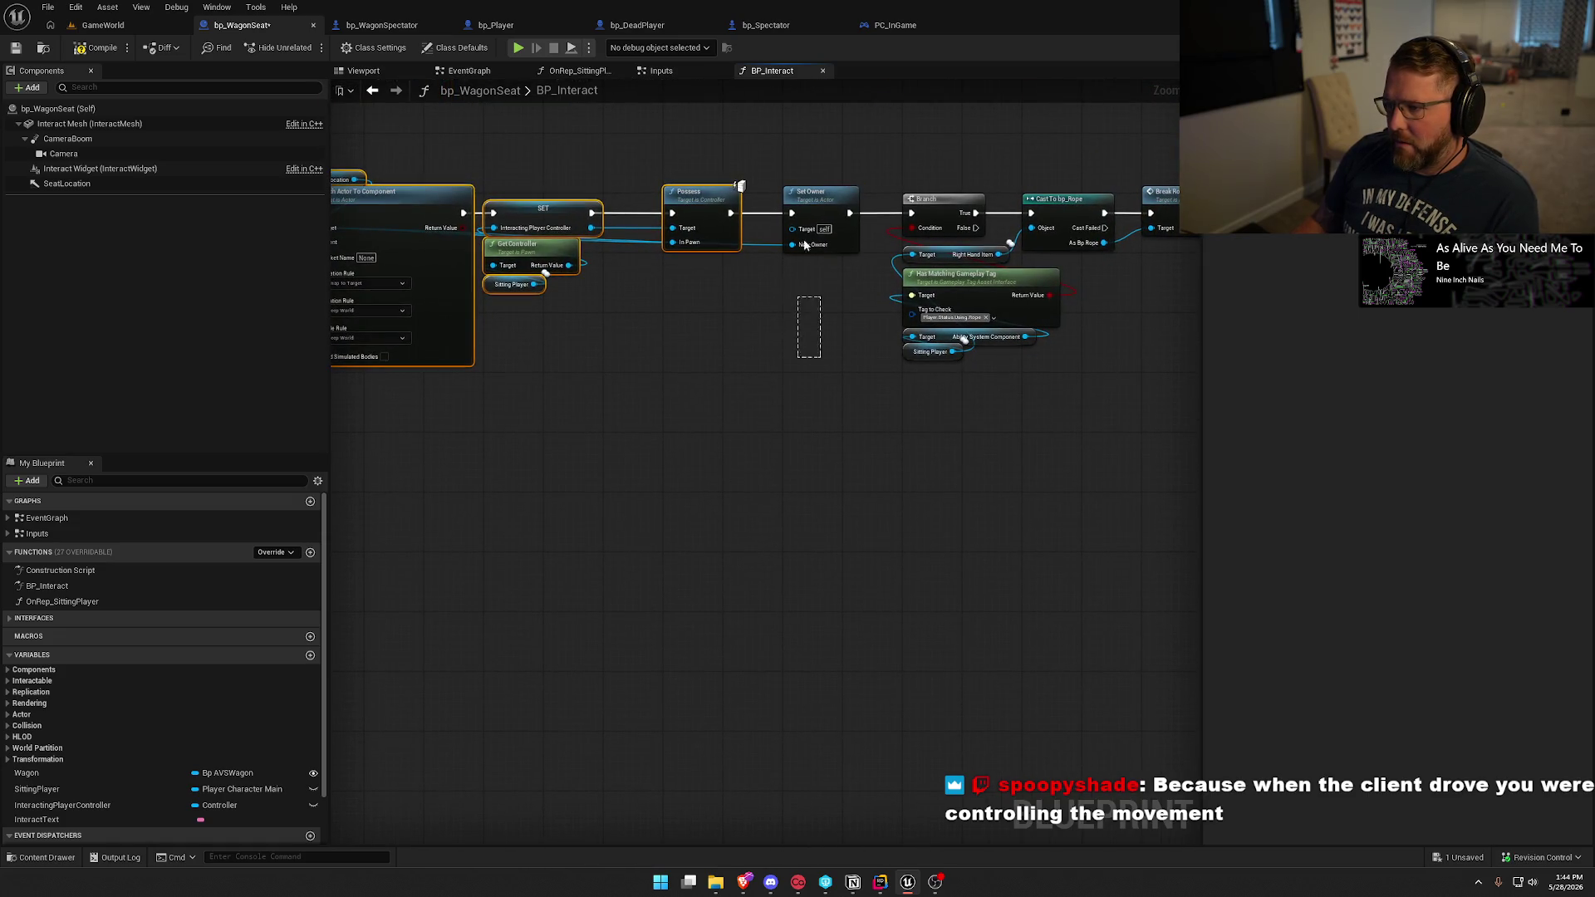
left_click(804, 241, "ctrl")
Paste the three seating nodes after Set Owner, wire Set Owner into Set Movement Mode, and compile.
mouse_move(620, 367)
left_mouse_down()
mouse_move(504, 274)
mouse_move(820, 268)
left_mouse_up()
mouse_move(460, 273)
left_mouse_down()
mouse_move(1001, 274)
mouse_move(580, 266)
left_mouse_up()
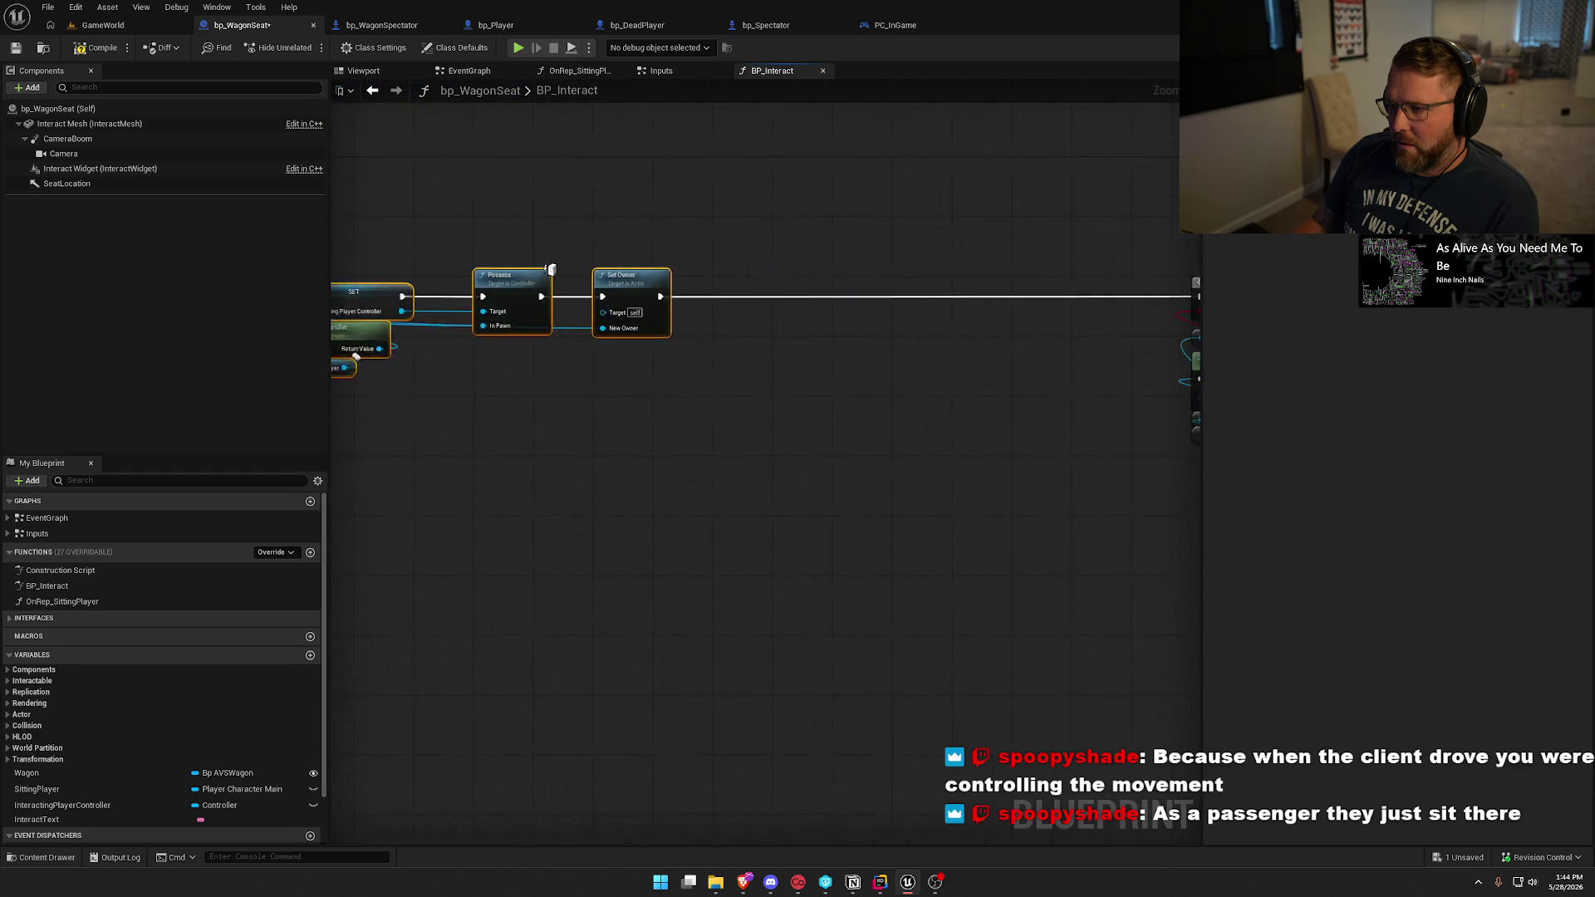
left_click_drag(367, 490, 685, 390)
key("ctrl+v")
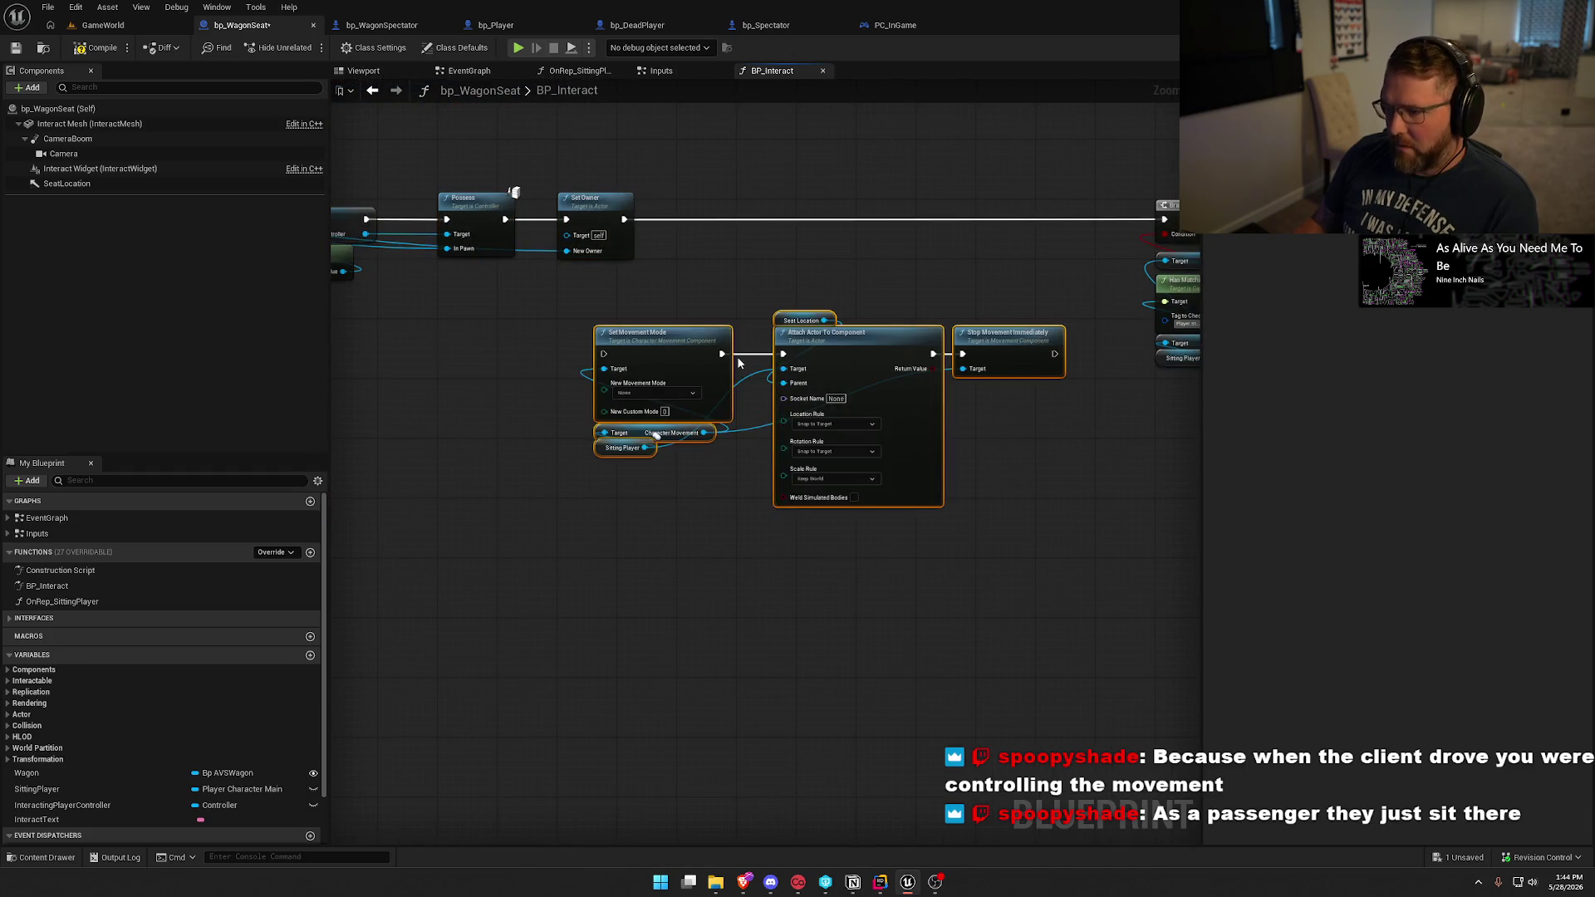
left_click_drag(604, 354, 623, 220)
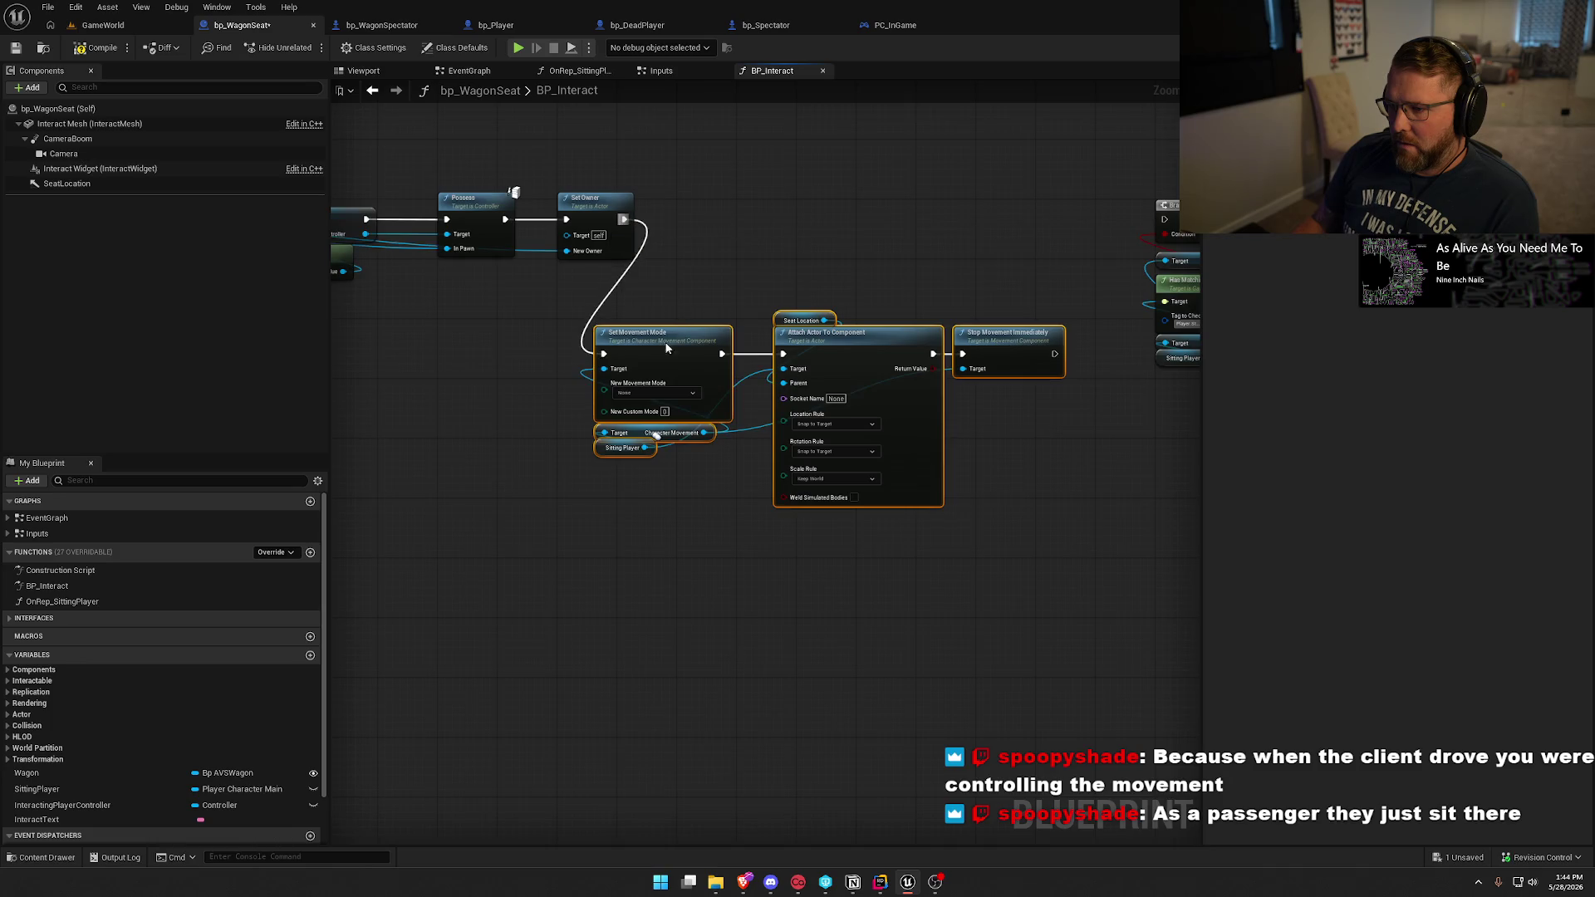
left_click_drag(666, 347, 749, 212)
mouse_move(951, 452)
left_mouse_down()
mouse_move(540, 452)
mouse_move(731, 458)
left_mouse_up()
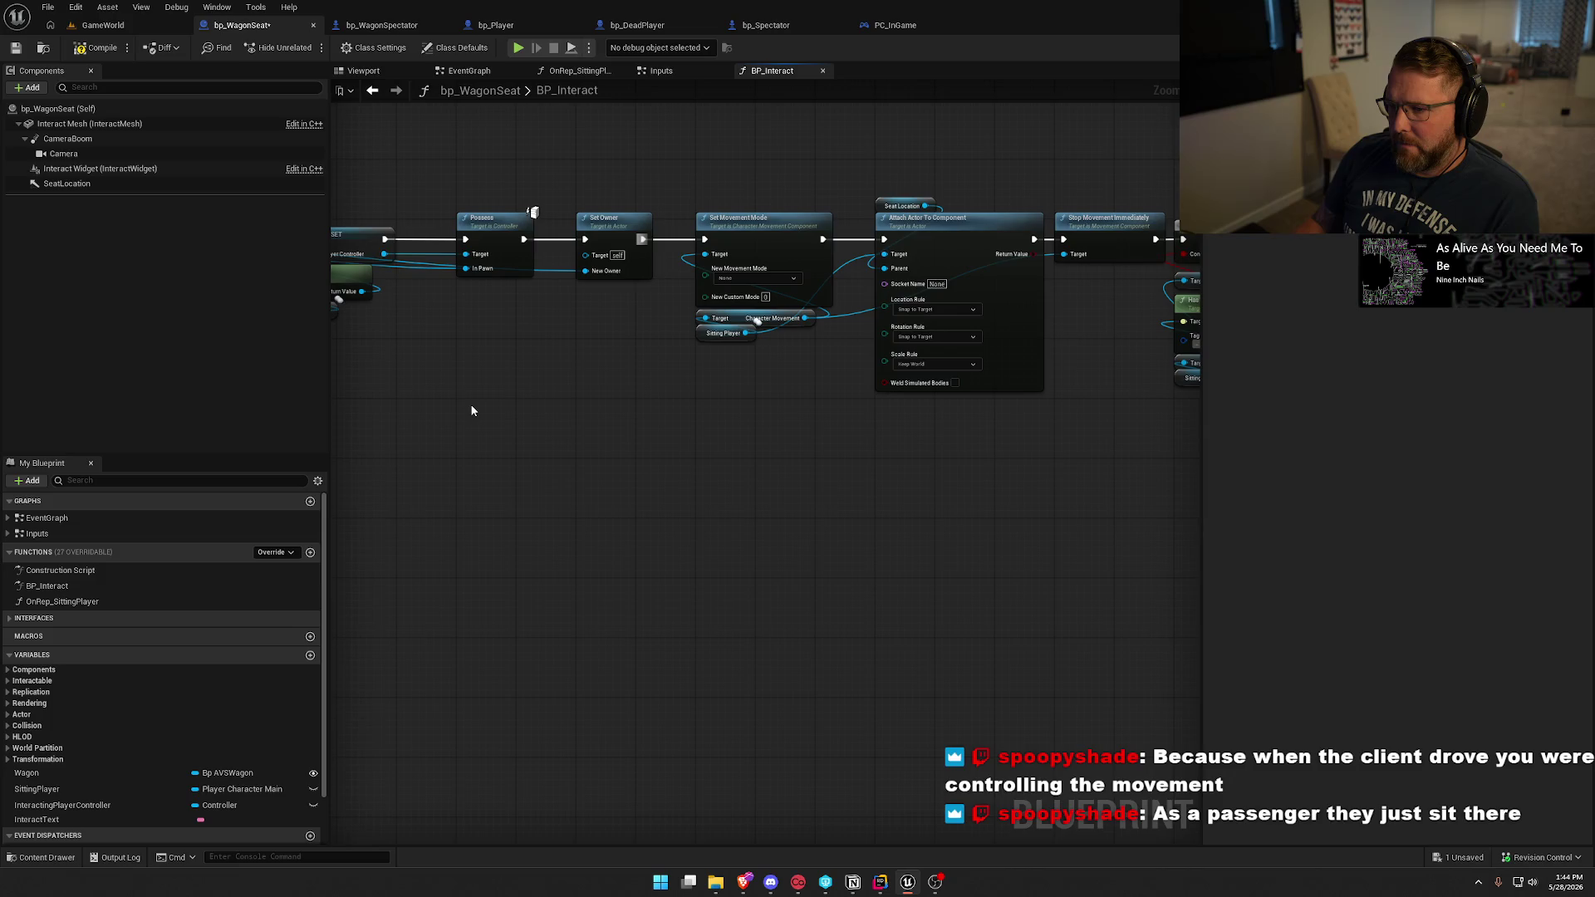
left_click(86, 51)
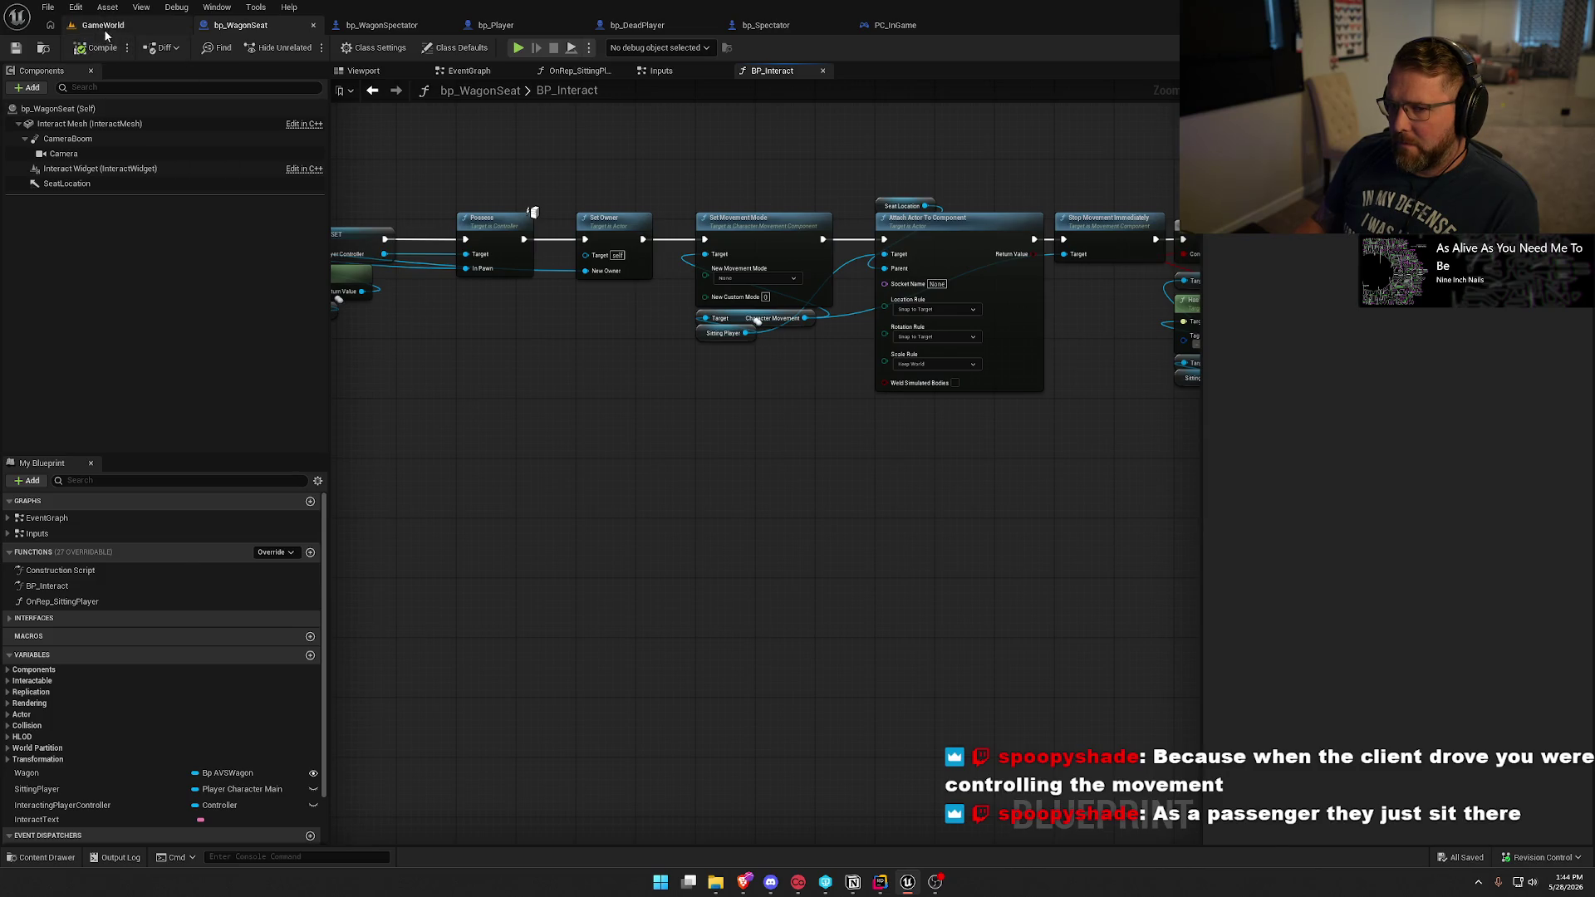
Switch to the running GameWorld play test and give the game view mouse control.
left_click(103, 25)
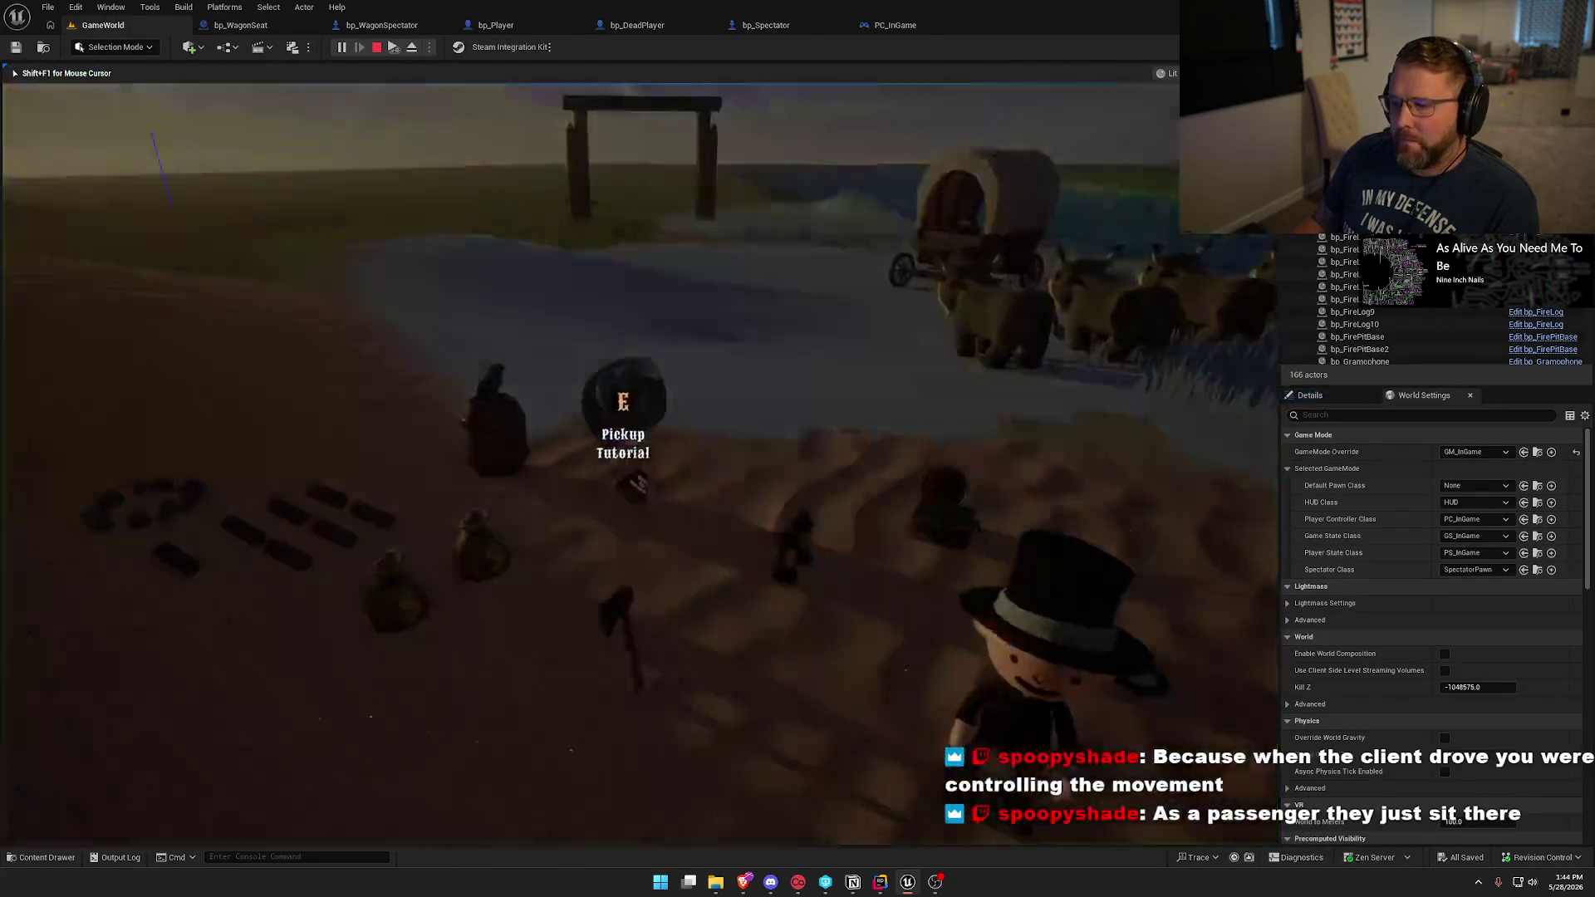
key("super")
key("Escape")
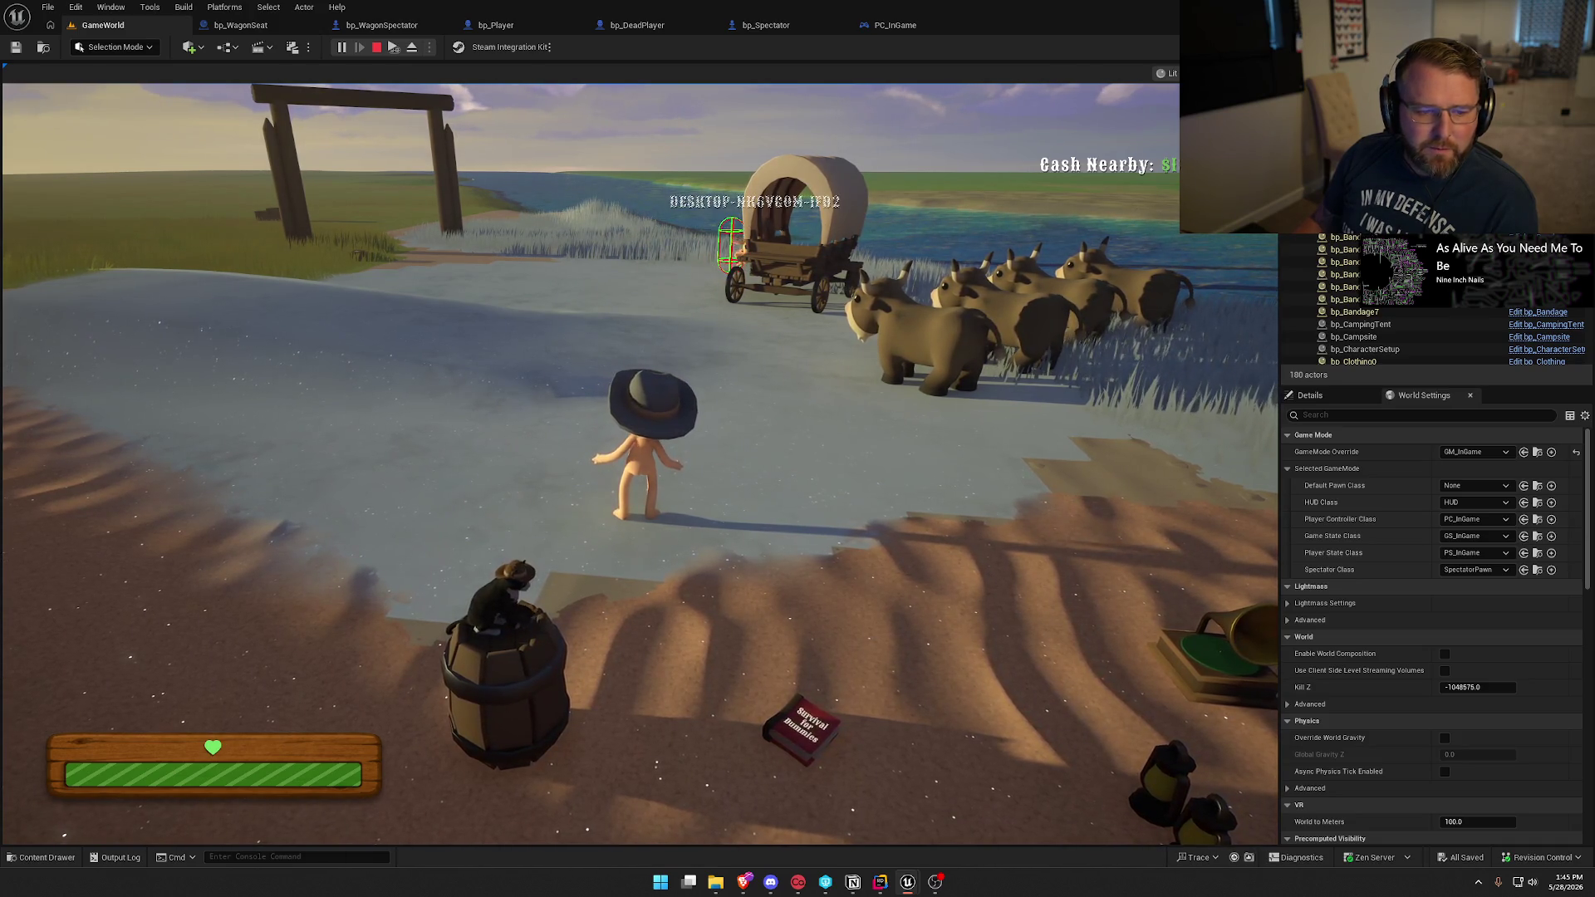
key("super")
left_click(385, 363)
Walk to the oxen, mount and dismount the ox, then board the wagon with E.
key("w")
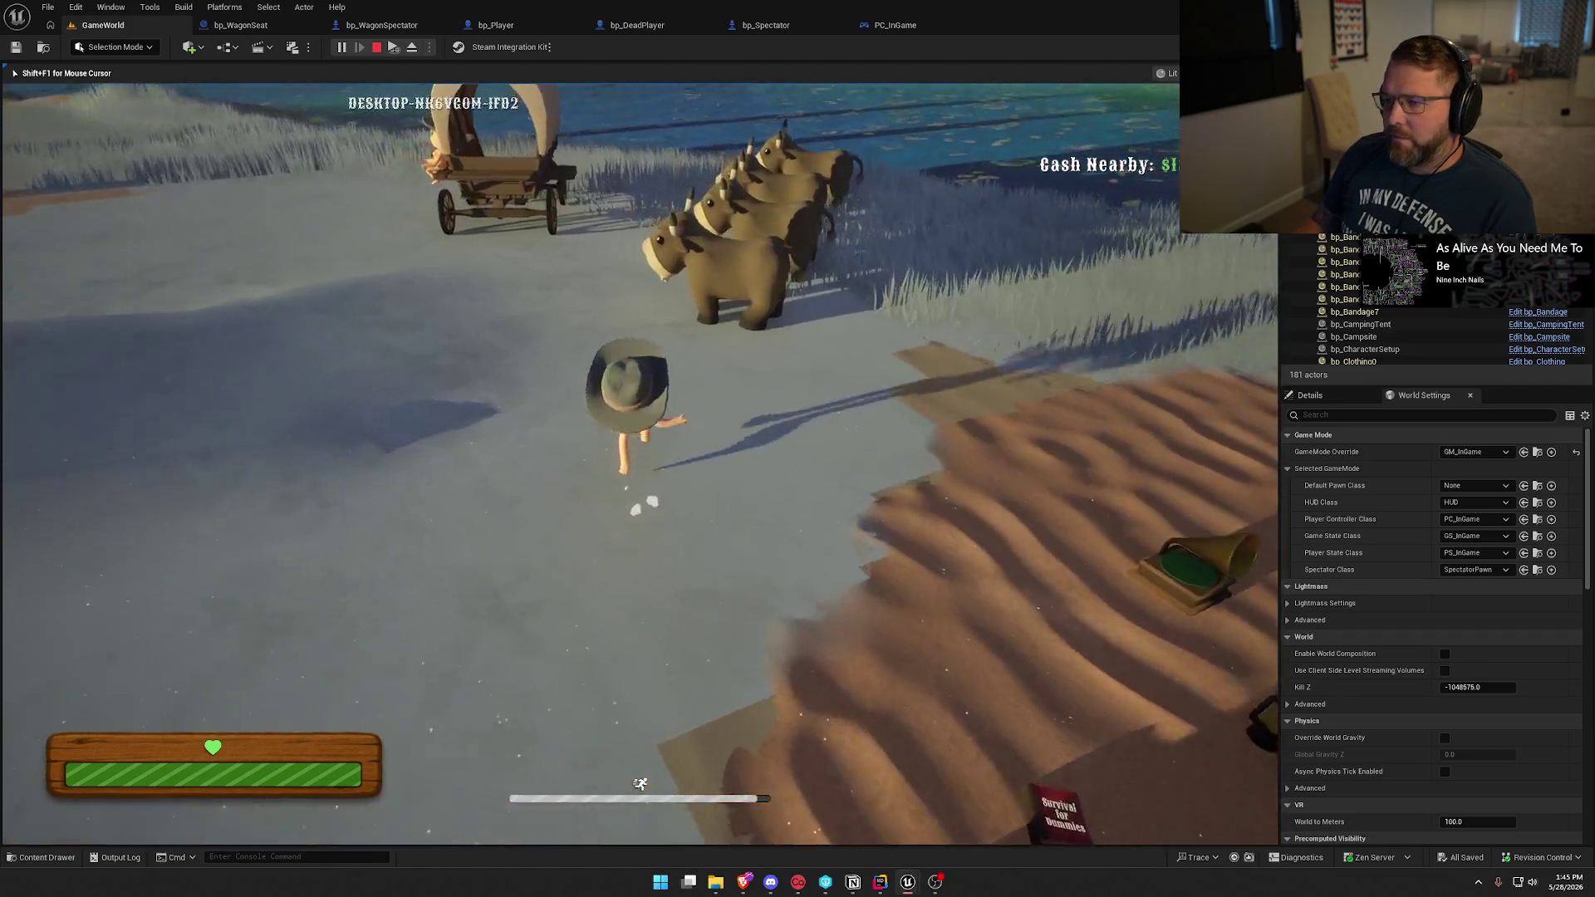
key("e")
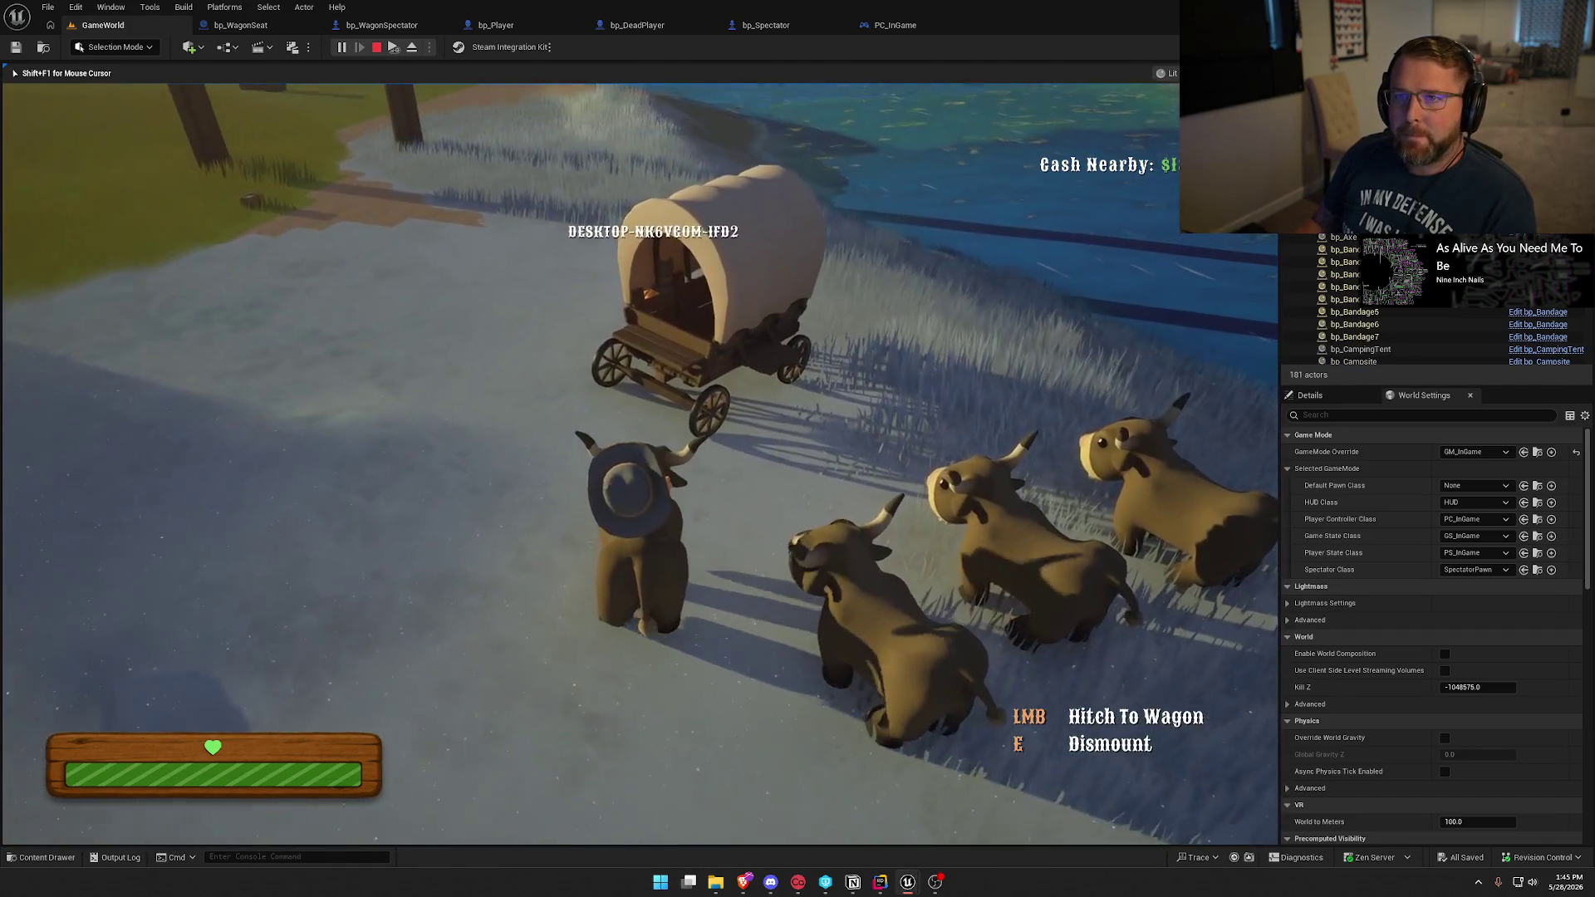
key("e")
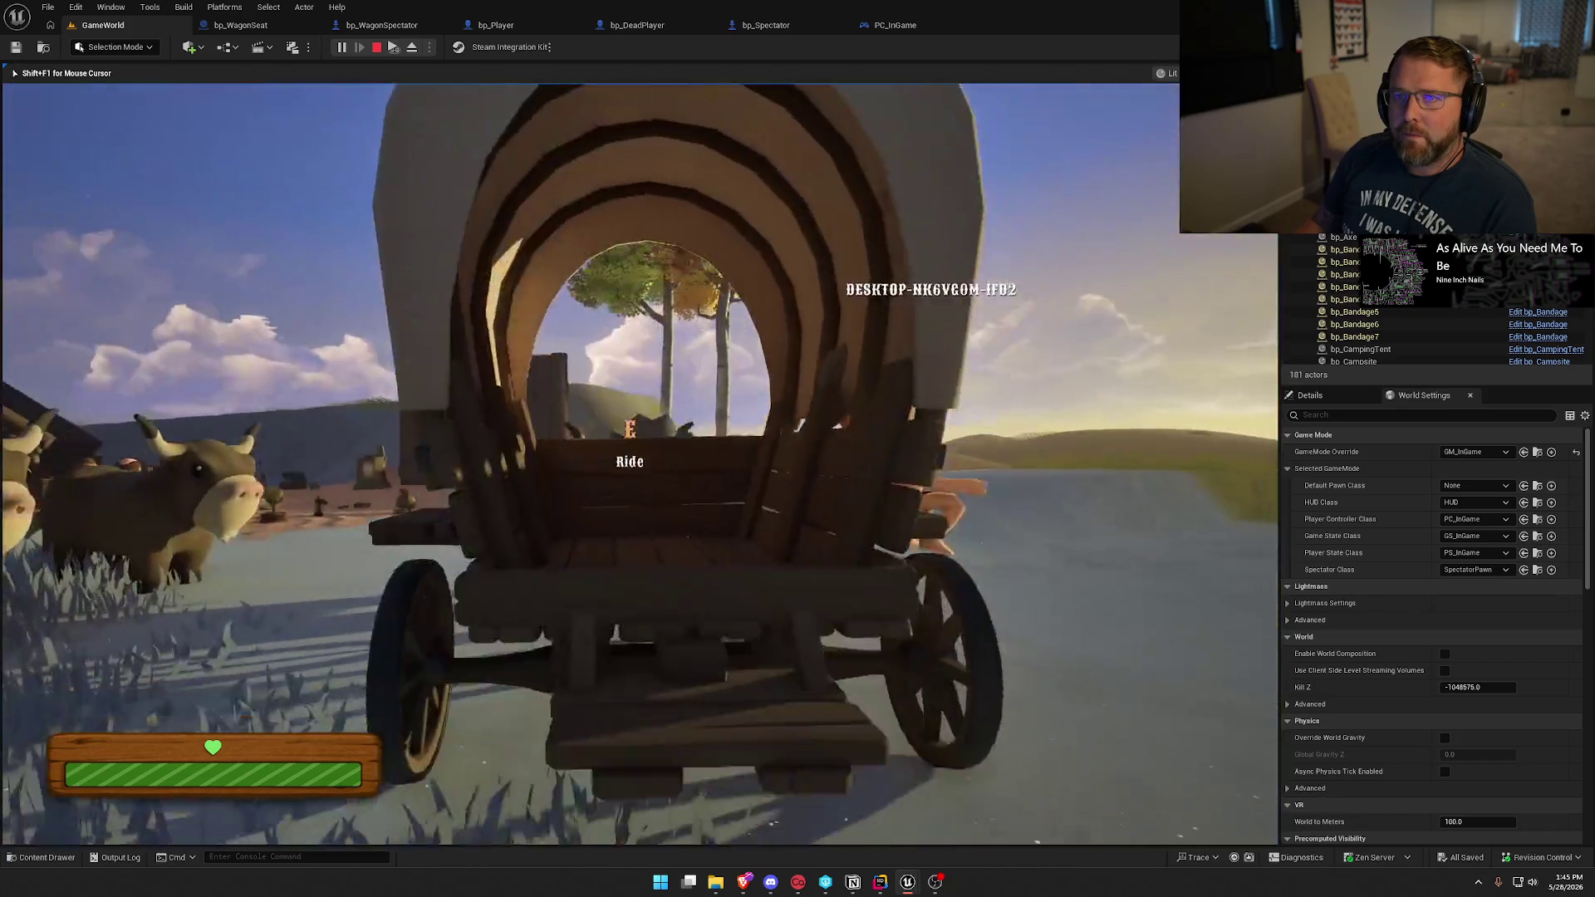
key("w")
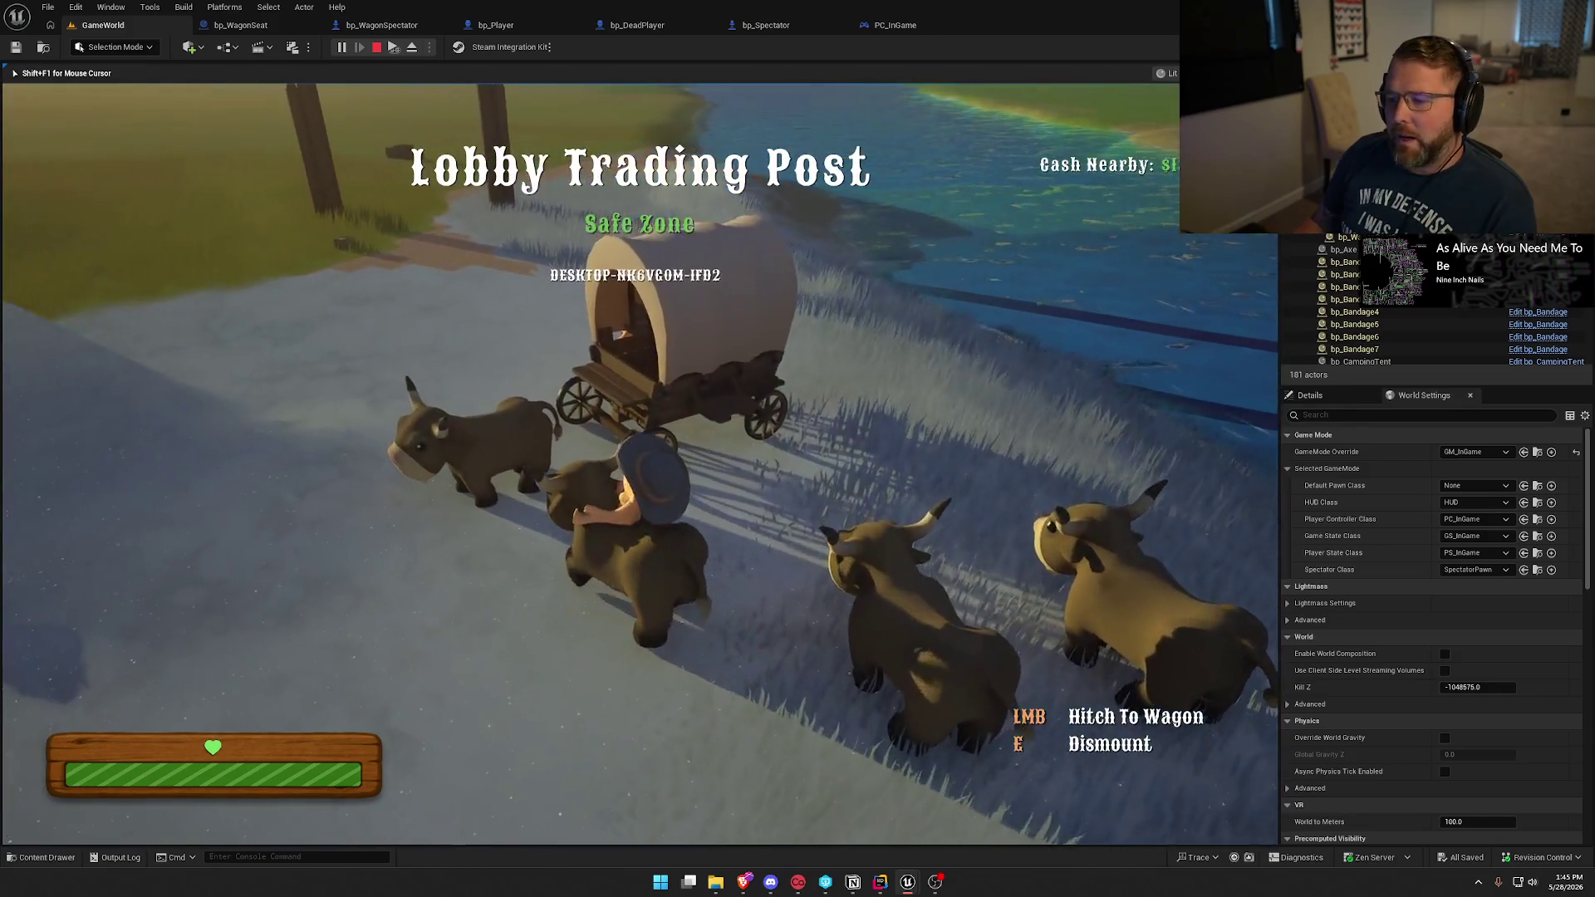
key("e")
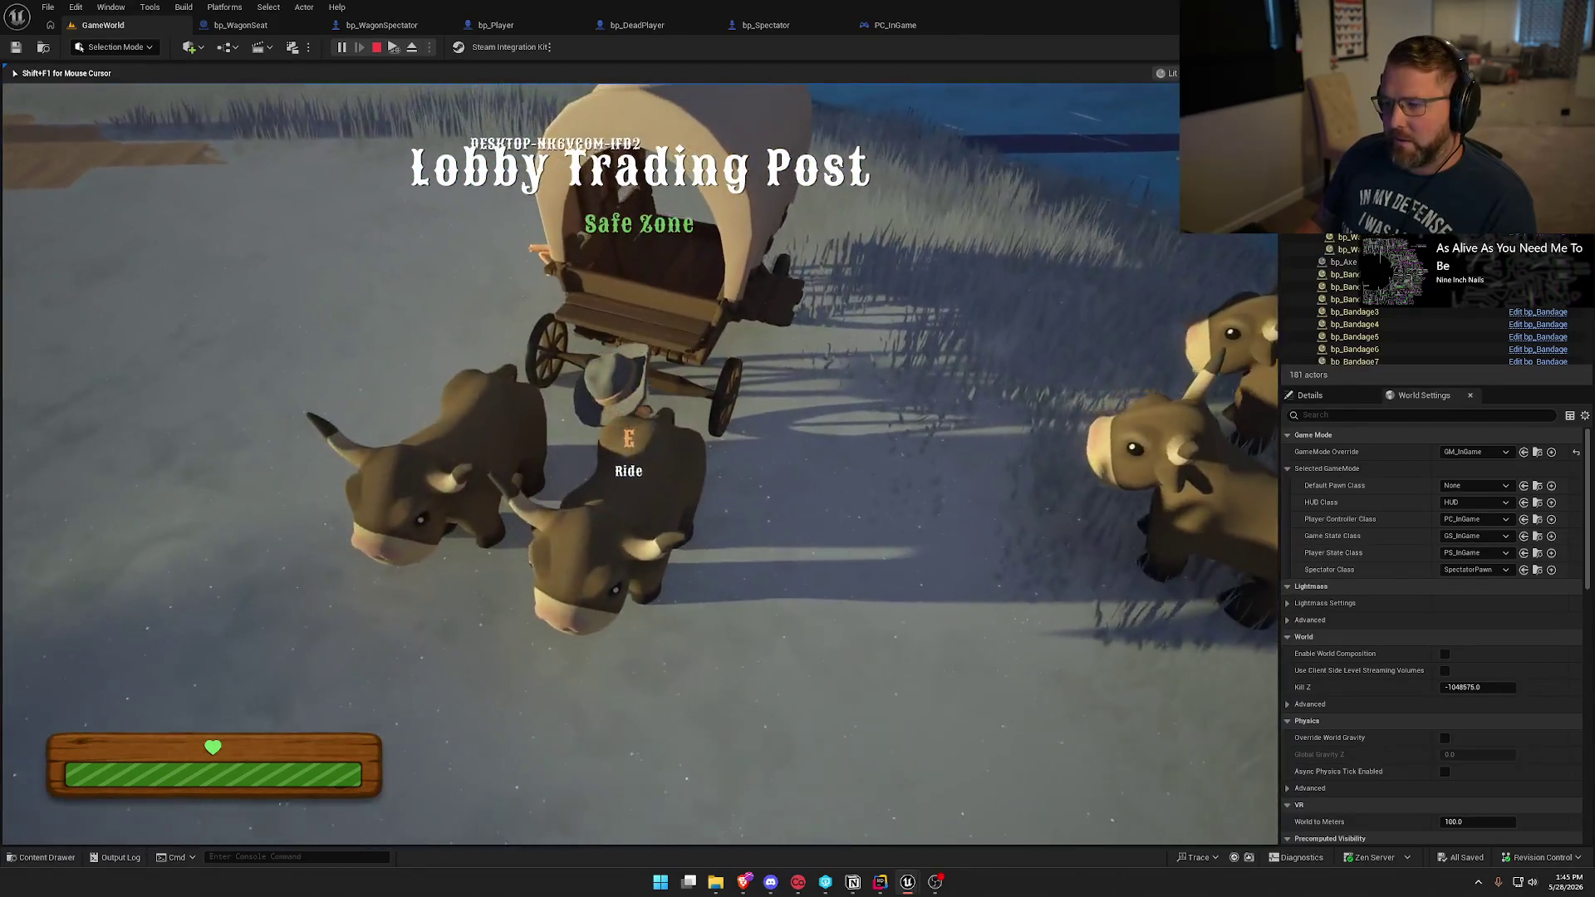
key("e")
key("super")
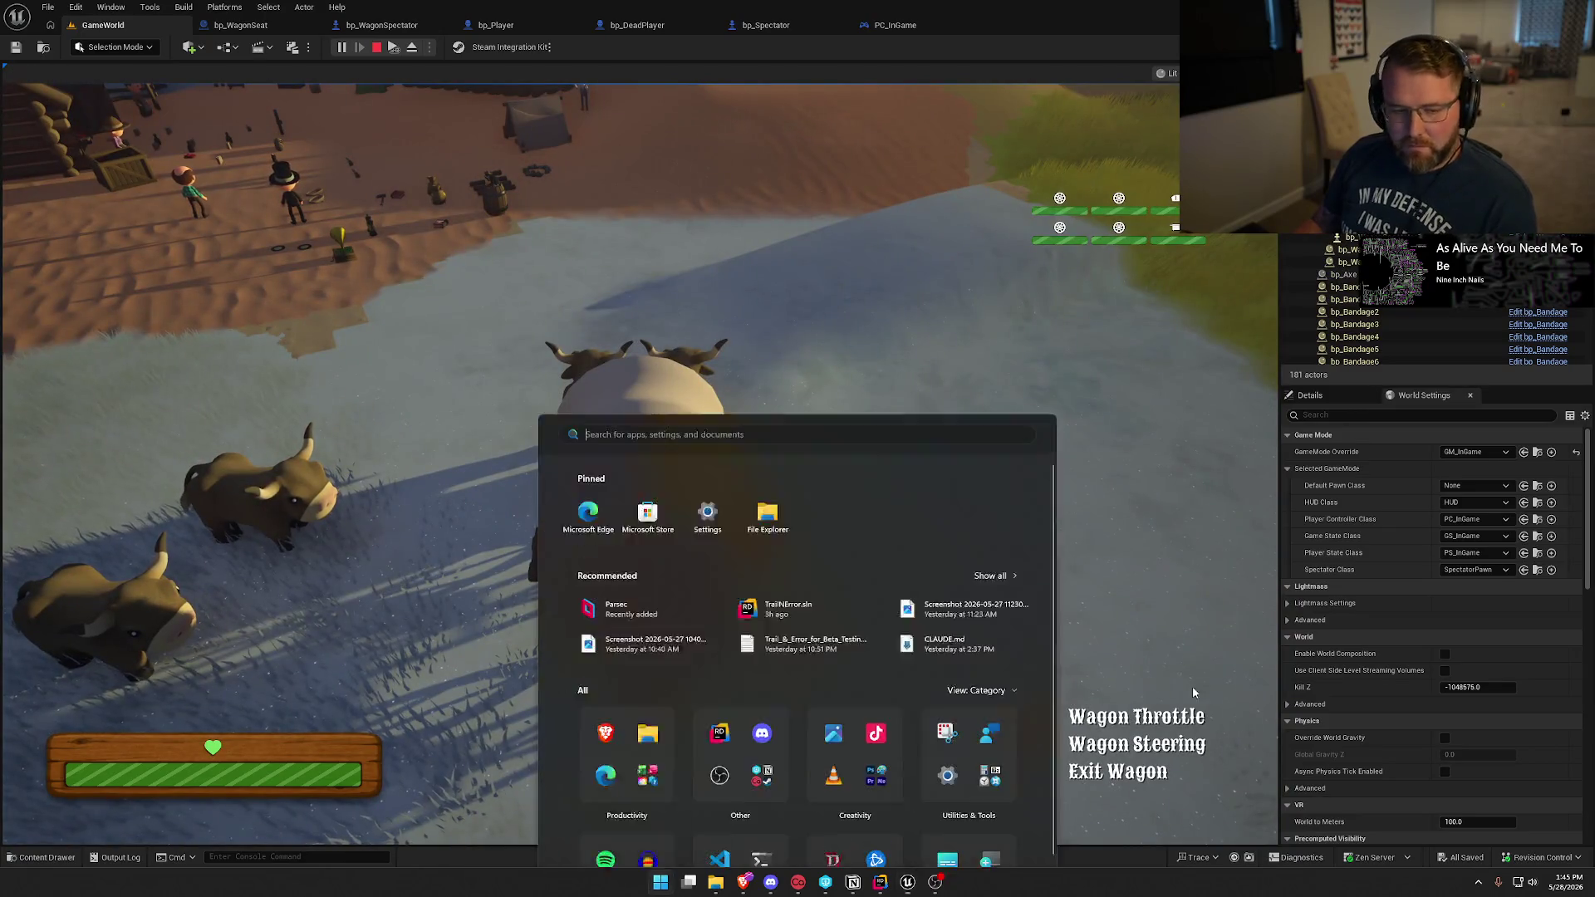
Drive the wagon with A and W up the path, past the tree and over the grass, then exit with Escape.
key("super")
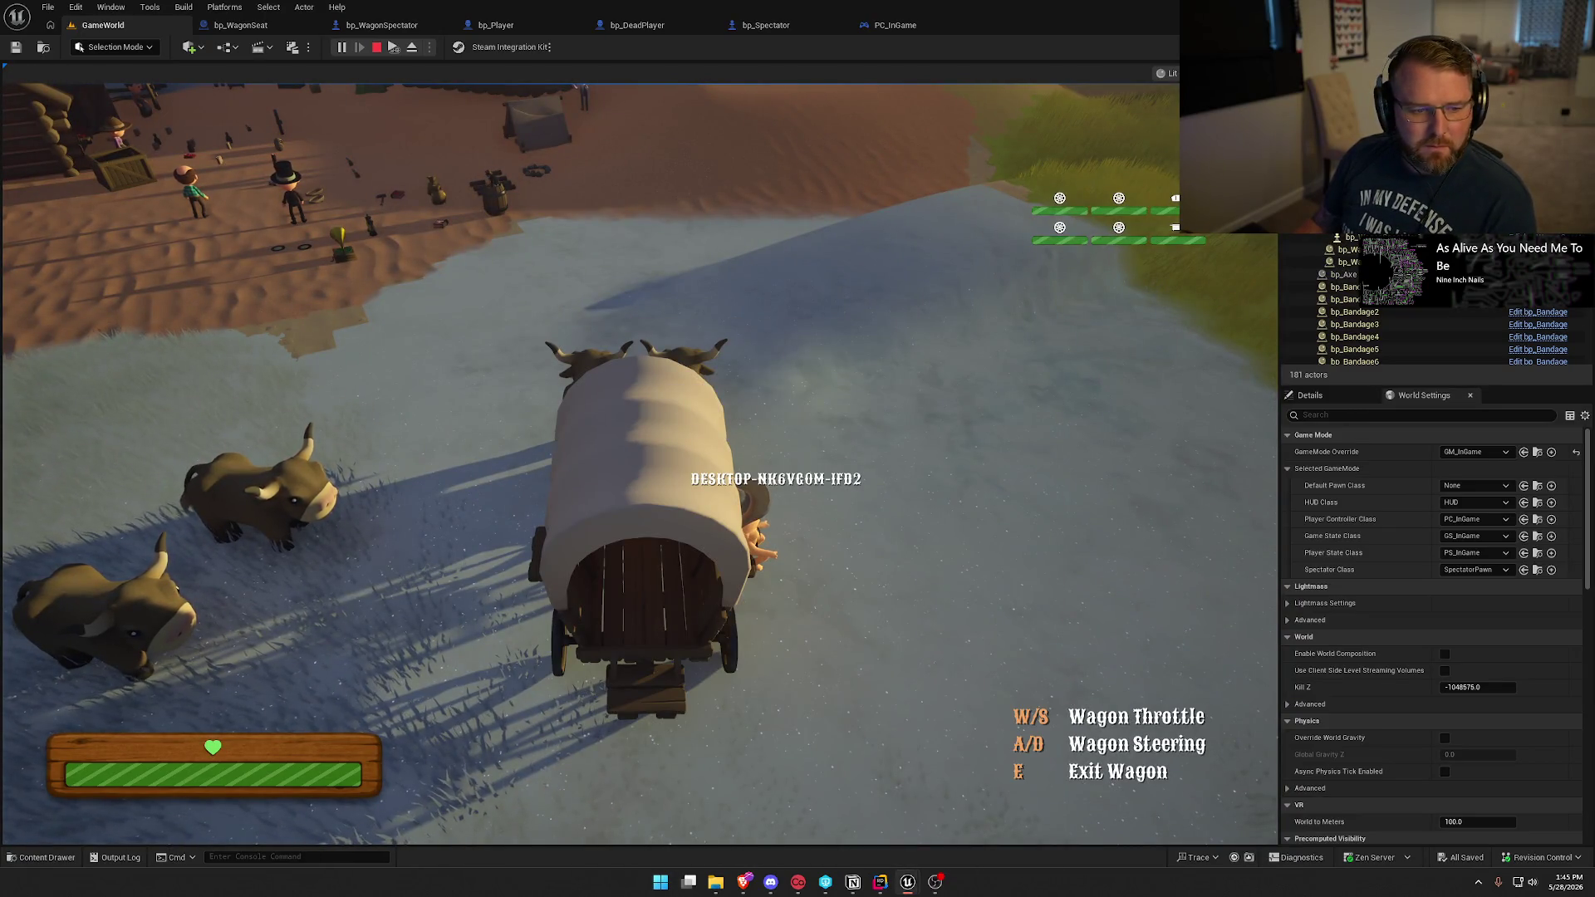
key("super")
key("super")
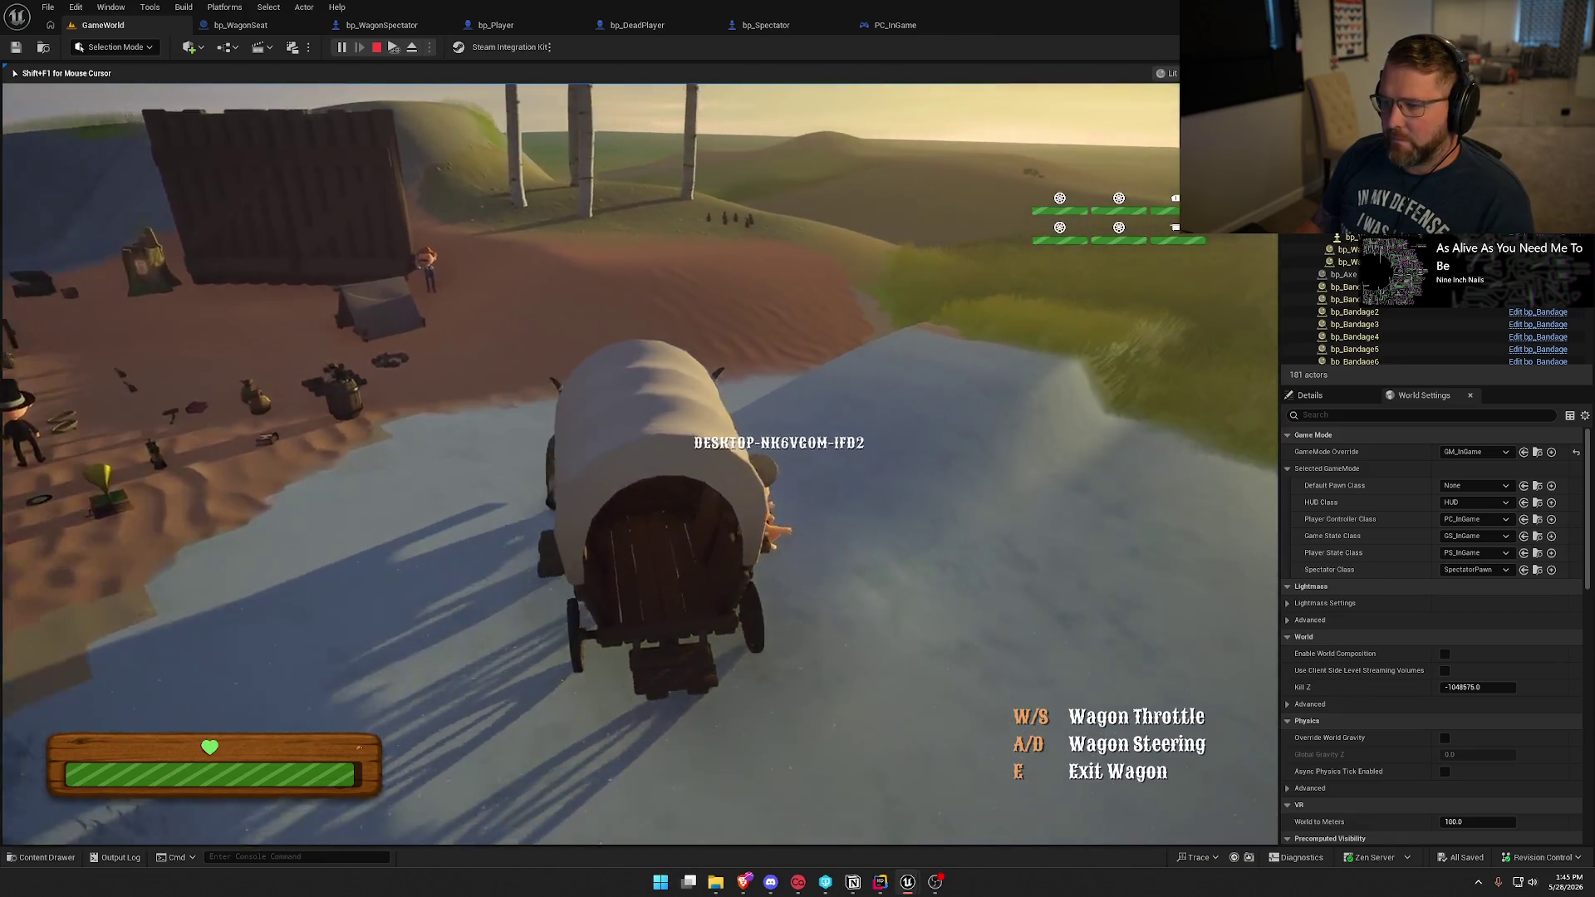
key("a")
key("w")
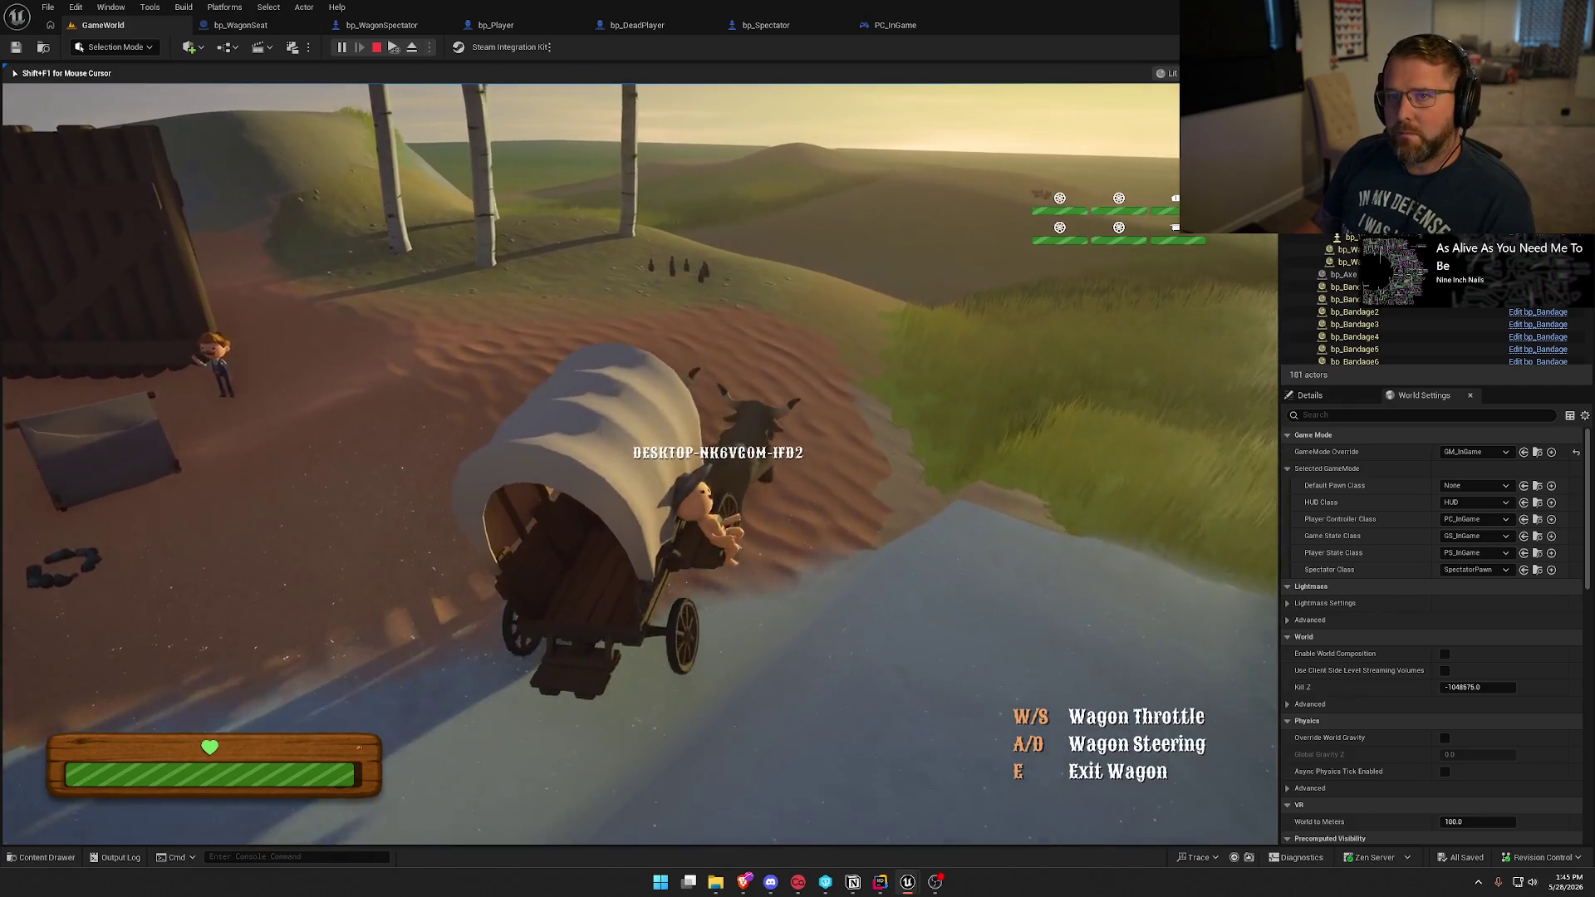
key("w")
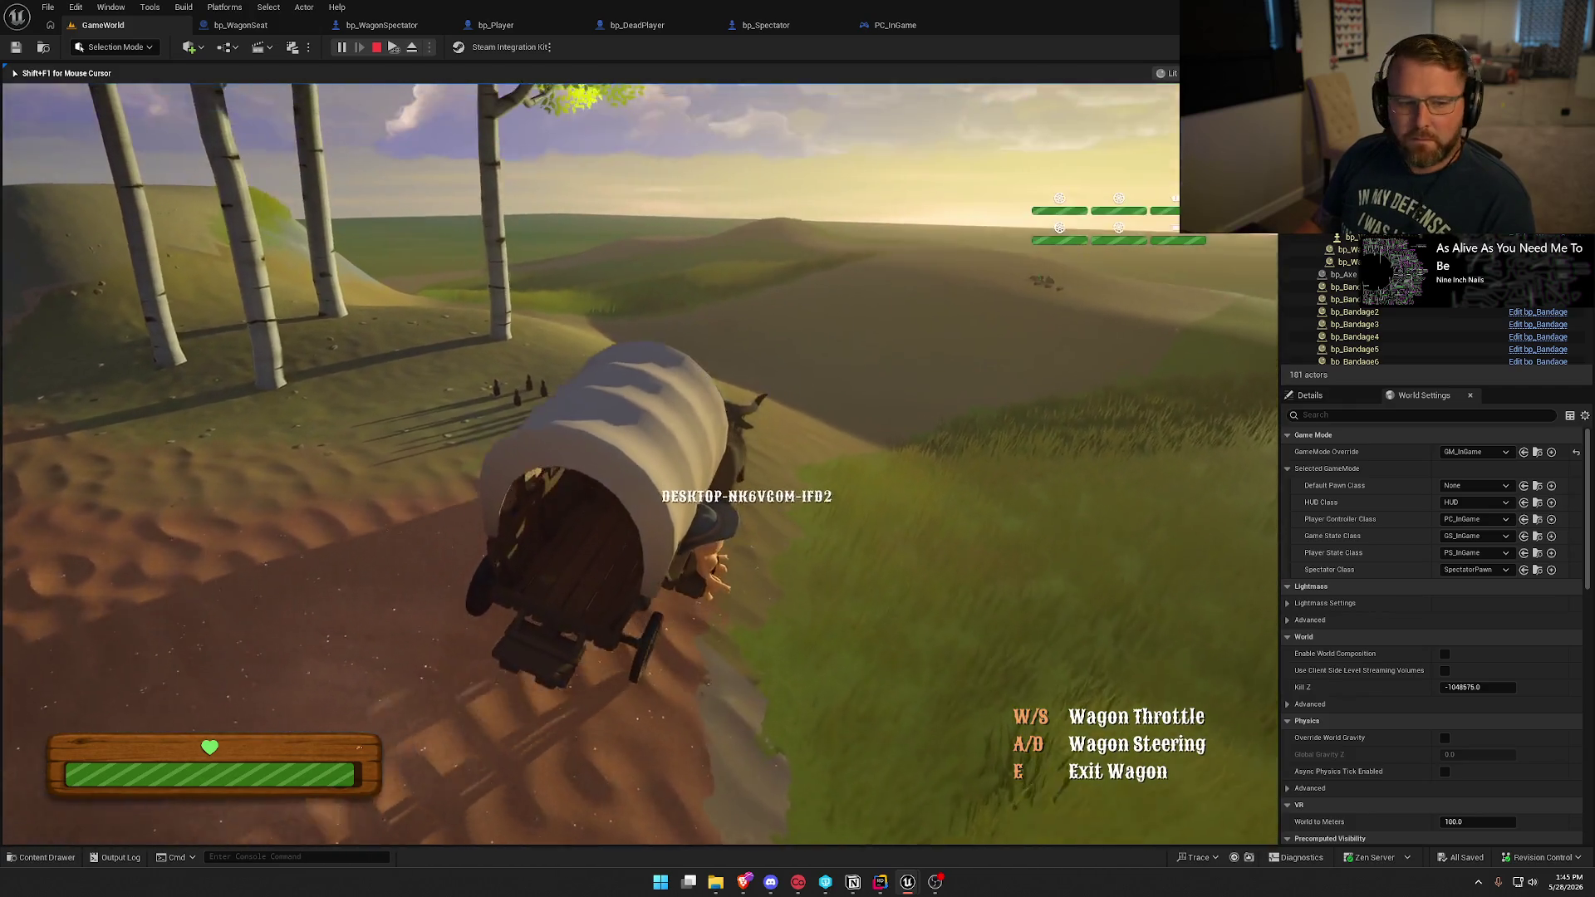
key("w")
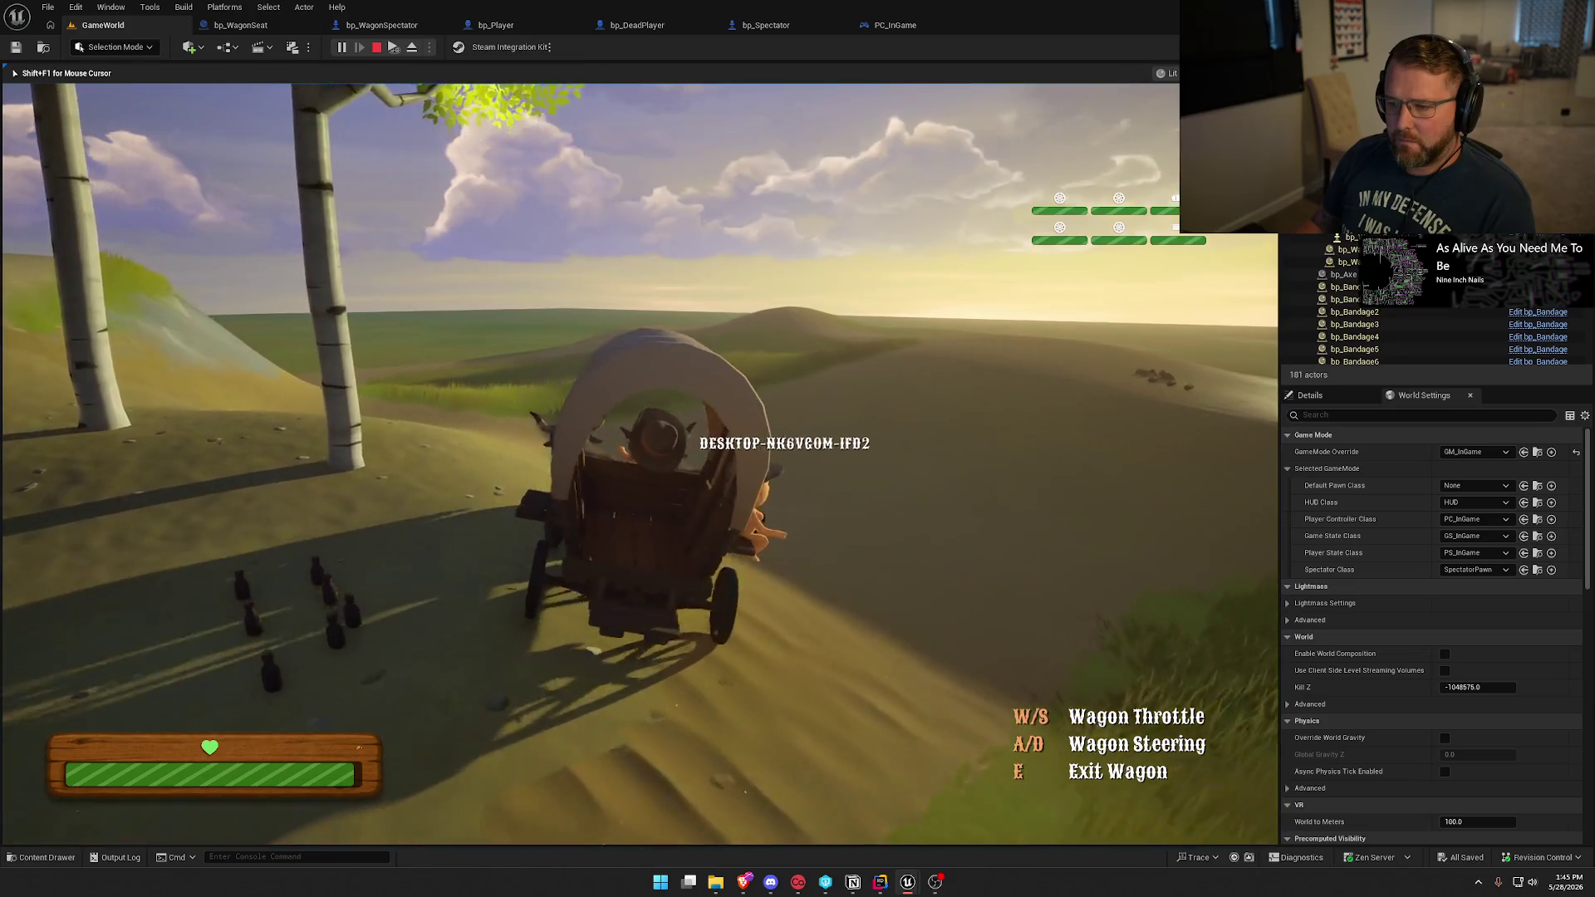
key("w")
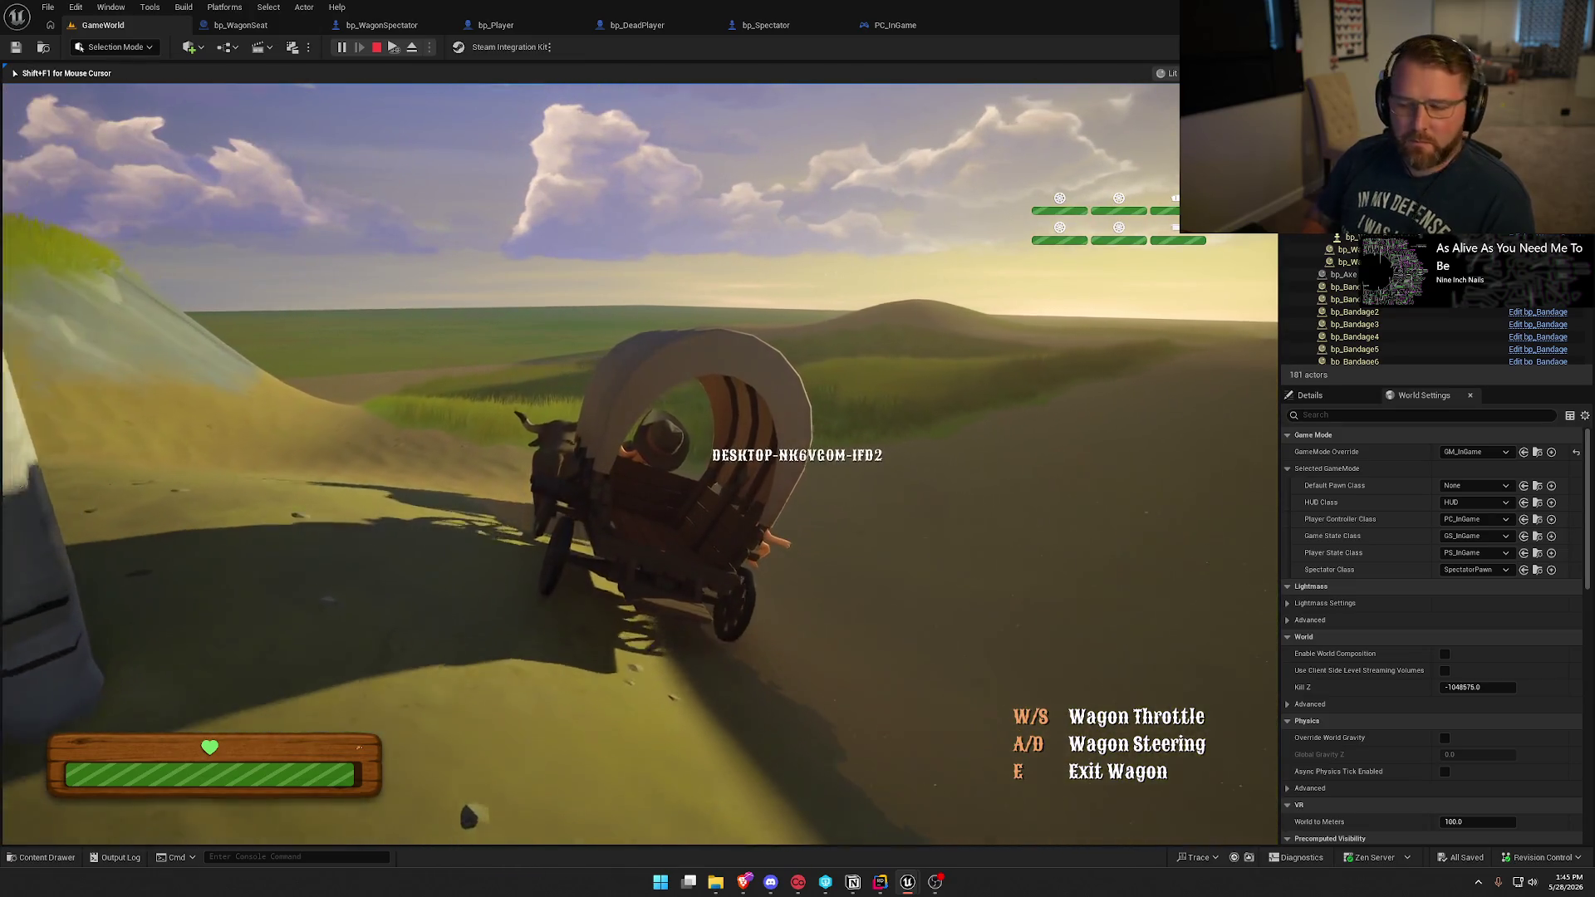
key("w")
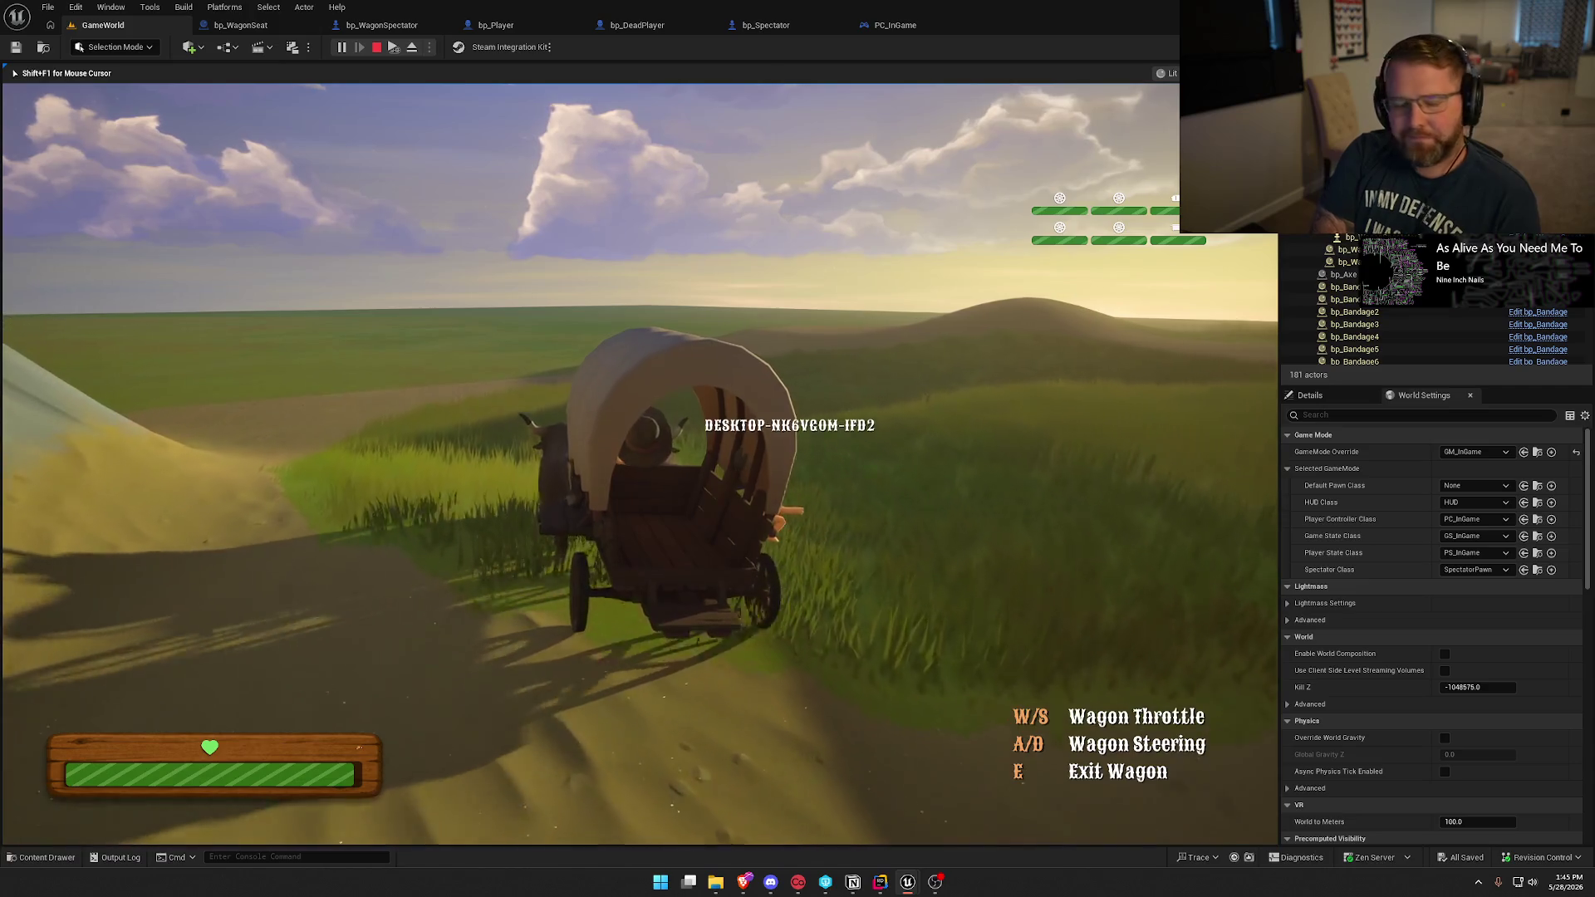
key("w")
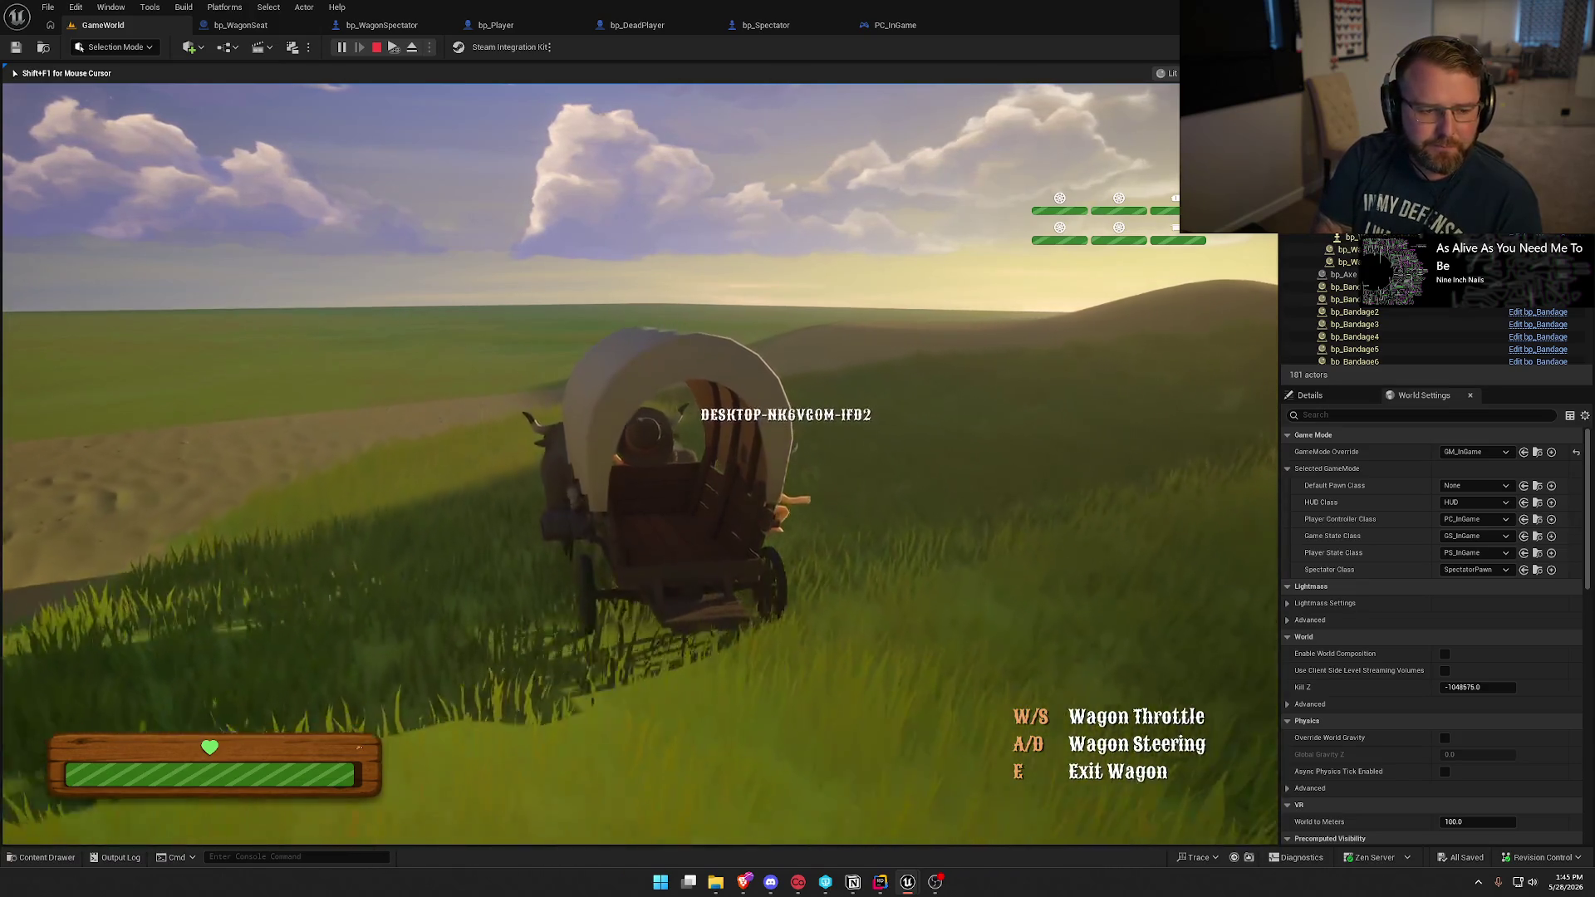
key("w")
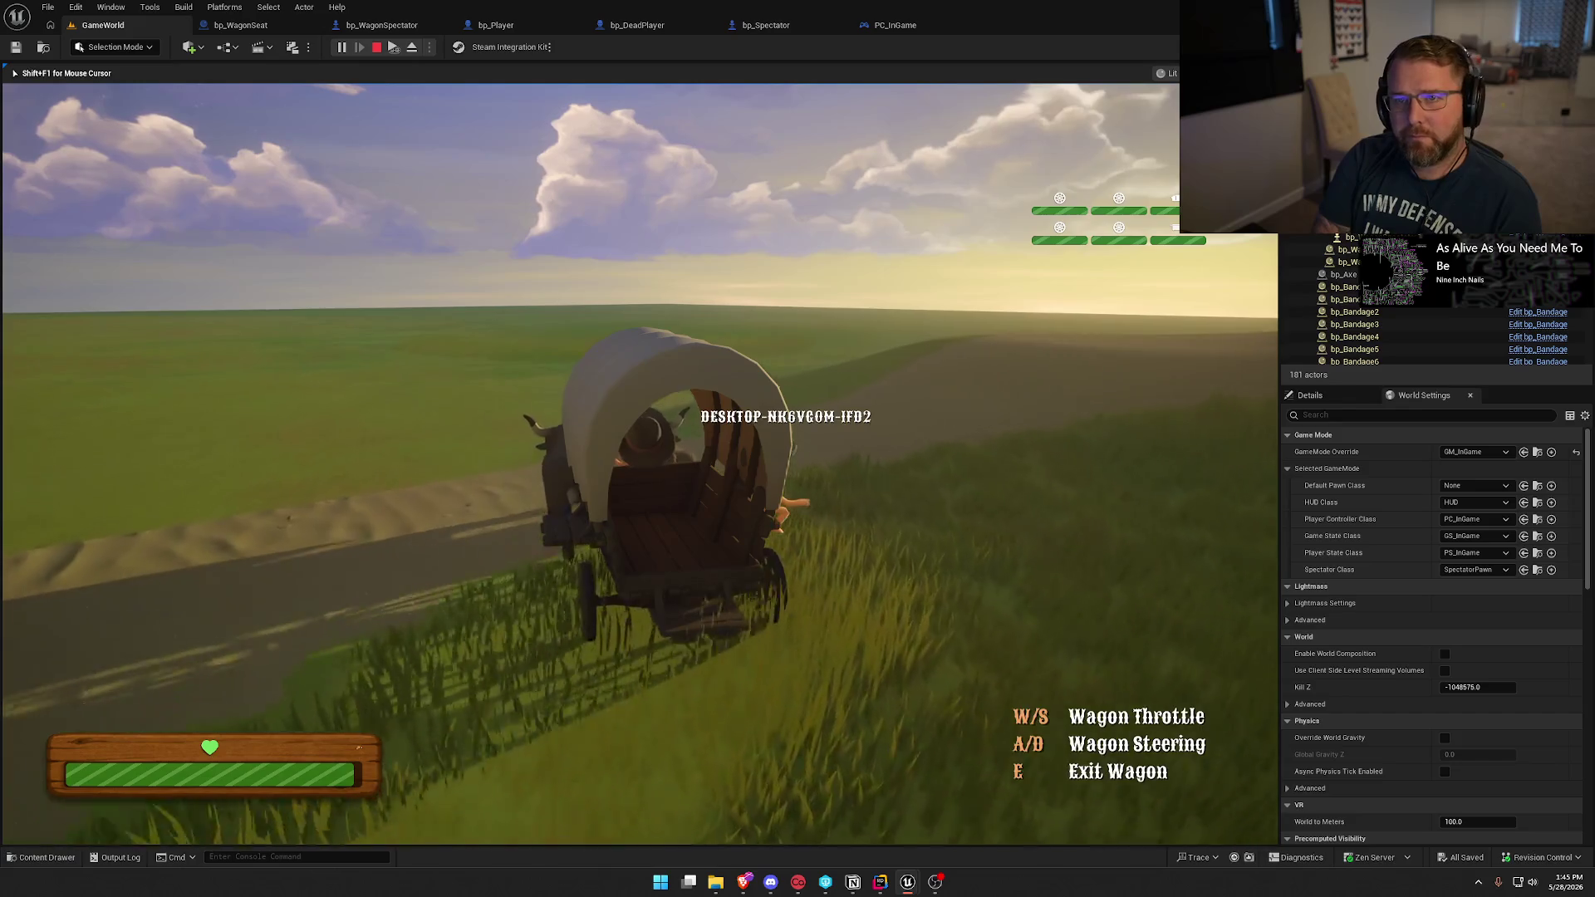
key("w")
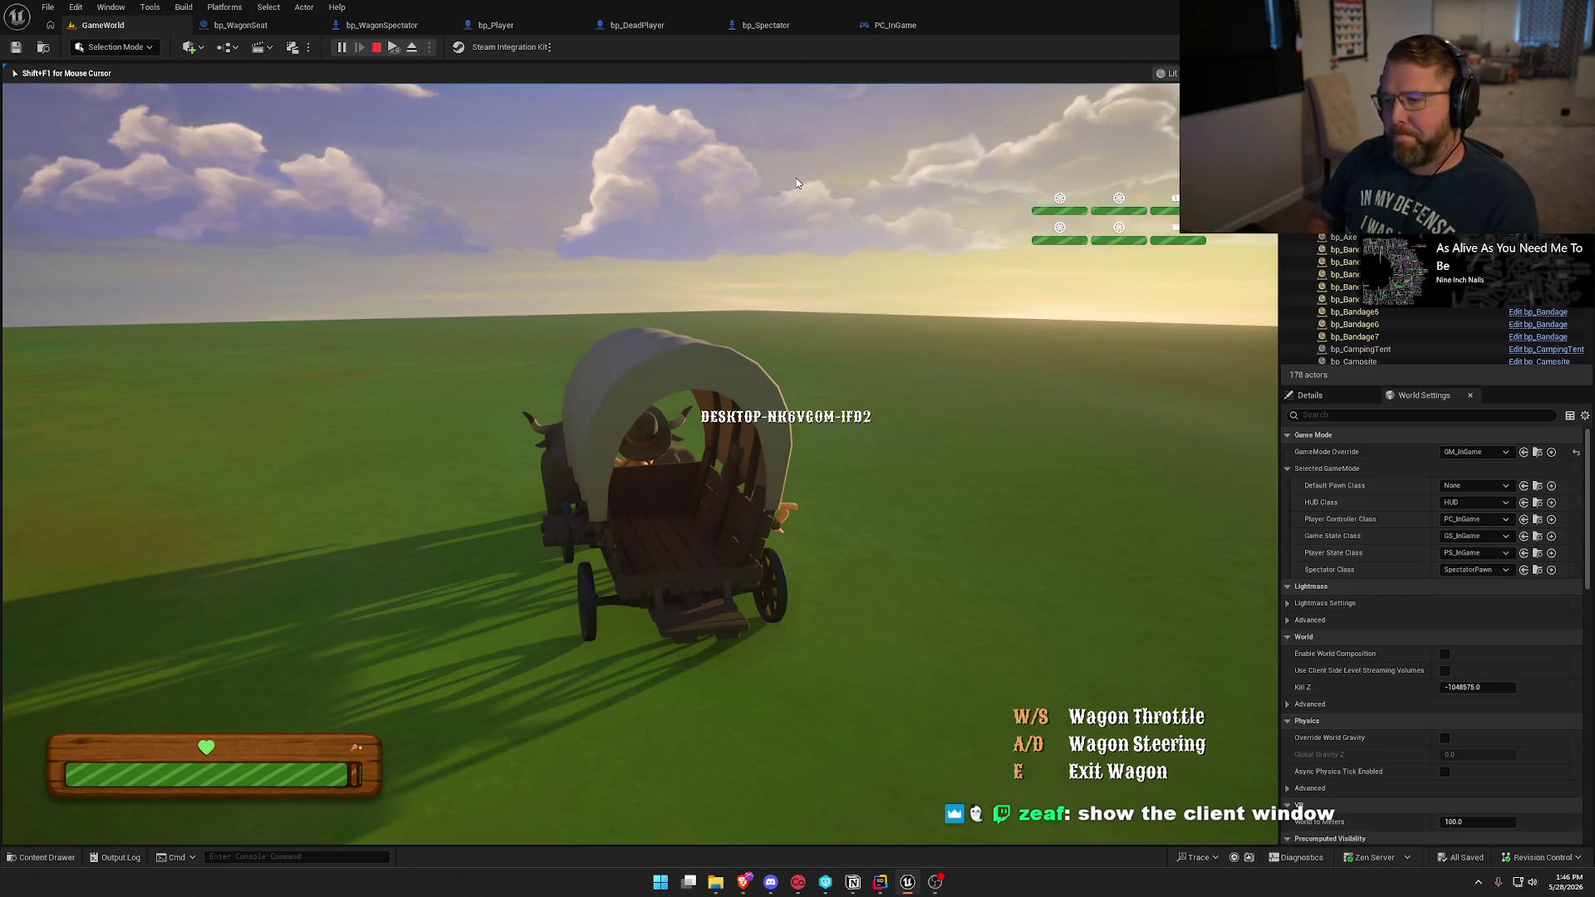
key("Escape")
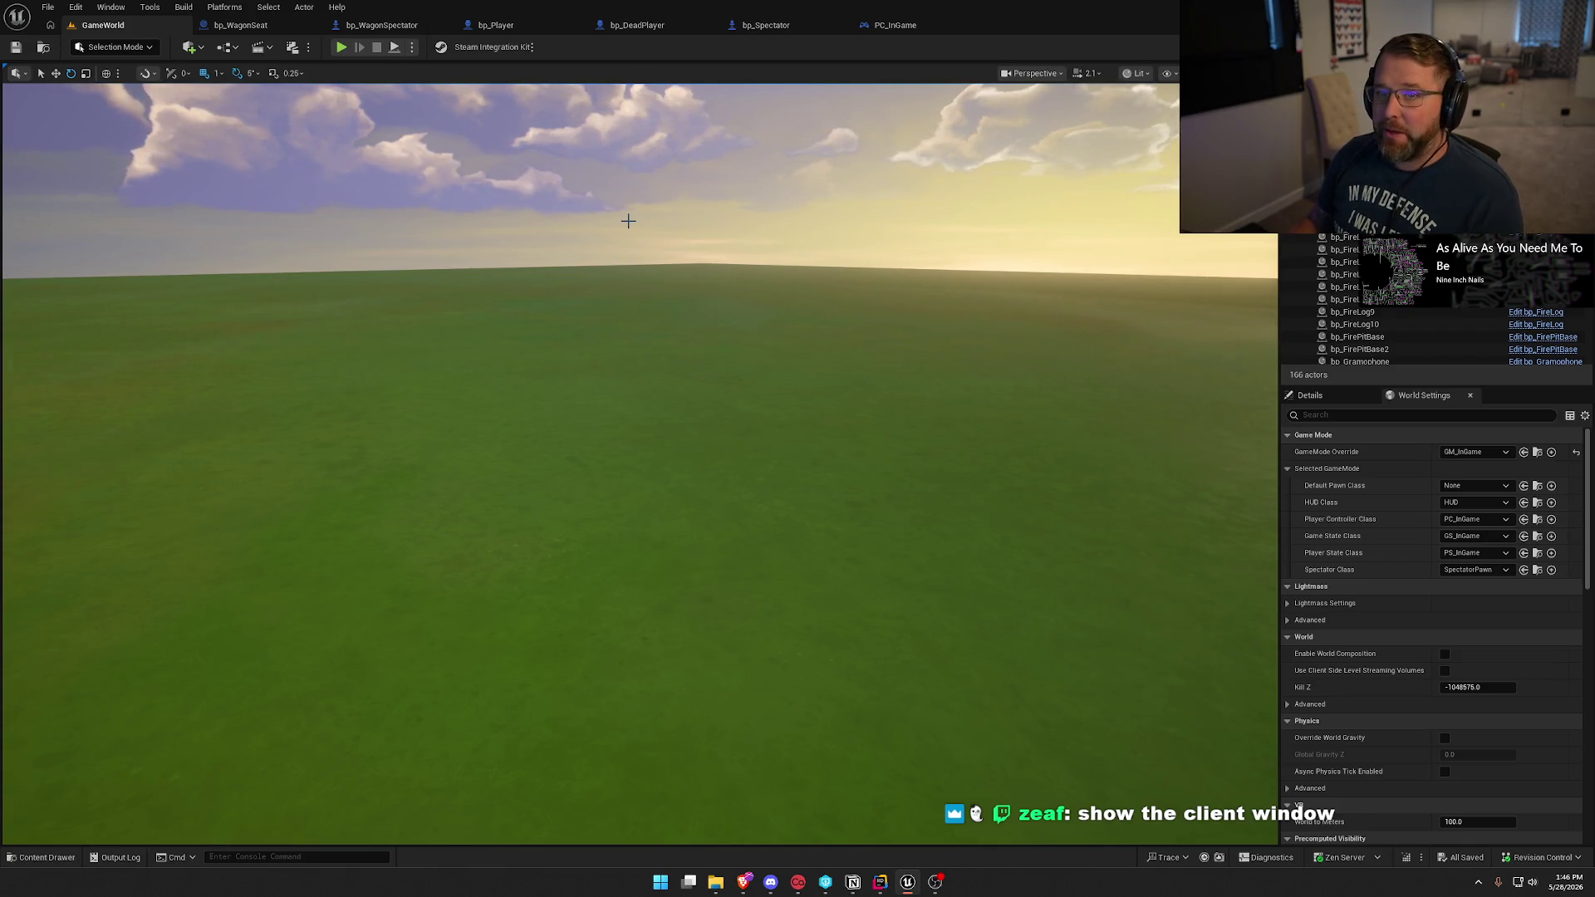
left_click_drag(429, 528, 517, 315)
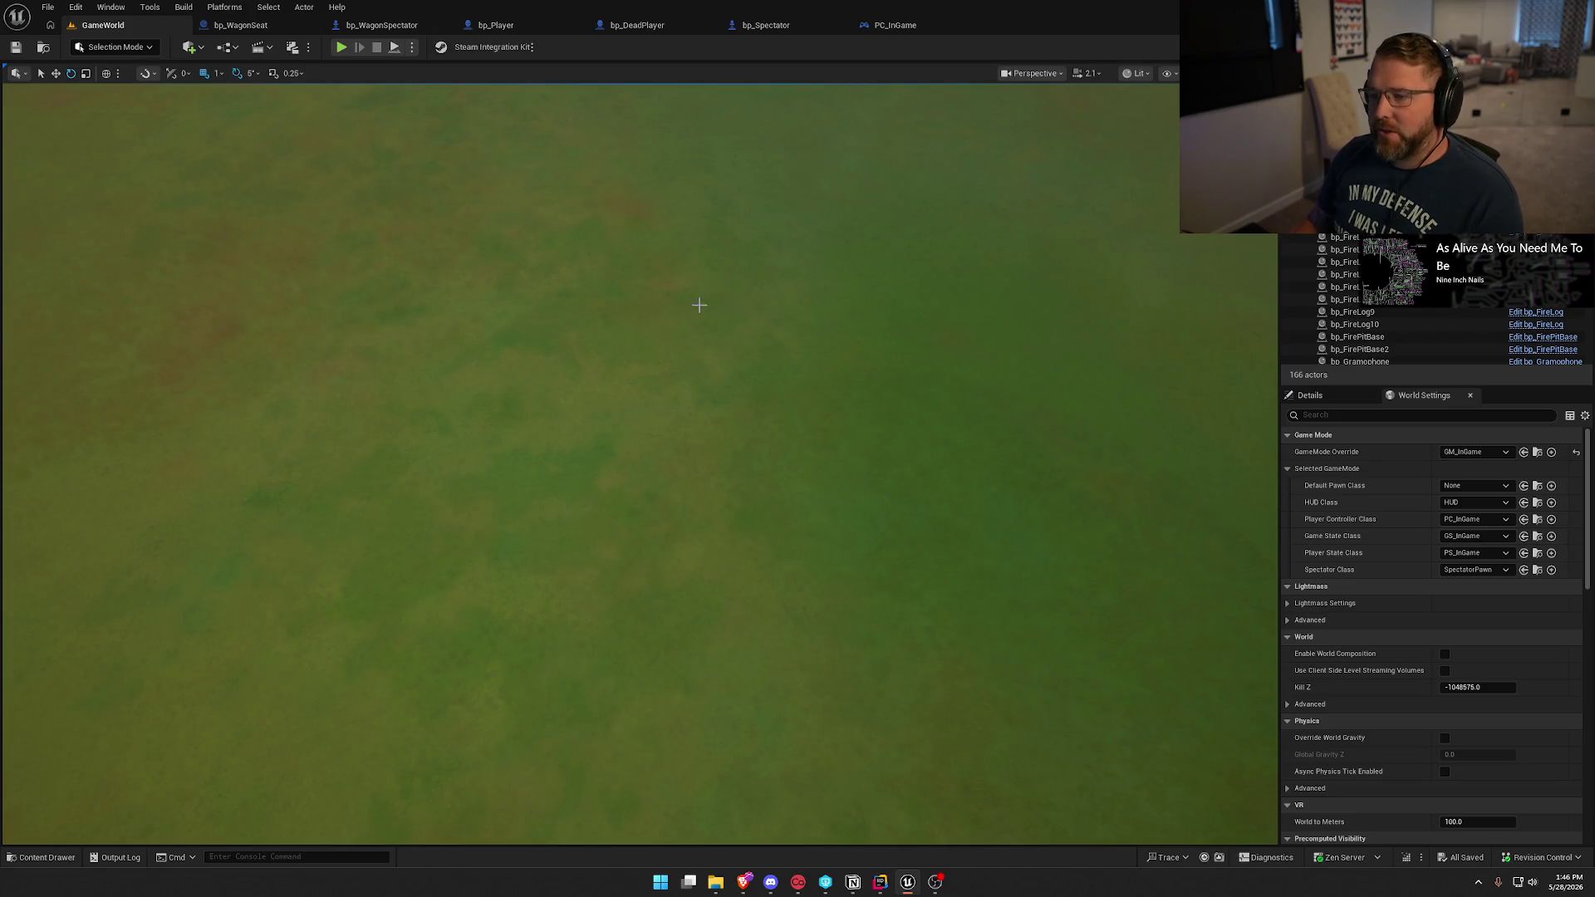
key("f")
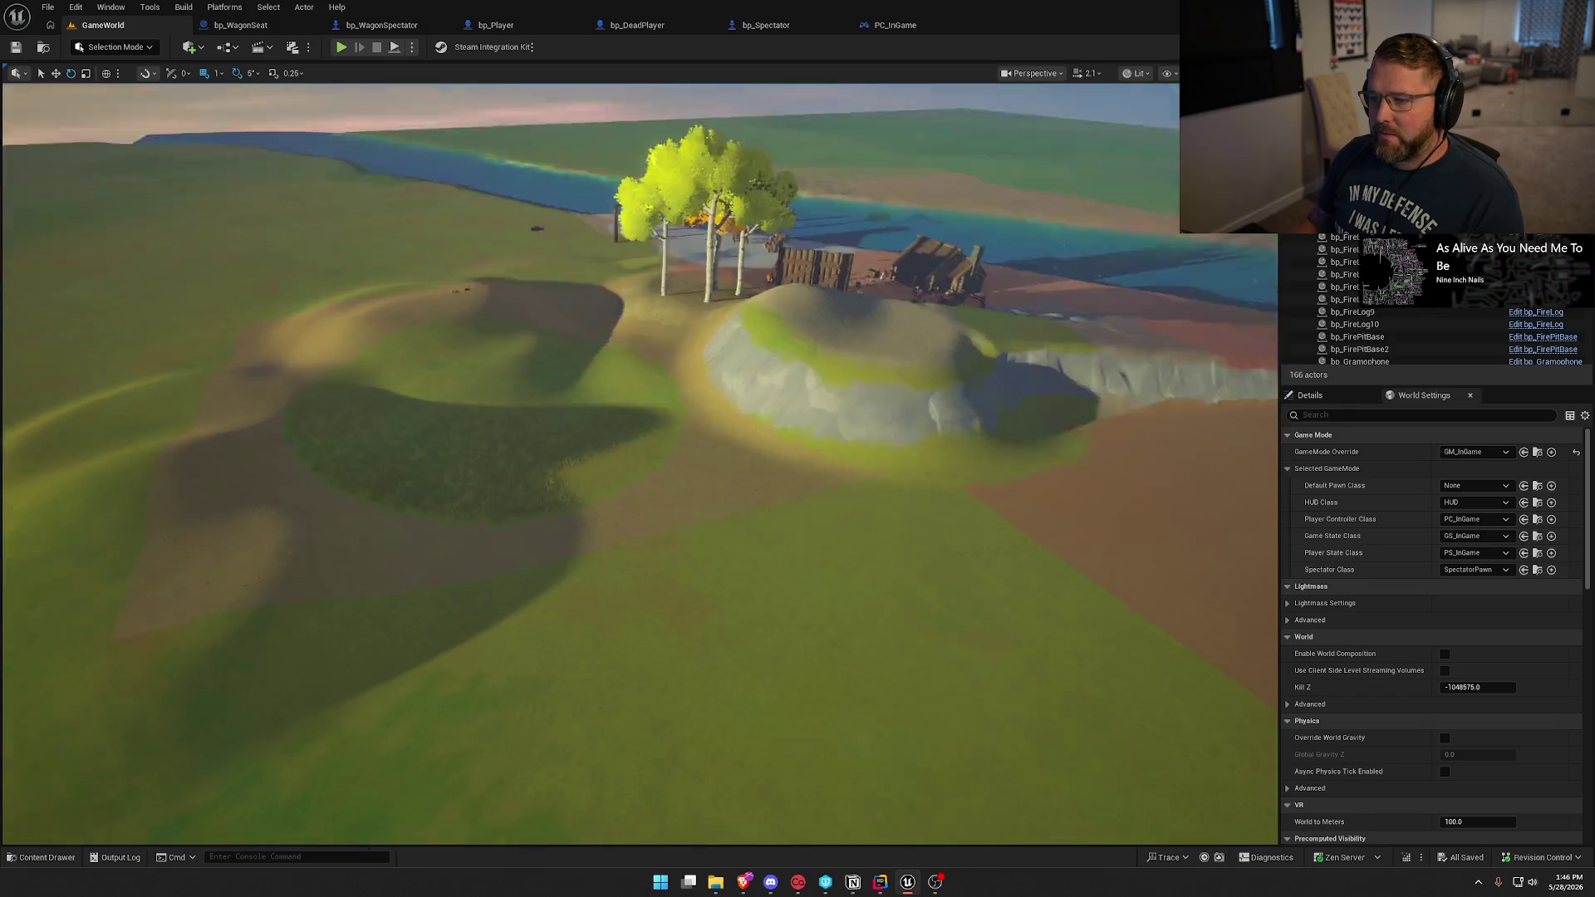
scroll(640, 465, "up", 5)
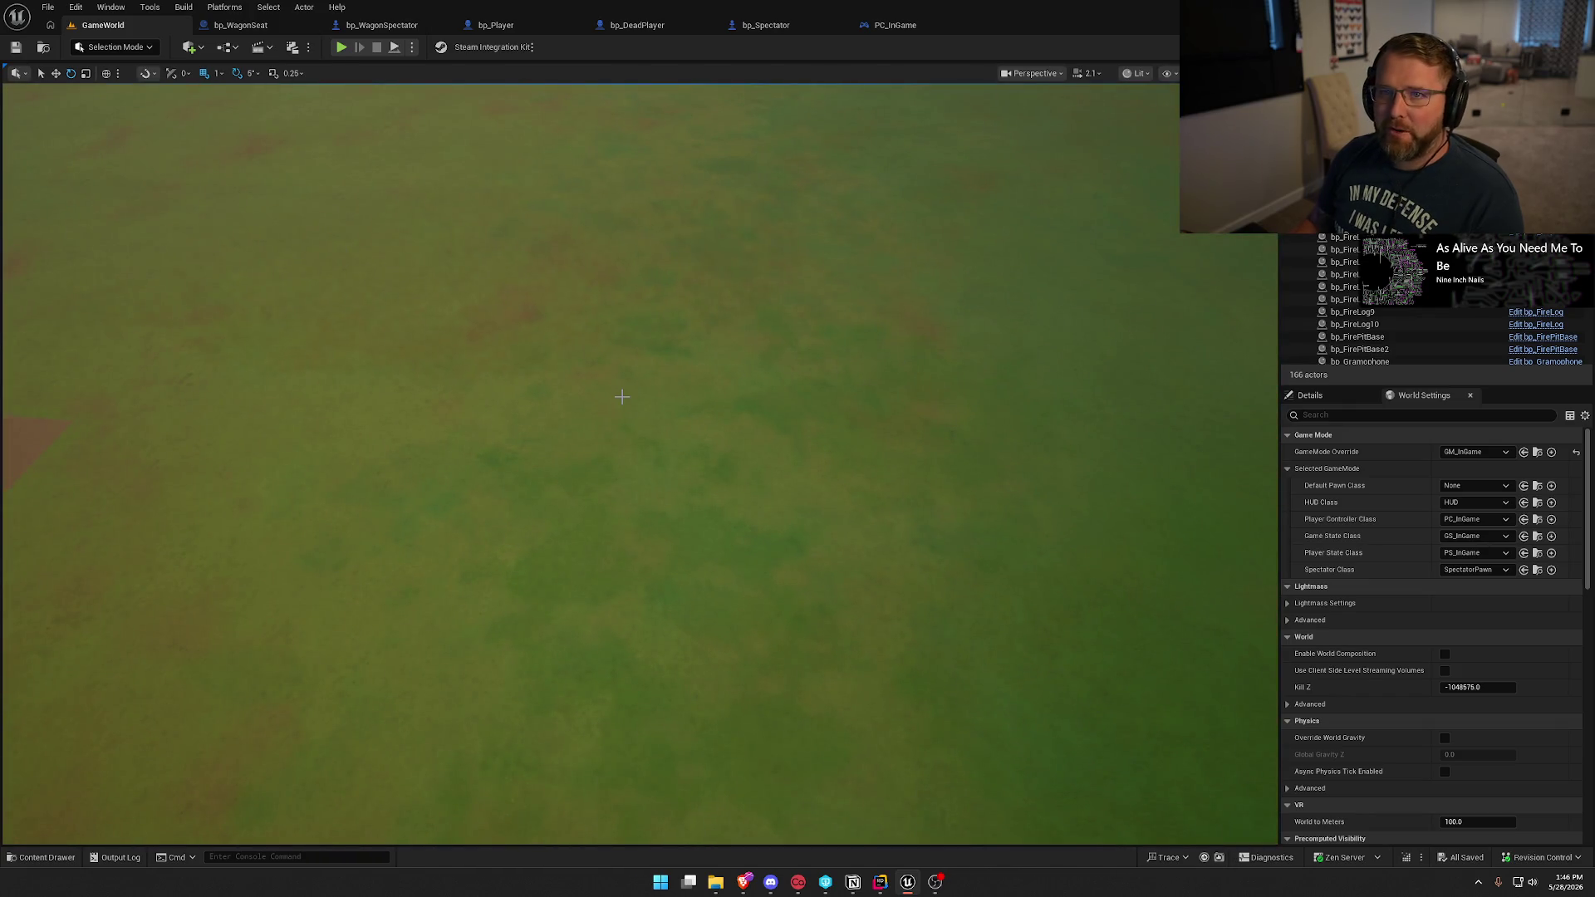
scroll(621, 397, "down", 3)
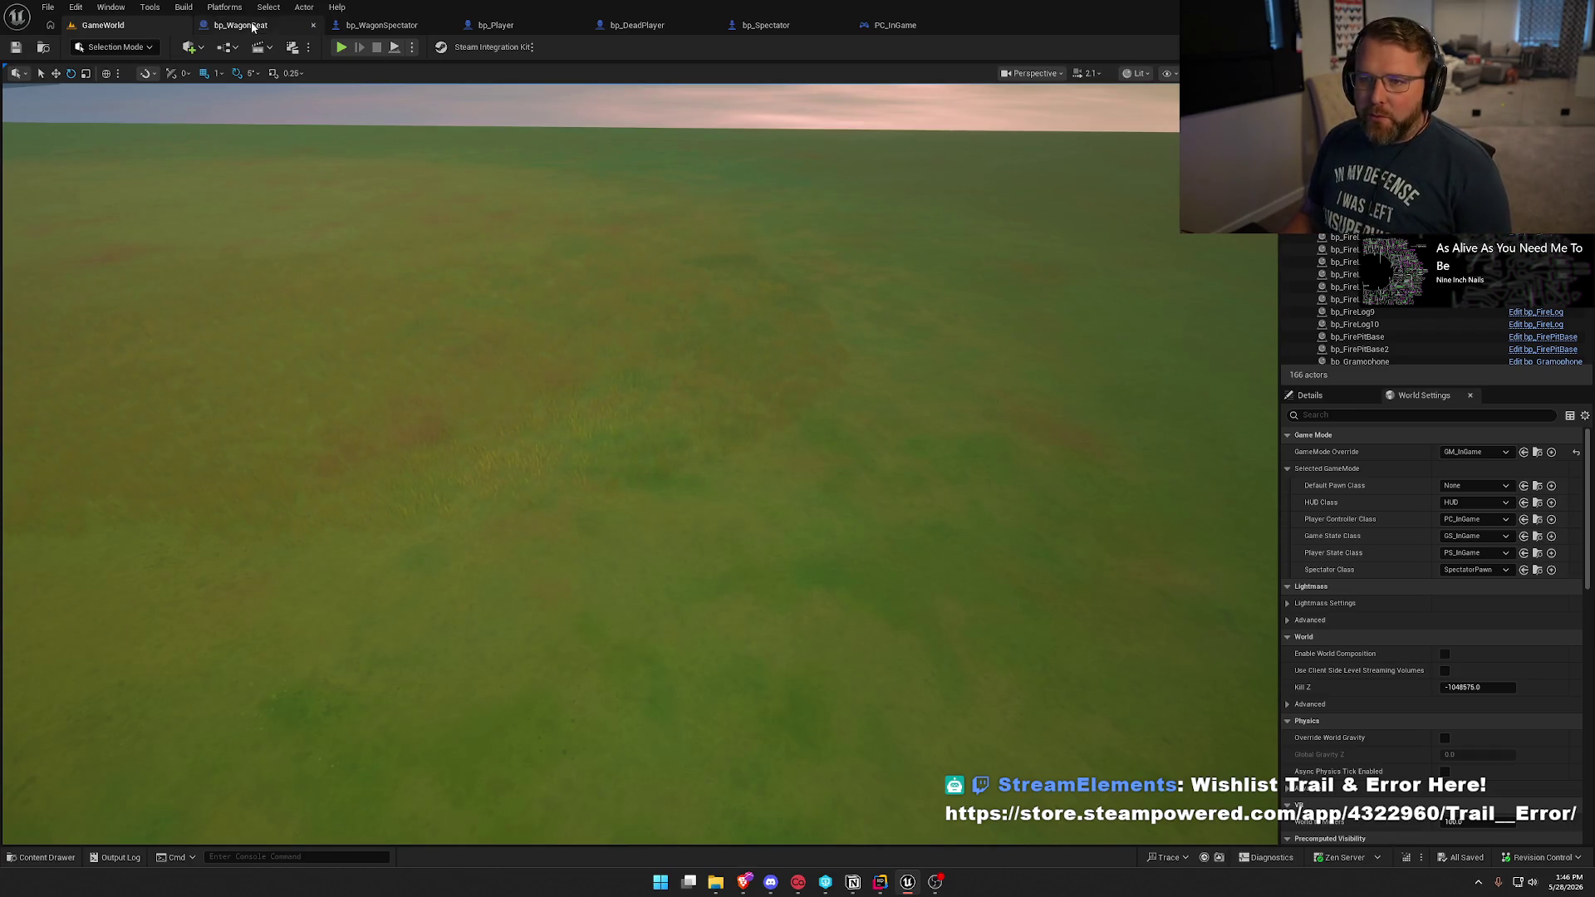
Review the SpawnActor, SET, Possess, Attach, Stop Movement and Branch nodes, then switch to Rider.
left_click(240, 25)
left_click_drag(600, 197, 938, 542)
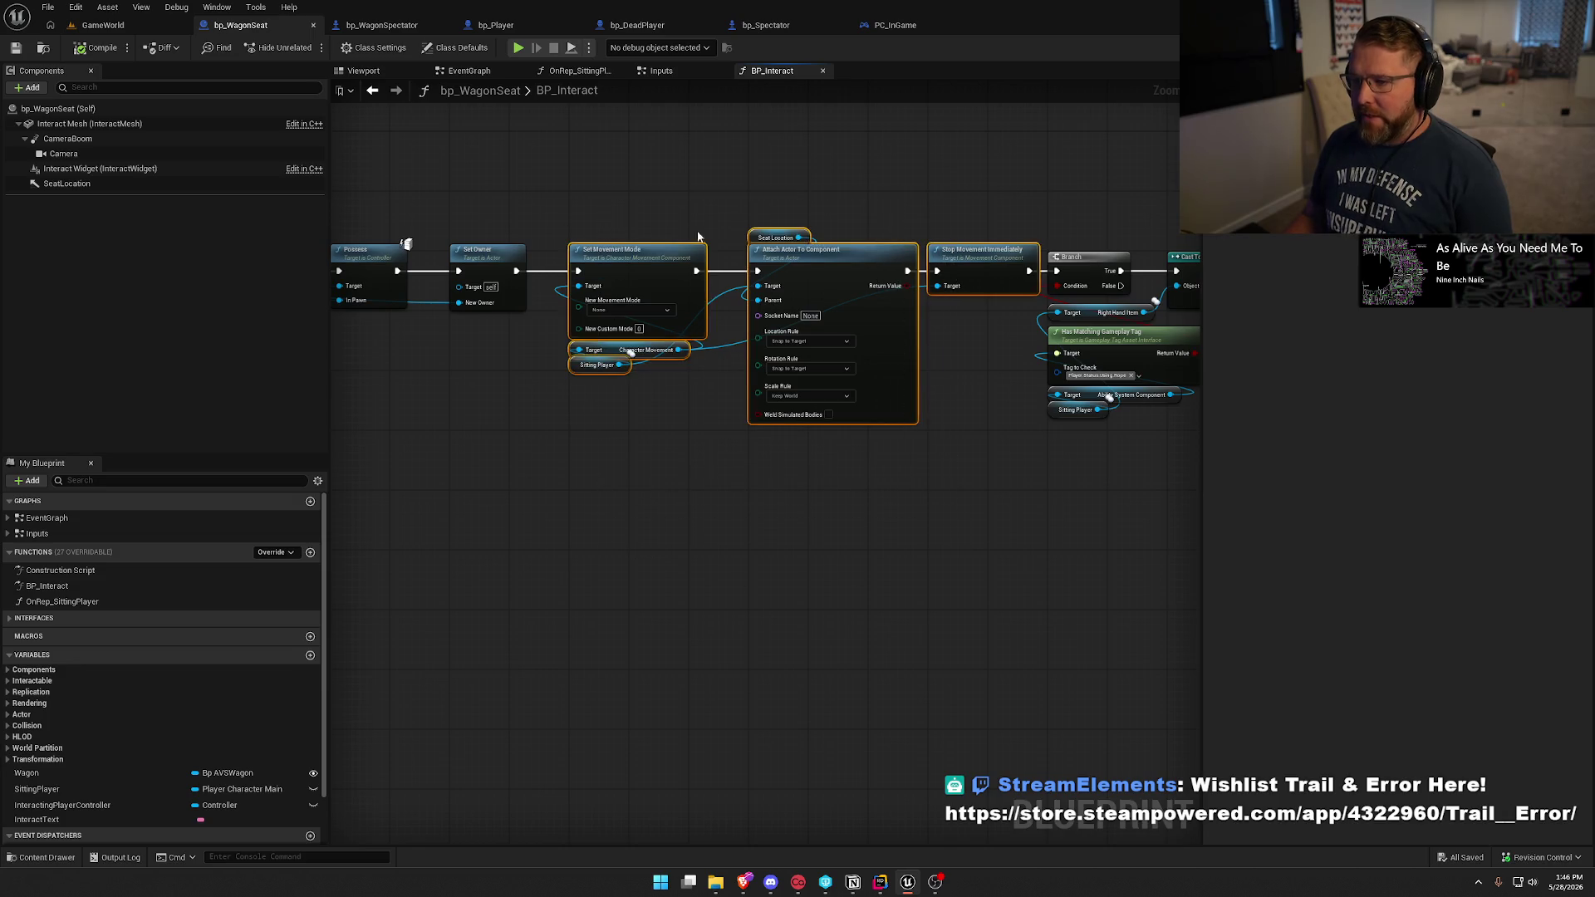
left_click_drag(466, 443, 1007, 493)
mouse_move(911, 502)
left_mouse_down()
mouse_move(480, 486)
mouse_move(807, 425)
mouse_move(1017, 424)
mouse_move(930, 425)
left_mouse_up()
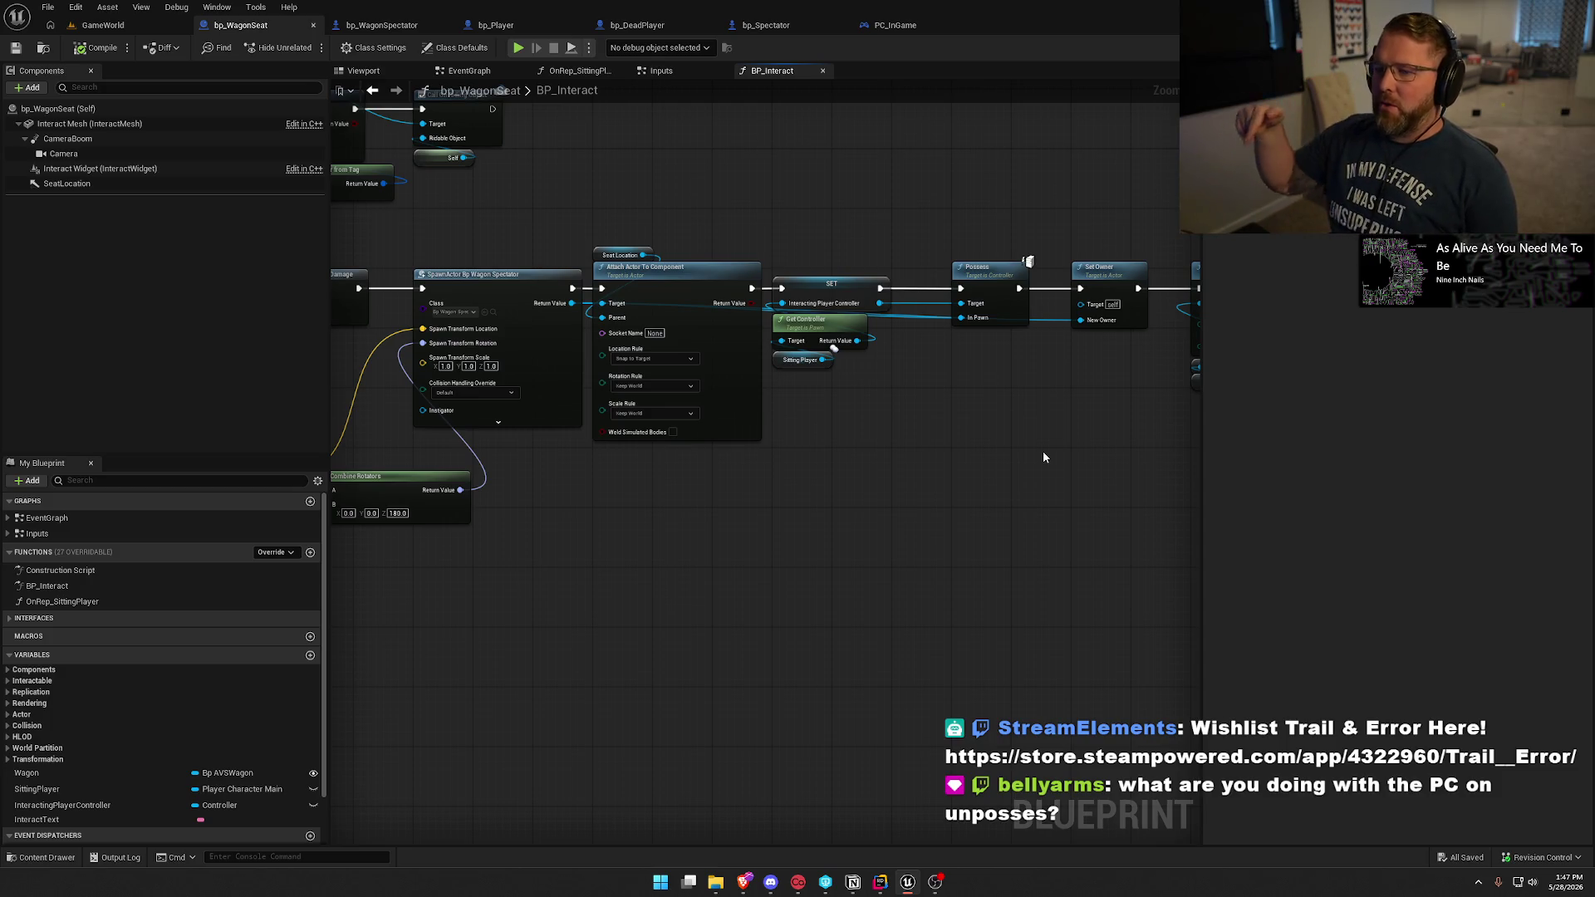
left_click_drag(486, 259, 601, 557)
left_click(601, 556)
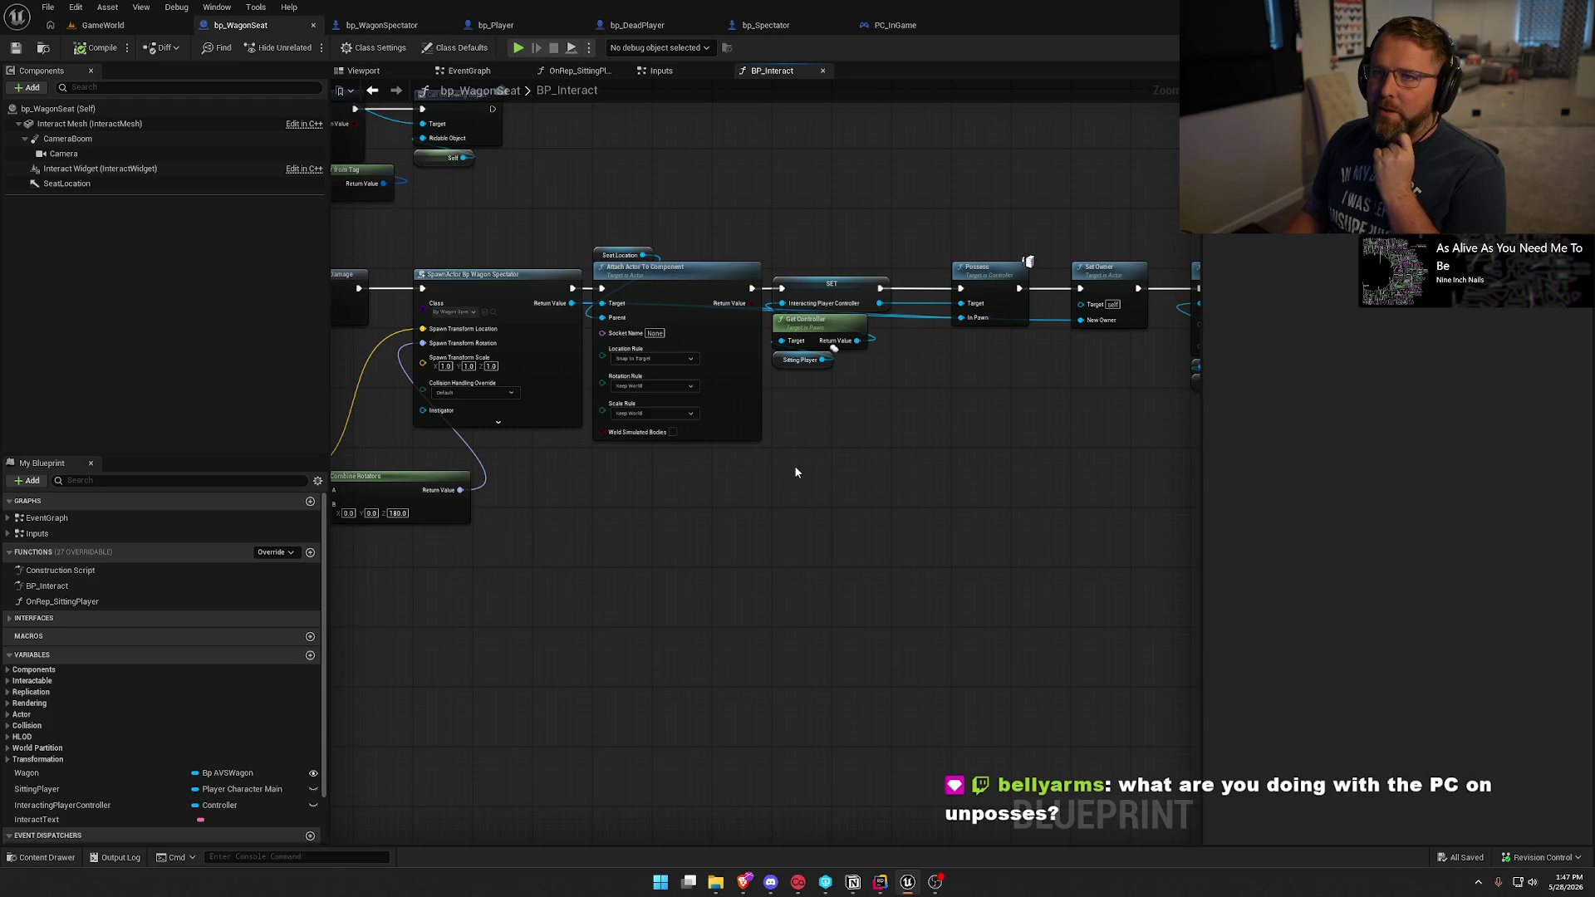
left_click(882, 879)
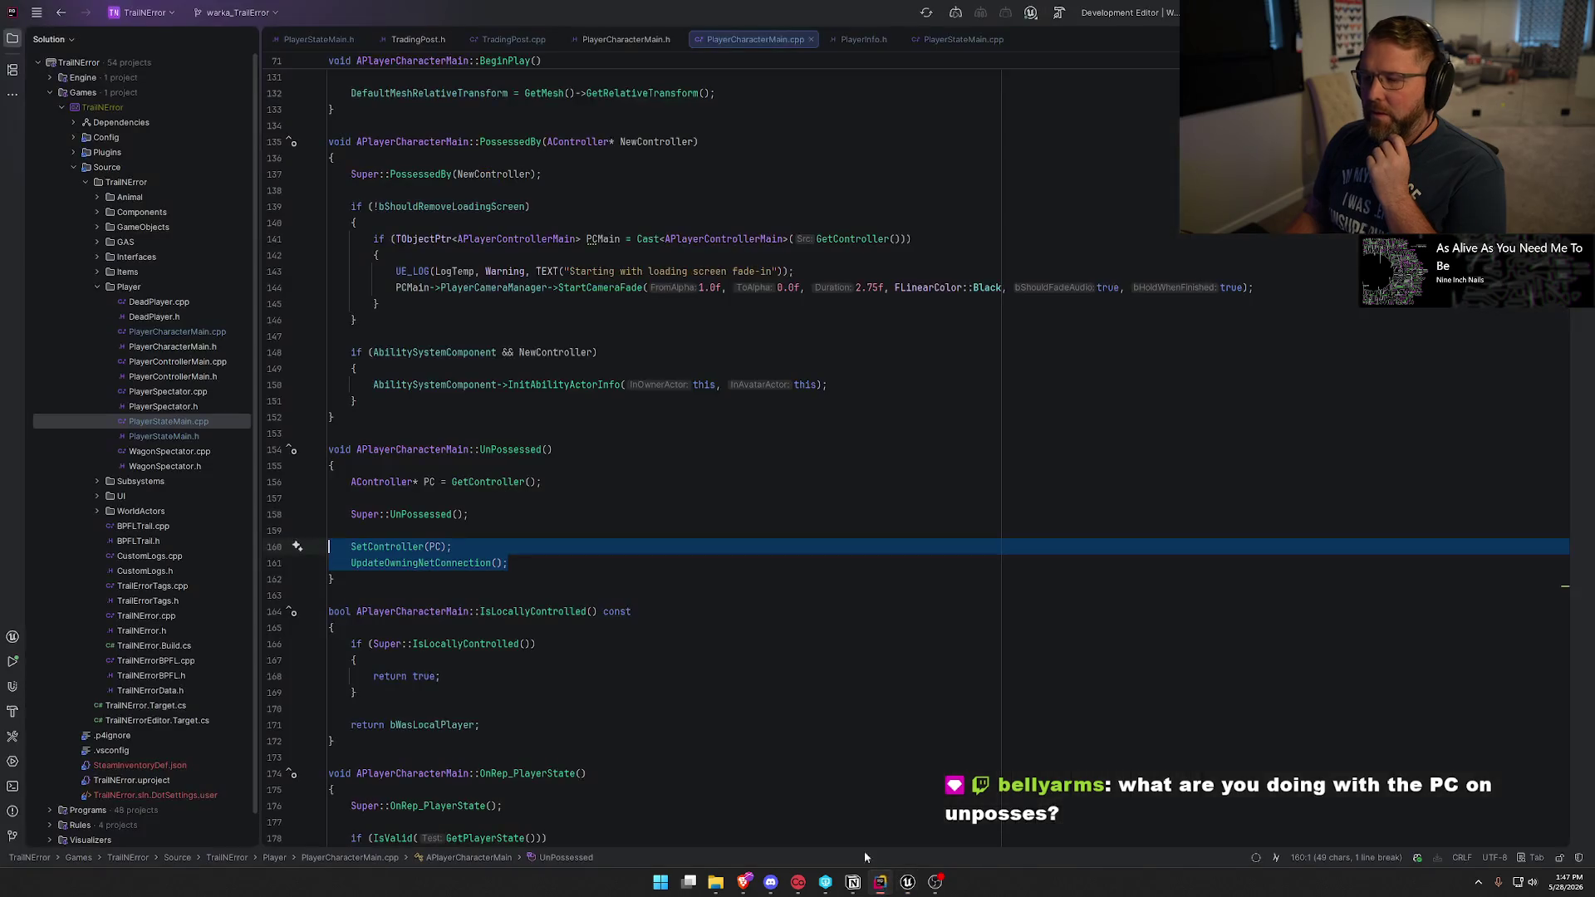
Select the SetController and UpdateOwningNetConnection lines 160–161 in UnPossessed.
scroll(481, 455, "down", 3)
left_click(465, 355)
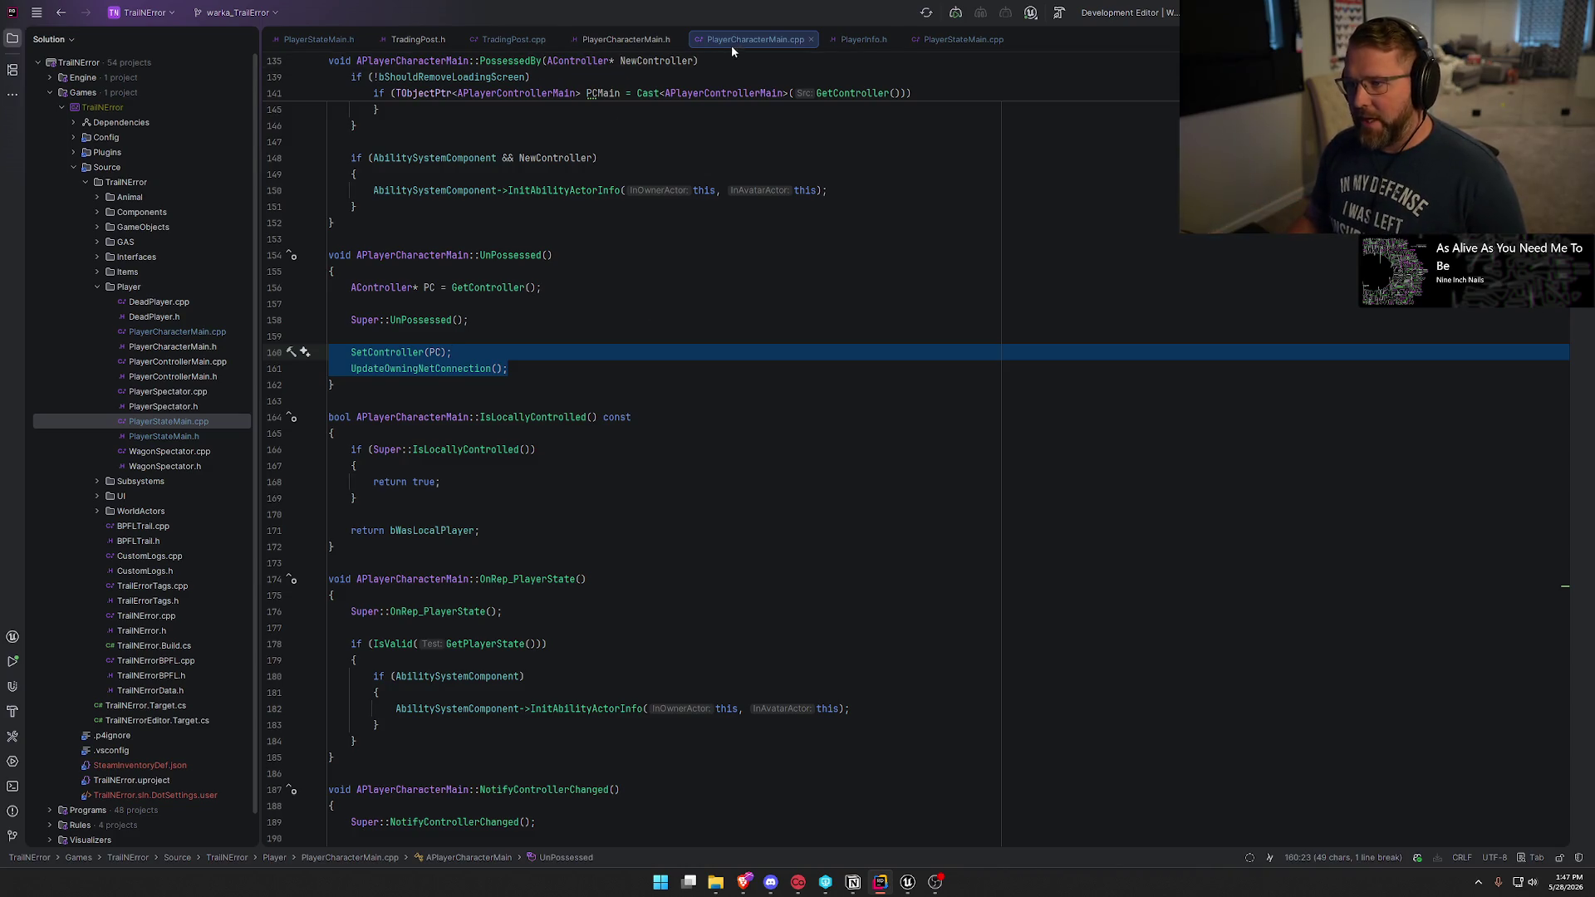
left_click(553, 367)
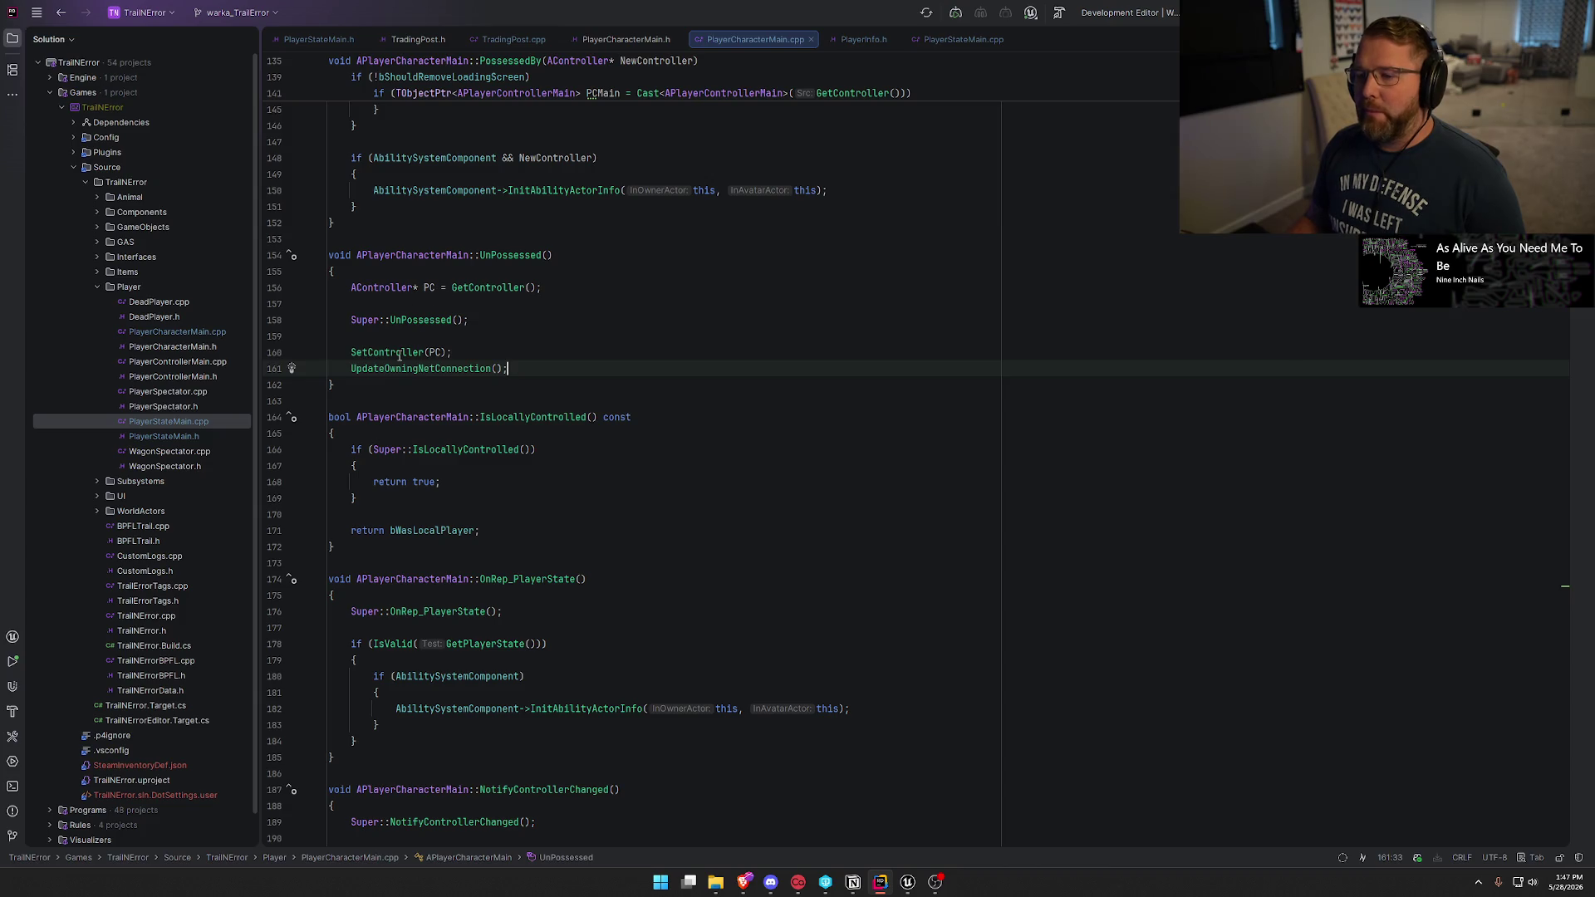
left_click(353, 352, "shift")
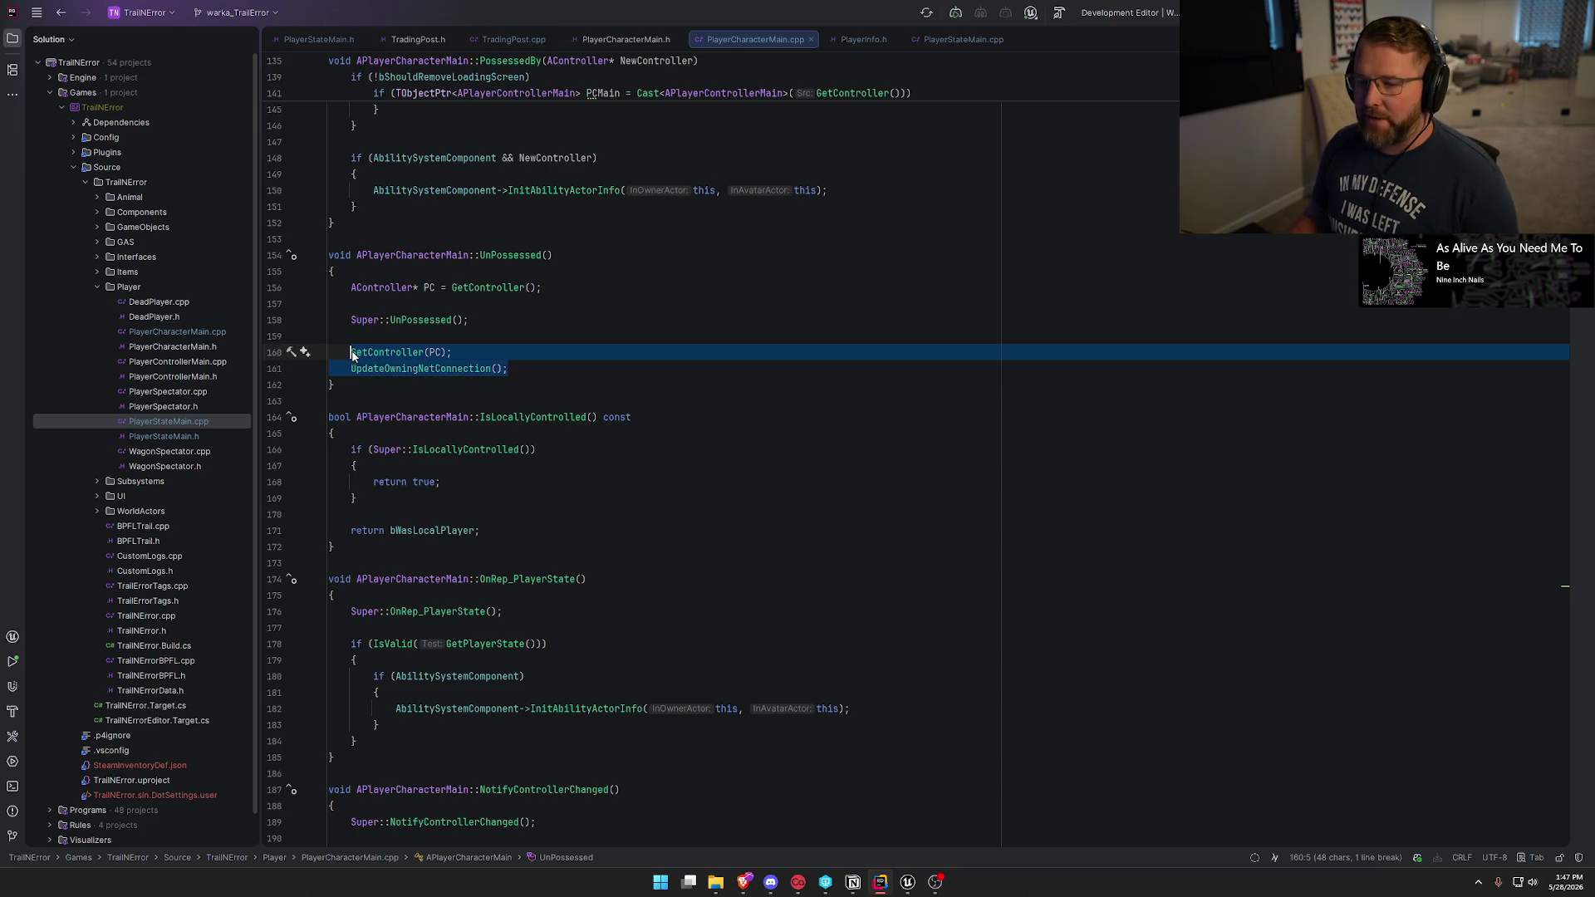
left_click(536, 370)
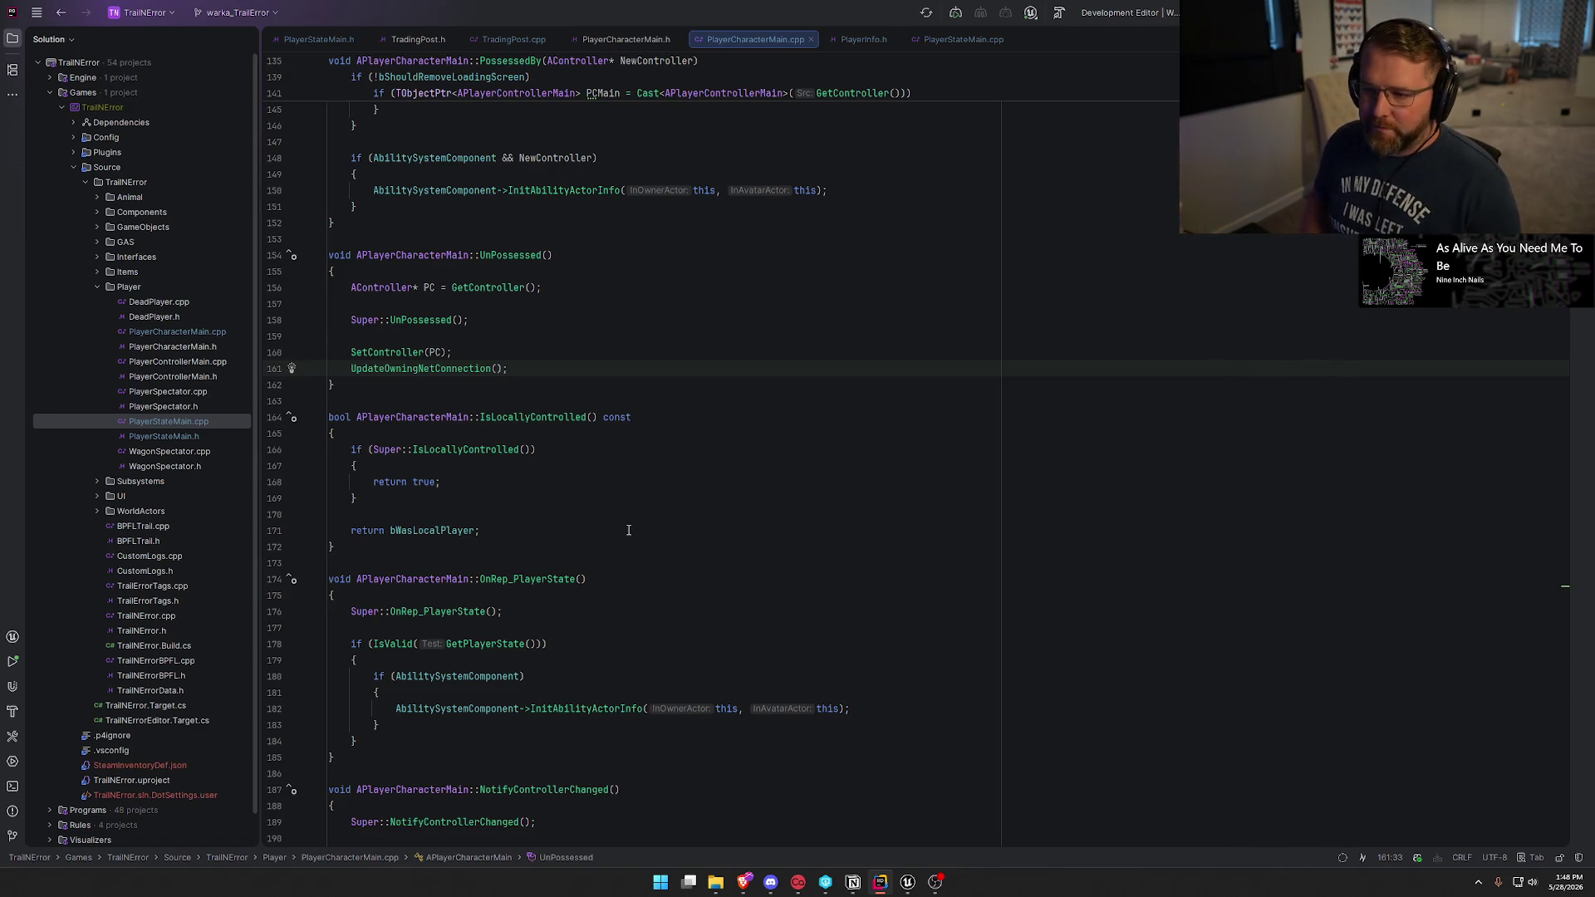
Check bWasLocalPlayer in IsLocallyControlled, then return to the wagon seat Blueprint graph.
key("alt+Tab")
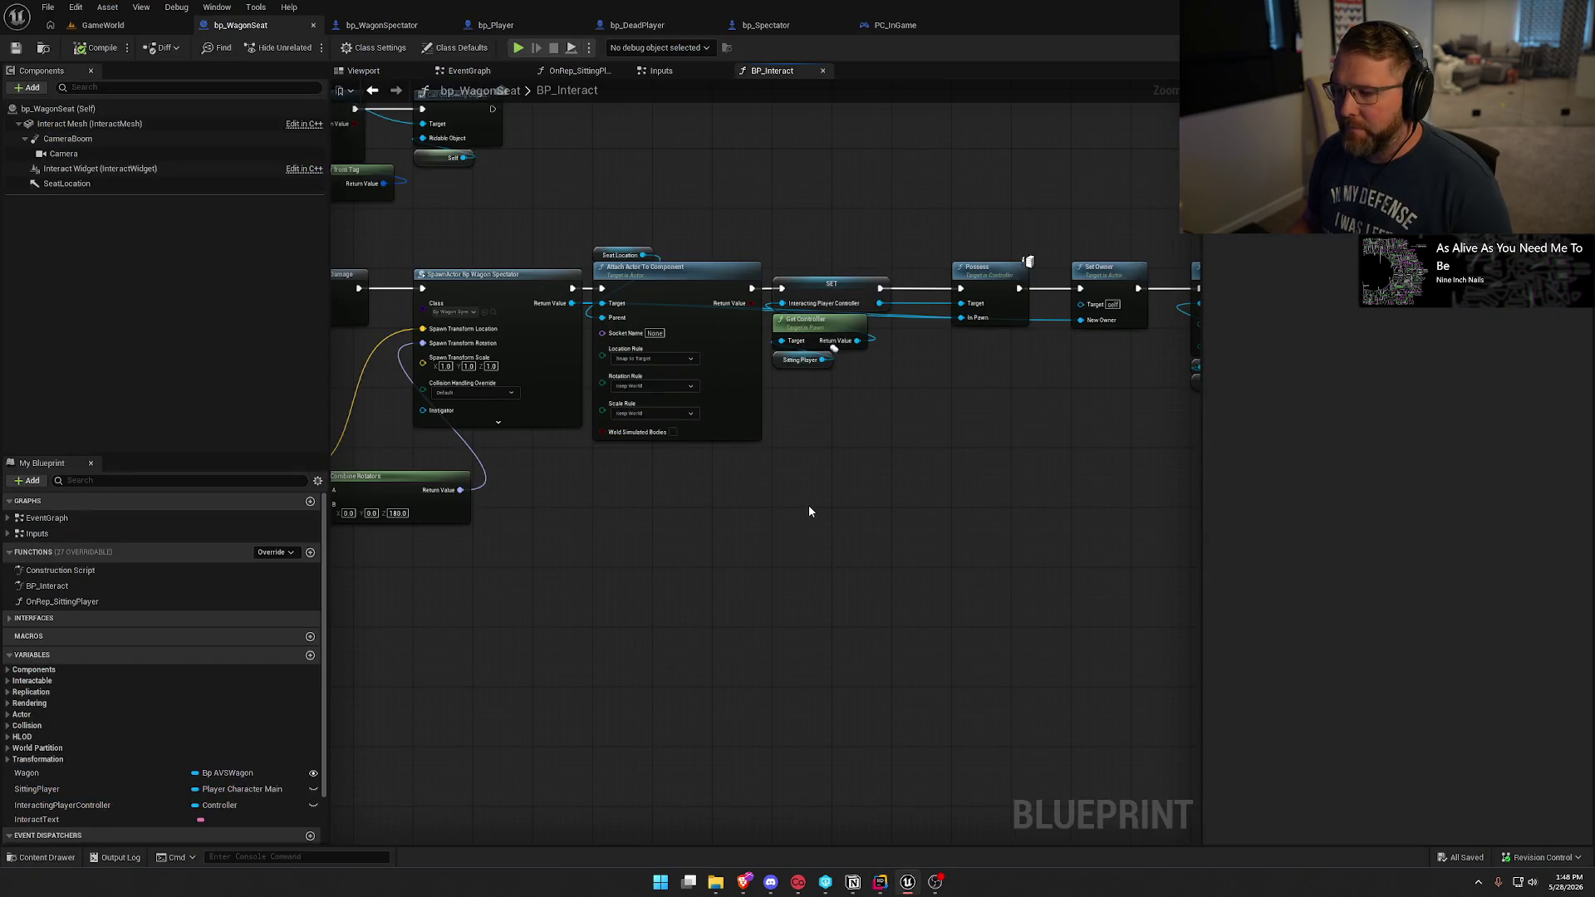
key("alt+Tab")
left_click(413, 530)
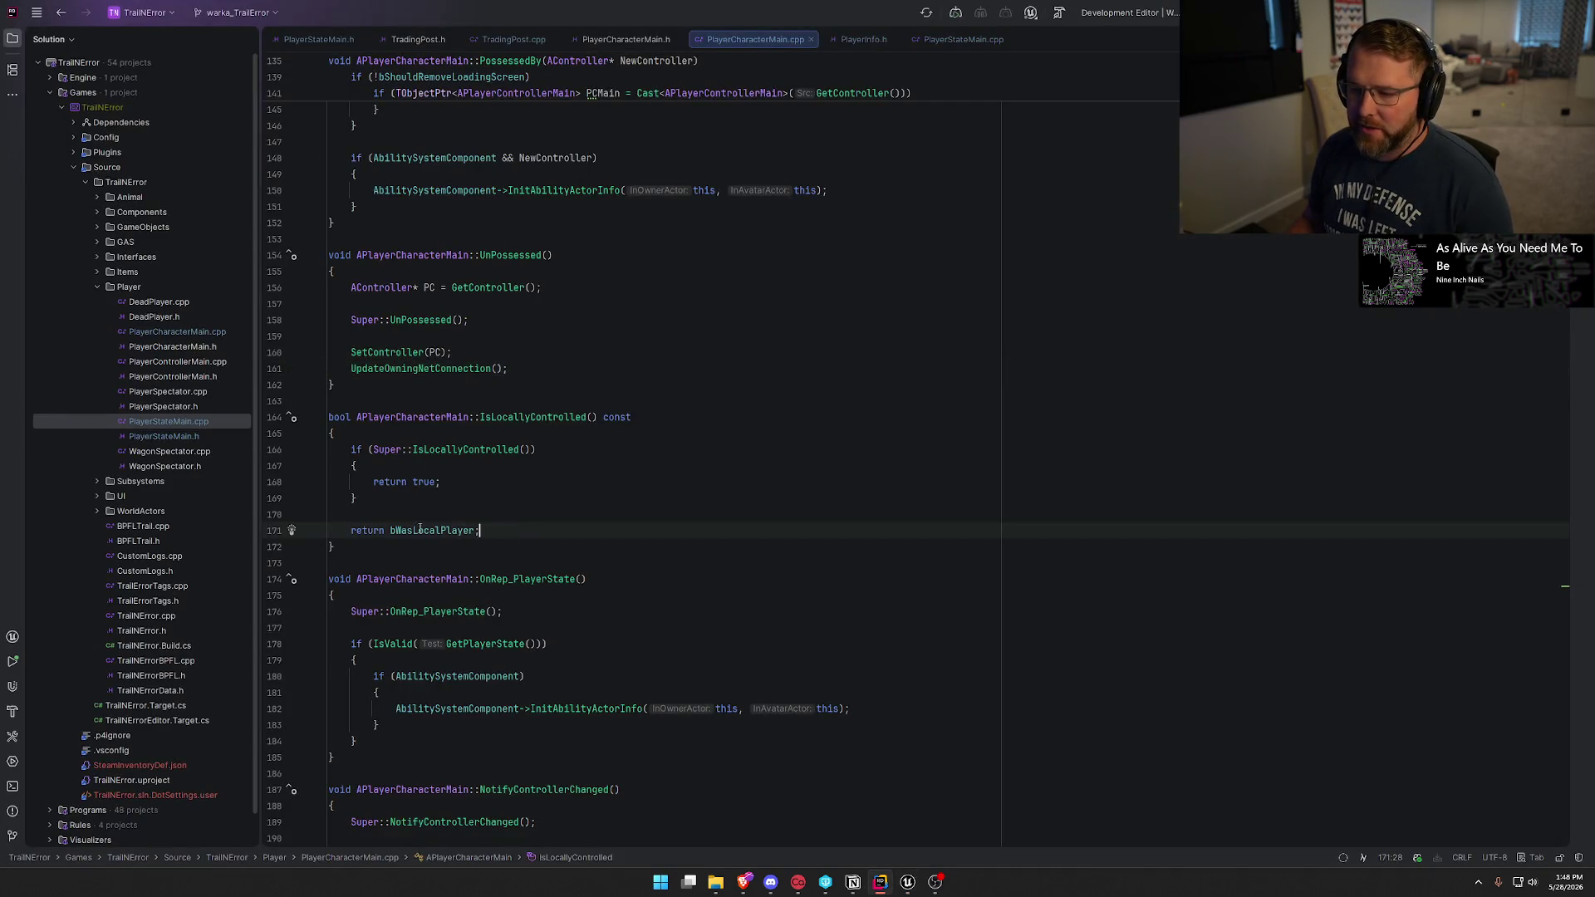
key("alt+Tab")
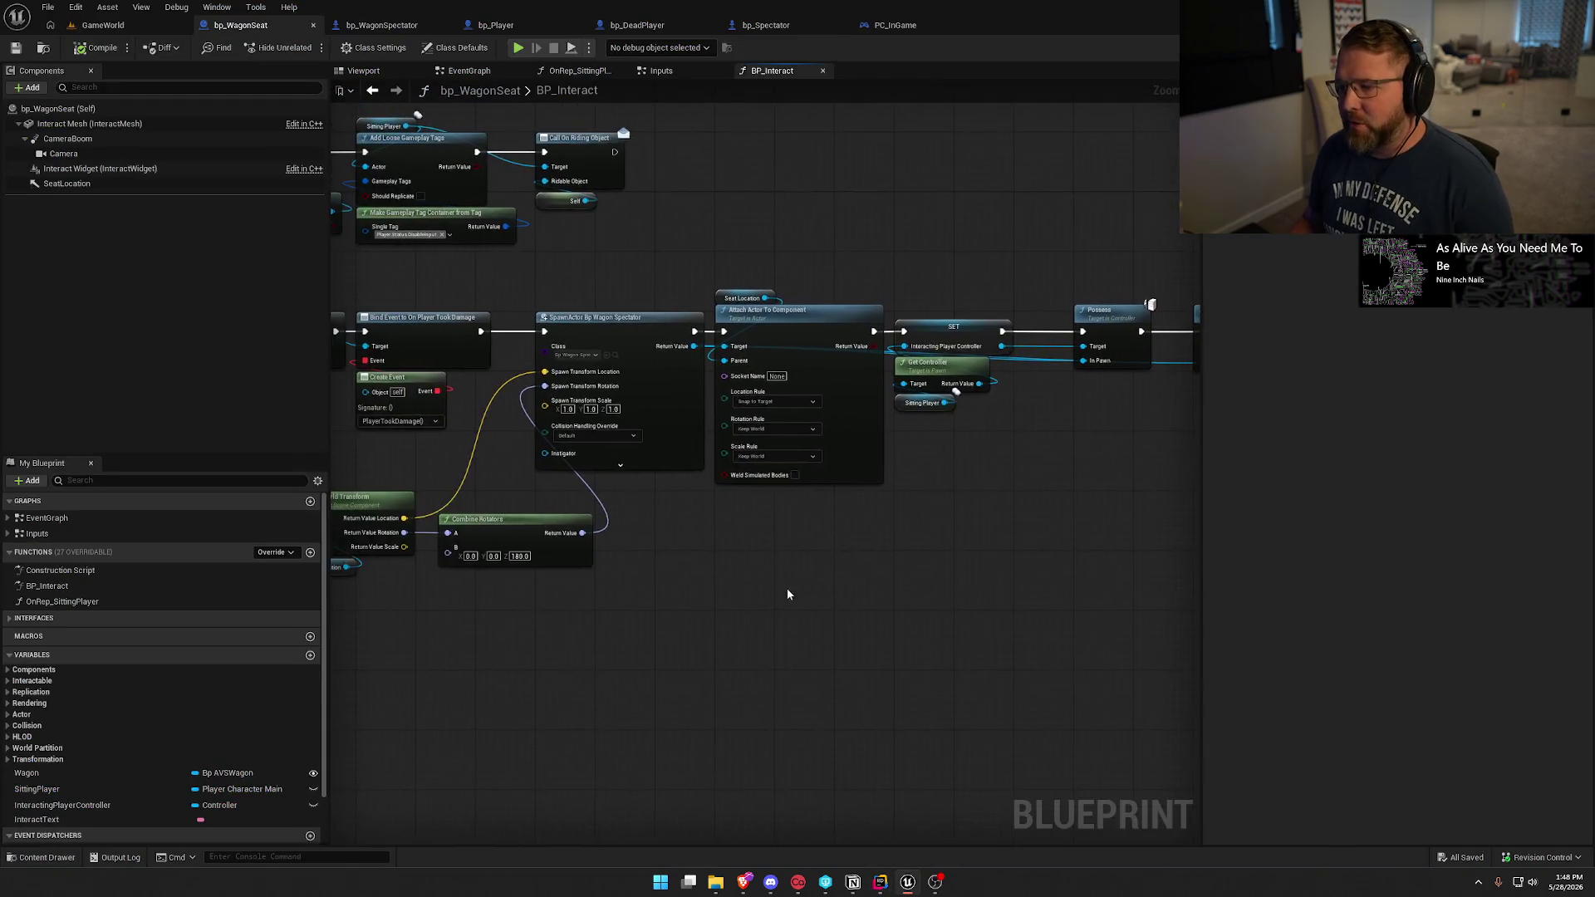
scroll(804, 570, "up", 2)
left_click_drag(765, 605, 416, 390)
left_click_drag(487, 440, 410, 357)
left_click(628, 548)
mouse_move(628, 548)
left_mouse_down()
mouse_move(537, 577)
mouse_move(484, 622)
mouse_move(641, 546)
mouse_move(752, 538)
left_mouse_up()
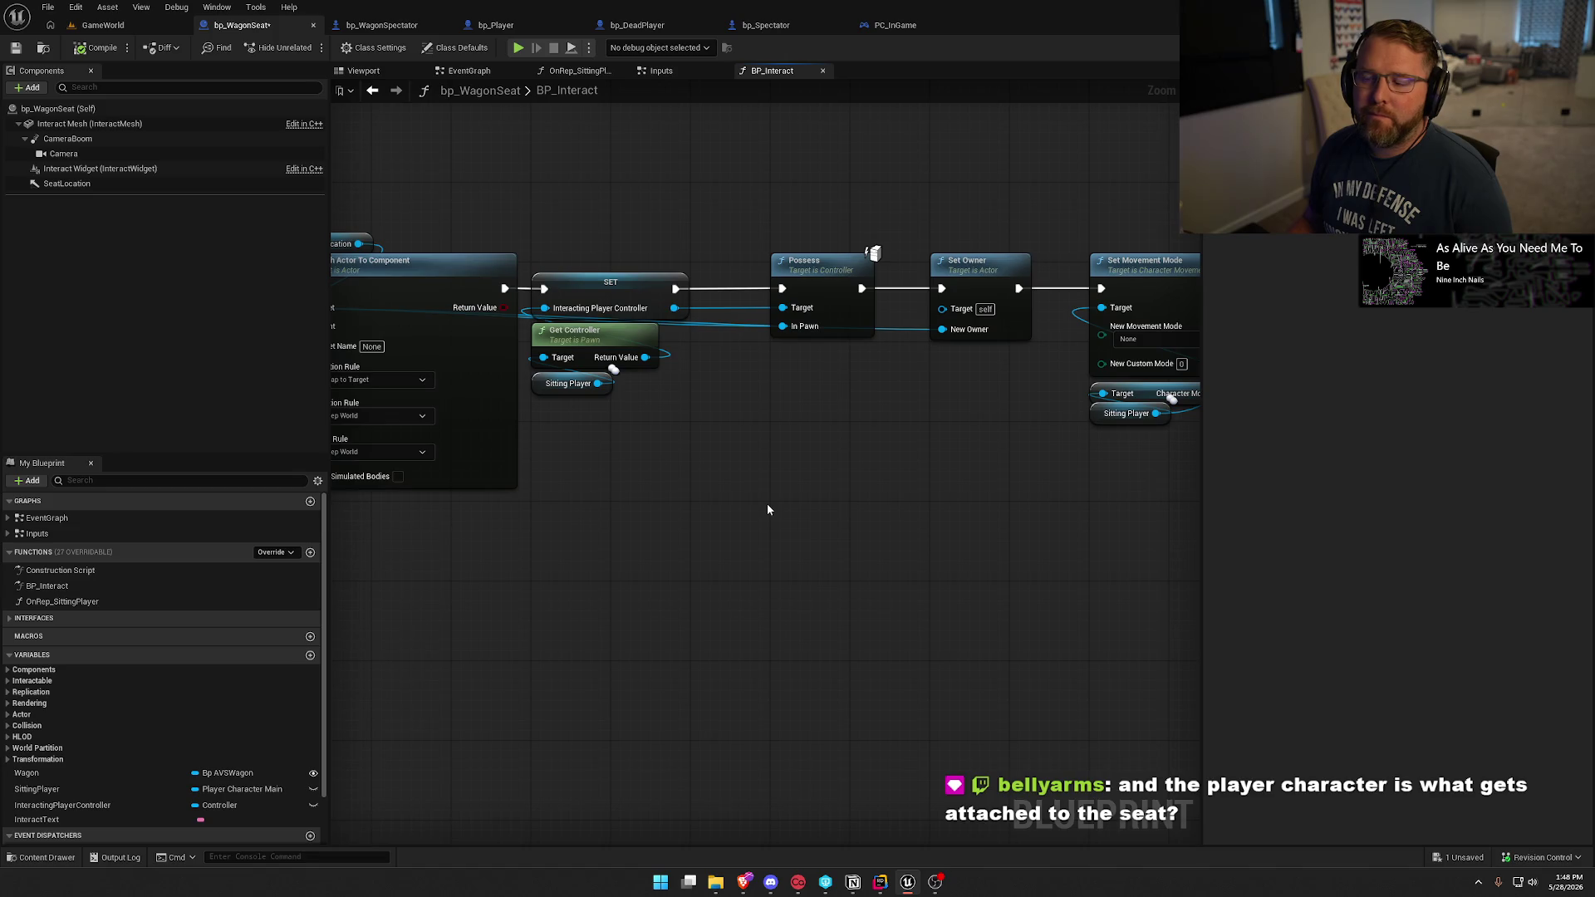
mouse_move(765, 506)
left_mouse_down()
mouse_move(986, 445)
mouse_move(755, 506)
mouse_move(721, 532)
left_mouse_up()
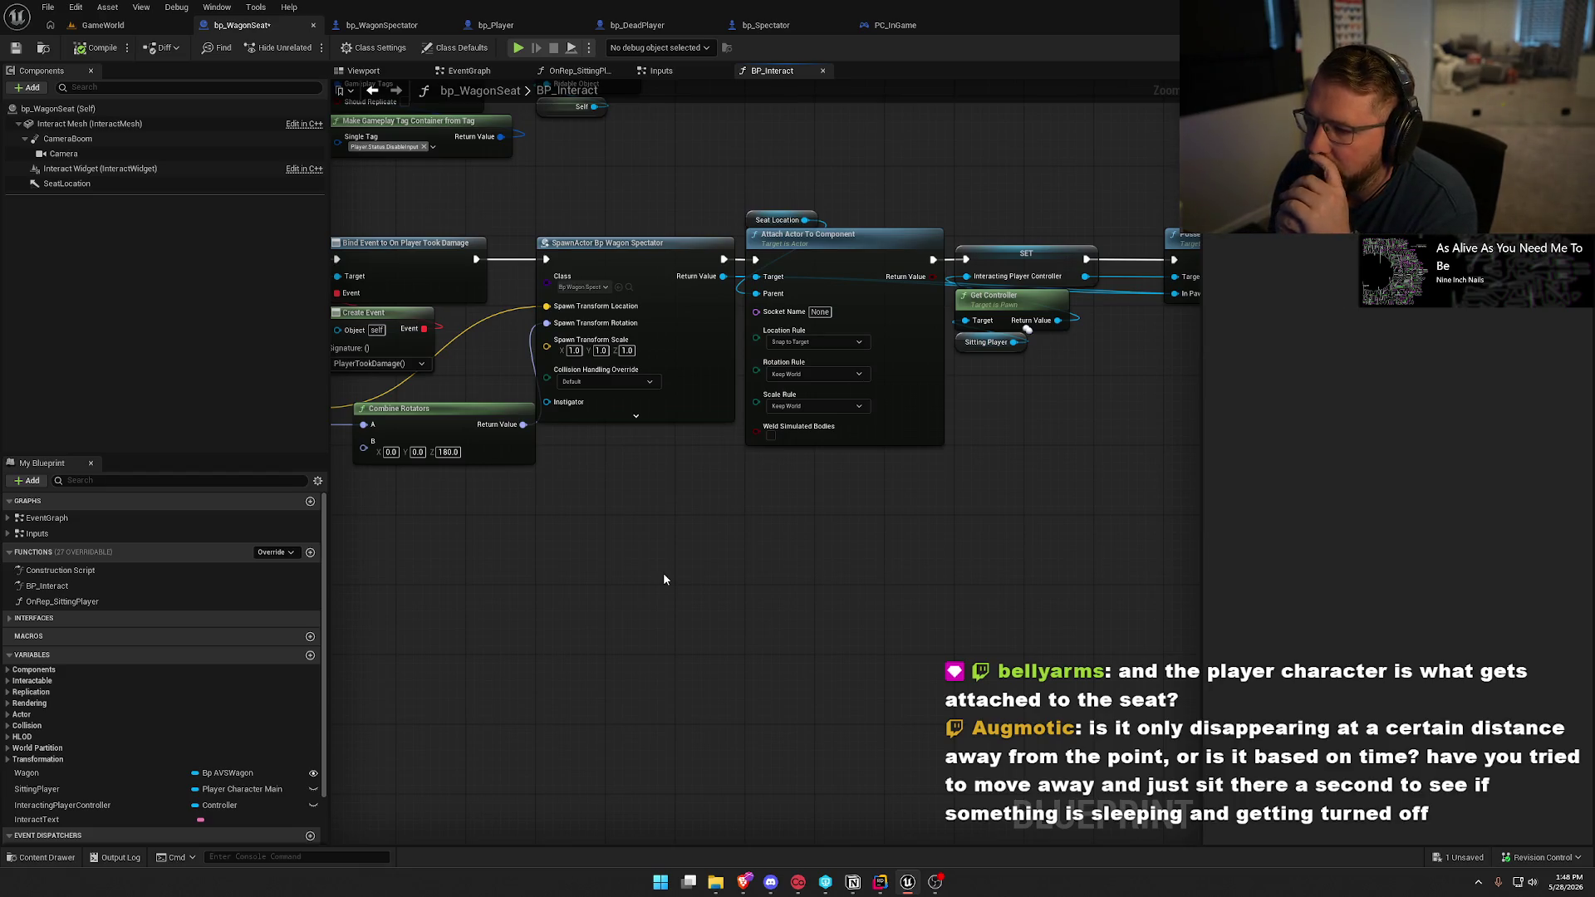
left_click_drag(658, 522, 411, 534)
scroll(490, 540, "down", 1)
left_click_drag(623, 502, 1138, 495)
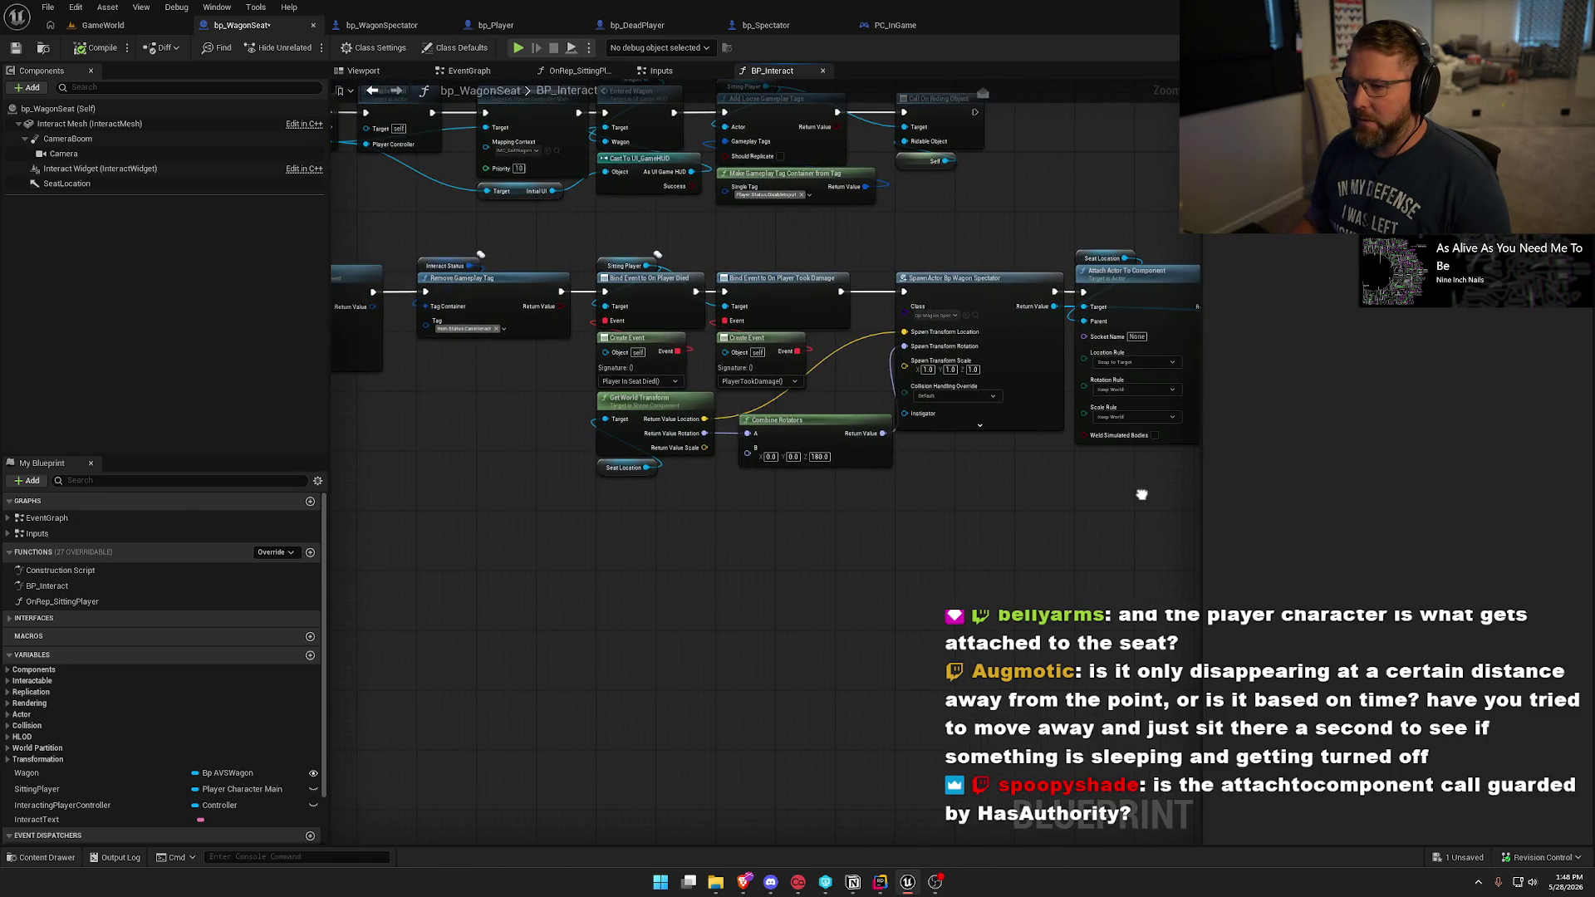
left_click_drag(847, 484, 567, 547)
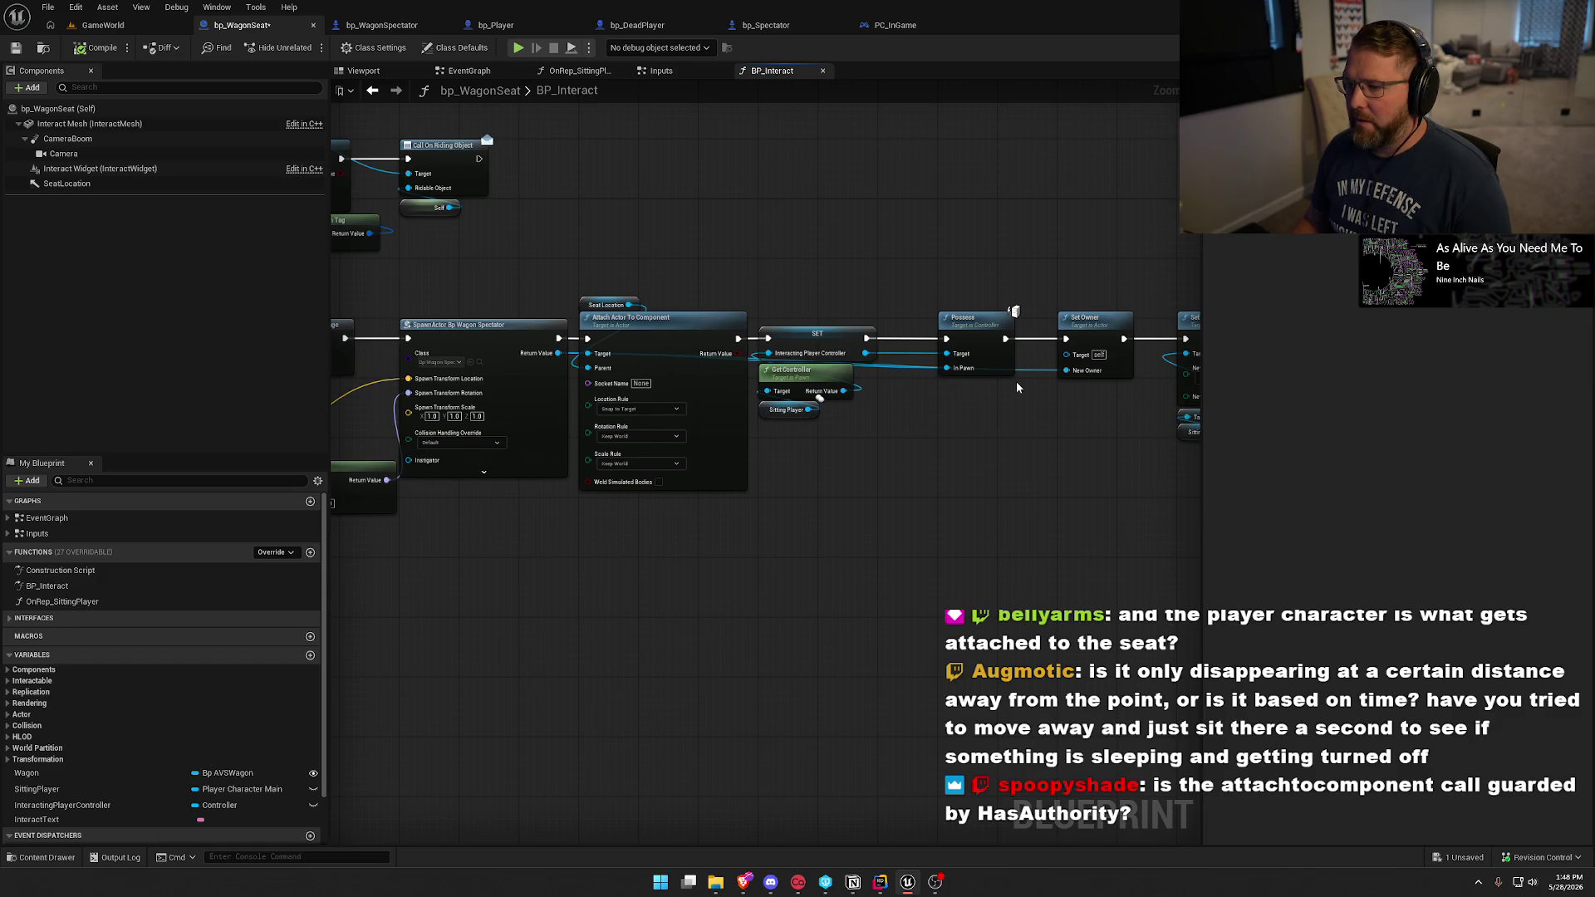
left_click_drag(1054, 518, 862, 531)
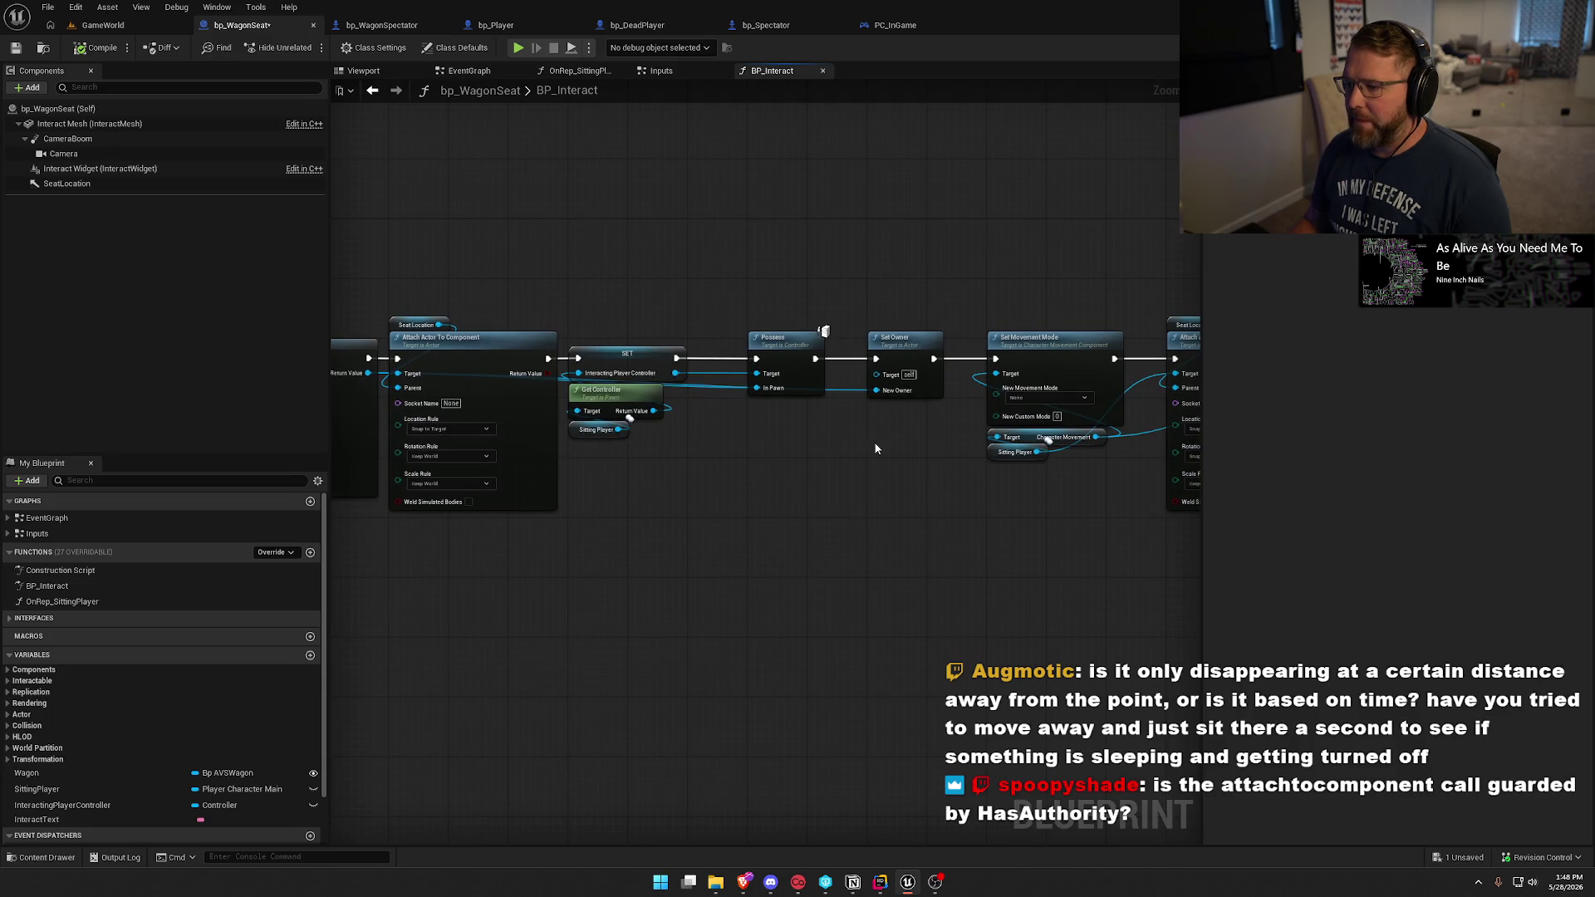
mouse_move(828, 564)
left_mouse_down()
mouse_move(515, 531)
mouse_move(177, 532)
left_mouse_up()
mouse_move(322, 484)
left_mouse_down()
mouse_move(662, 545)
mouse_move(396, 509)
mouse_move(993, 463)
mouse_move(1200, 473)
mouse_move(964, 554)
left_mouse_up()
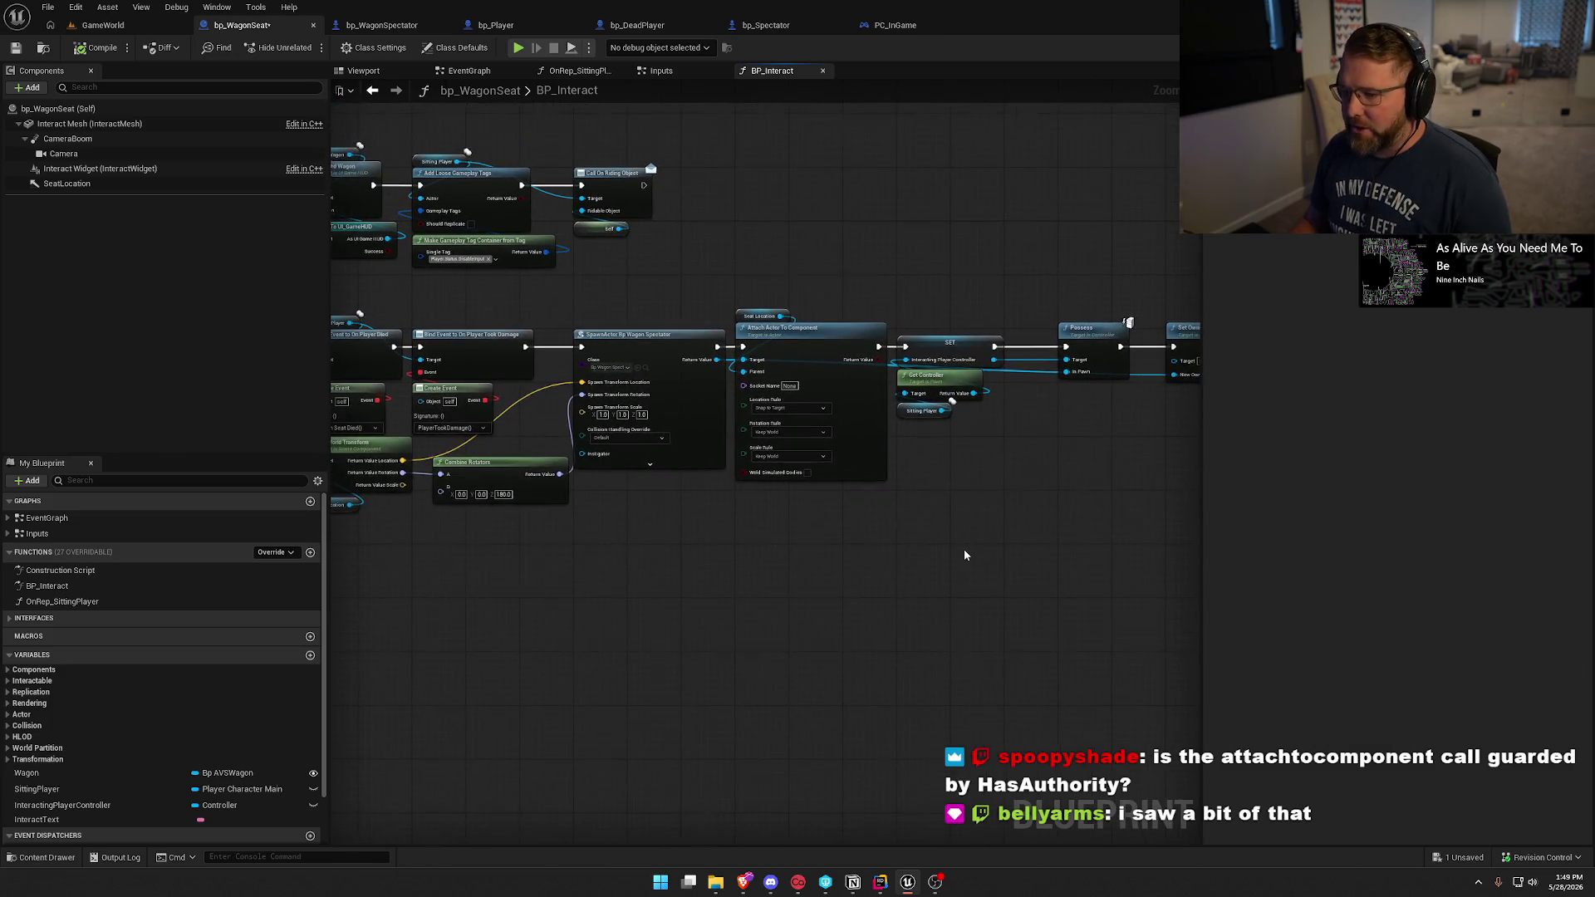
left_click_drag(615, 276, 806, 563)
scroll(769, 549, "up", 2)
left_click(662, 481)
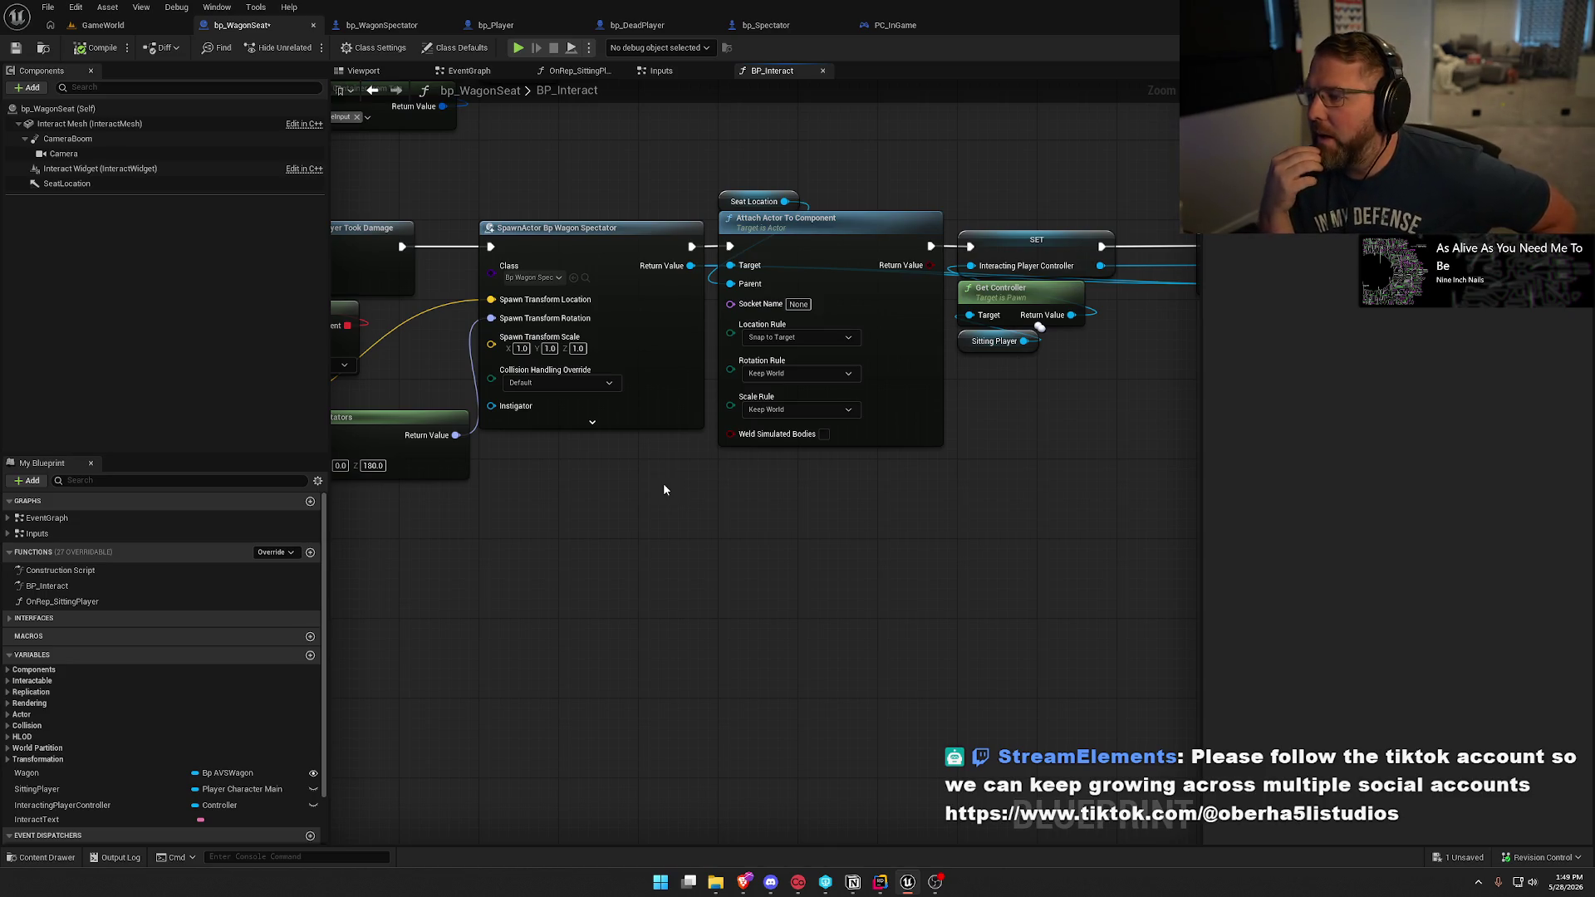
left_click_drag(686, 475, 198, 473)
left_click_drag(556, 410, 784, 436)
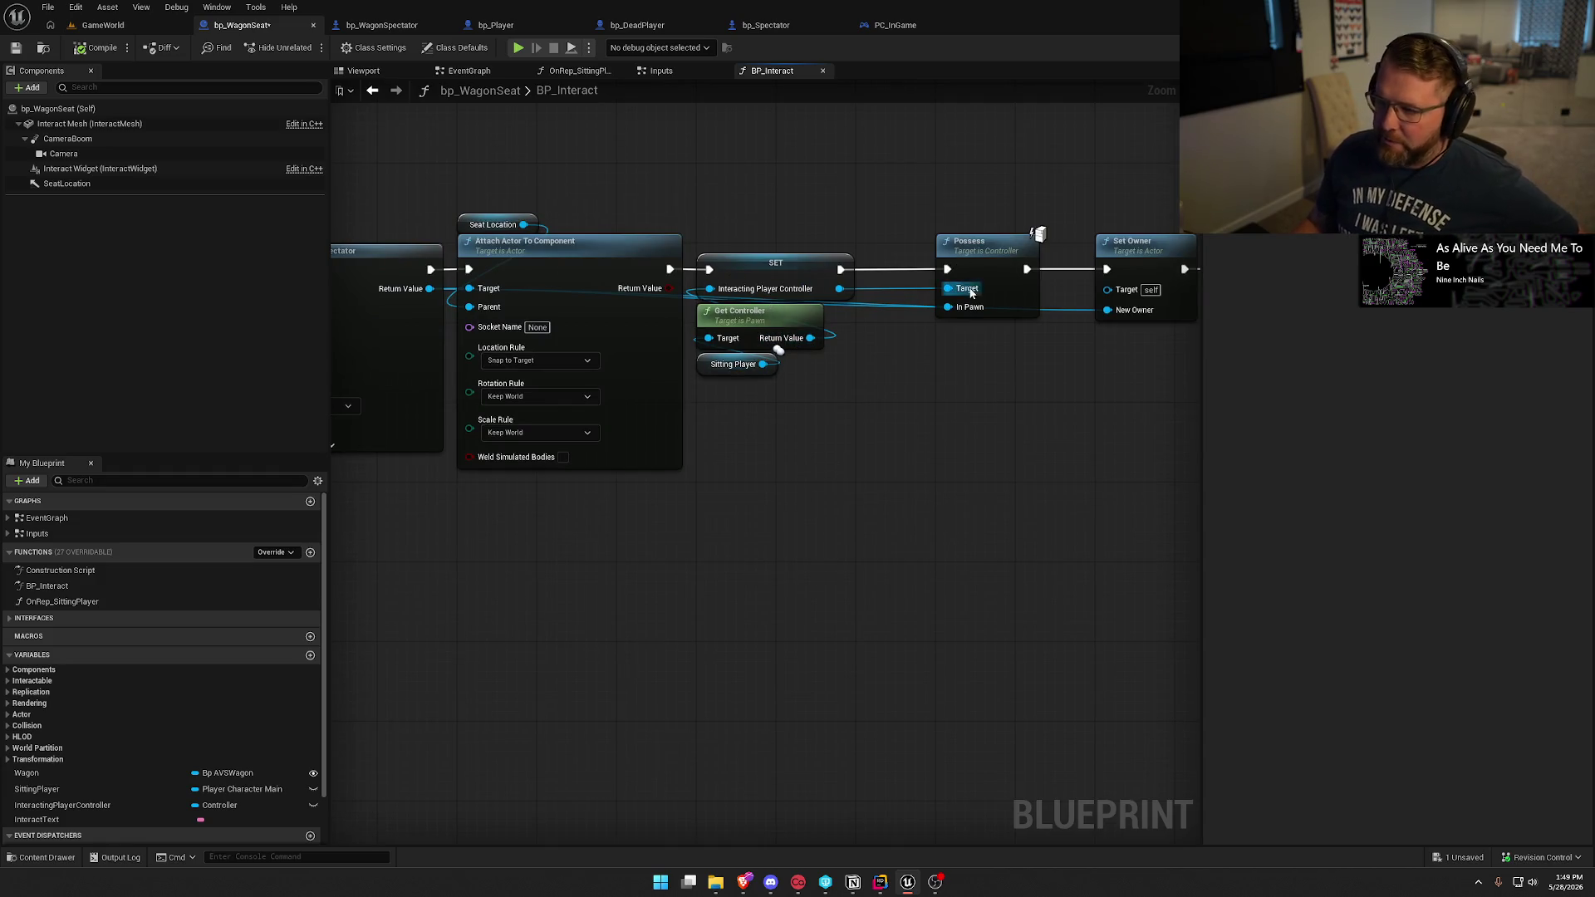
left_click_drag(500, 406, 750, 436)
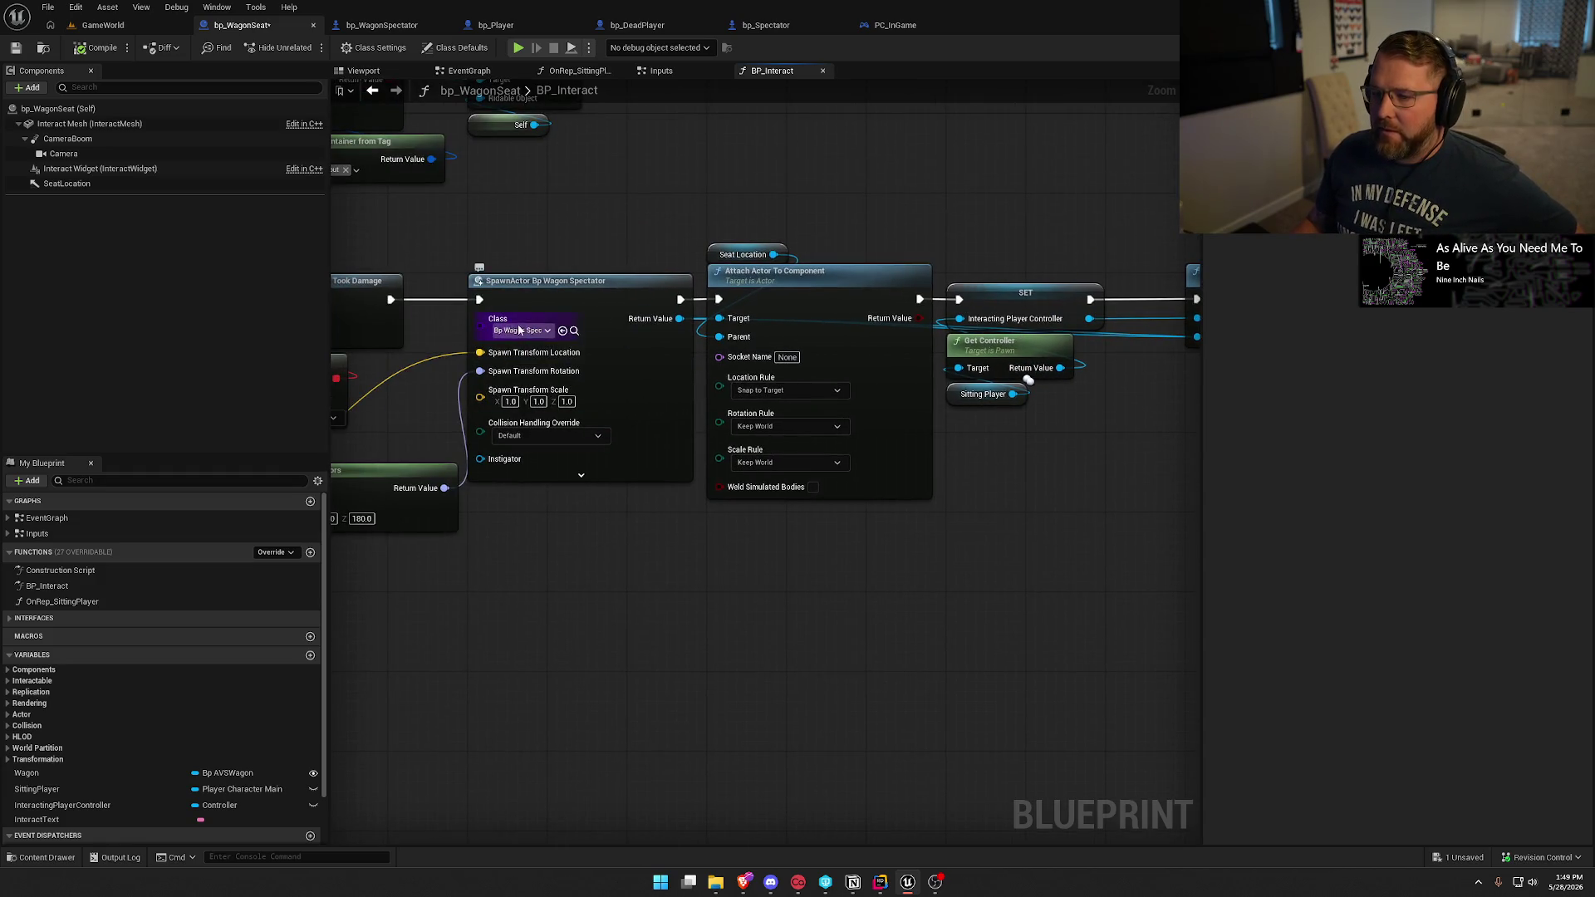
left_click_drag(629, 563, 502, 558)
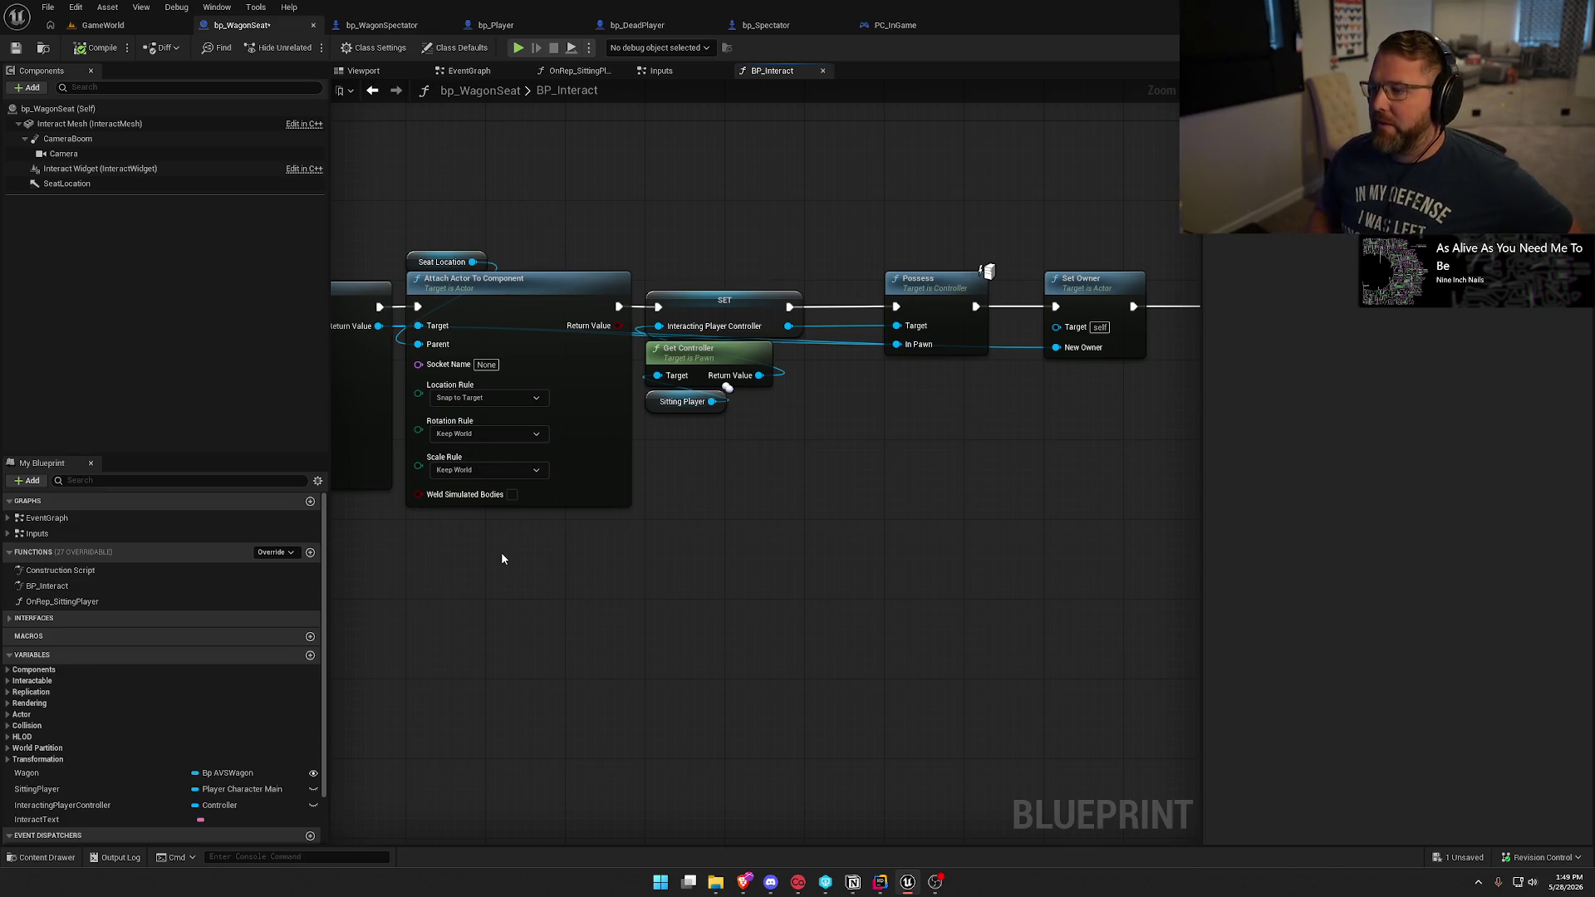
scroll(915, 480, "down", 2)
mouse_move(460, 292)
left_mouse_down()
mouse_move(1057, 605)
mouse_move(1151, 623)
left_mouse_up()
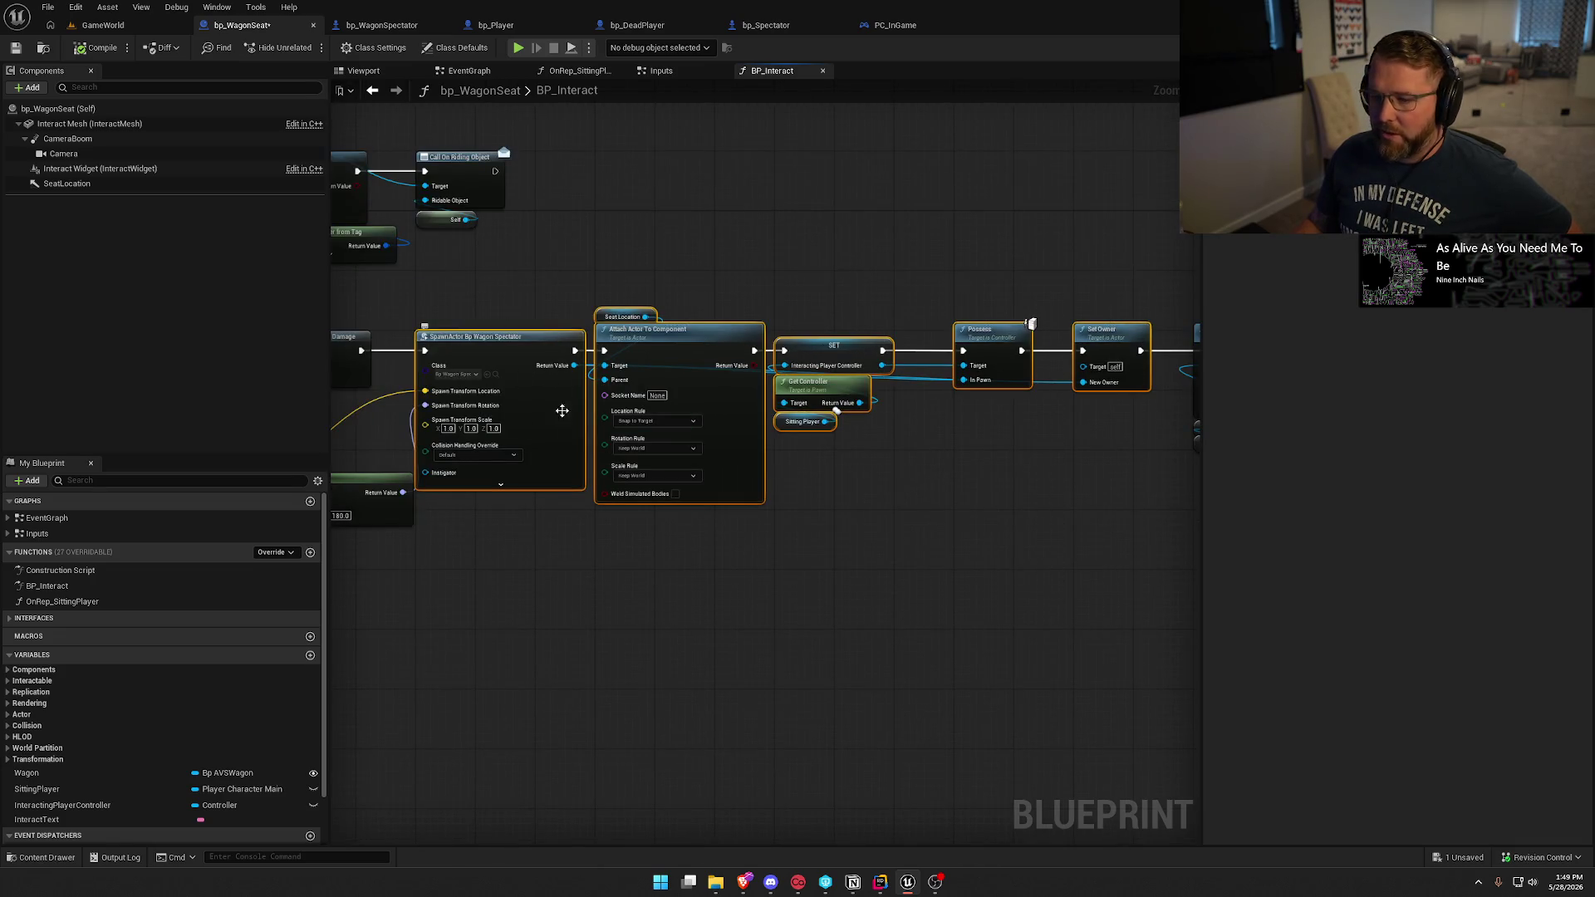
left_click(800, 563)
left_click_drag(799, 563, 360, 516)
left_click_drag(463, 221, 849, 617)
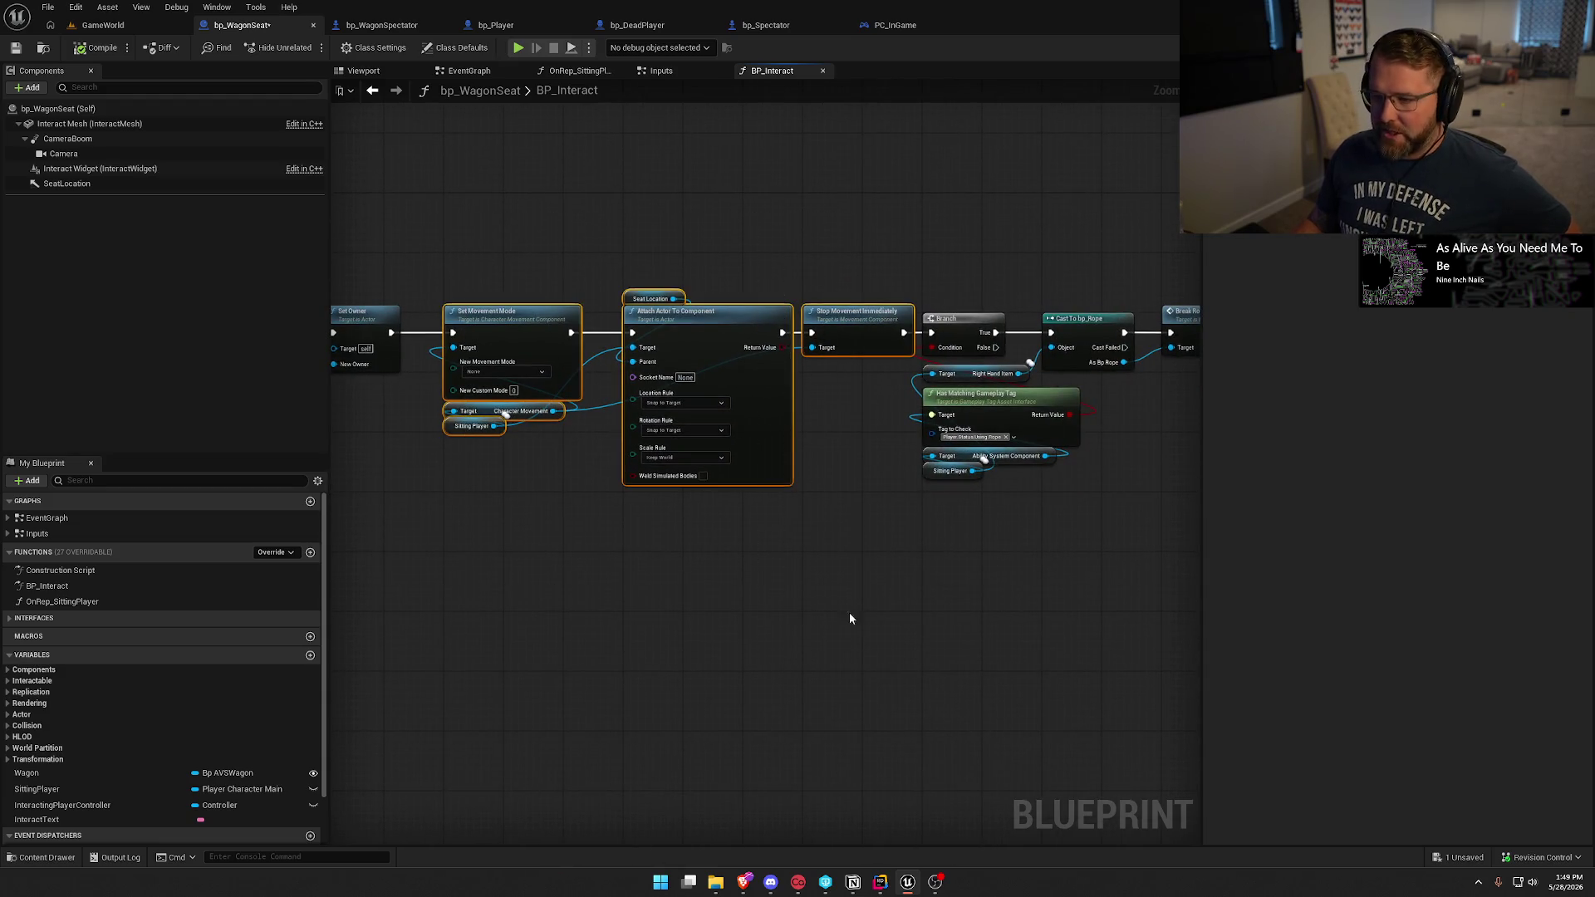
left_click_drag(500, 586, 636, 570)
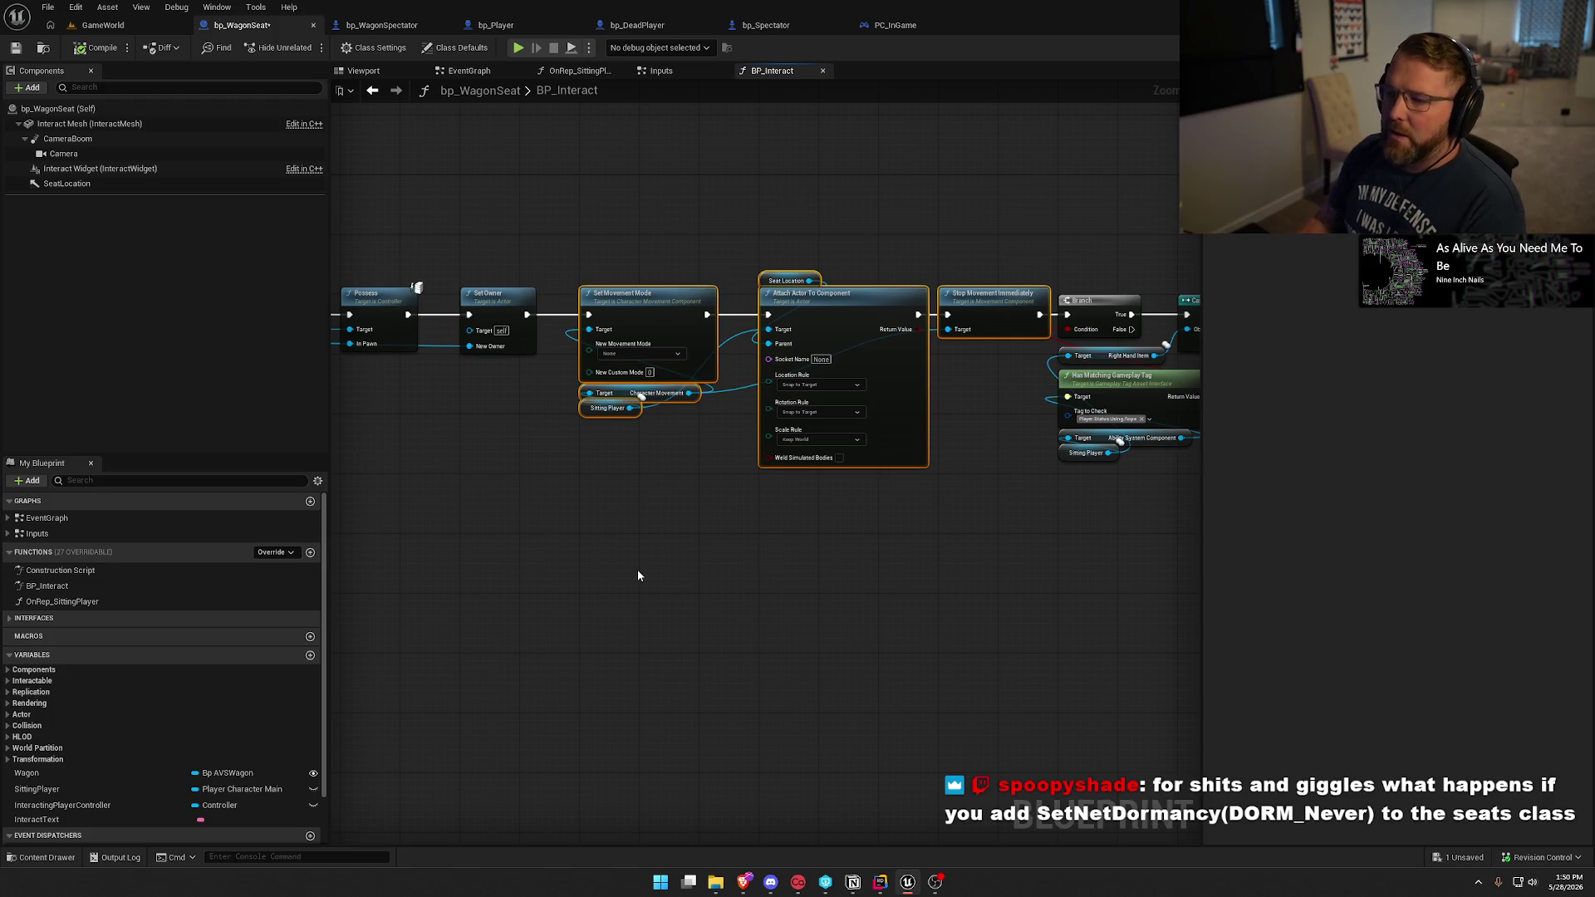
scroll(948, 437, "down", 5)
mouse_move(1048, 441)
left_mouse_down()
mouse_move(370, 396)
mouse_move(370, 367)
mouse_move(372, 413)
left_mouse_up()
scroll(372, 413, "up", 4)
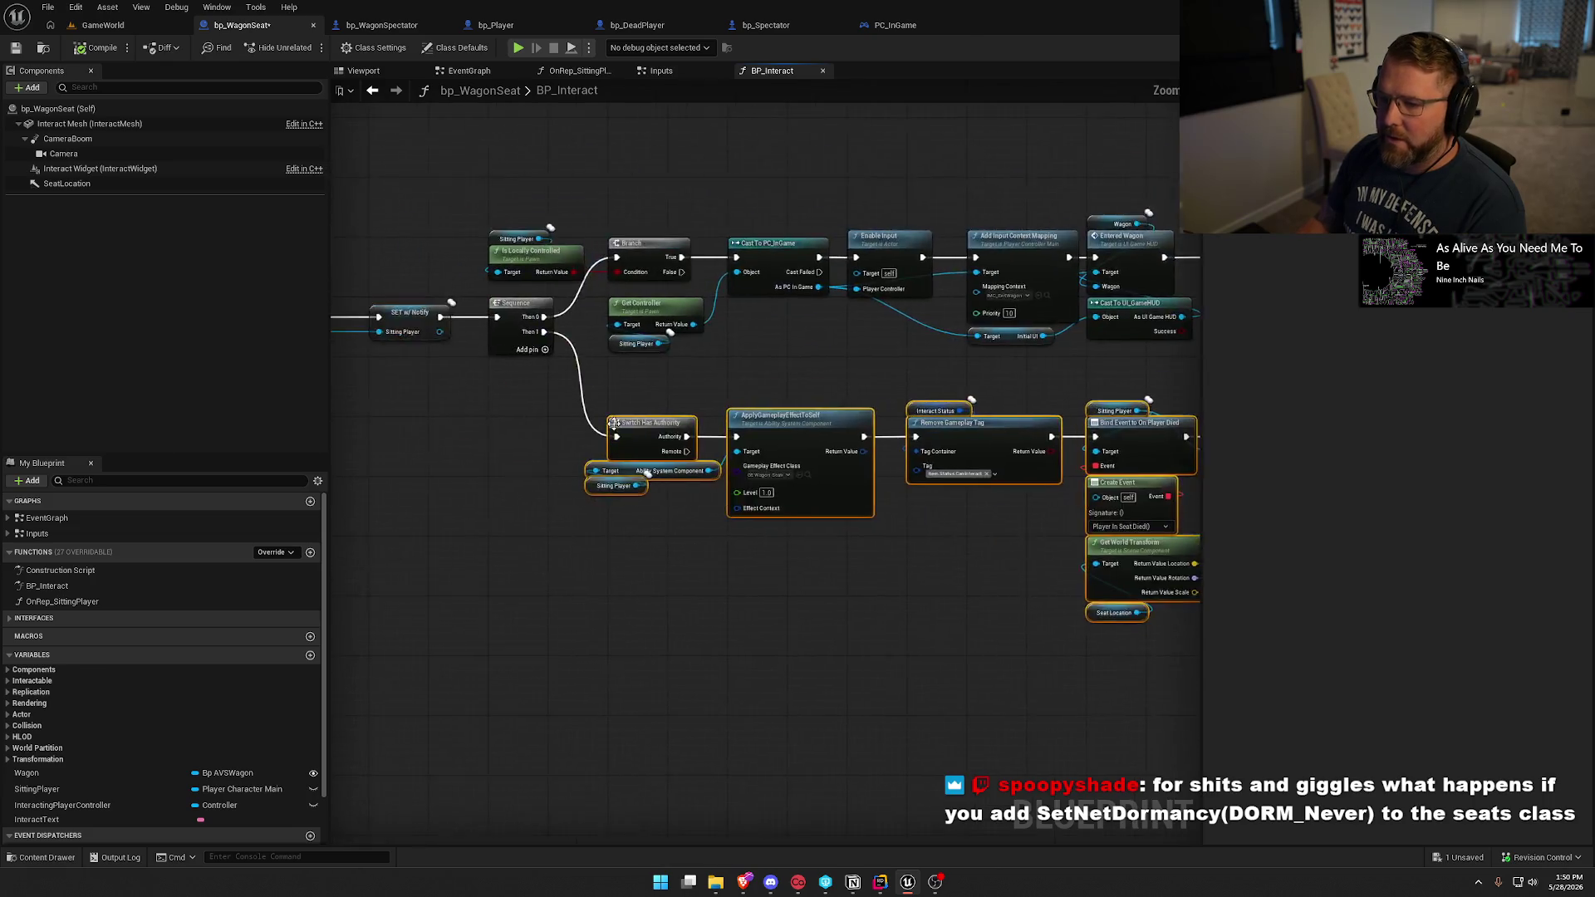
scroll(342, 449, "down", 5)
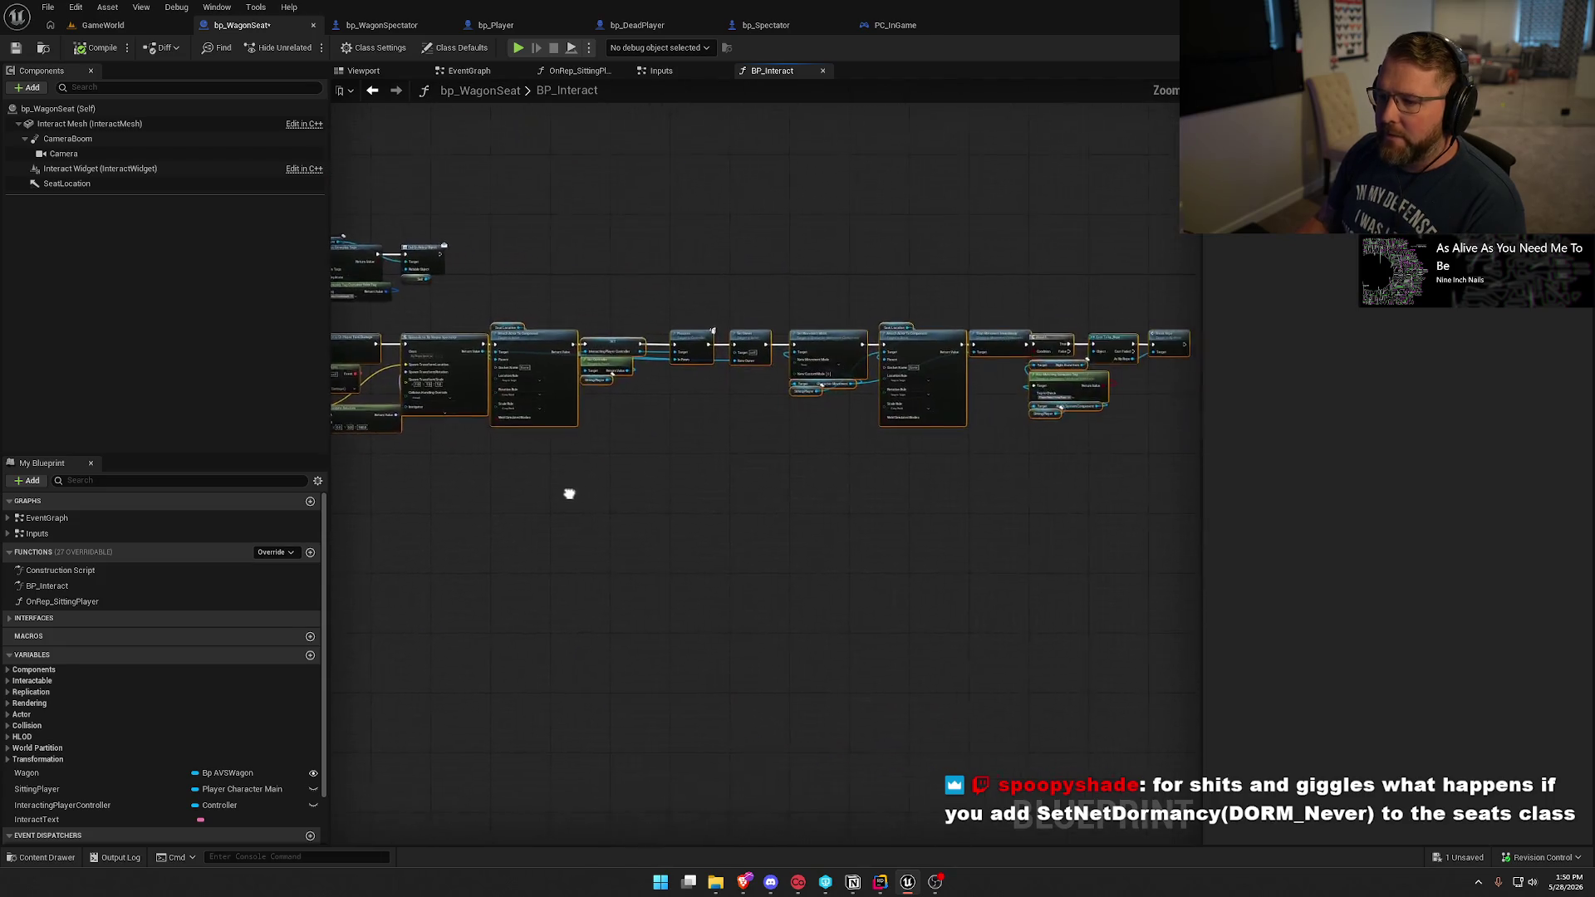
mouse_move(1105, 466)
left_mouse_down()
mouse_move(342, 344)
mouse_move(811, 385)
left_mouse_up()
left_click(880, 525)
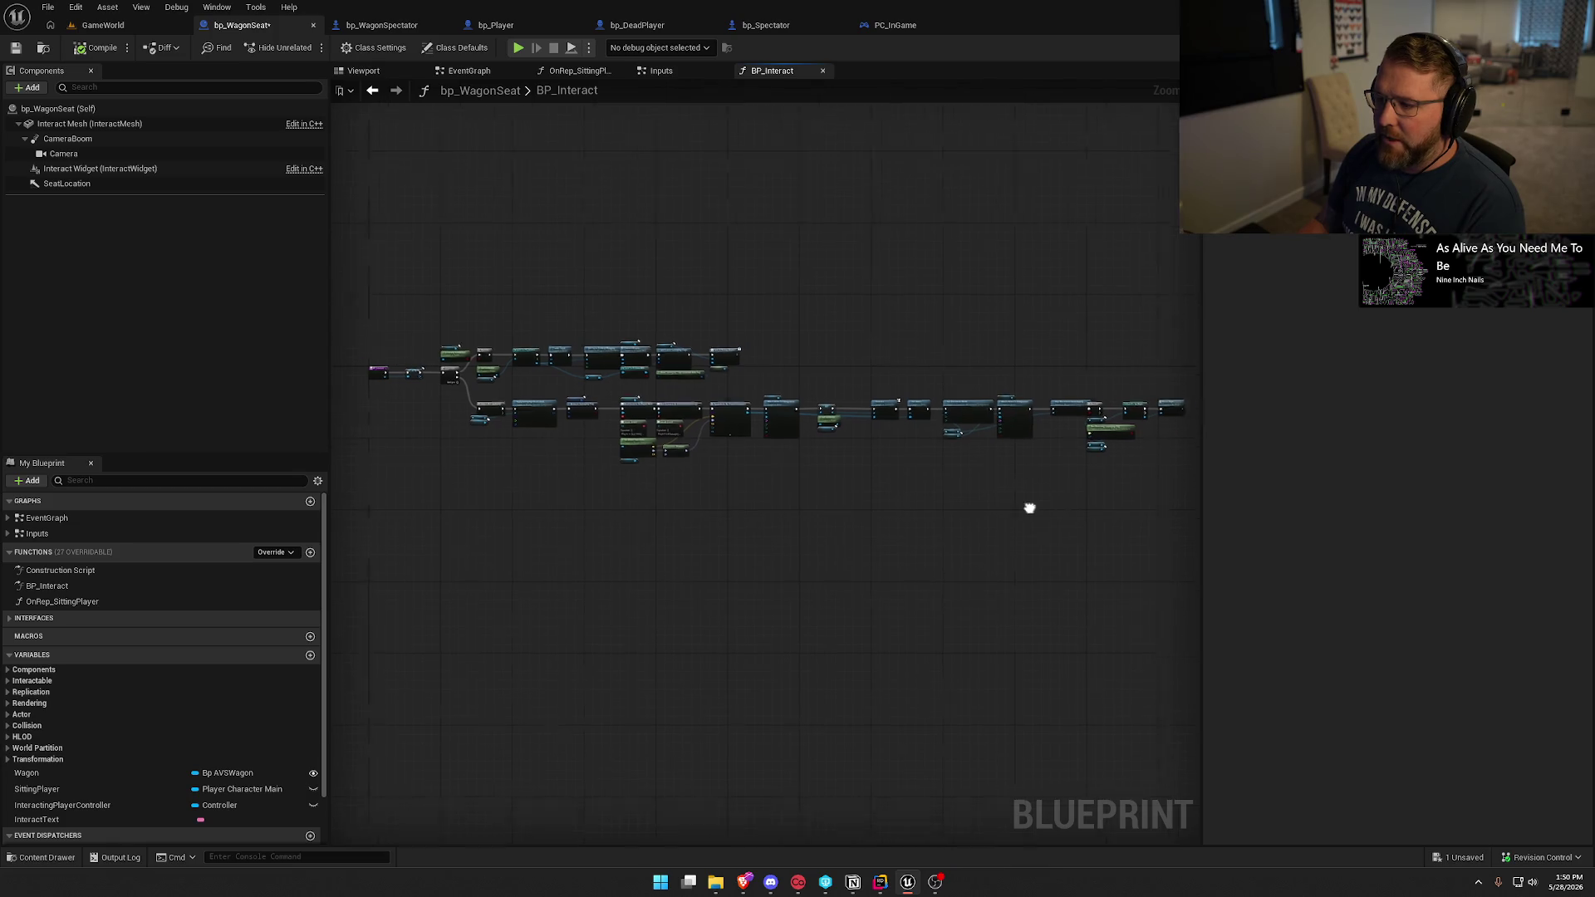
left_click_drag(1142, 517, 364, 384)
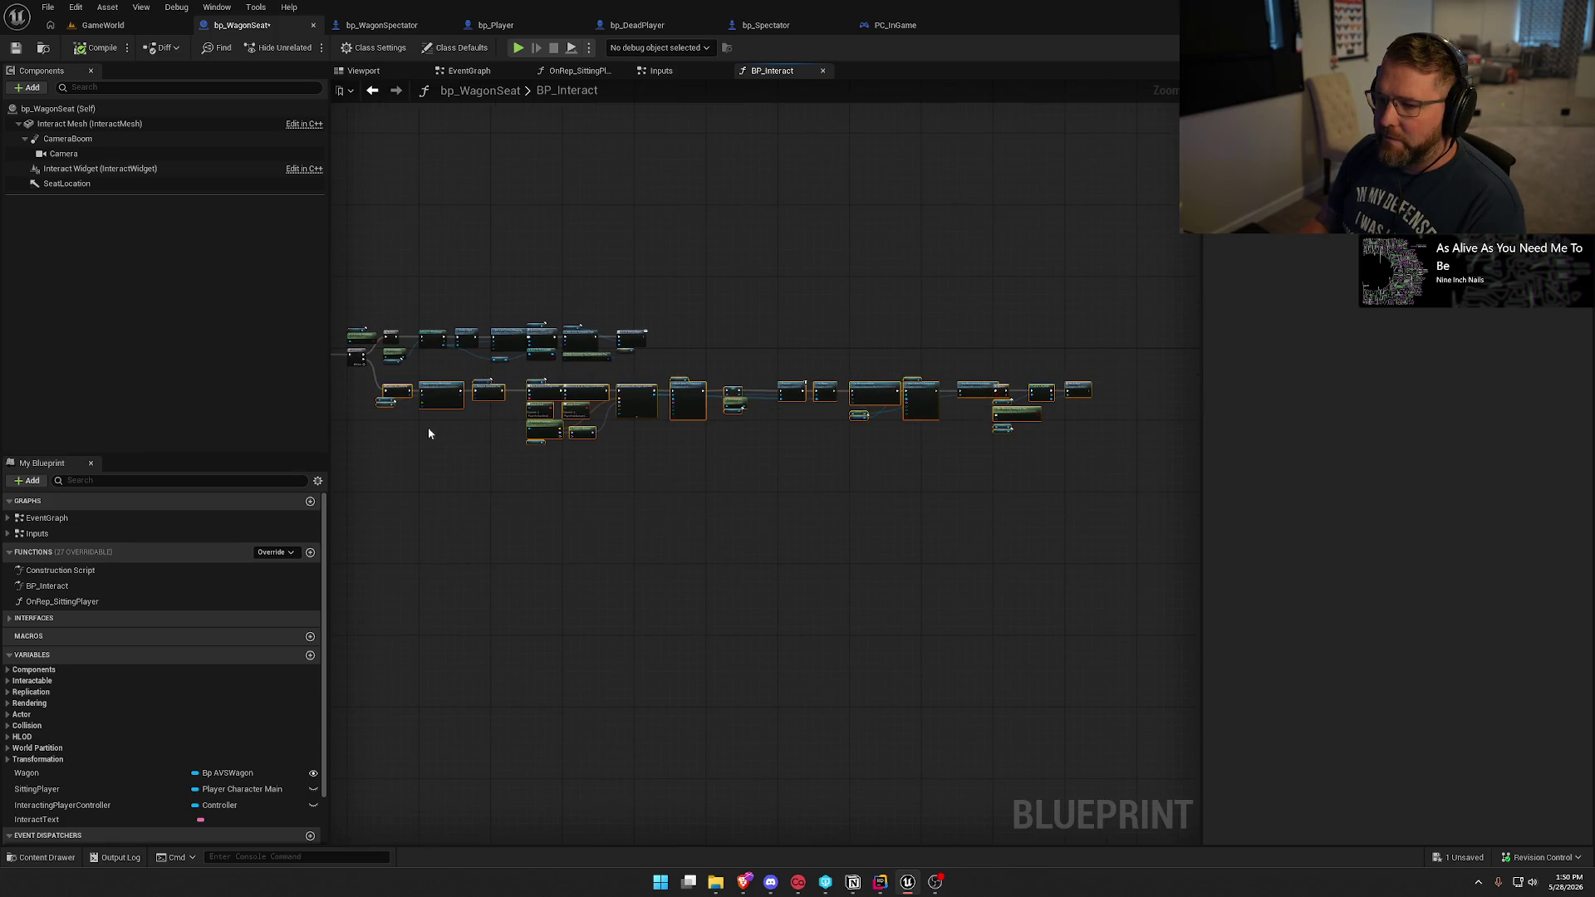
scroll(799, 490, "up", 8)
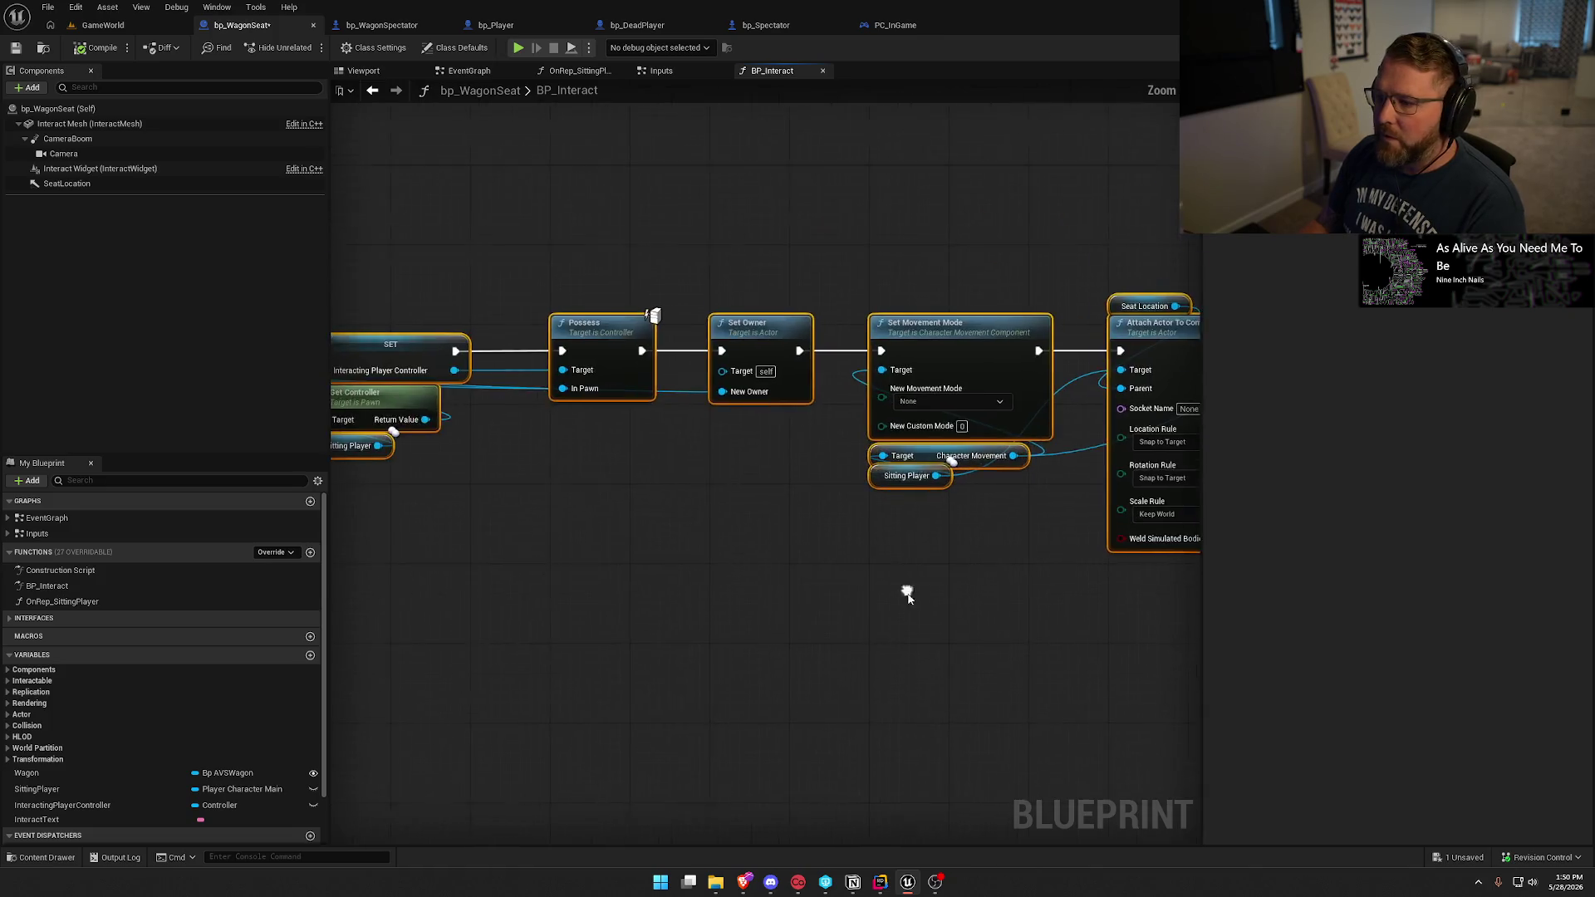
scroll(953, 529, "up", 2)
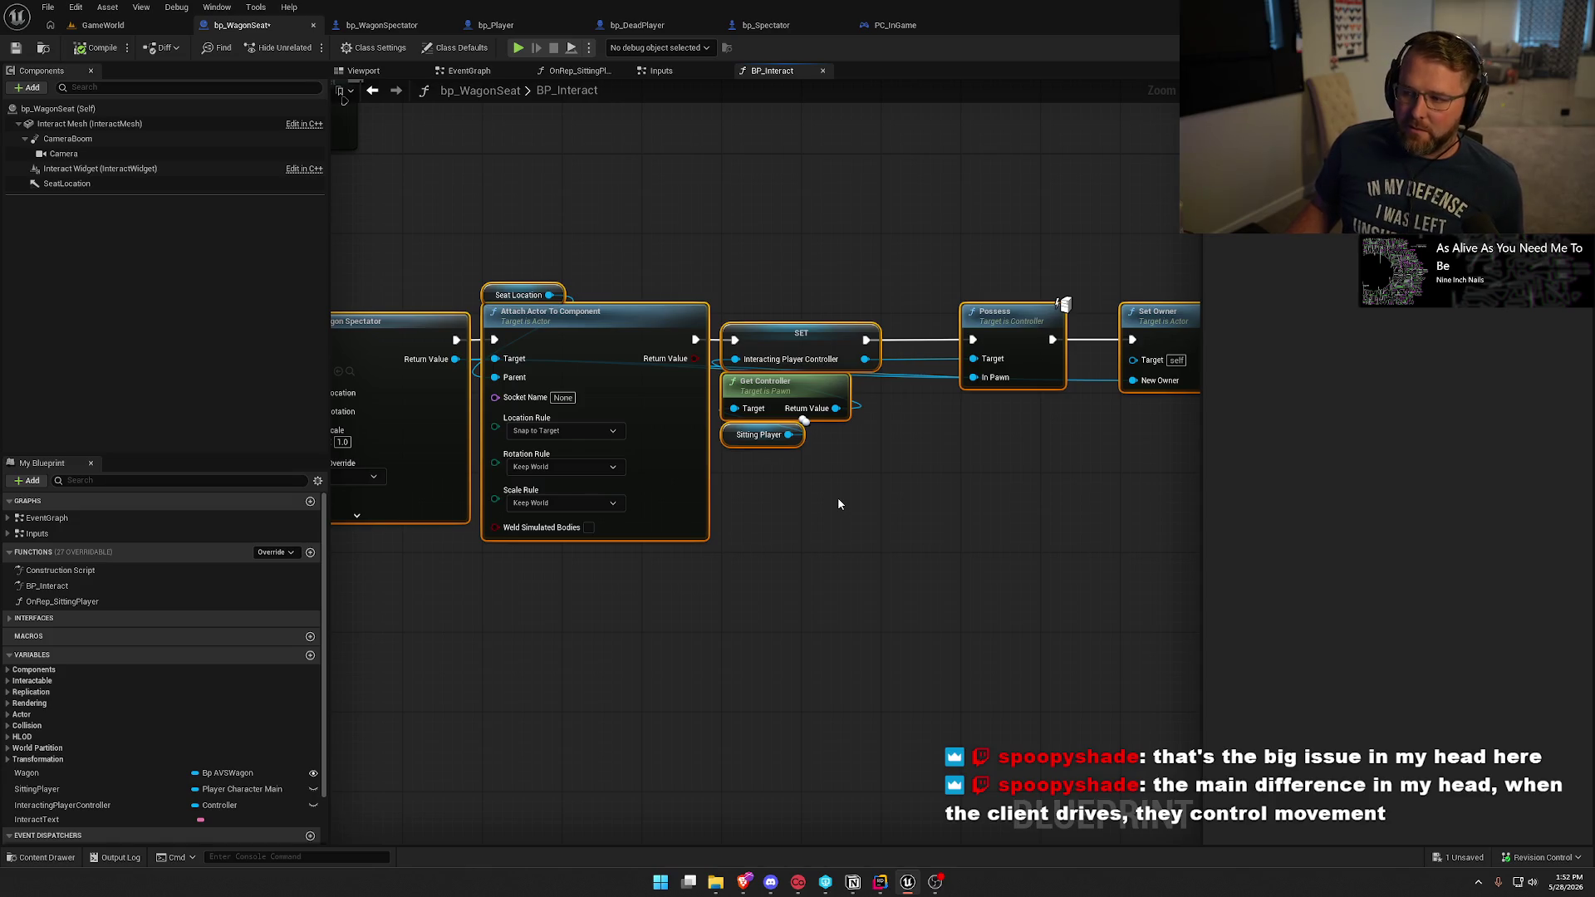
Review the Set Movement Mode, Possess, Set Owner and Attach nodes, then compile and save bp_WagonSeat.
left_click_drag(859, 481, 570, 480)
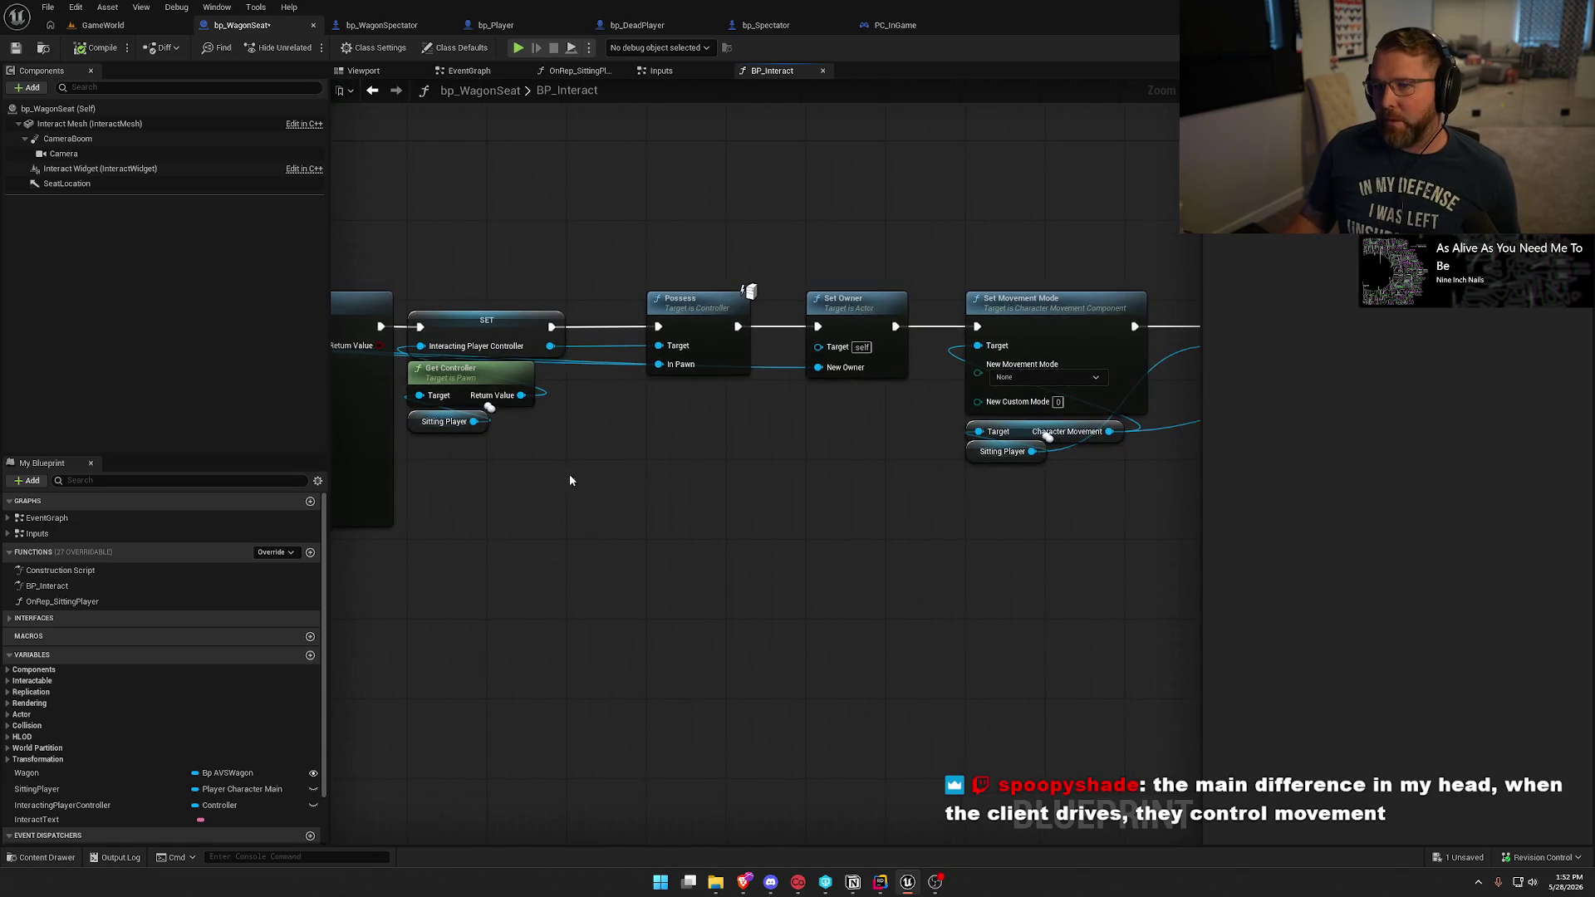
left_click_drag(605, 226, 942, 519)
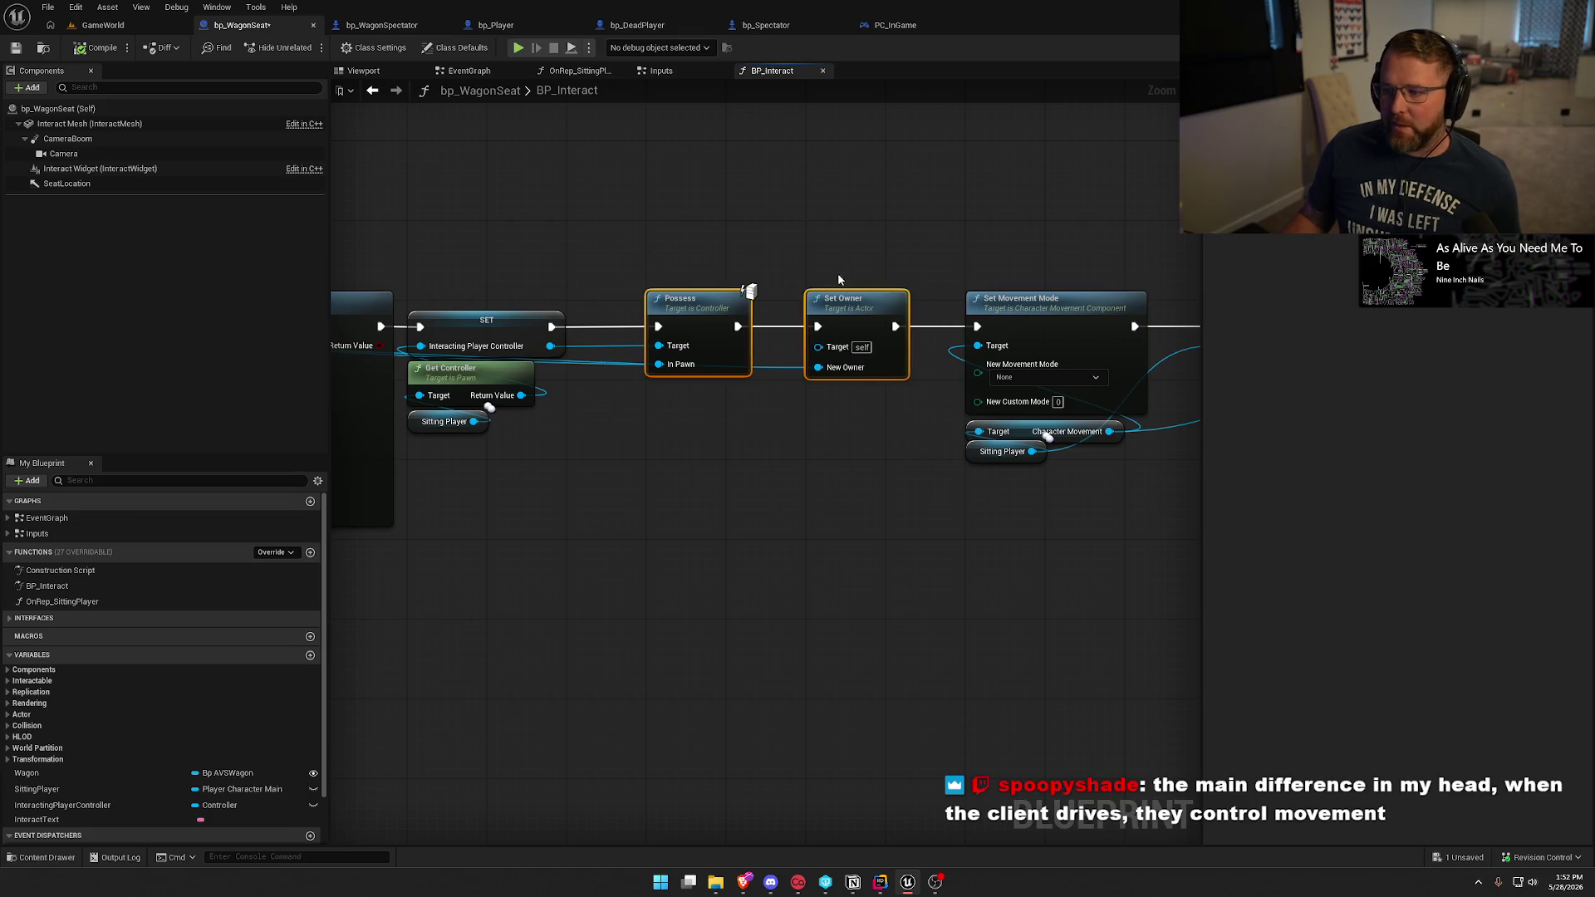
left_click(818, 493)
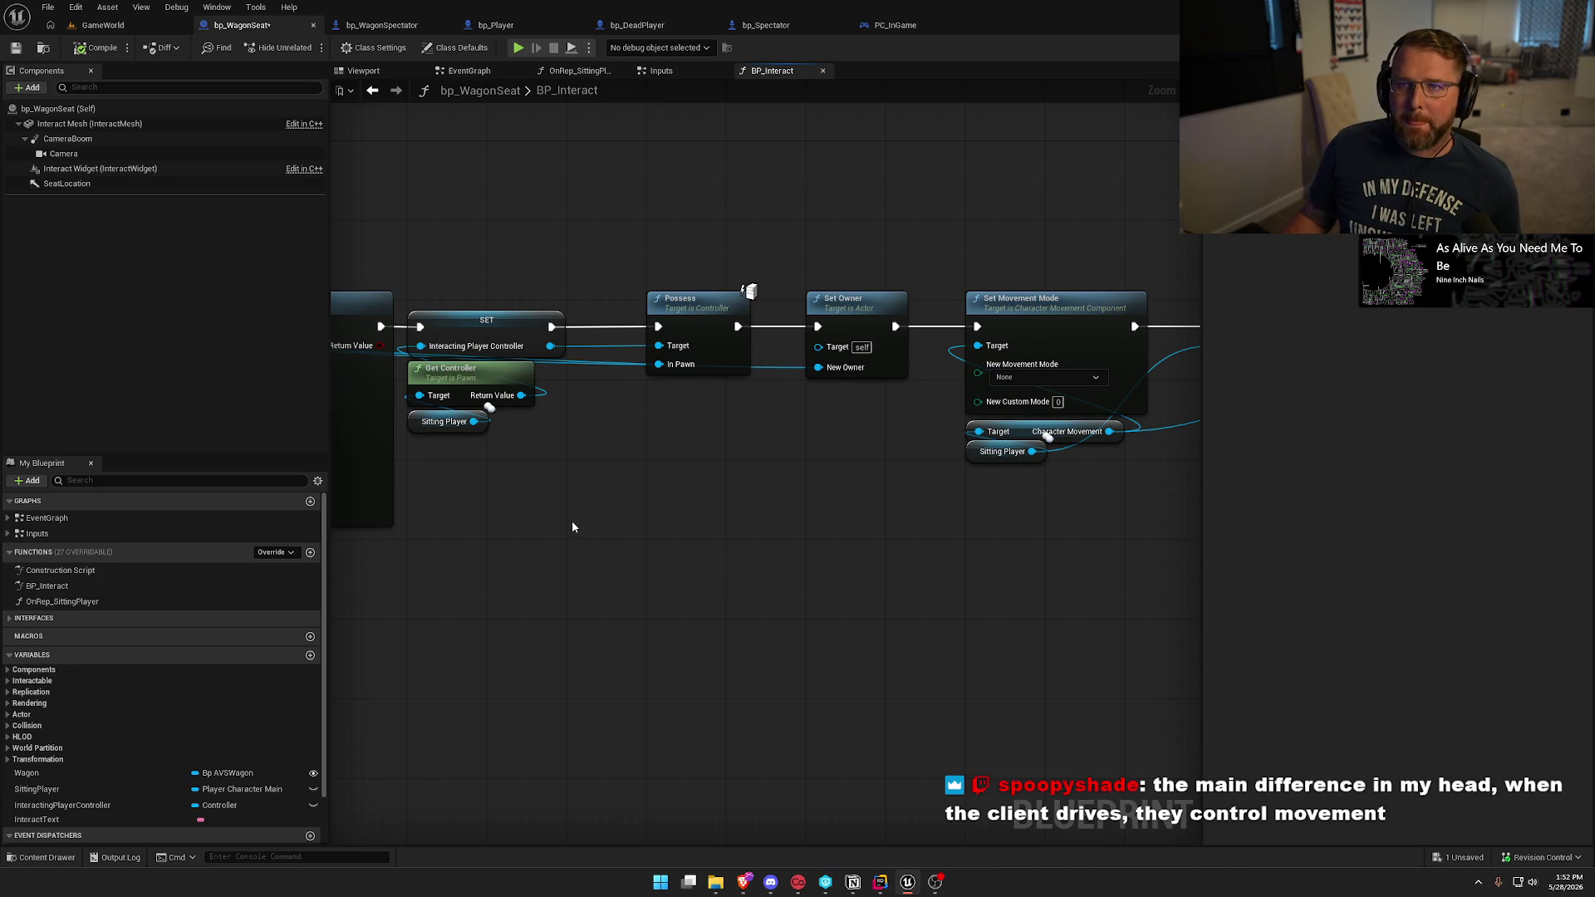
left_click_drag(572, 526, 902, 513)
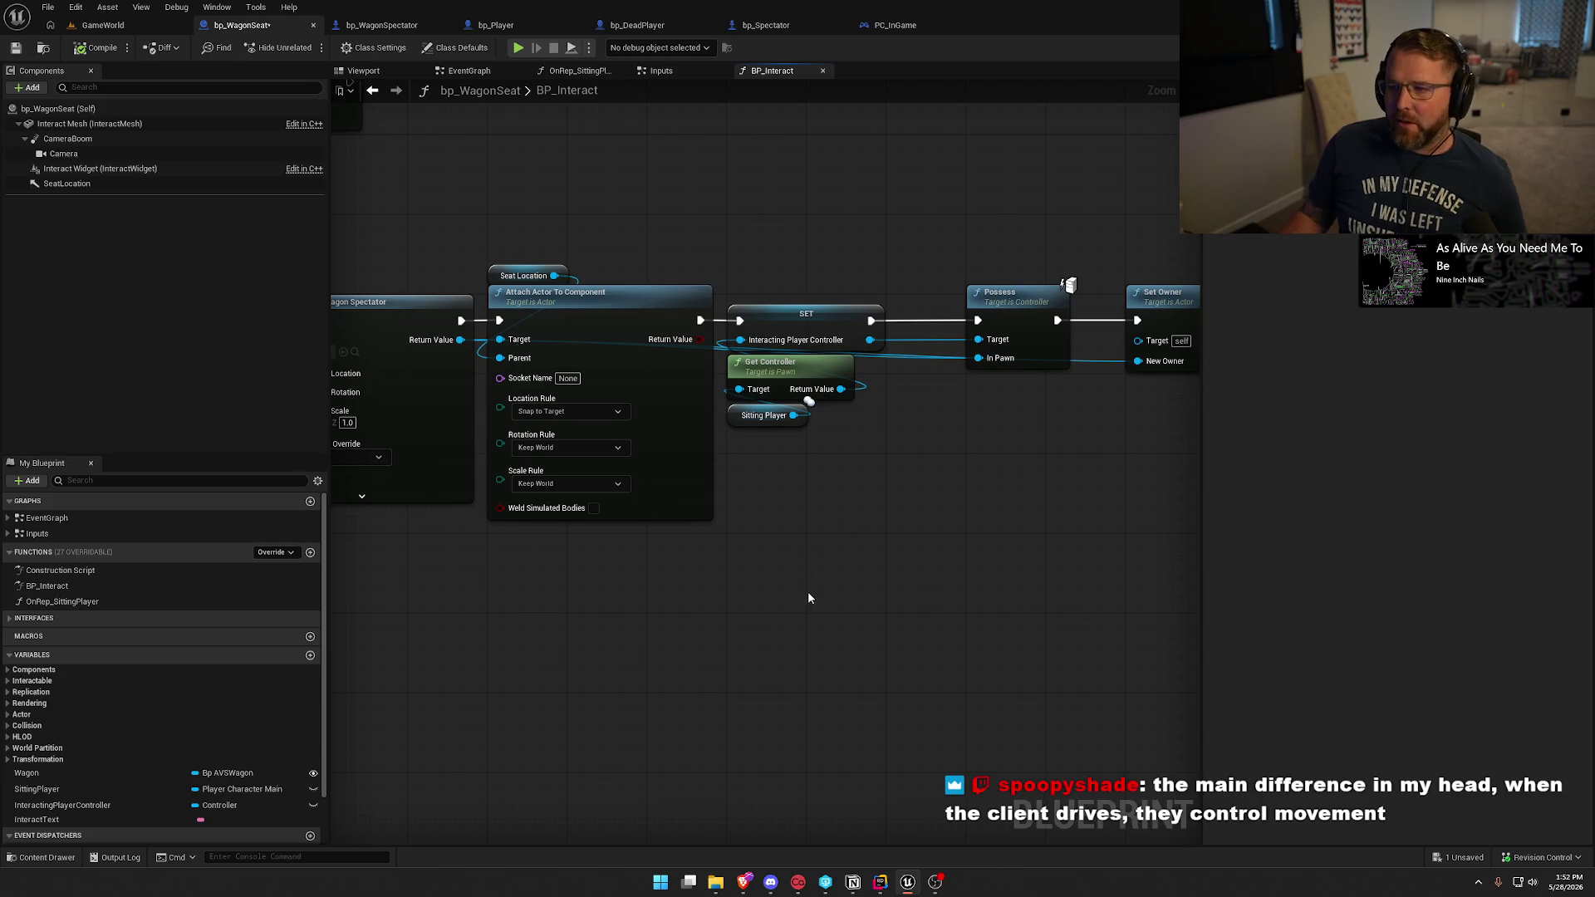
left_click(89, 51)
Pan through the spawn, Set Owner, Branch, rope cast and Break Rope nodes.
mouse_move(554, 212)
left_mouse_down()
mouse_move(701, 220)
mouse_move(883, 196)
mouse_move(1185, 213)
mouse_move(1134, 195)
mouse_move(651, 191)
left_mouse_up()
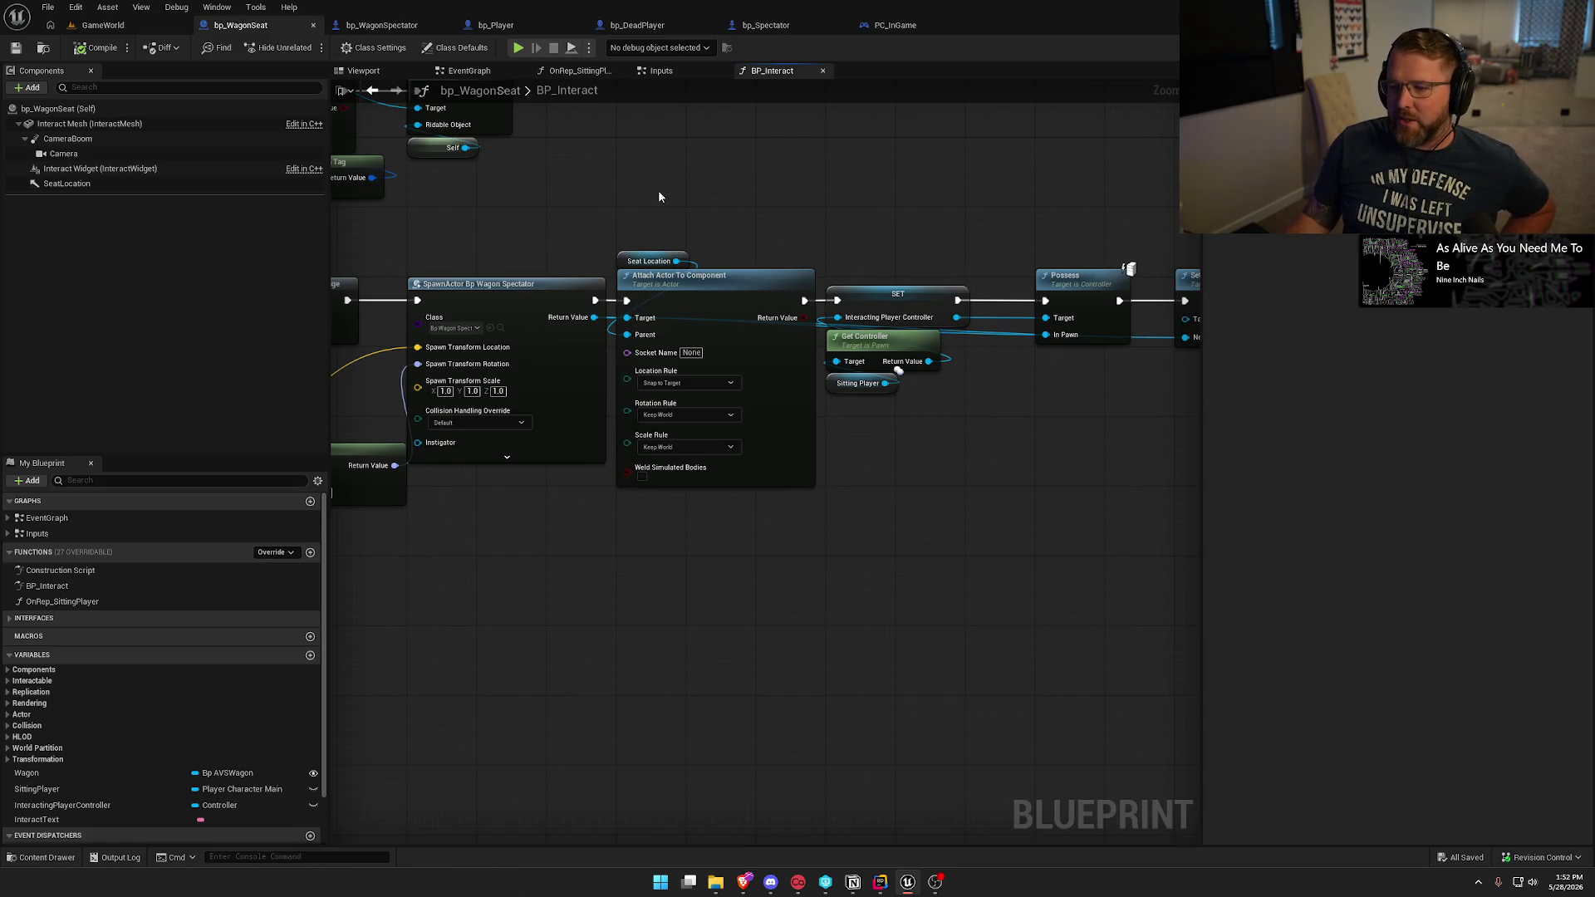
mouse_move(720, 196)
left_mouse_down()
mouse_move(398, 179)
mouse_move(373, 191)
mouse_move(591, 225)
left_mouse_up()
left_click_drag(671, 453, 634, 473)
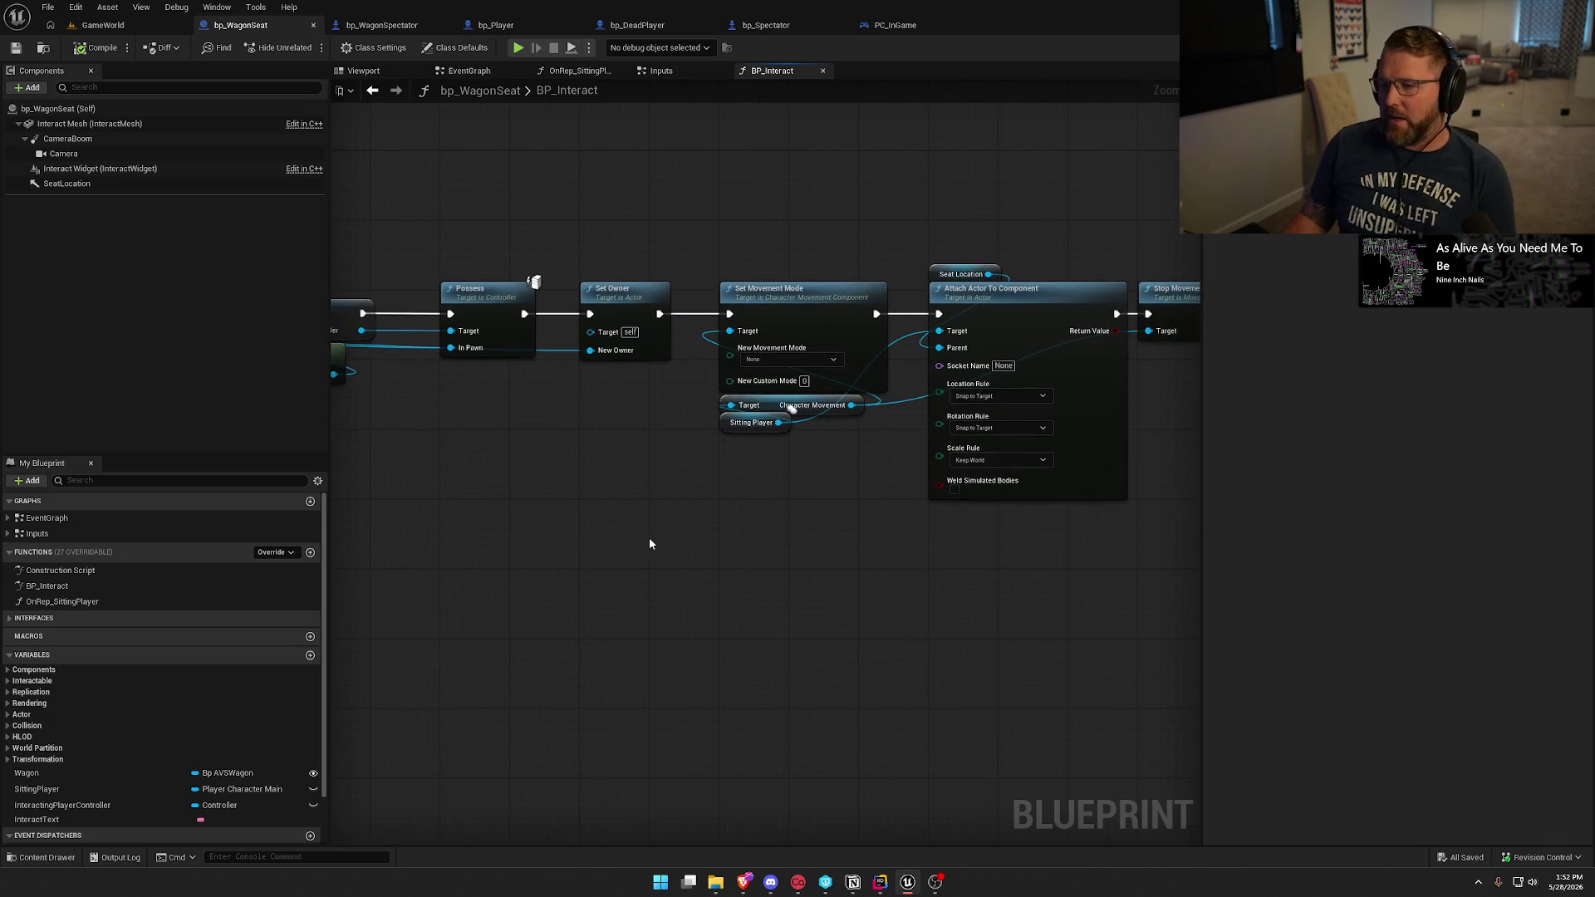
left_click_drag(649, 538, 341, 537)
mouse_move(662, 591)
left_mouse_down()
mouse_move(406, 570)
mouse_move(1269, 522)
mouse_move(1073, 583)
mouse_move(1207, 592)
mouse_move(1138, 590)
left_mouse_up()
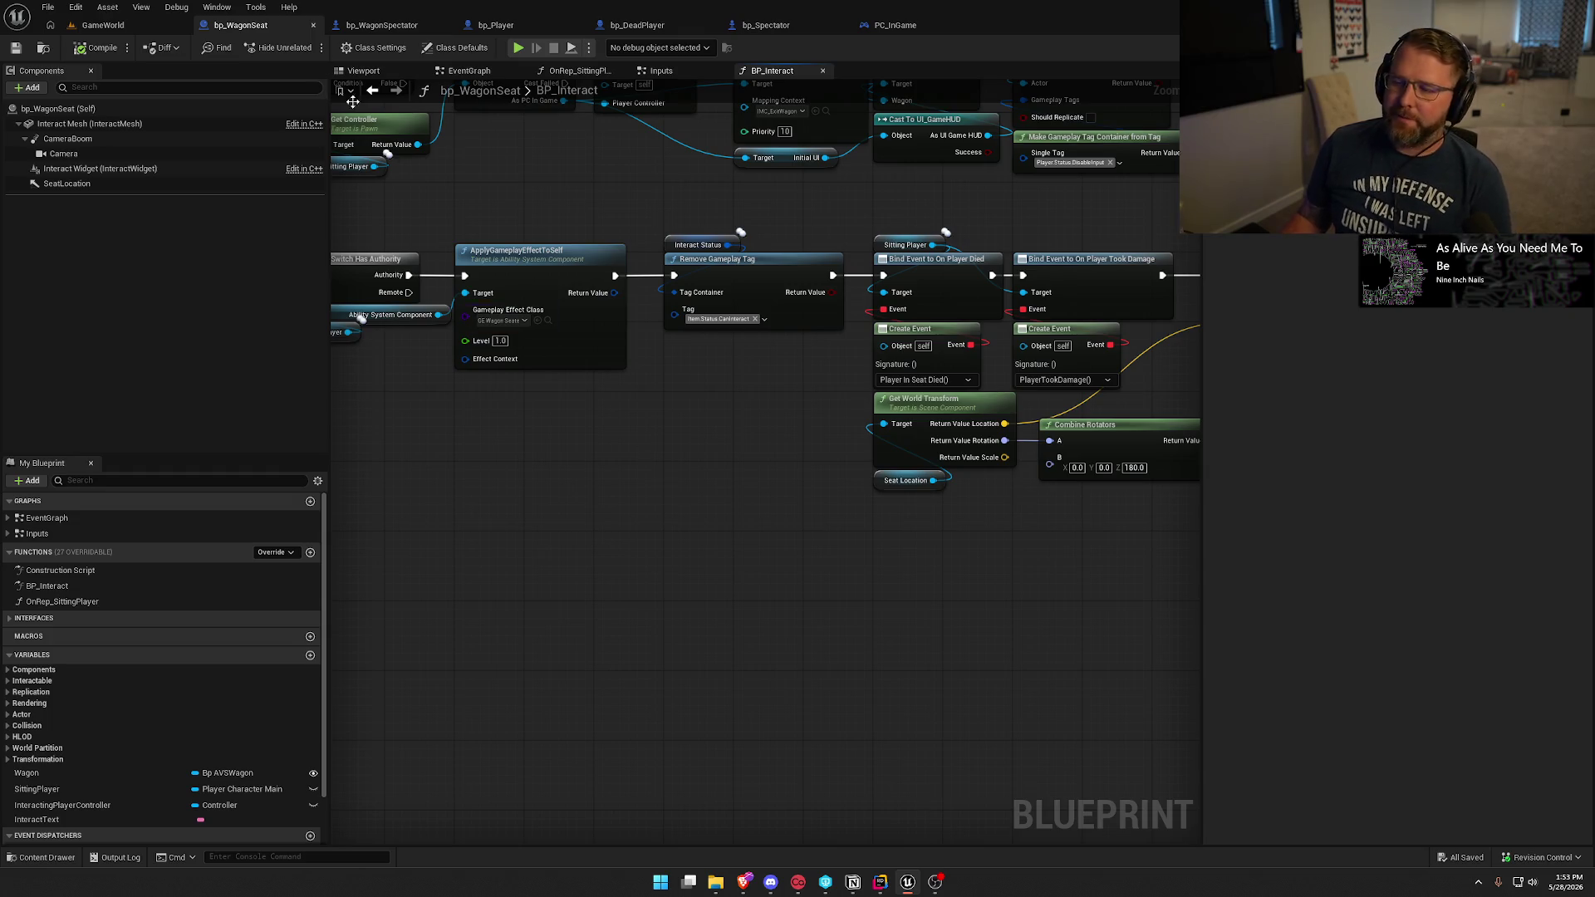
left_click(381, 26)
Show bp_WagonSpectator's Class Defaults and expand the inherited Pawn variables.
left_click_drag(484, 350, 680, 506)
left_click(861, 491)
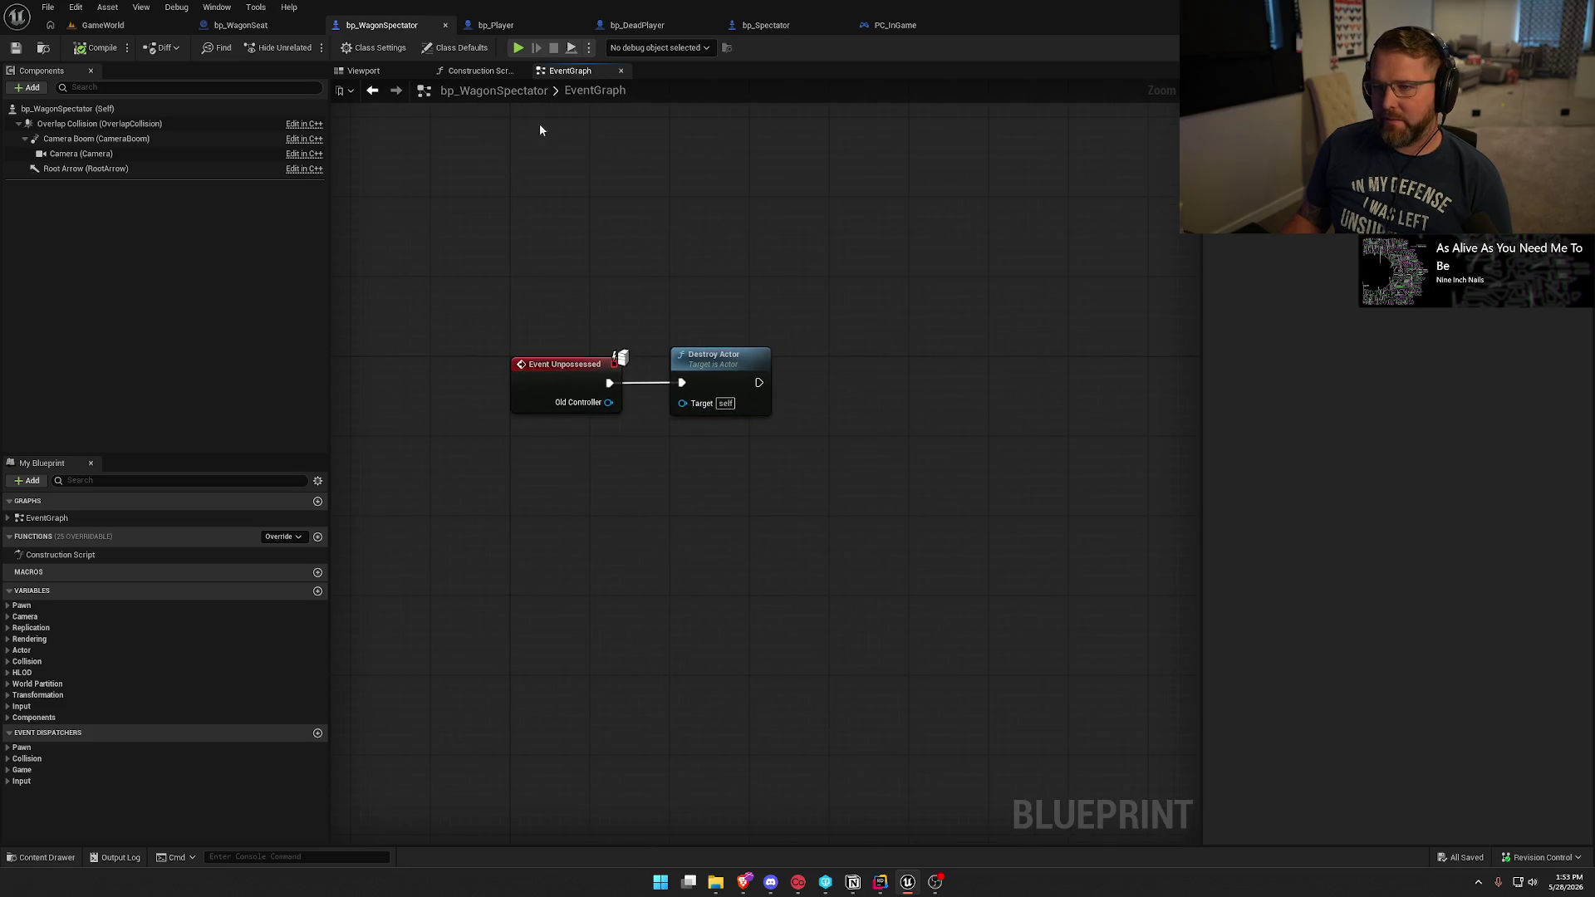
left_click(453, 49)
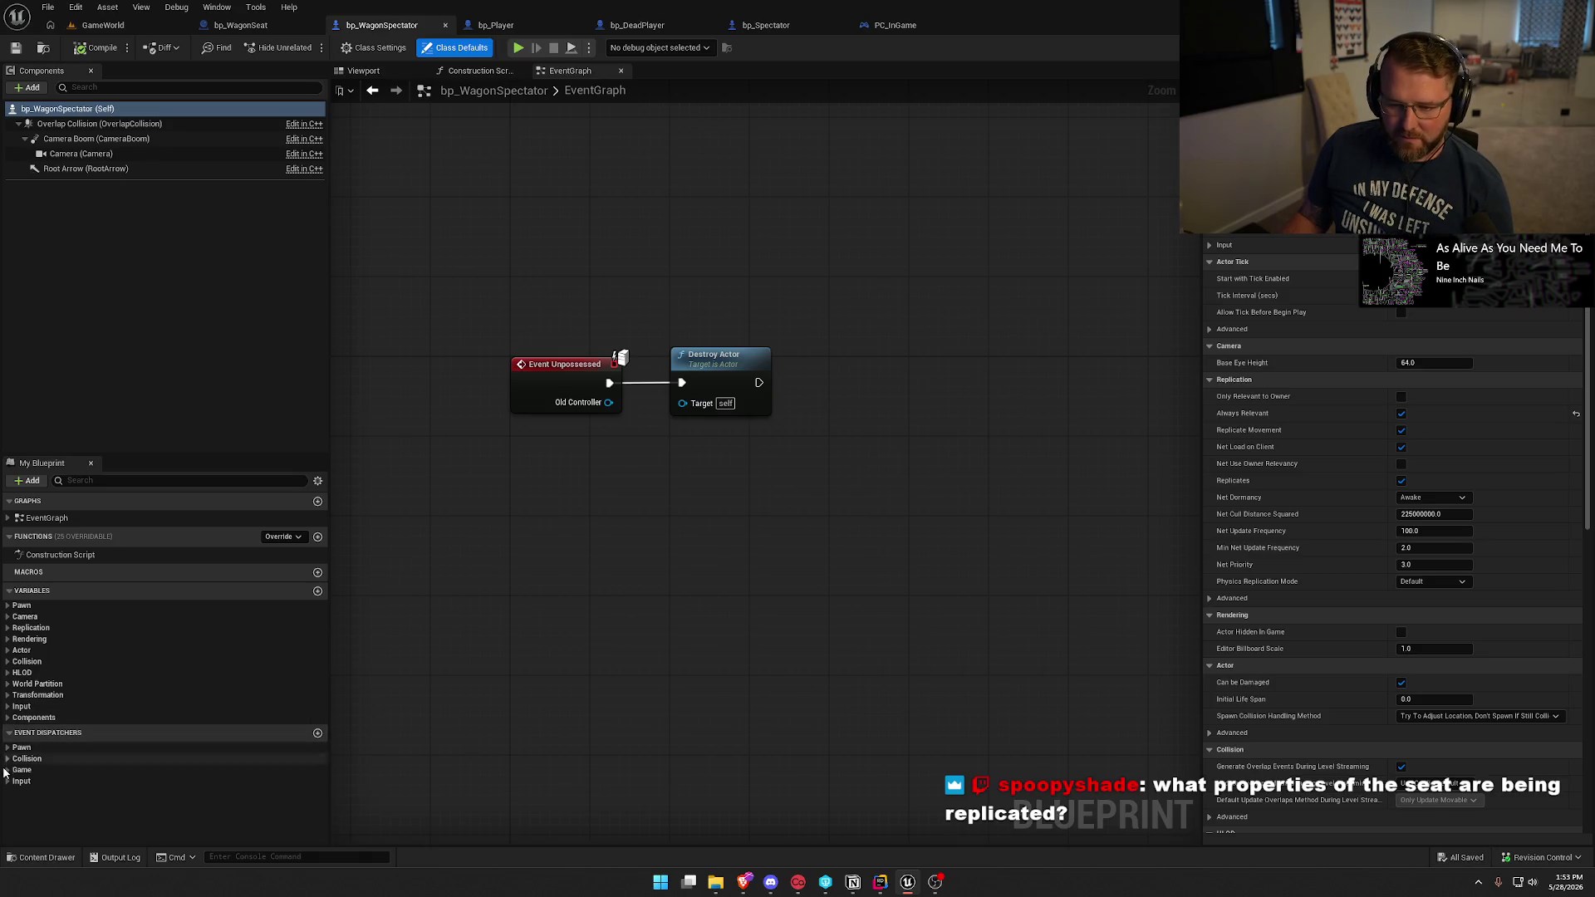
left_click(8, 607)
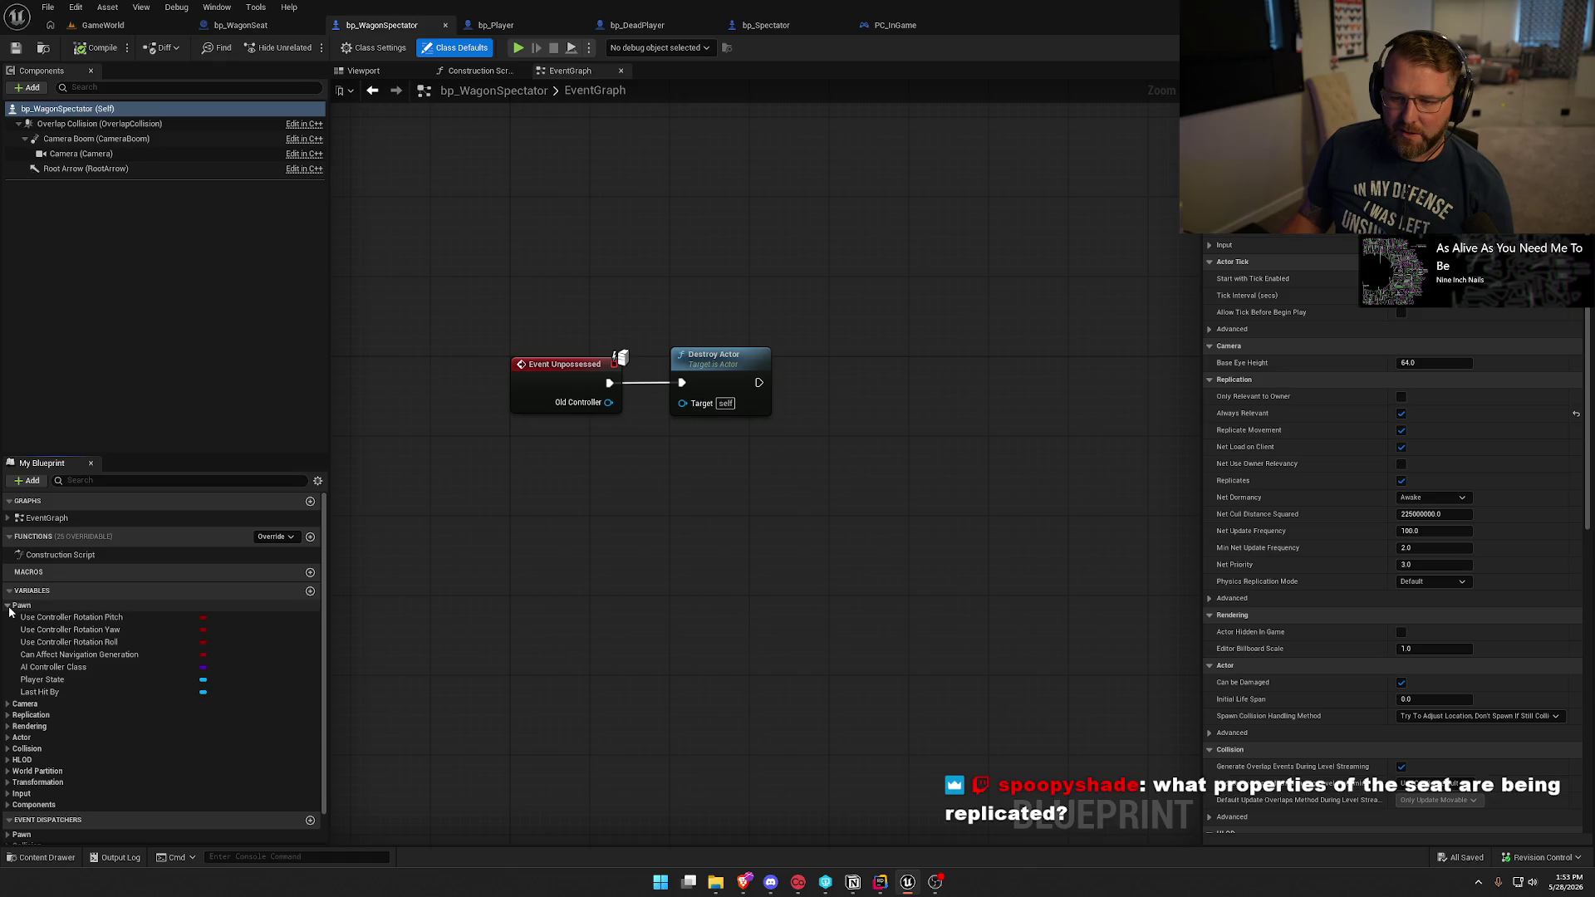
Collapse the Pawn variables and briefly expand and collapse the Input default settings.
left_click(9, 606)
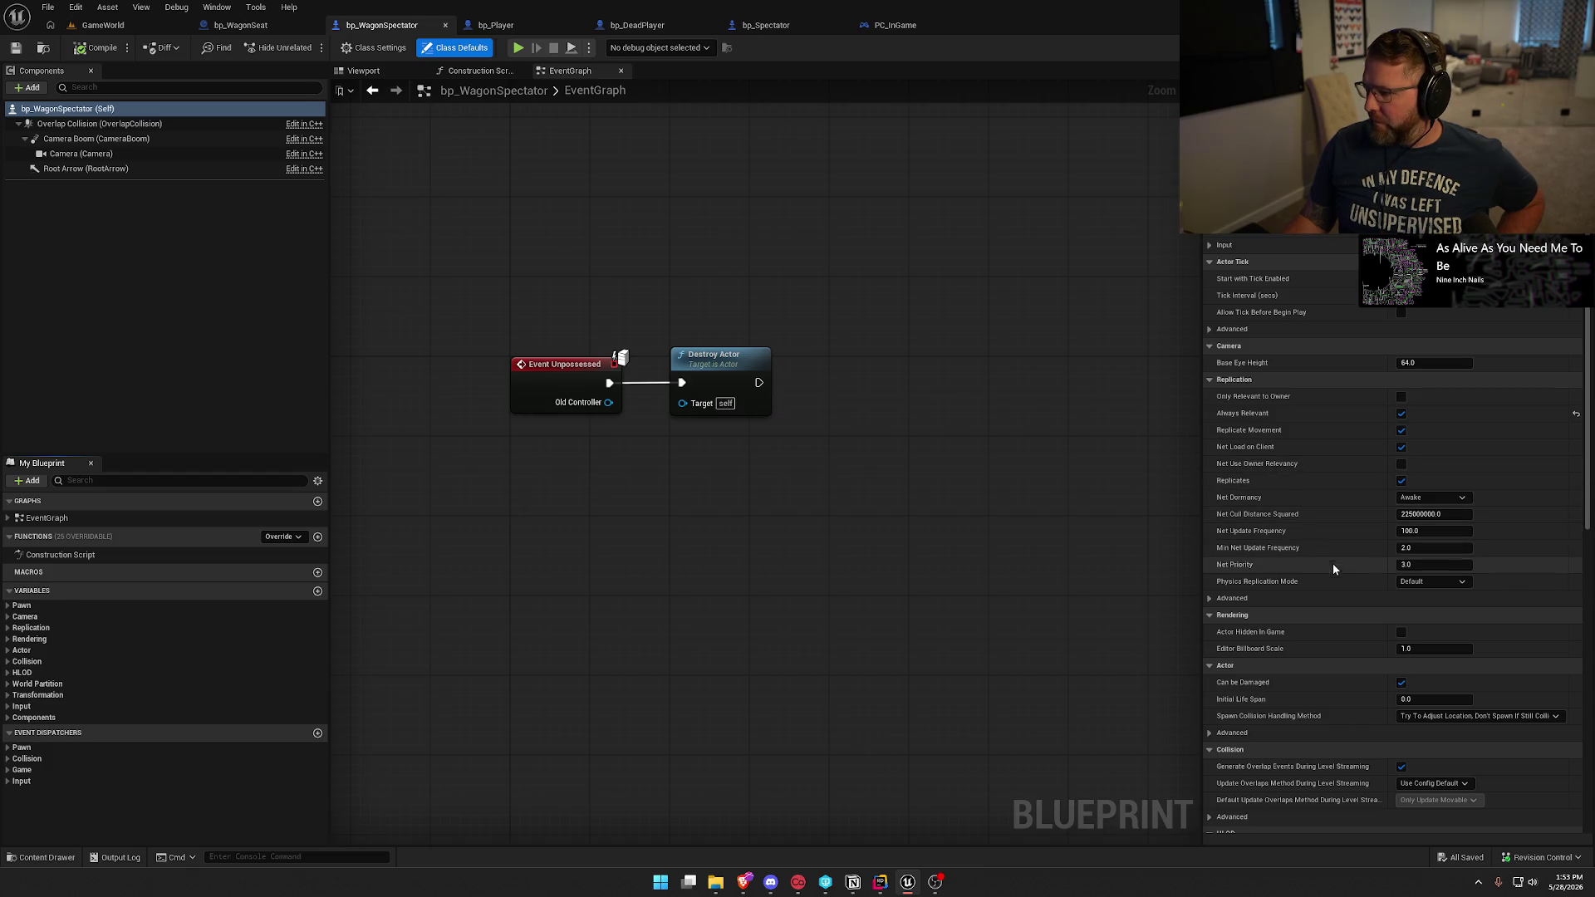
scroll(1329, 594, "down", 10)
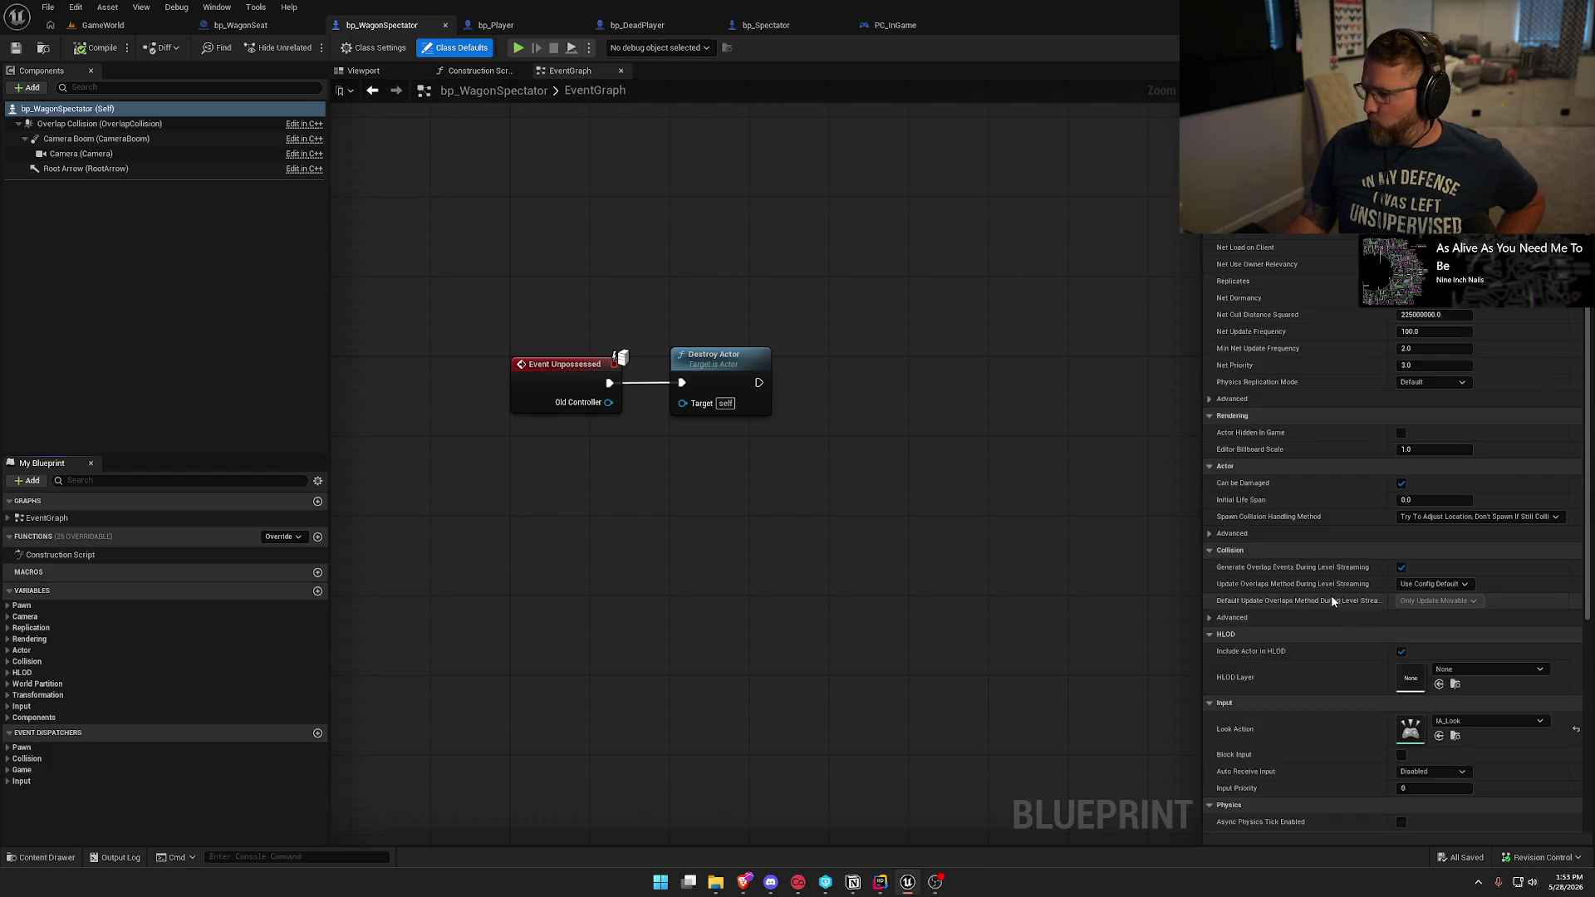
scroll(1331, 596, "down", 2)
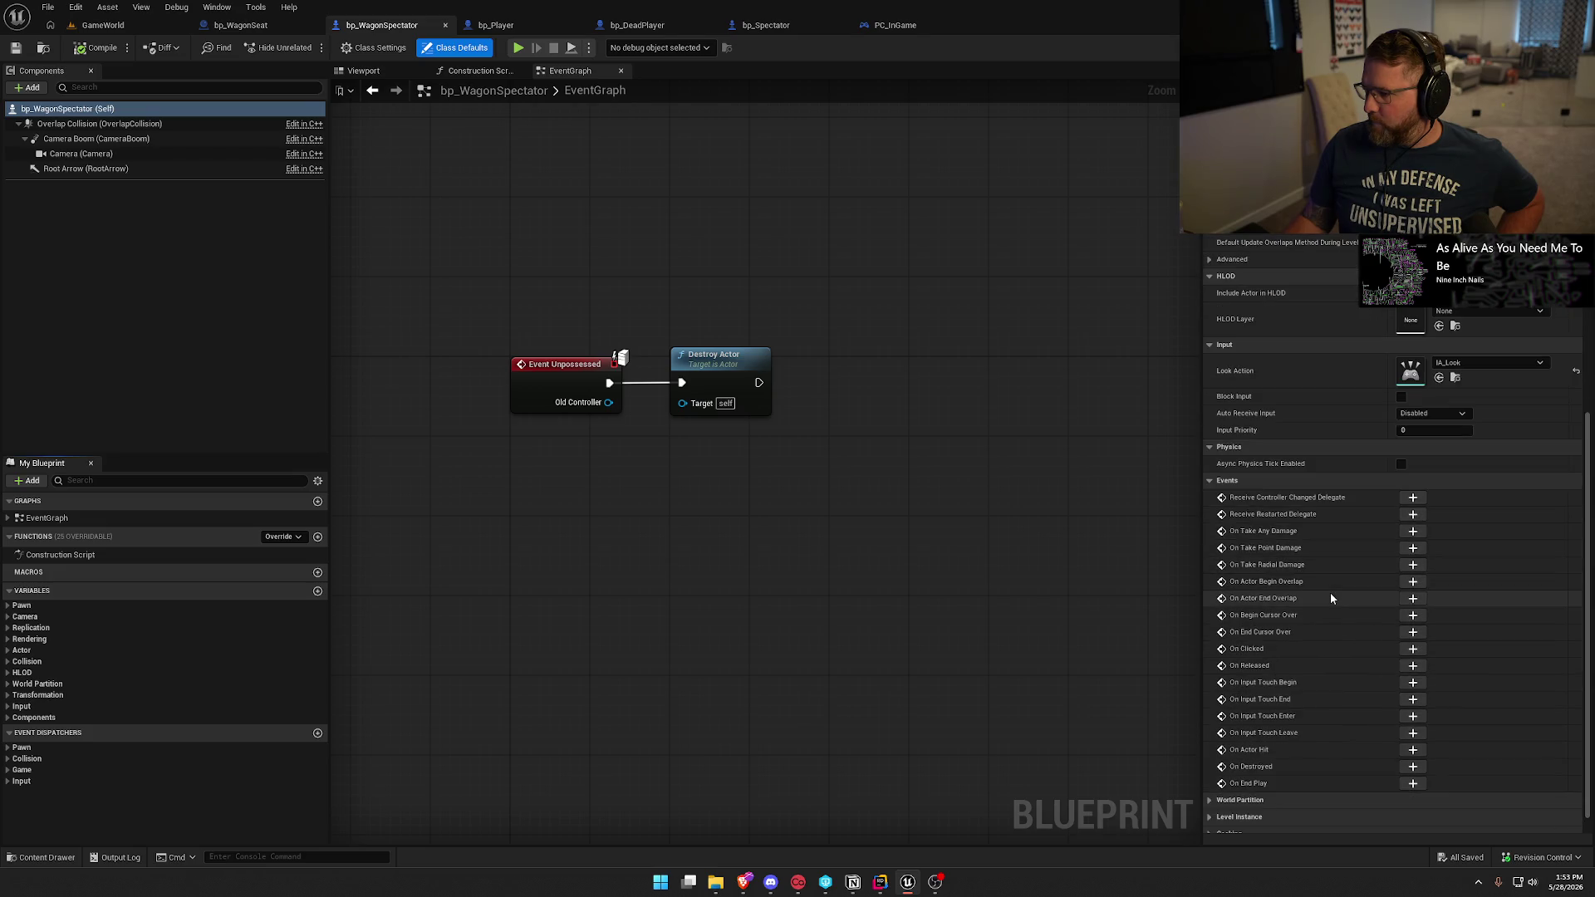
scroll(1330, 597, "up", 12)
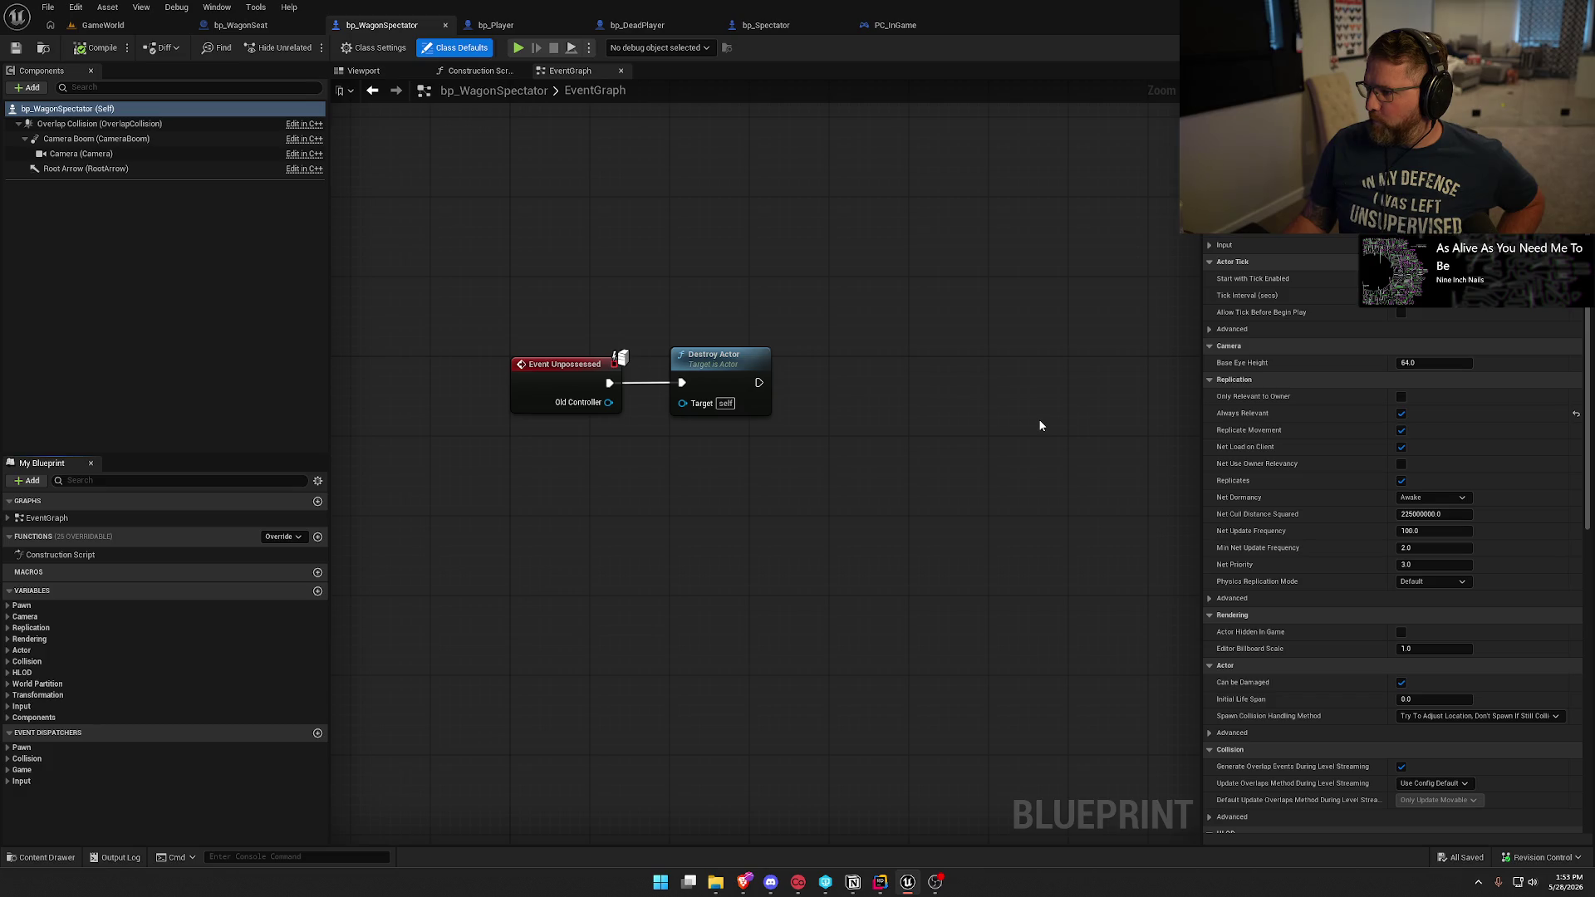
left_click(1216, 245)
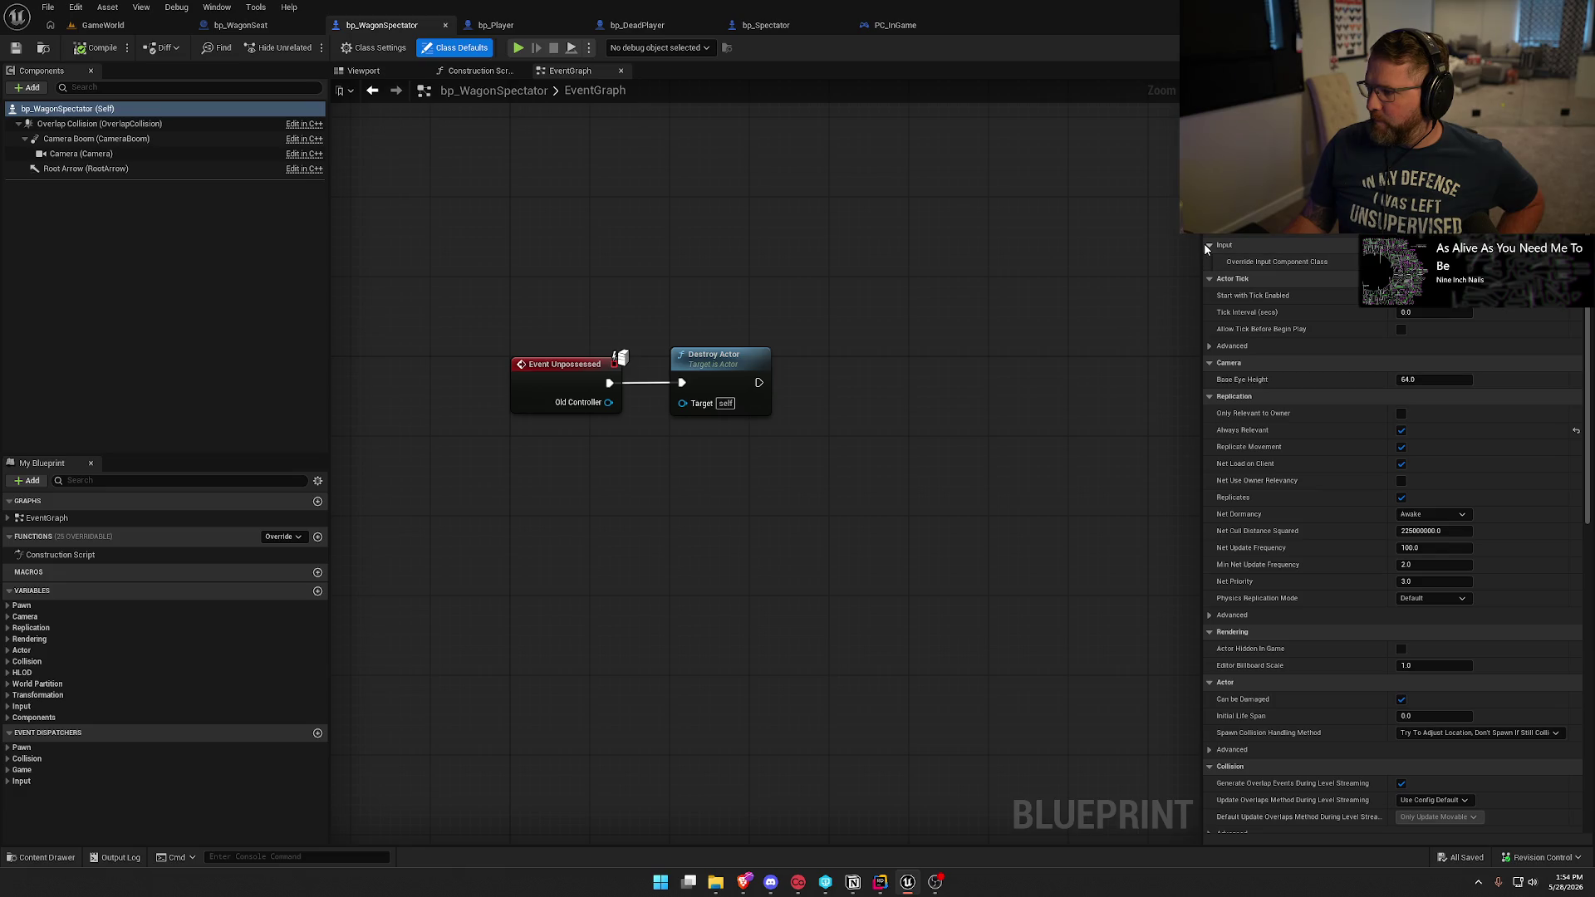
left_click(1221, 244)
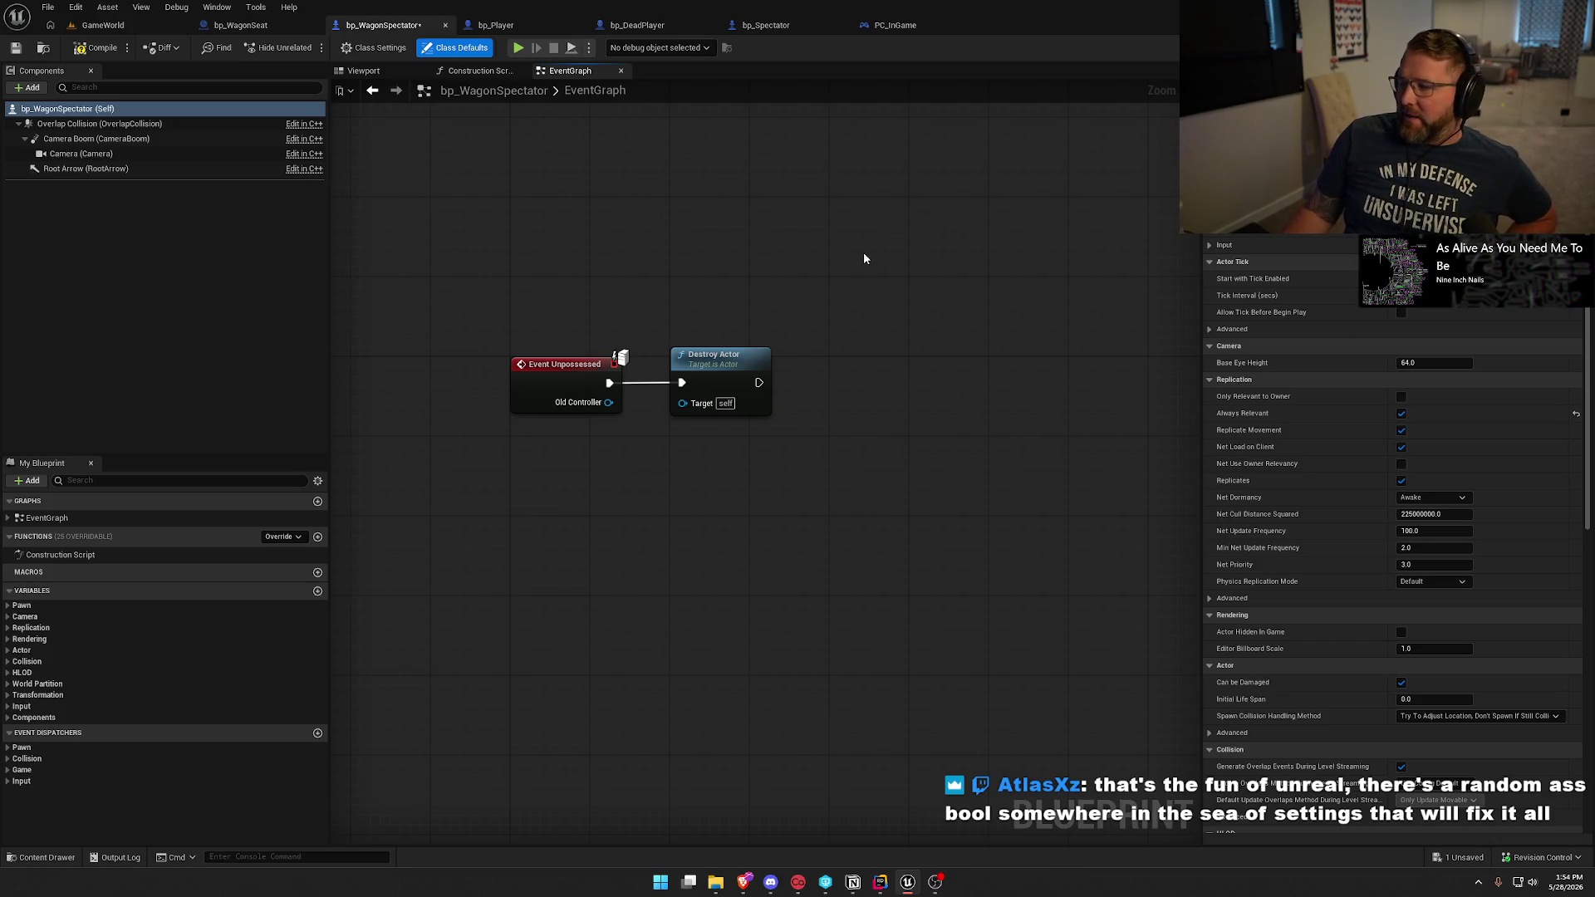
Save bp_WagonSpectator with Ctrl+S and drag the Actor Relevancy docs window over the editor.
key("ctrl+s")
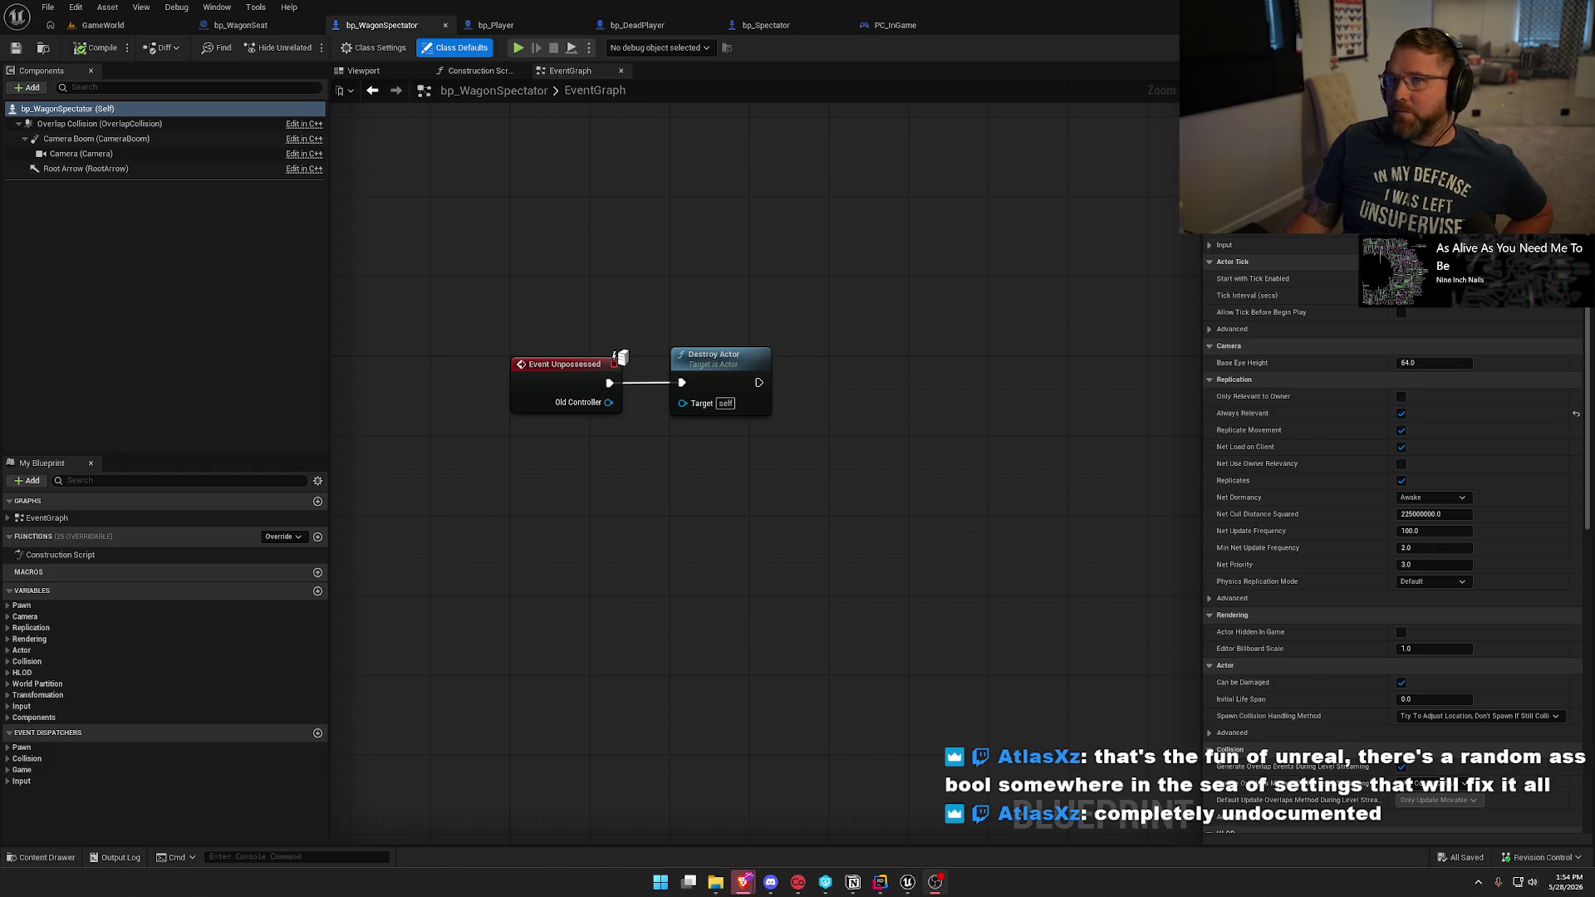
mouse_move(893, 106)
left_mouse_down()
mouse_move(716, 106)
mouse_move(786, 107)
left_mouse_up()
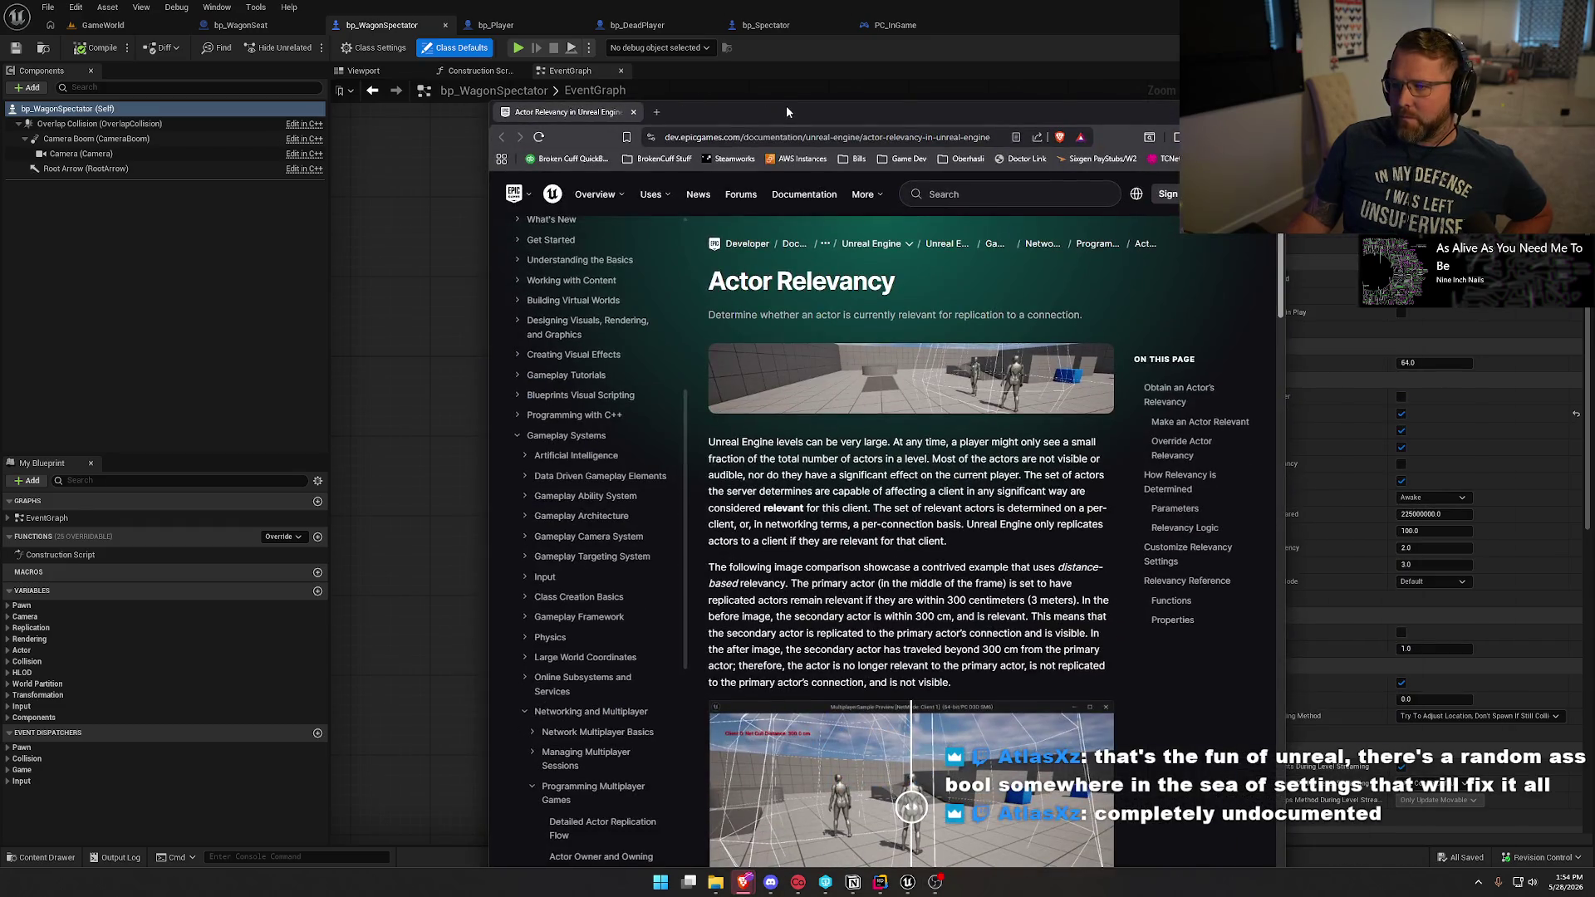
Maximize the docs window, scroll down, and drag the comparison slider to reveal the not-relevant image.
double_click(785, 106)
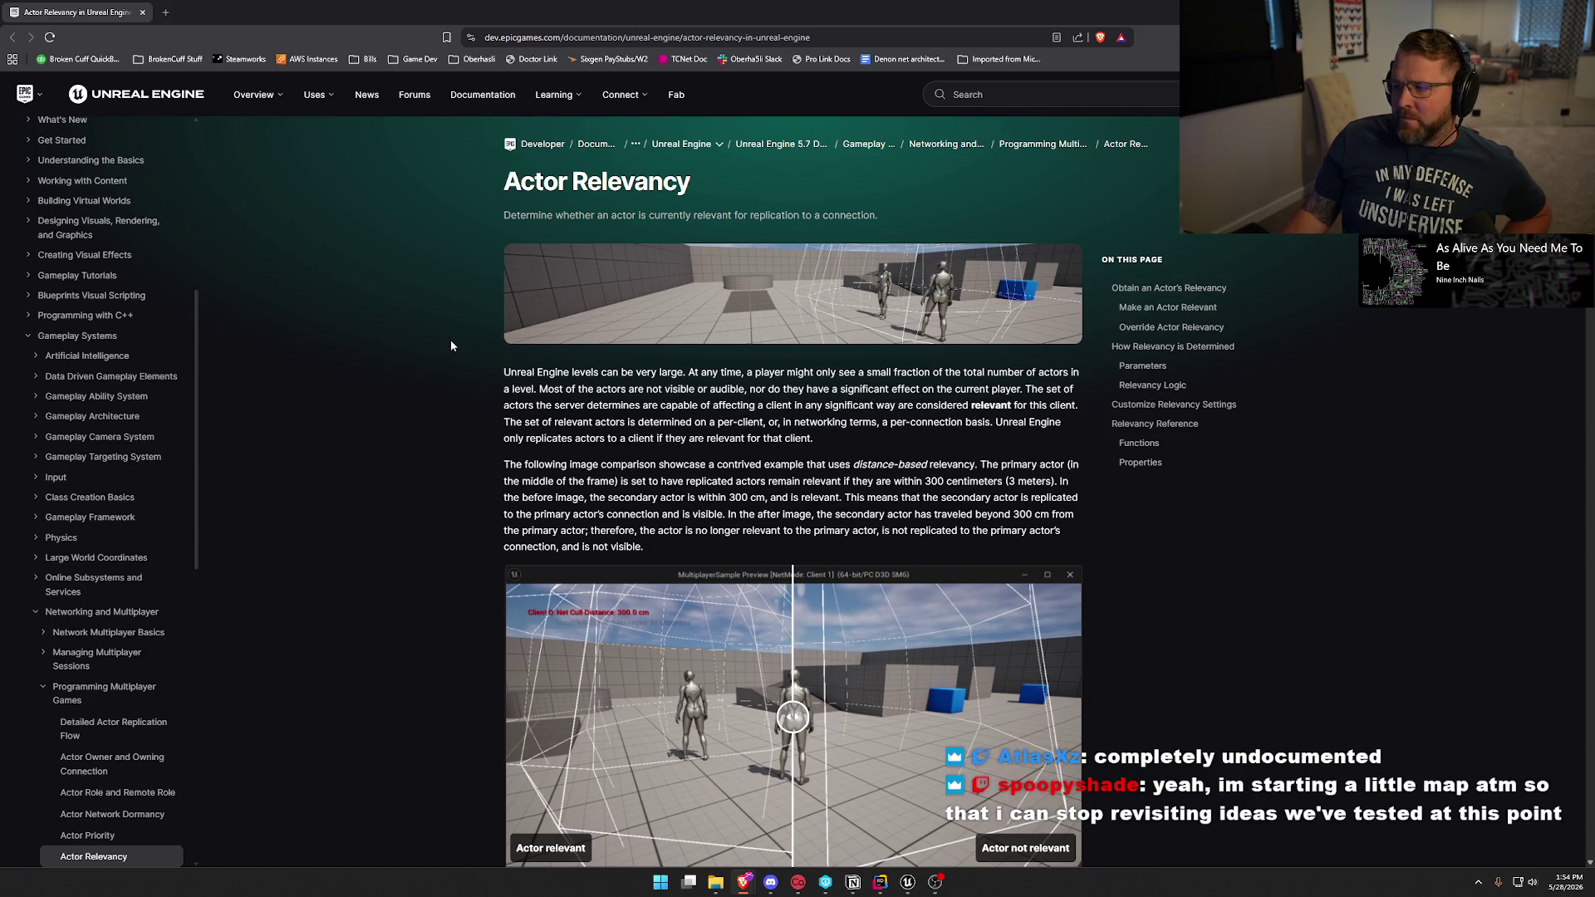
scroll(451, 341, "down", 1)
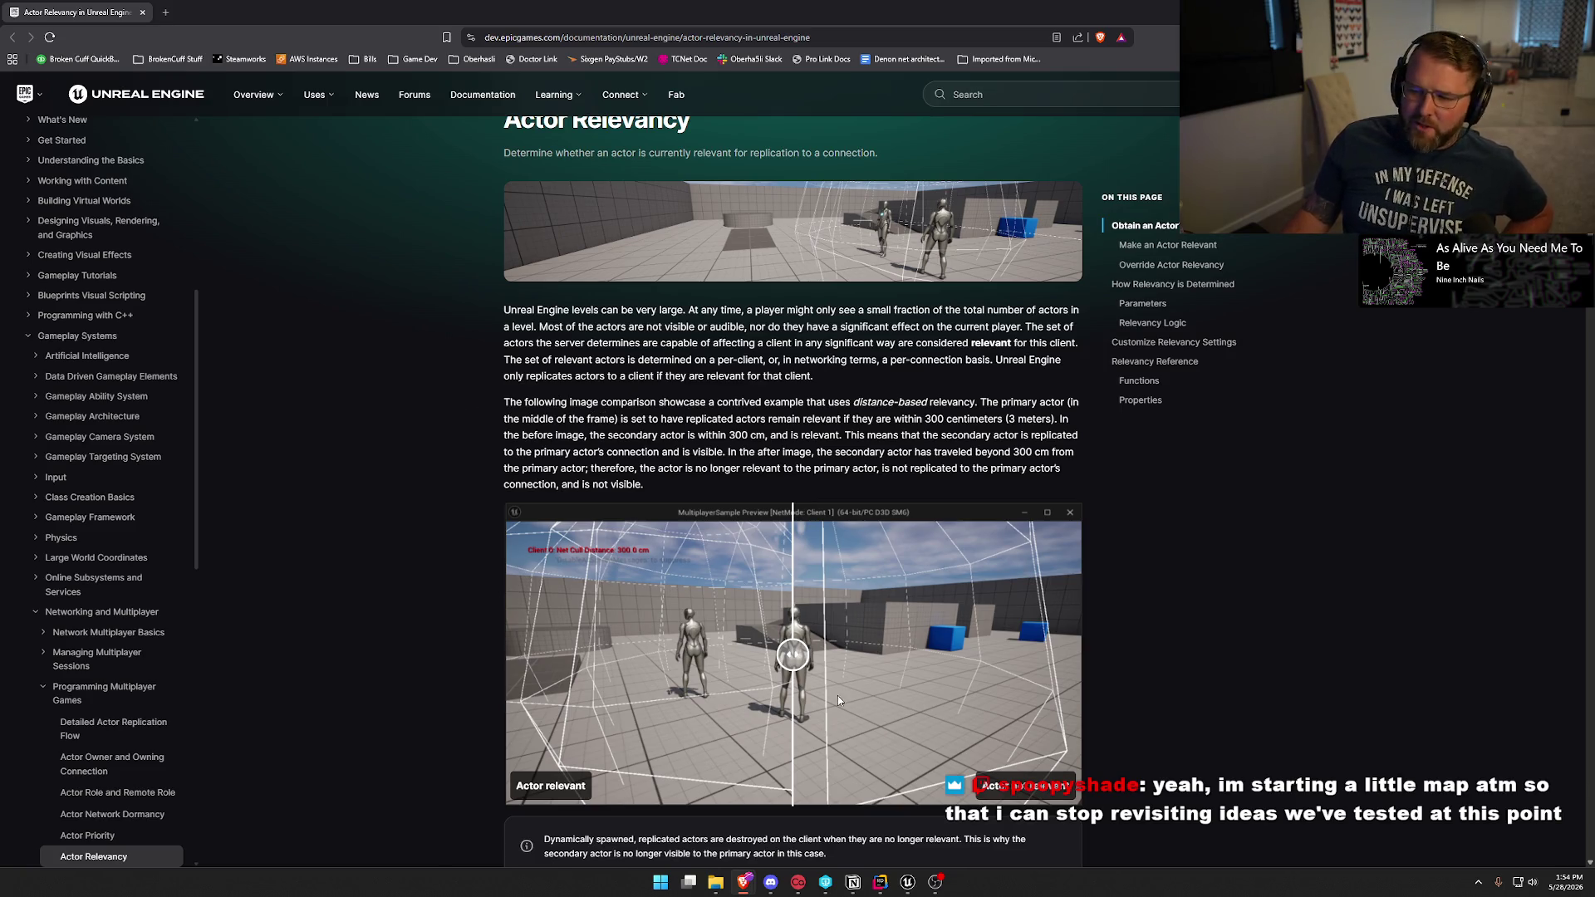
scroll(397, 556, "down", 2)
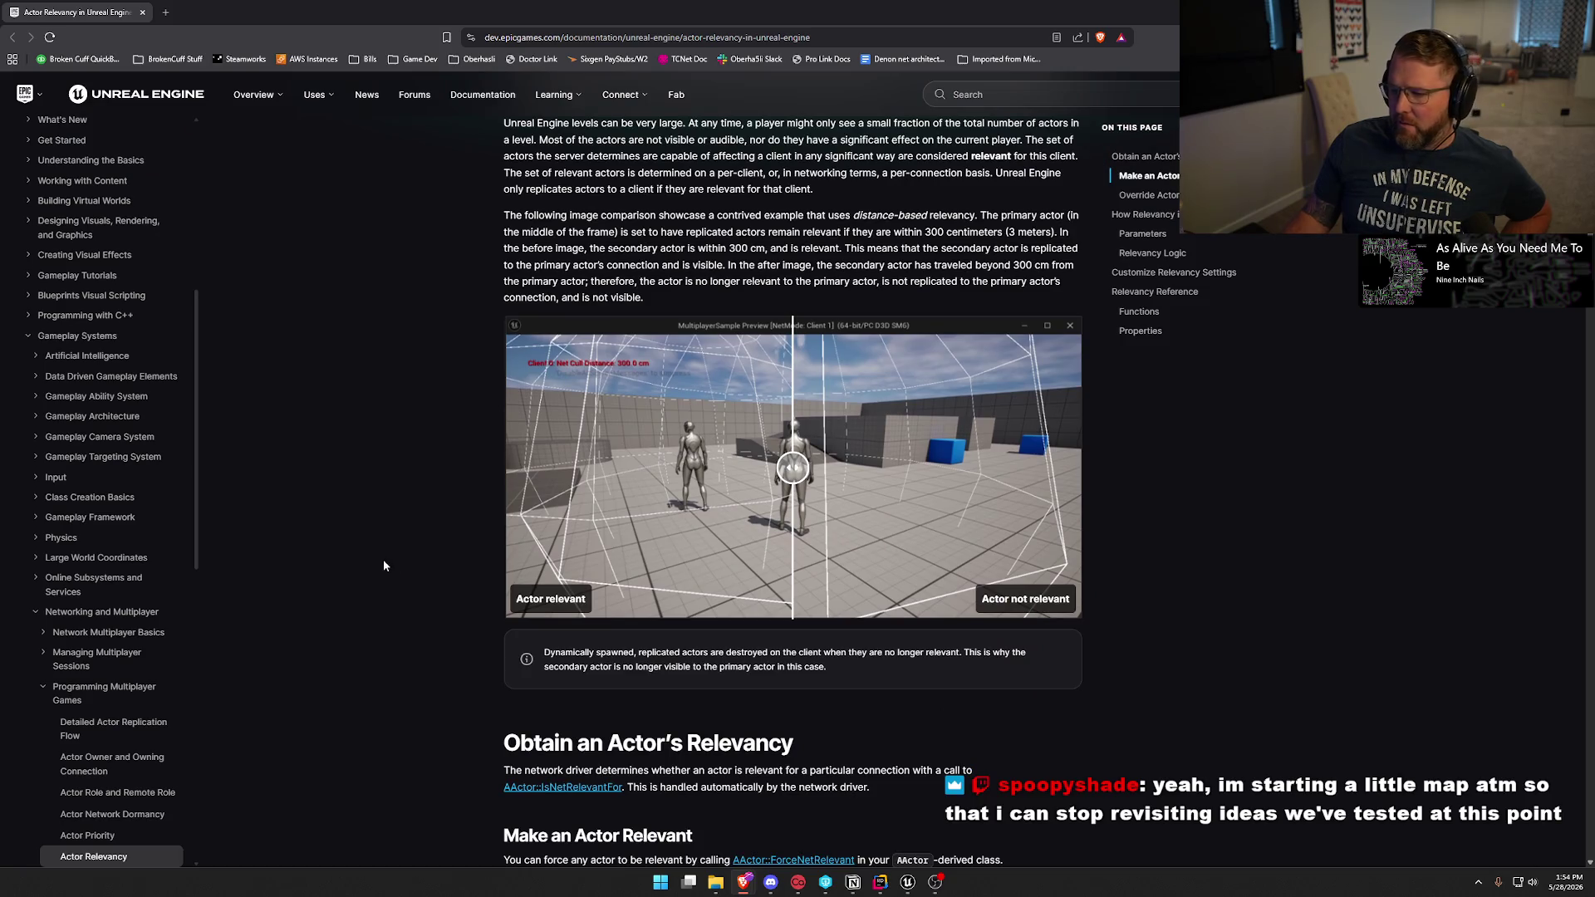
mouse_move(797, 478)
left_mouse_down()
mouse_move(1071, 483)
mouse_move(530, 496)
mouse_move(846, 517)
mouse_move(794, 531)
left_mouse_up()
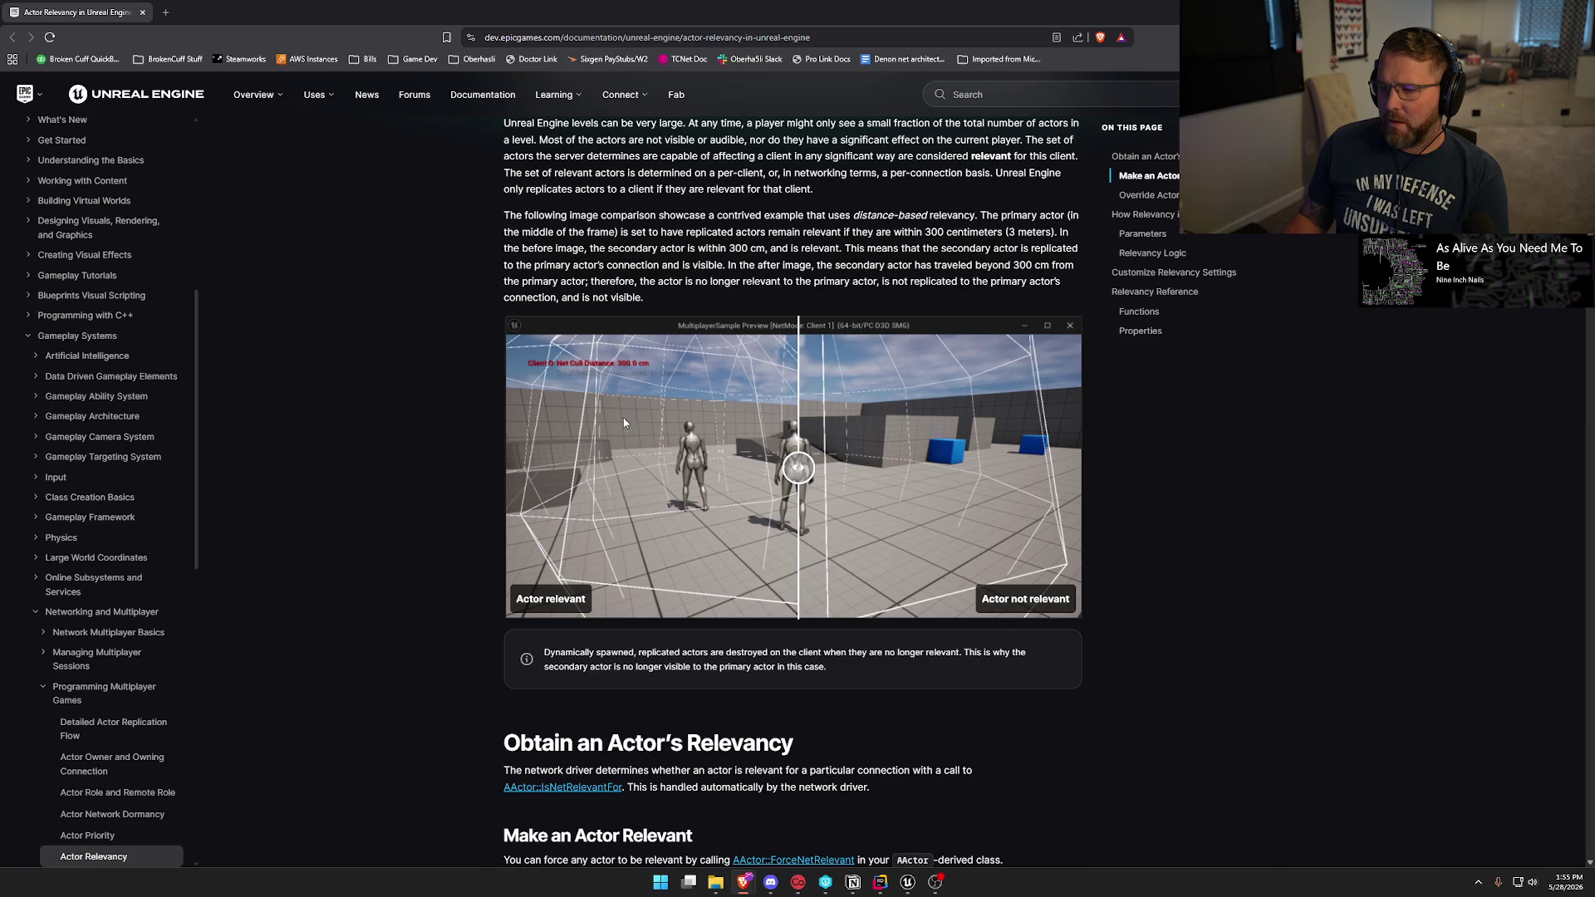
Scroll past Override Actor Relevancy to the Parameters table and Relevancy Logic section.
scroll(424, 577, "down", 3)
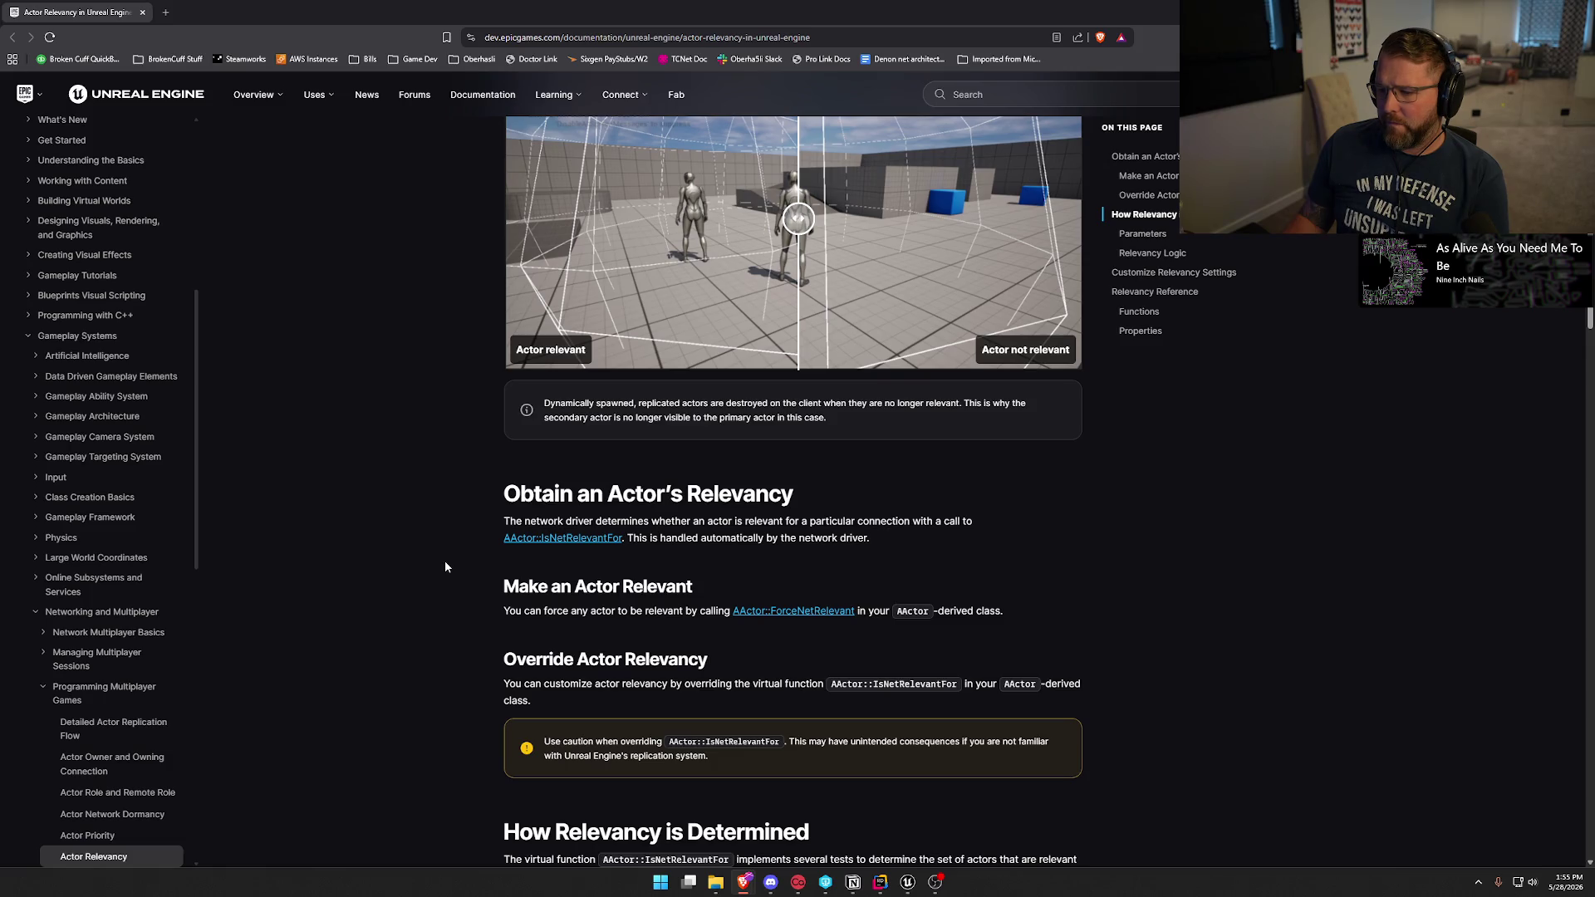
scroll(446, 562, "down", 2)
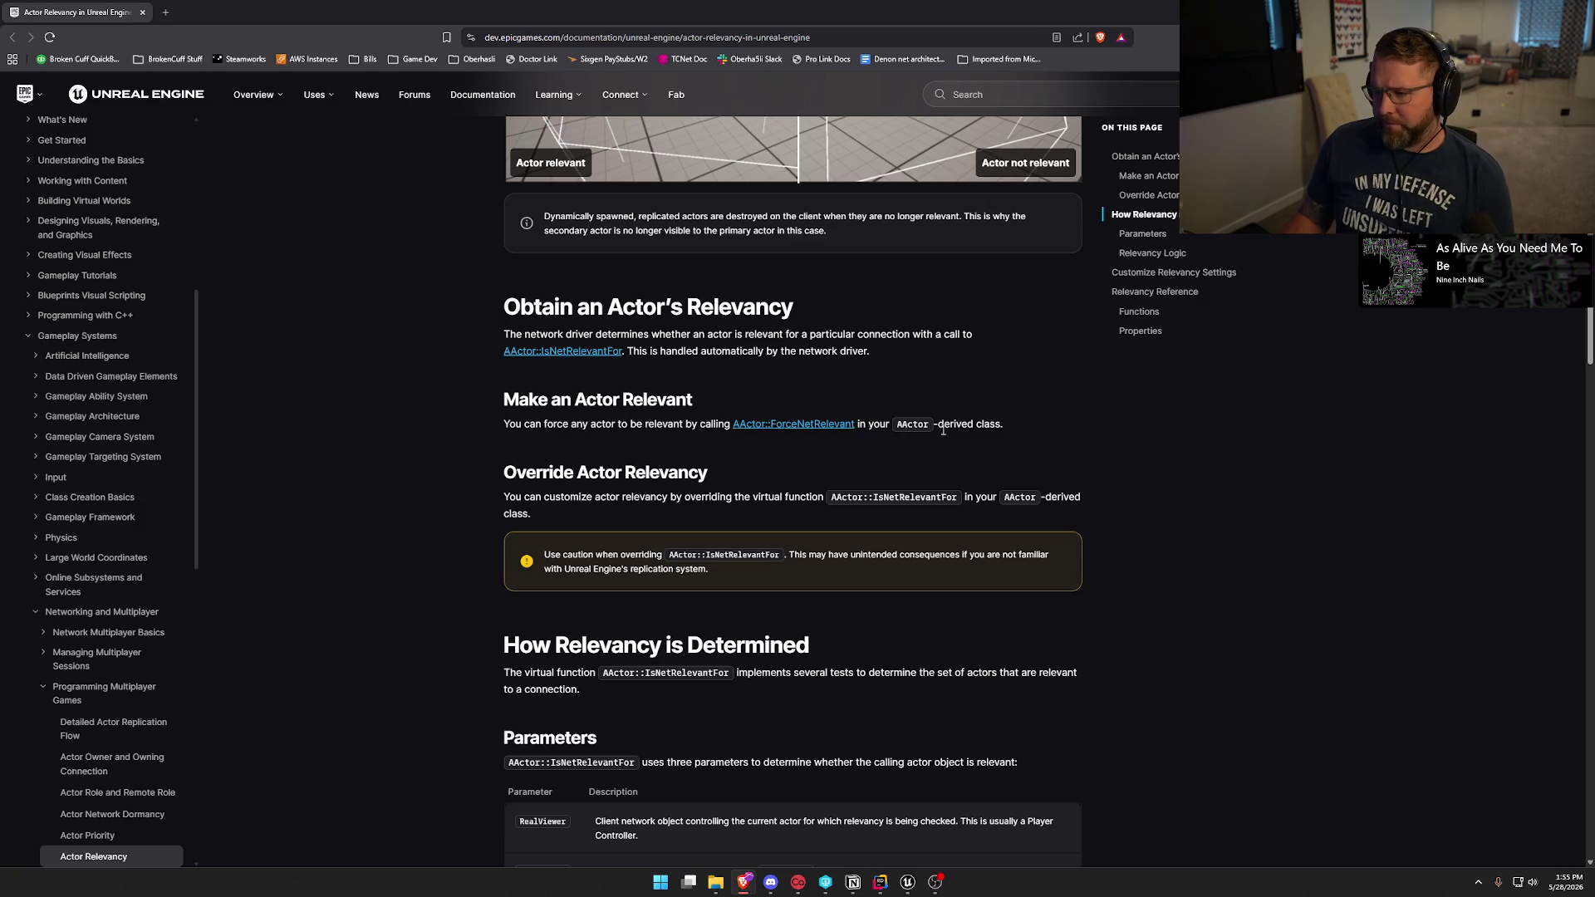
scroll(438, 456, "down", 2)
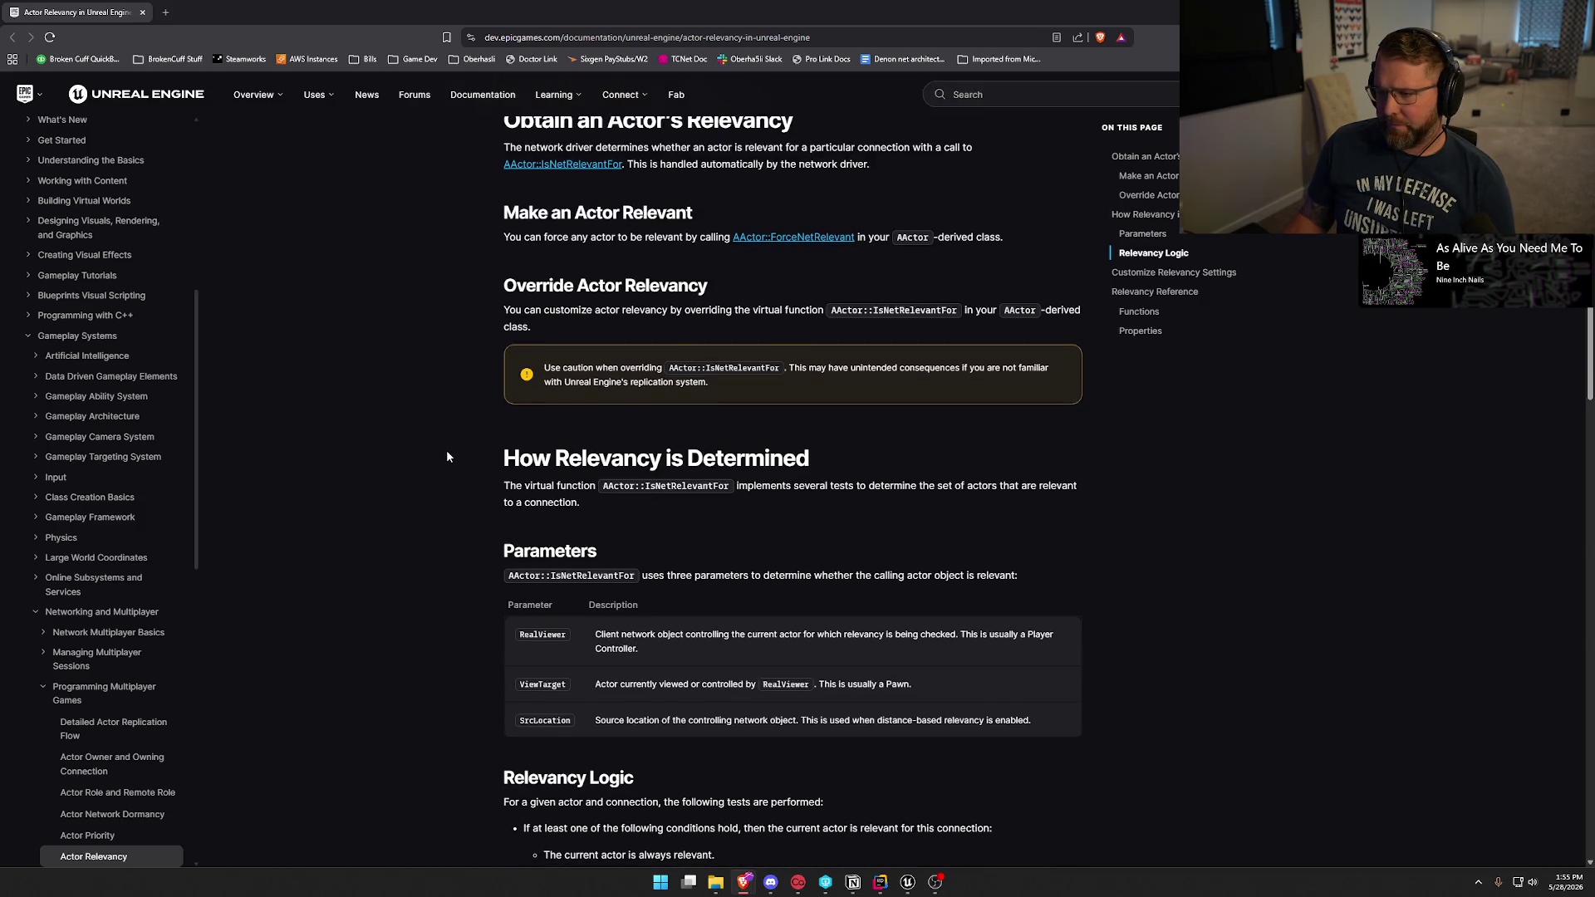
scroll(446, 456, "down", 1)
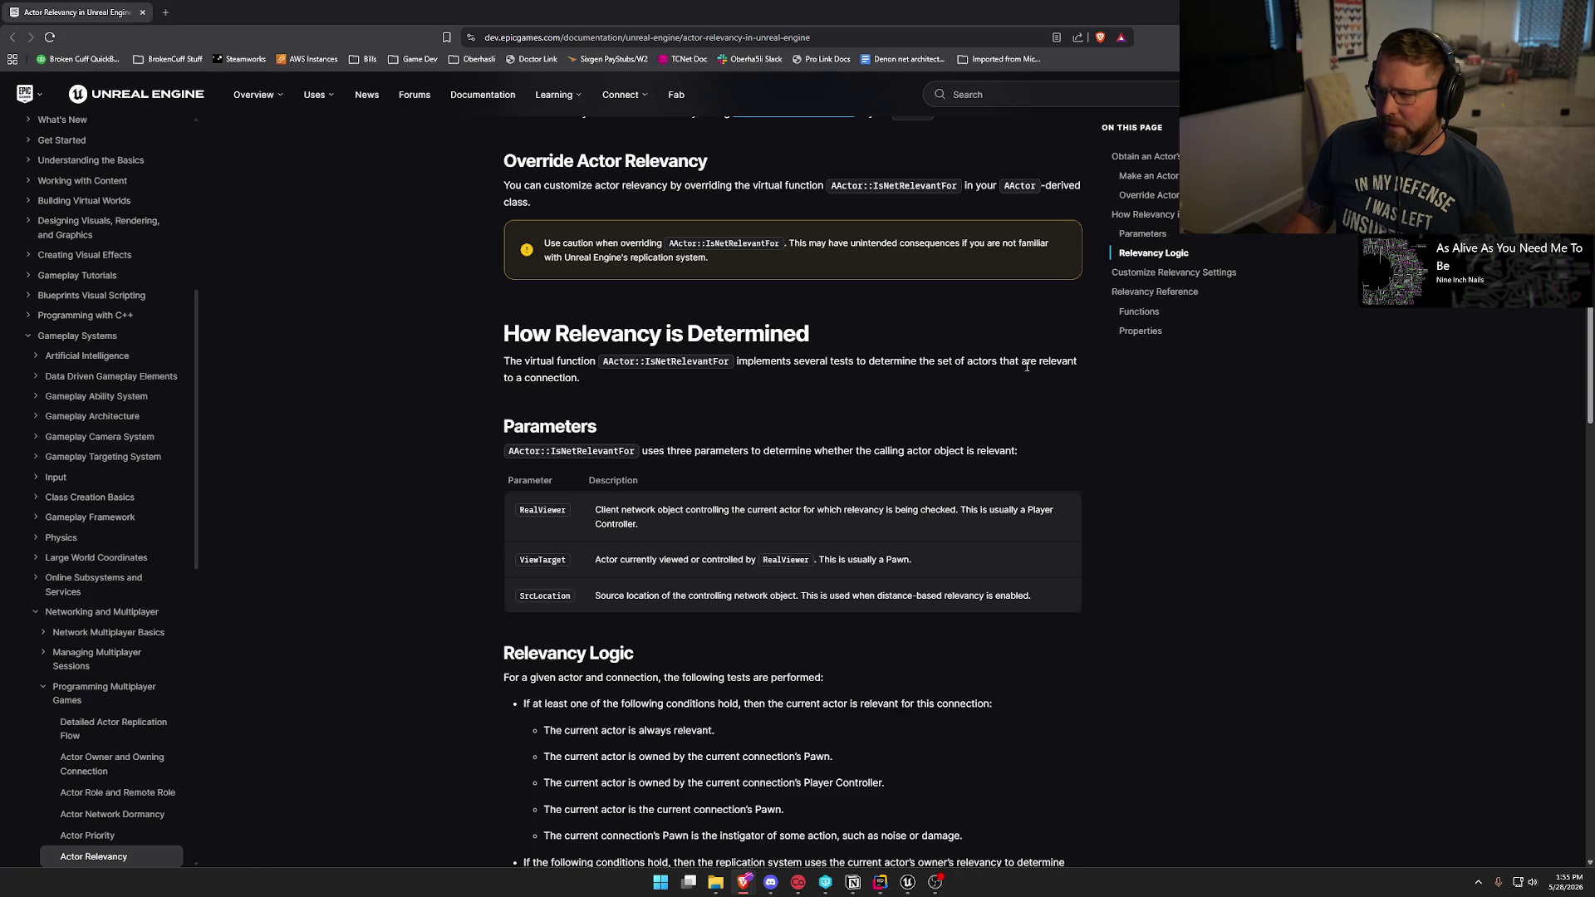
scroll(444, 542, "down", 1)
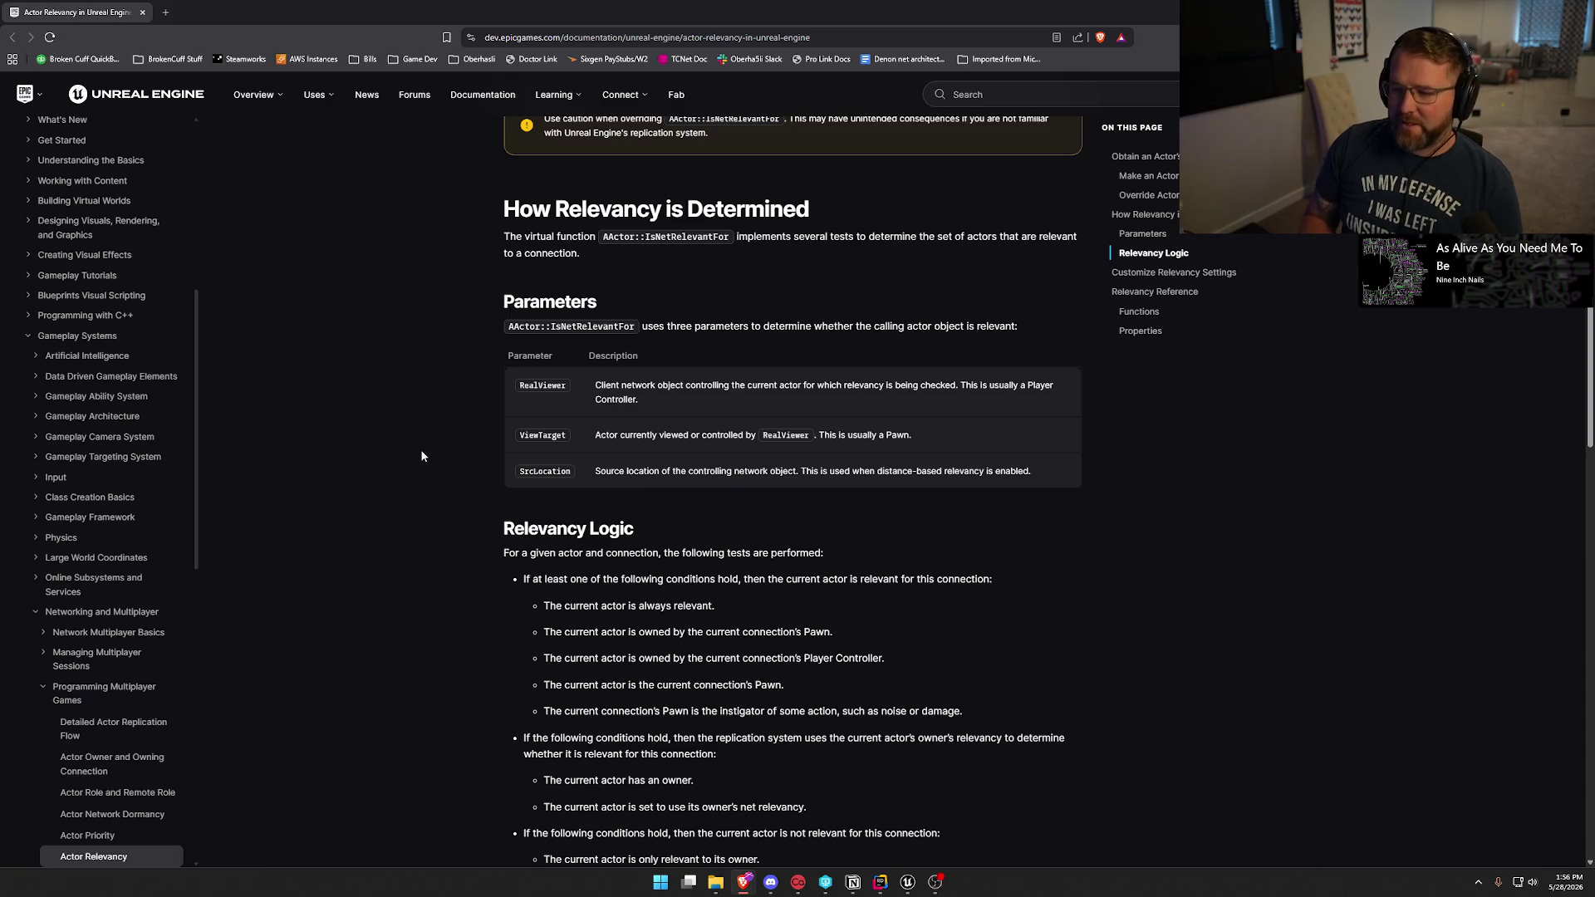
Scroll to the Relevancy Logic rules and highlight the rule about ownership by the connection's Pawn.
scroll(421, 456, "down", 3)
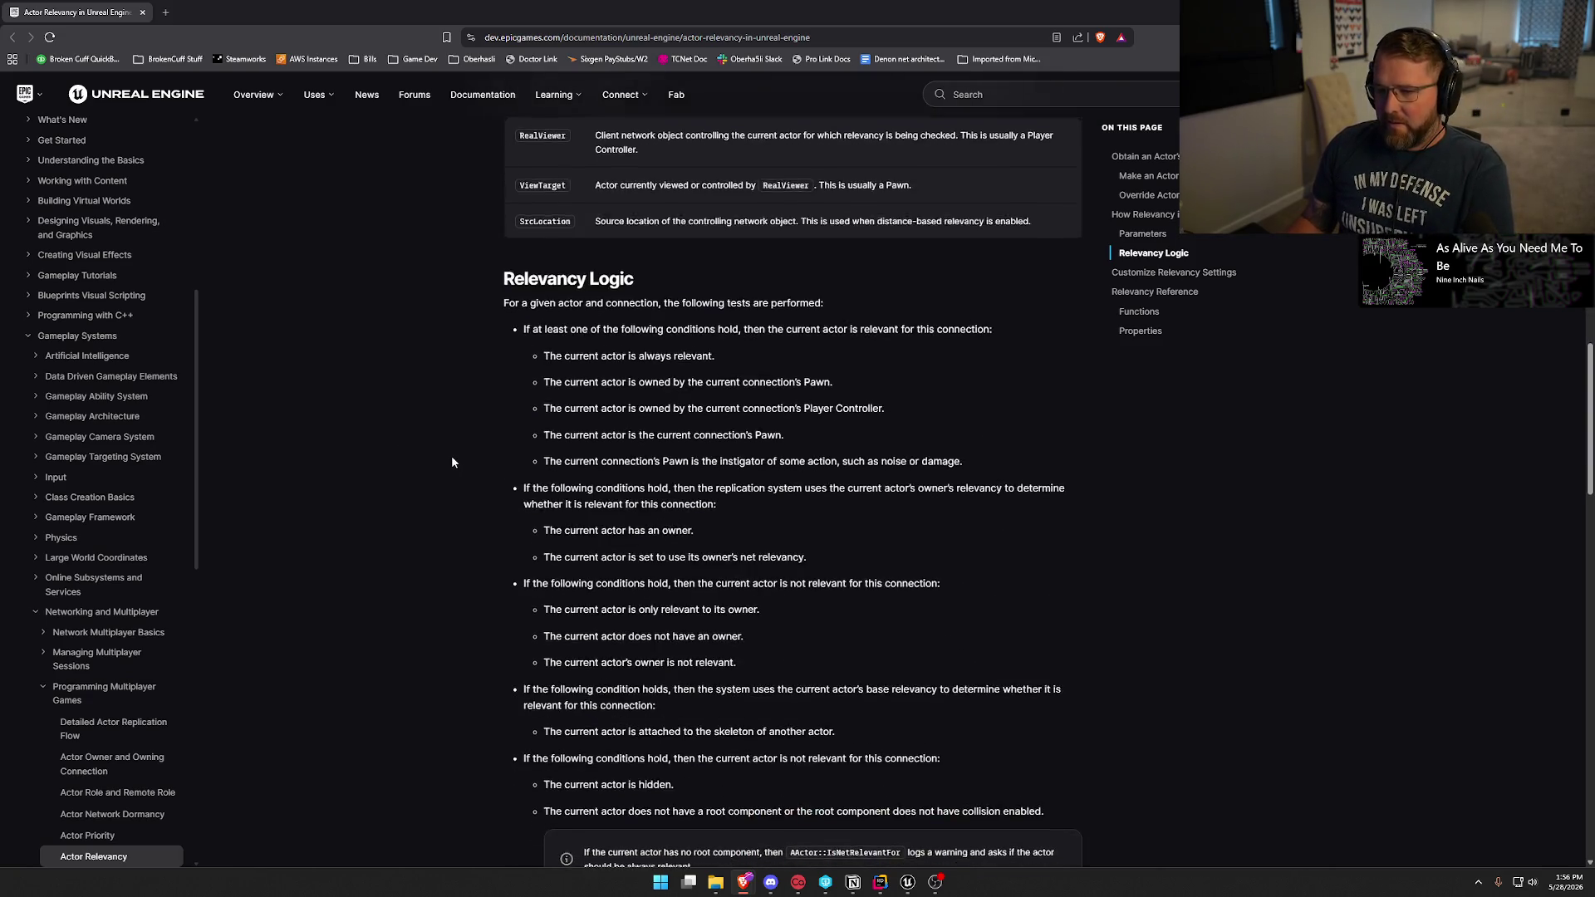
scroll(451, 456, "down", 1)
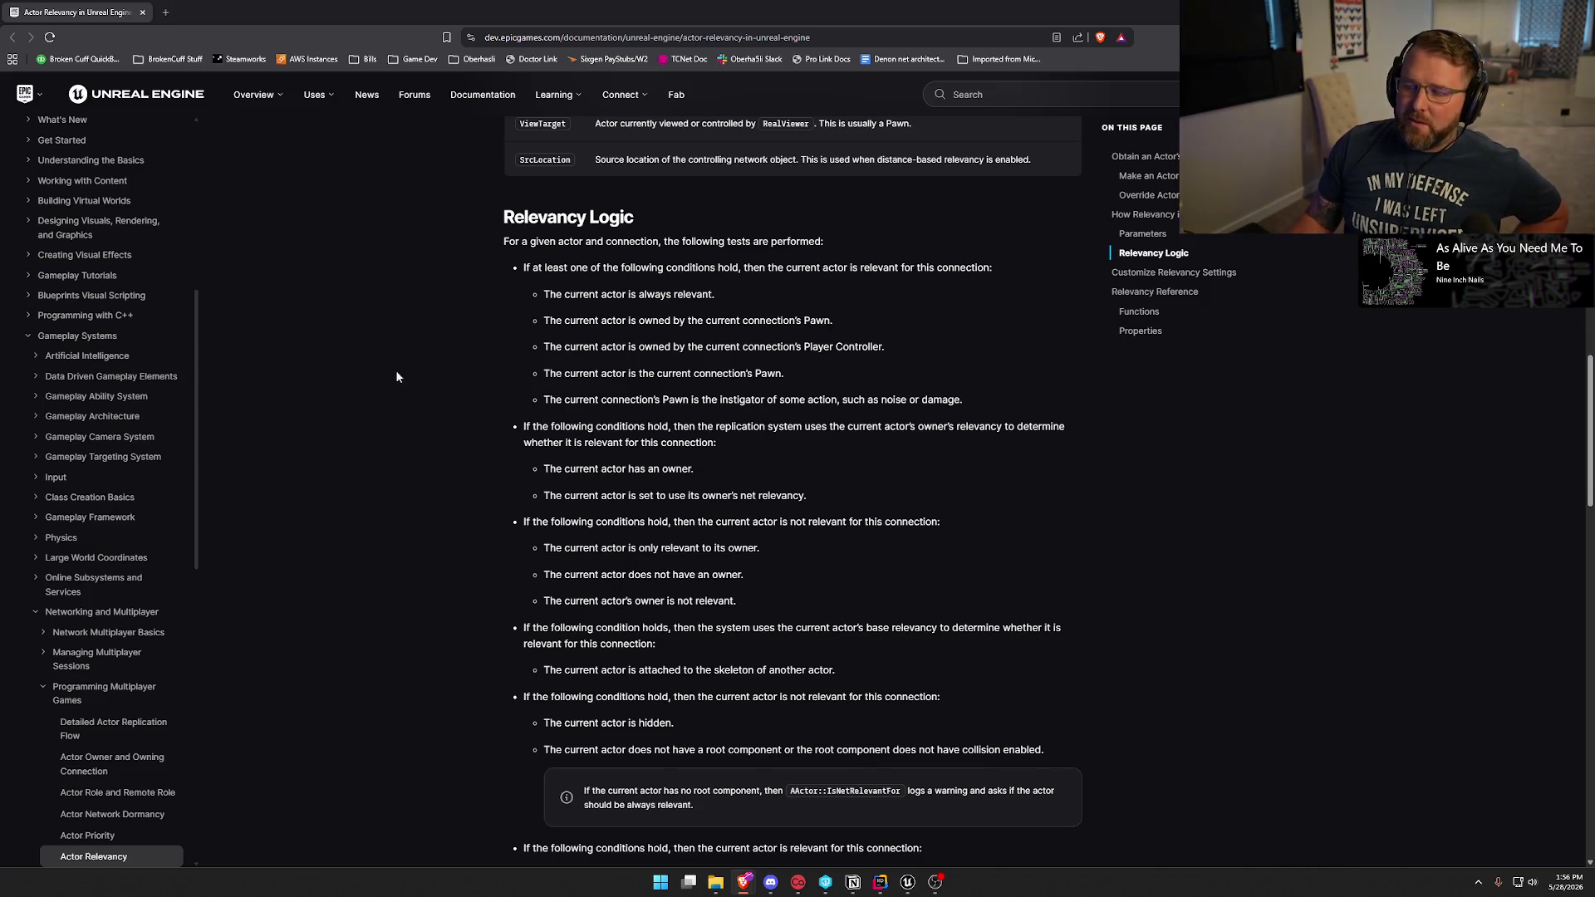
scroll(451, 343, "down", 1)
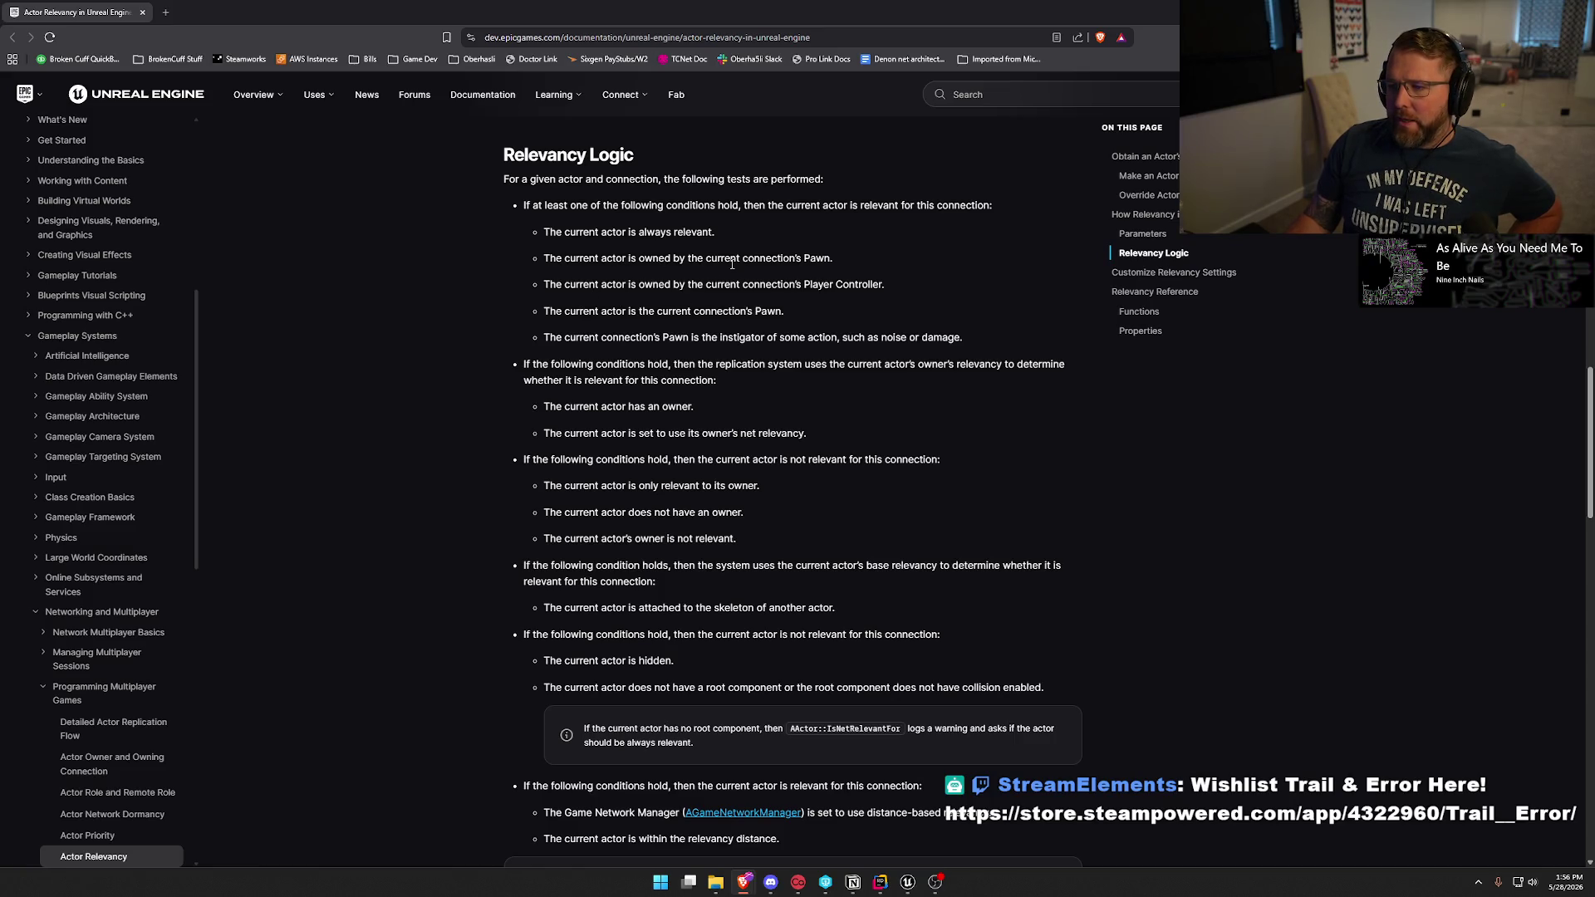
left_click_drag(836, 257, 501, 267)
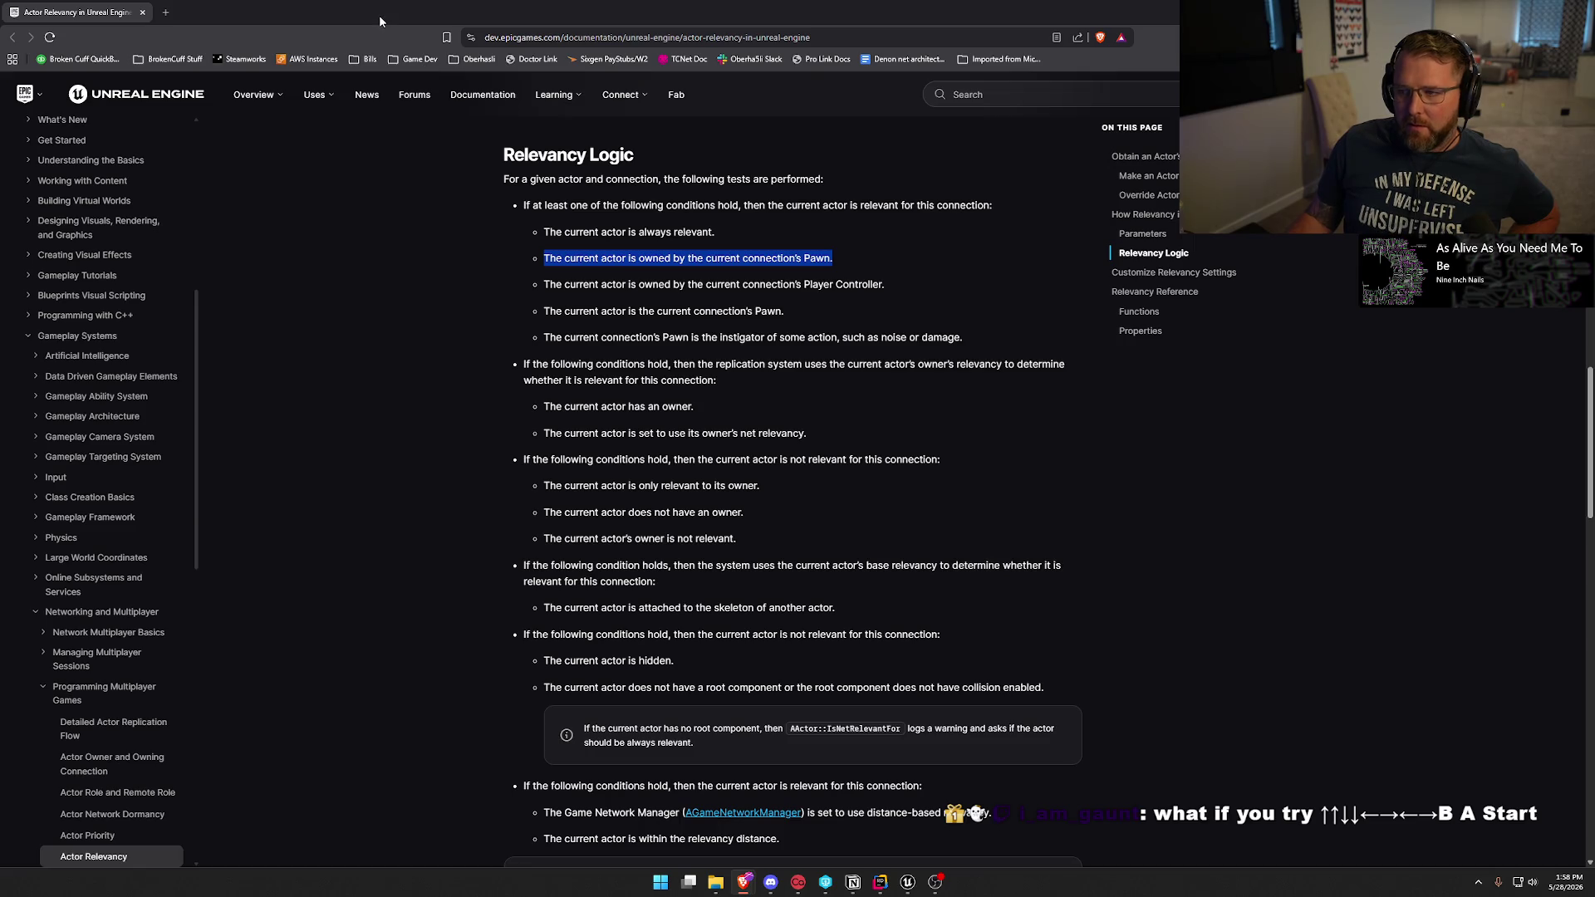
Highlight the UpdateOwningNetConnection() call in Rider, then return to bp_WagonSeat's BP_Interact graph.
key("alt+Tab")
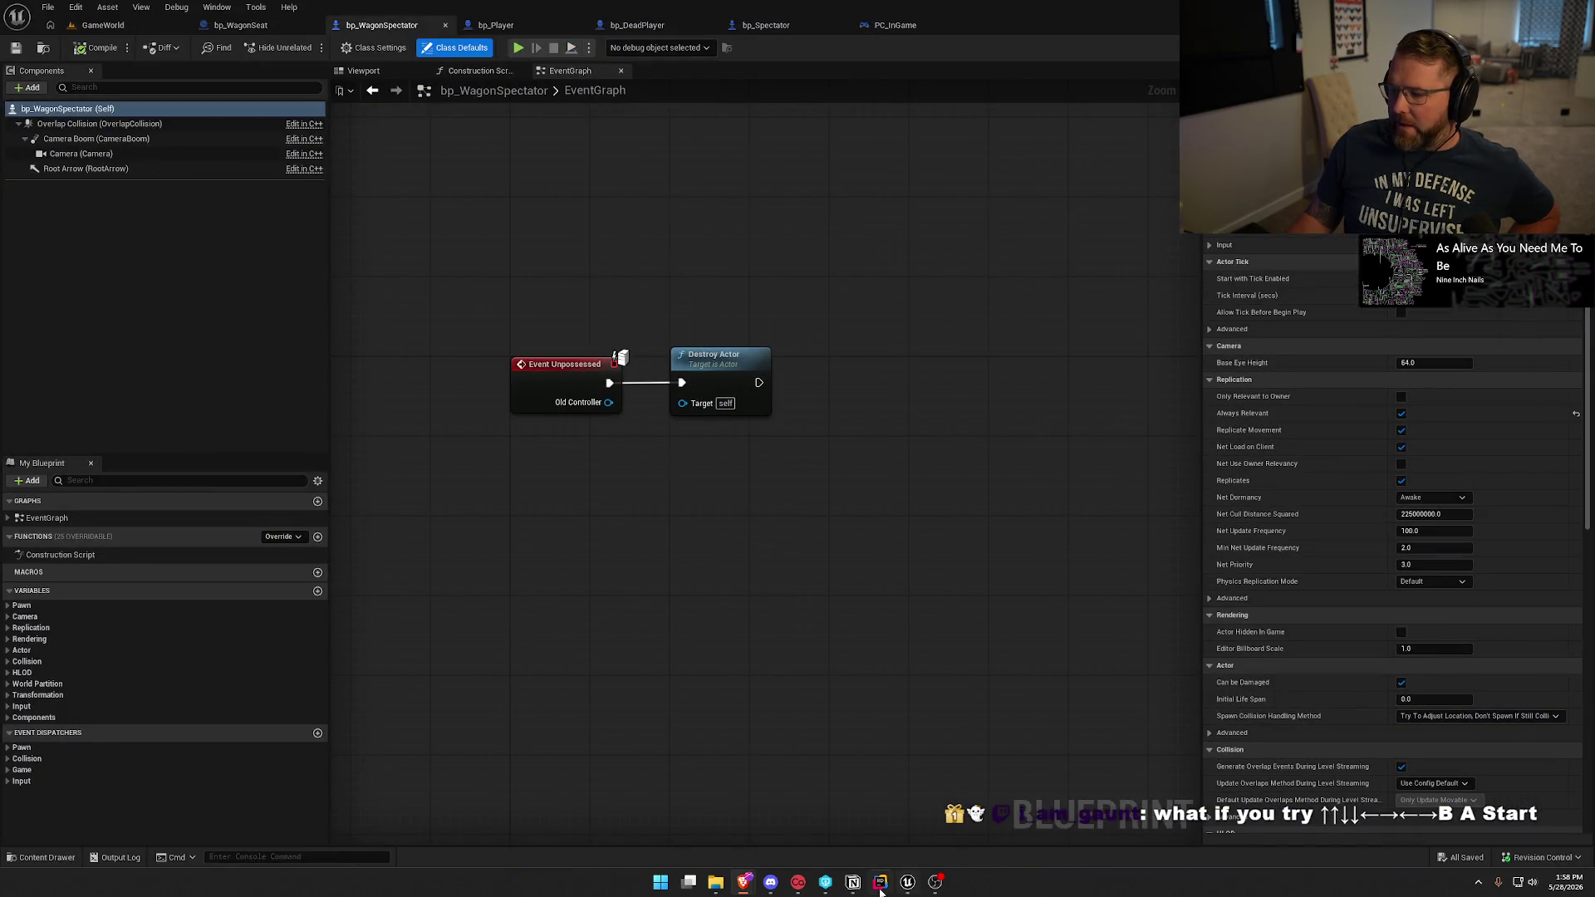
left_click(879, 886)
left_click_drag(353, 368, 526, 368)
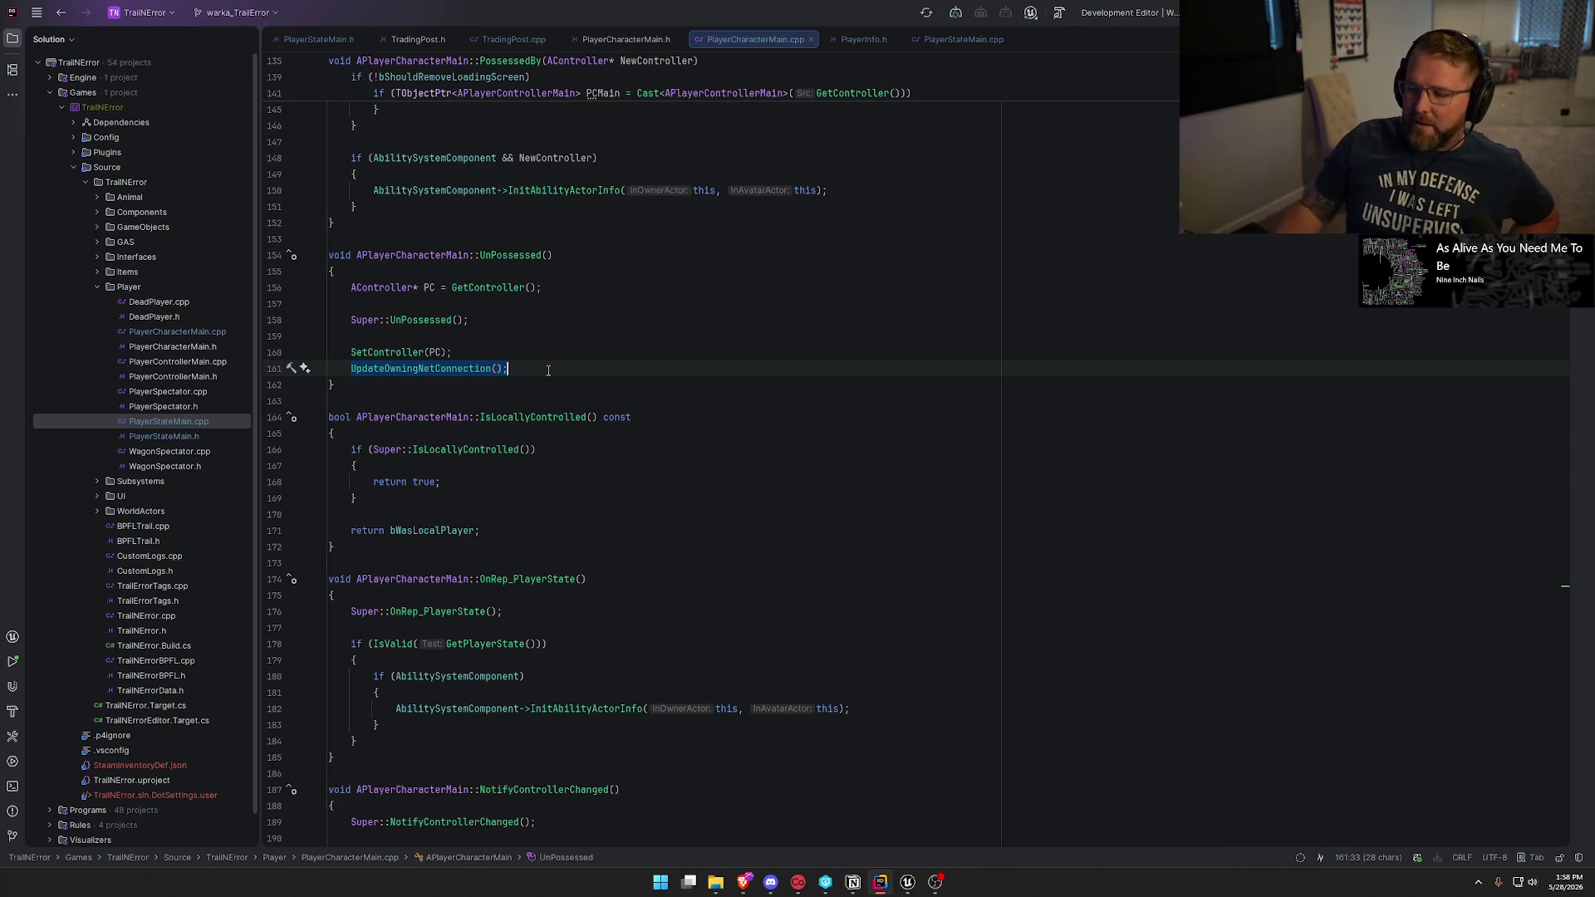
key("alt+Tab")
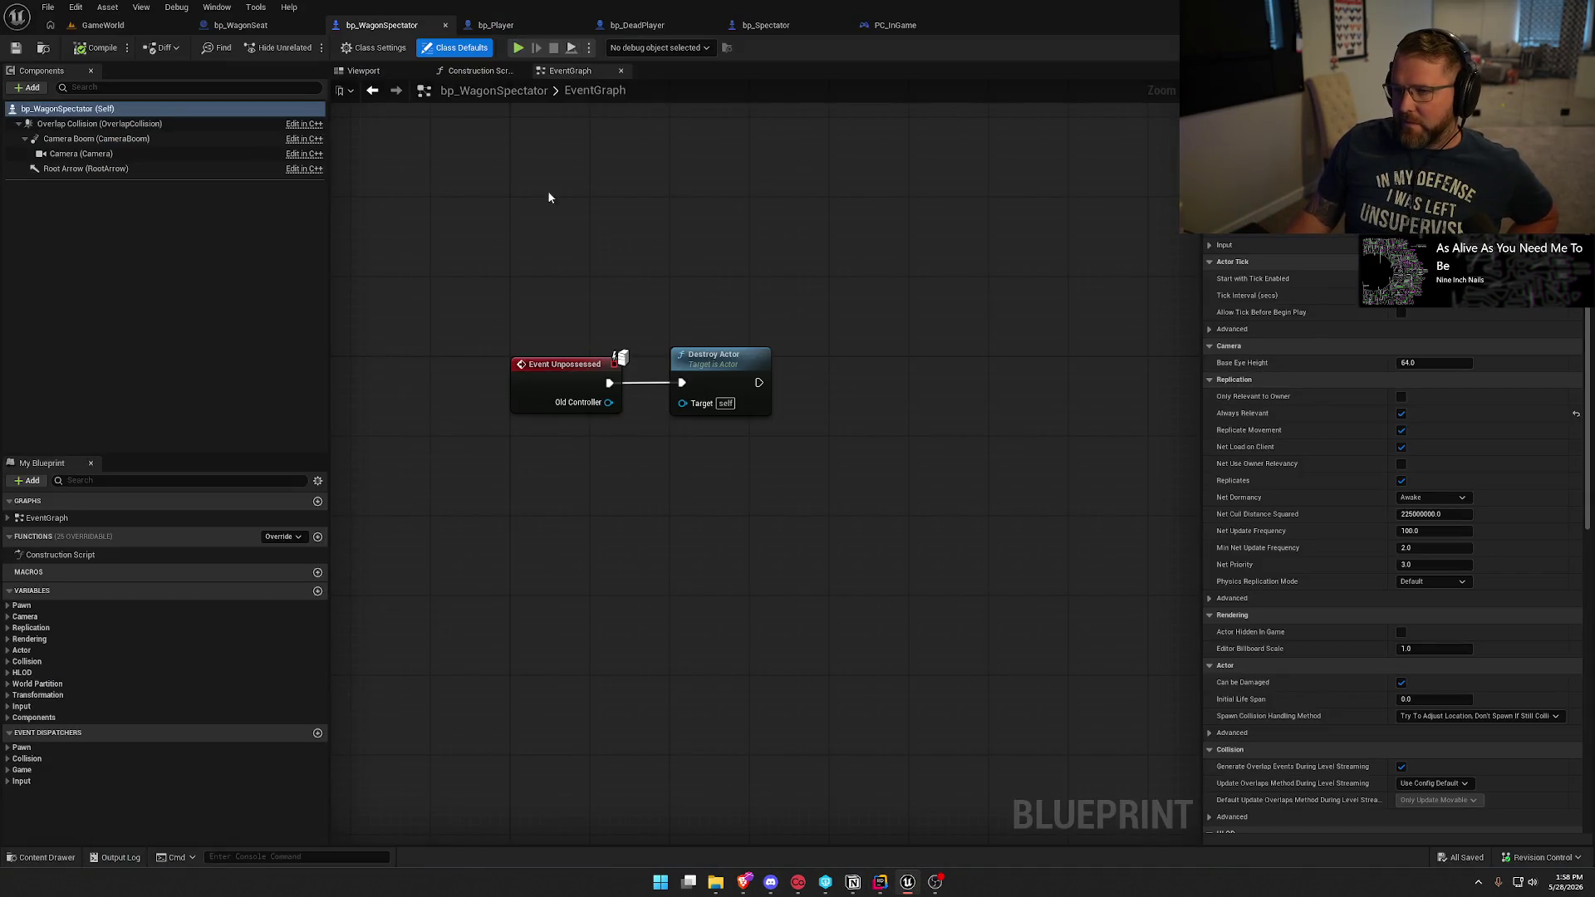
left_click(241, 25)
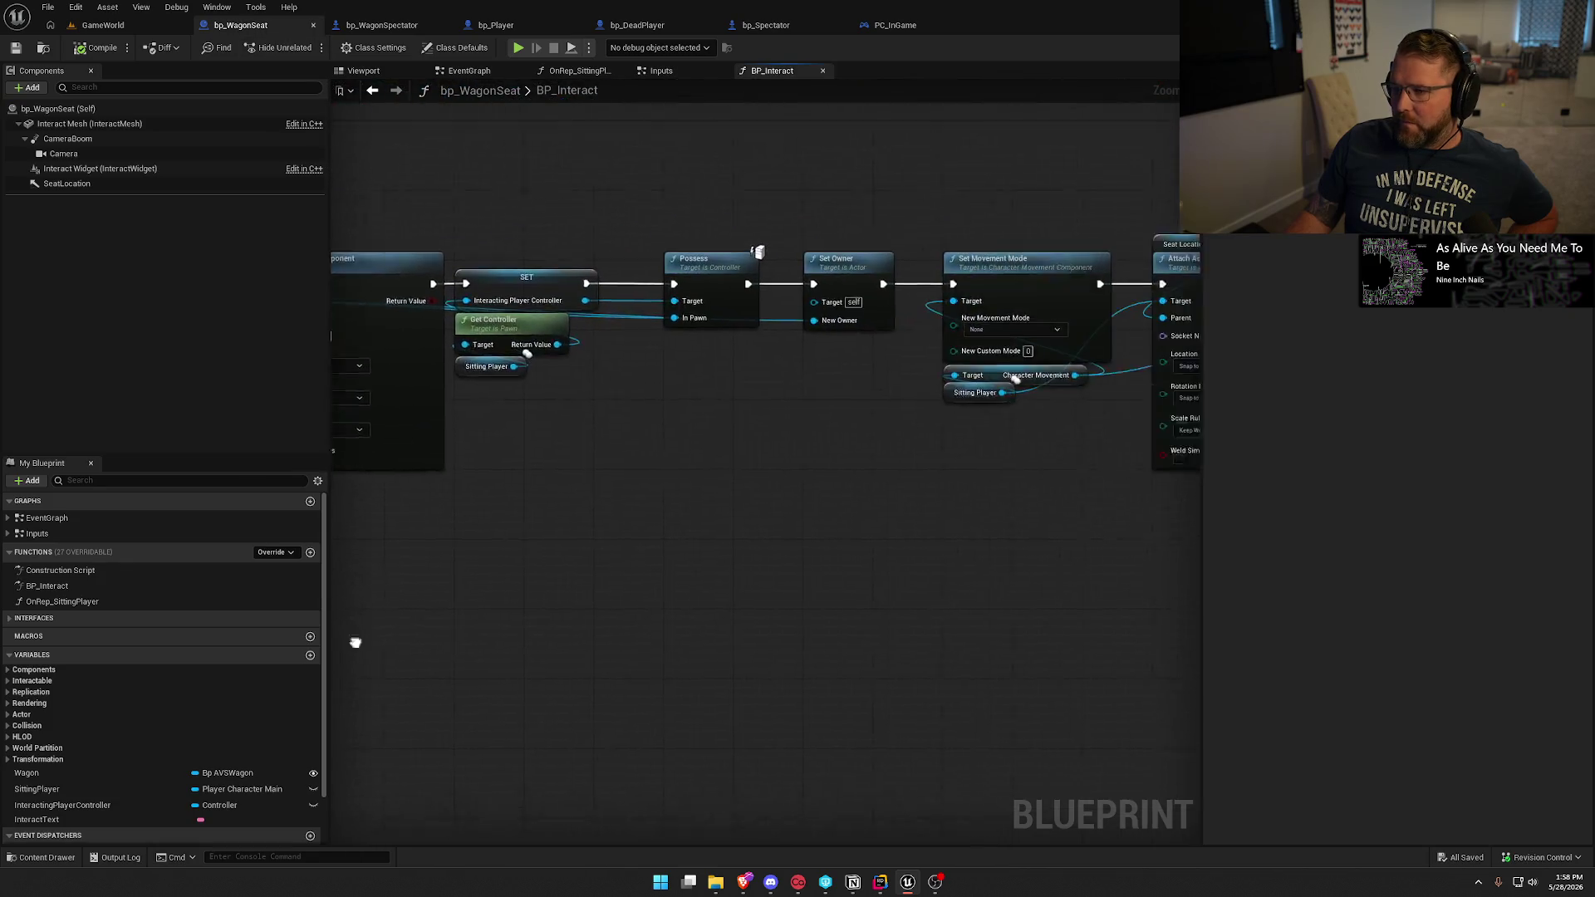
Frame the Set Movement Mode and Attach Actor nodes and select the Sitting Player getters, then return to Rider.
left_click_drag(355, 642, 430, 563)
left_click_drag(923, 568, 1172, 553)
left_click_drag(529, 132, 1091, 464)
key("Home")
left_click(626, 525)
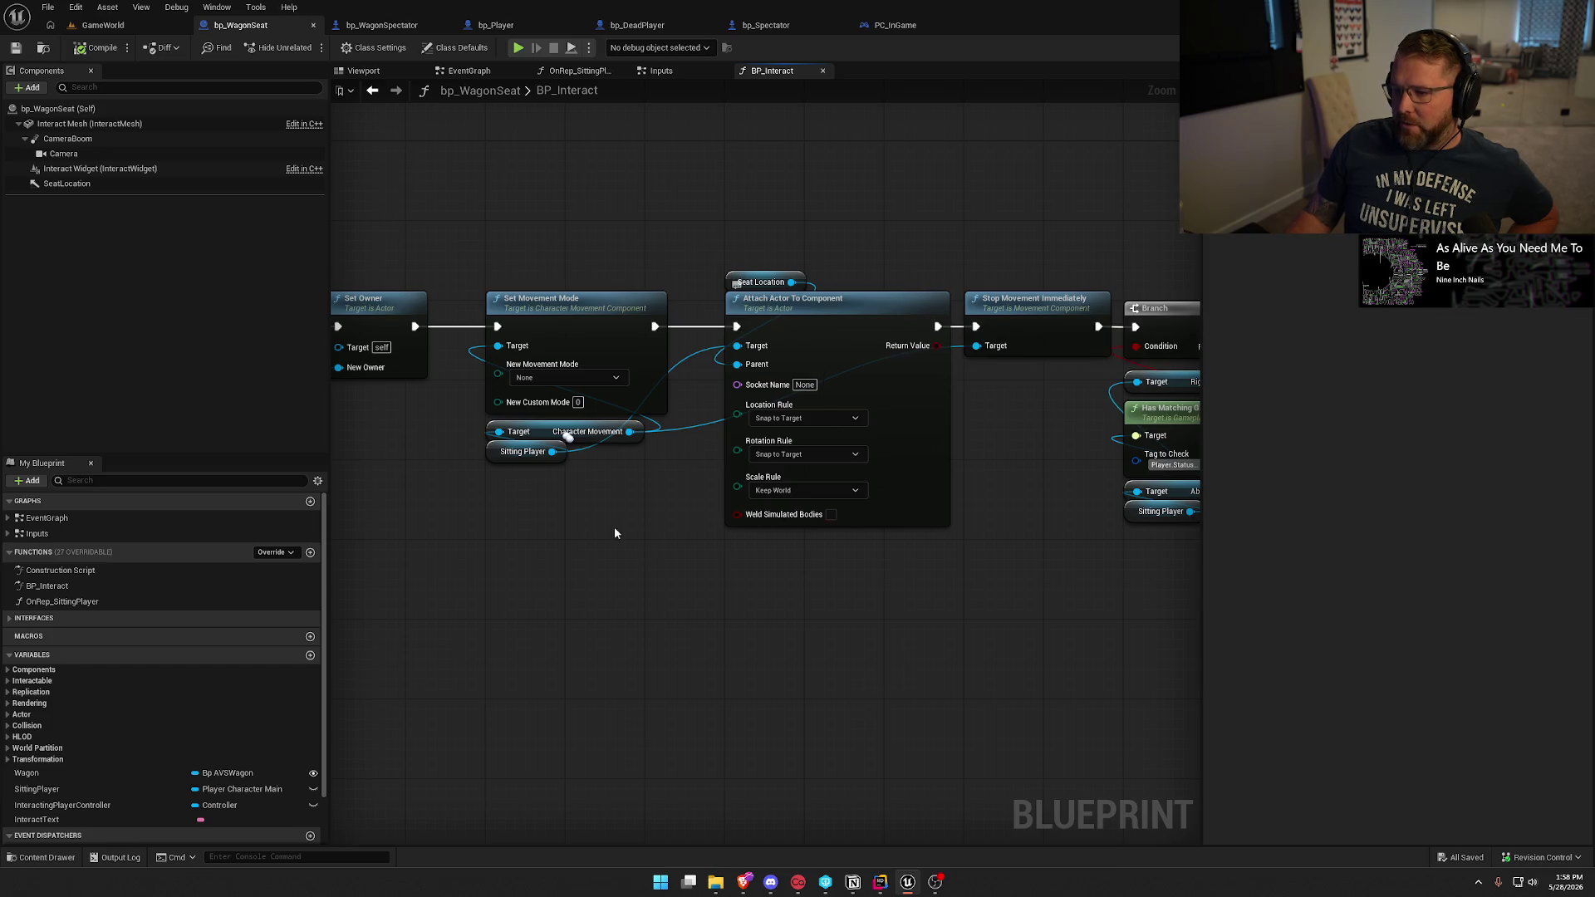
left_click_drag(611, 489, 455, 445)
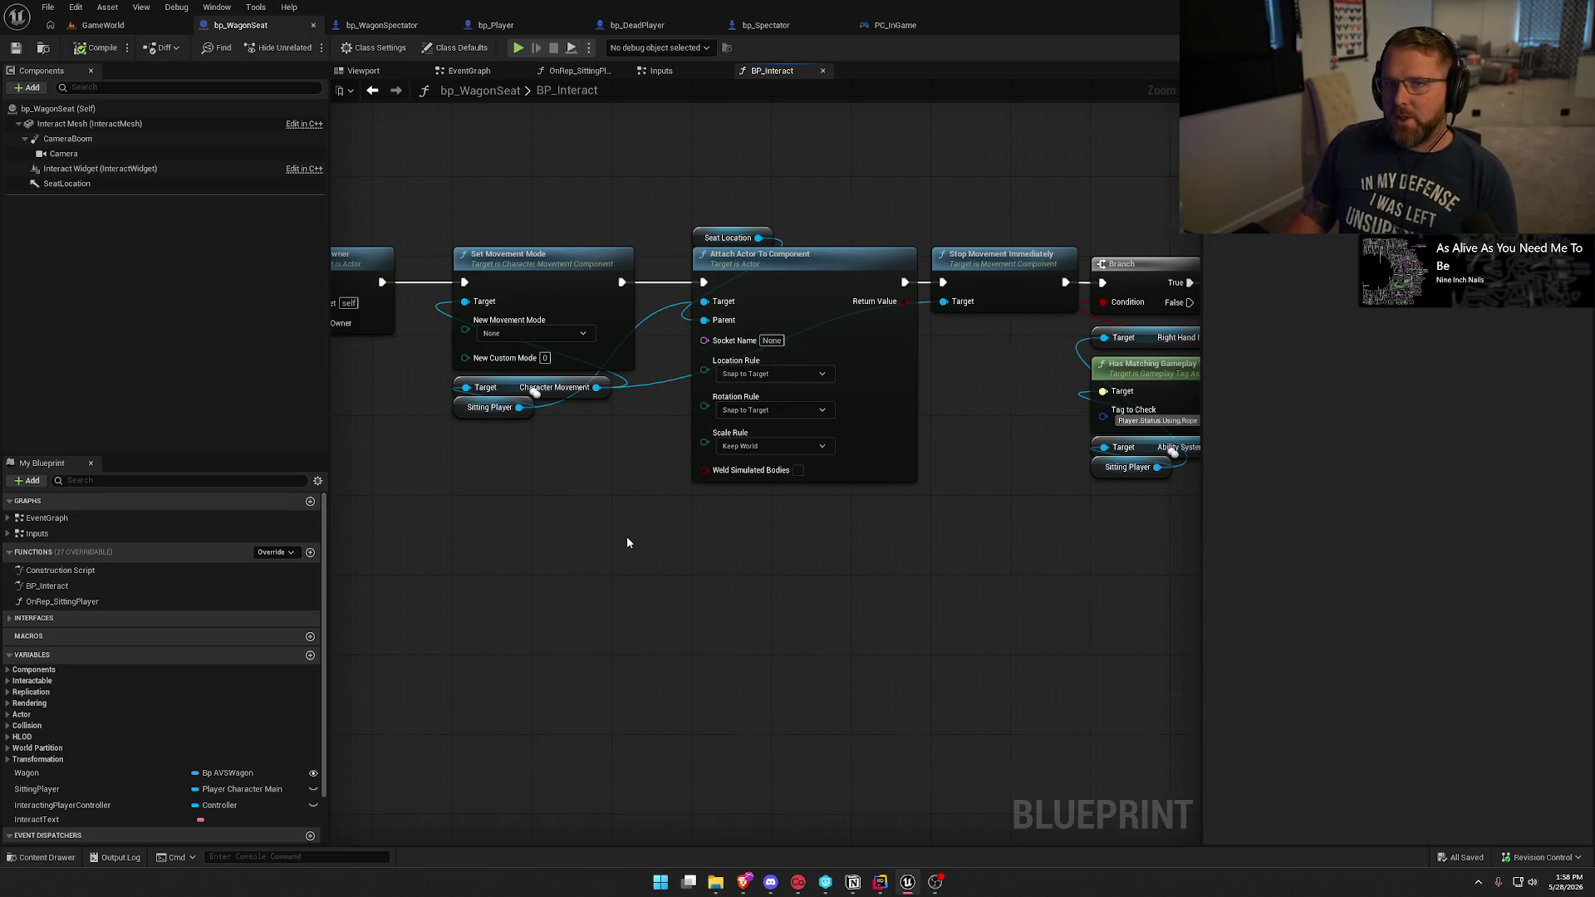
key("alt+Tab")
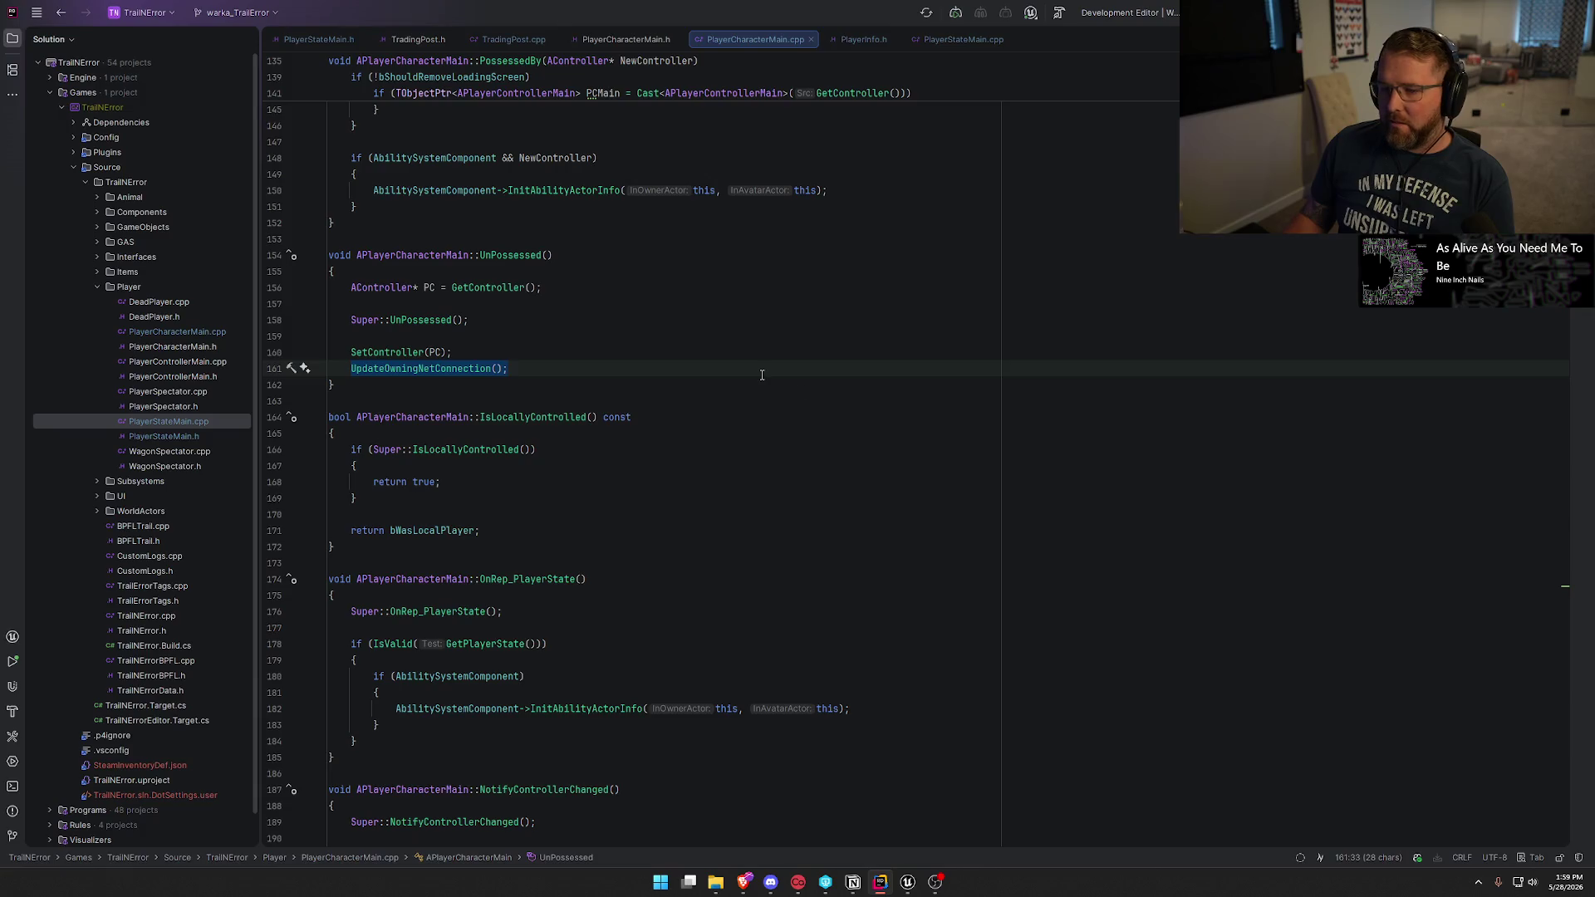
Leave Rider's PlayerCharacterMain code for the Actor Relevancy documentation.
key("alt+Tab")
key("alt+Tab")
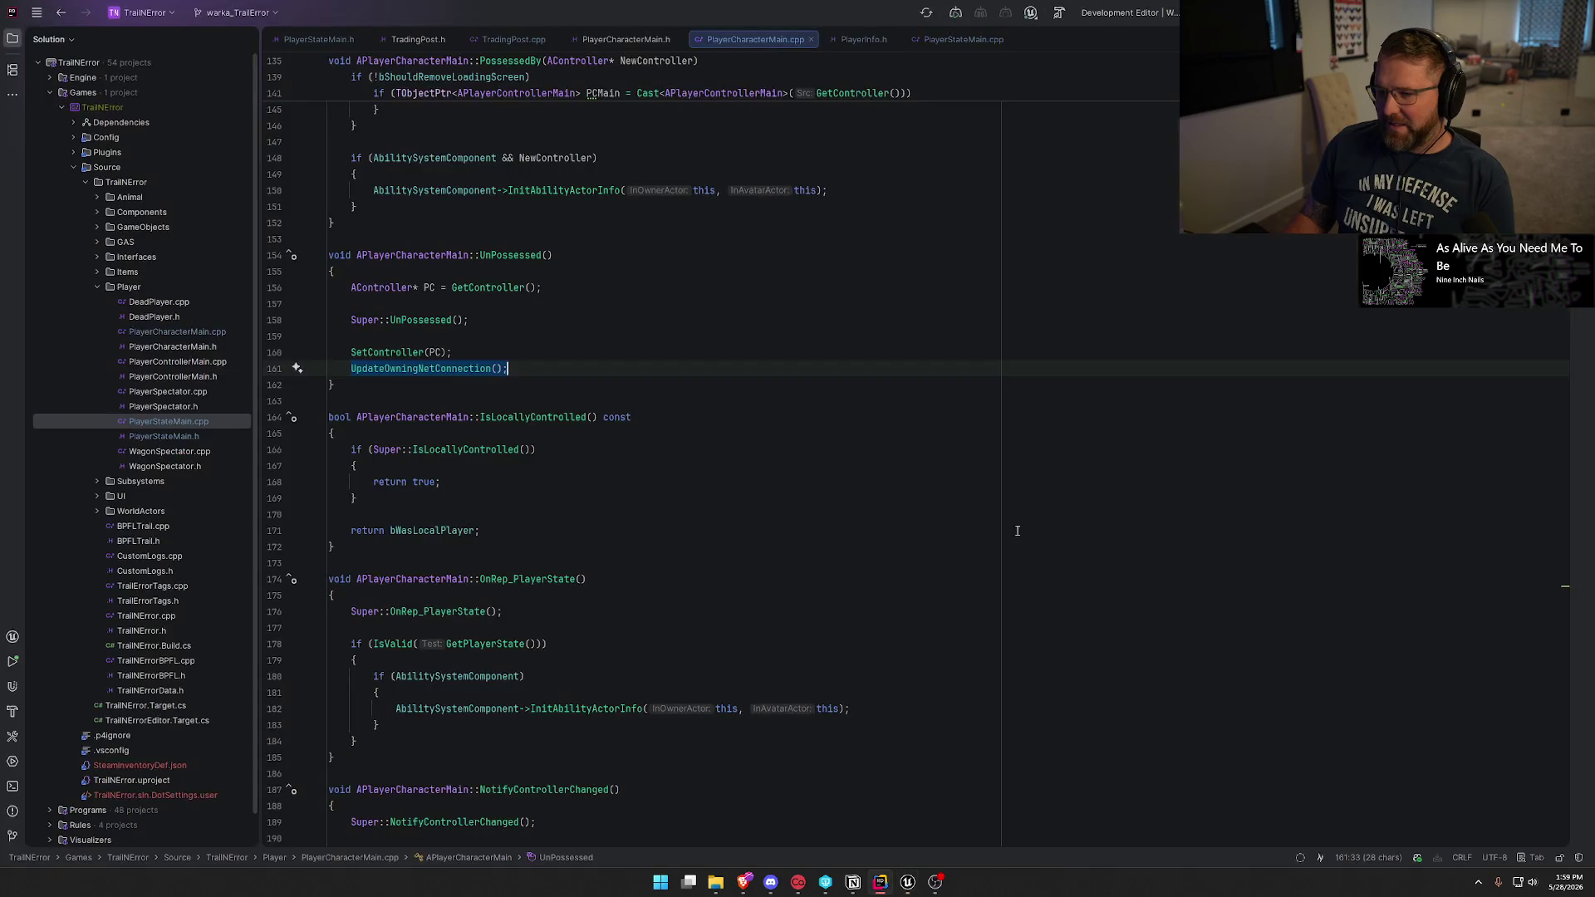
key("alt+Tab")
key("alt+Tab")
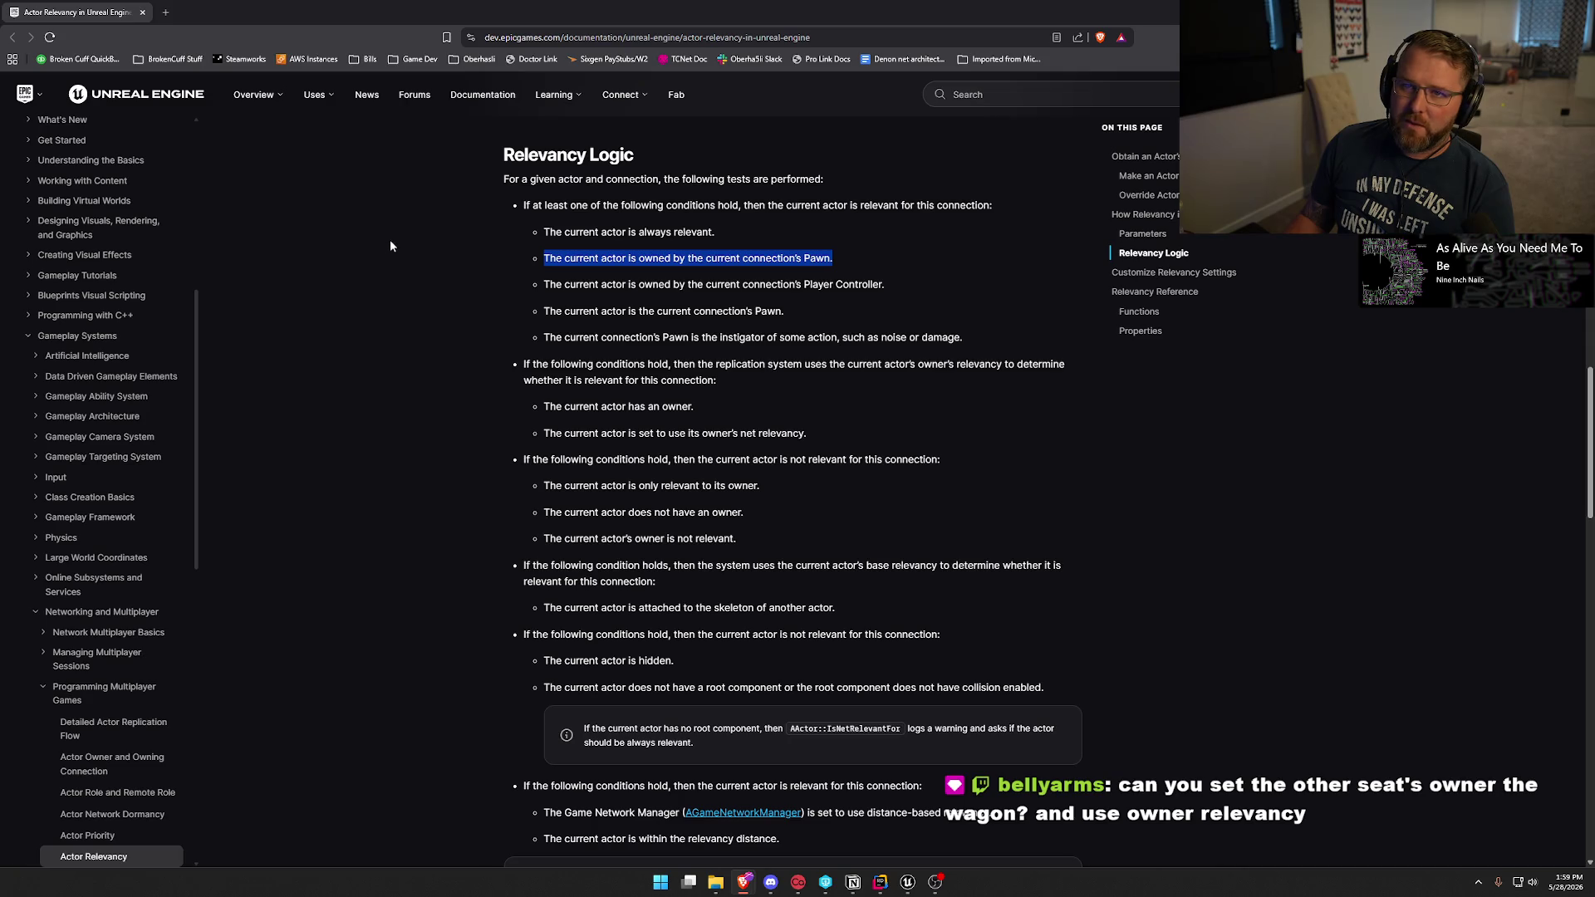
Go from the relevancy docs back to bp_WagonSeat's BP_Interact graph in Unreal.
key("alt+Tab")
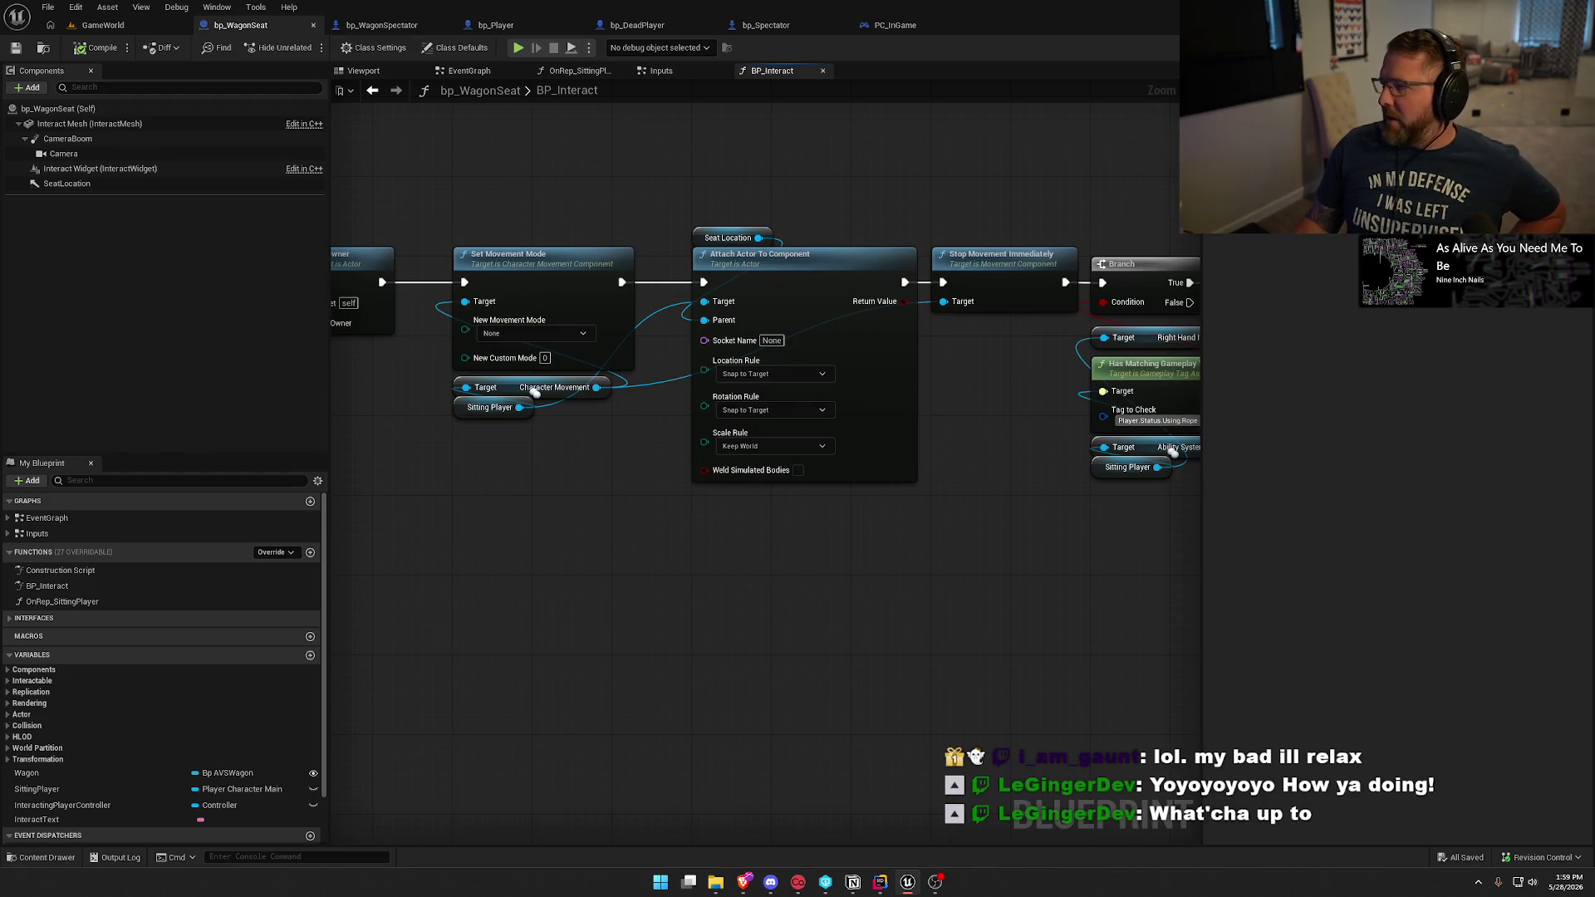
Bring the Actor Relevancy docs to the front and maximize the browser window.
key("alt+Tab")
double_click(781, 228)
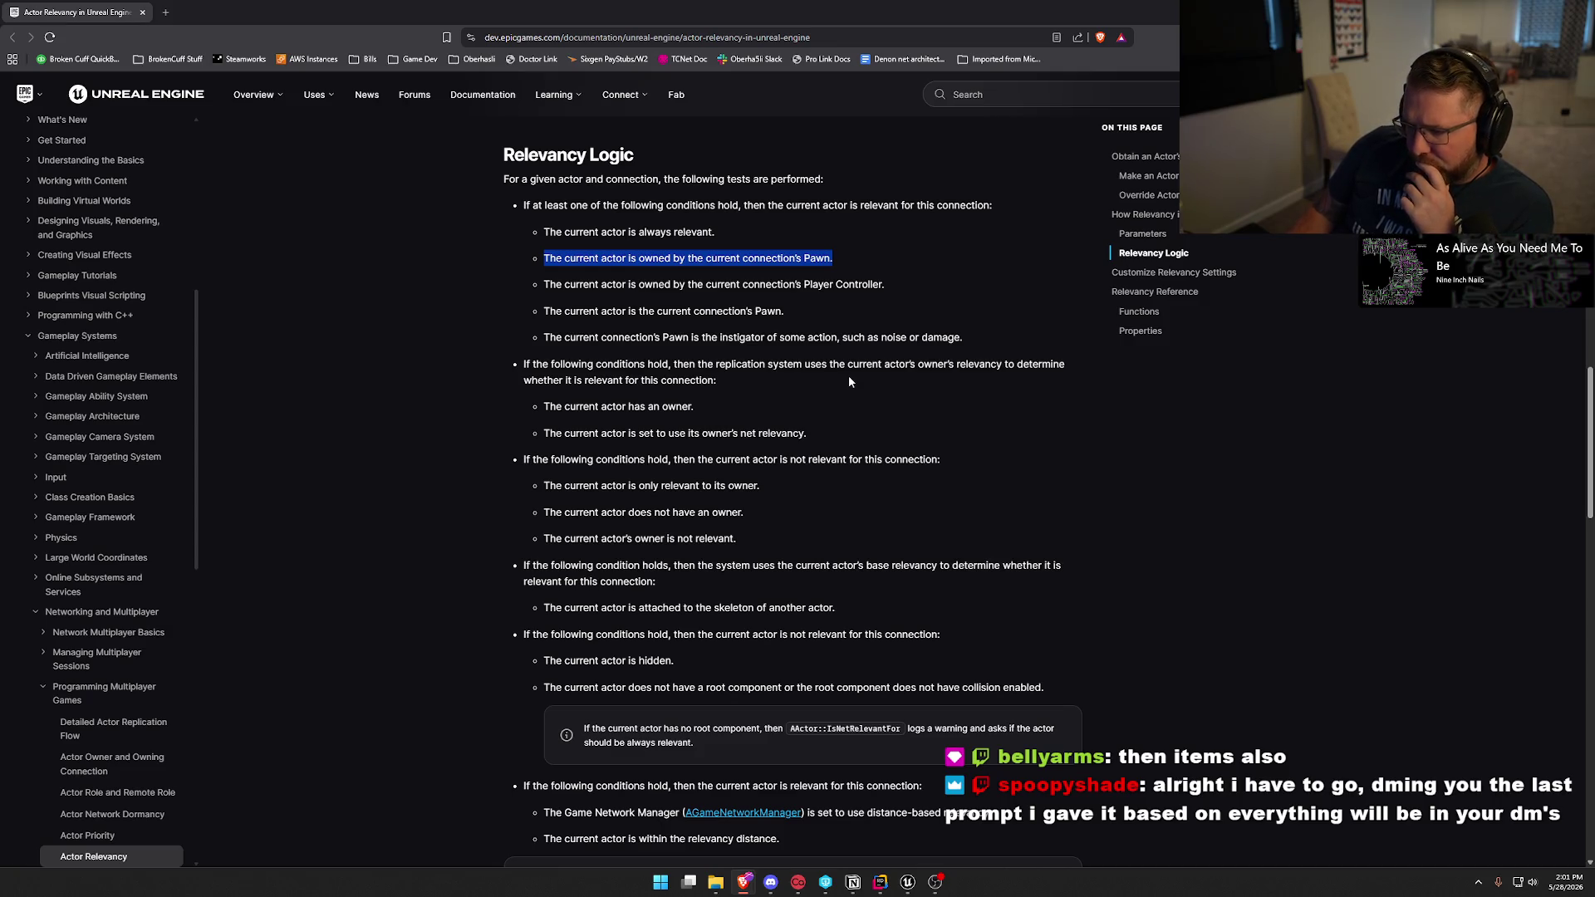
Scroll down to the Relevancy Reference tables listing IsNetRelevantFor and NetCullDistanceSquared.
scroll(849, 381, "down", 2)
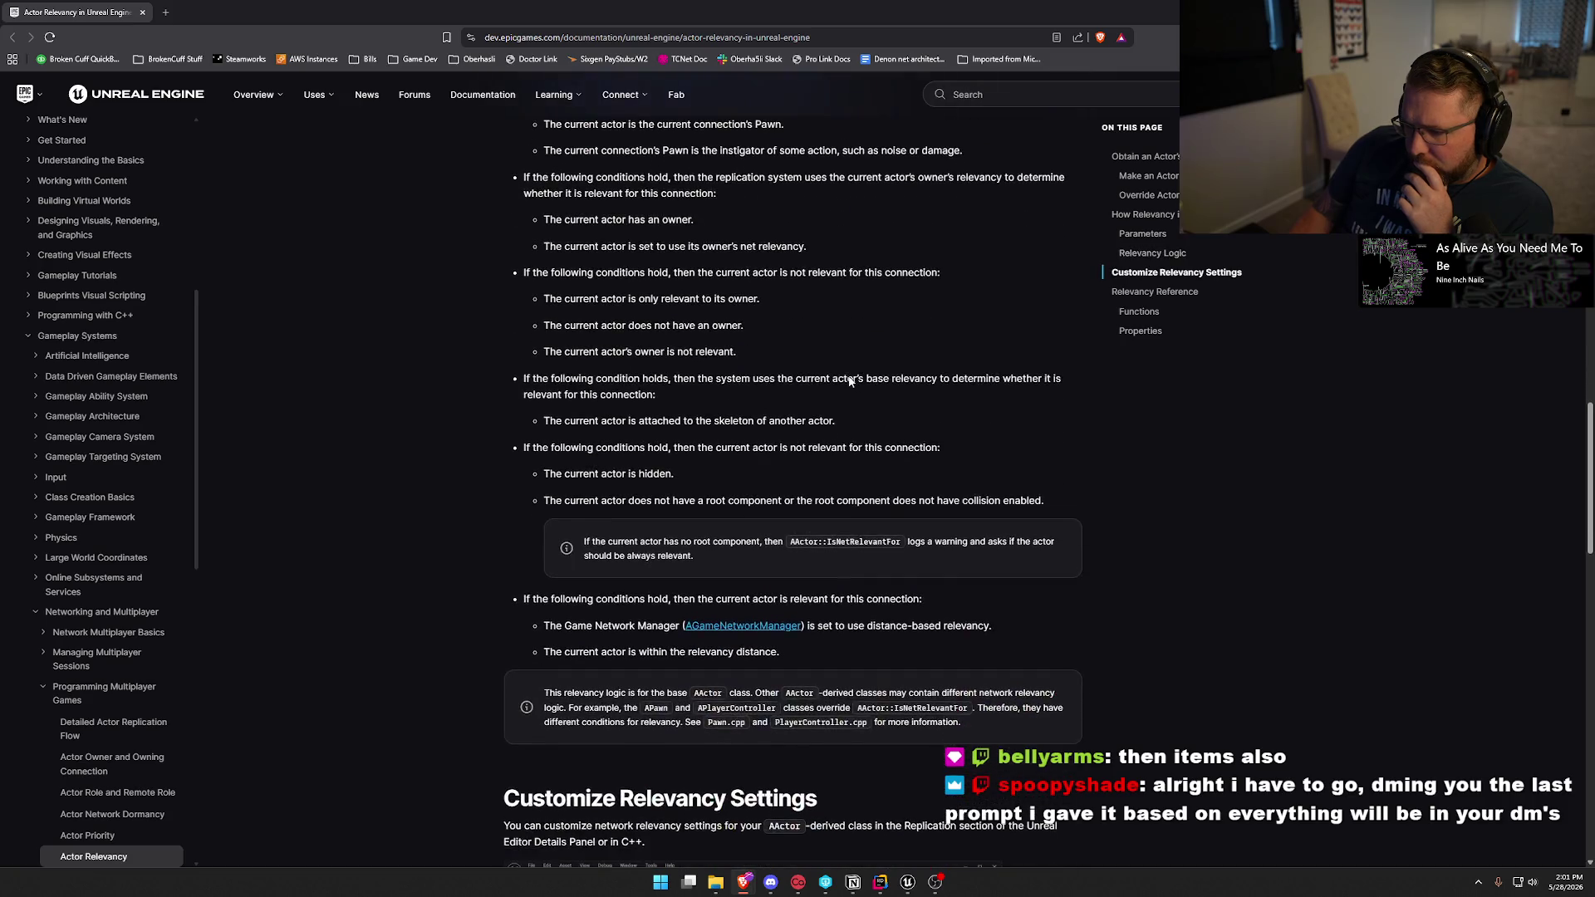
scroll(849, 378, "down", 2)
scroll(849, 378, "down", 3)
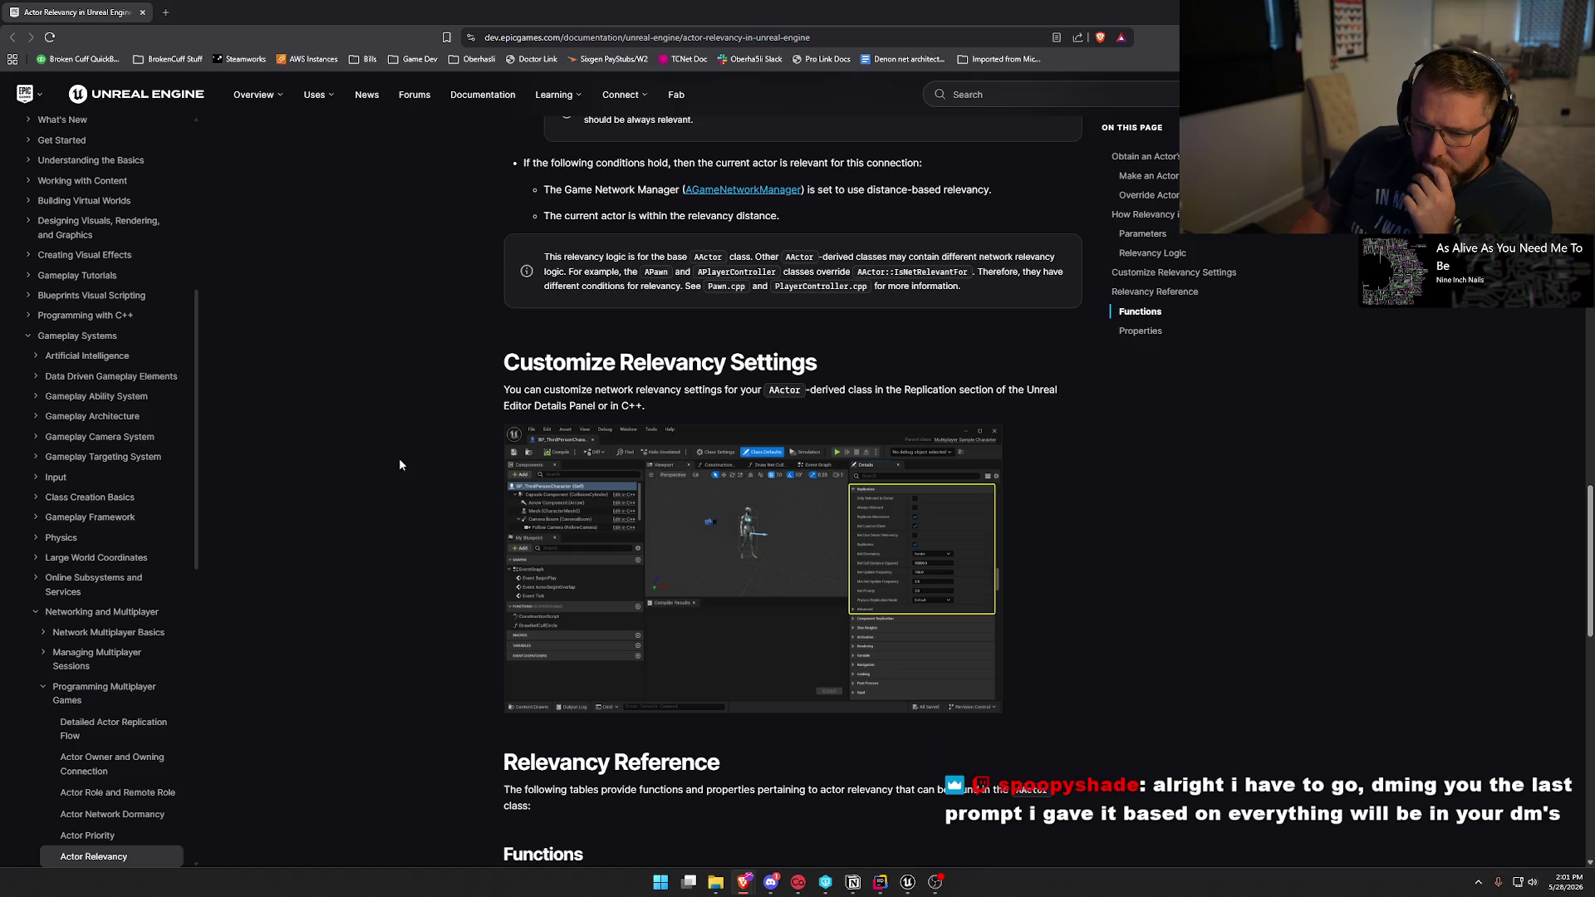
scroll(417, 435, "down", 5)
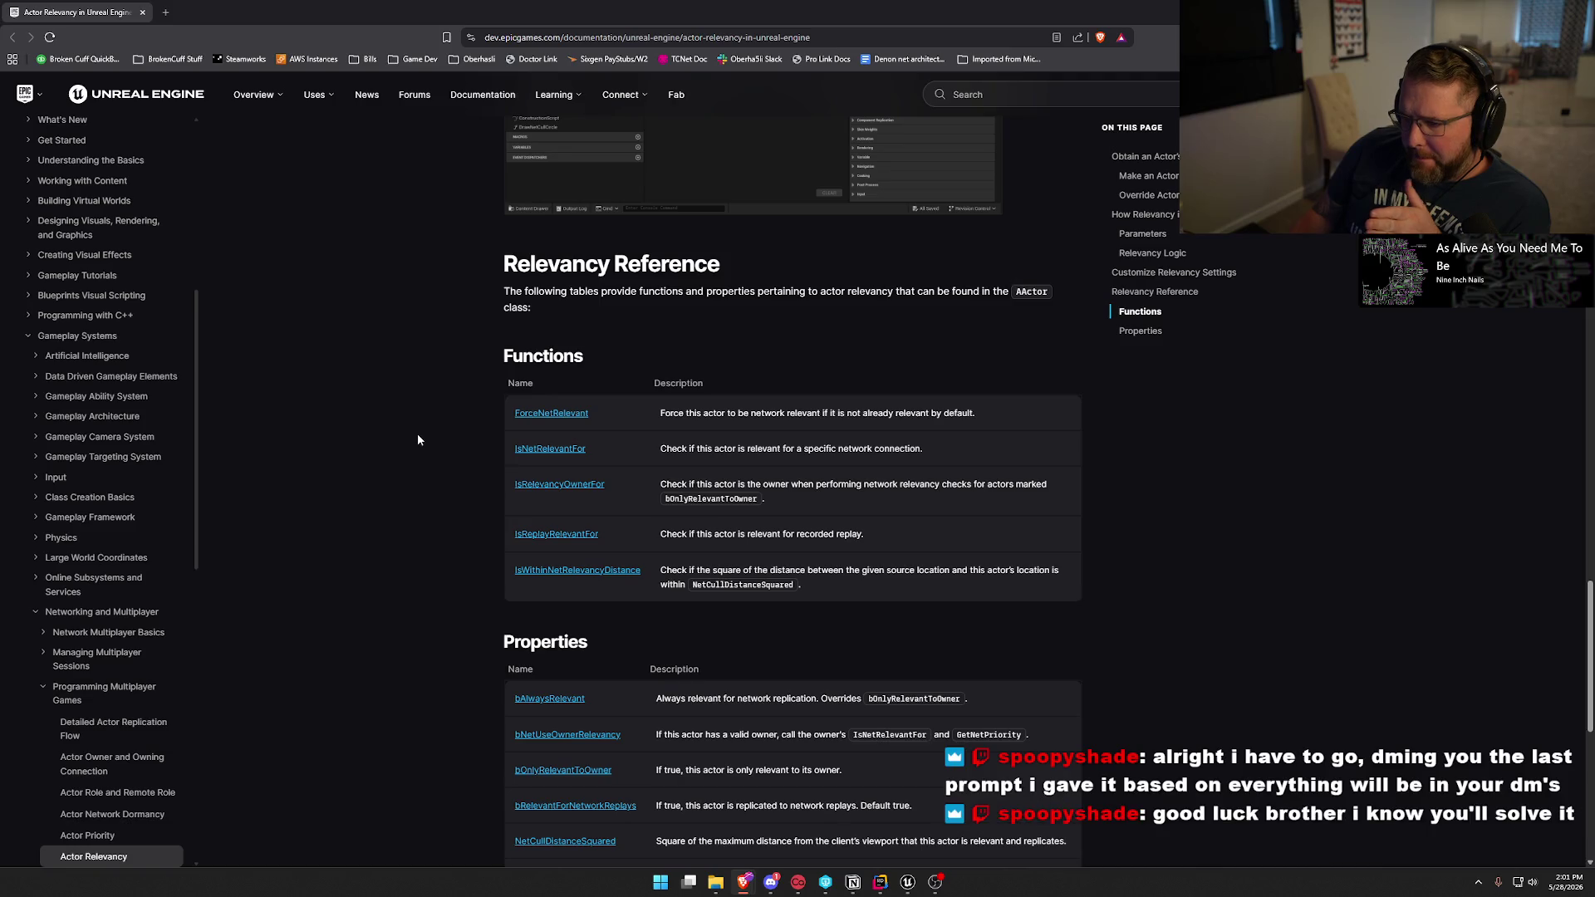
scroll(417, 439, "down", 2)
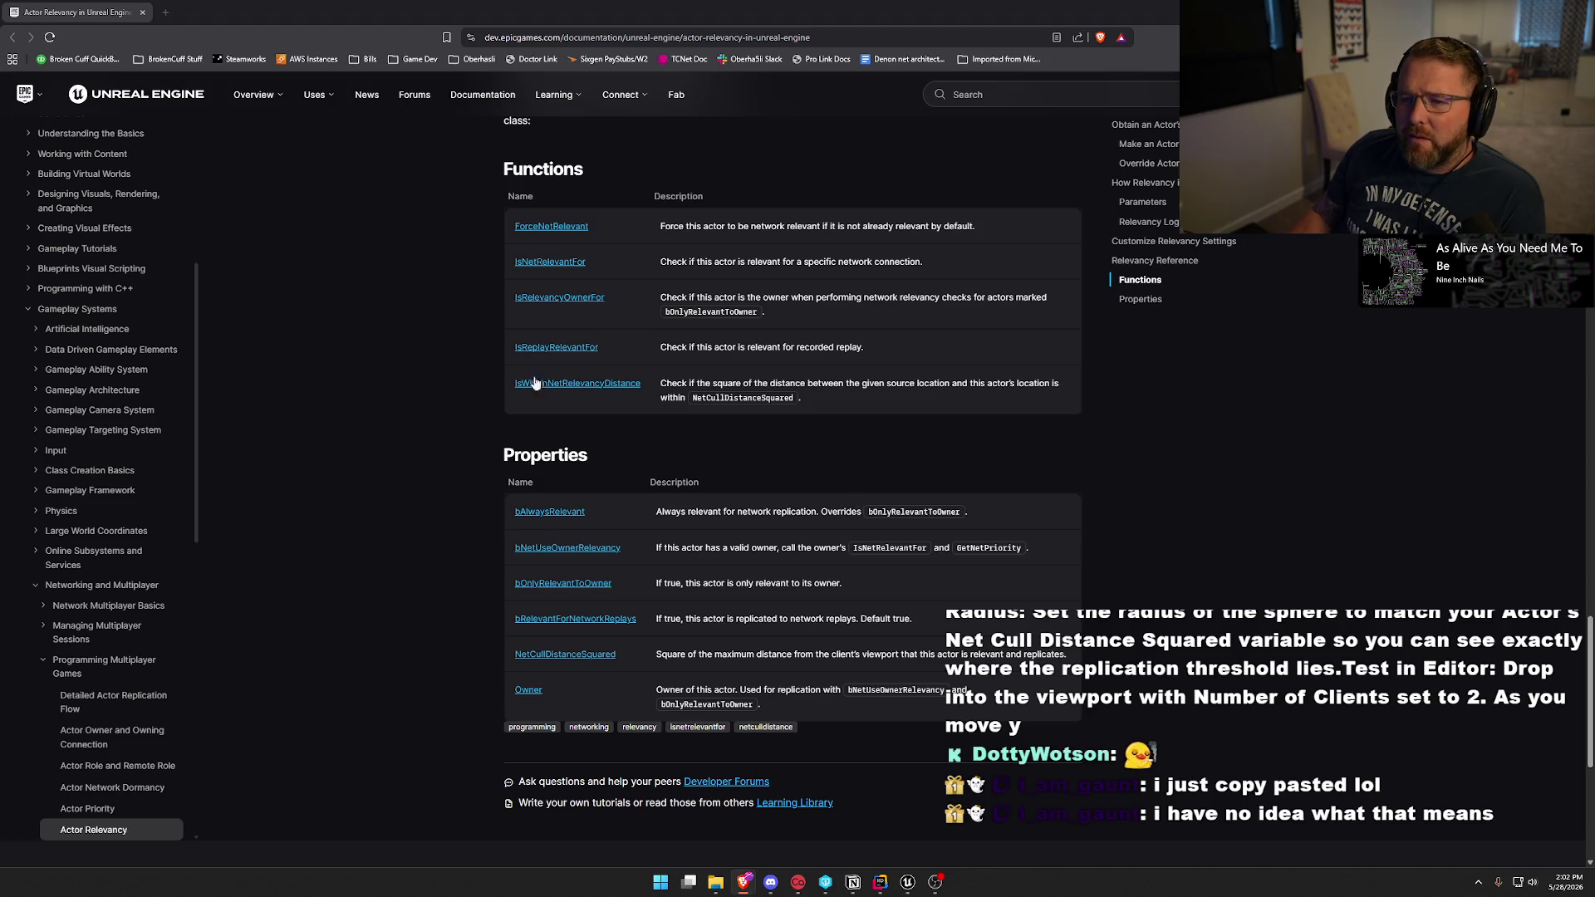
Leave the Properties table and return to bp_WagonSeat's BP_Interact graph in Unreal.
key("alt+Tab")
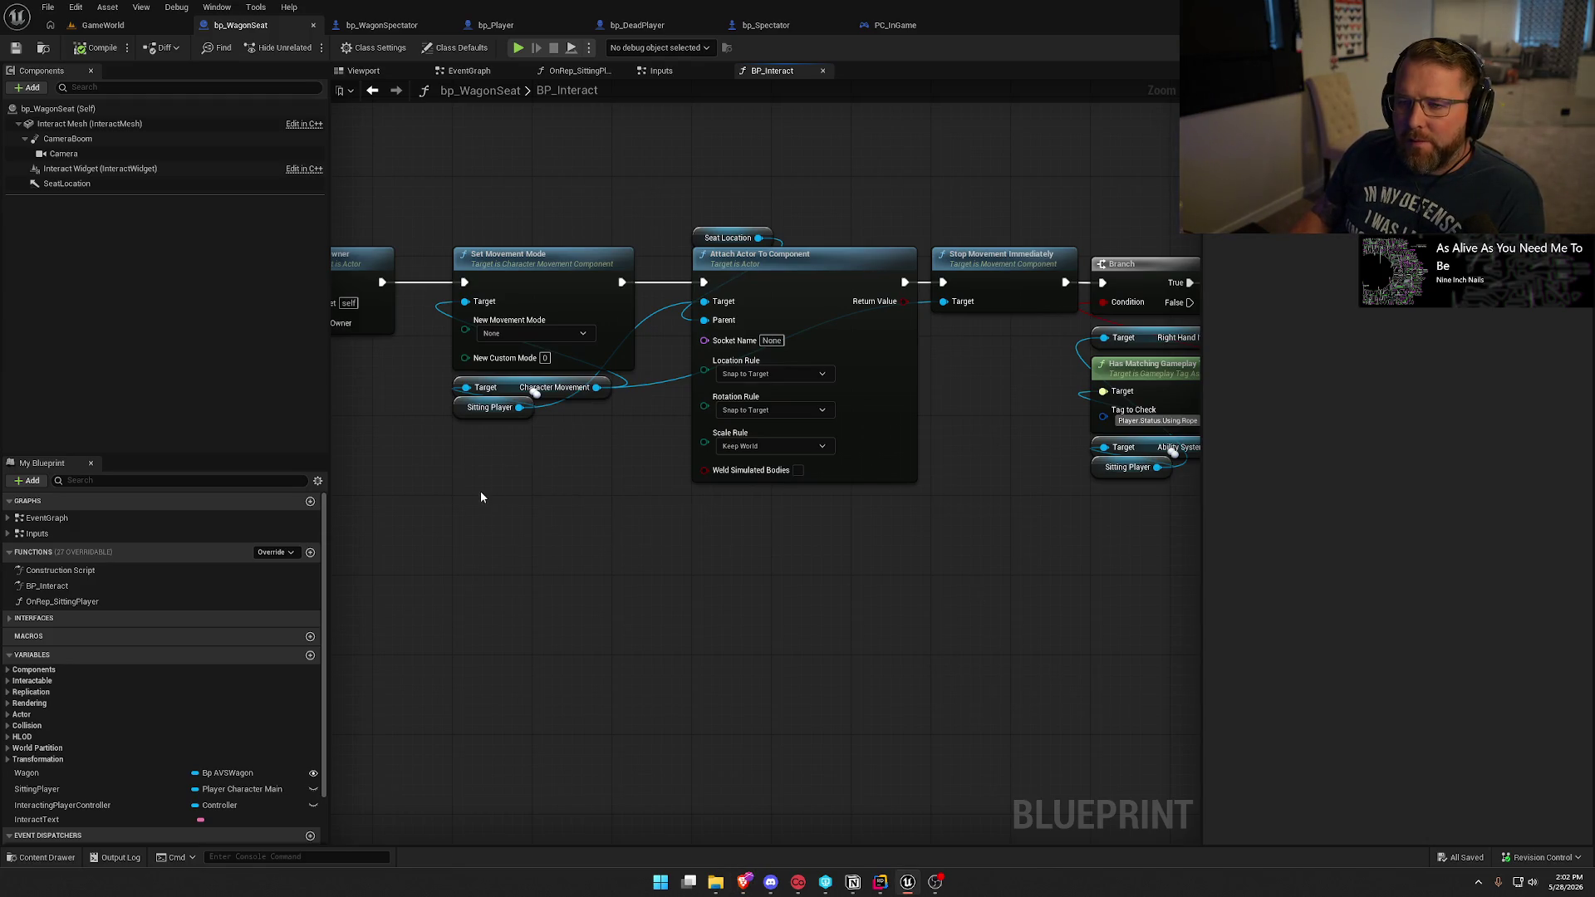
In PC_InGame's graph, search the action list for 'releva' and close it without adding anything.
left_click(897, 24)
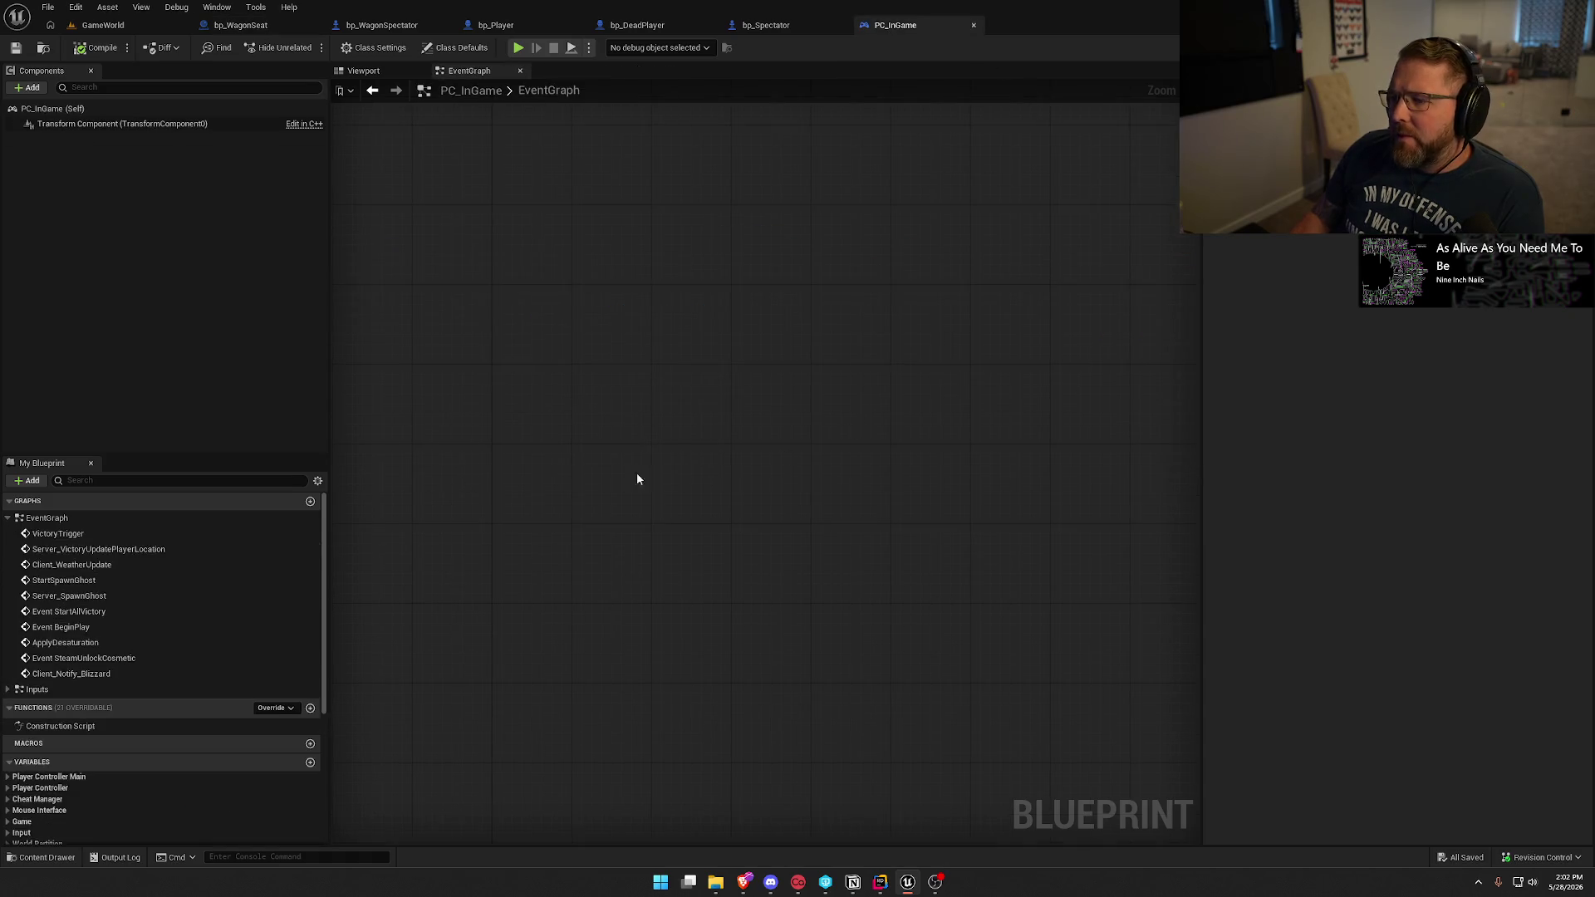
right_click(609, 366)
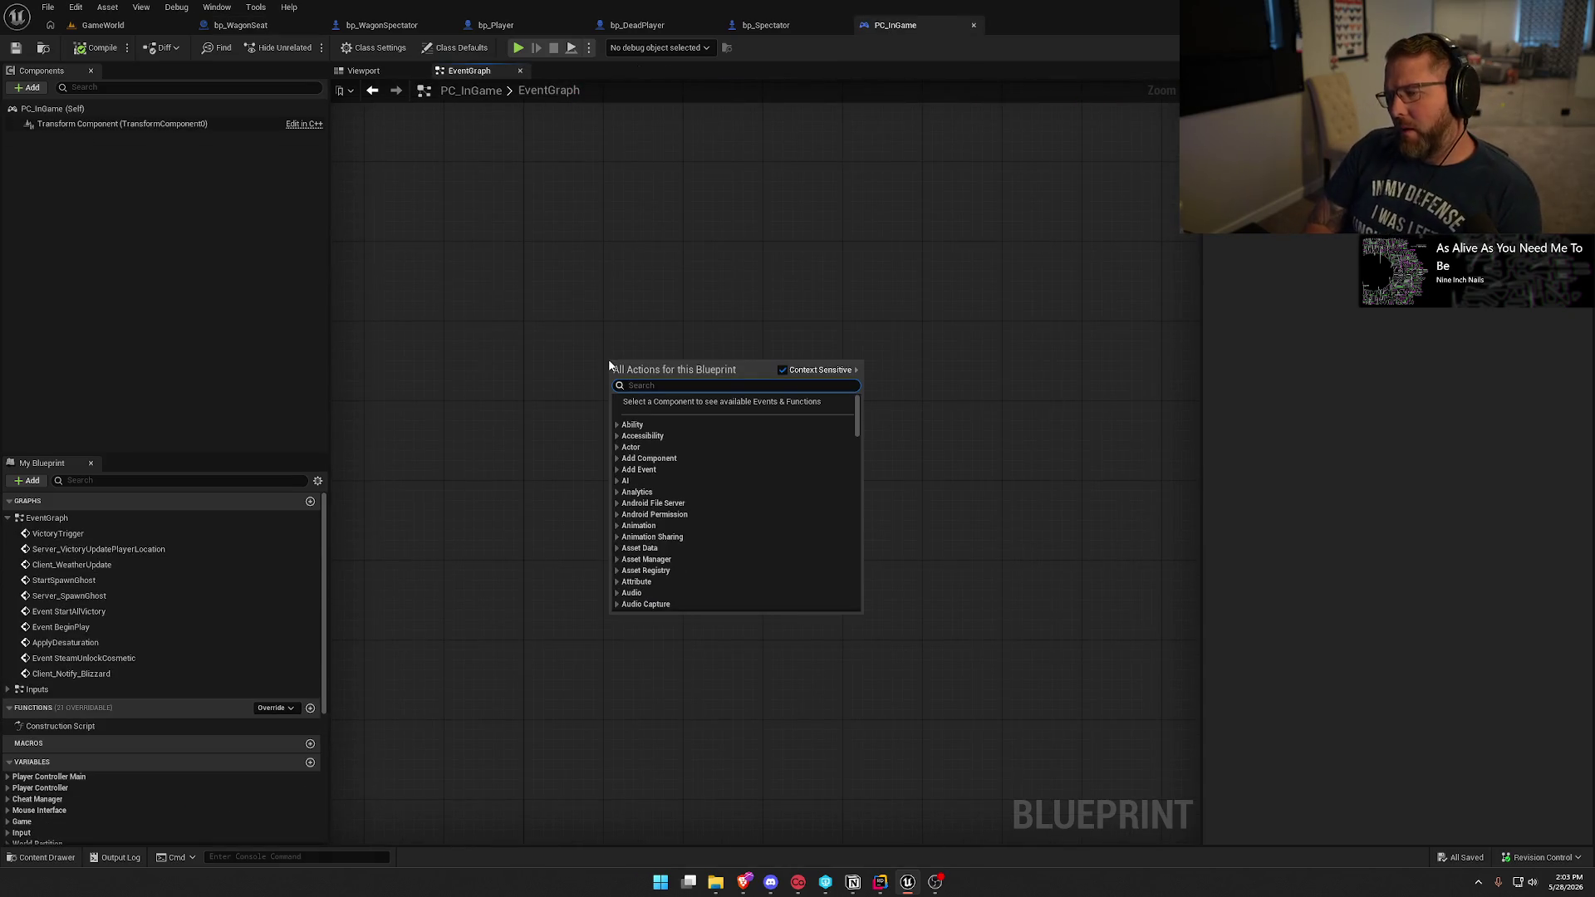
type("releva")
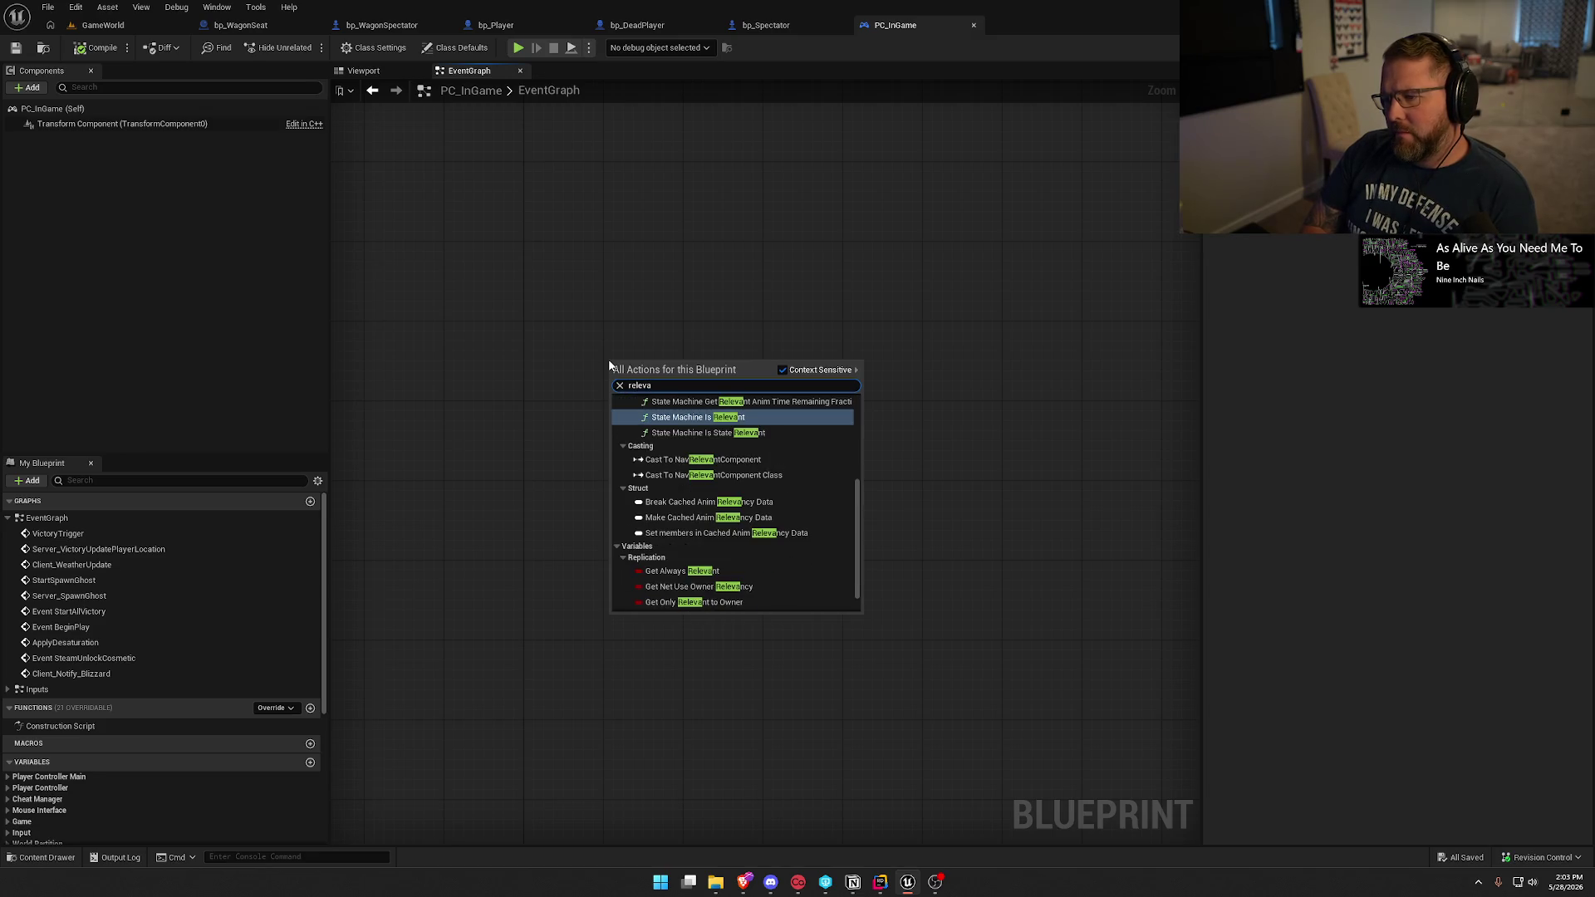
scroll(796, 465, "down", 1)
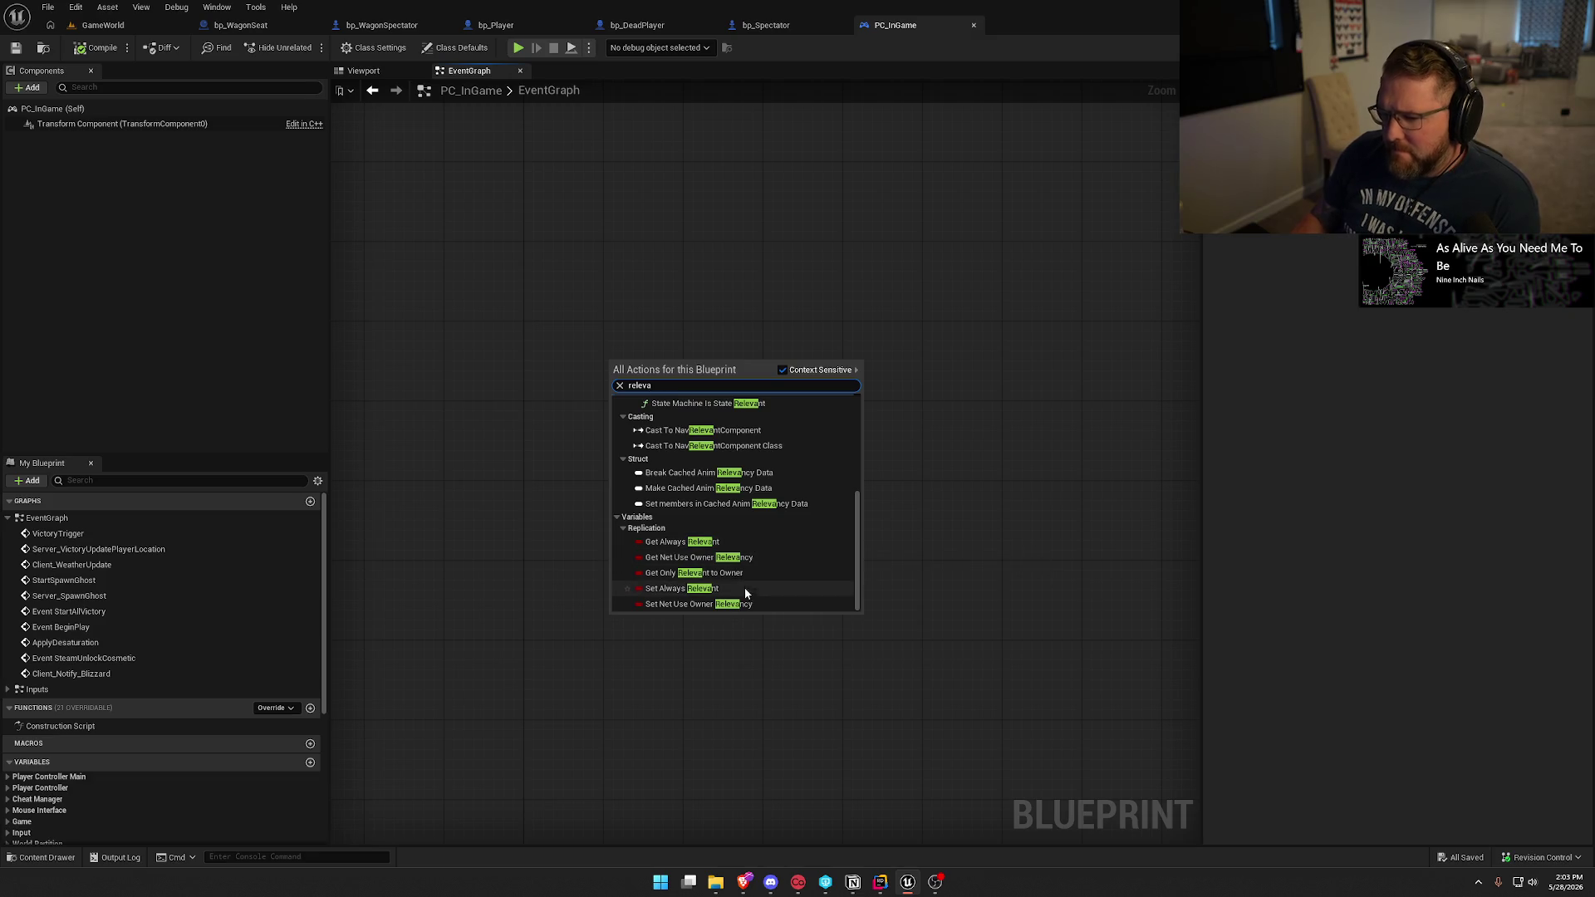
scroll(786, 580, "up", 6)
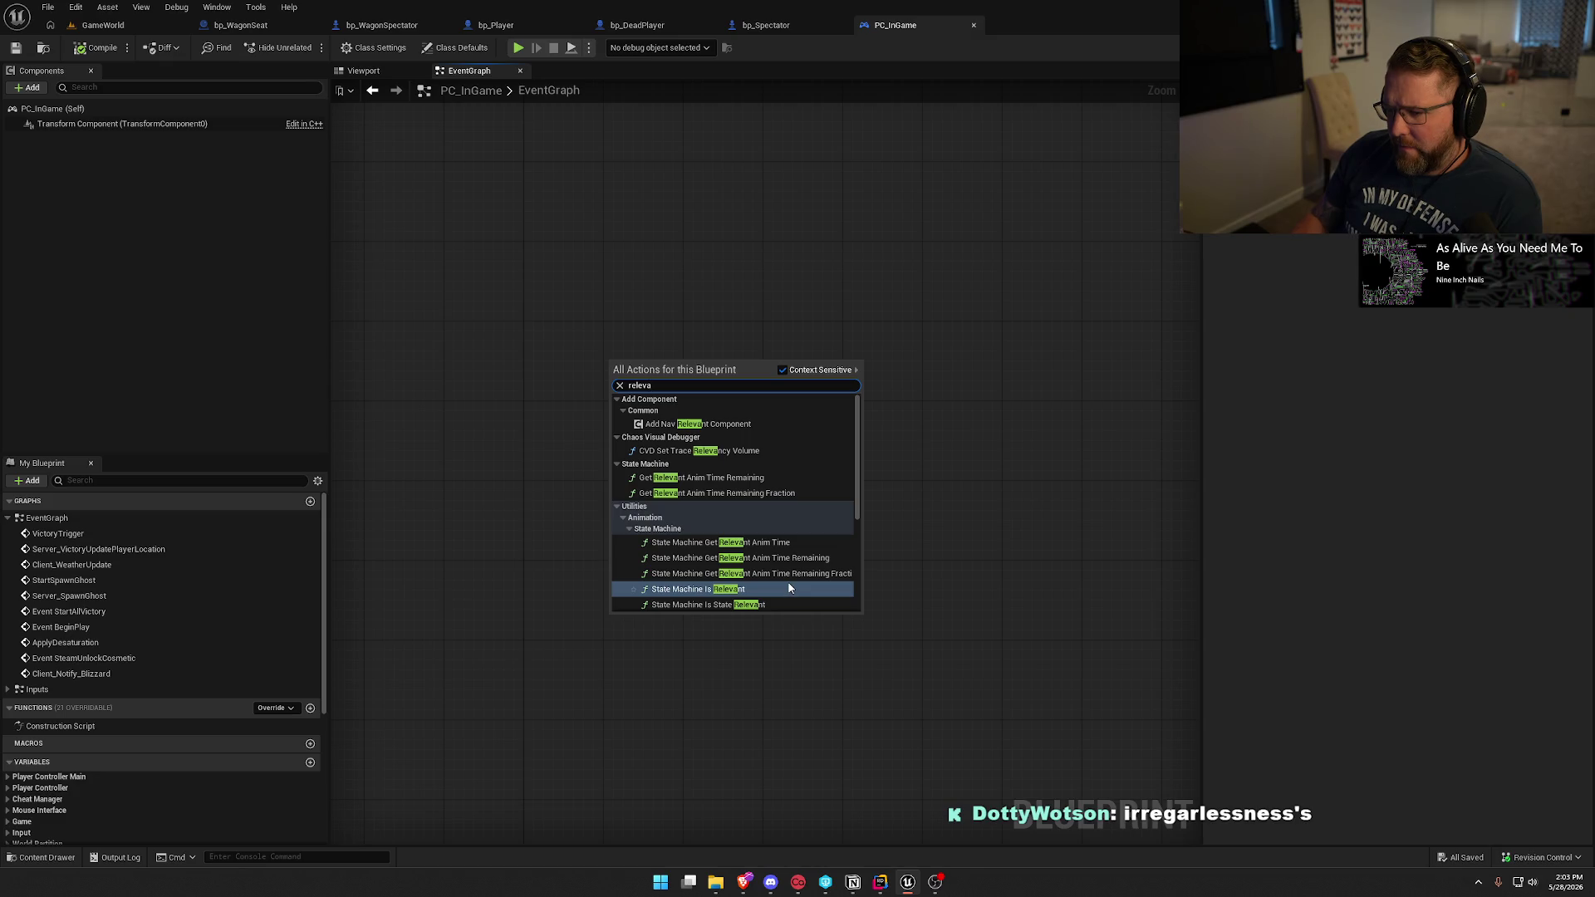
left_click(600, 290)
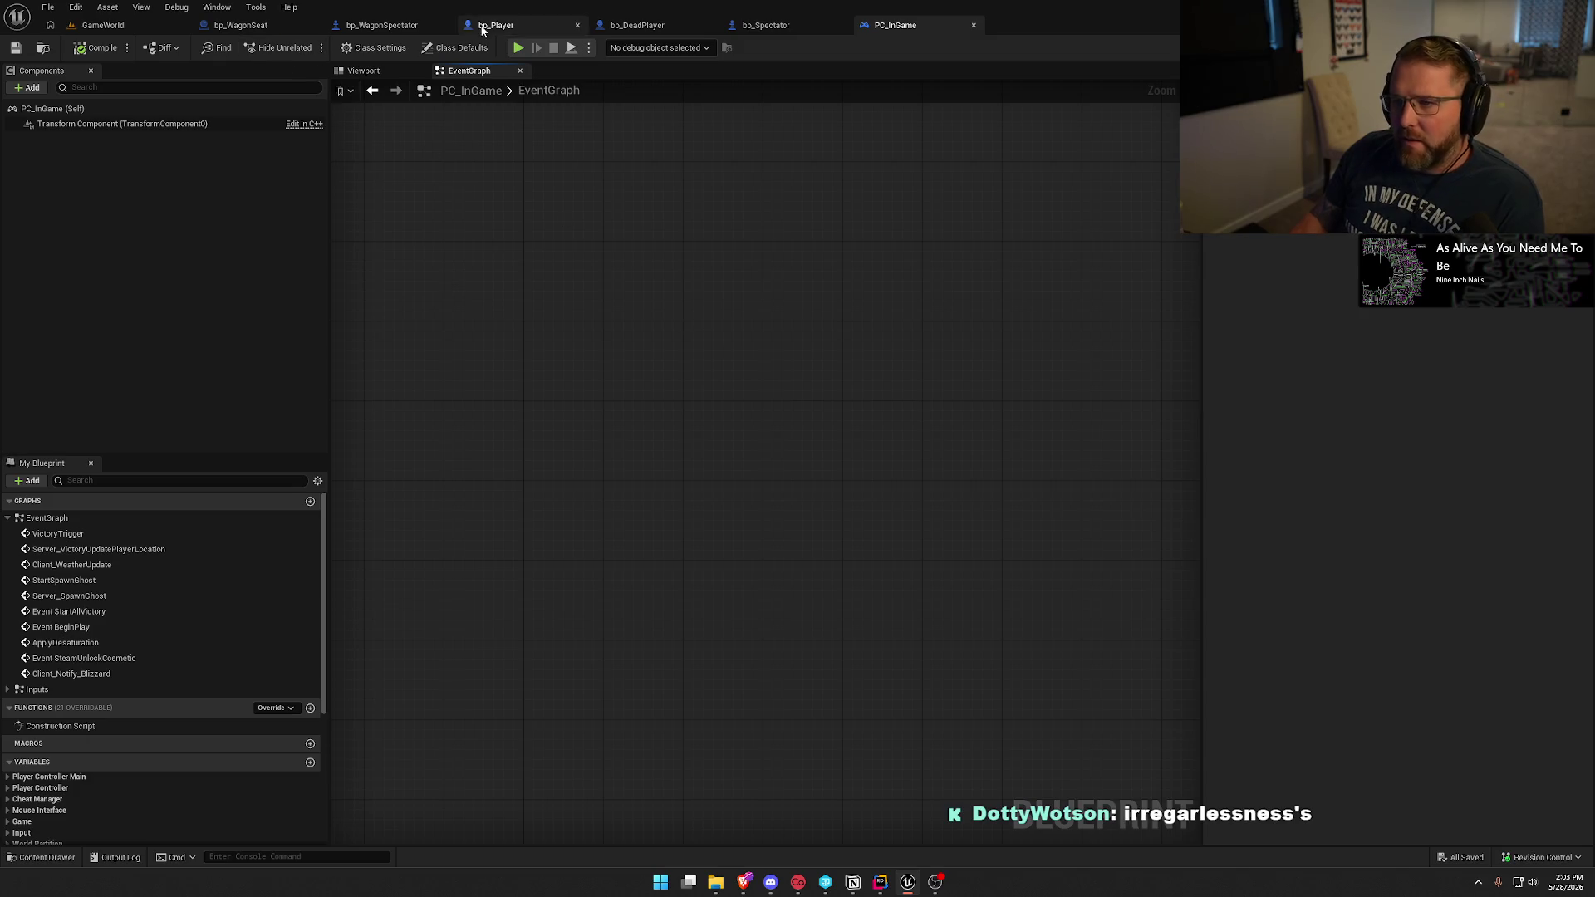
Show PC_InGame's Class Defaults down to Replication: Only Relevant to Owner on, Net Priority 3.0.
left_click(531, 25)
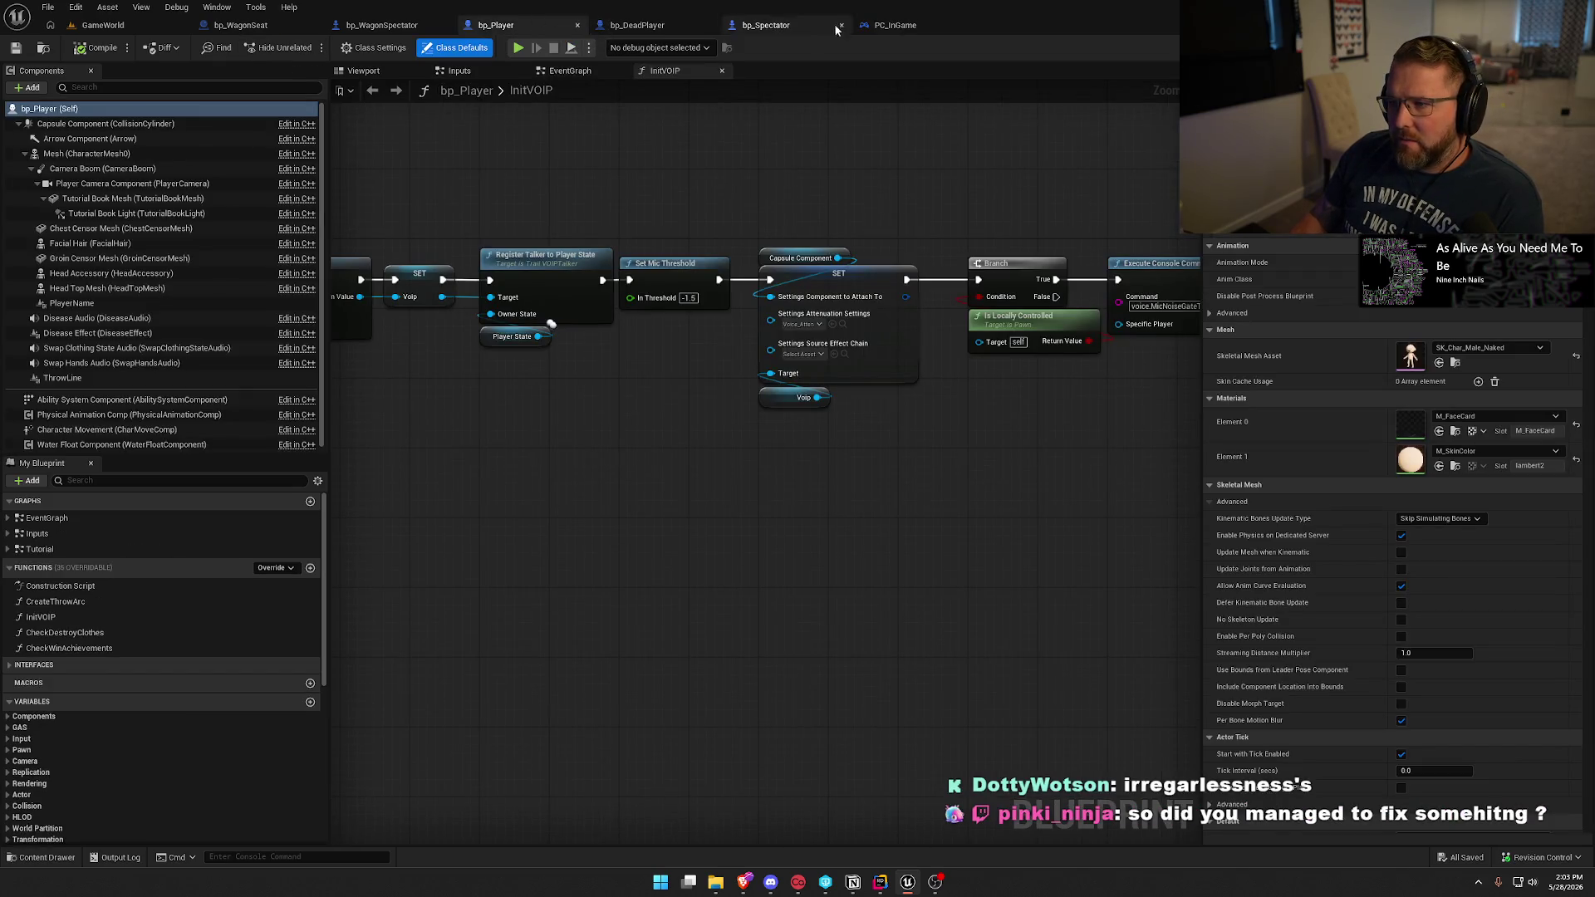
left_click(895, 25)
left_click(456, 48)
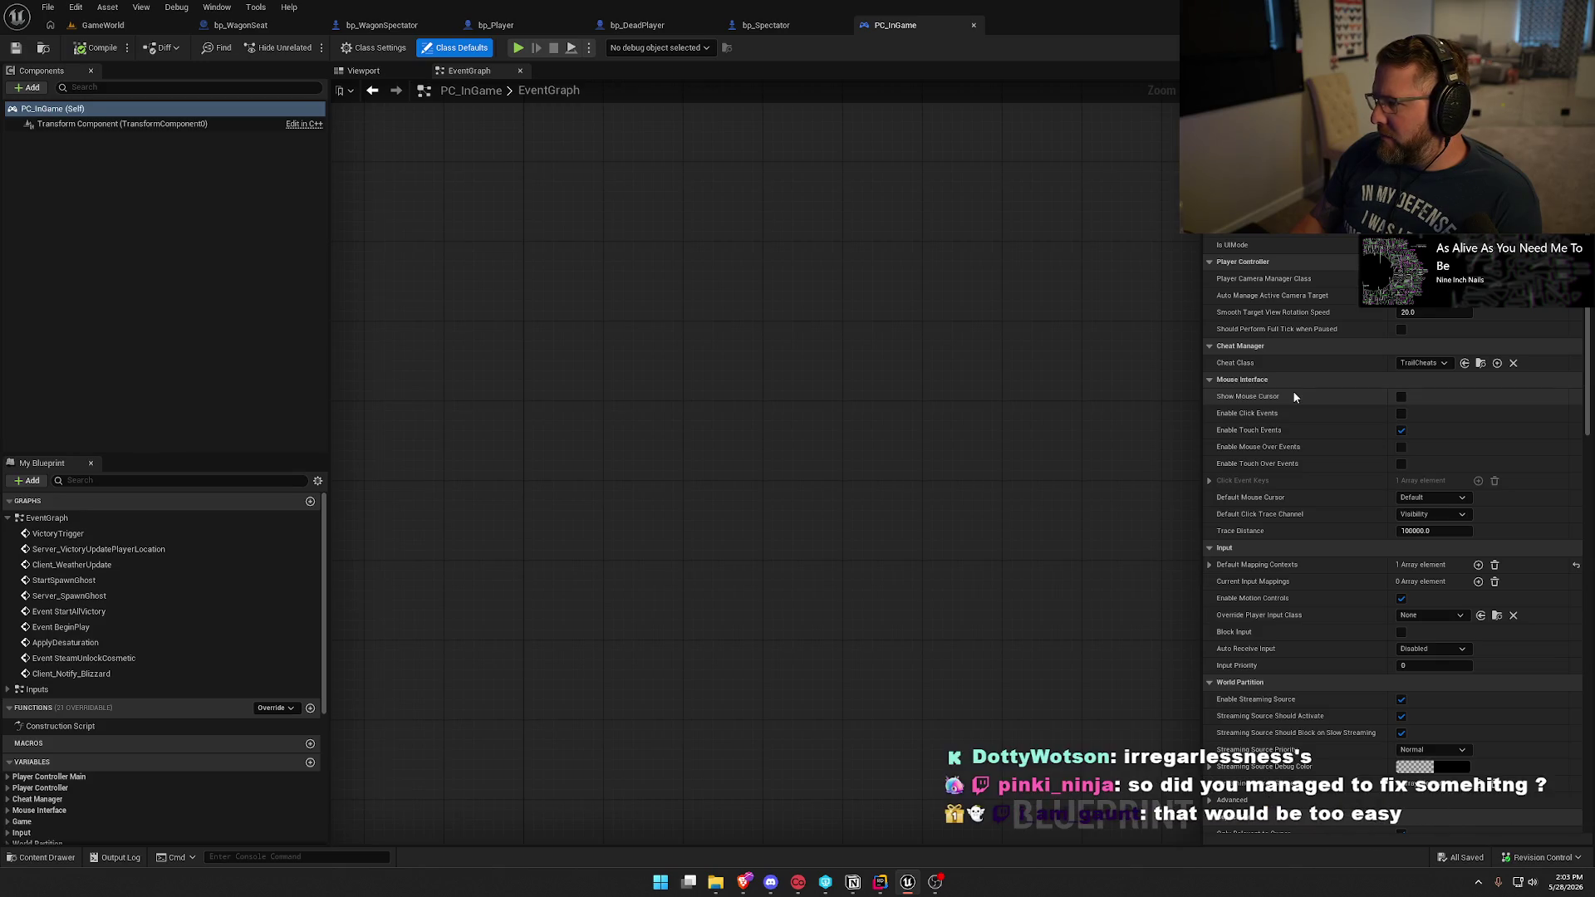
scroll(1293, 397, "down", 3)
scroll(1293, 397, "down", 8)
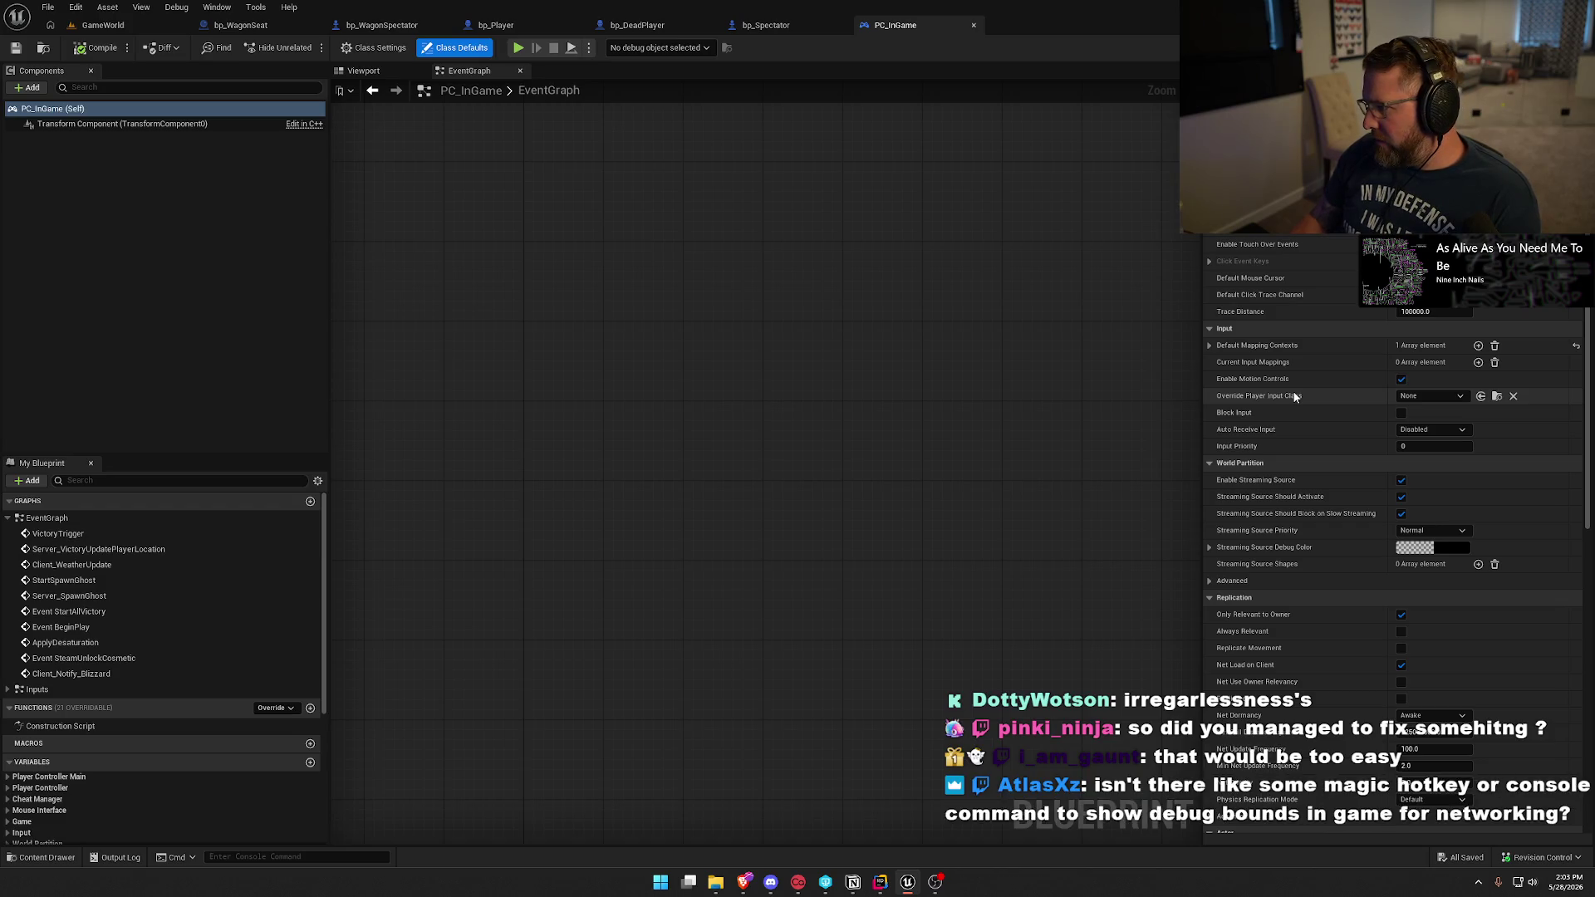
scroll(1294, 397, "down", 12)
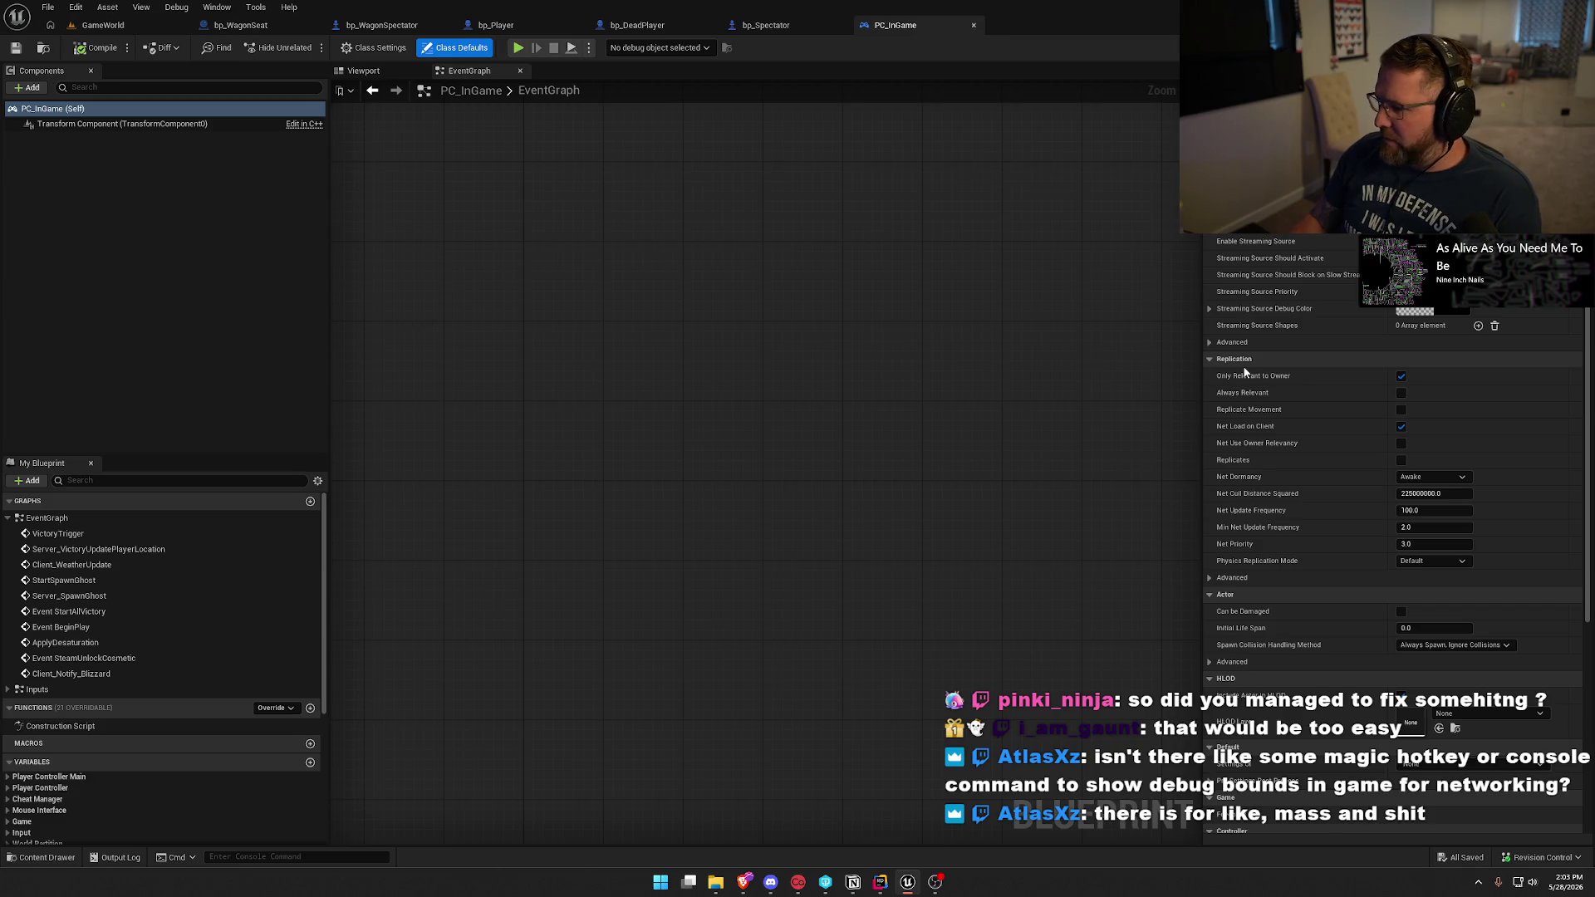
left_click(794, 386)
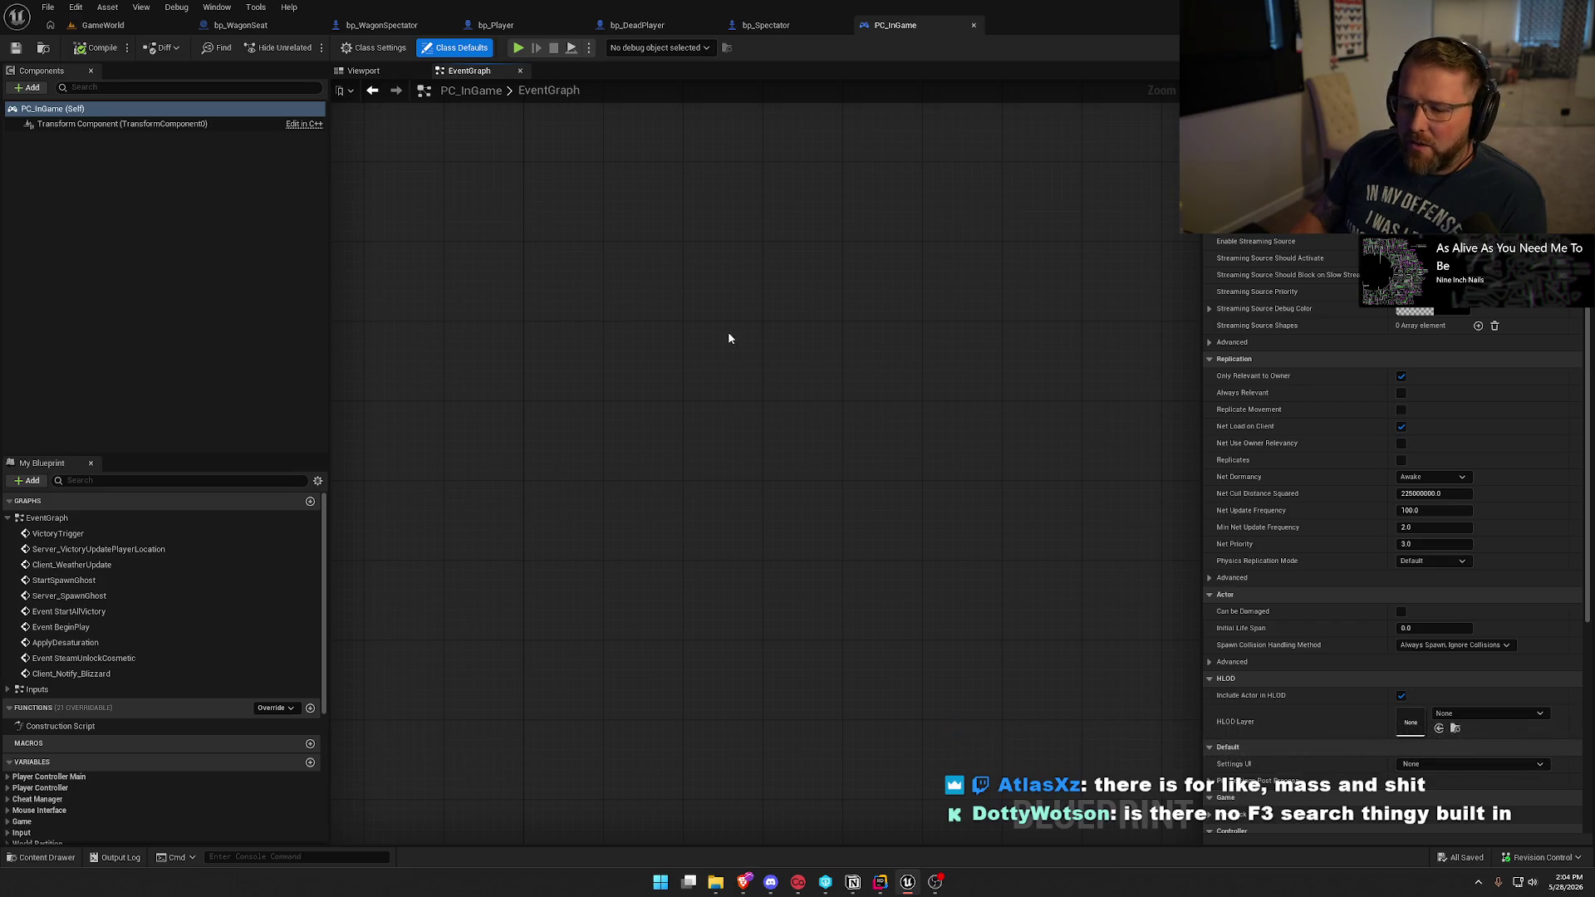
scroll(1327, 472, "down", 2)
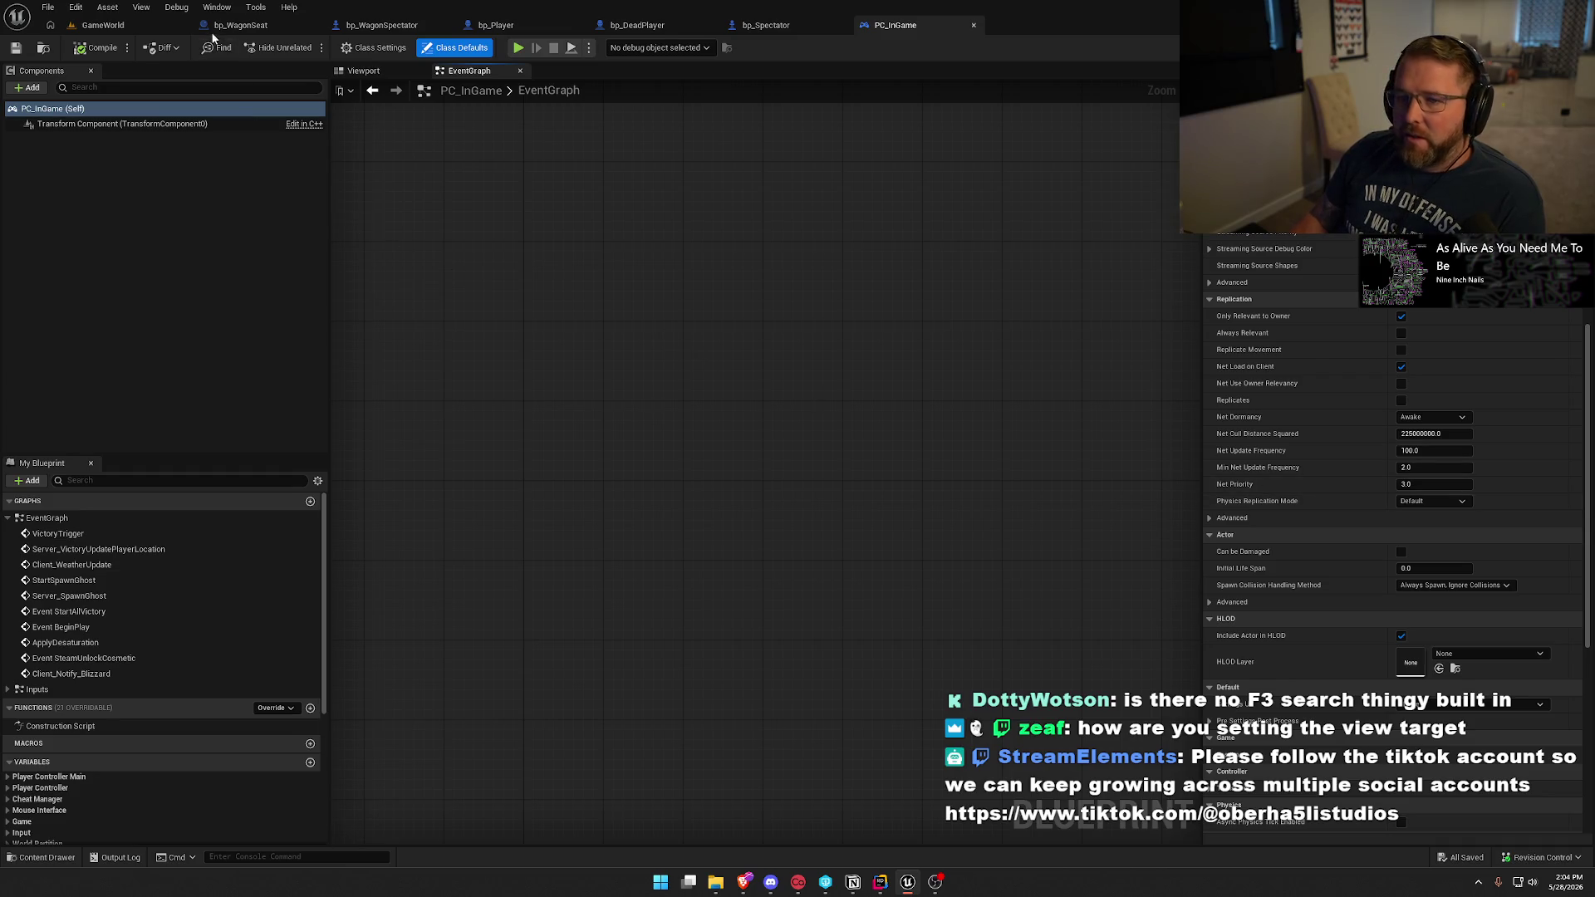
Review bp_WagonSeat's Get Controller, Possess and SpawnActor Bp Wagon Spectator nodes in BP_Interact.
left_click(412, 27)
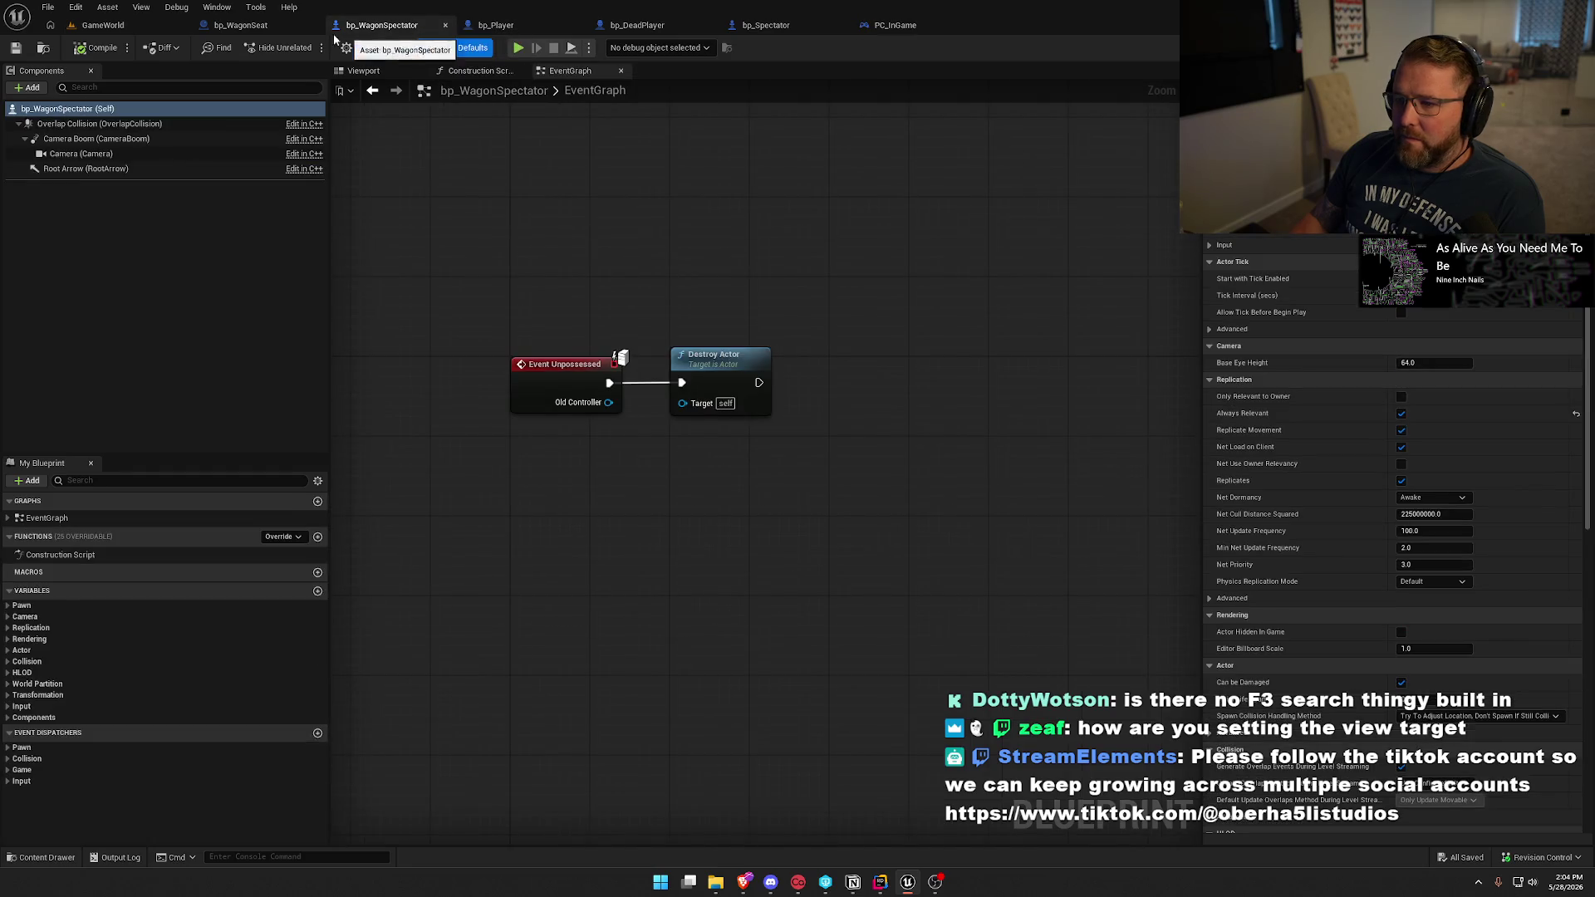
left_click(249, 25)
mouse_move(514, 485)
left_mouse_down()
mouse_move(798, 485)
mouse_move(903, 401)
left_mouse_up()
left_click_drag(760, 448, 1054, 448)
left_click_drag(431, 171, 527, 470)
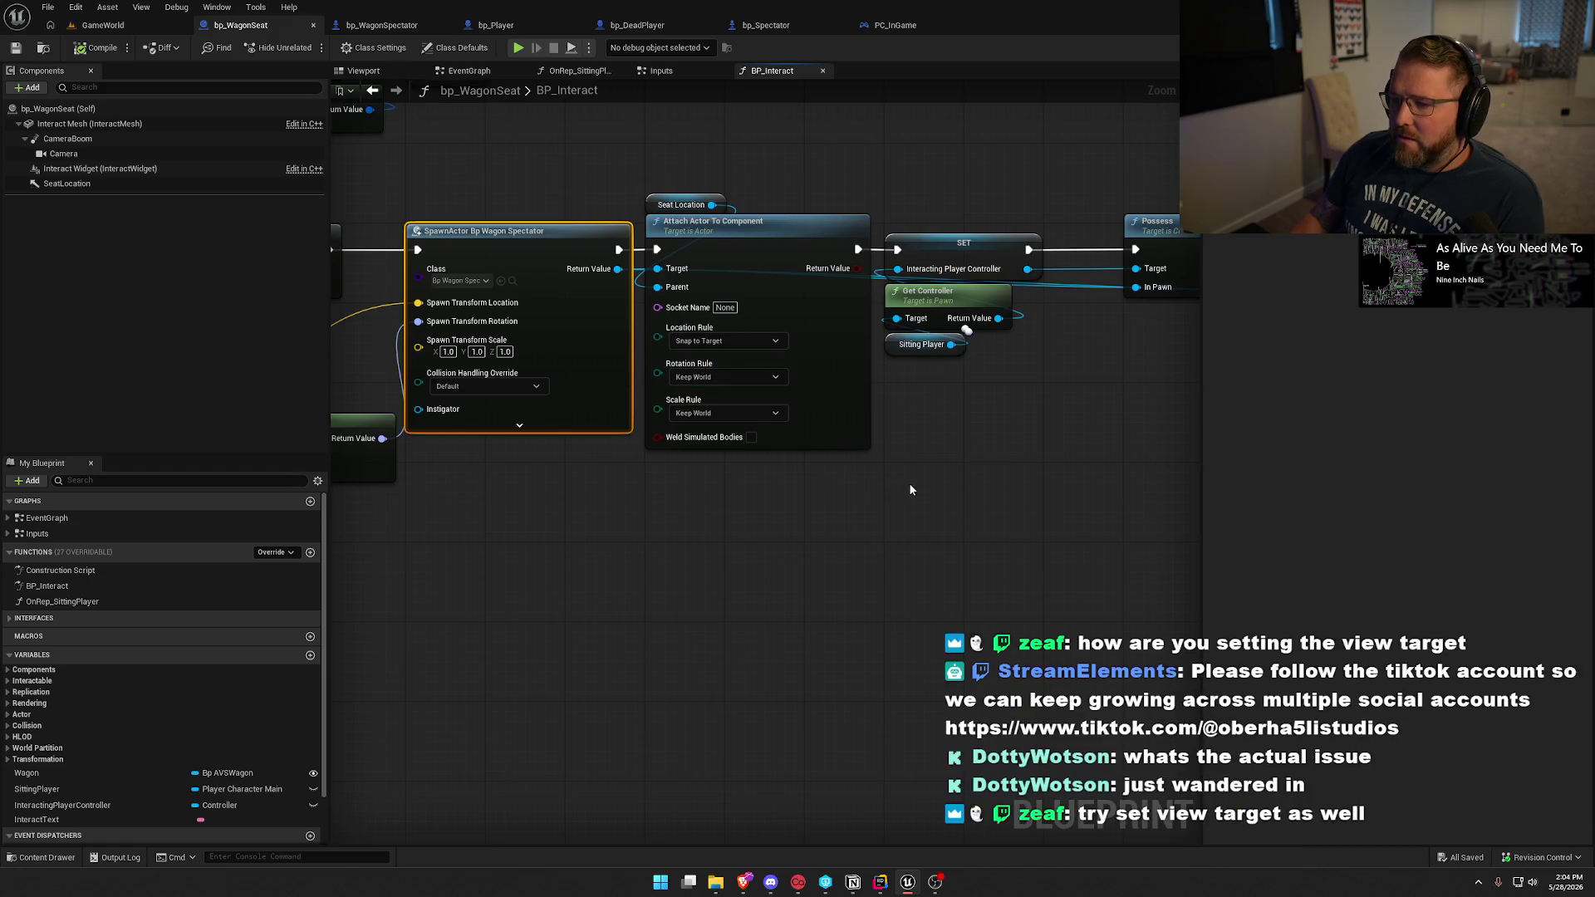
left_click_drag(966, 505, 790, 474)
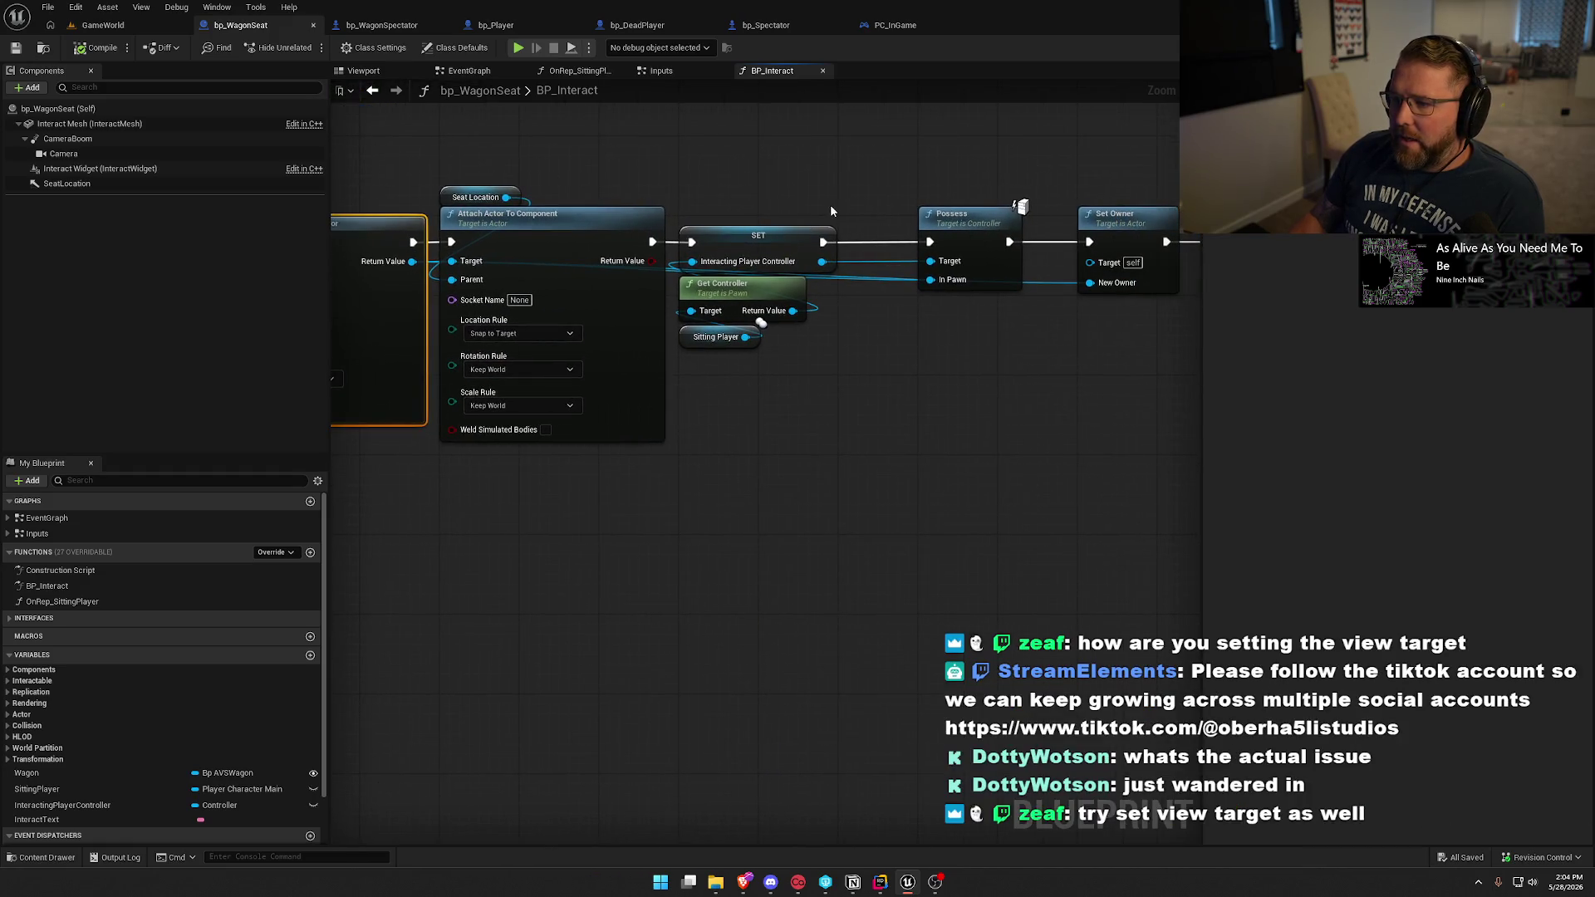
left_click_drag(817, 403, 706, 234)
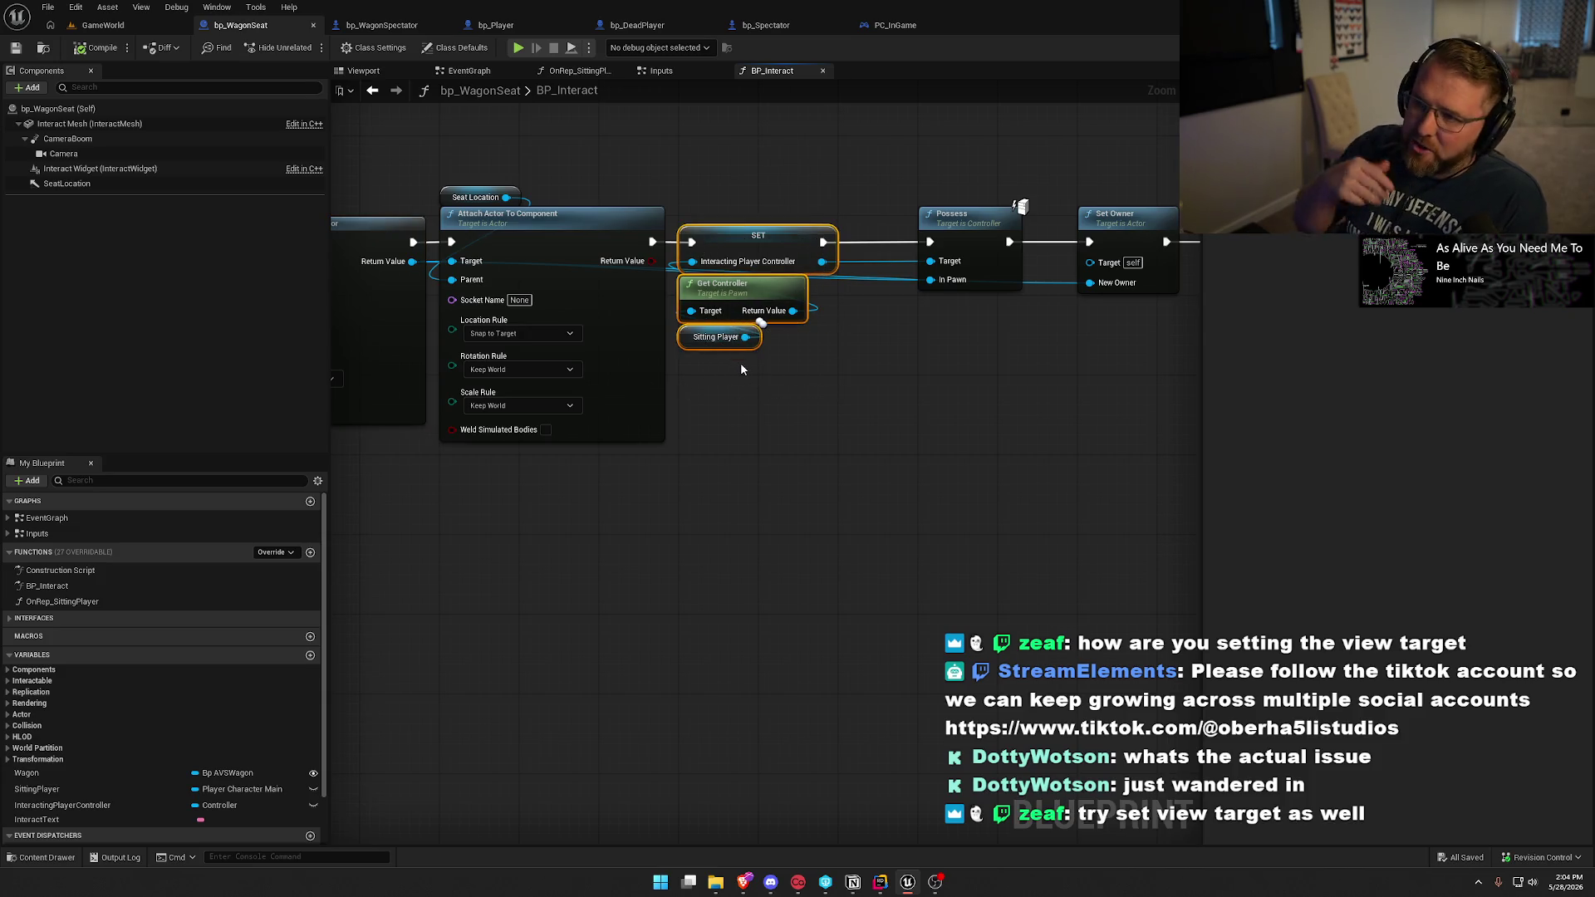
left_click(748, 299)
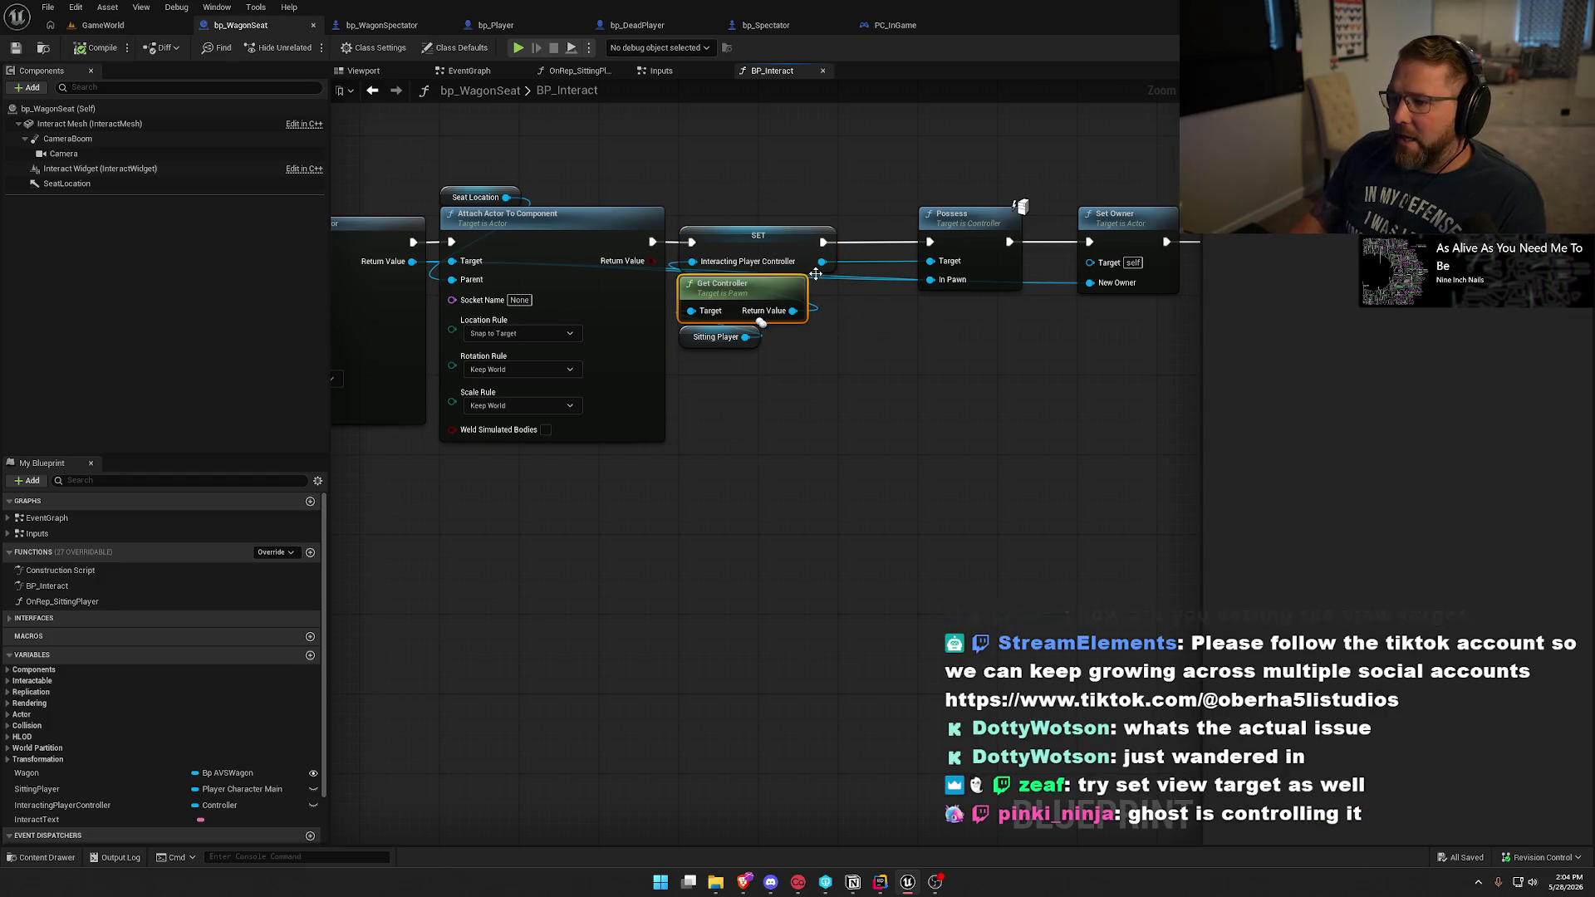
left_click_drag(849, 181, 1070, 384)
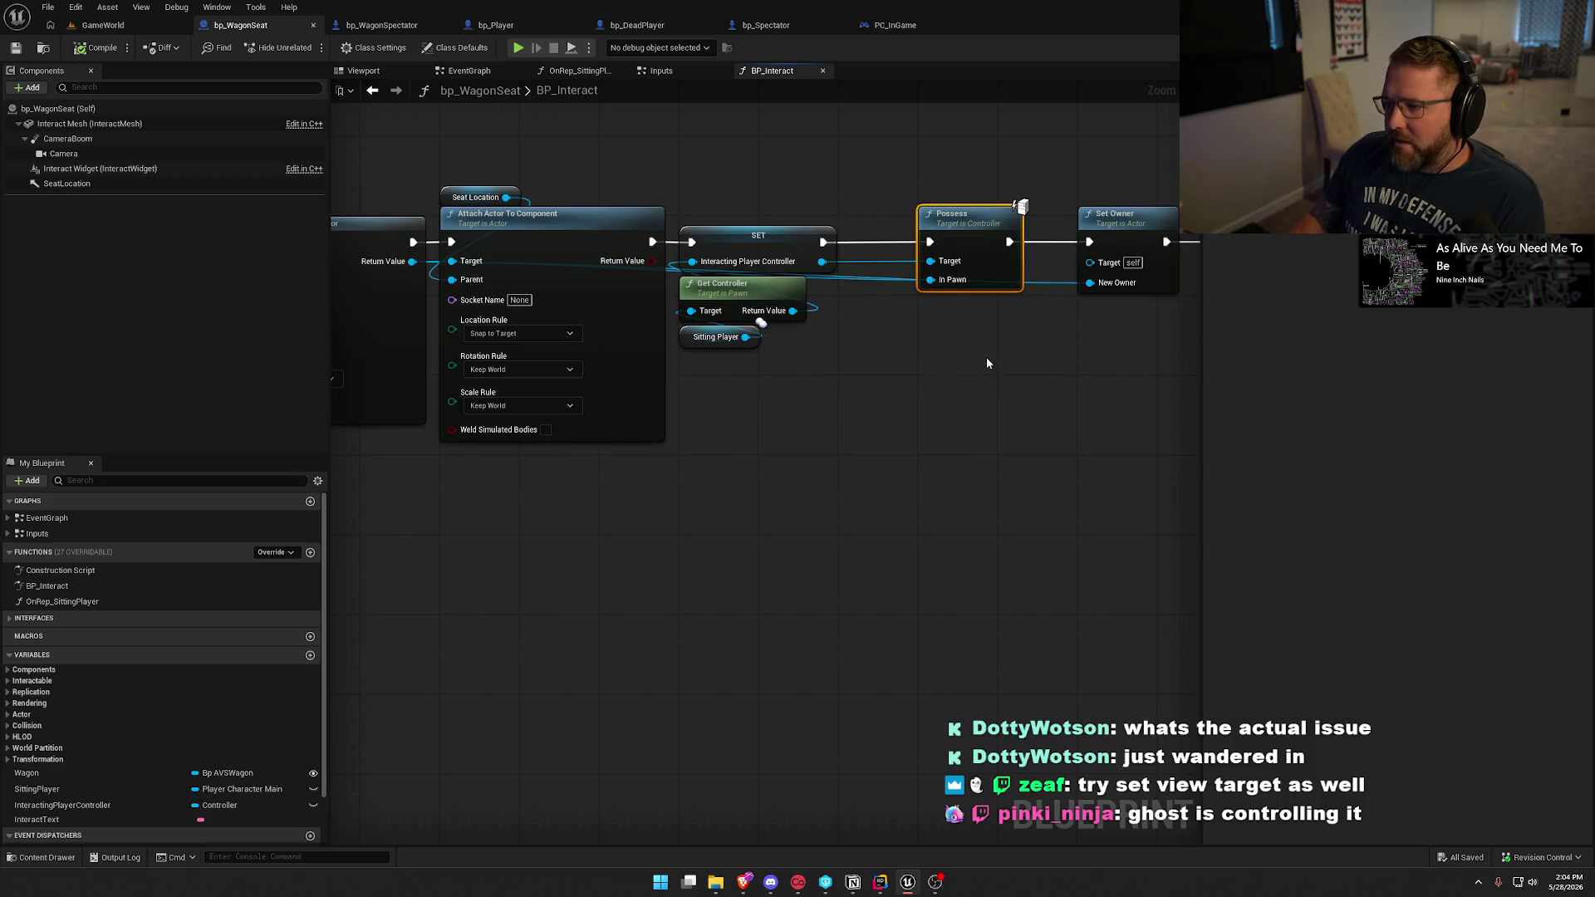
left_click_drag(391, 158, 840, 538)
left_click(646, 526)
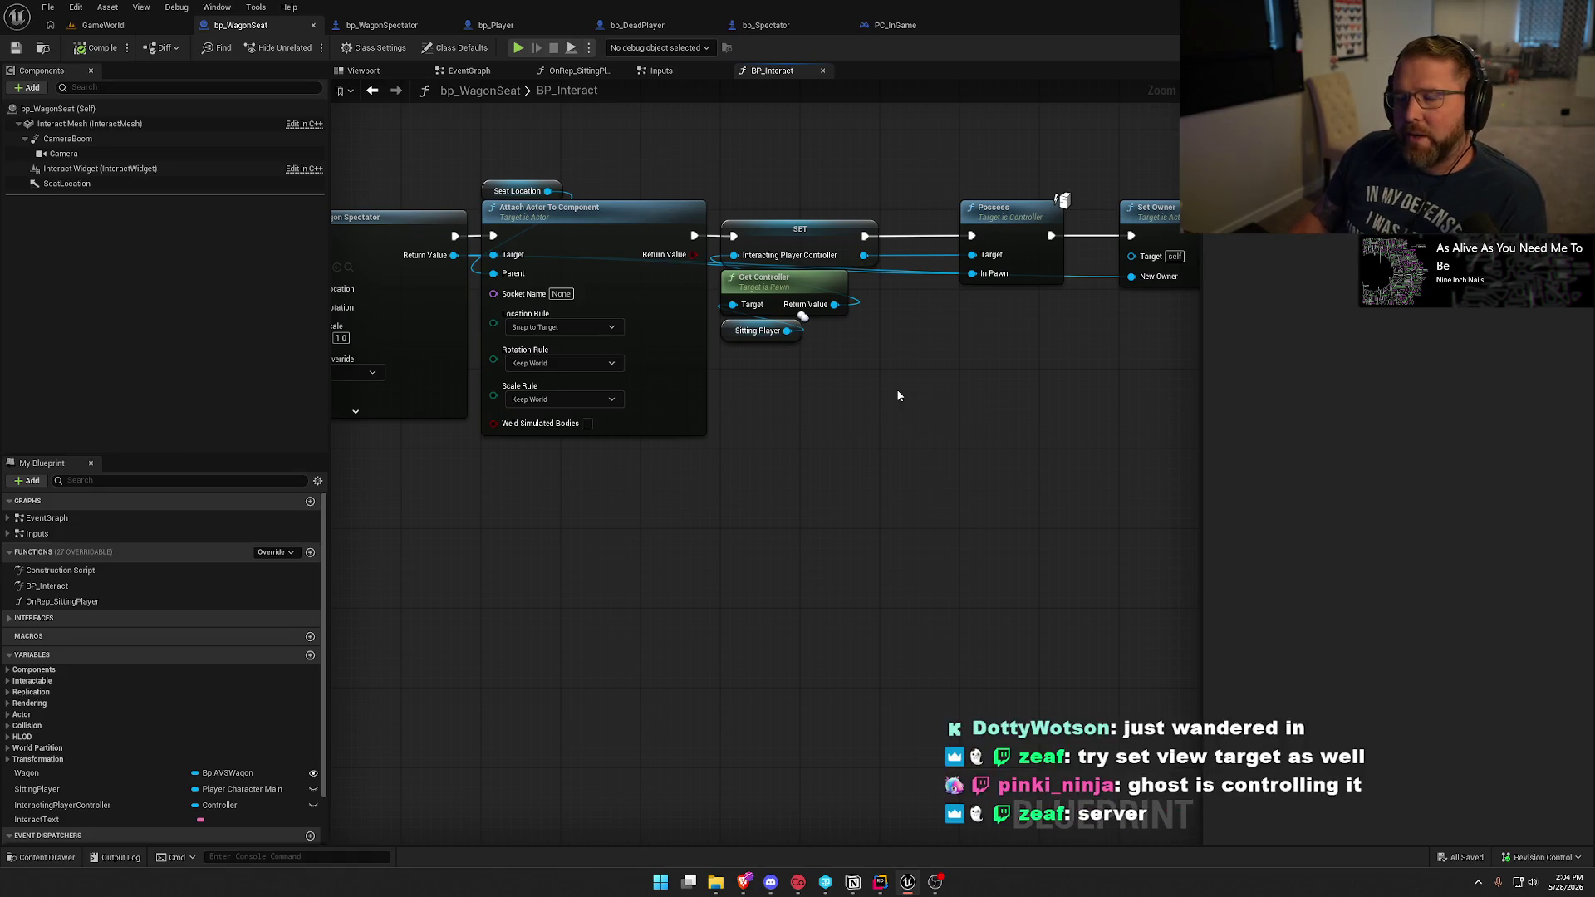
Drag the Set Owner and Set Movement Mode nodes rightward, clearing space after Possess.
left_click_drag(968, 420, 716, 410)
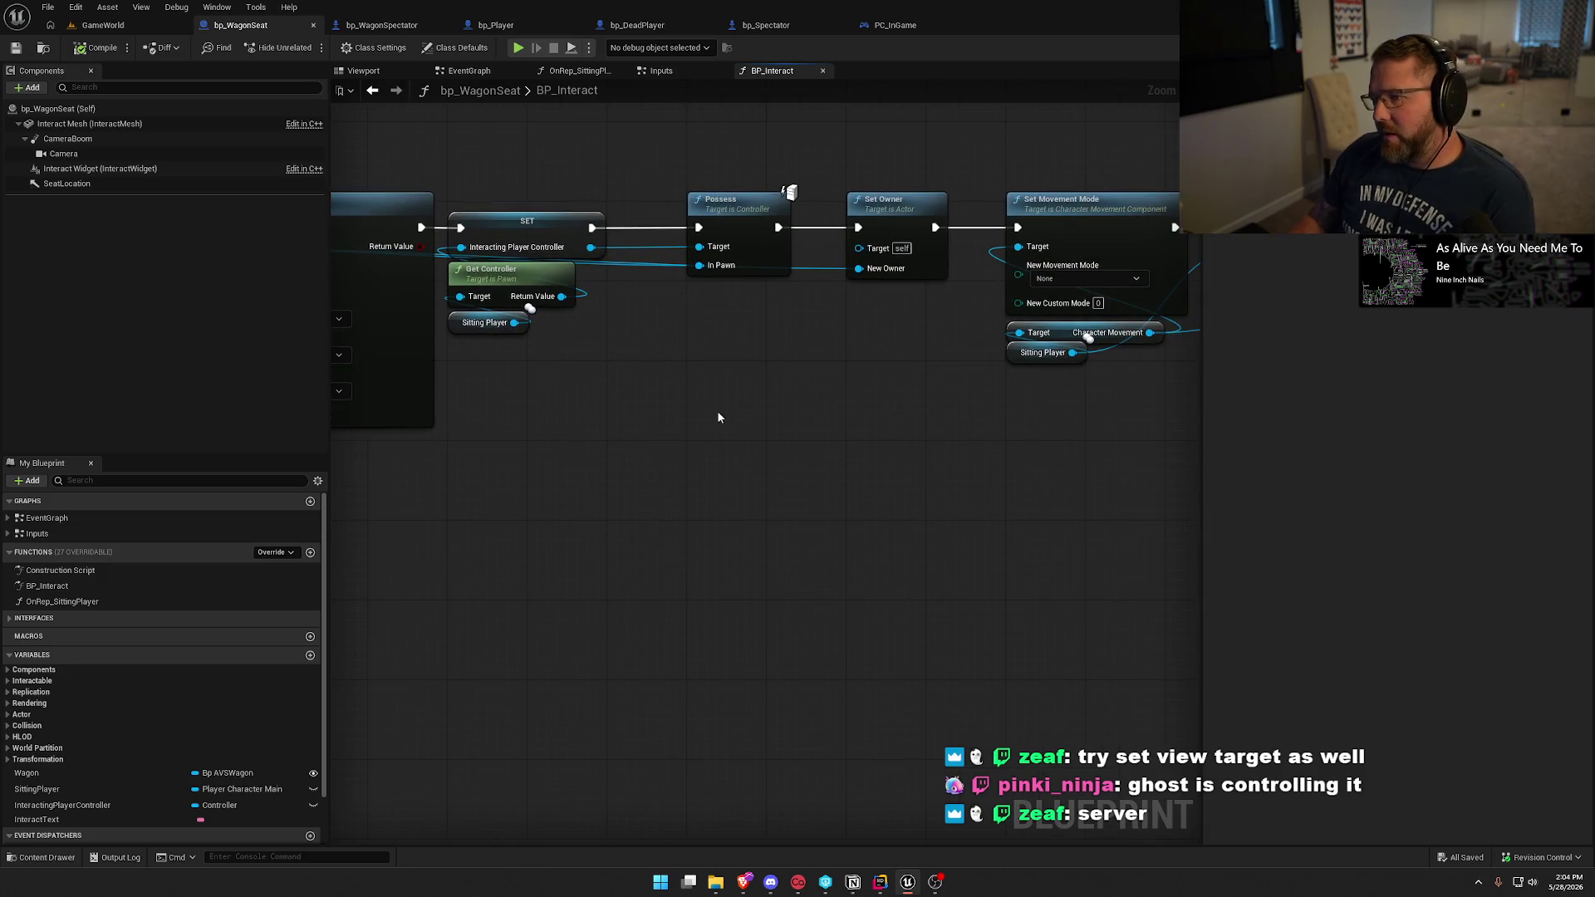
scroll(650, 351, "down", 4)
left_click_drag(669, 219, 1203, 498)
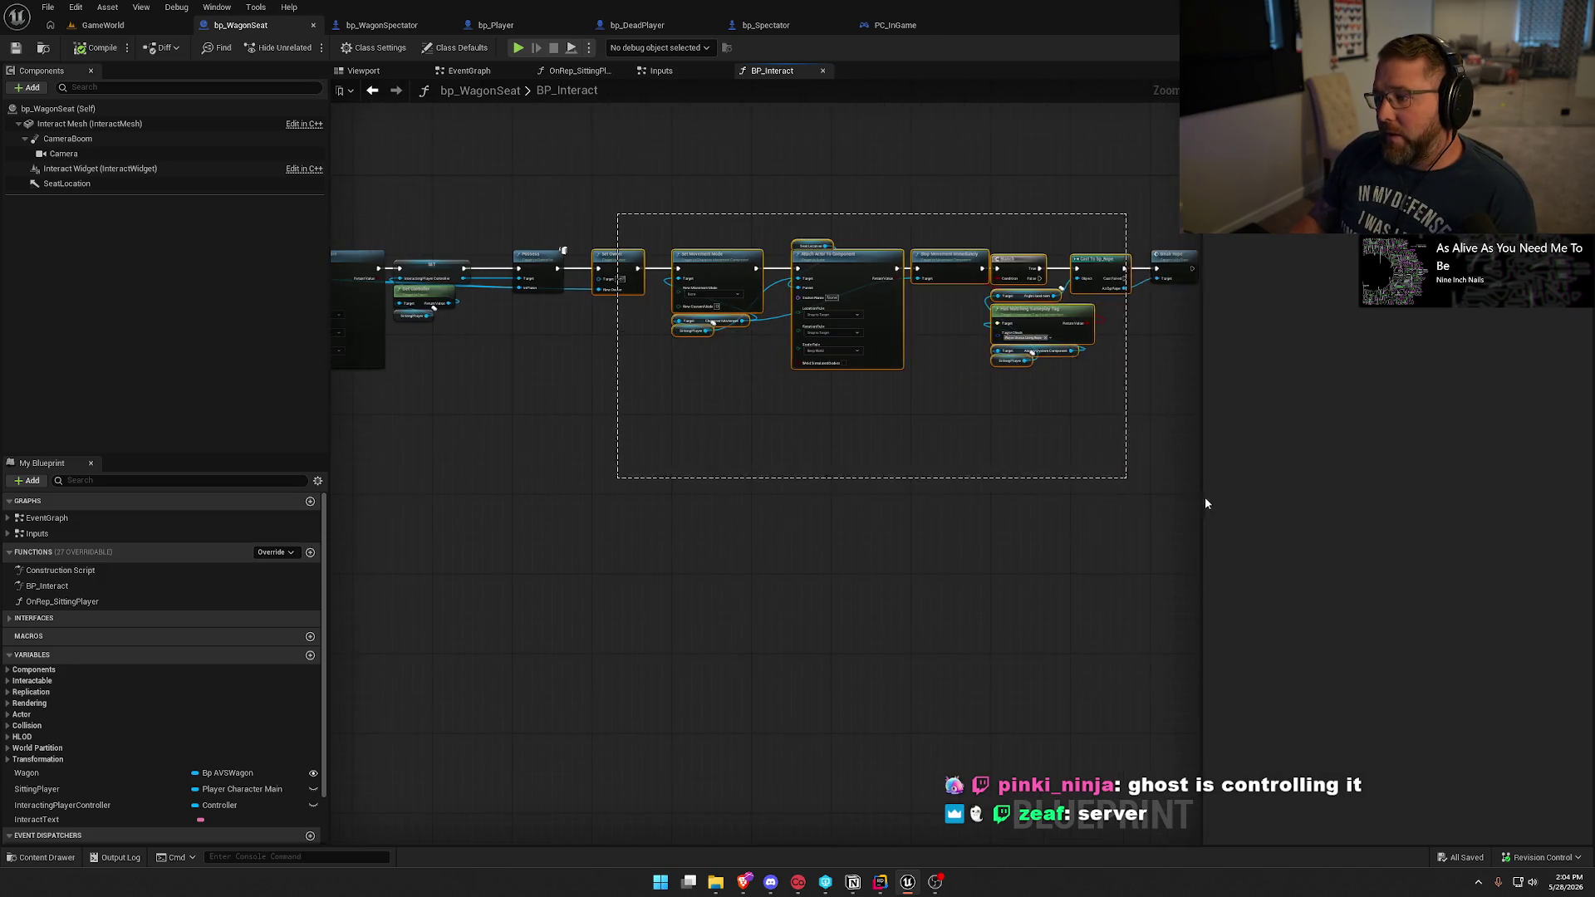
scroll(969, 487, "up", 4)
mouse_move(891, 195)
left_mouse_down()
mouse_move(1068, 196)
mouse_move(1050, 198)
left_mouse_up()
left_click(768, 335)
Add a pure Cast To PC_InGame from Get Controller's return value, placed beside it.
mouse_move(552, 292)
left_mouse_down()
mouse_move(784, 356)
mouse_move(773, 347)
left_mouse_up()
type("set view")
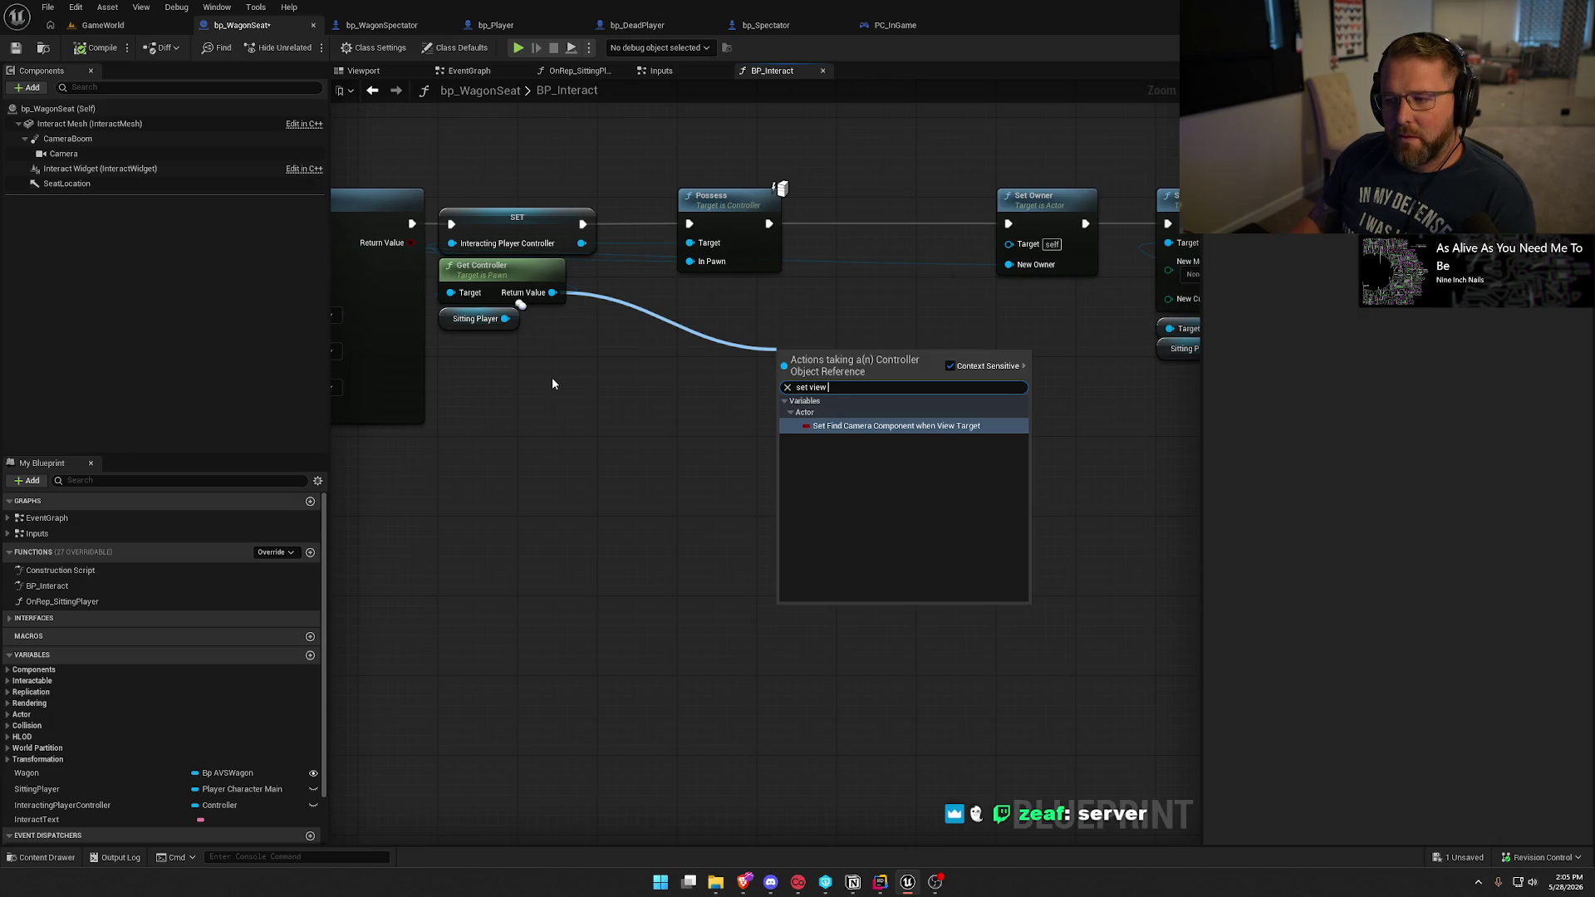
key("Escape")
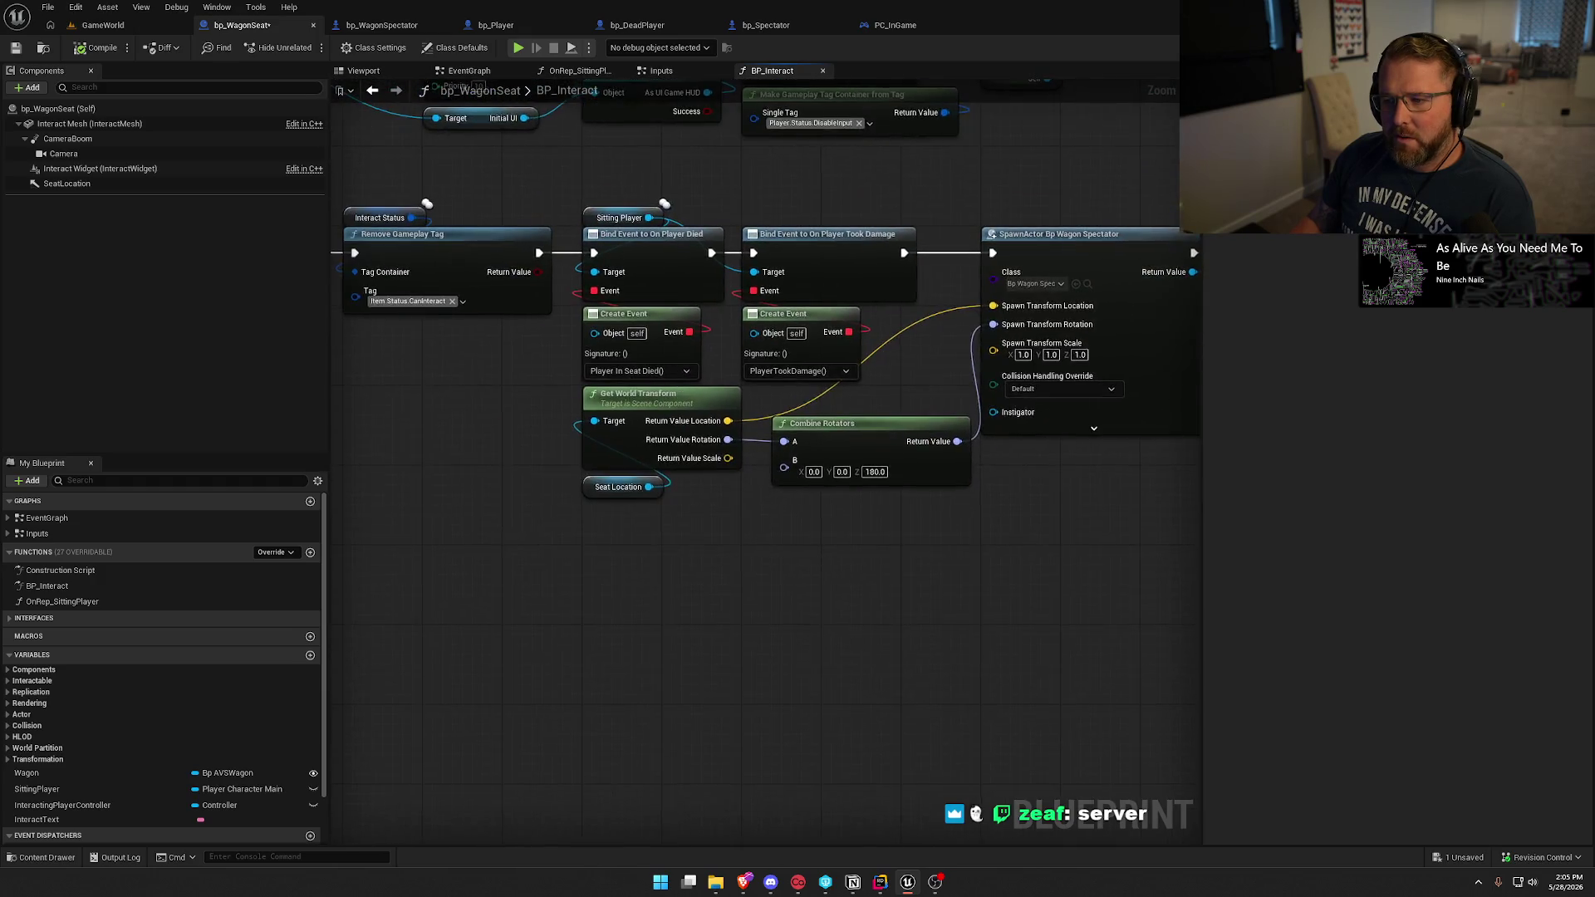
left_click_drag(478, 343, 554, 396)
type("cast to ")
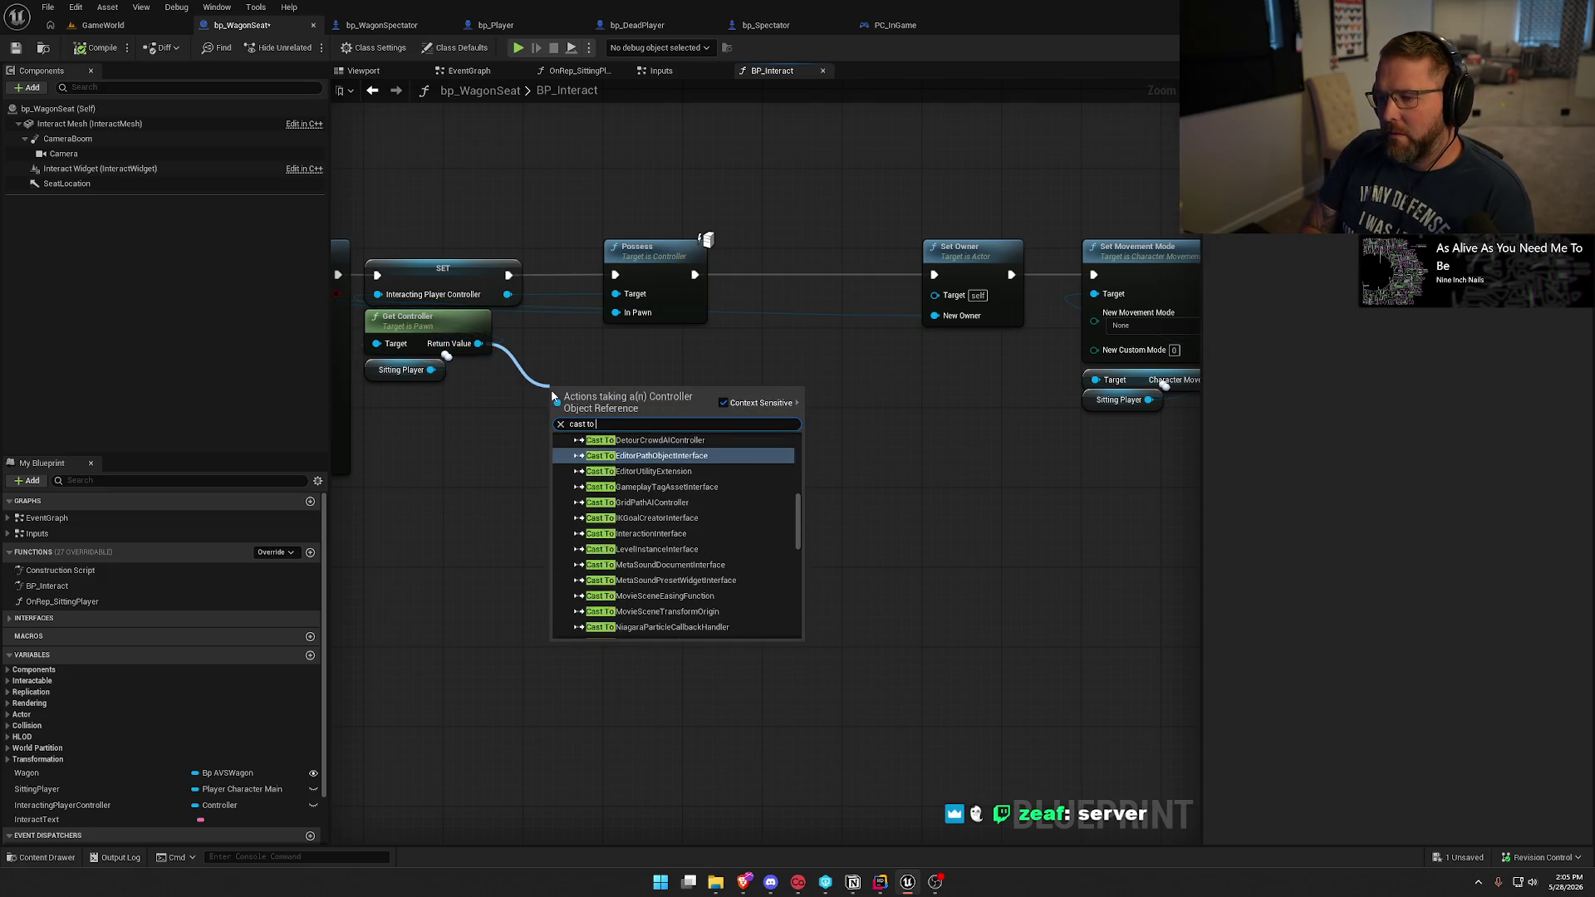
type("pc")
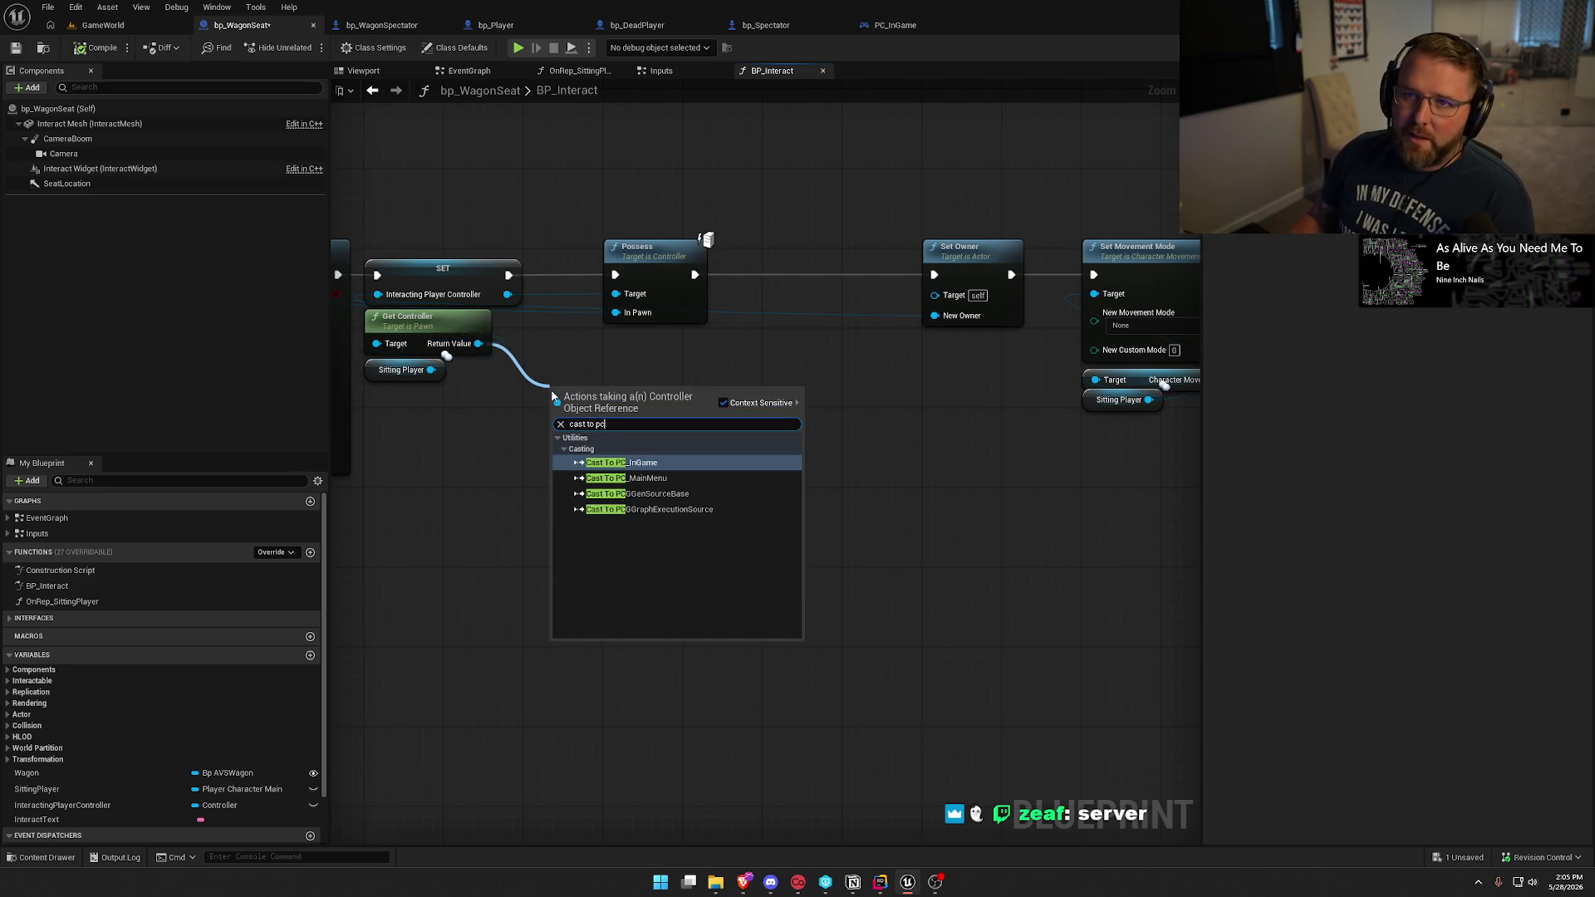
left_click(624, 462)
right_click(601, 391)
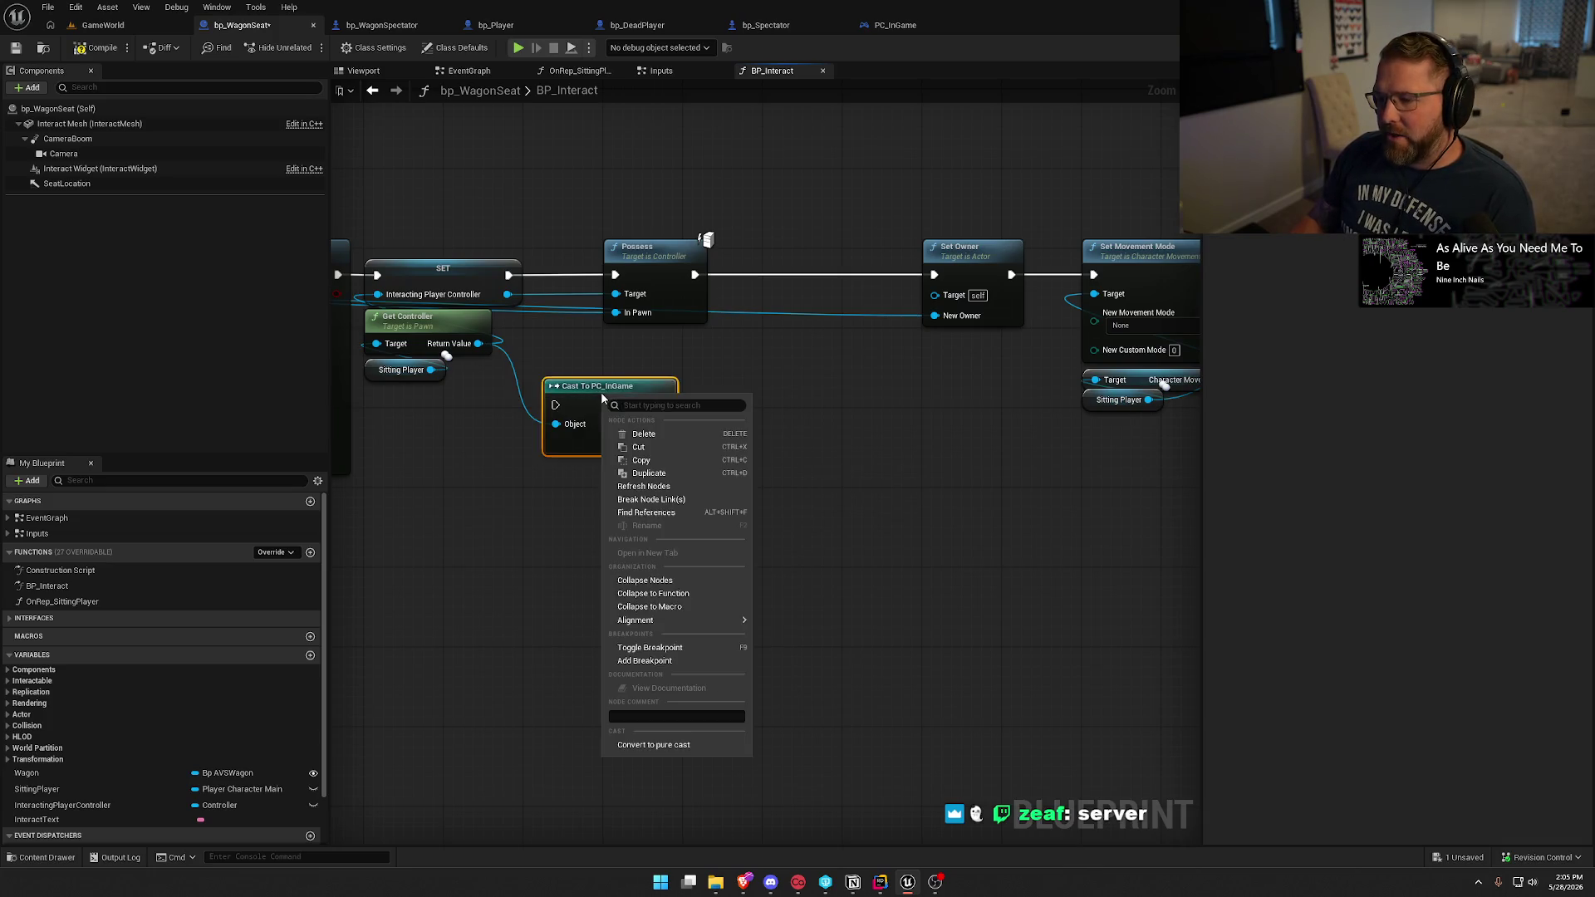
left_click(654, 744)
mouse_move(590, 400)
left_mouse_down()
mouse_move(571, 350)
mouse_move(583, 336)
mouse_move(629, 353)
left_mouse_up()
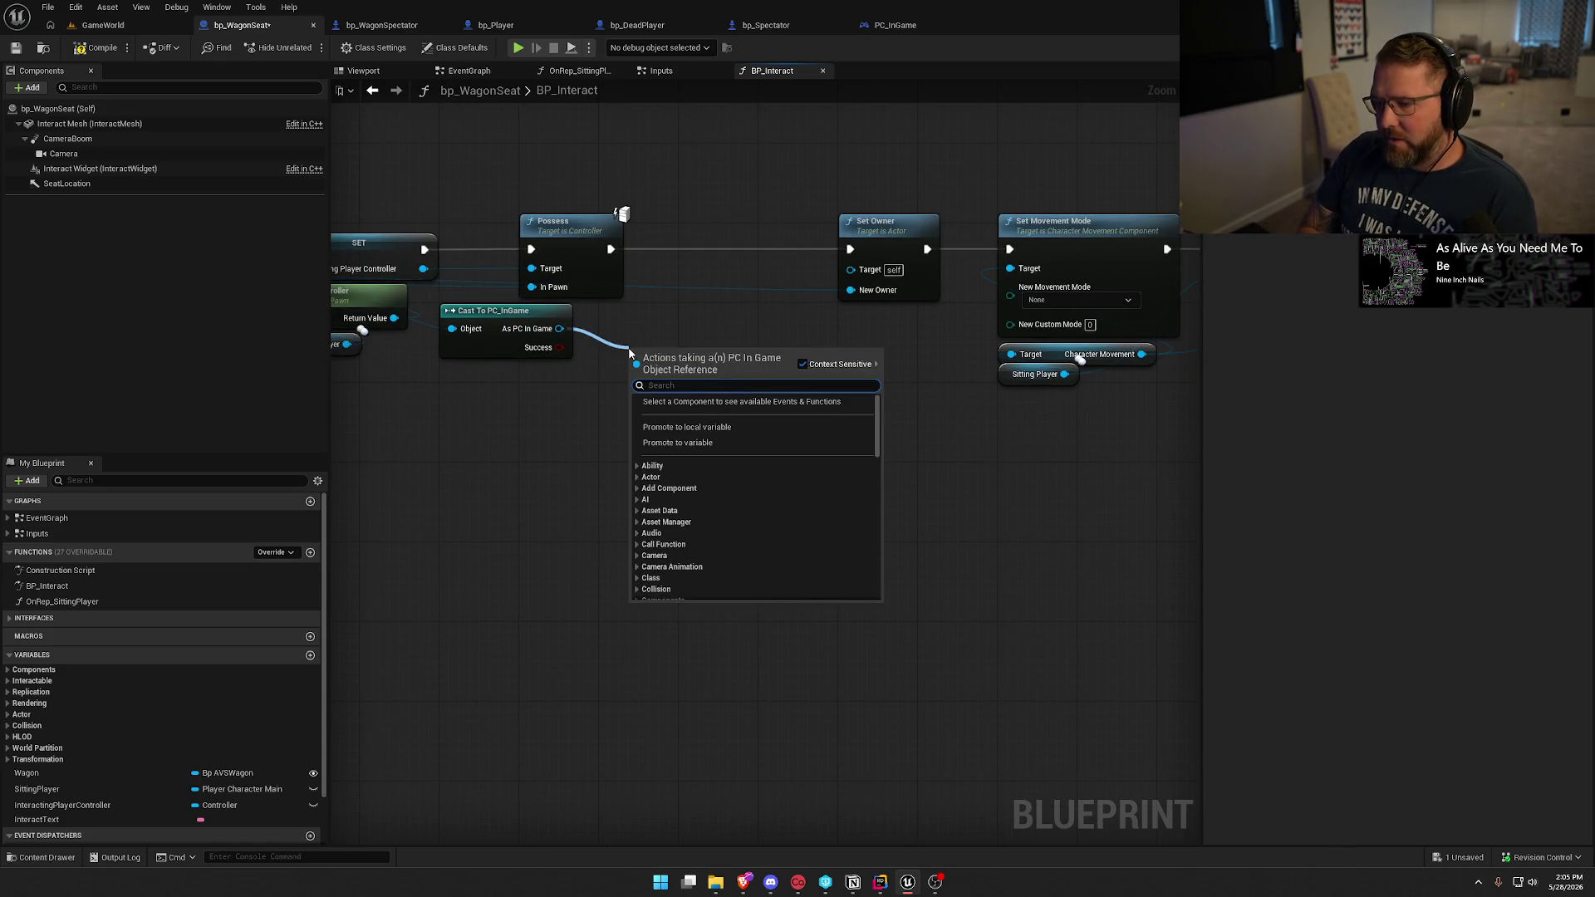
Insert Set View Target with Blend between Possess and Set Owner in the execution flow.
type("set tar")
key("Return")
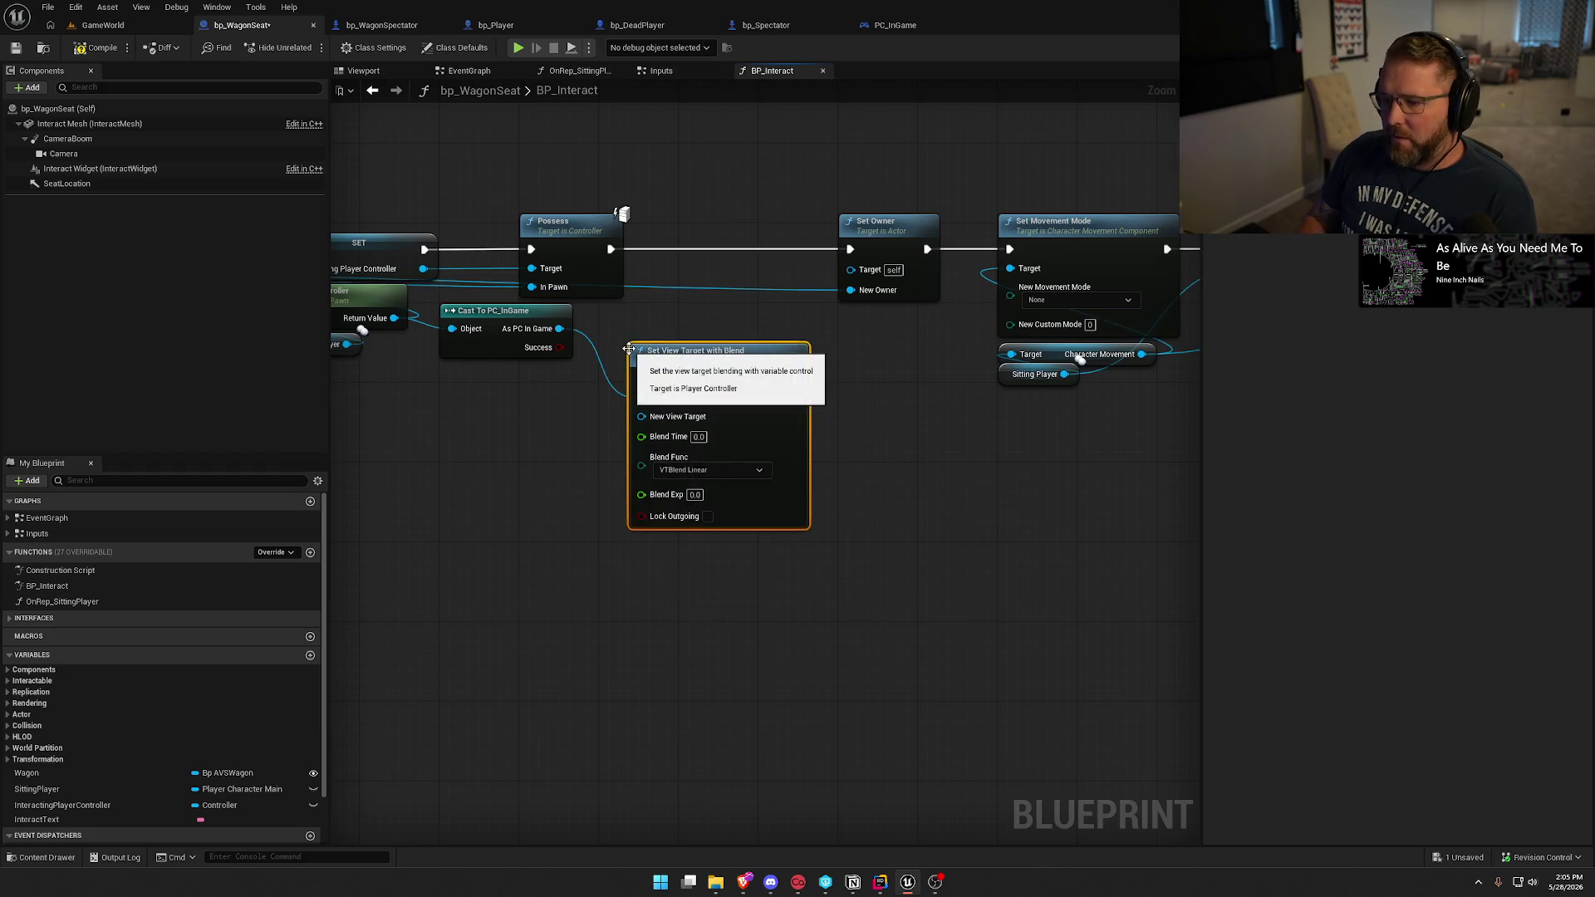
left_click_drag(640, 378, 610, 249)
left_click_drag(797, 379, 850, 249)
left_click_drag(718, 379, 737, 328)
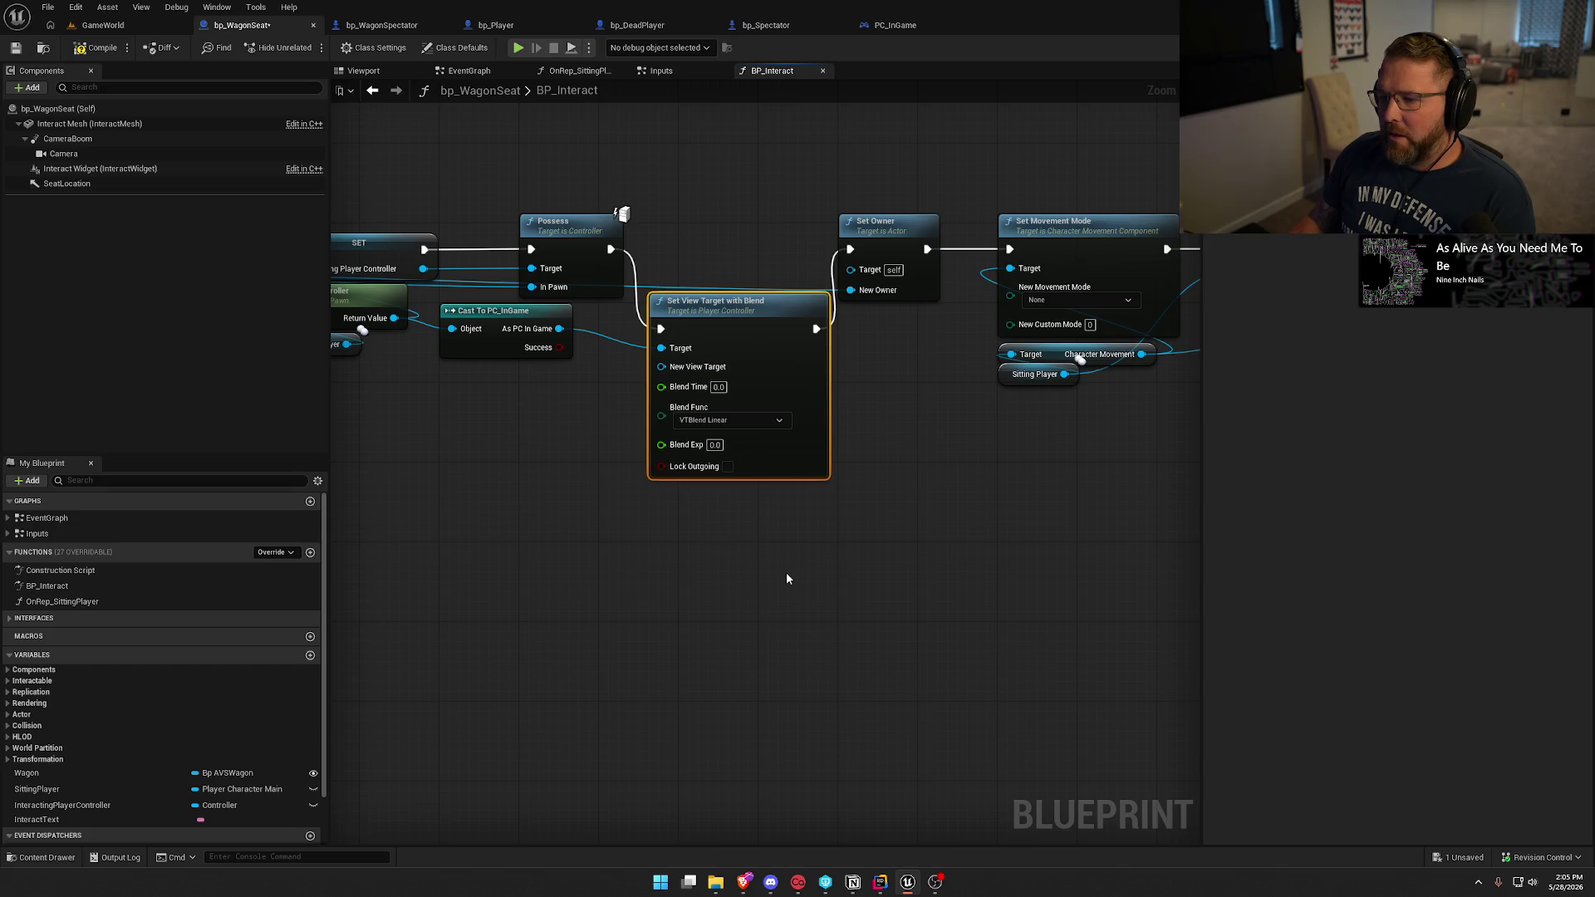
Tidy the graph so the following nodes line up with Possess, then save the wagon seat blueprint.
scroll(651, 495, "down", 2)
mouse_move(577, 221)
left_mouse_down()
mouse_move(1182, 620)
mouse_move(1064, 604)
mouse_move(858, 437)
left_mouse_up()
scroll(1065, 605, "up", 4)
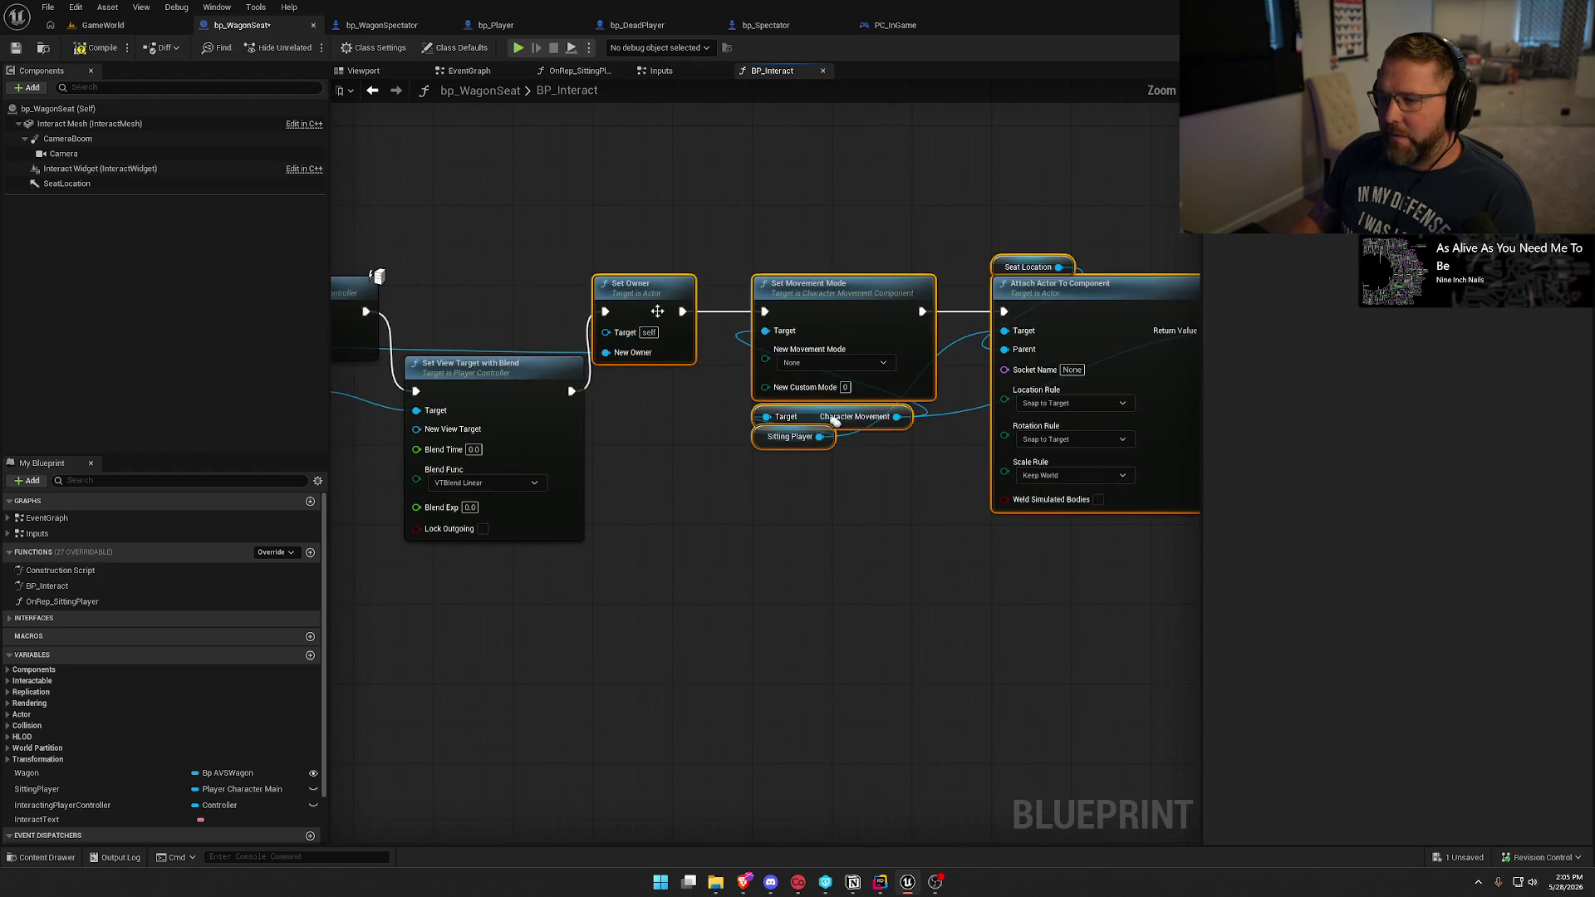
left_click_drag(720, 301, 740, 301)
mouse_move(485, 381)
left_mouse_down()
mouse_move(515, 301)
mouse_move(994, 300)
left_mouse_up()
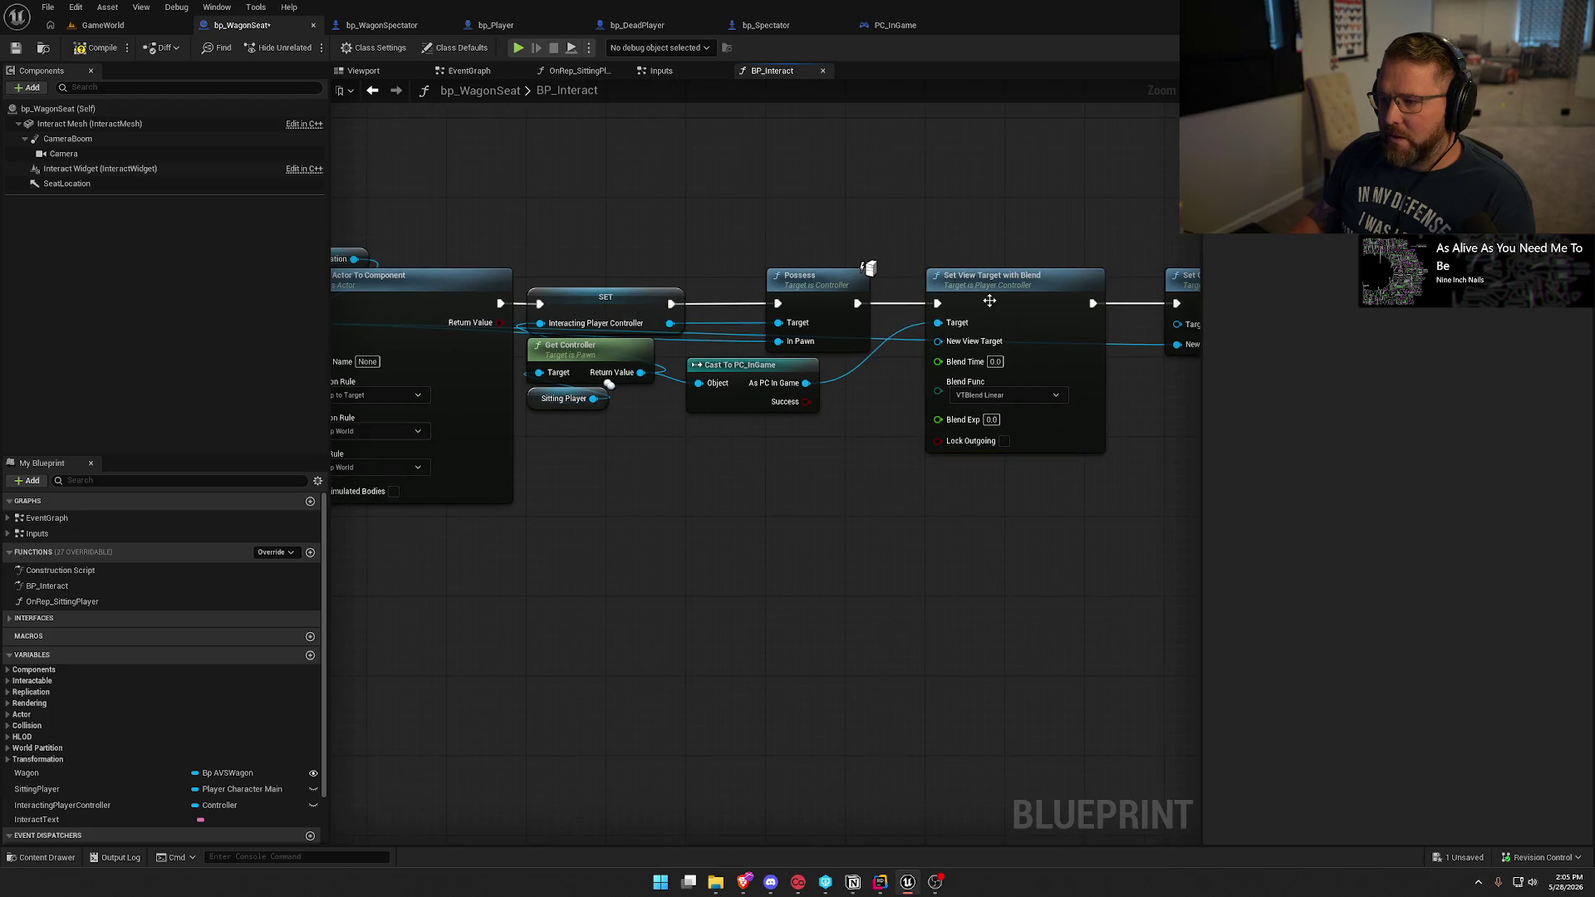
key("ctrl+s")
left_click(112, 25)
Start a play session of GameWorld and walk the character toward the wagon.
left_click(345, 47)
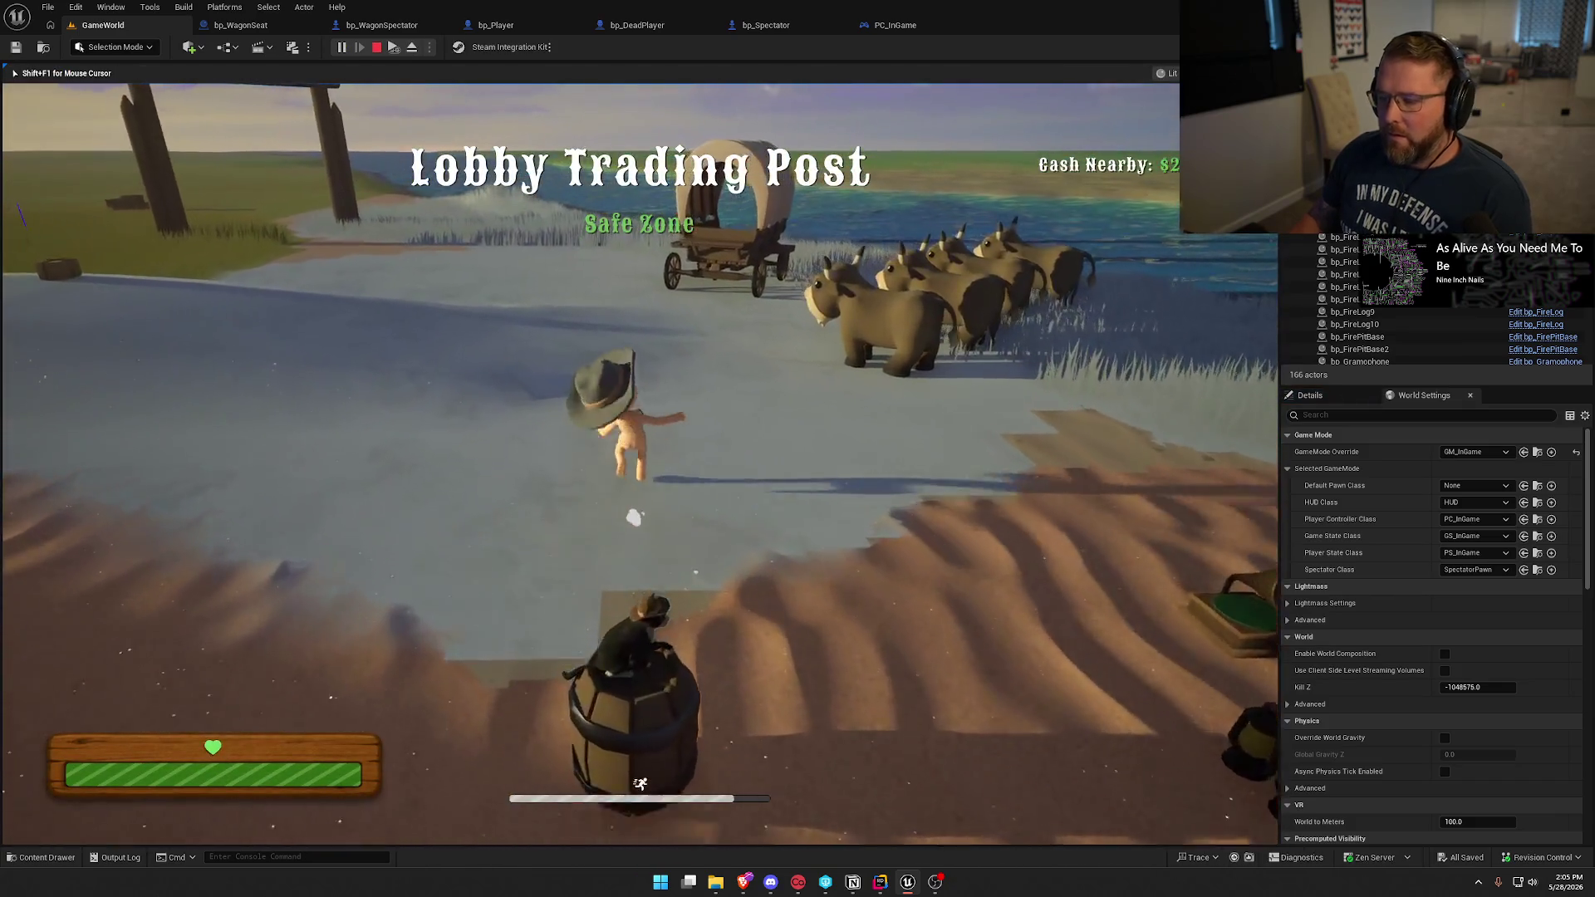
key("super")
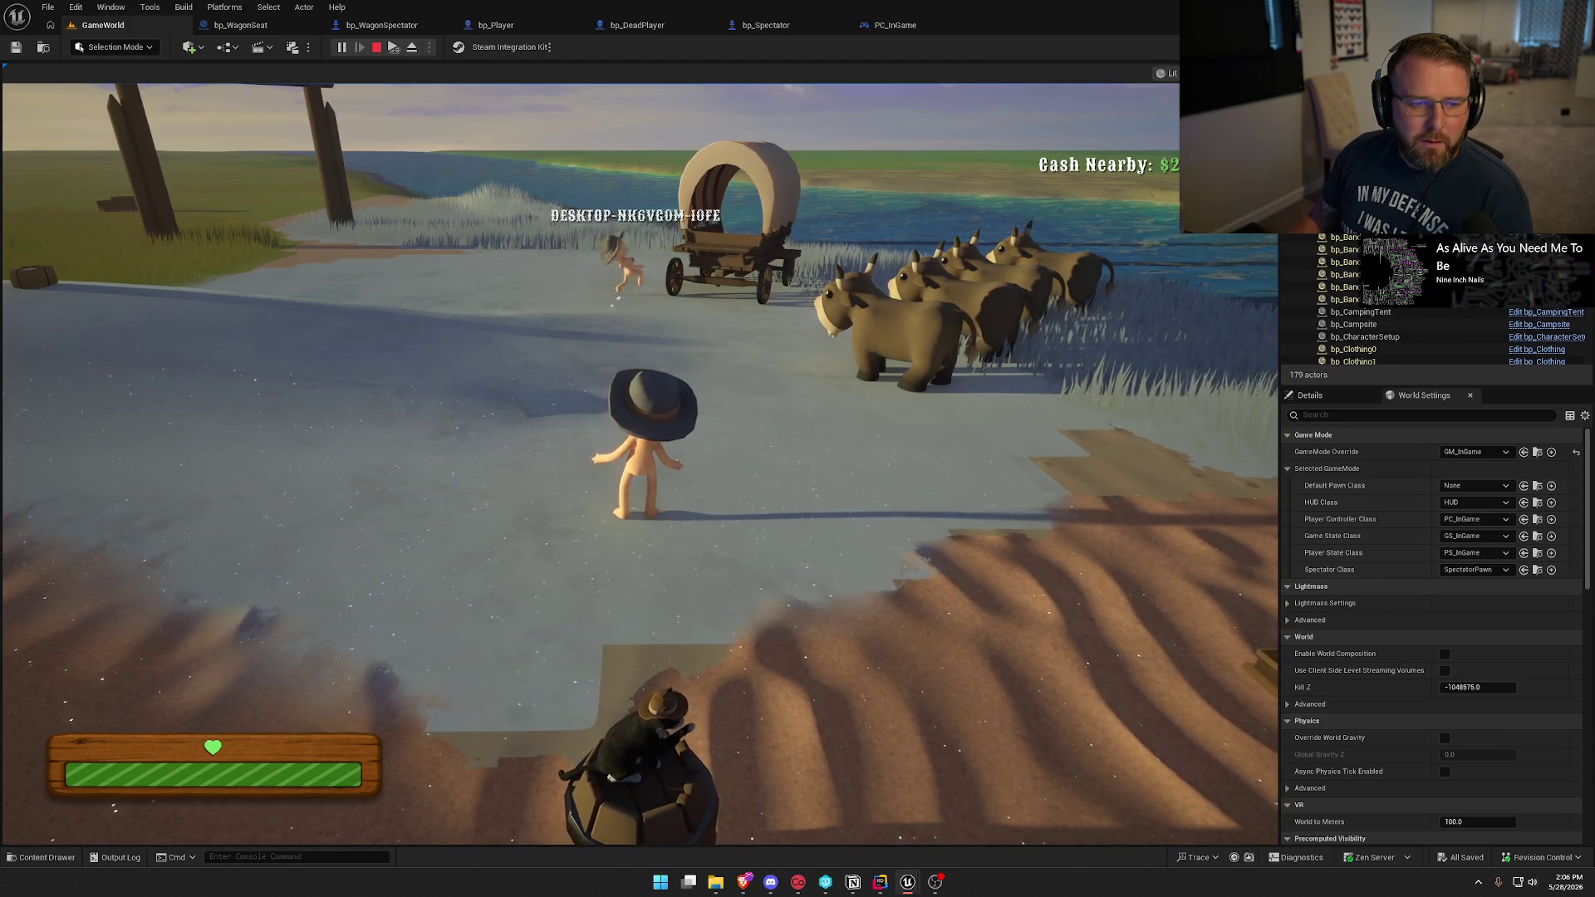
key("super")
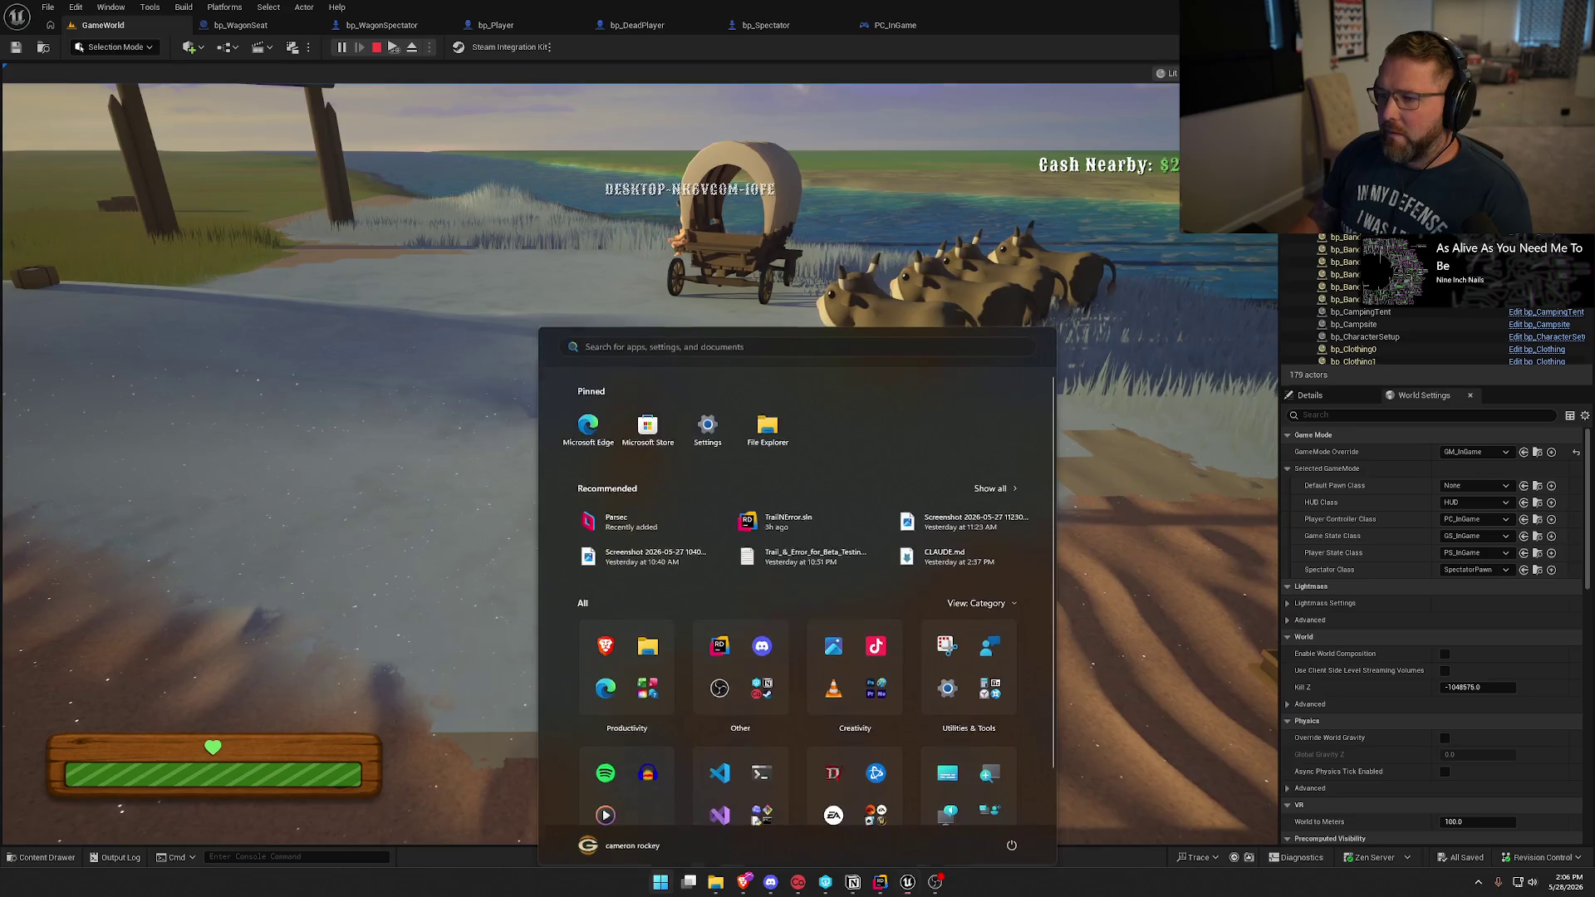
left_click(121, 807)
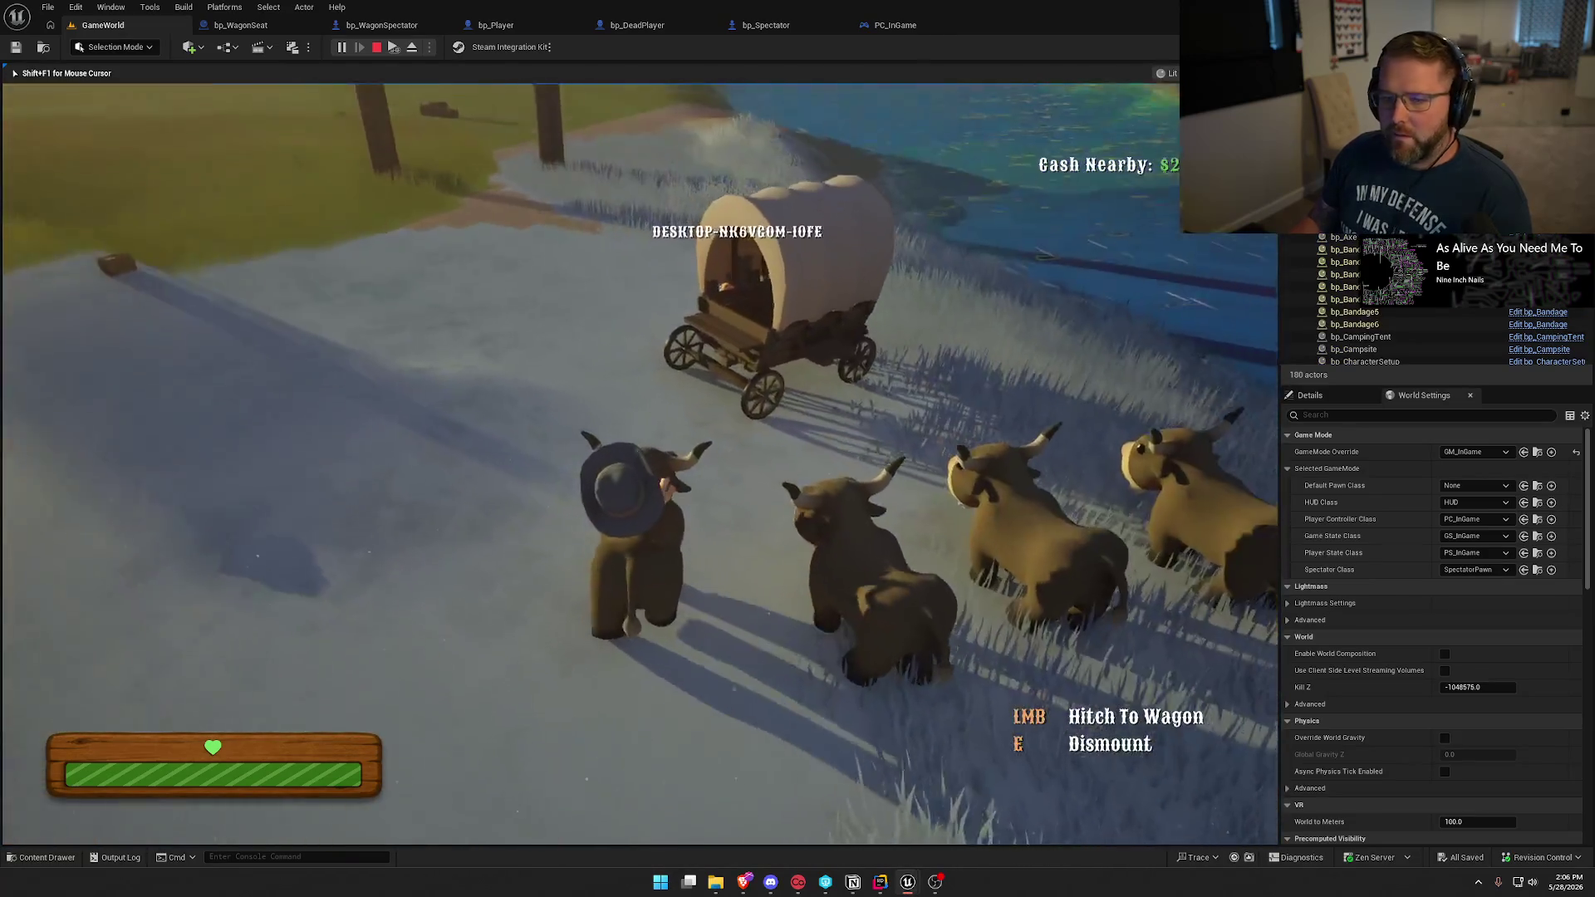
Ride the ox up to the wagon and dismount beside it.
key("w")
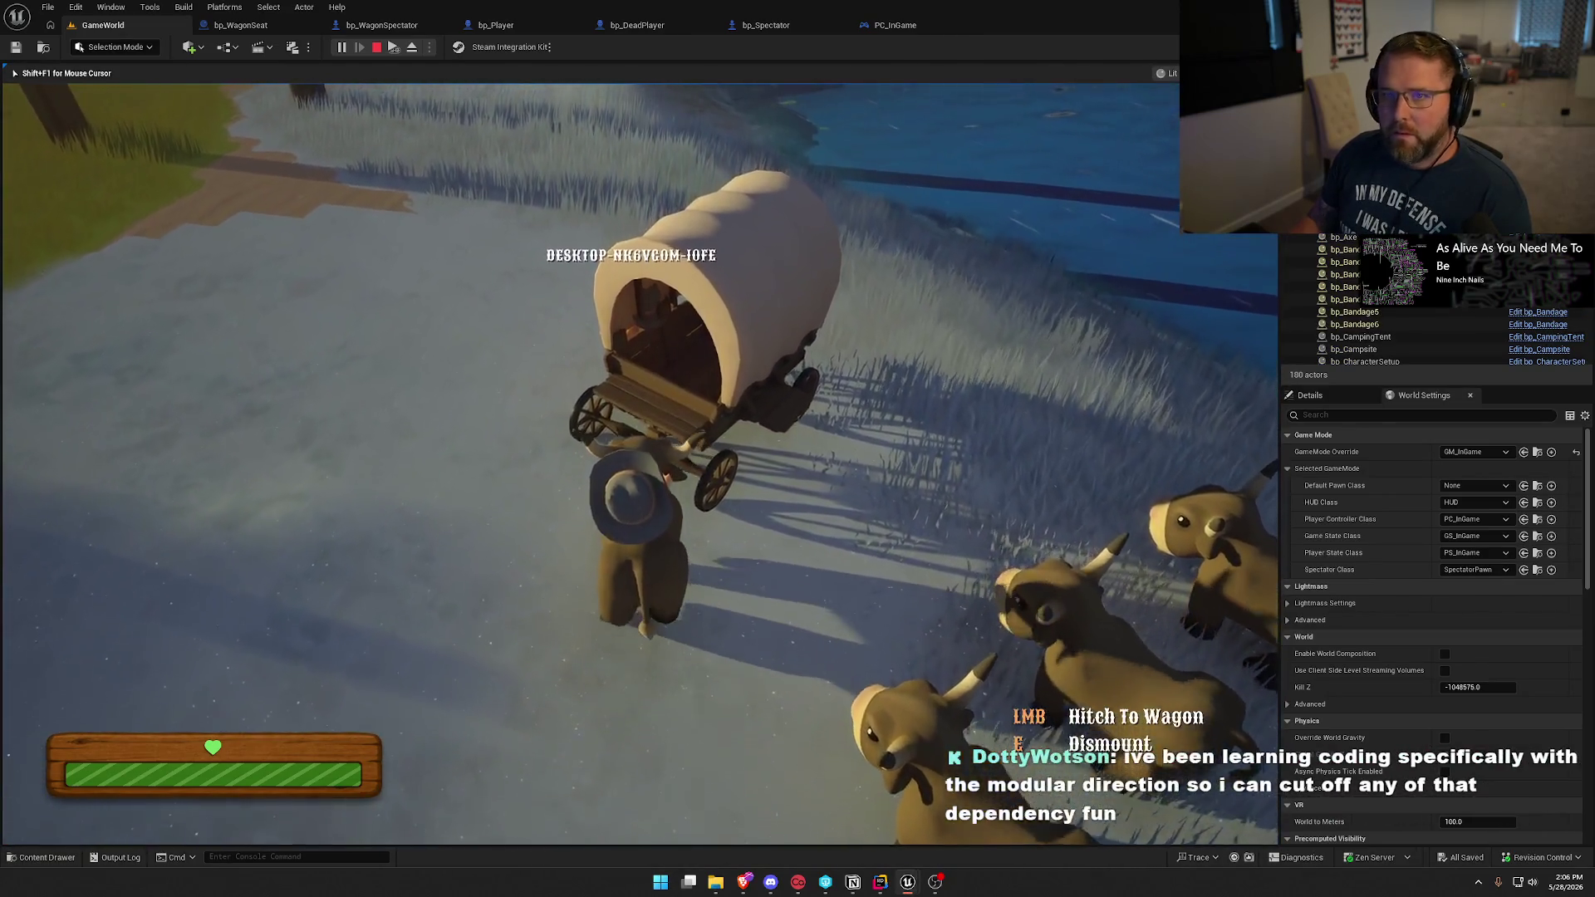
key("e")
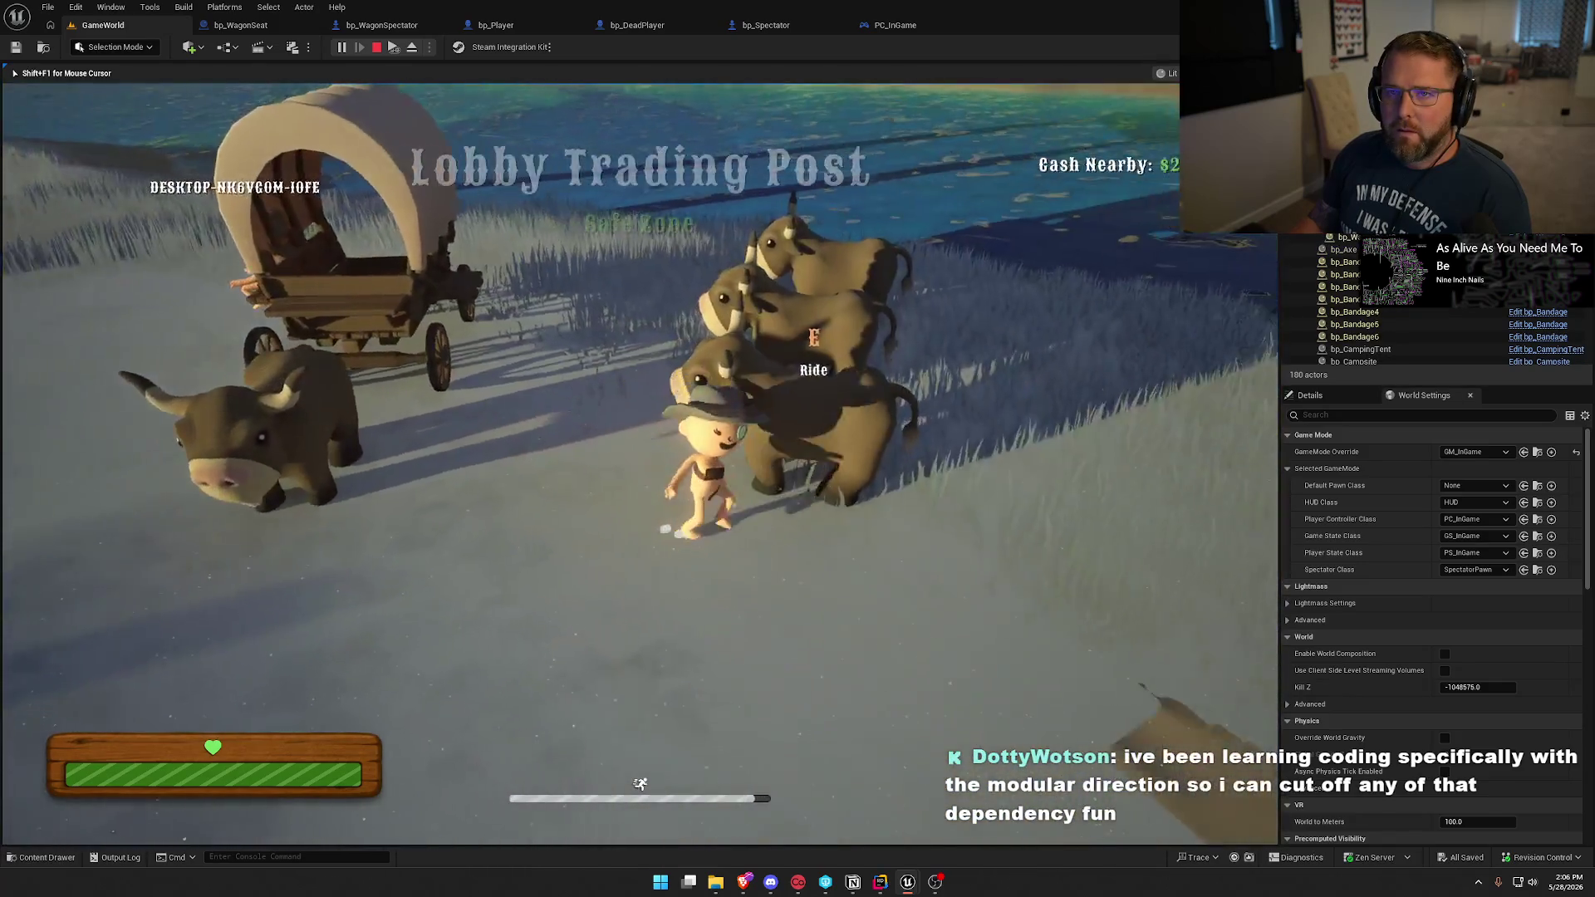
key("e")
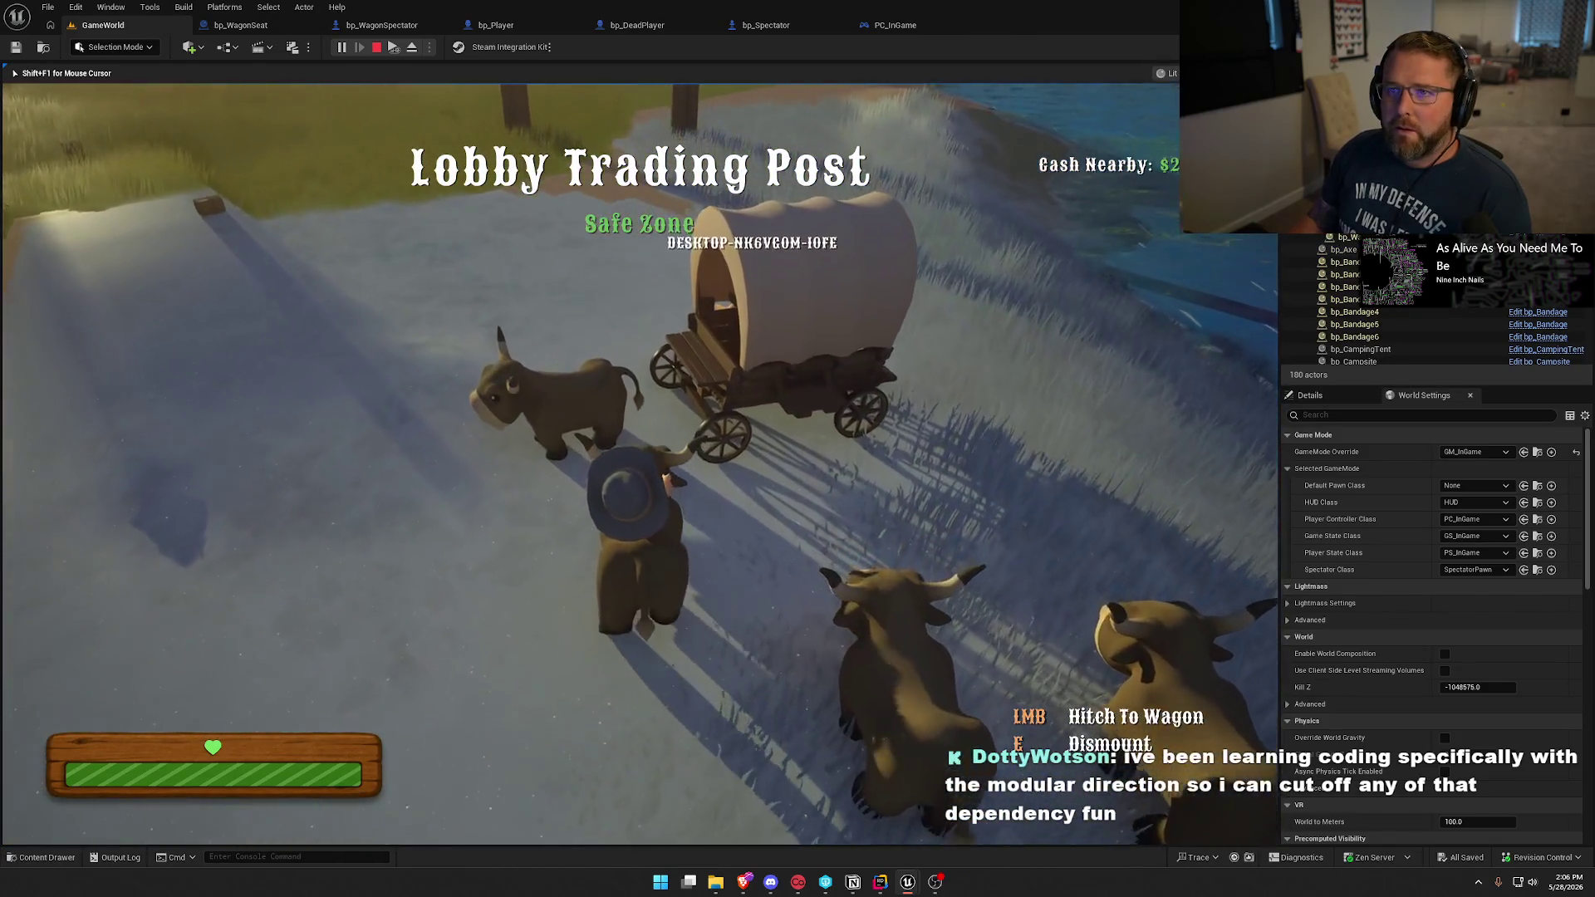
key("e")
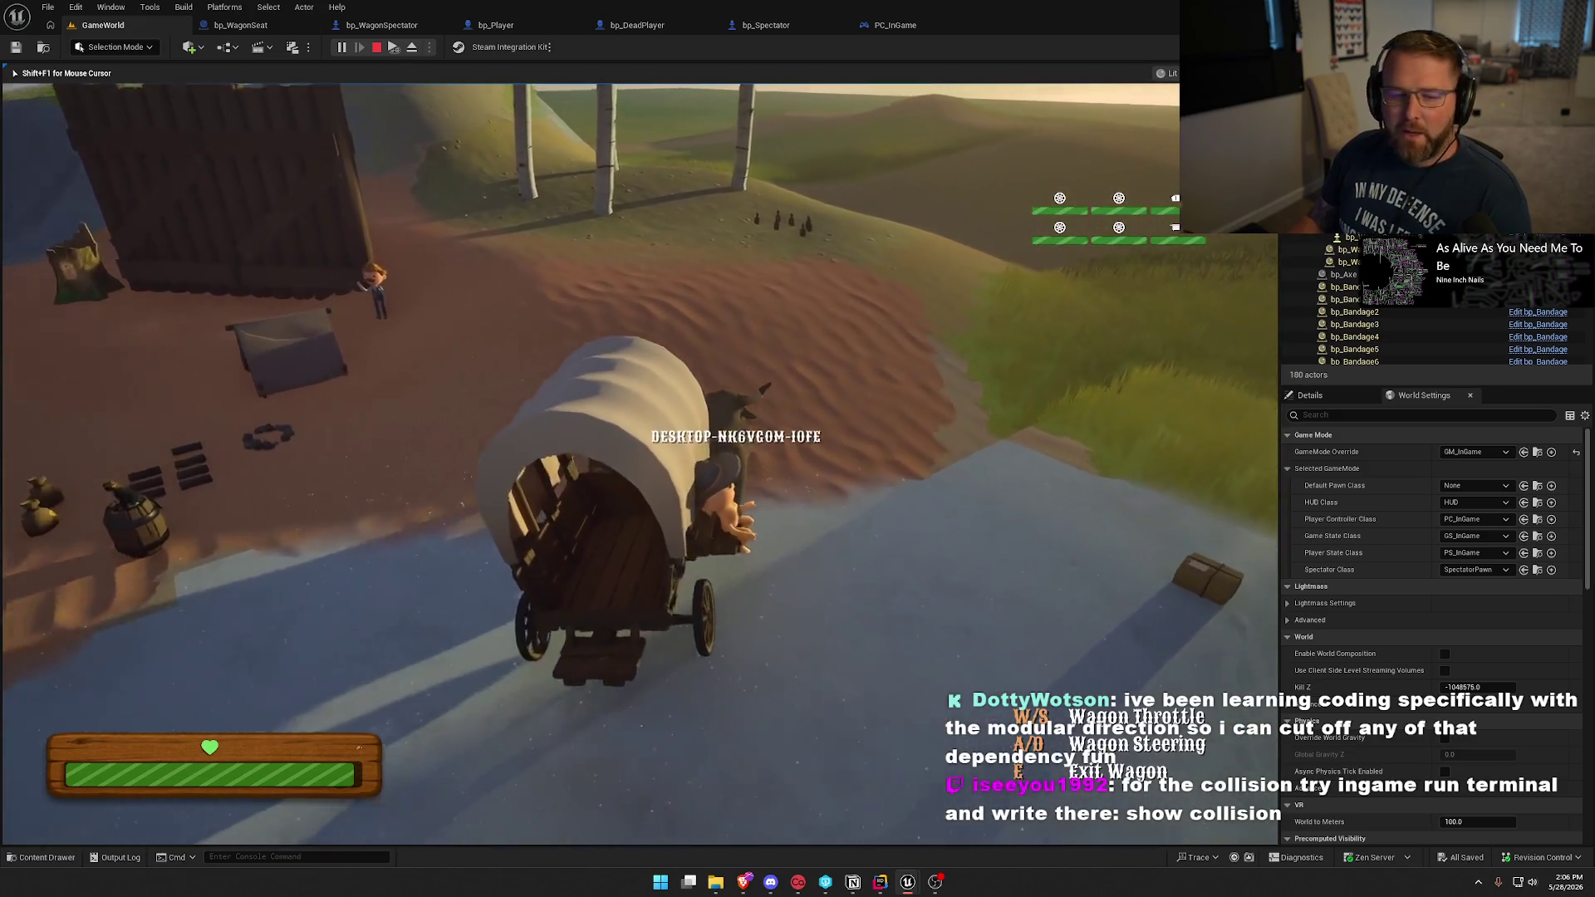
Drive the wagon forward up the hill onto the open grassland.
key("w")
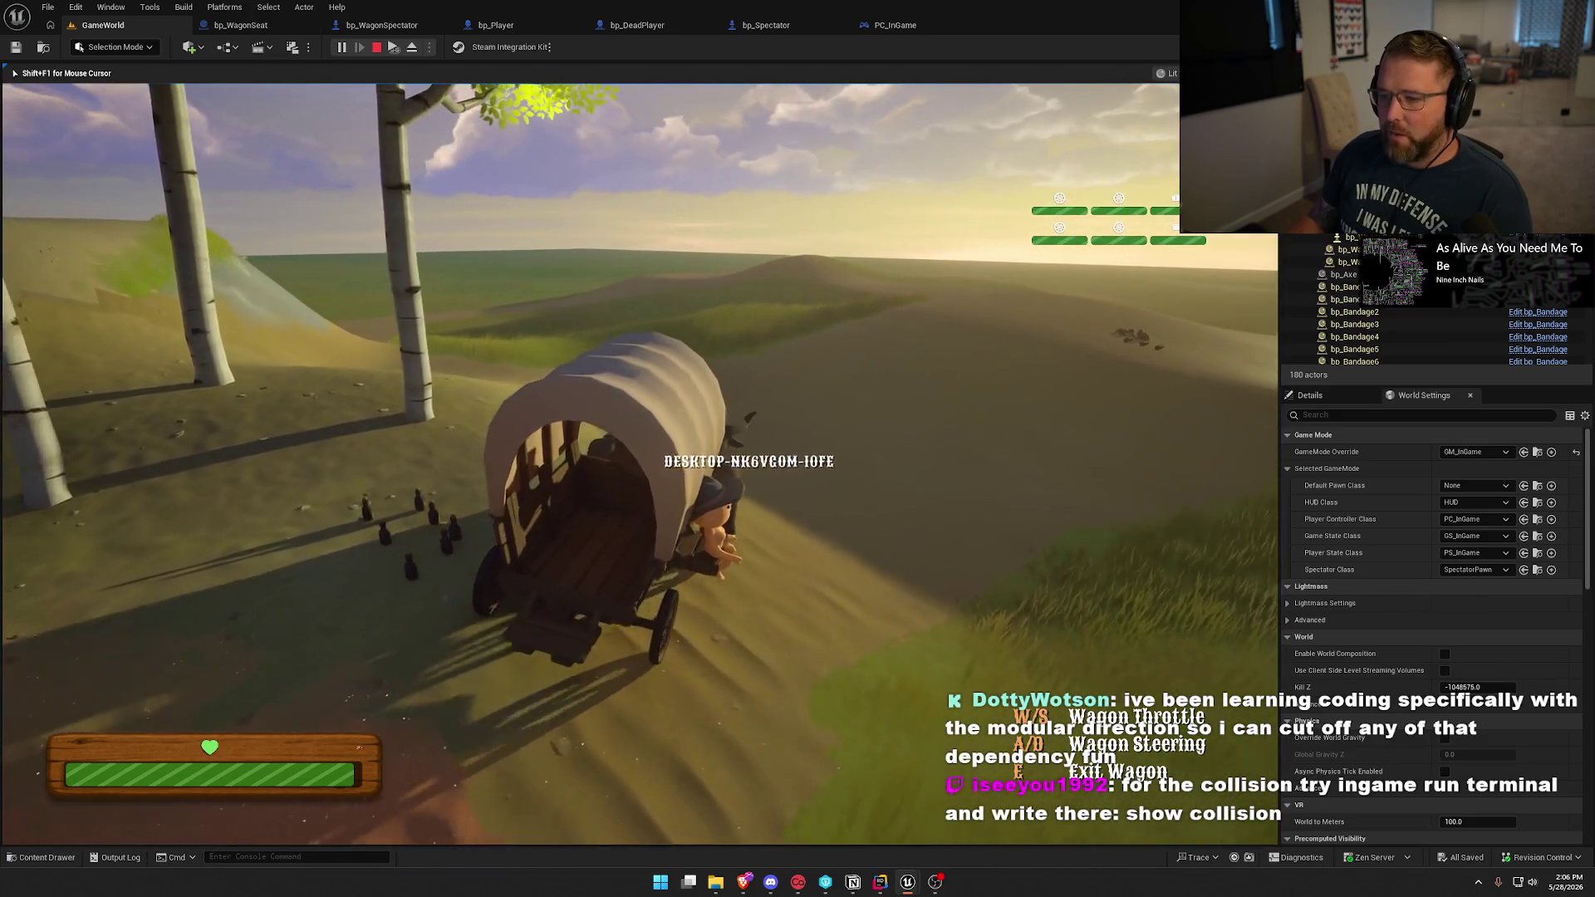
key("super")
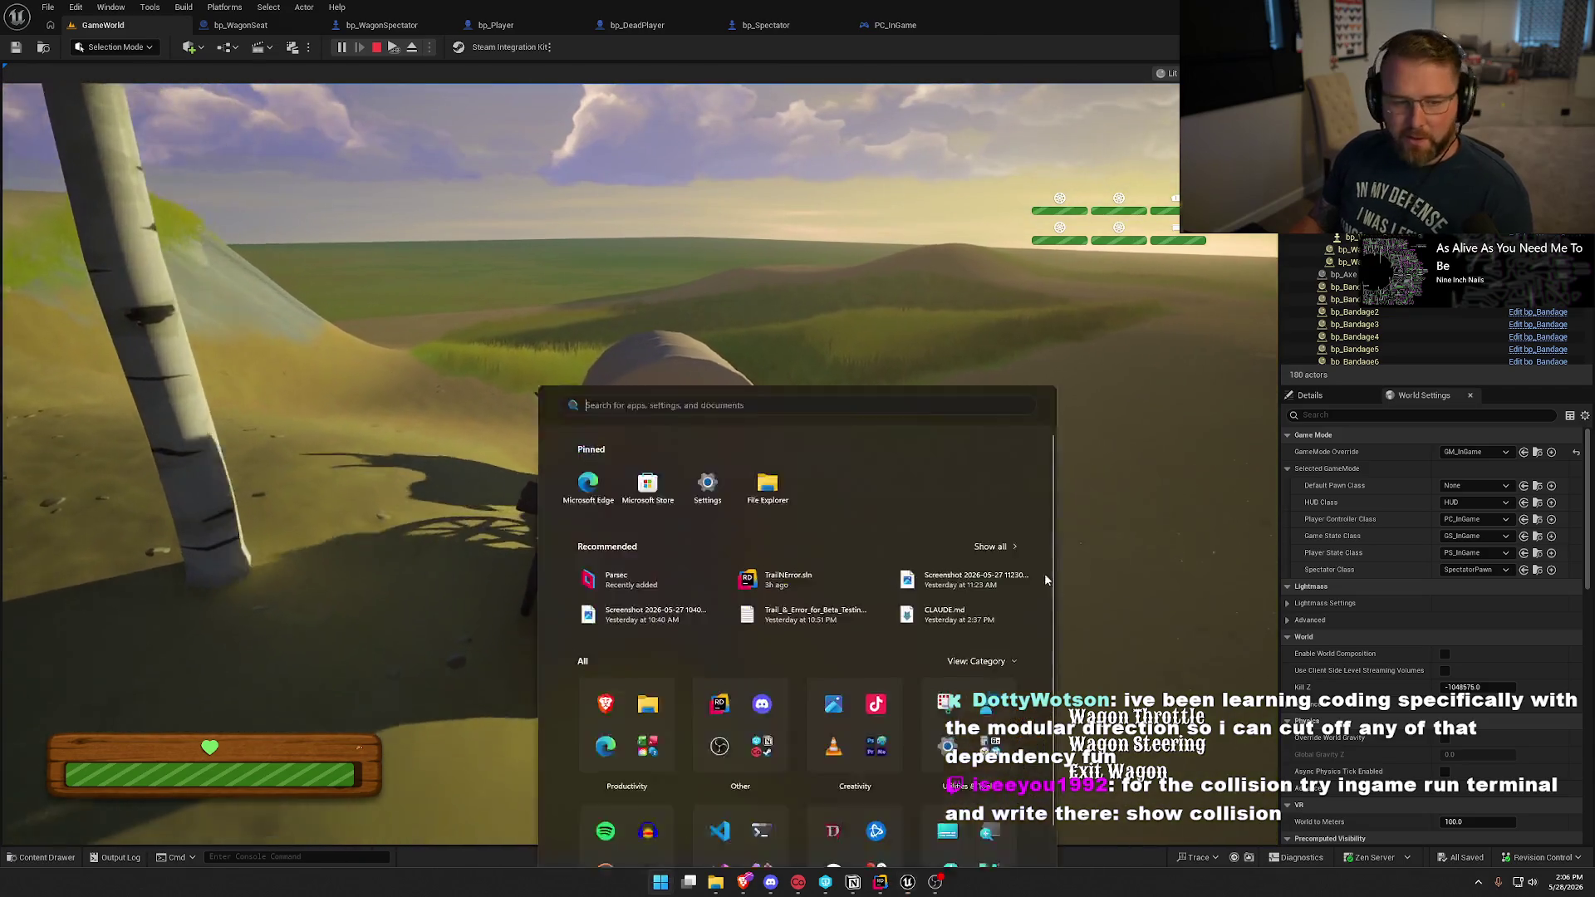
left_click(1079, 579)
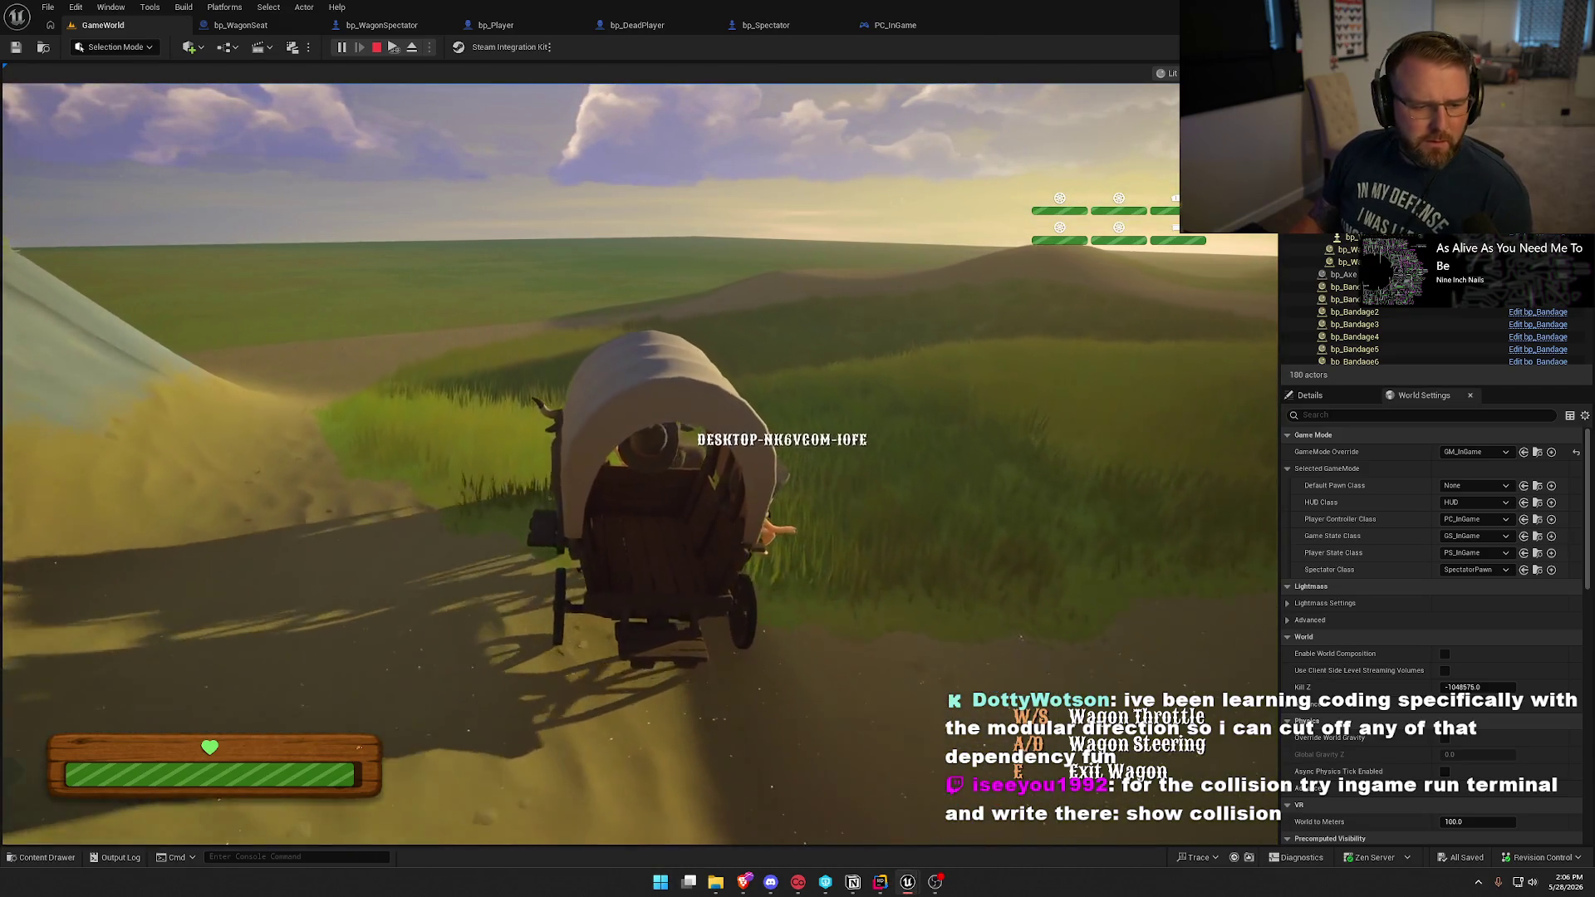
key("super")
left_click(423, 274)
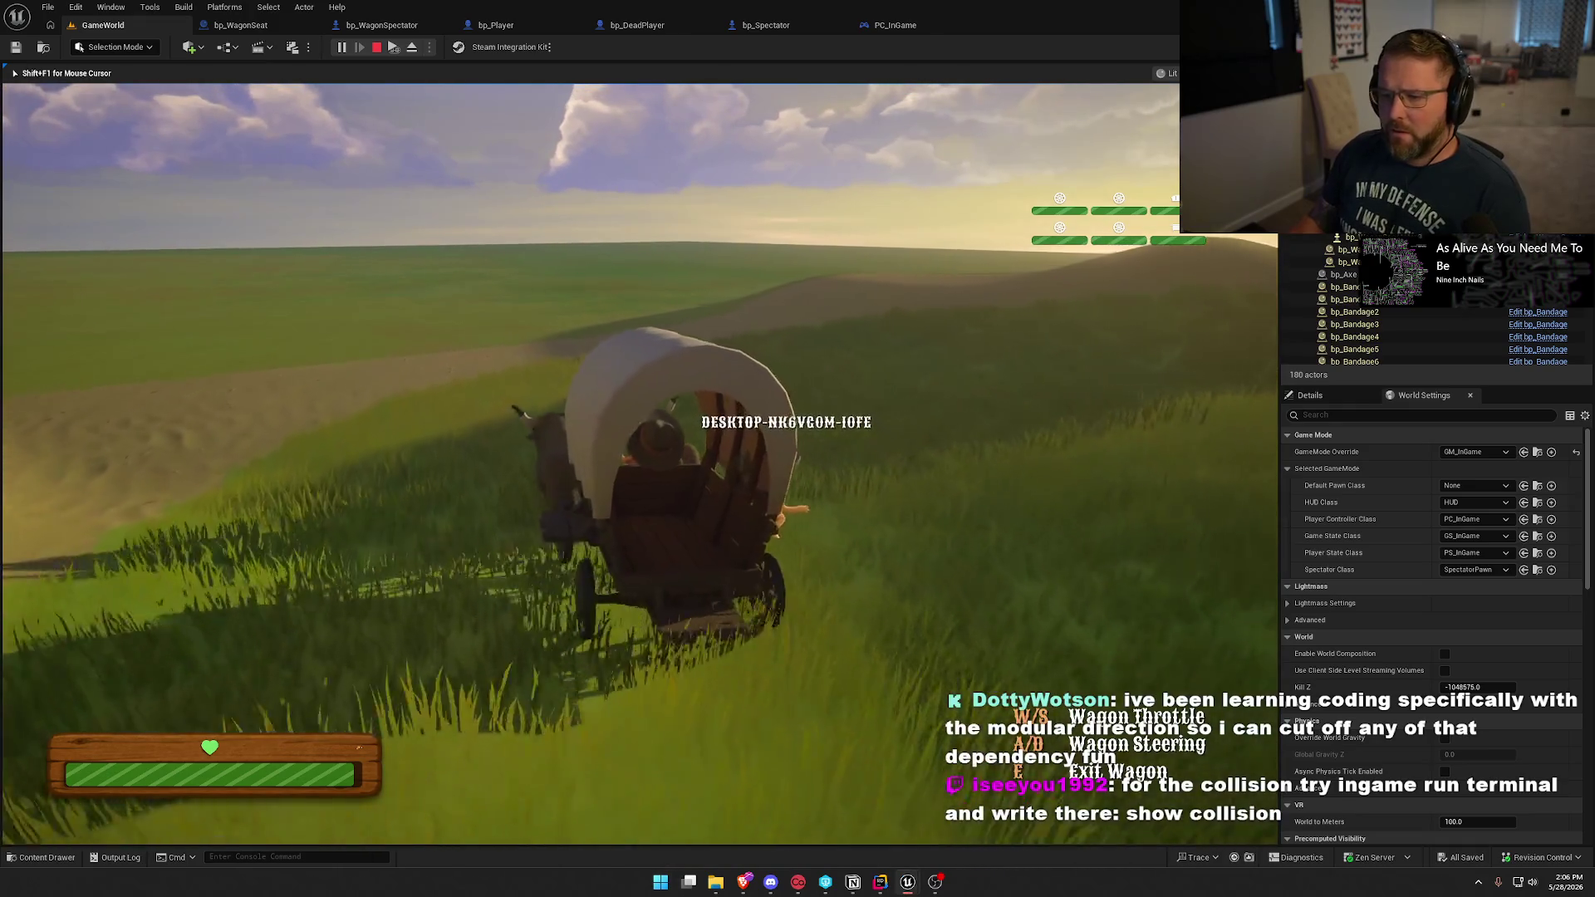
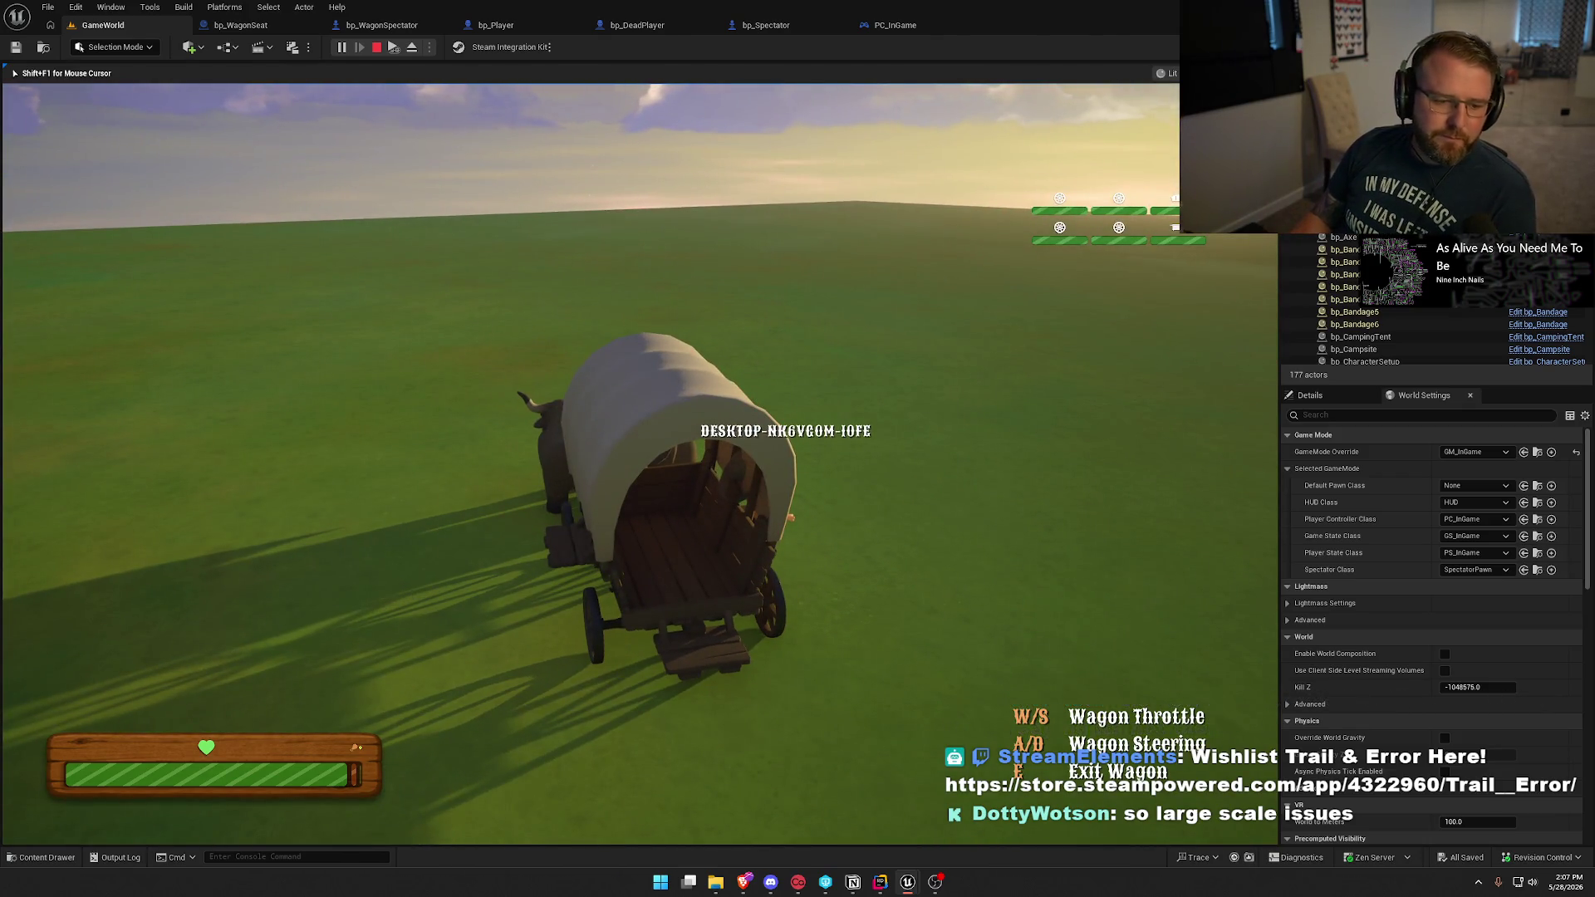
End the play test and reconnect the New View Target wire in bp_WagonSeat's BP_Interact graph.
key("Escape")
left_click(249, 25)
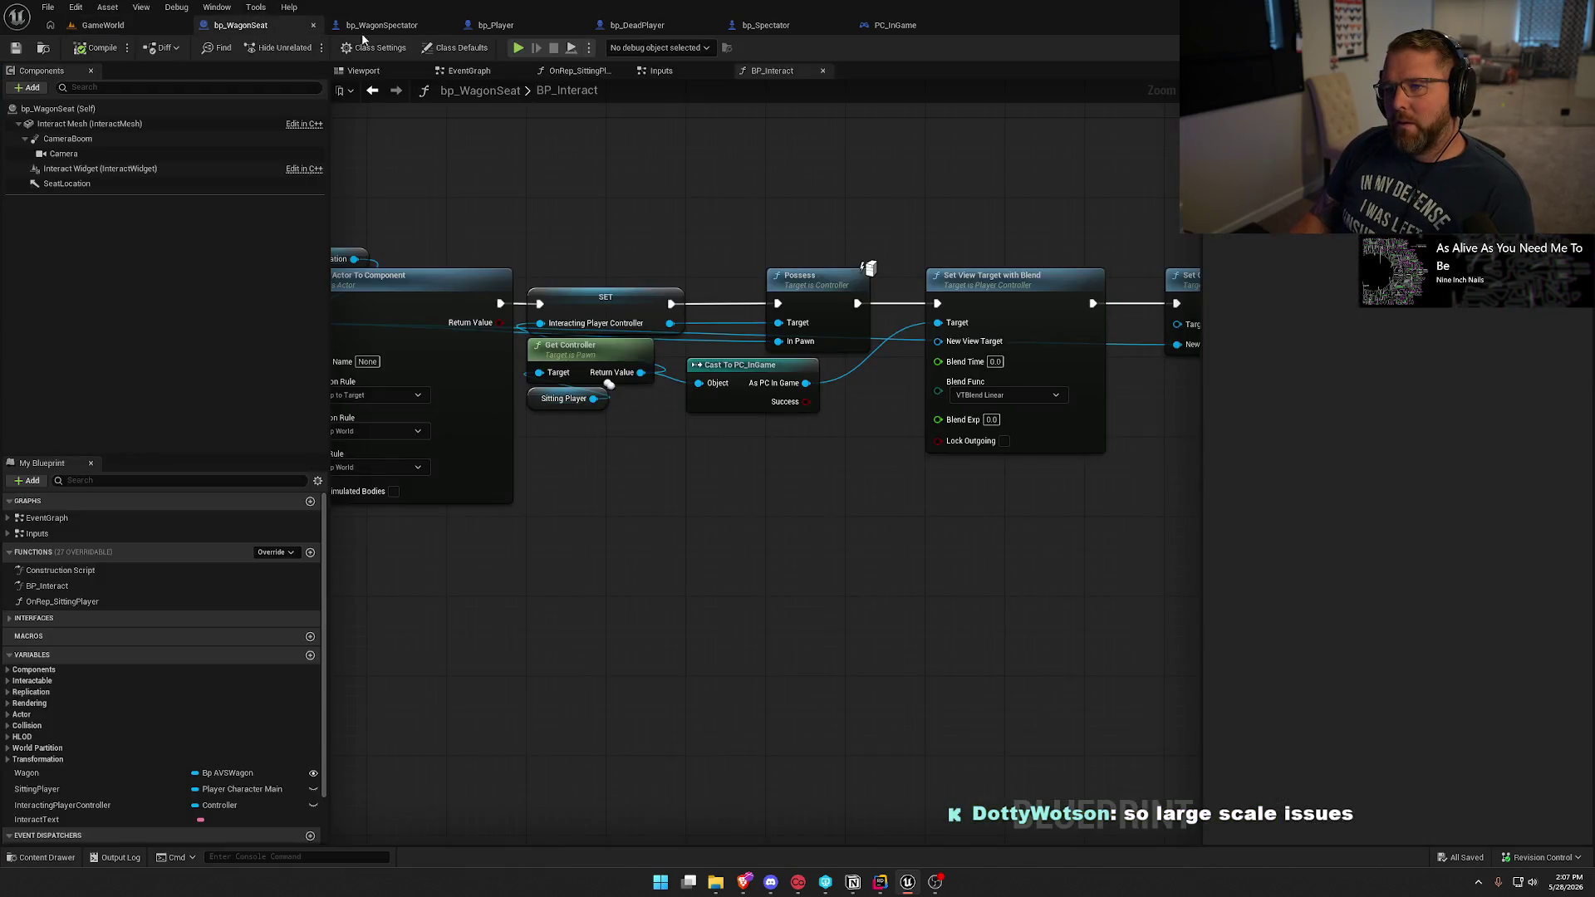
mouse_move(970, 485)
left_mouse_down()
mouse_move(703, 483)
mouse_move(665, 452)
mouse_move(791, 428)
left_mouse_up()
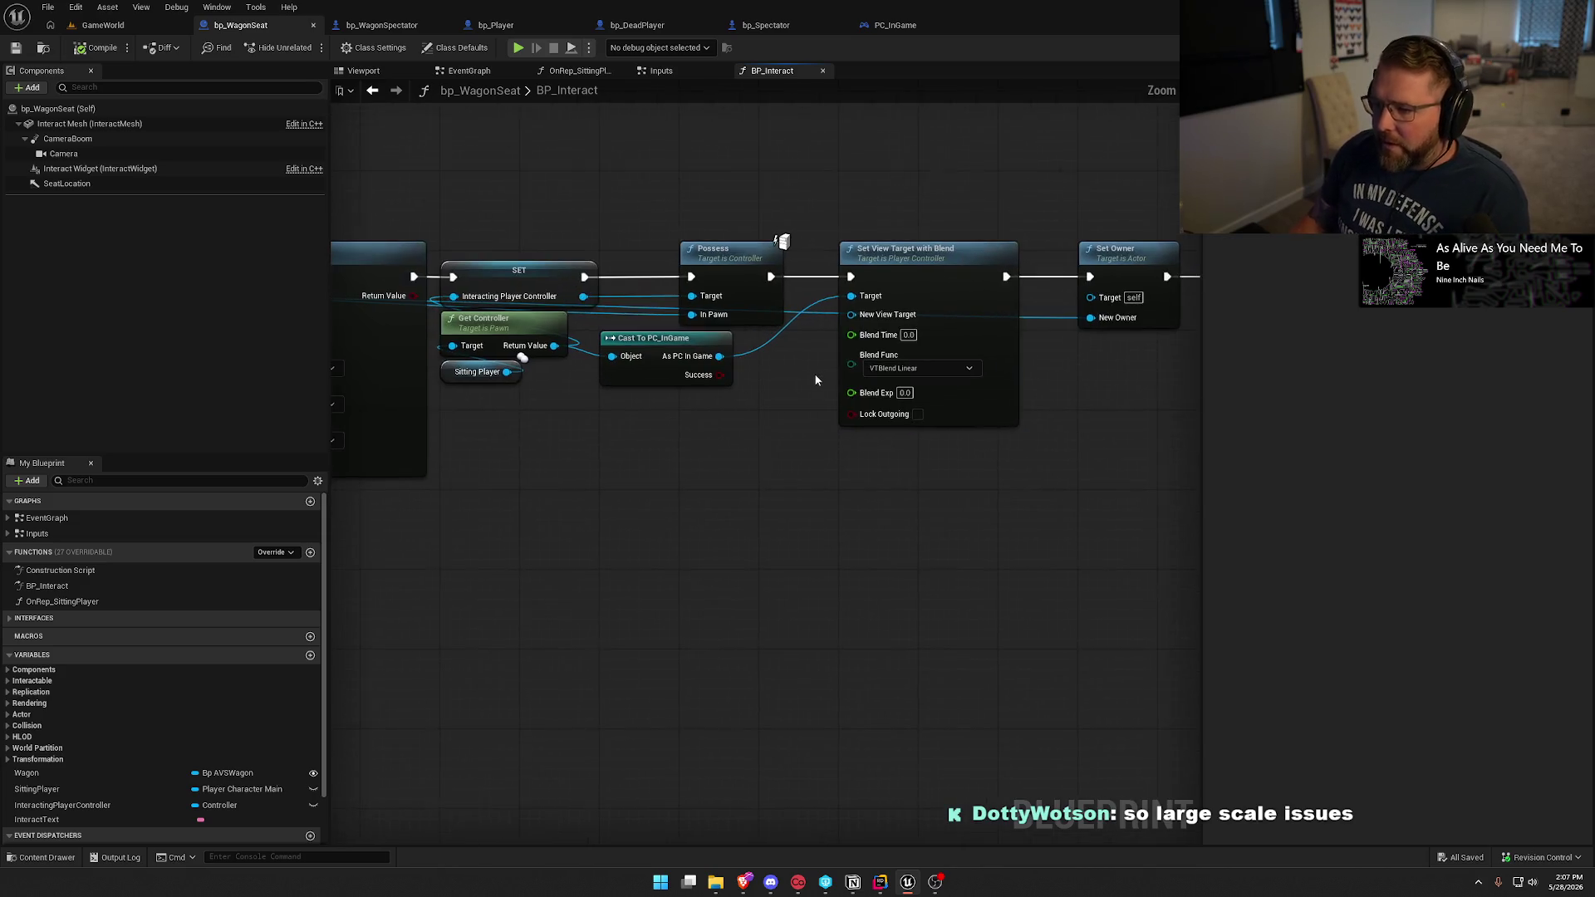
left_click_drag(849, 314, 789, 347)
mouse_move(694, 420)
left_mouse_down()
mouse_move(267, 385)
mouse_move(776, 297)
left_mouse_up()
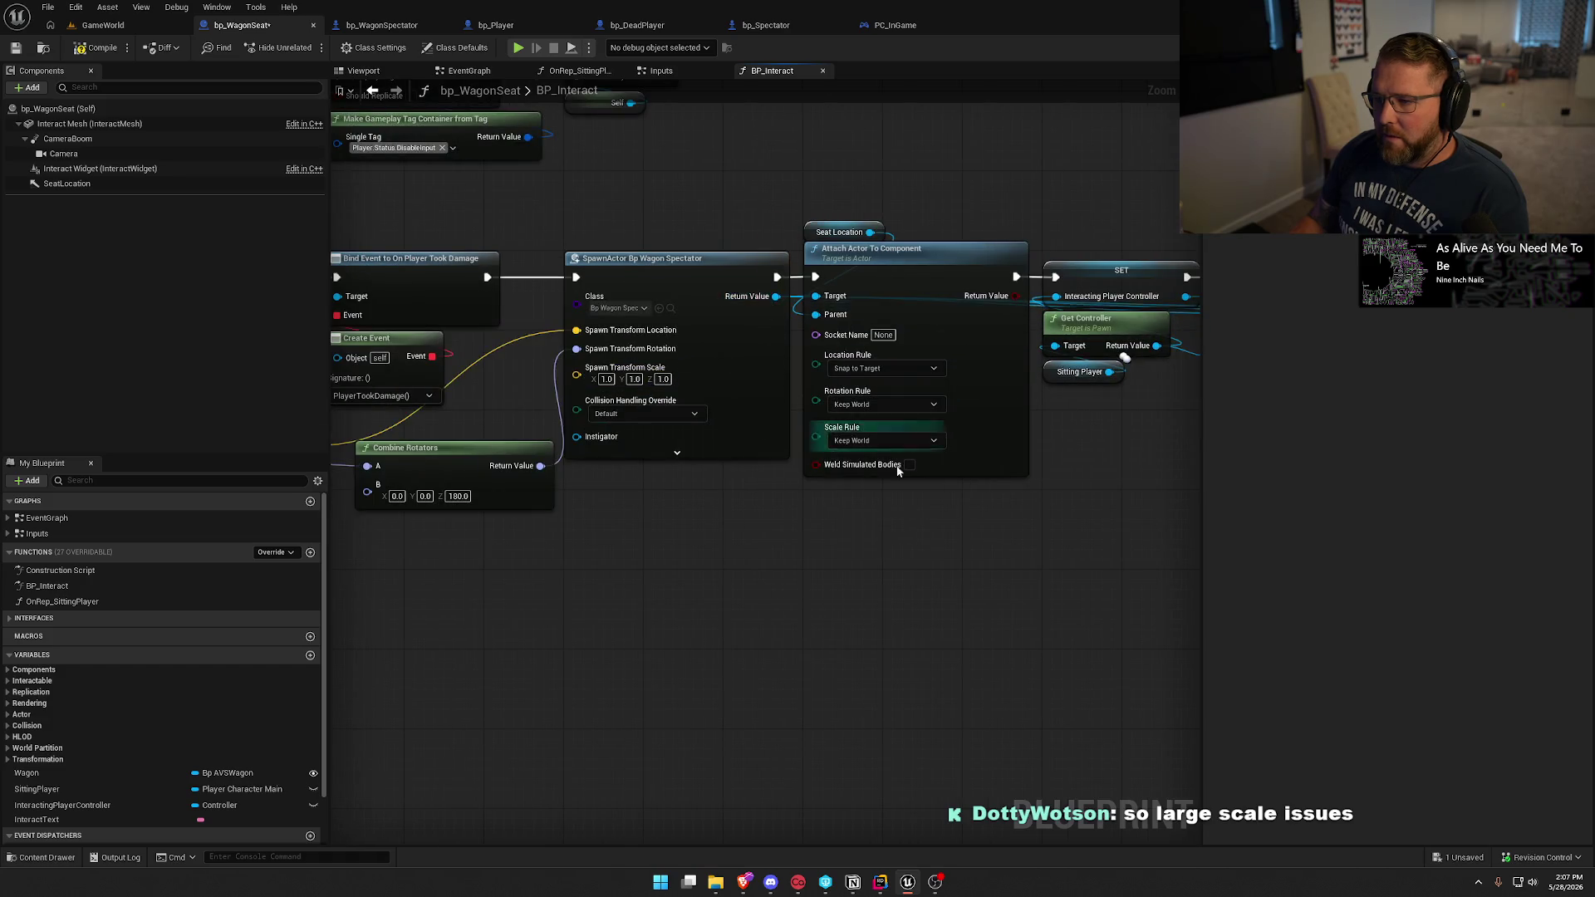
left_click_drag(897, 471, 678, 542)
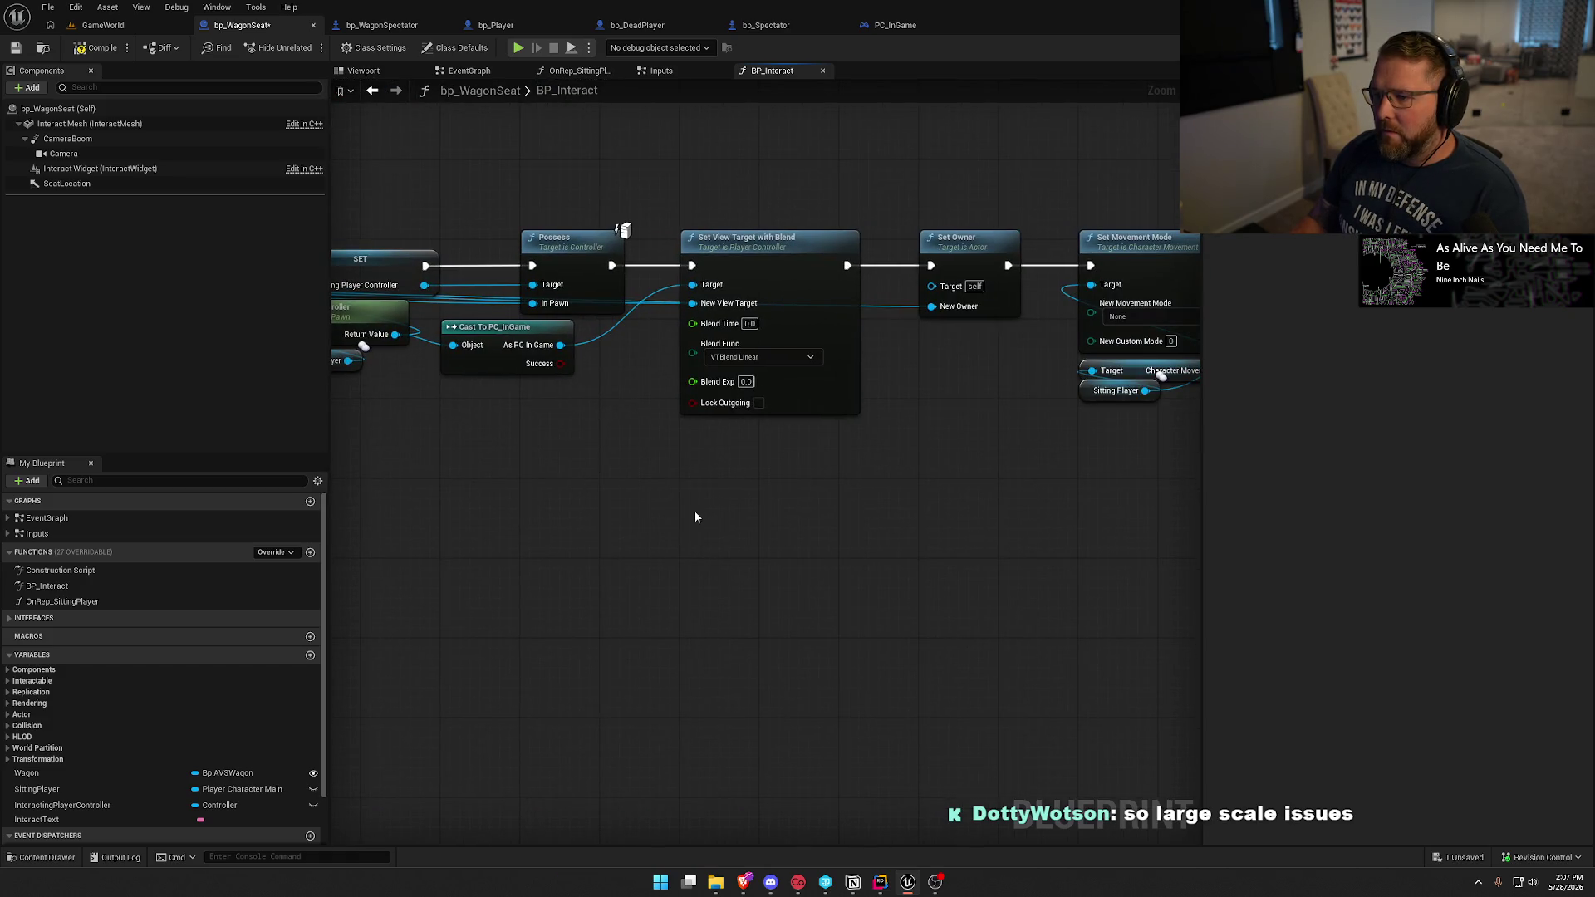
left_click(86, 22)
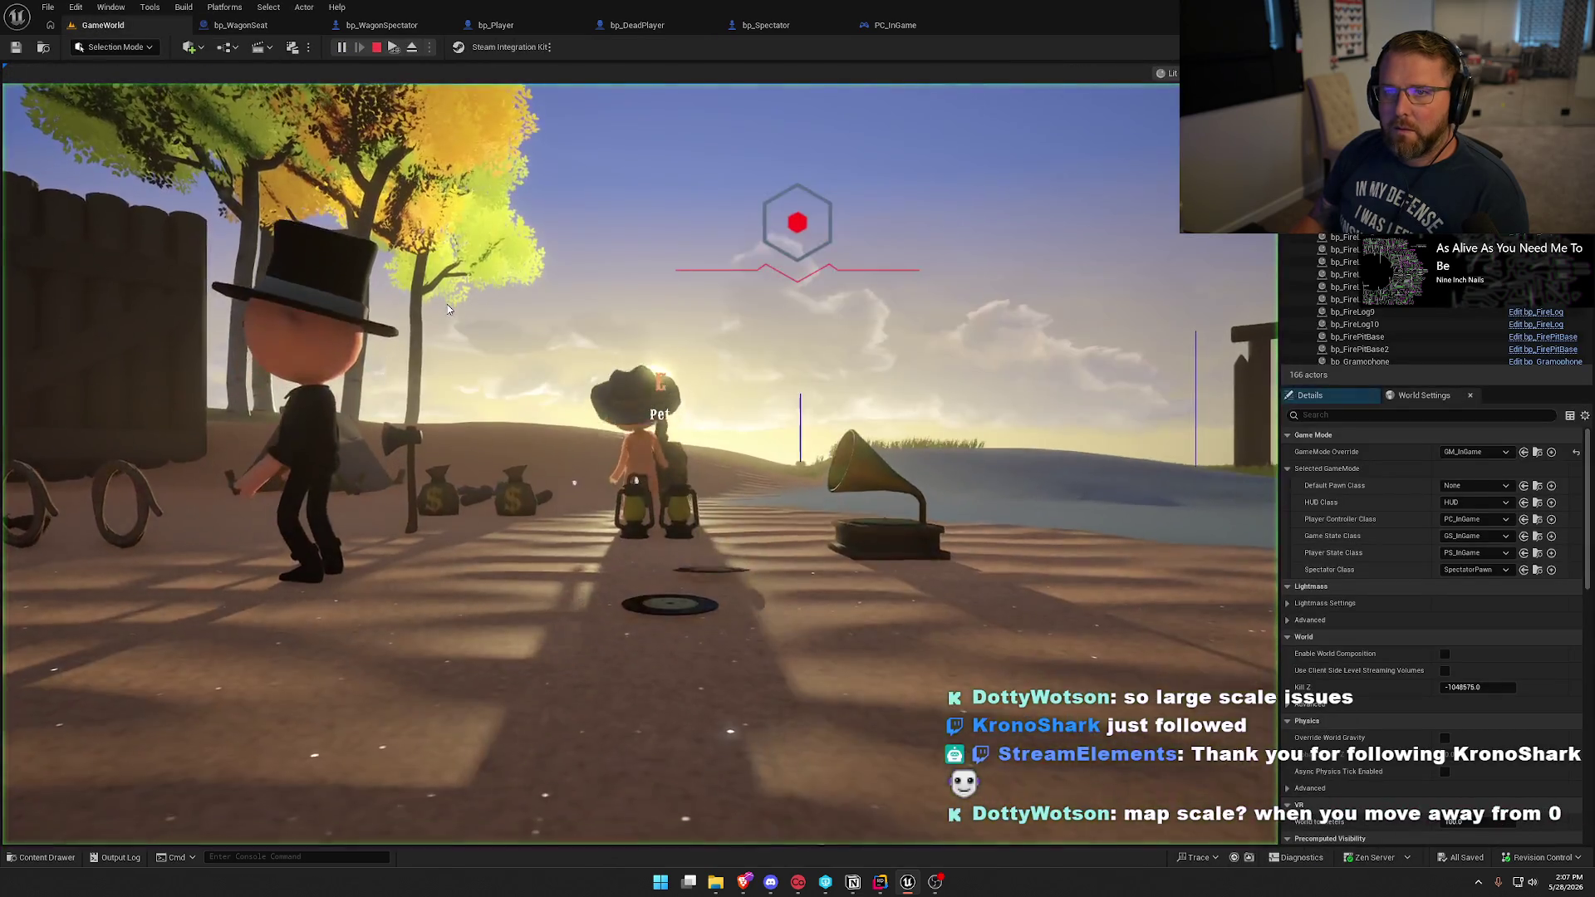
Take control of the character, walk to the oxen, then mount, dismount and remount an ox.
left_click(447, 309)
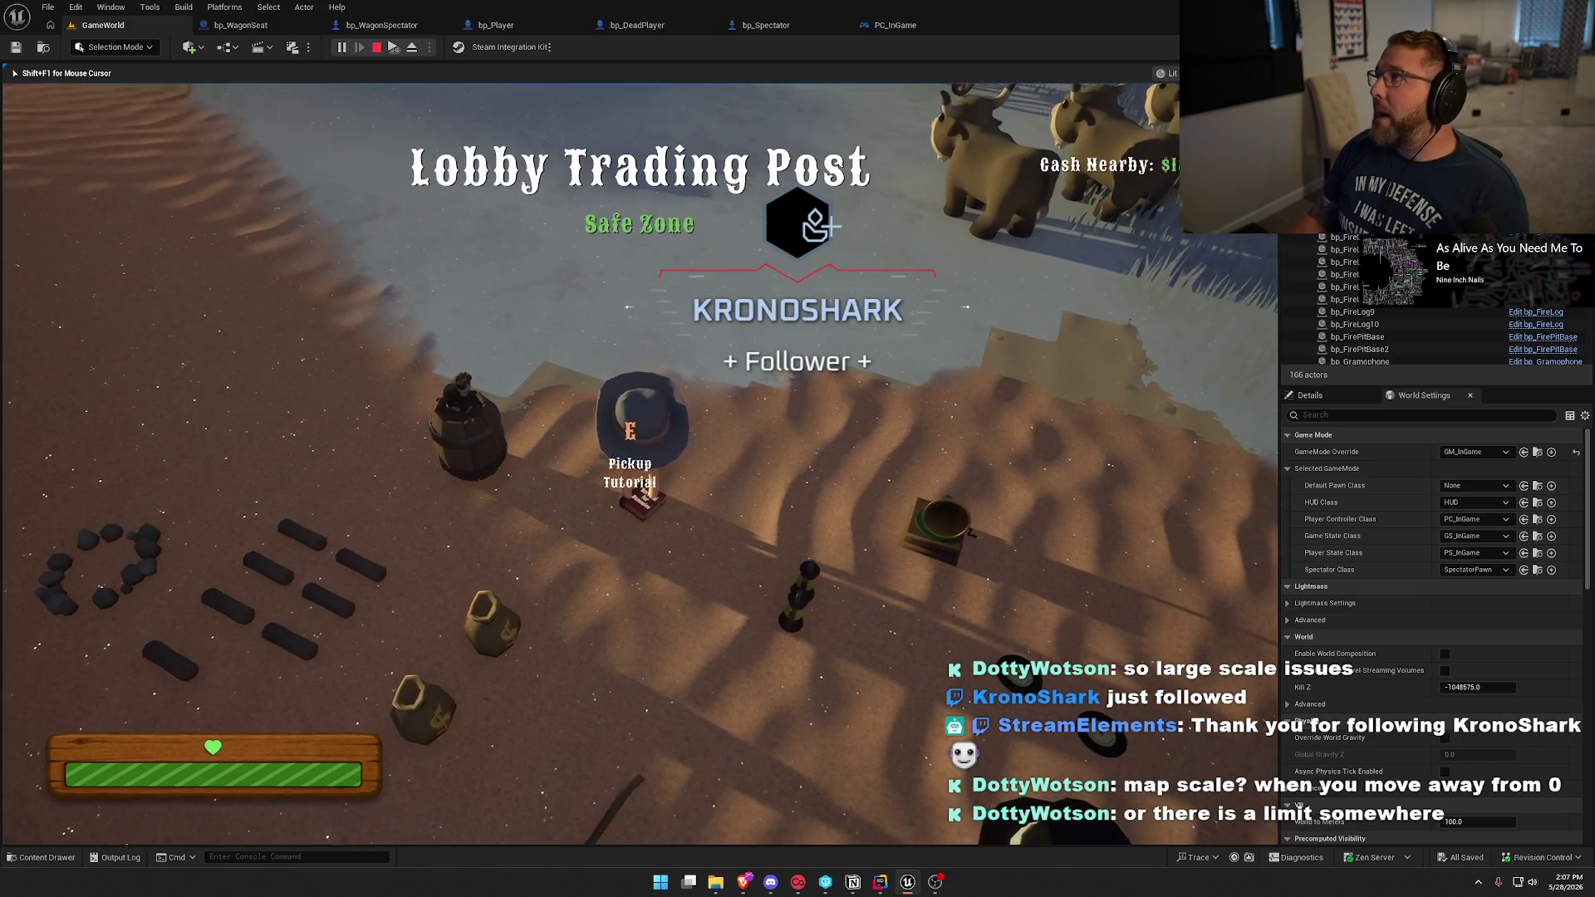
key("super")
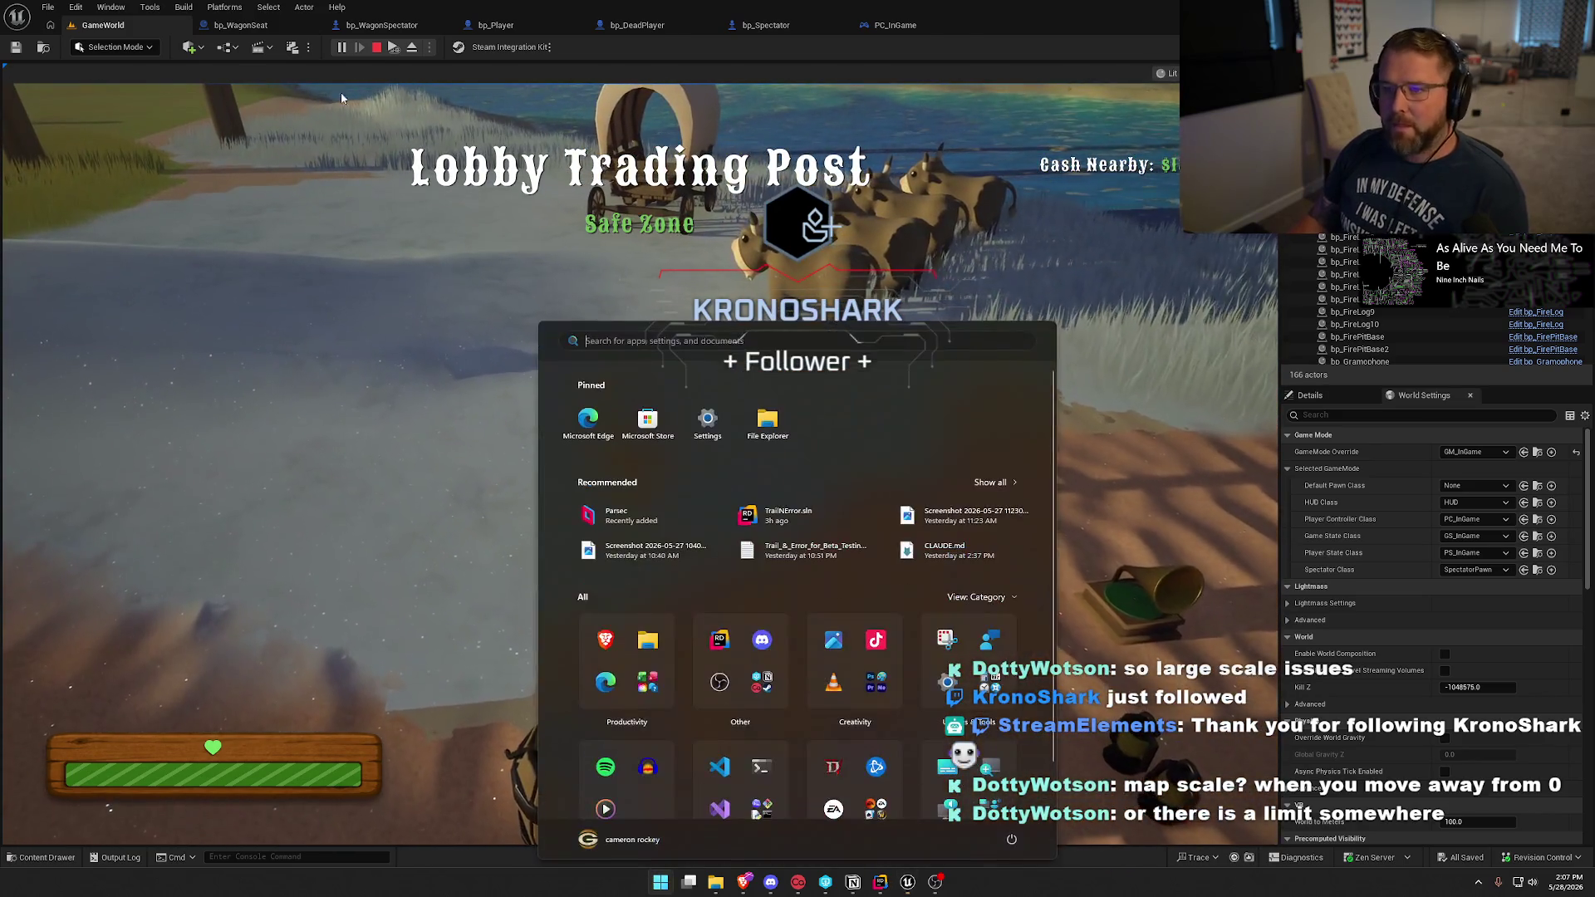
key("super")
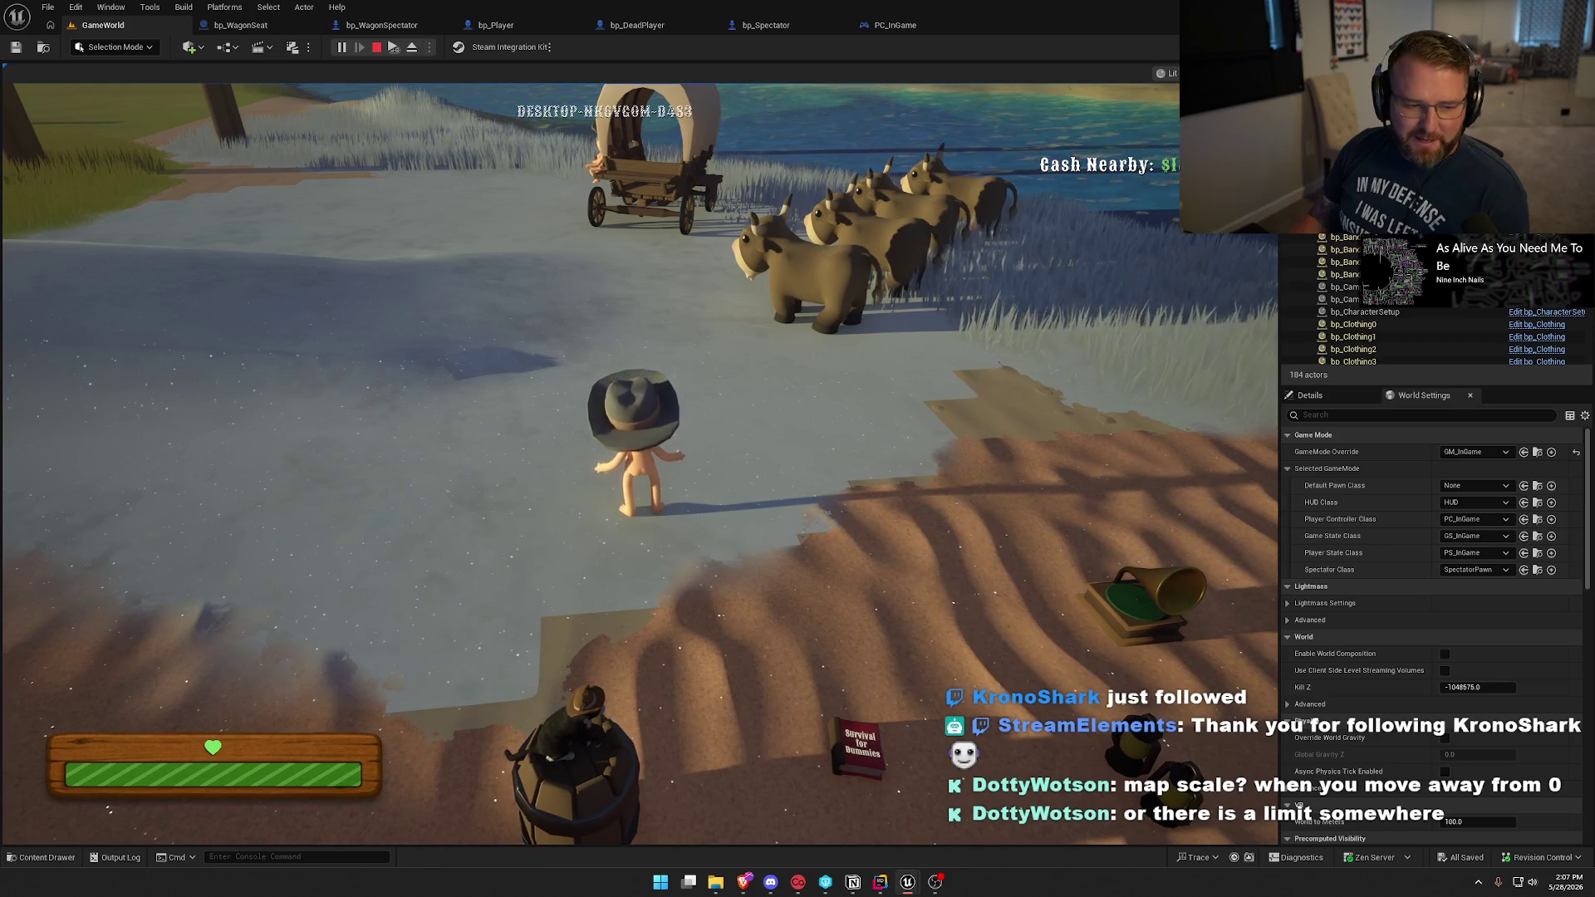
key("super")
left_click(589, 457)
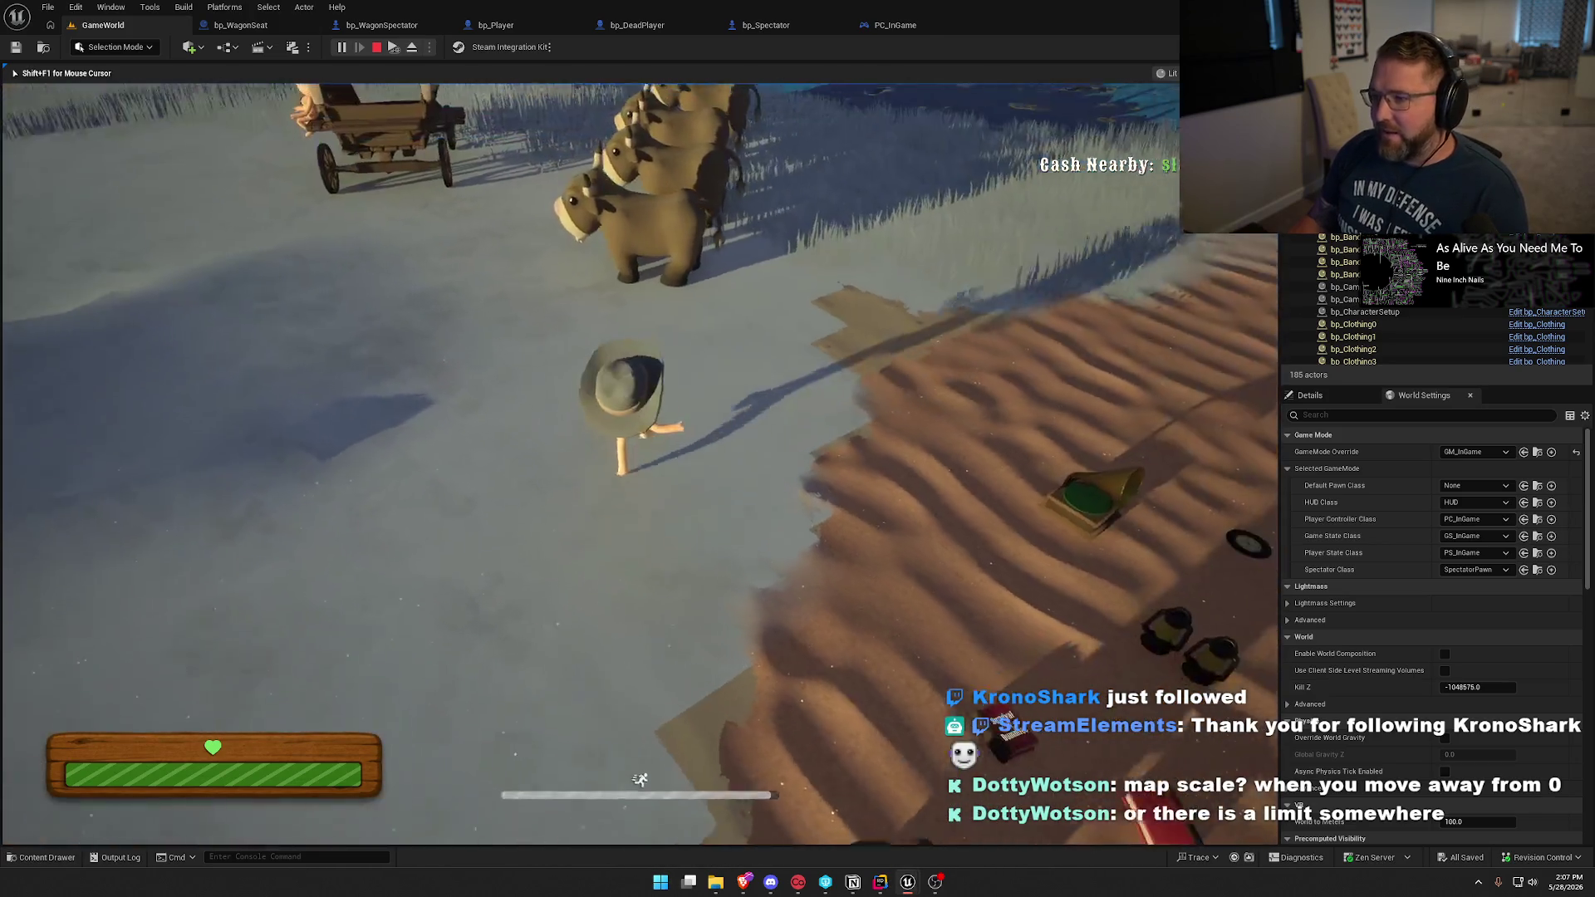
key("e")
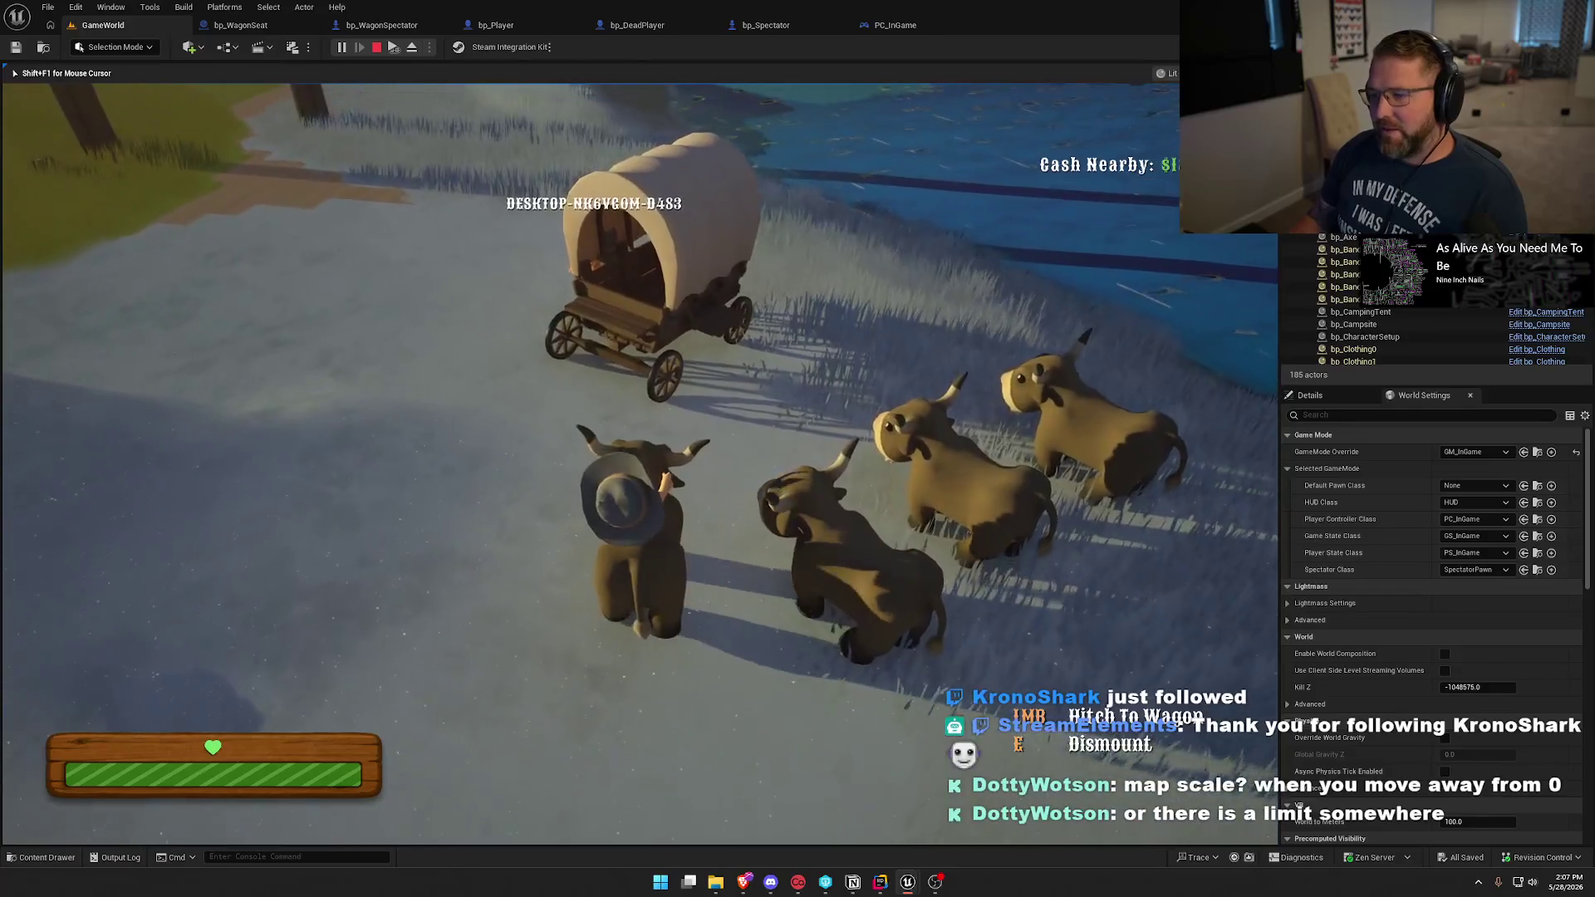
key("e")
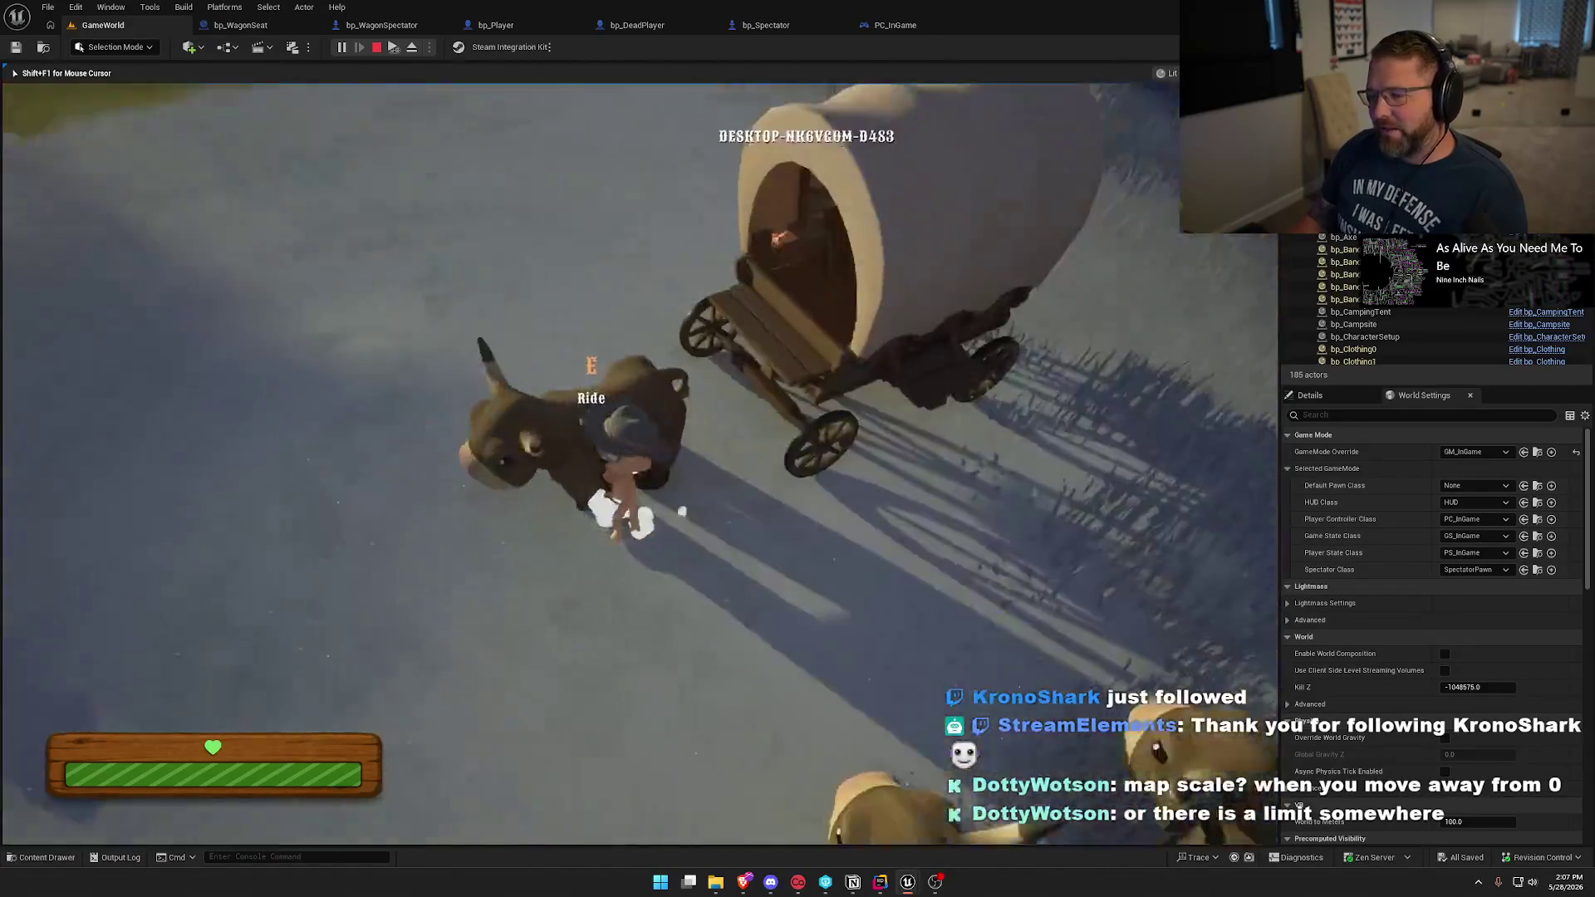
key("e")
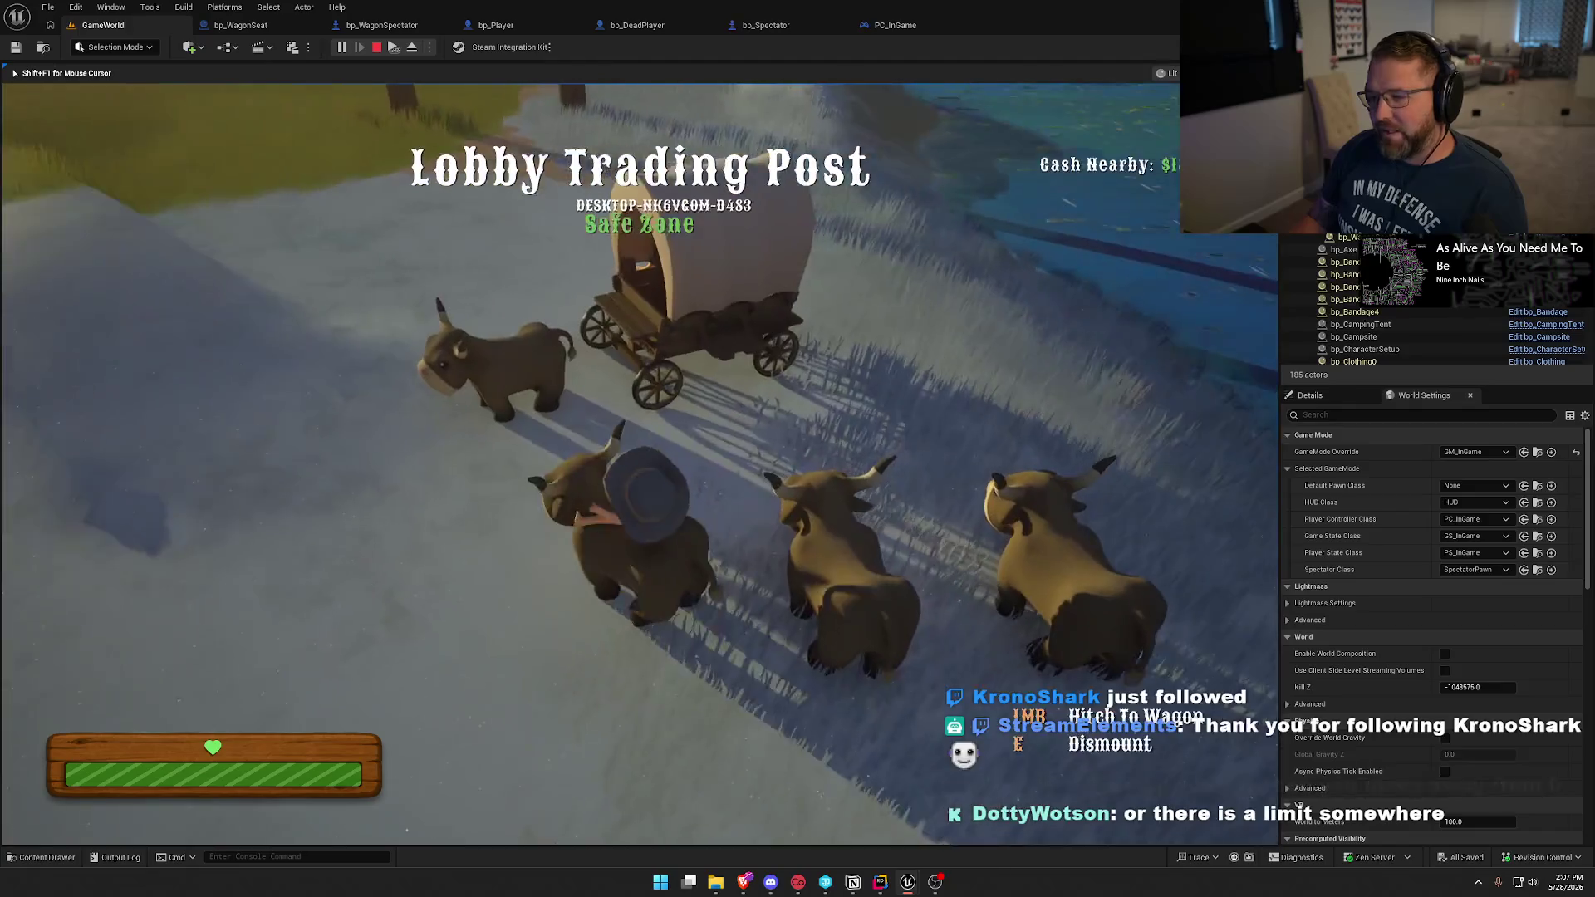
Ride the ox to the wagon, take the driver seat, drive onto the grass, then stop playing.
key("w")
key("e")
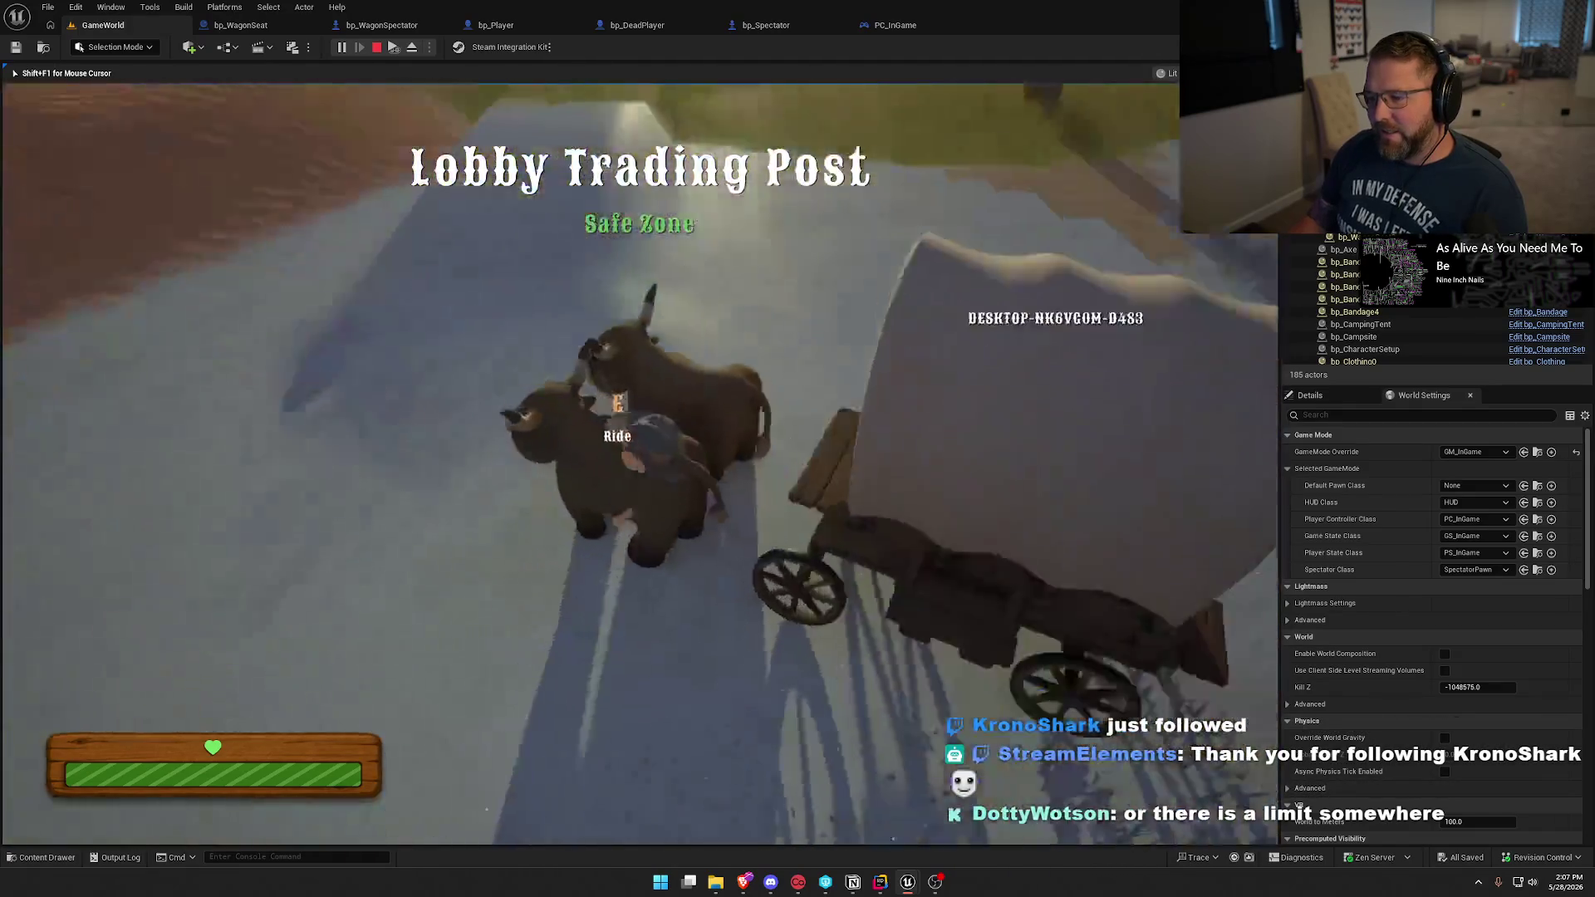
key("e")
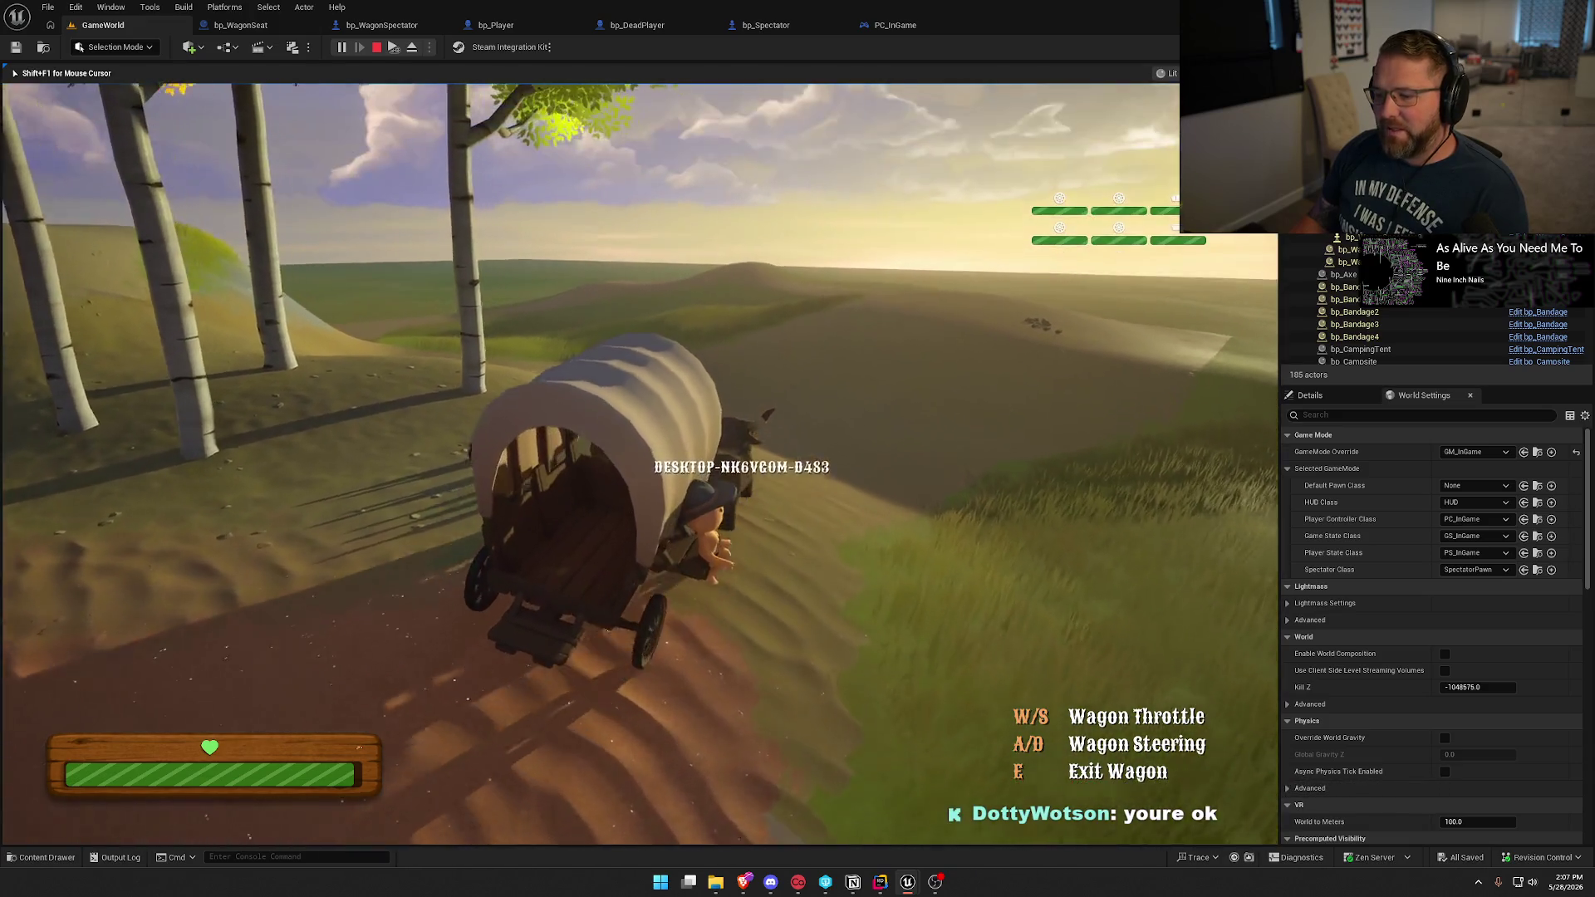
key("a")
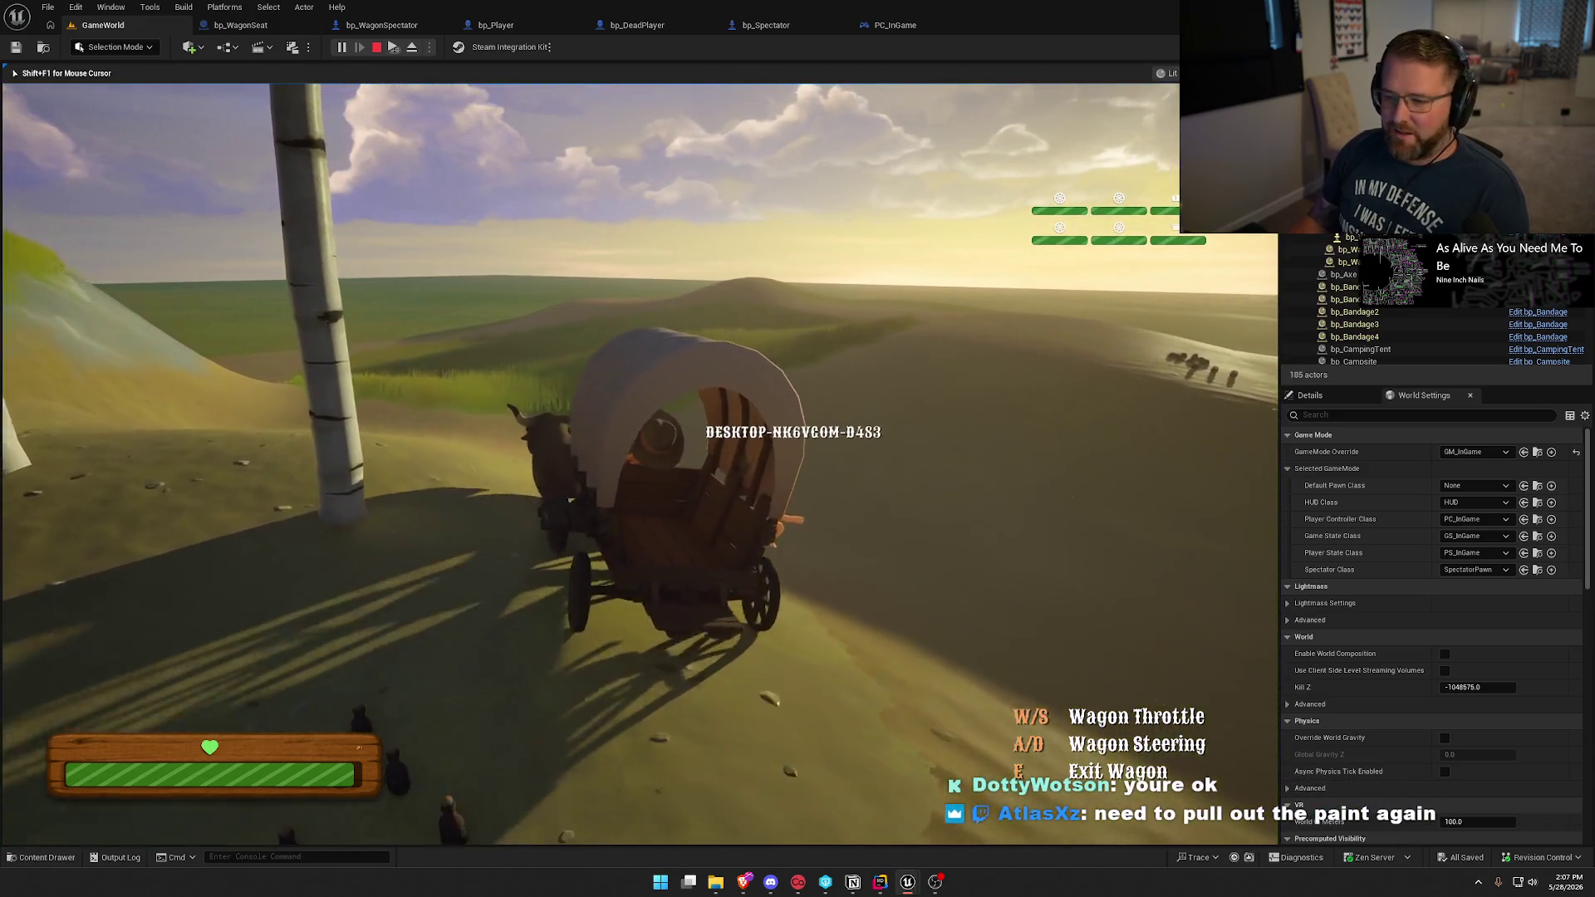
key("w")
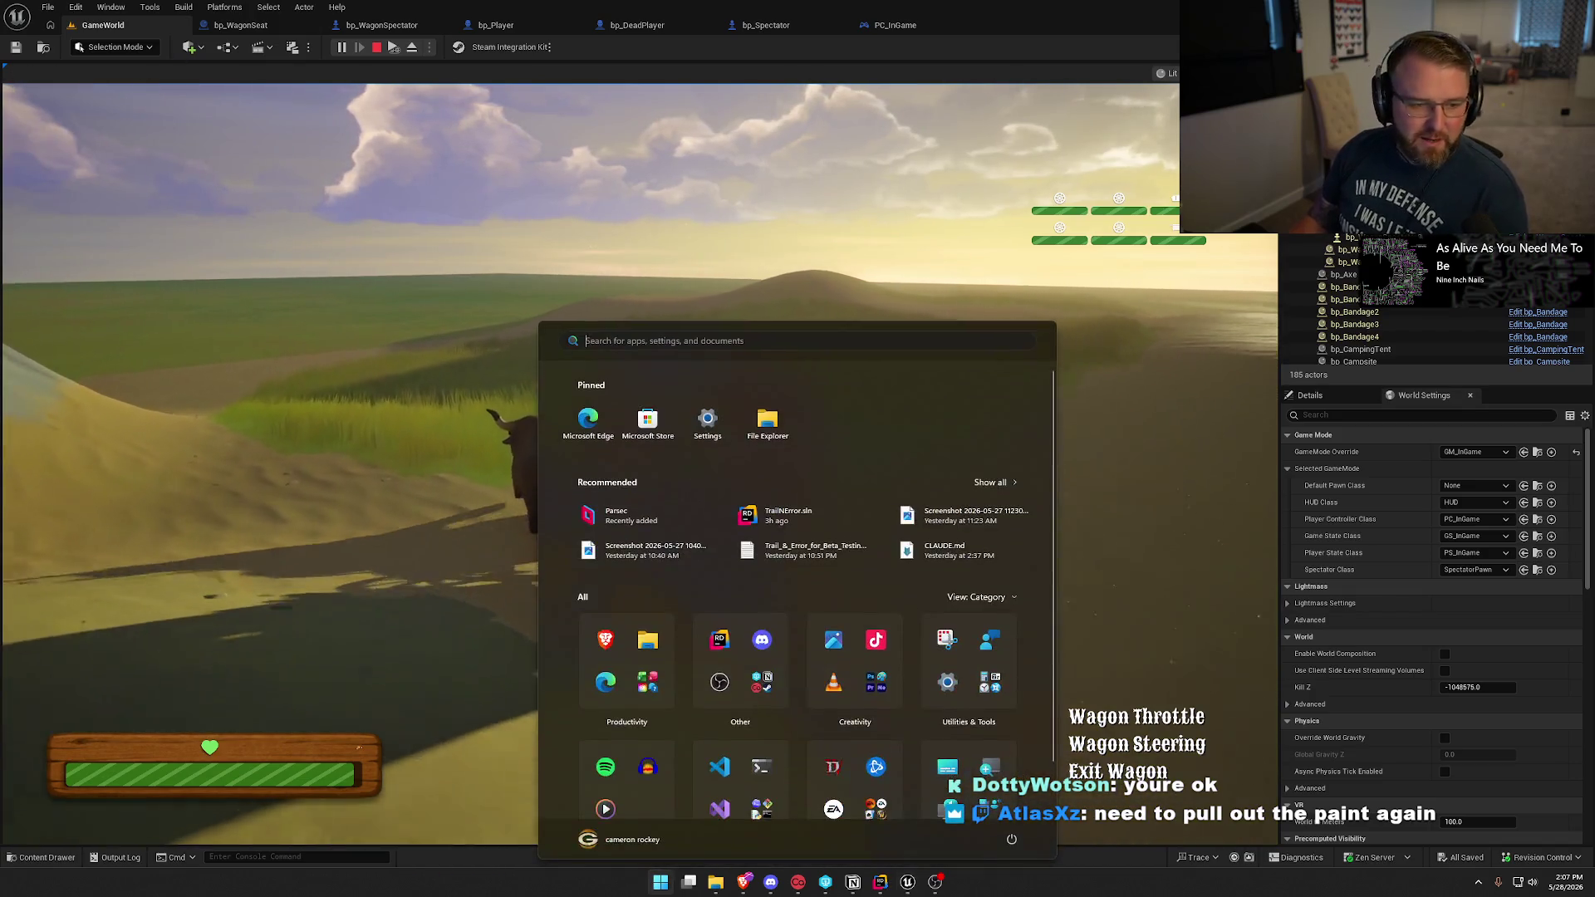
key("Escape")
key("super")
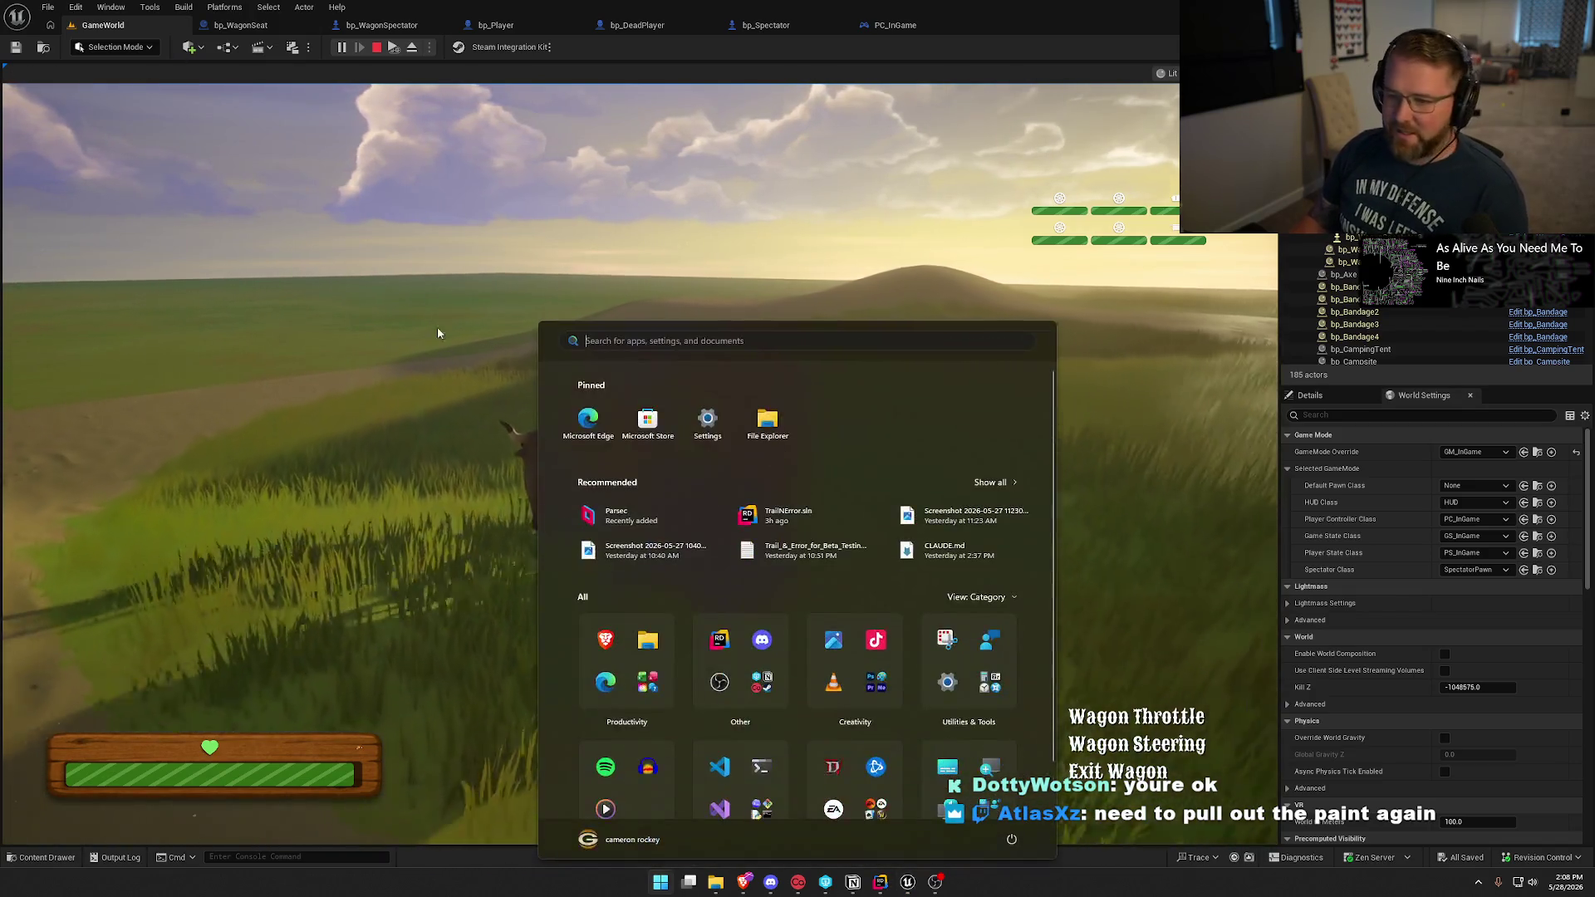
left_click(438, 331)
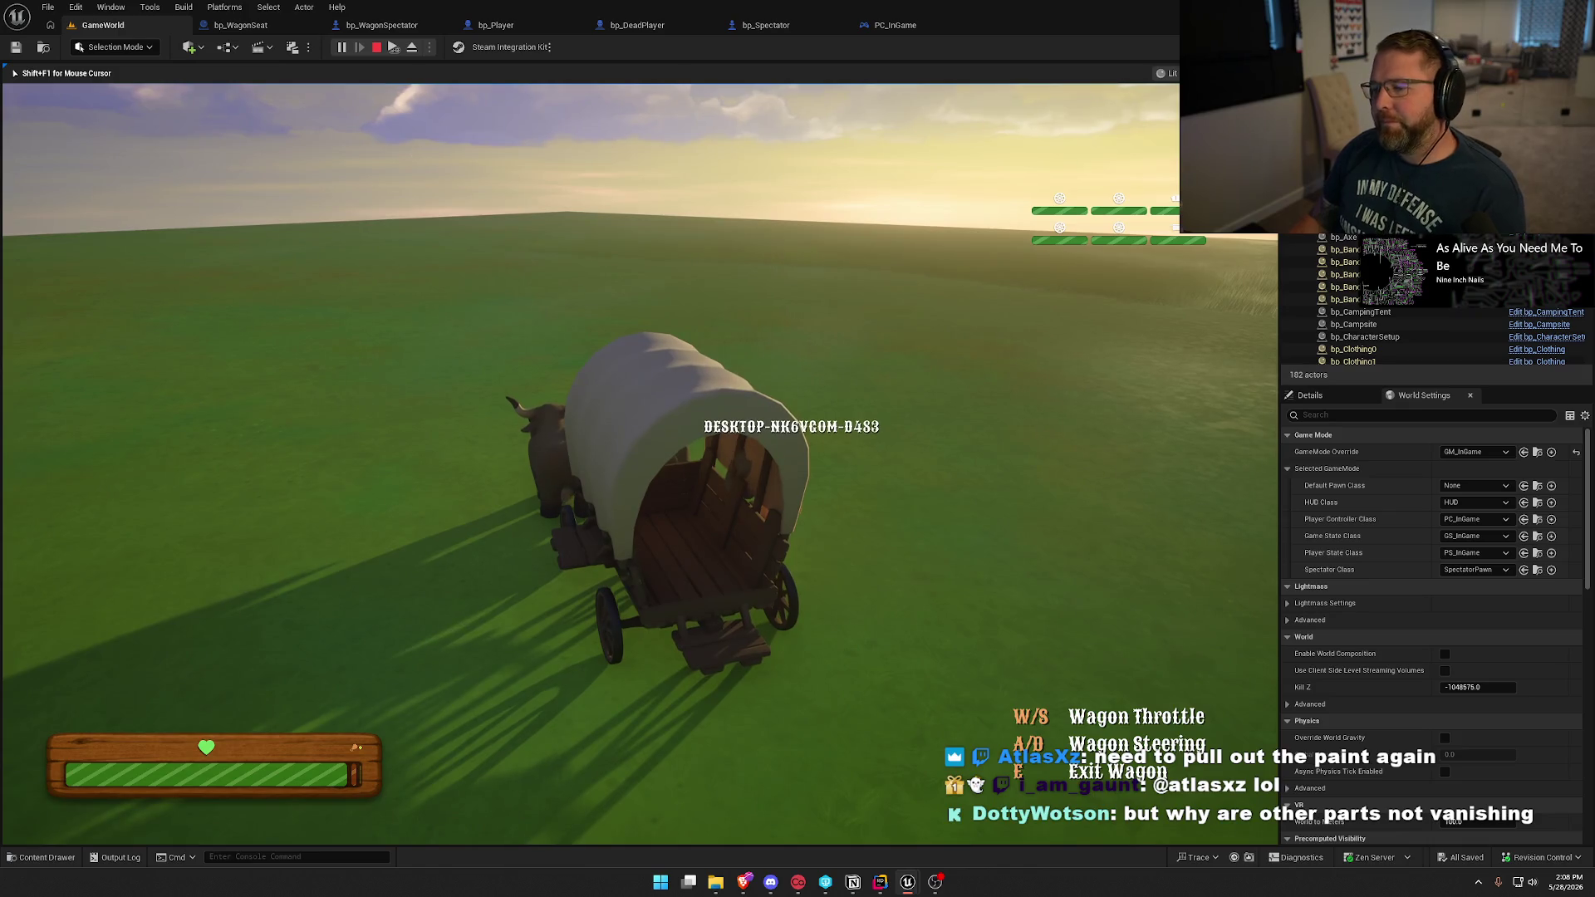
key("shift+F1")
In bp_WagonSeat, delete Set View Target with Blend and connect Possess directly to Set Owner.
left_click(377, 48)
left_click(262, 26)
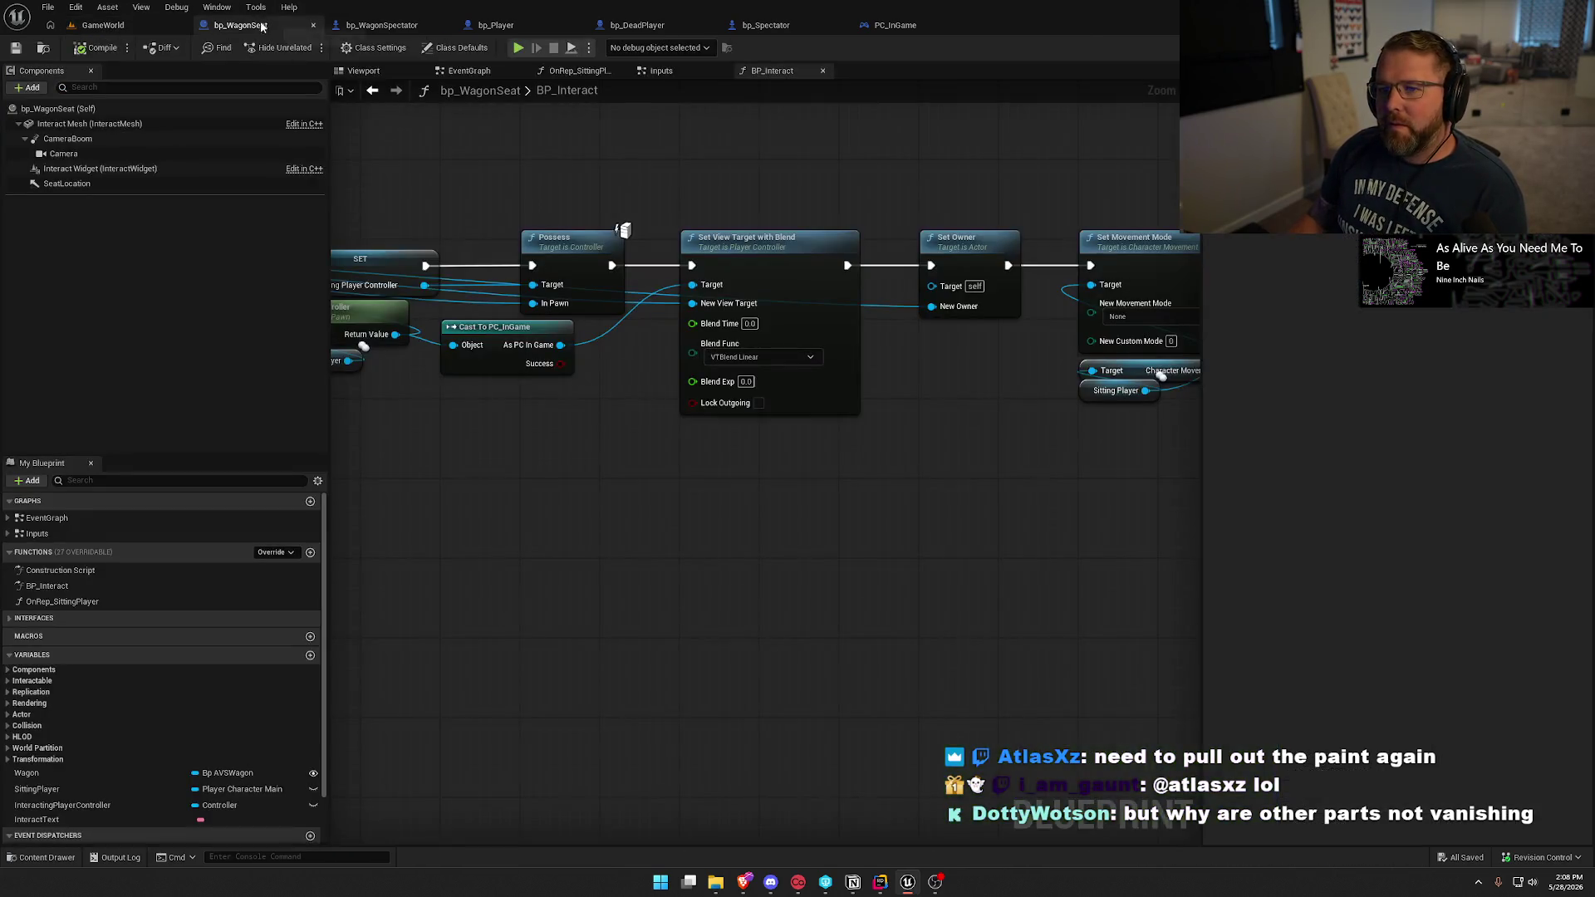
mouse_move(568, 490)
left_mouse_down()
mouse_move(533, 498)
mouse_move(1098, 493)
left_mouse_up()
key("Delete")
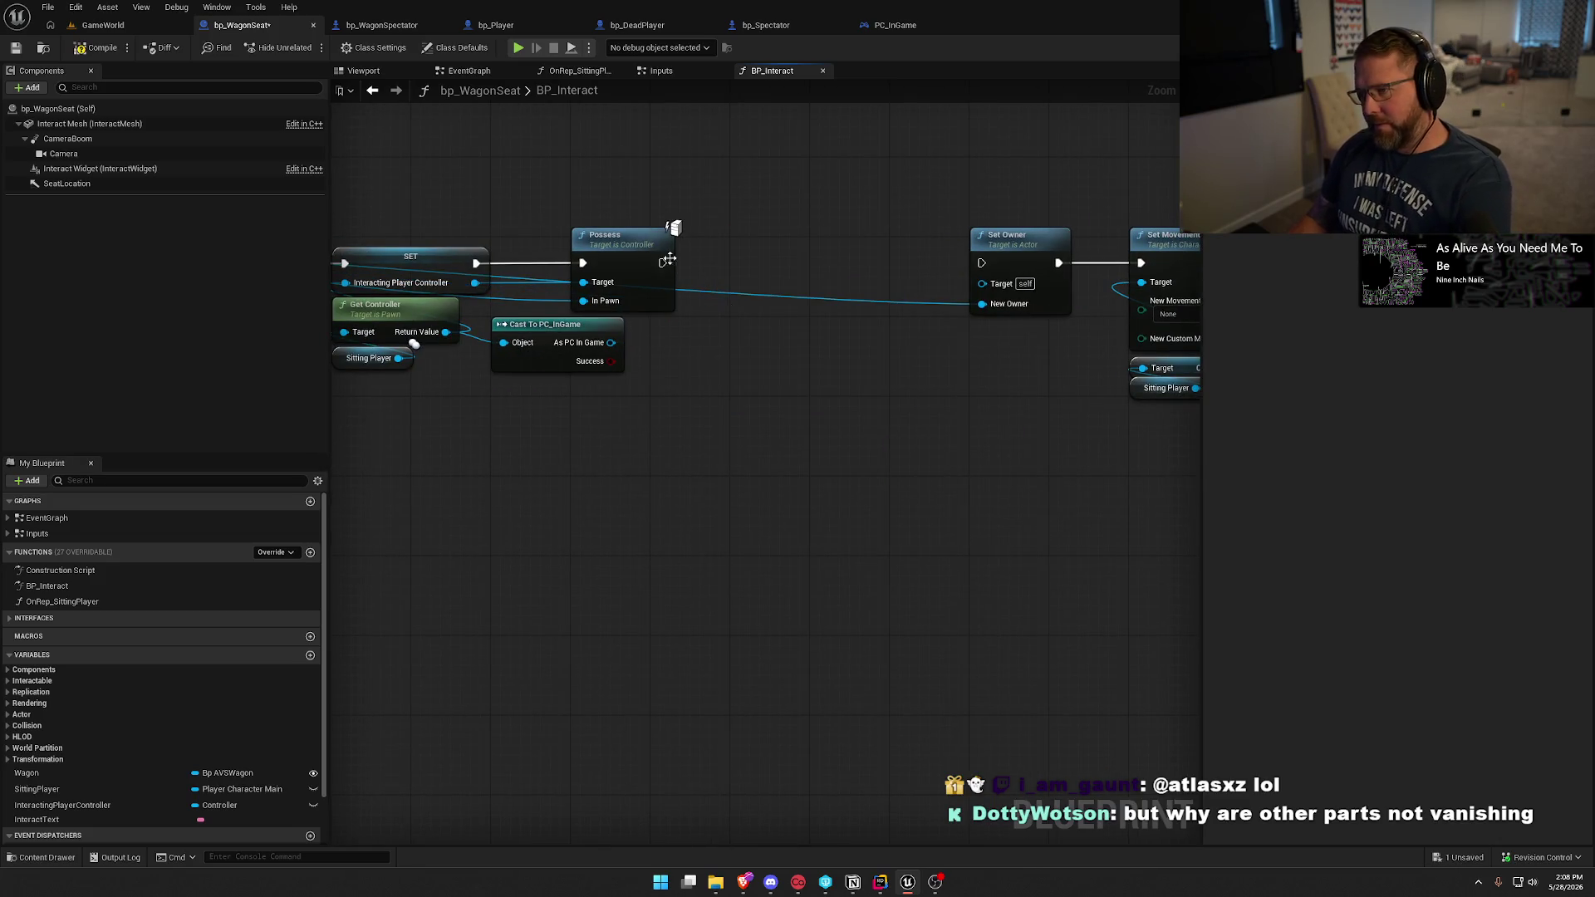
left_click_drag(661, 262, 980, 263)
Move Set Owner, Set Movement Mode and Attach next to Possess, rewire the execution chain, and save.
scroll(917, 429, "down", 6)
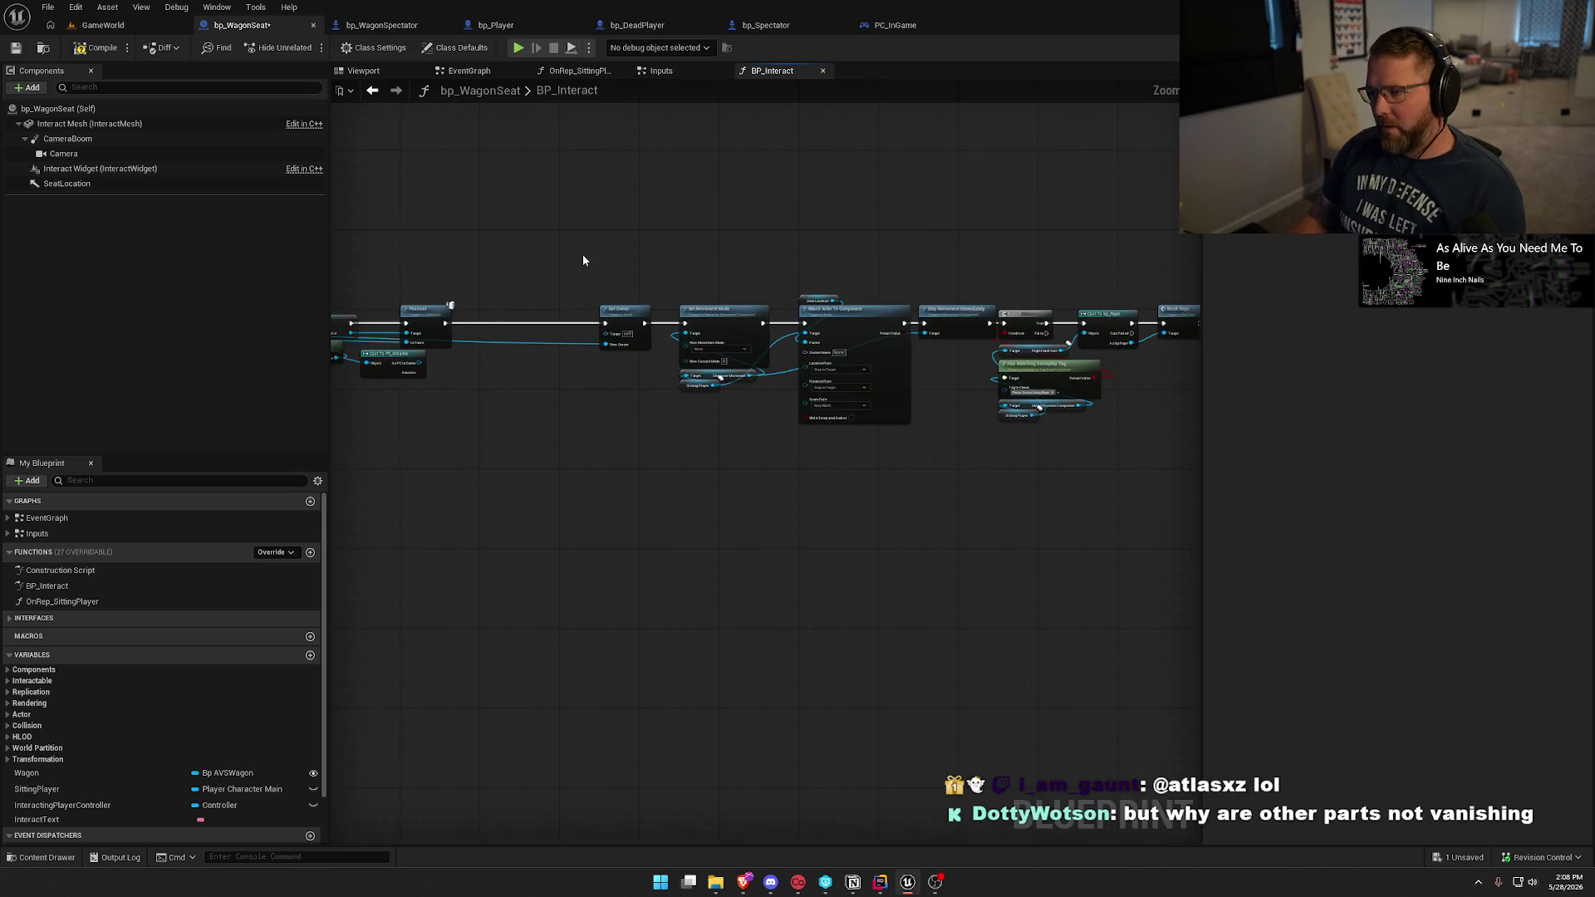
scroll(696, 327, "up", 6)
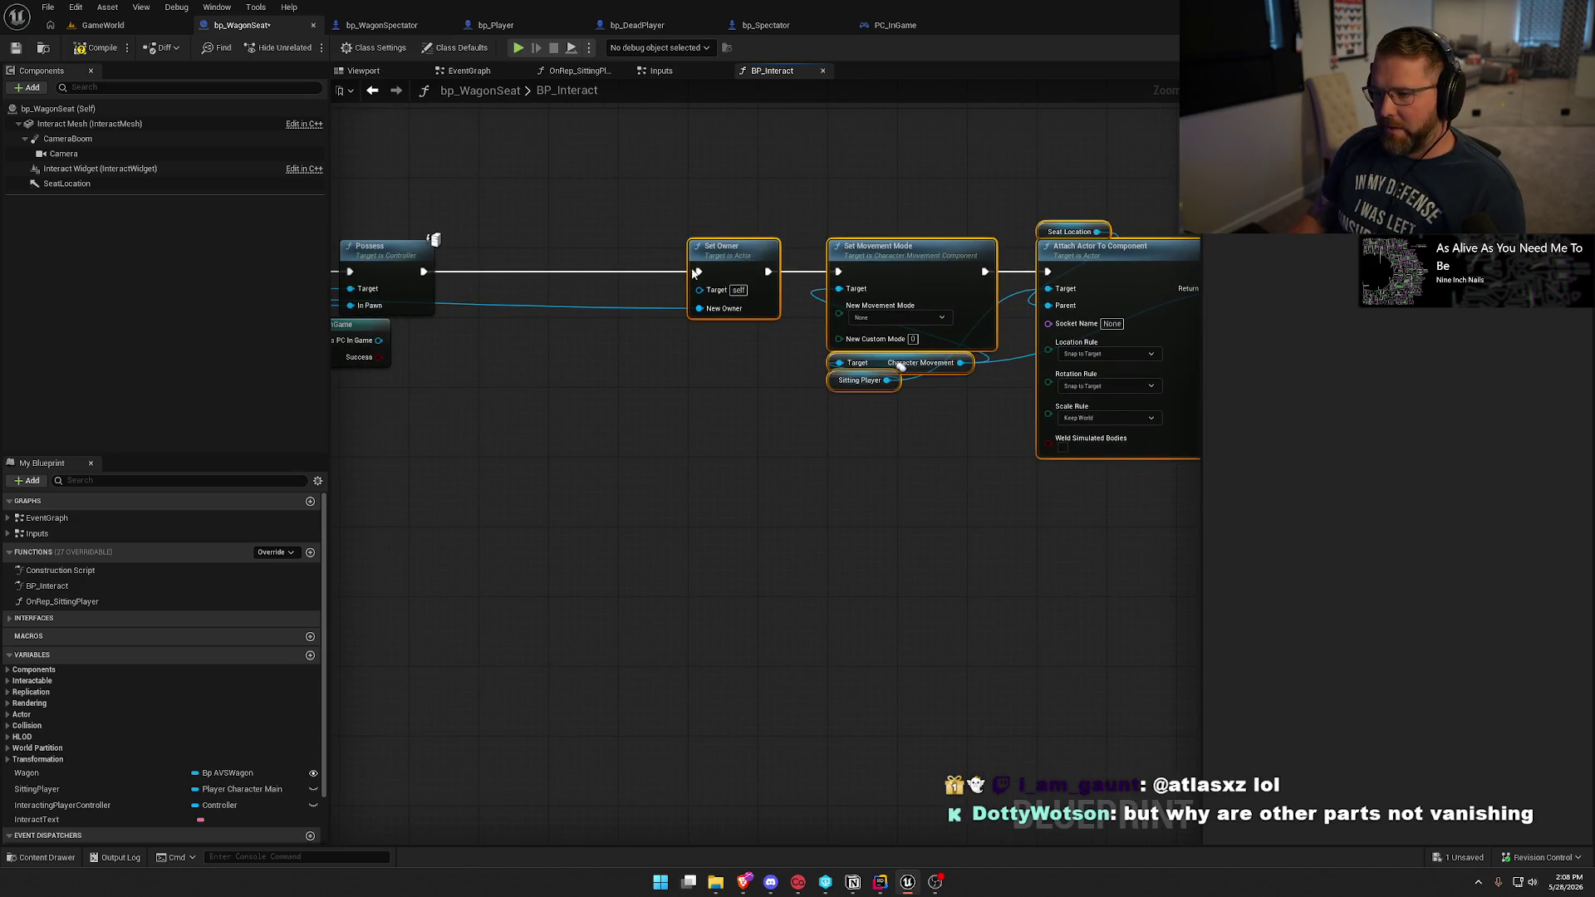
left_click_drag(696, 272, 488, 273)
left_click(584, 420)
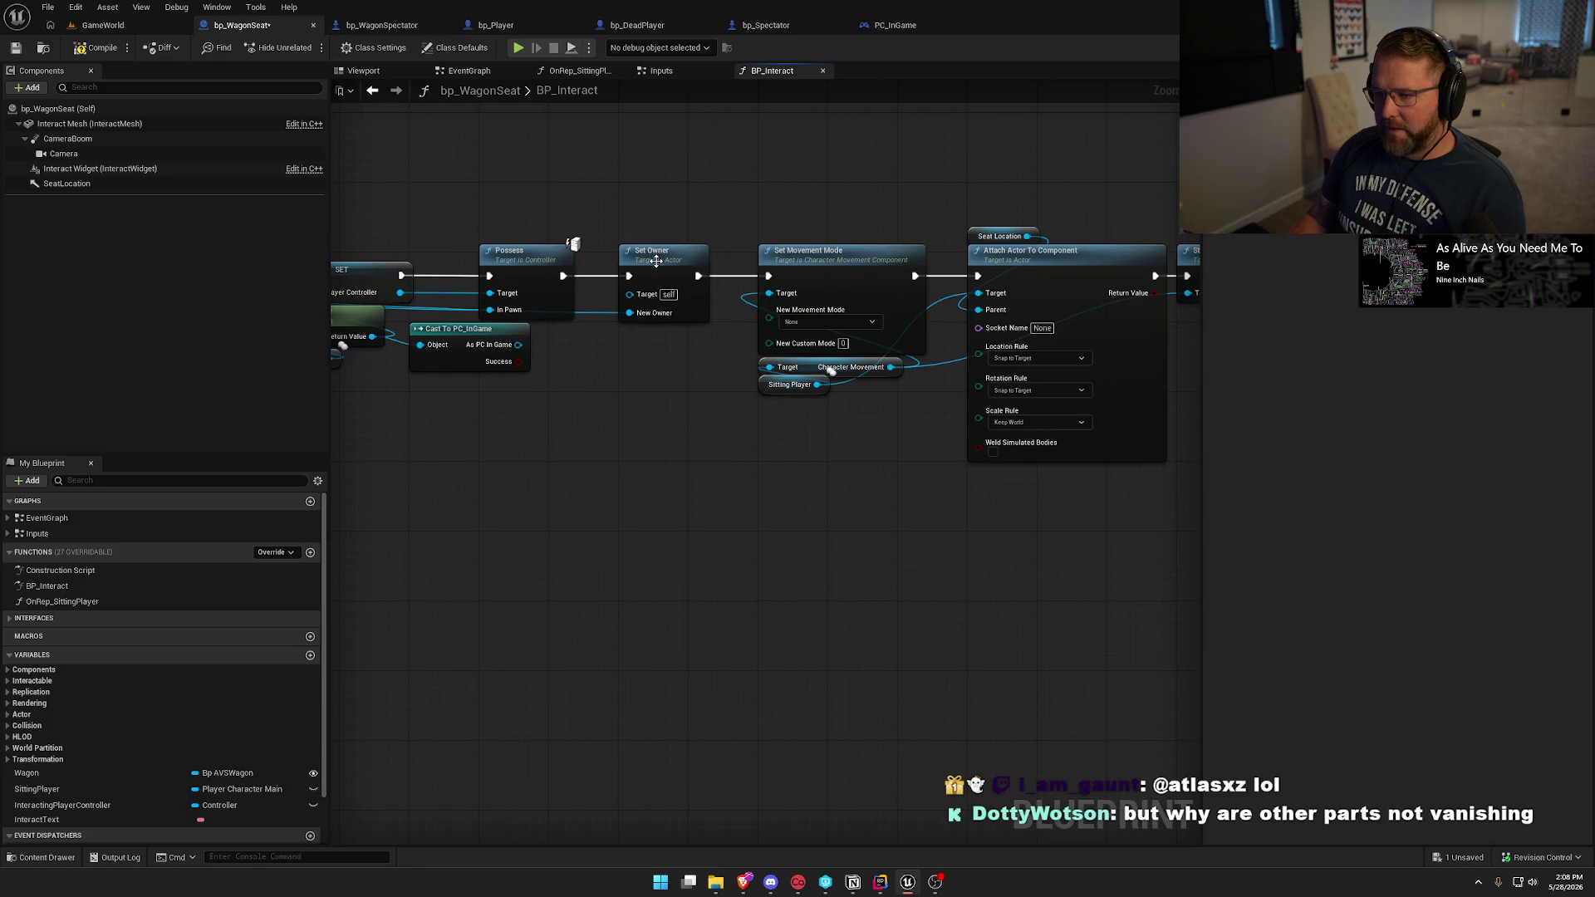
left_click_drag(656, 261, 624, 304)
left_click_drag(769, 291, 769, 277)
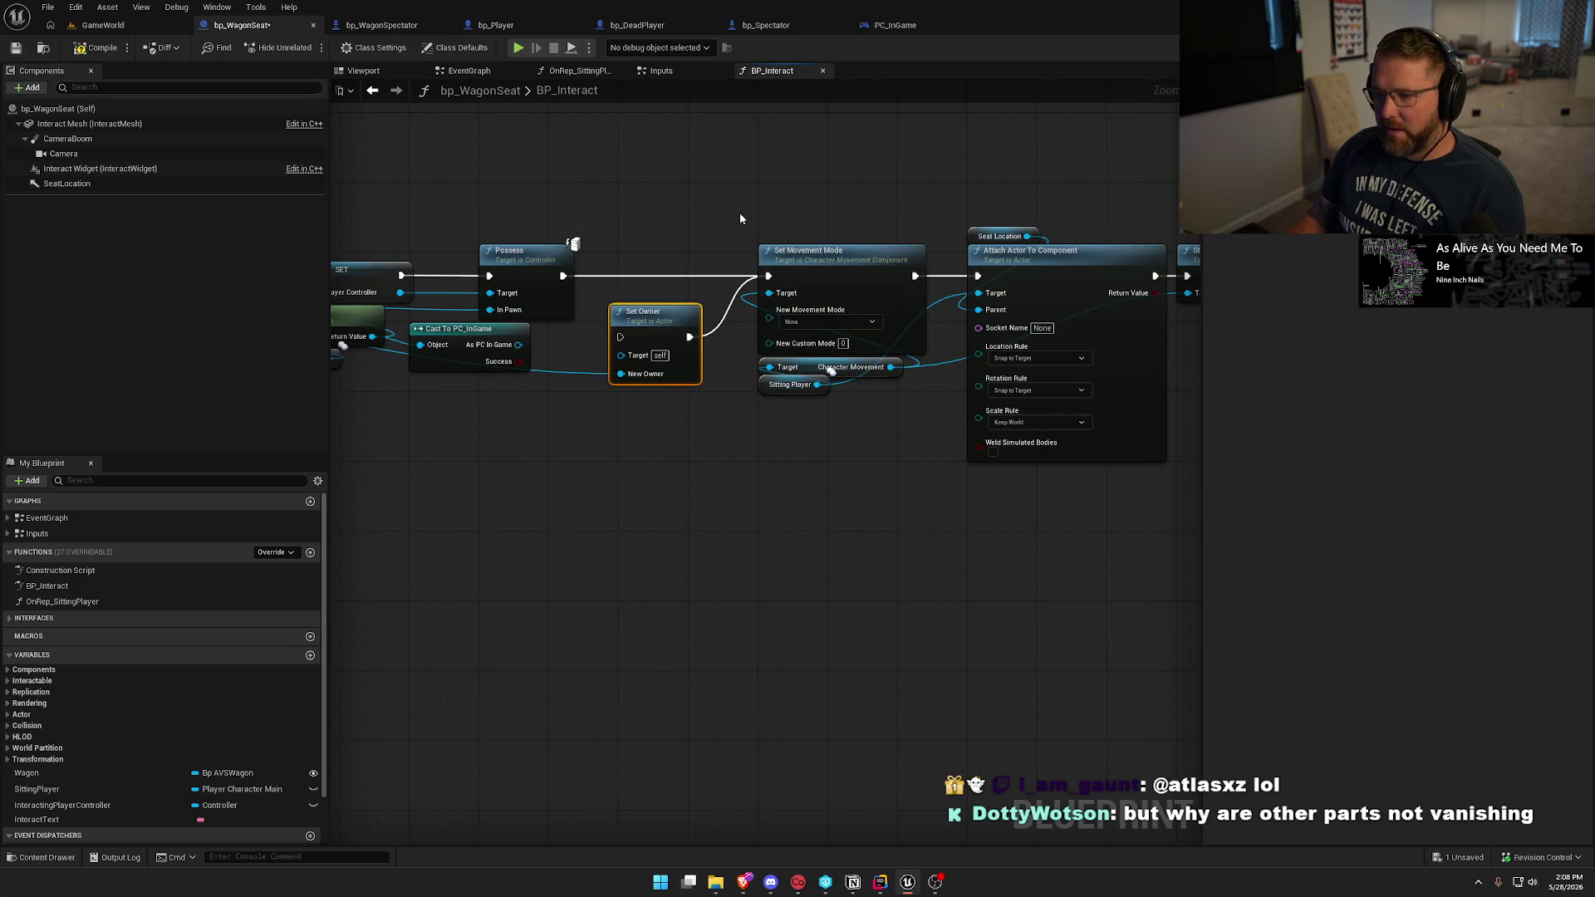
left_click_drag(678, 314, 675, 301)
left_click_drag(676, 235, 845, 258)
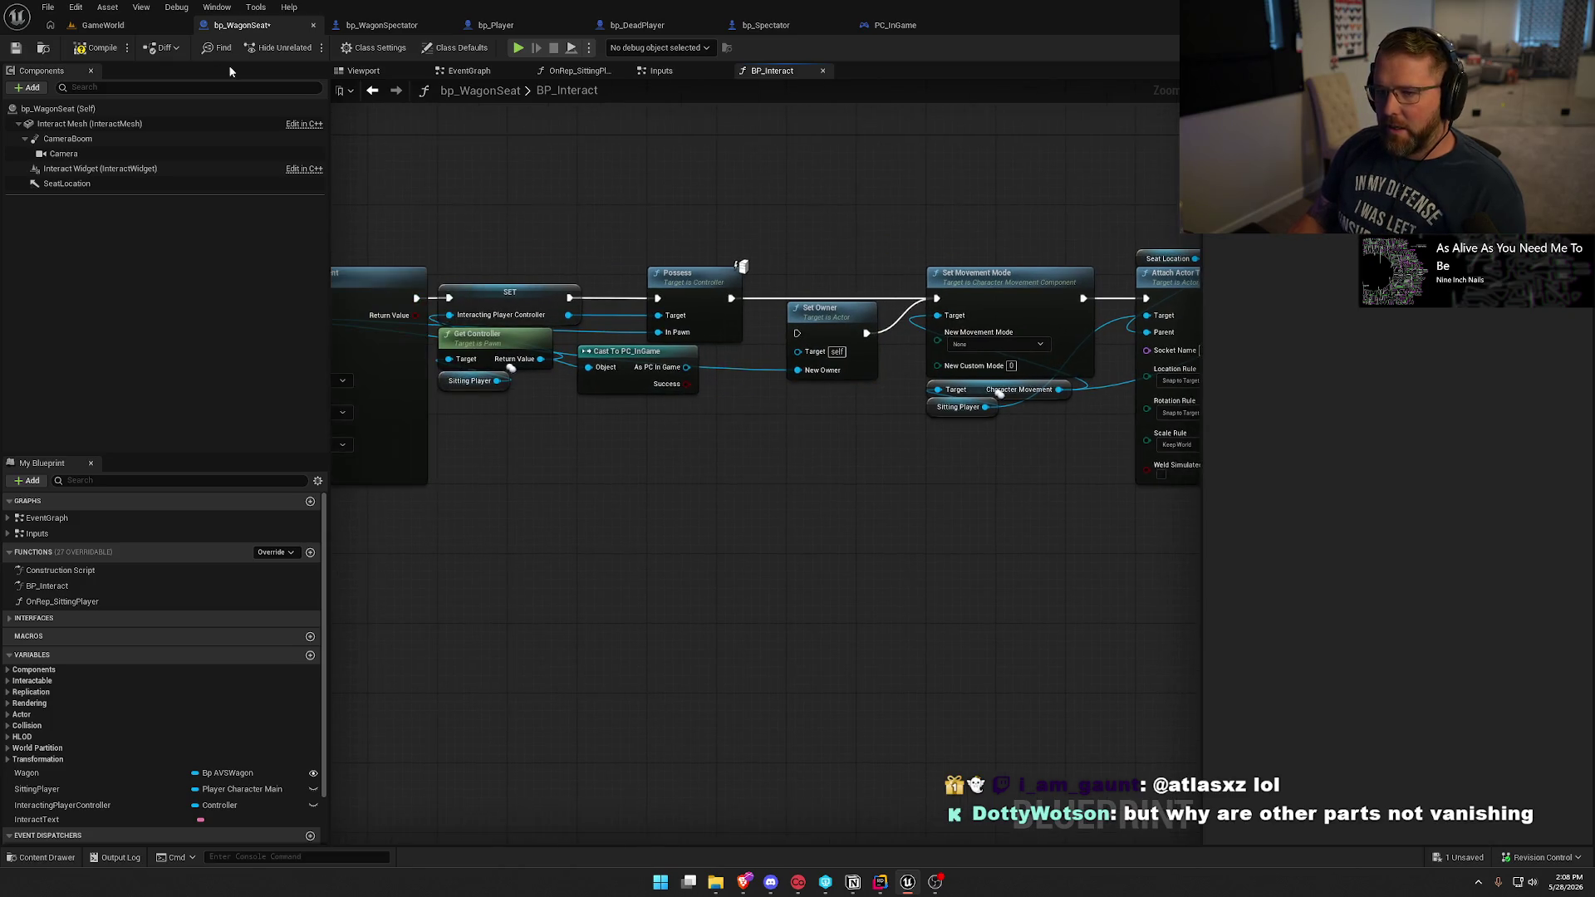
key("ctrl+s")
left_click(103, 25)
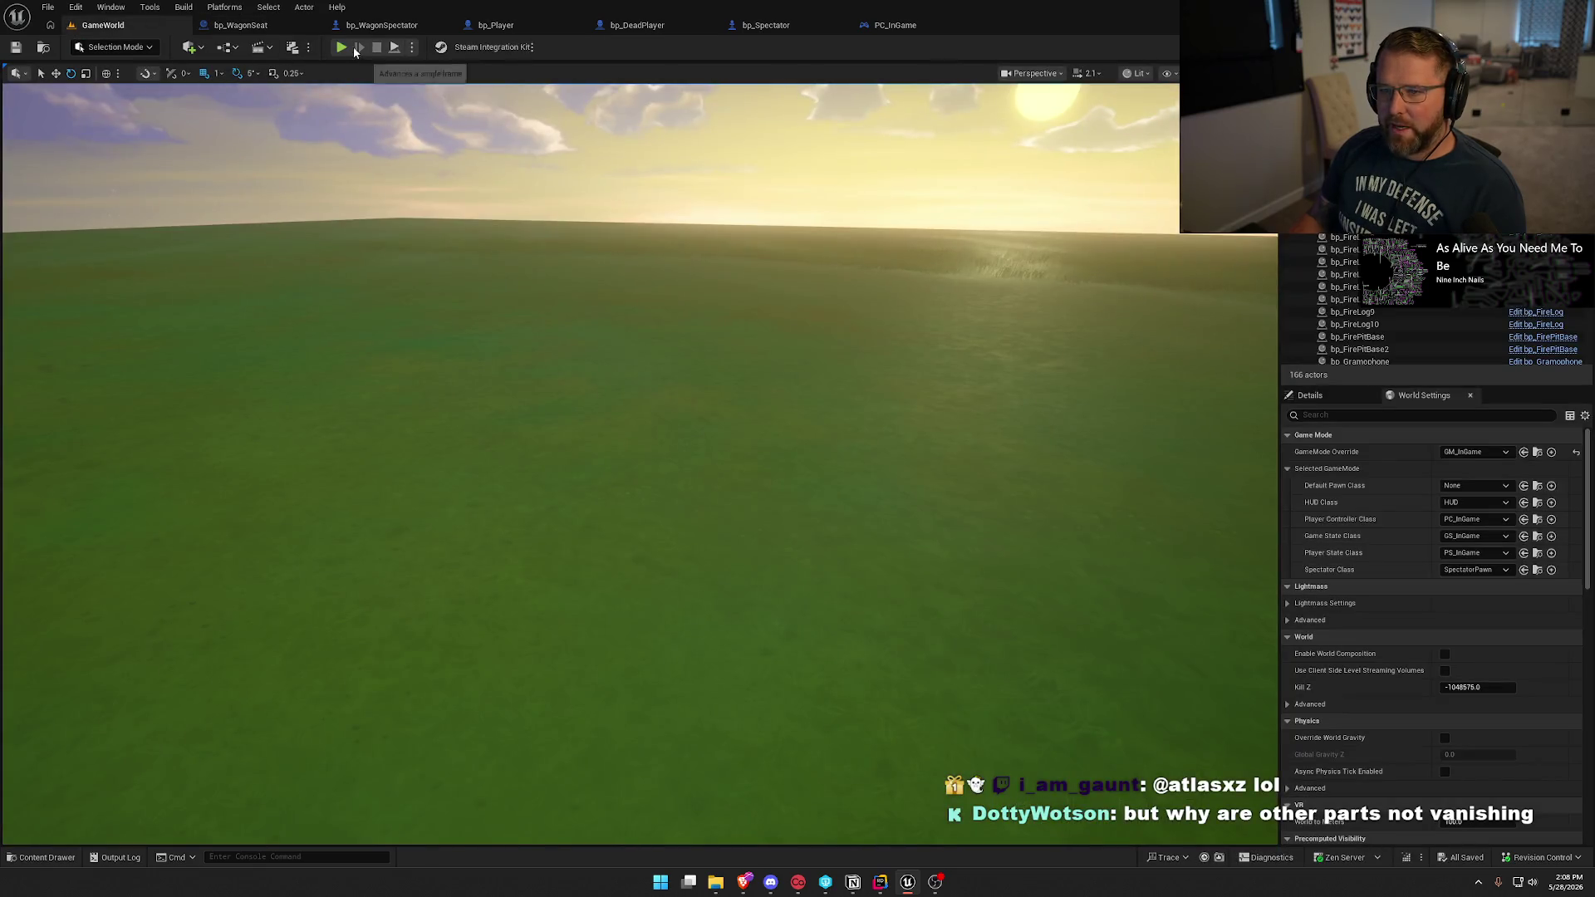
Start a new play test, ride the ox over to the wagon, and climb into the driver seat.
key("alt+p")
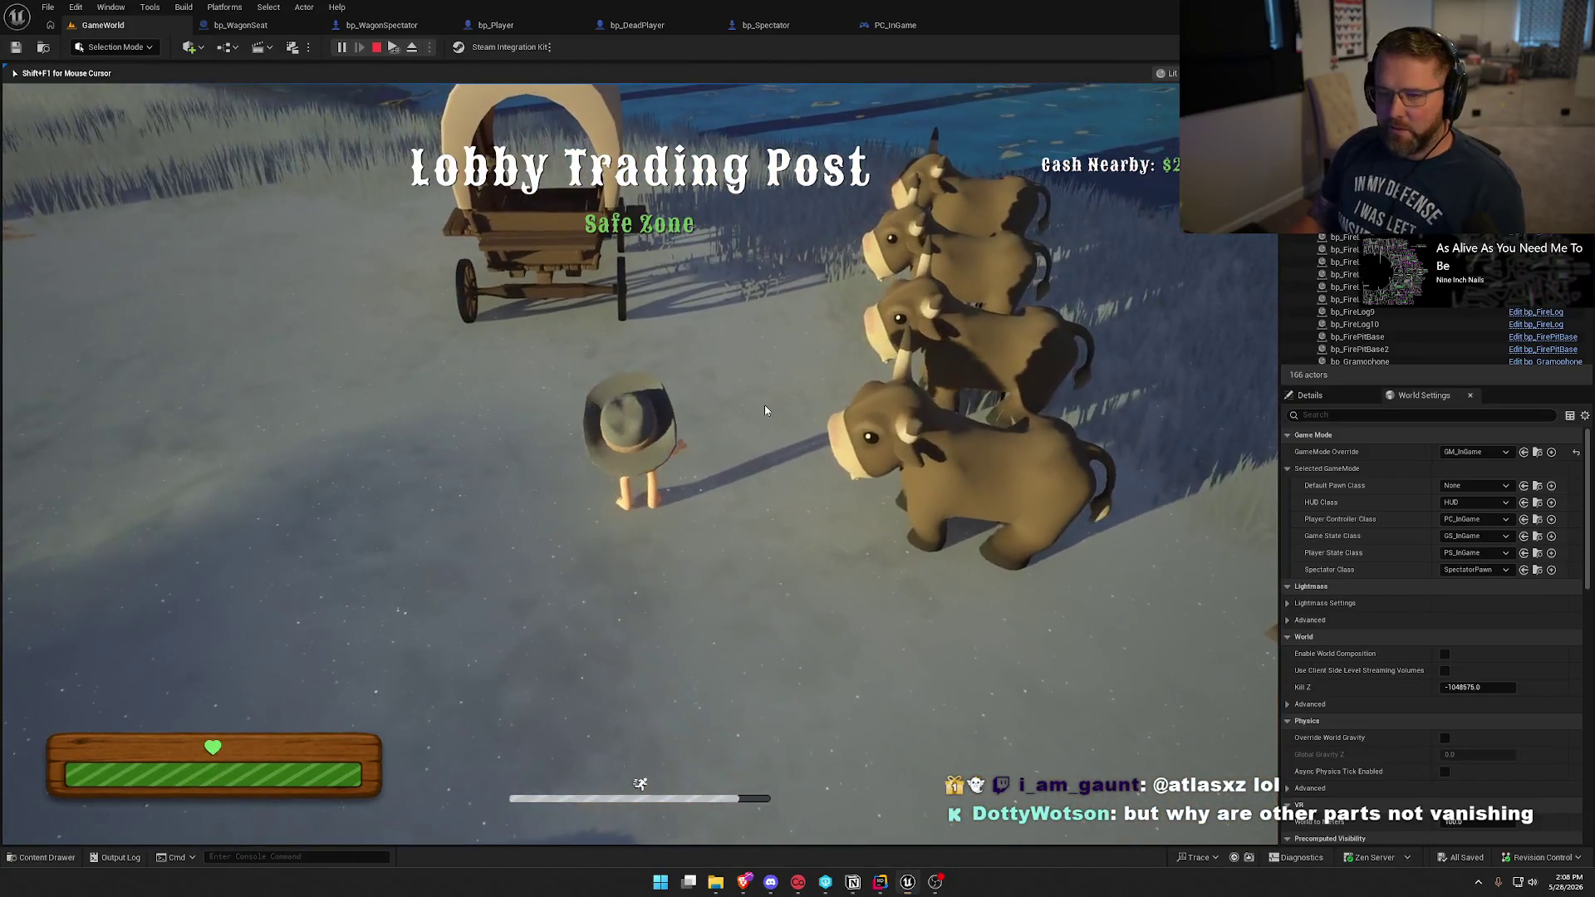
key("super")
key("super")
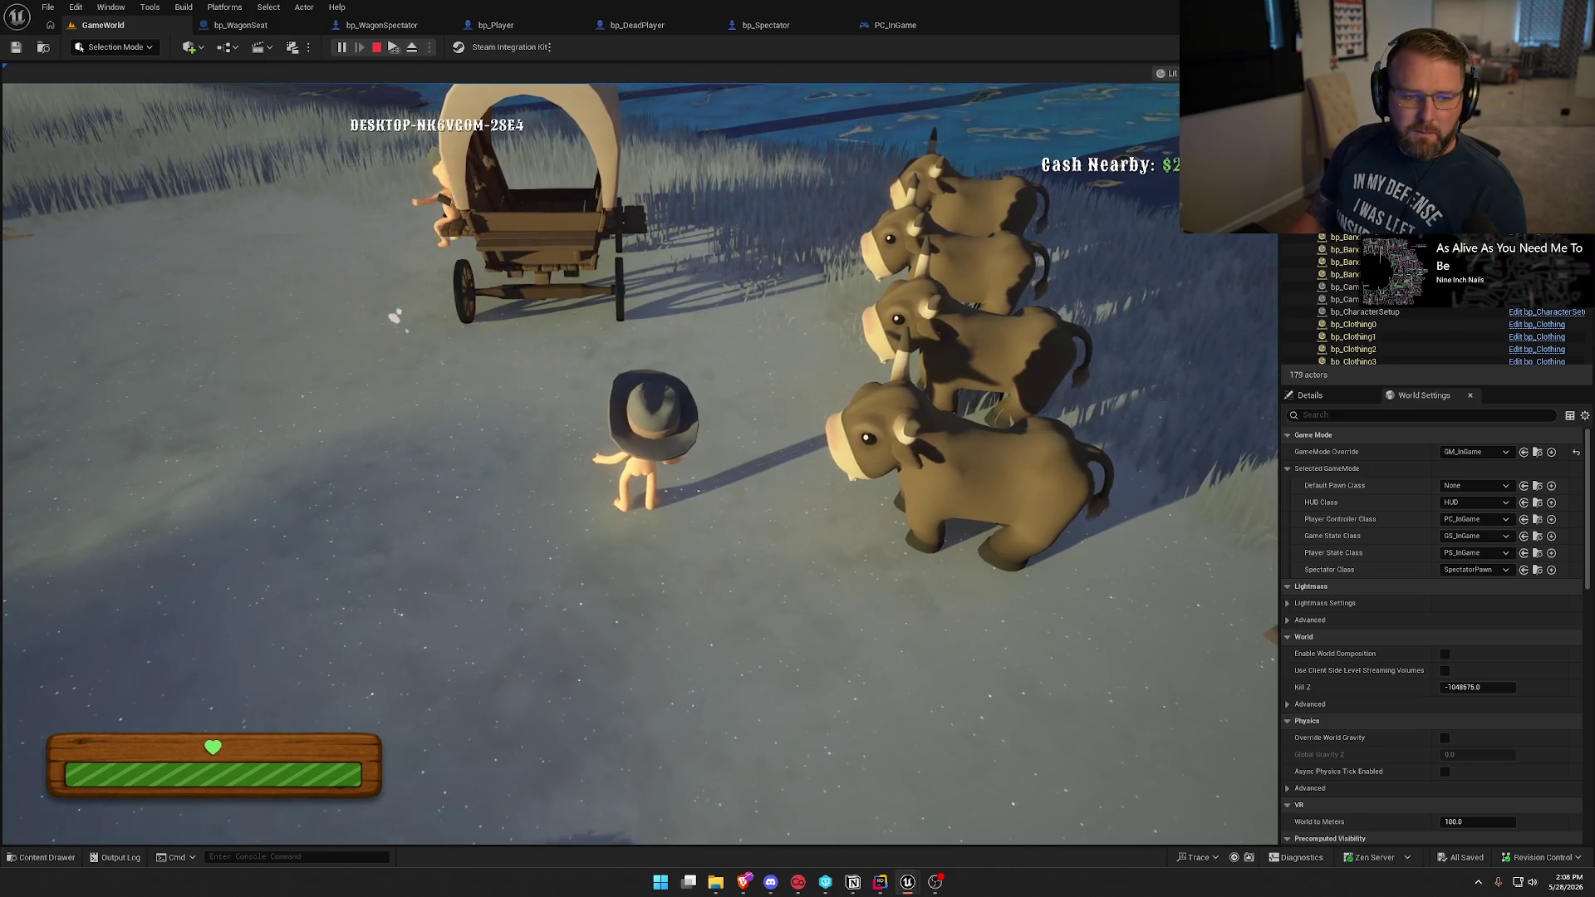
key("super")
left_click(586, 264)
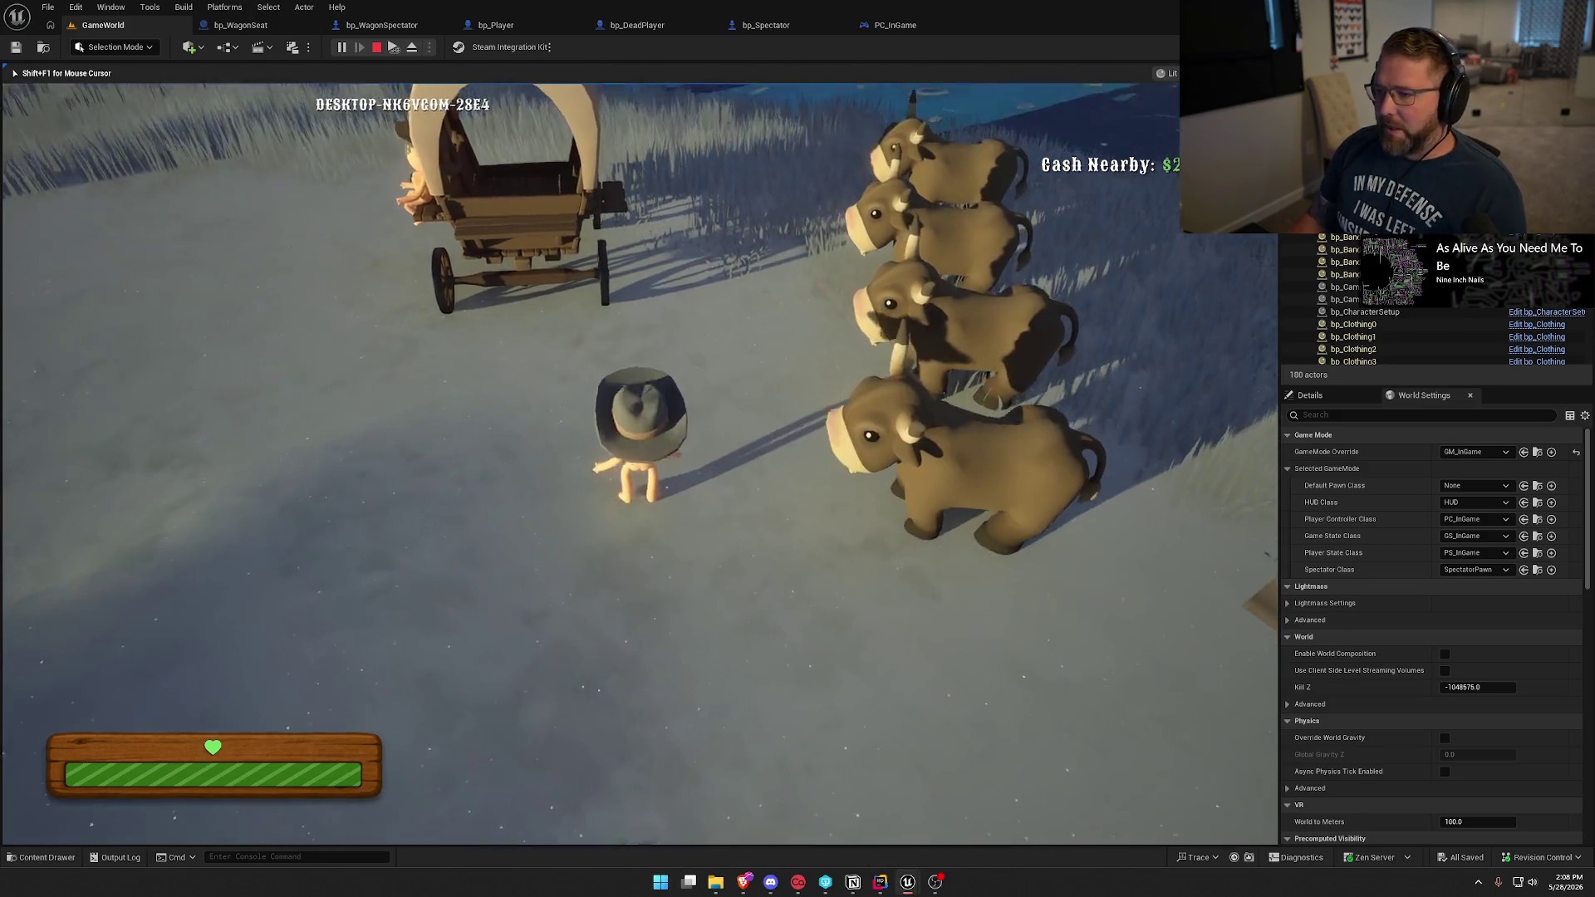
key("e")
key("w")
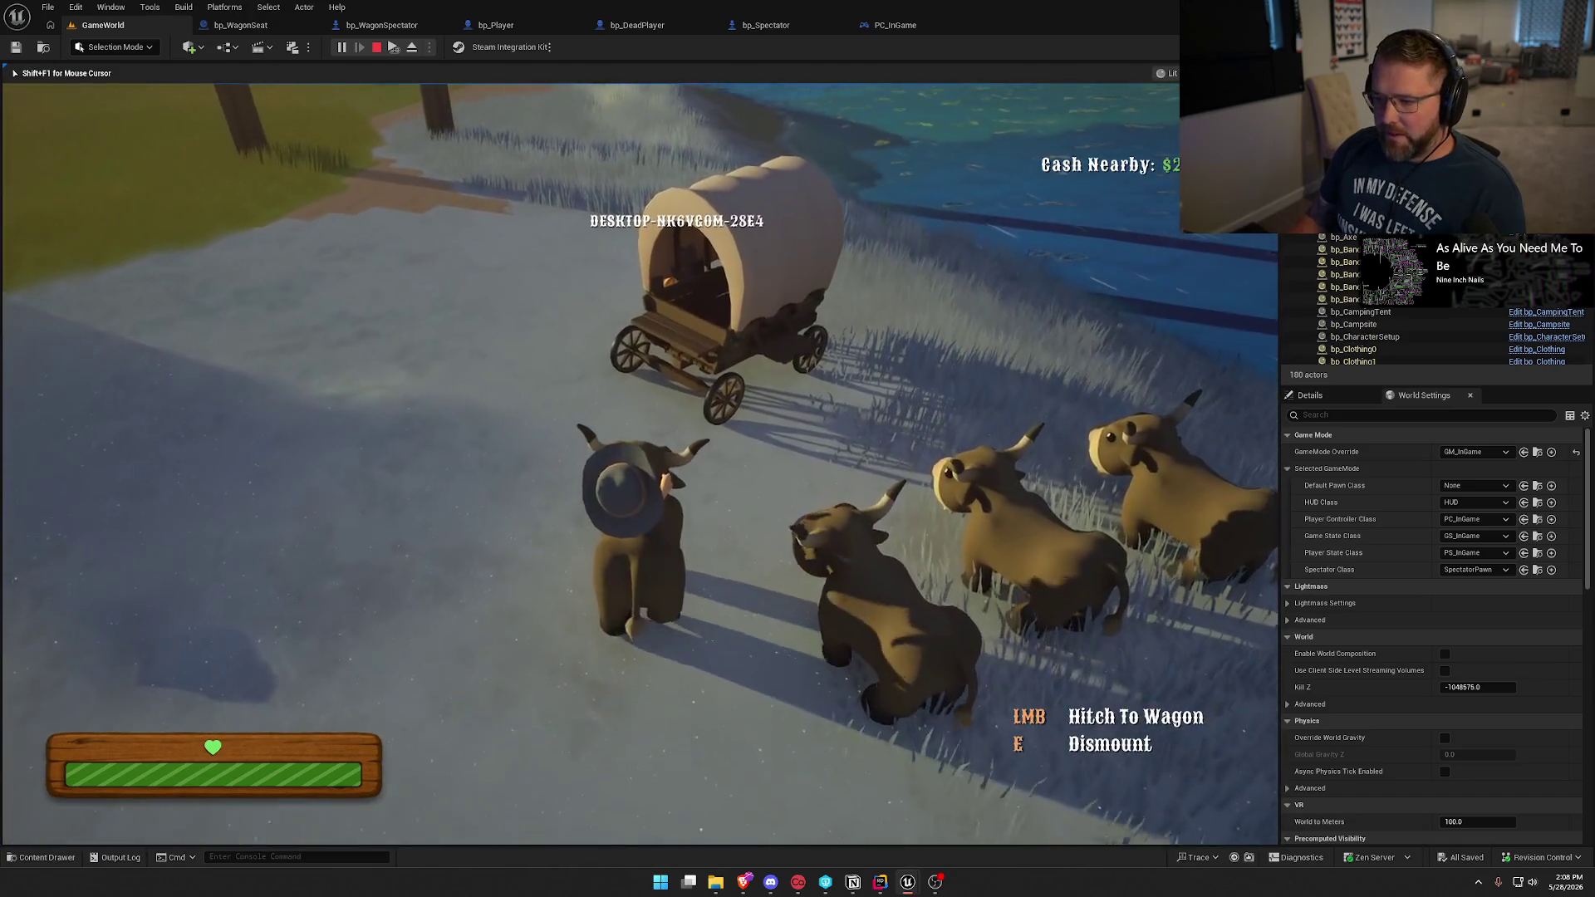
key("e")
key("shift+w")
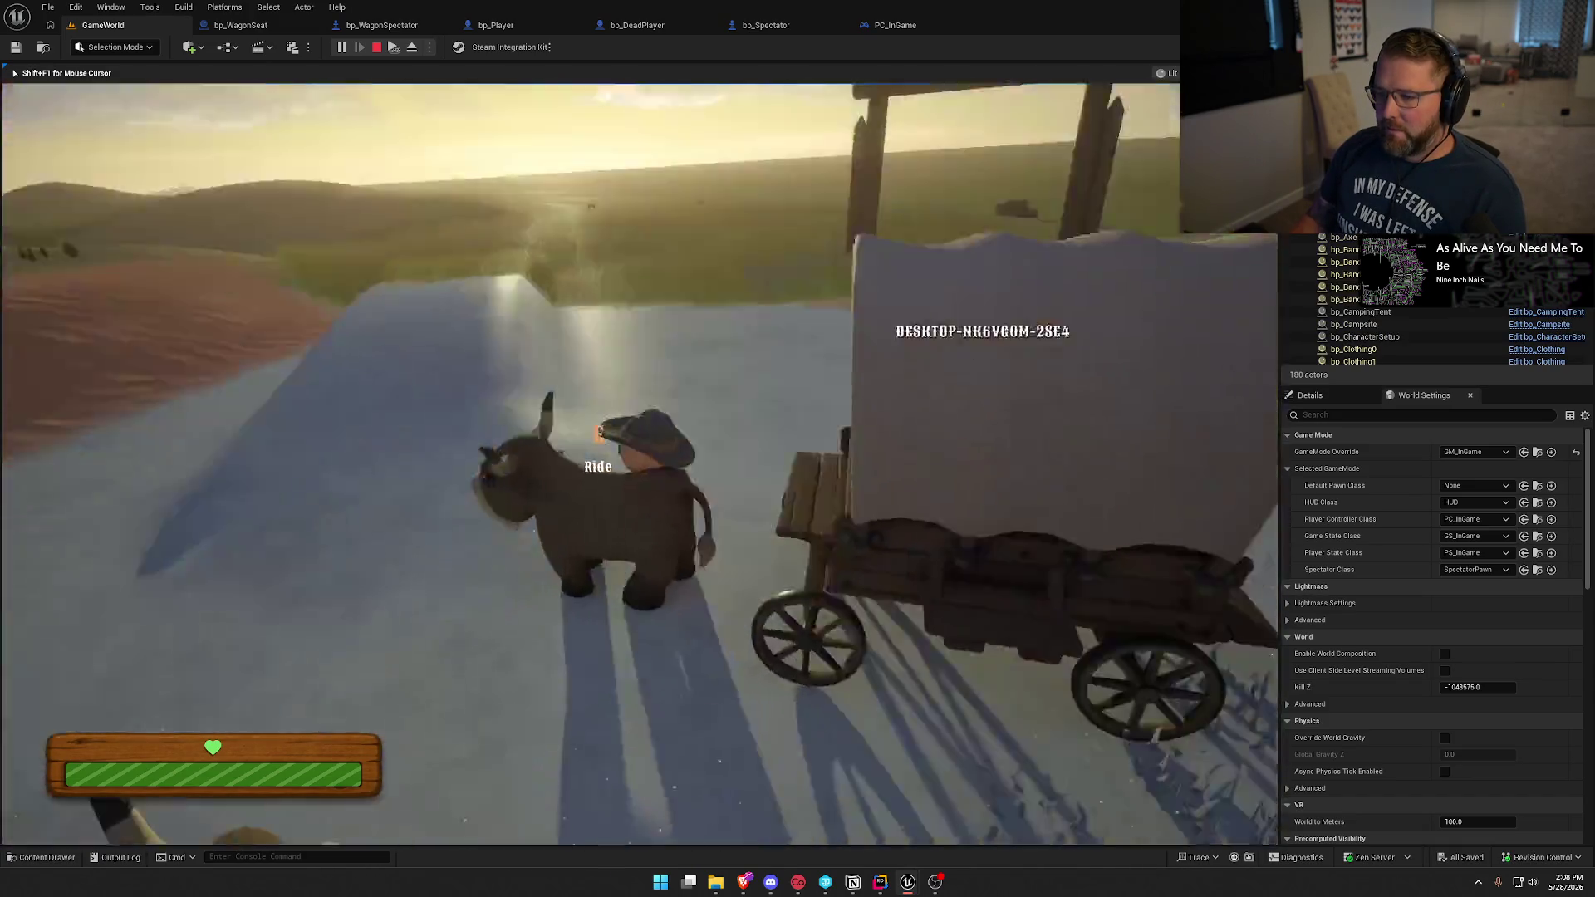
key("e")
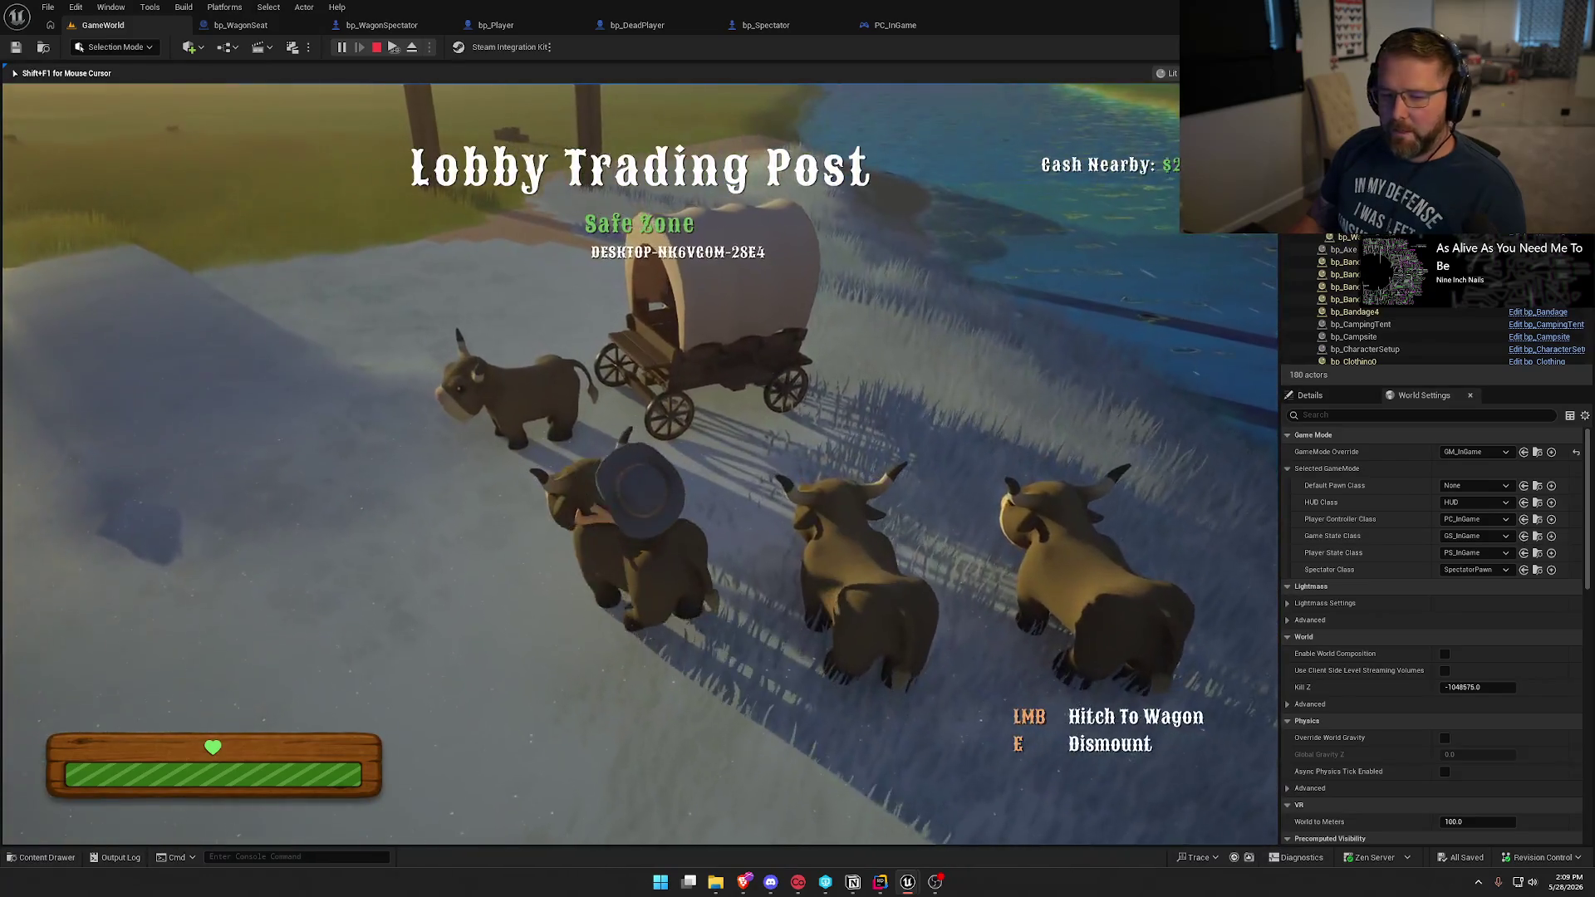
key("w")
key("e")
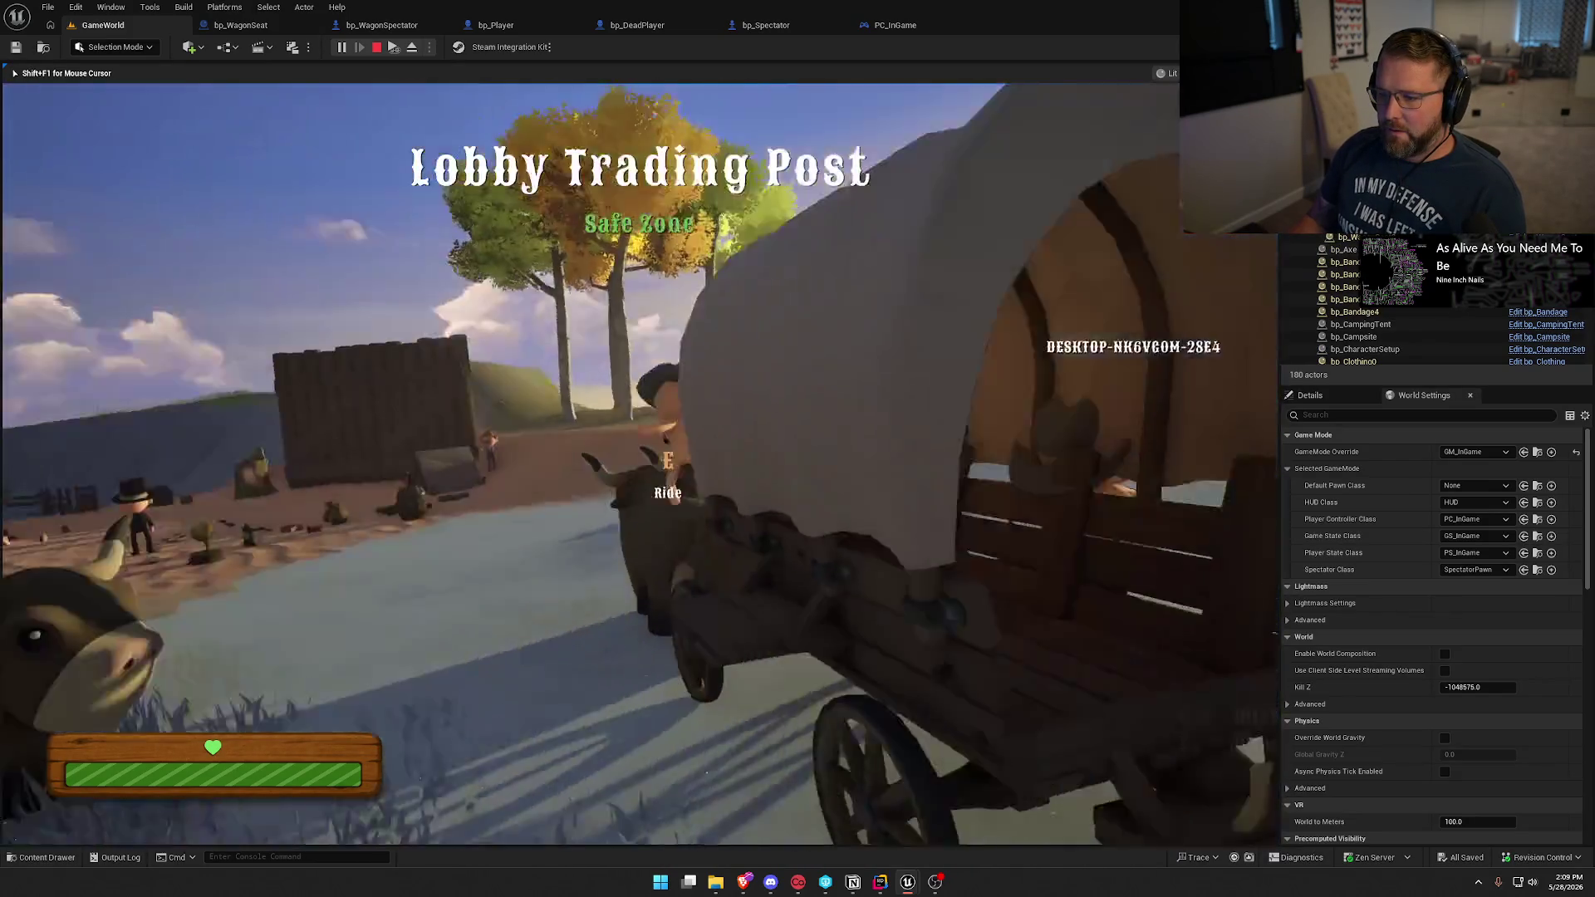
key("e")
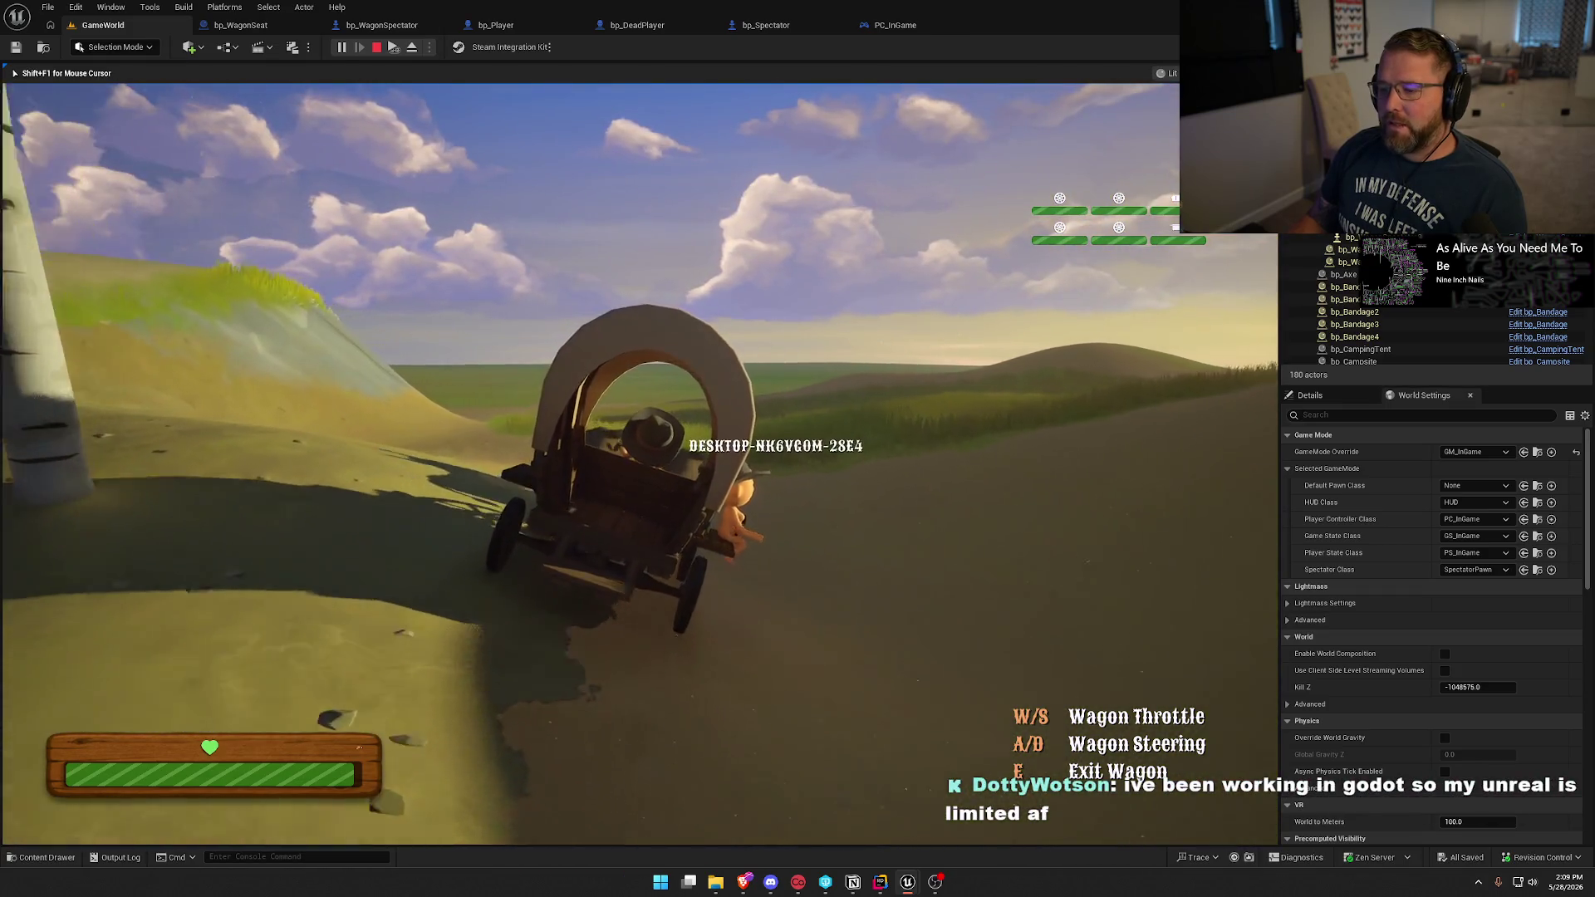
Drive the wagon forward over the dirt road onto the grass and steer it right.
key("w")
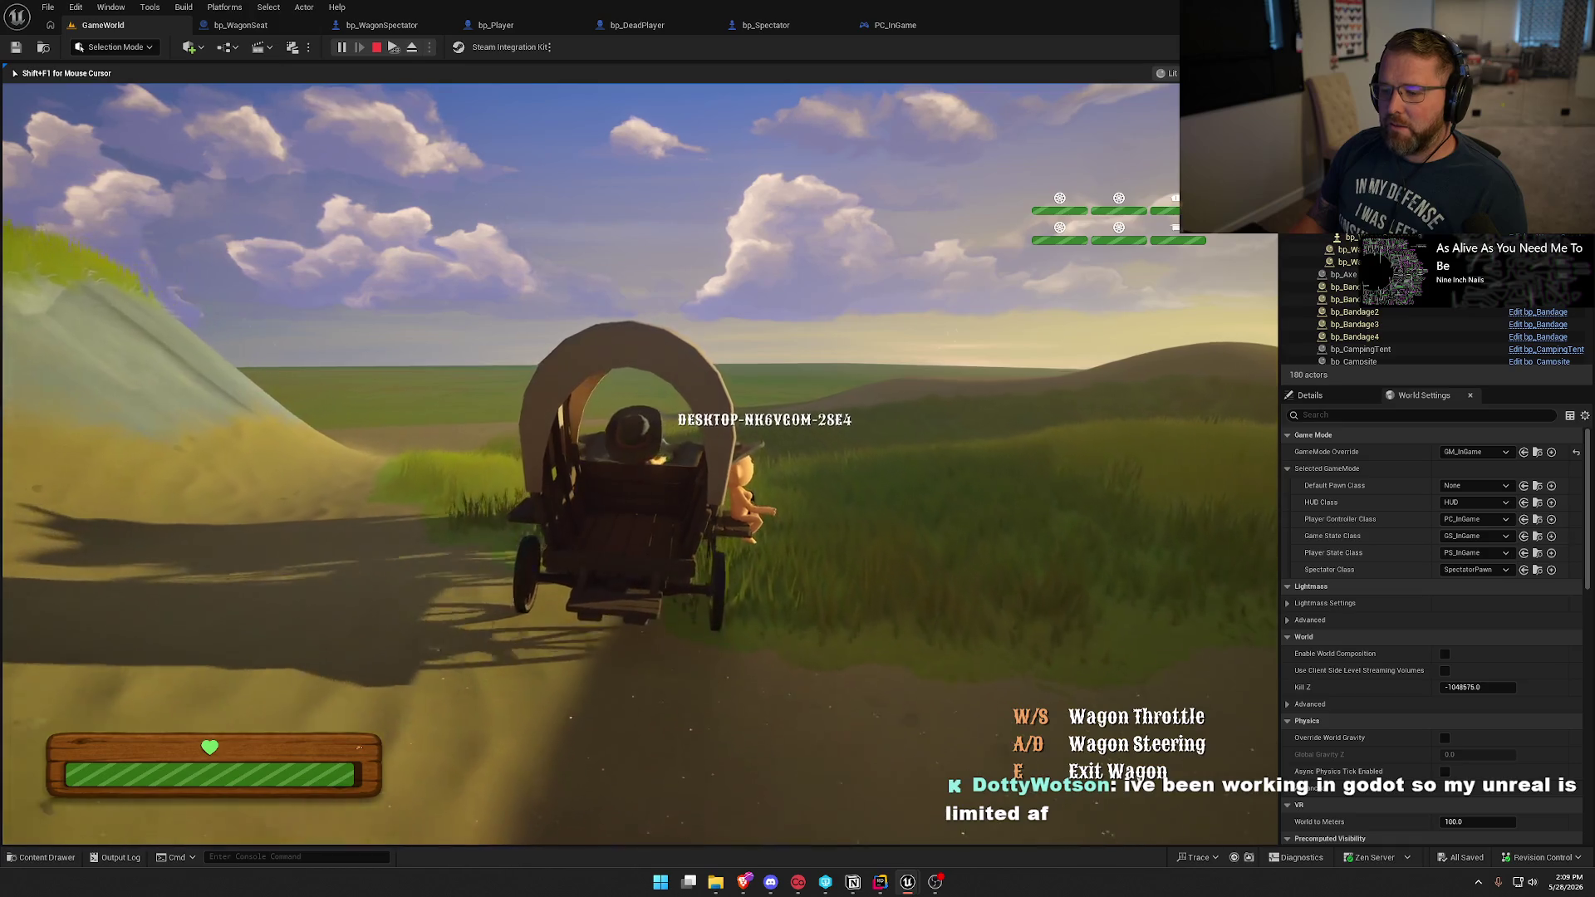
key("w")
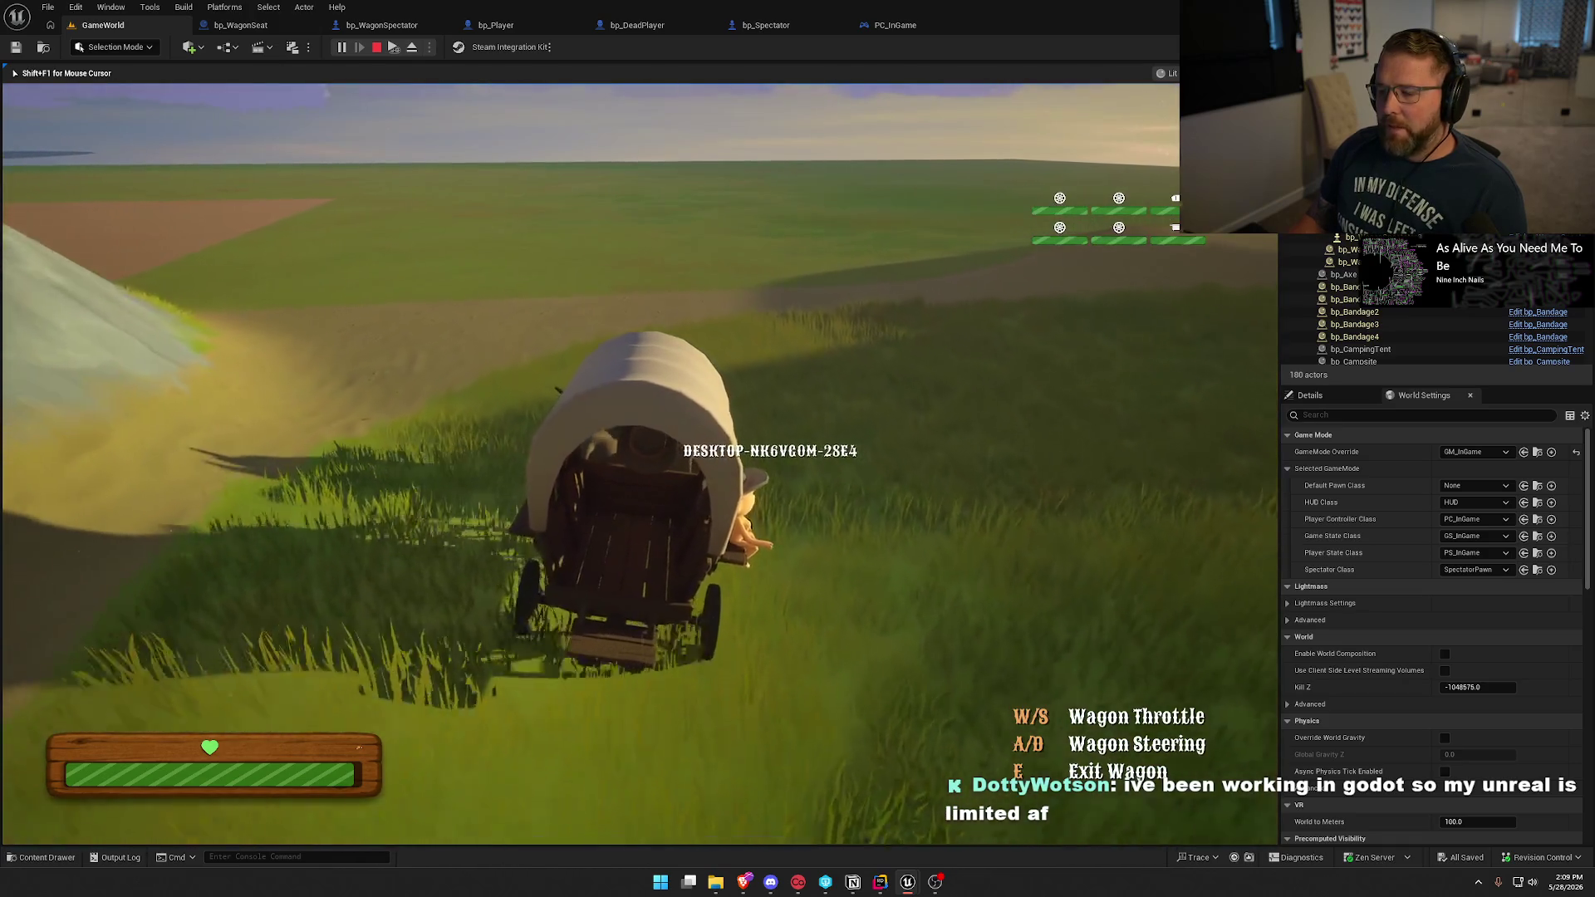
key("w")
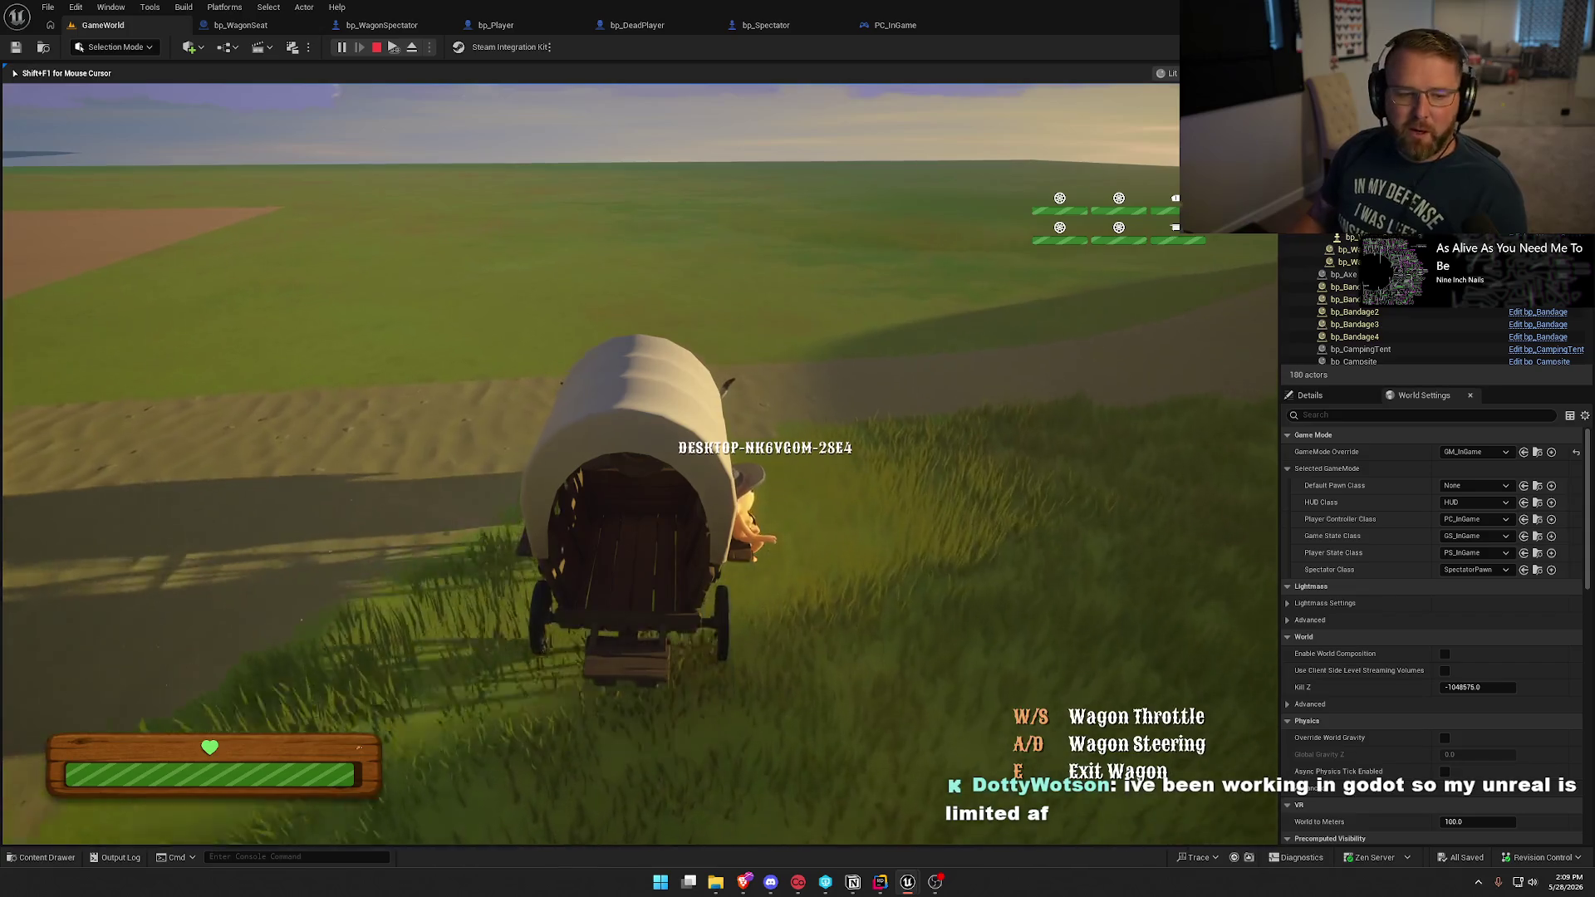
key("w")
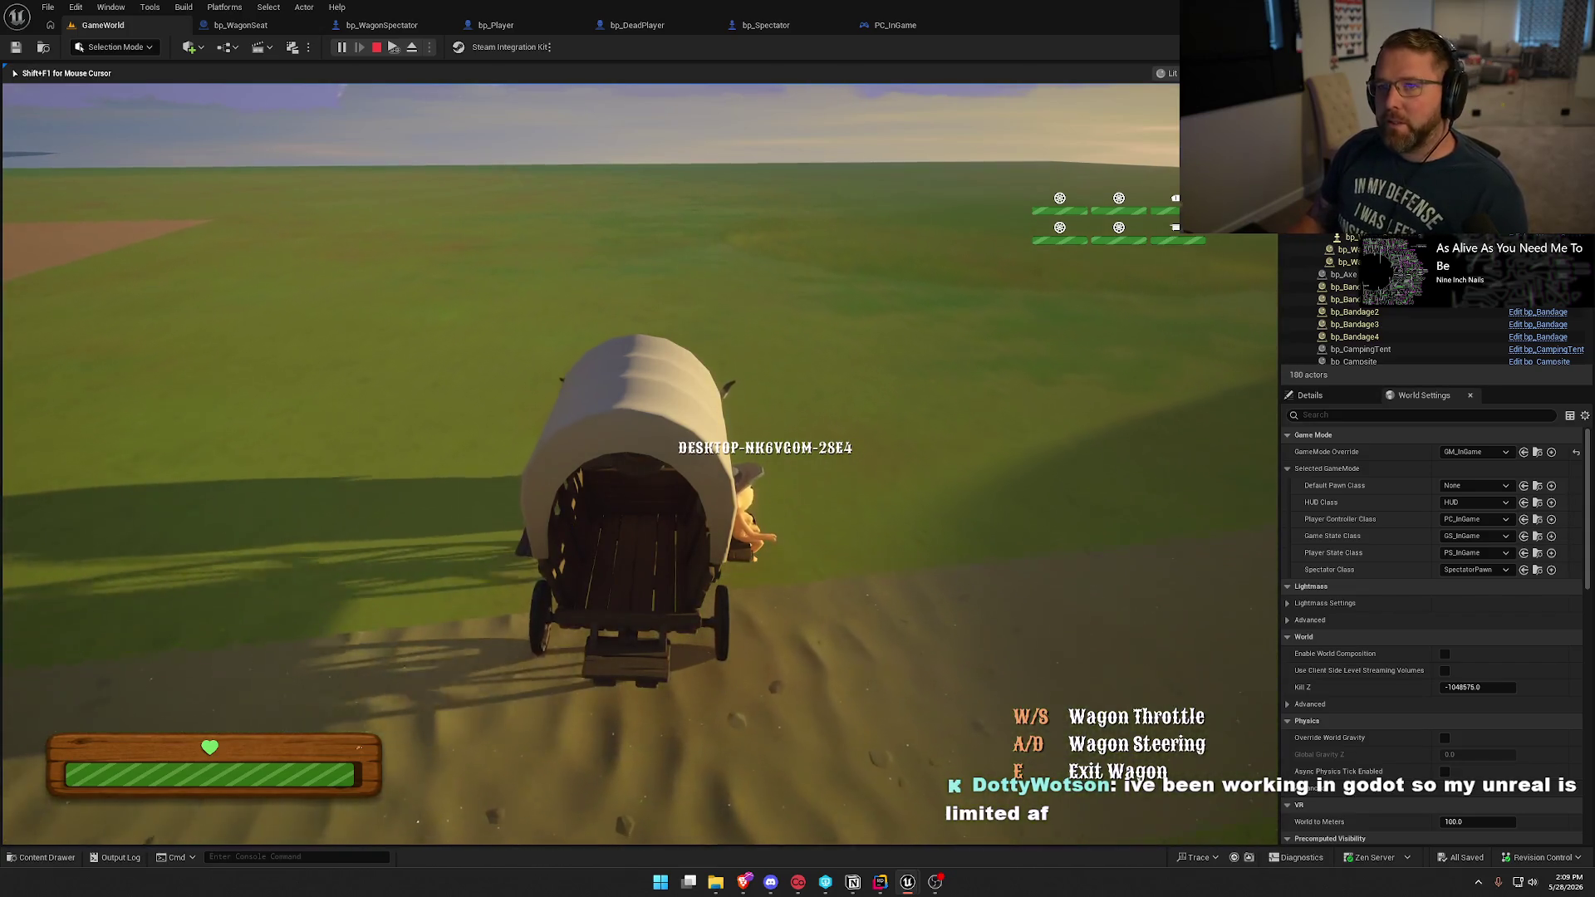
key("super")
key("super")
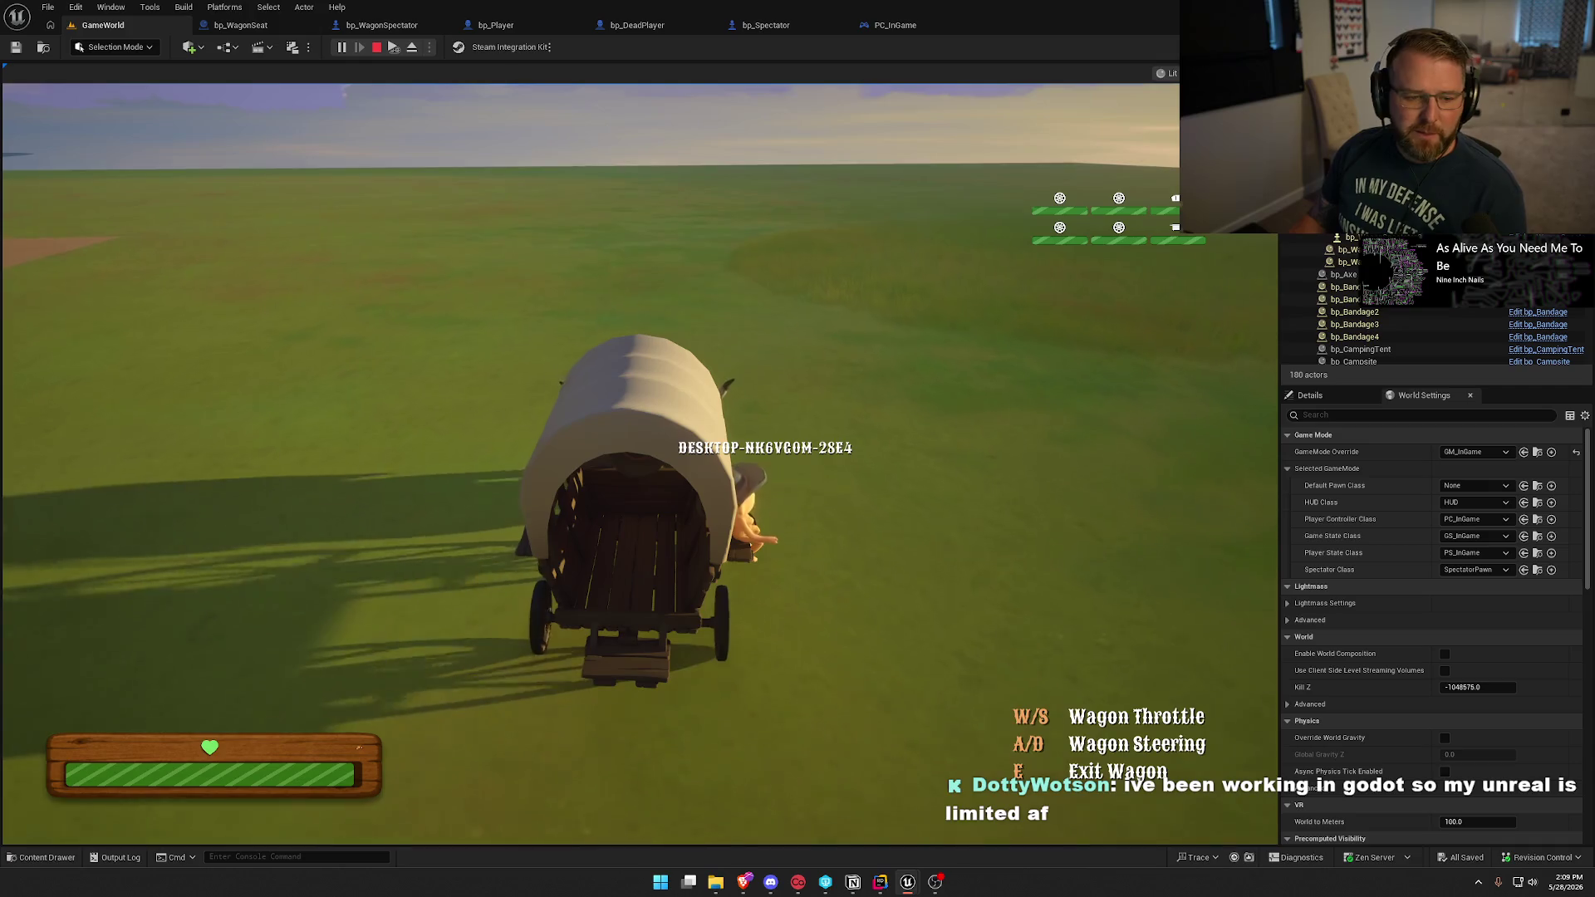
key("super")
key("super")
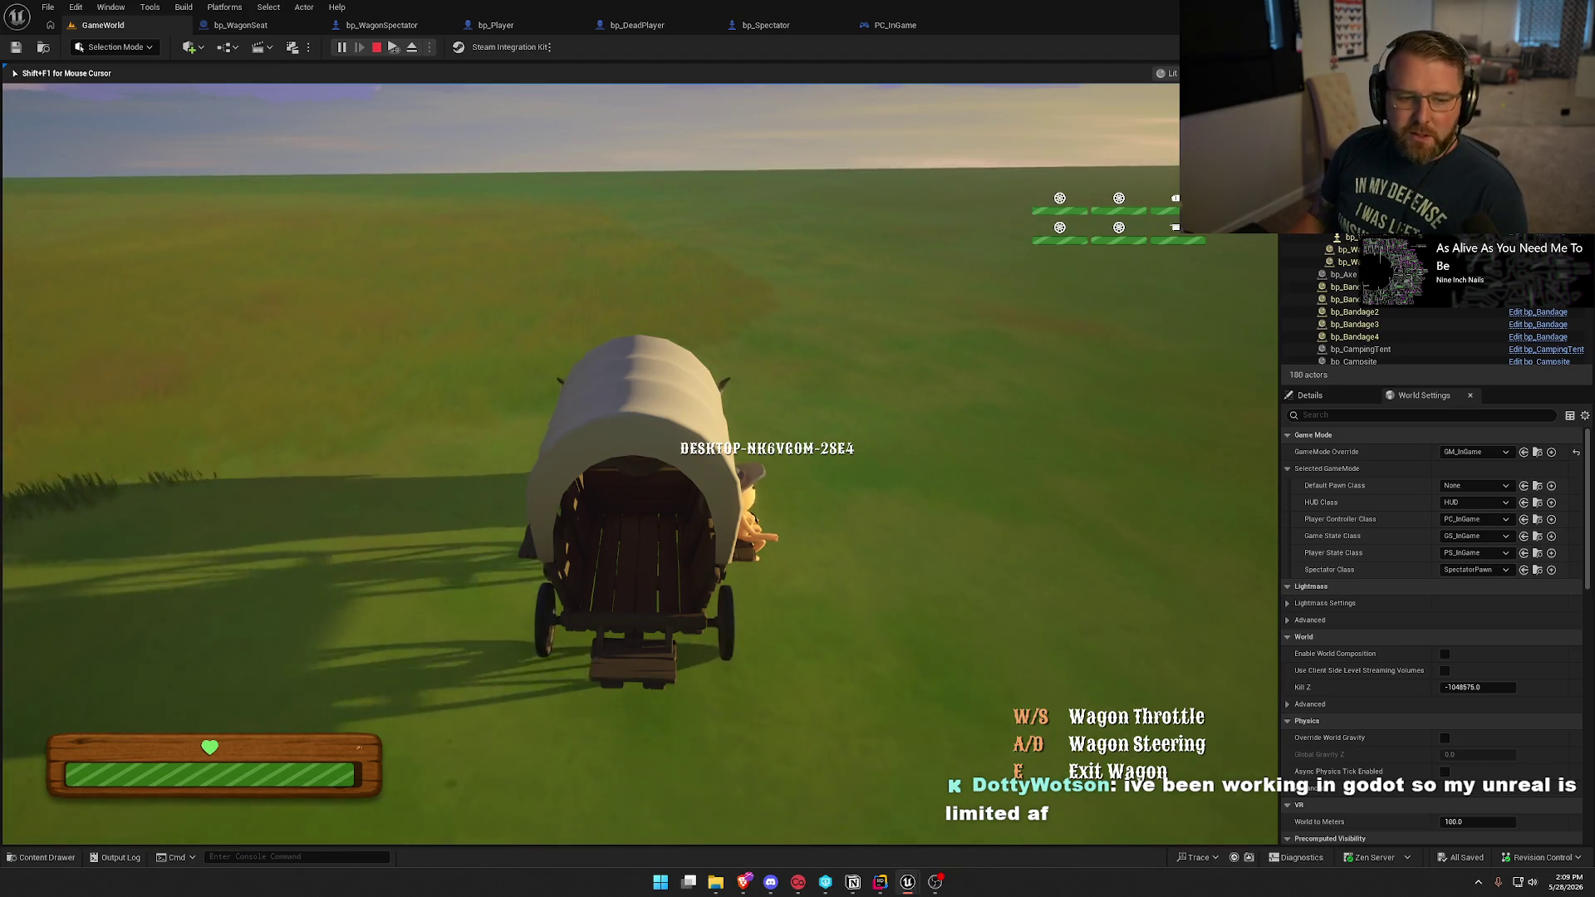
key("d")
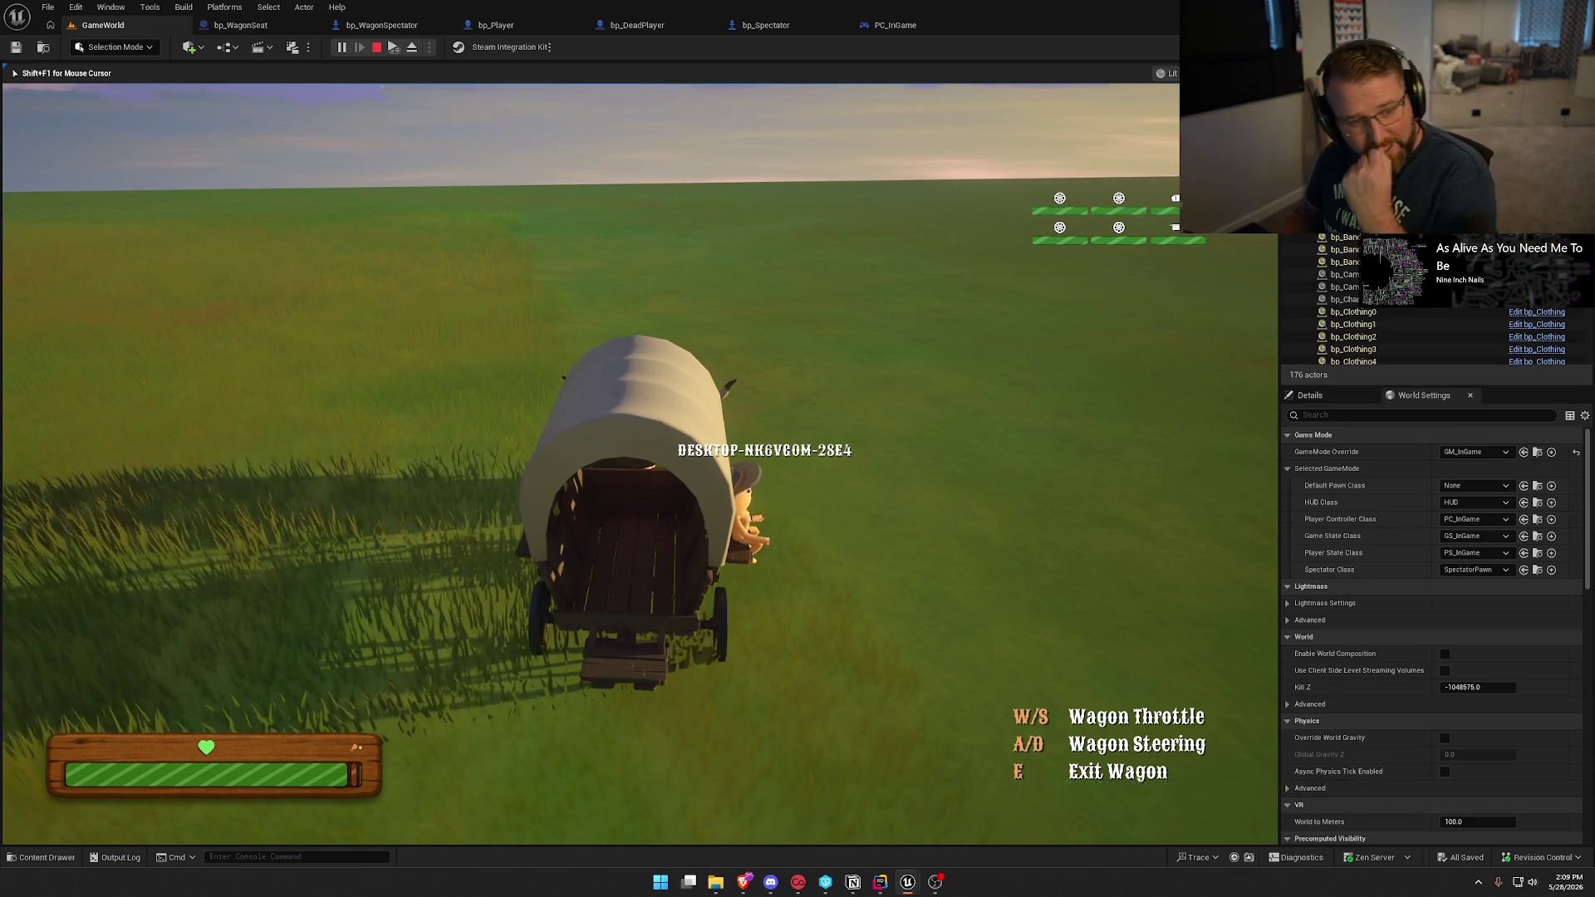
Maximize the Client 1 preview window to check its view, then end the play session.
key("super")
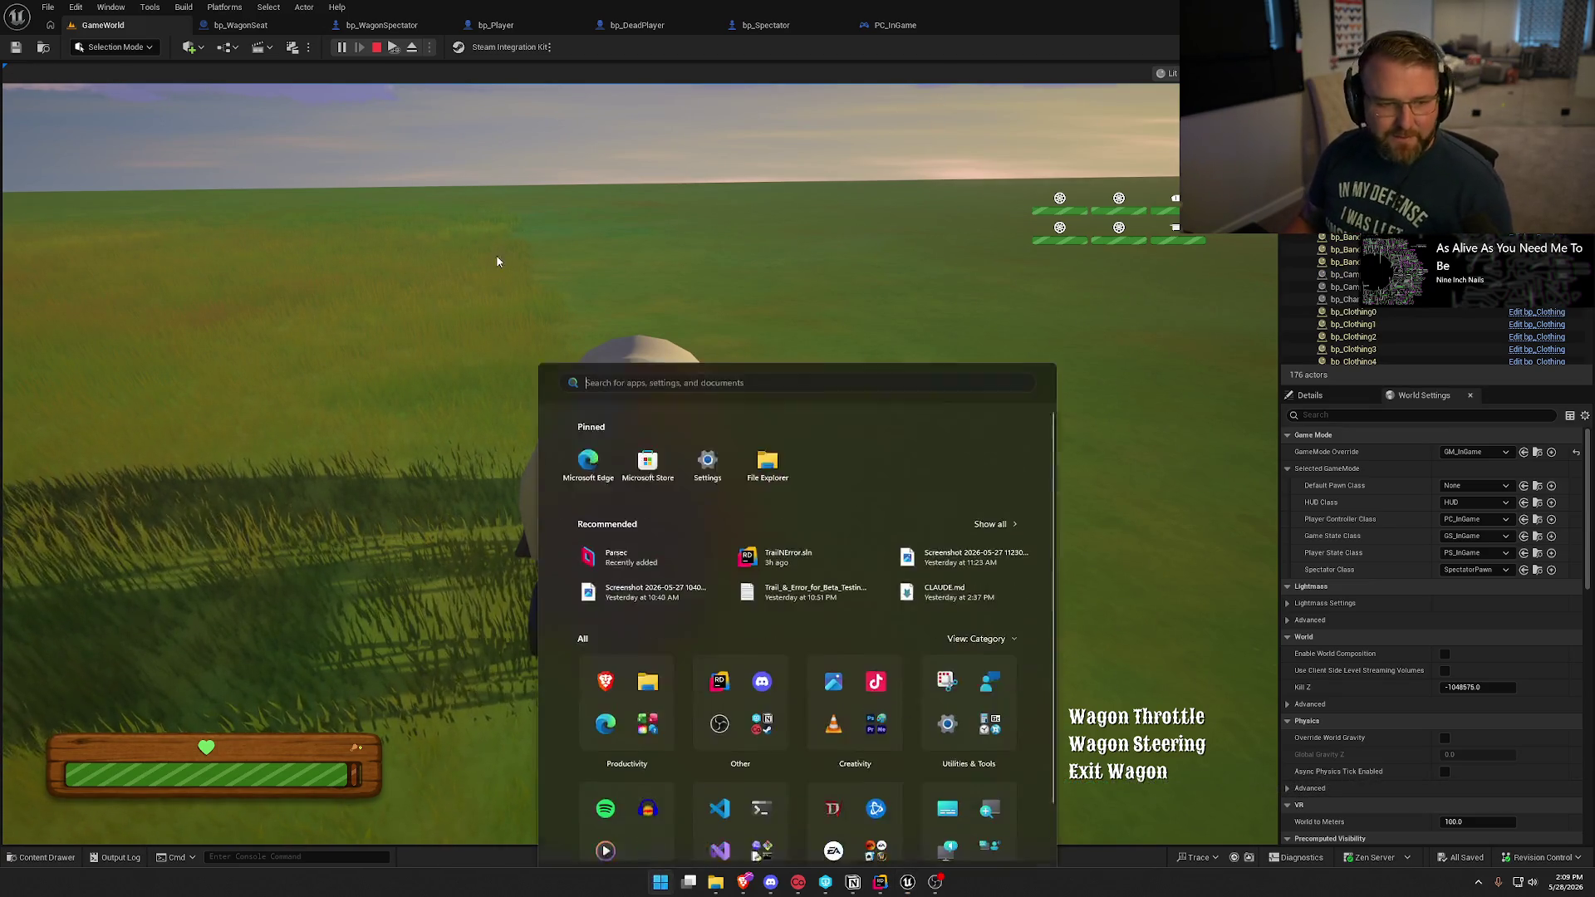
key("Escape")
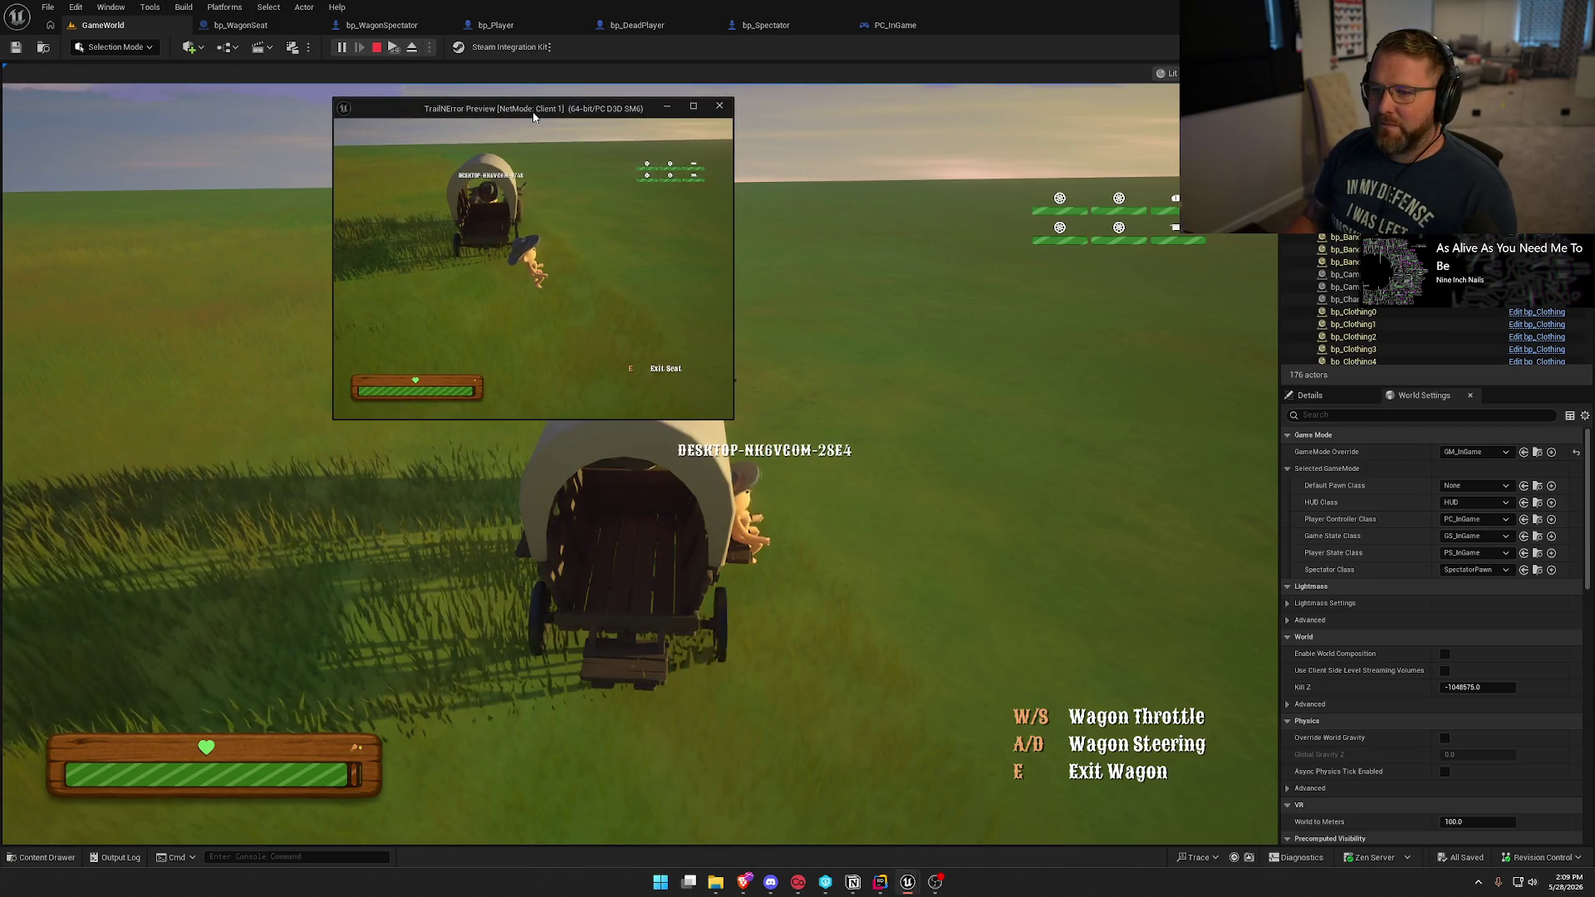
double_click(533, 116)
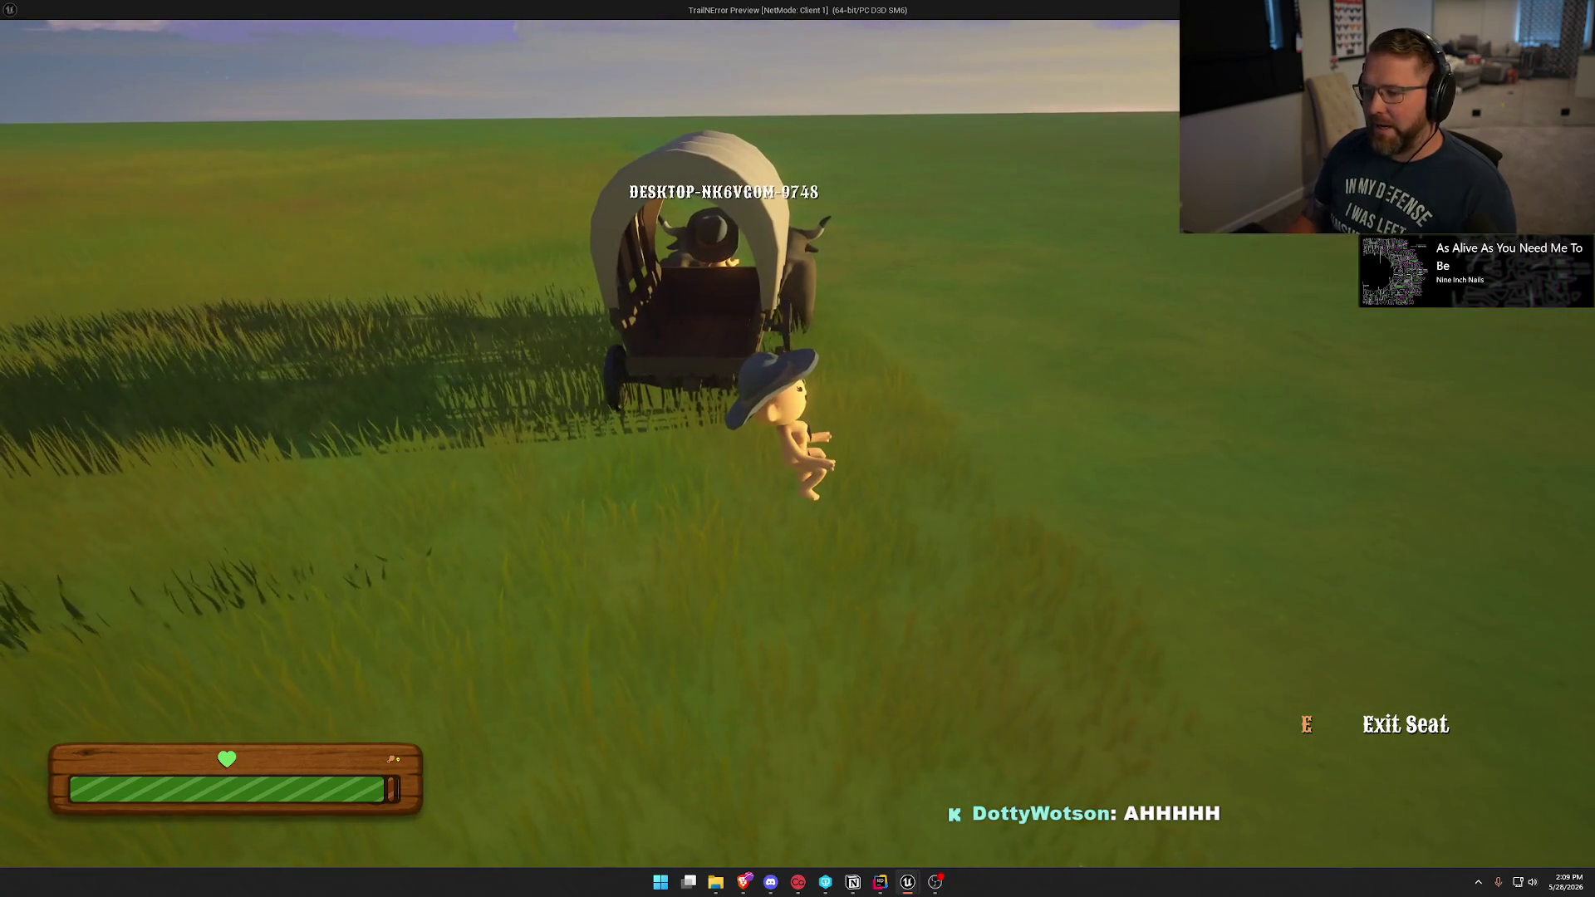
key("Escape")
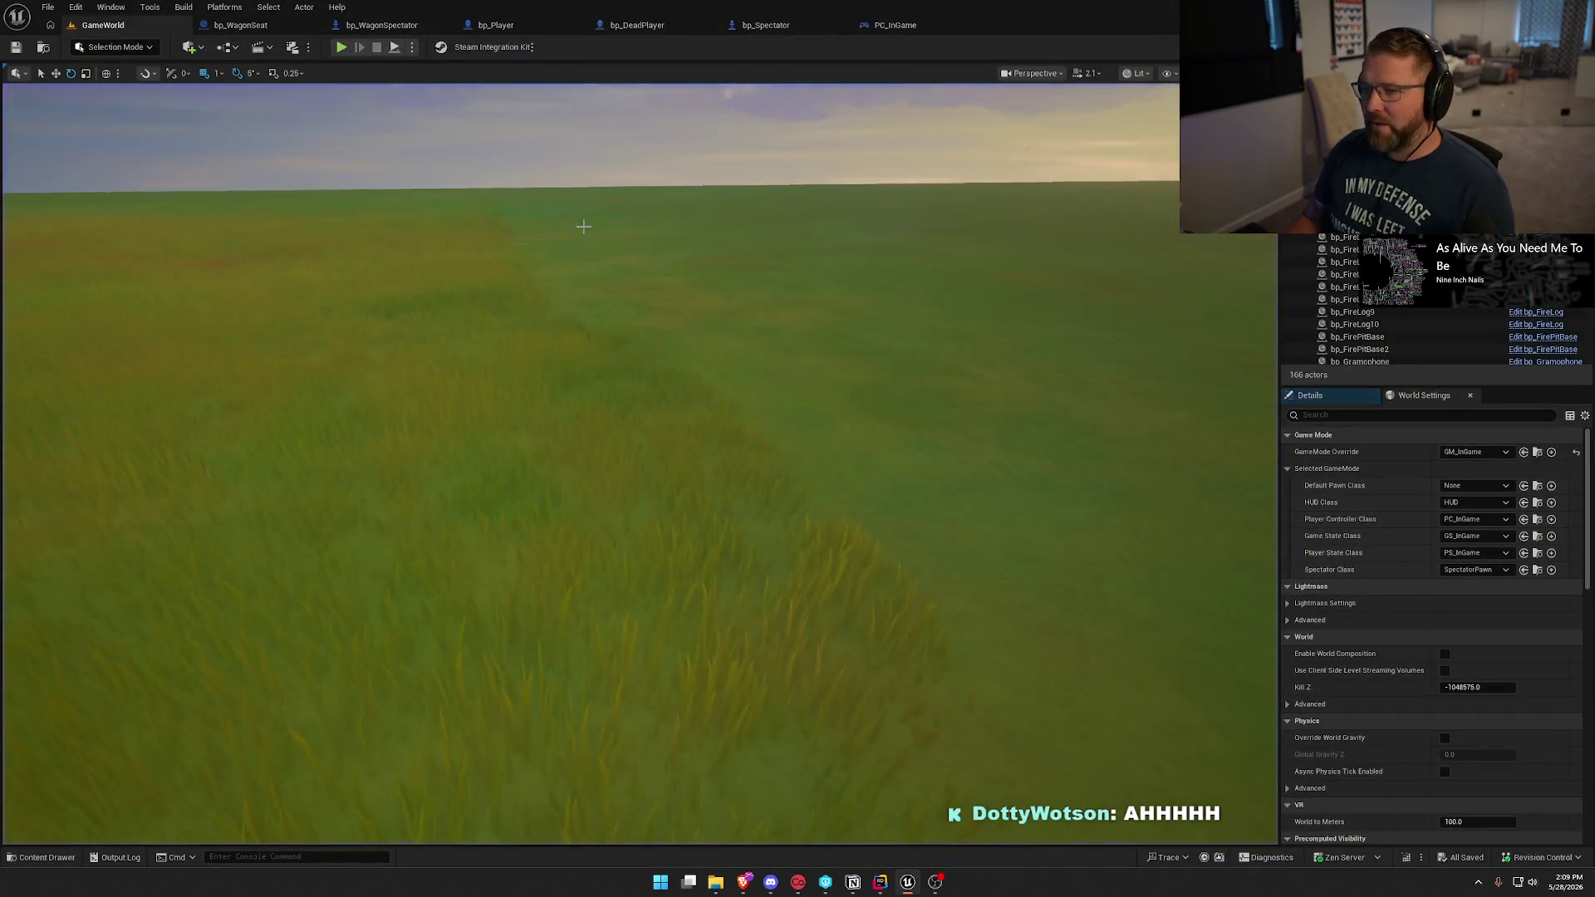
Wire Possess's execution output to Set Owner in bp_WagonSeat's BP_Interact and line up the node.
left_click(241, 25)
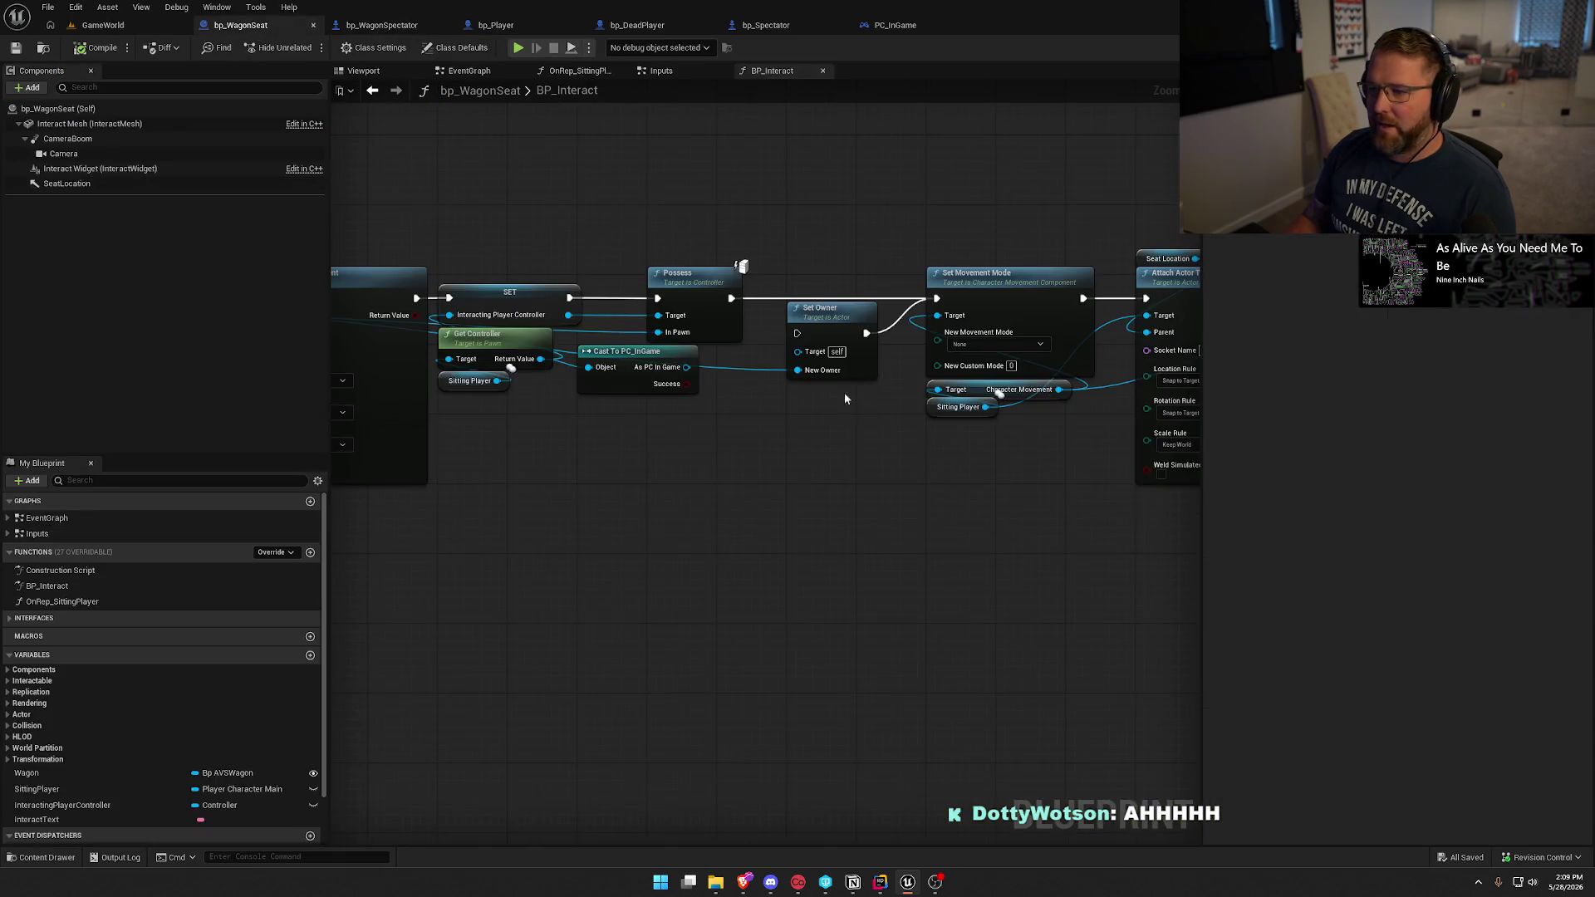
left_click_drag(798, 333, 731, 298)
mouse_move(817, 323)
left_mouse_down()
mouse_move(817, 288)
mouse_move(865, 286)
left_mouse_up()
left_click(804, 206)
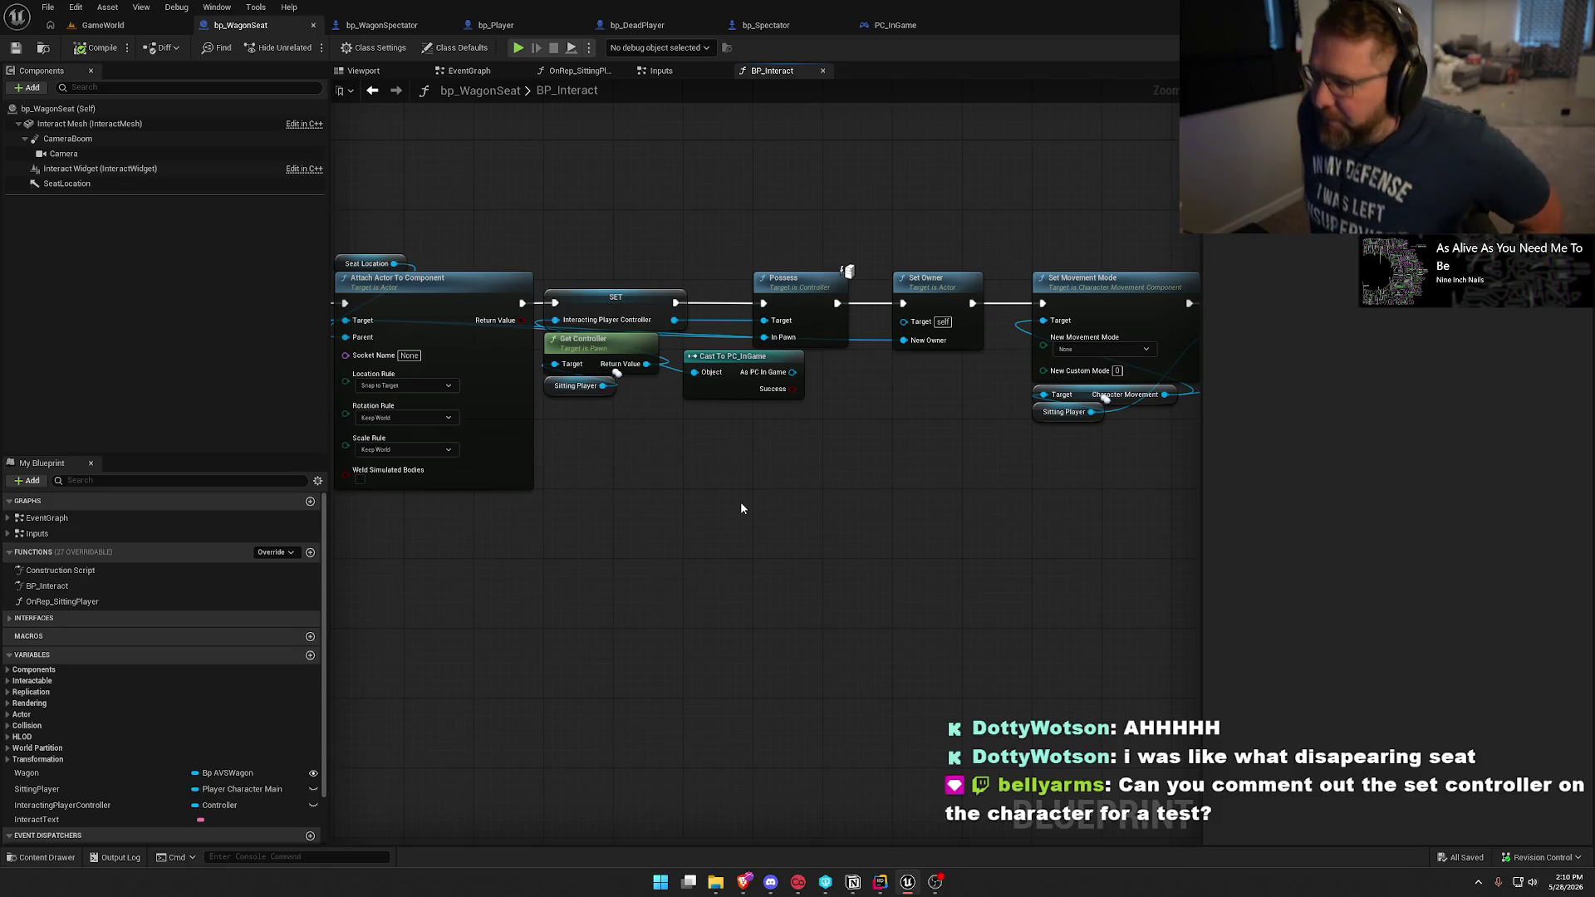
Box-select and delete the Cast To PC_InGame node.
left_click_drag(741, 508, 703, 399)
key("Delete")
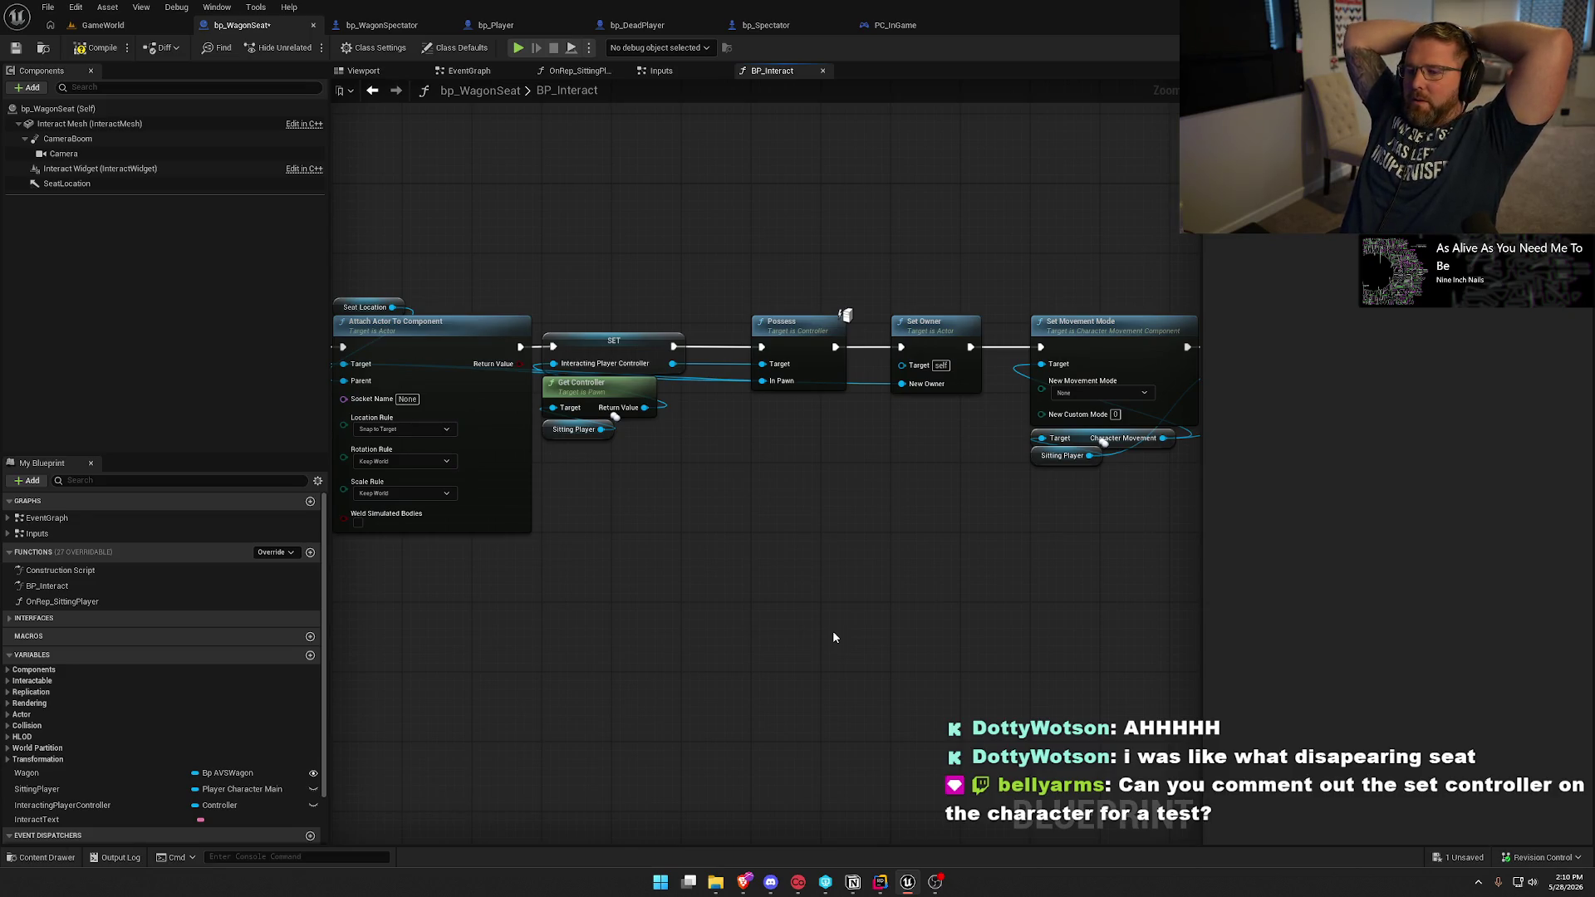
left_click(879, 882)
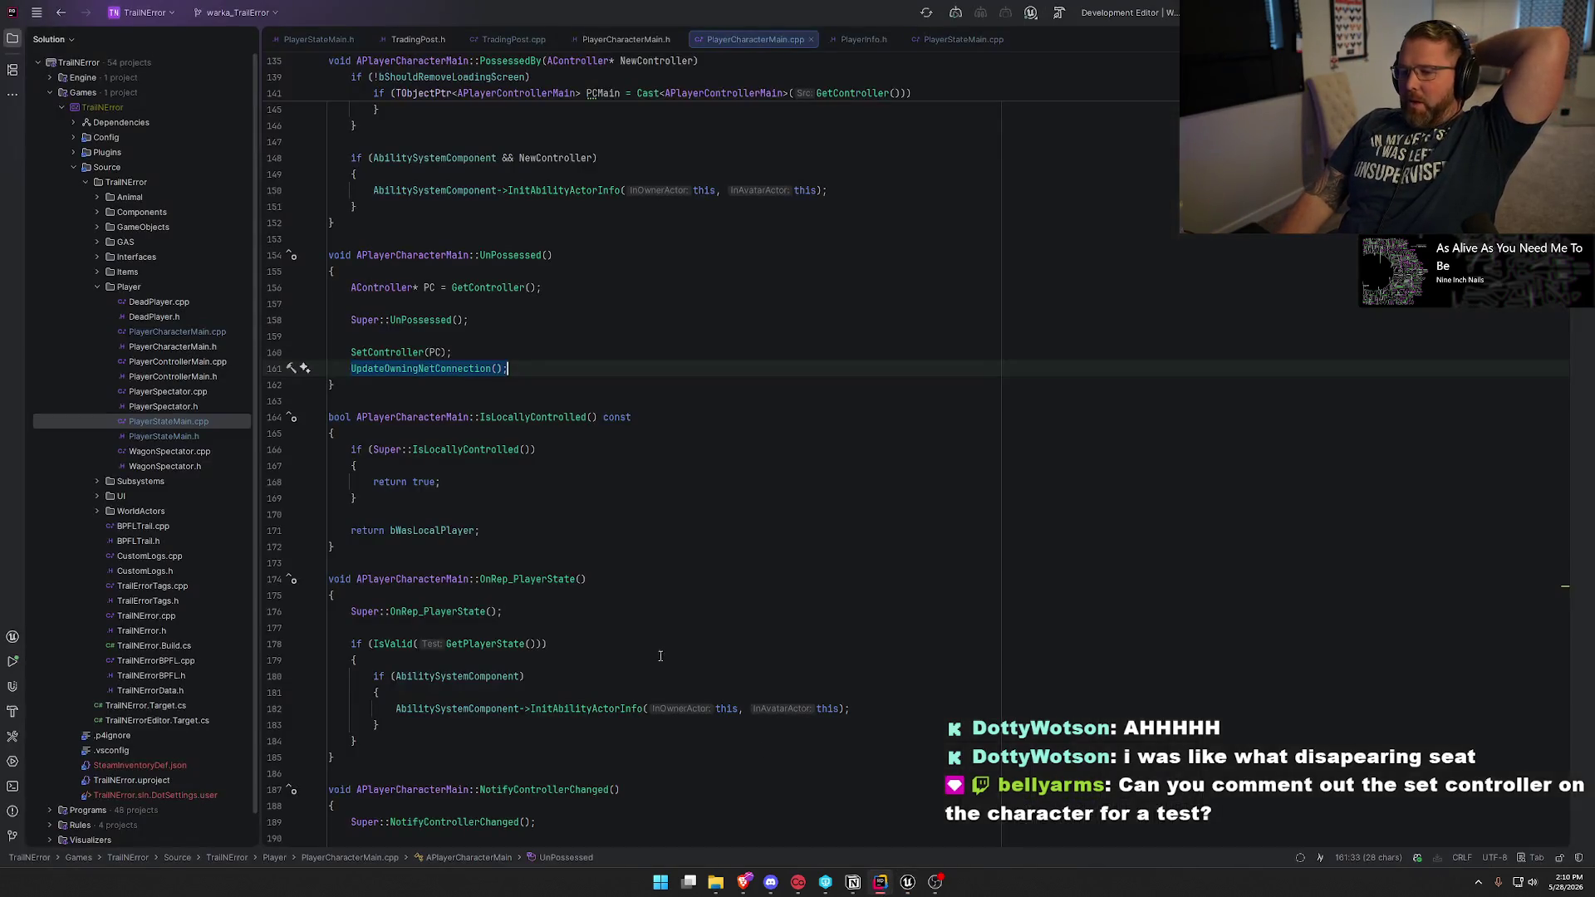
Block-comment the SetController(PC) and UpdateOwningNetConnection() lines 160–161 in APlayerCharacterMain::UnPossessed.
left_click(502, 369)
left_click(351, 353, "shift")
key("ctrl+shift+slash")
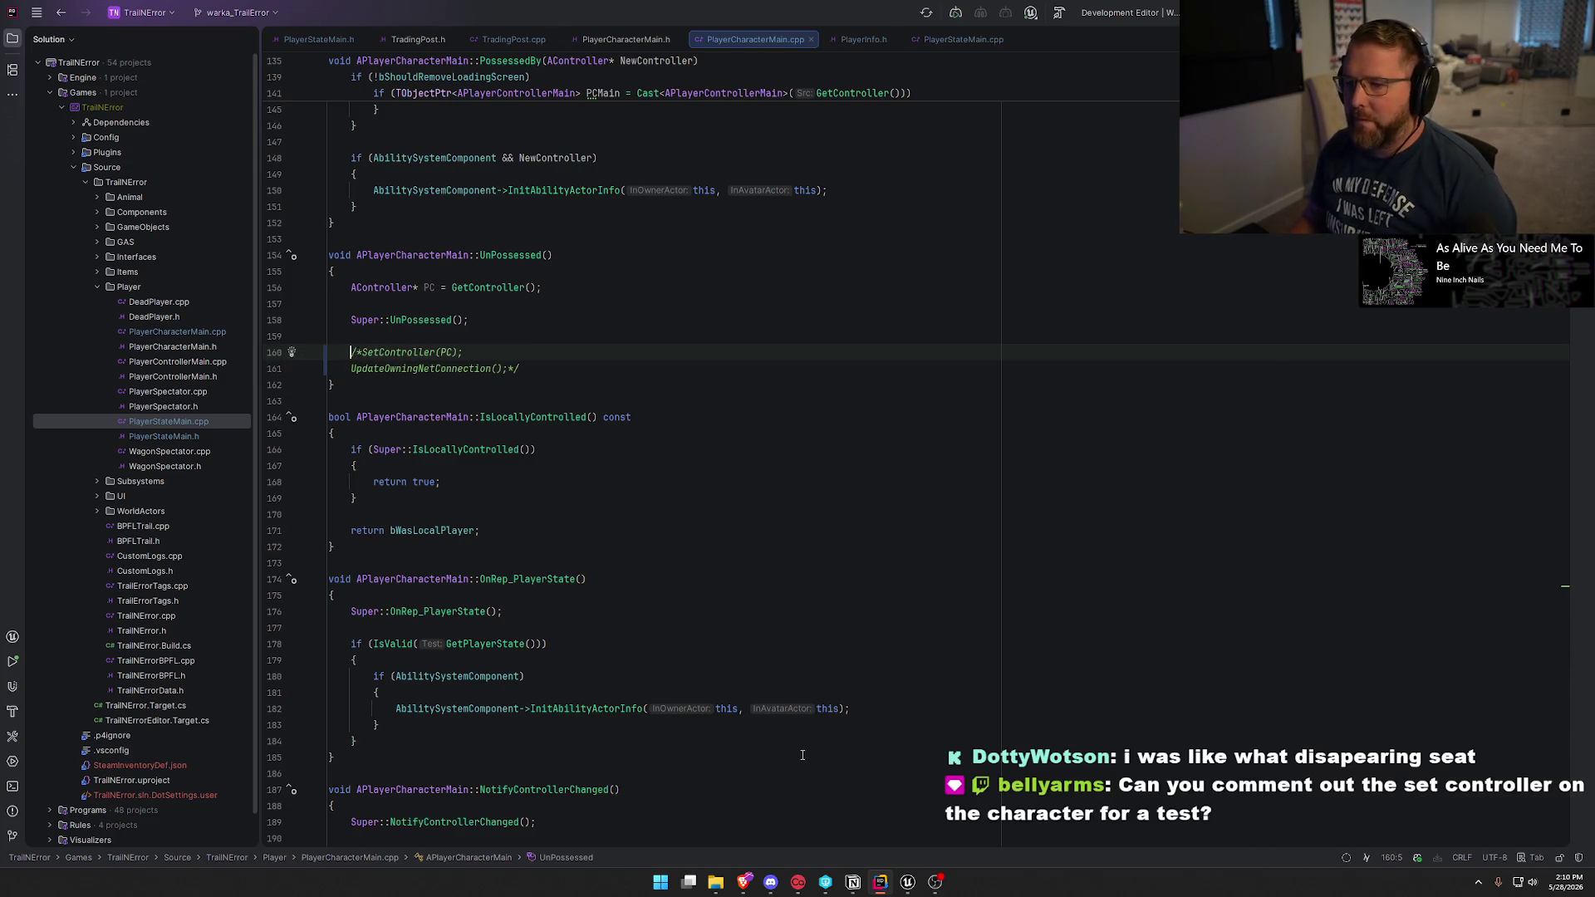
left_click(906, 883)
left_click(103, 25)
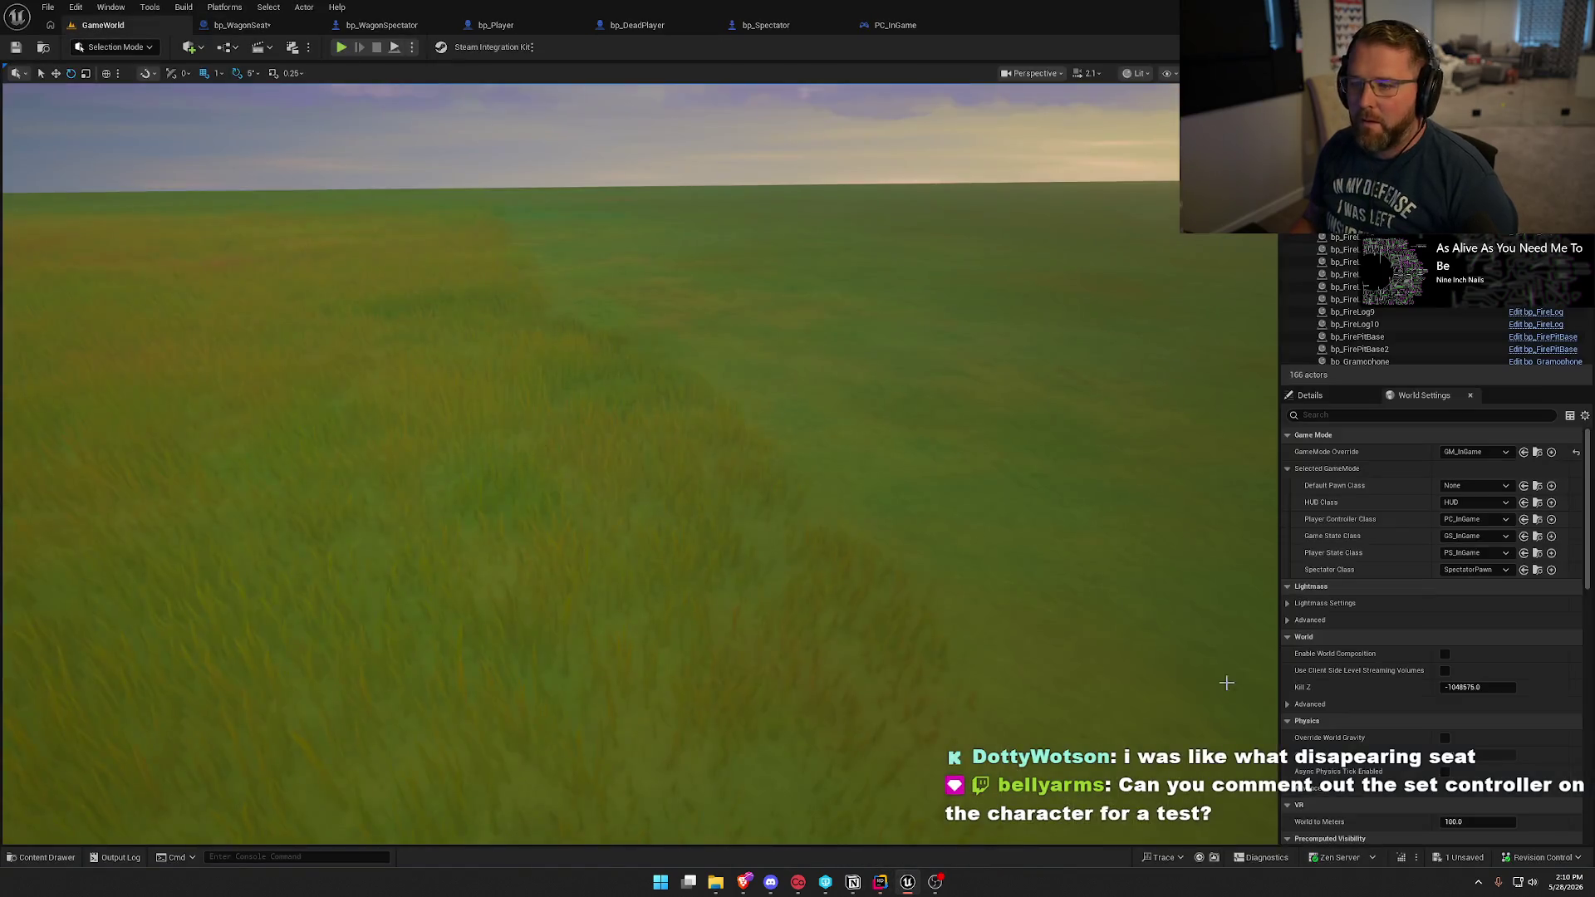
Live-compile the C++ change with Ctrl+Alt+F11, close the log, and start a Play session in GameWorld.
key("ctrl+alt+F11")
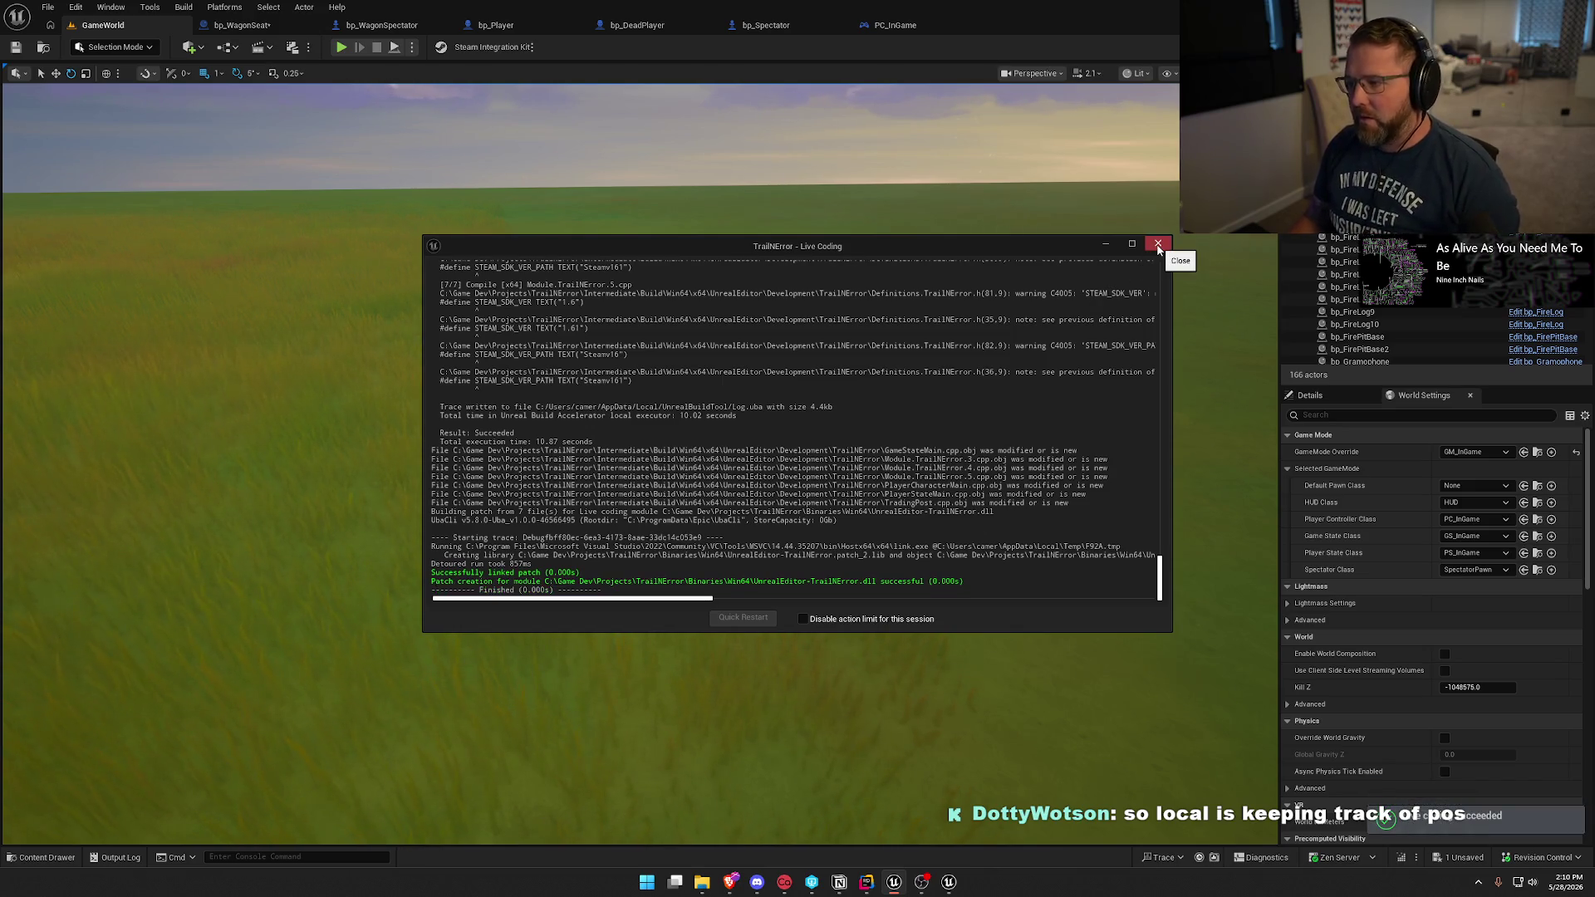
left_click(1158, 244)
left_click(340, 47)
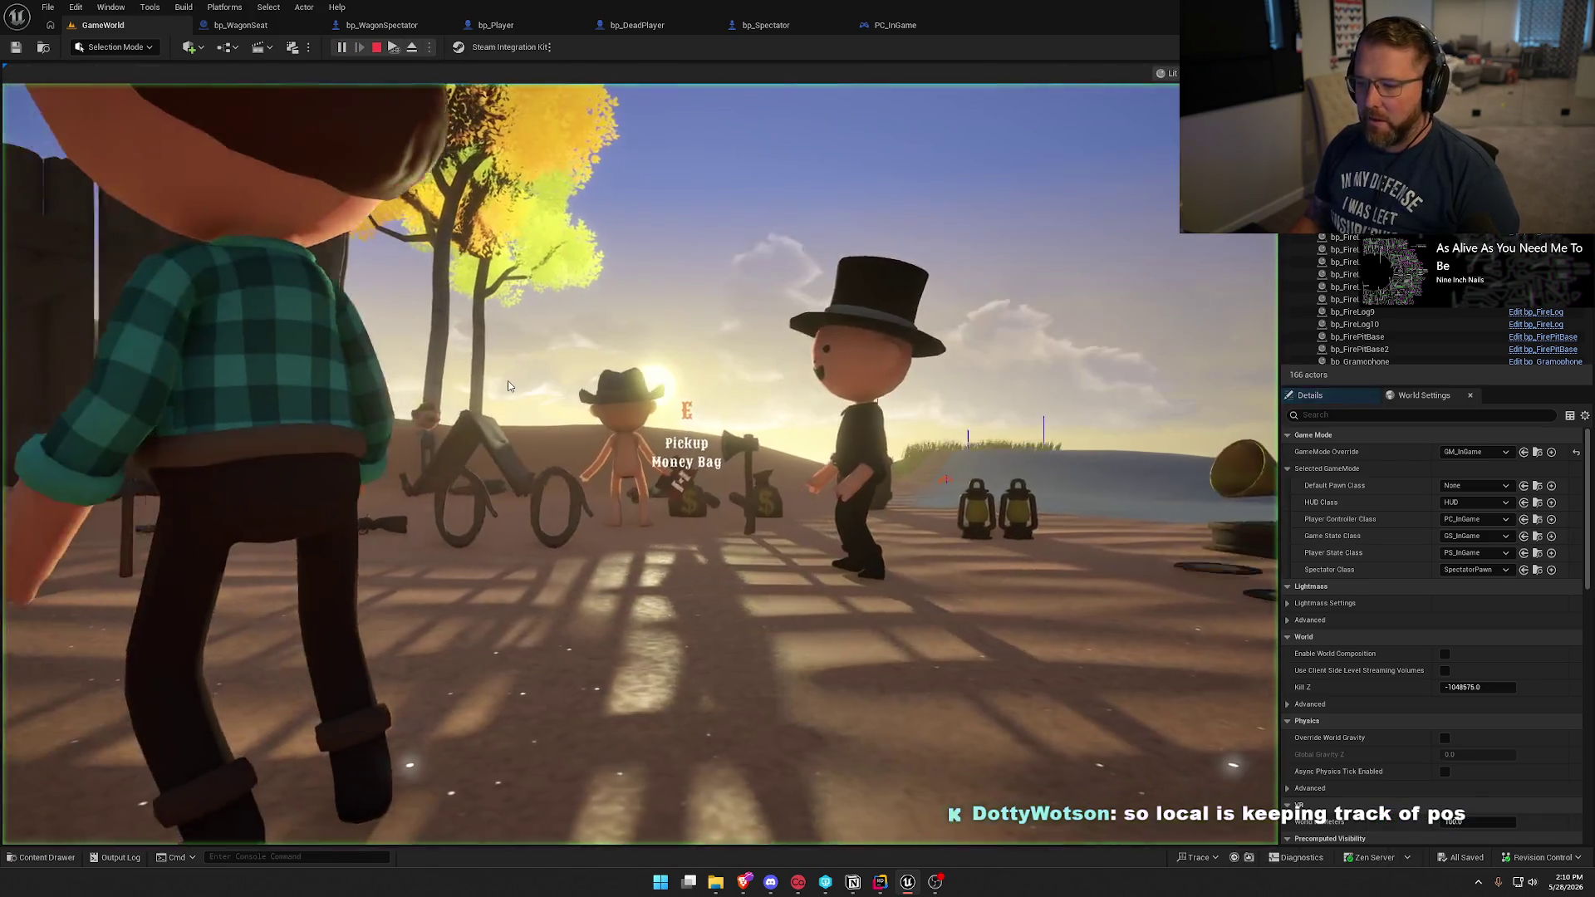
left_click(508, 386)
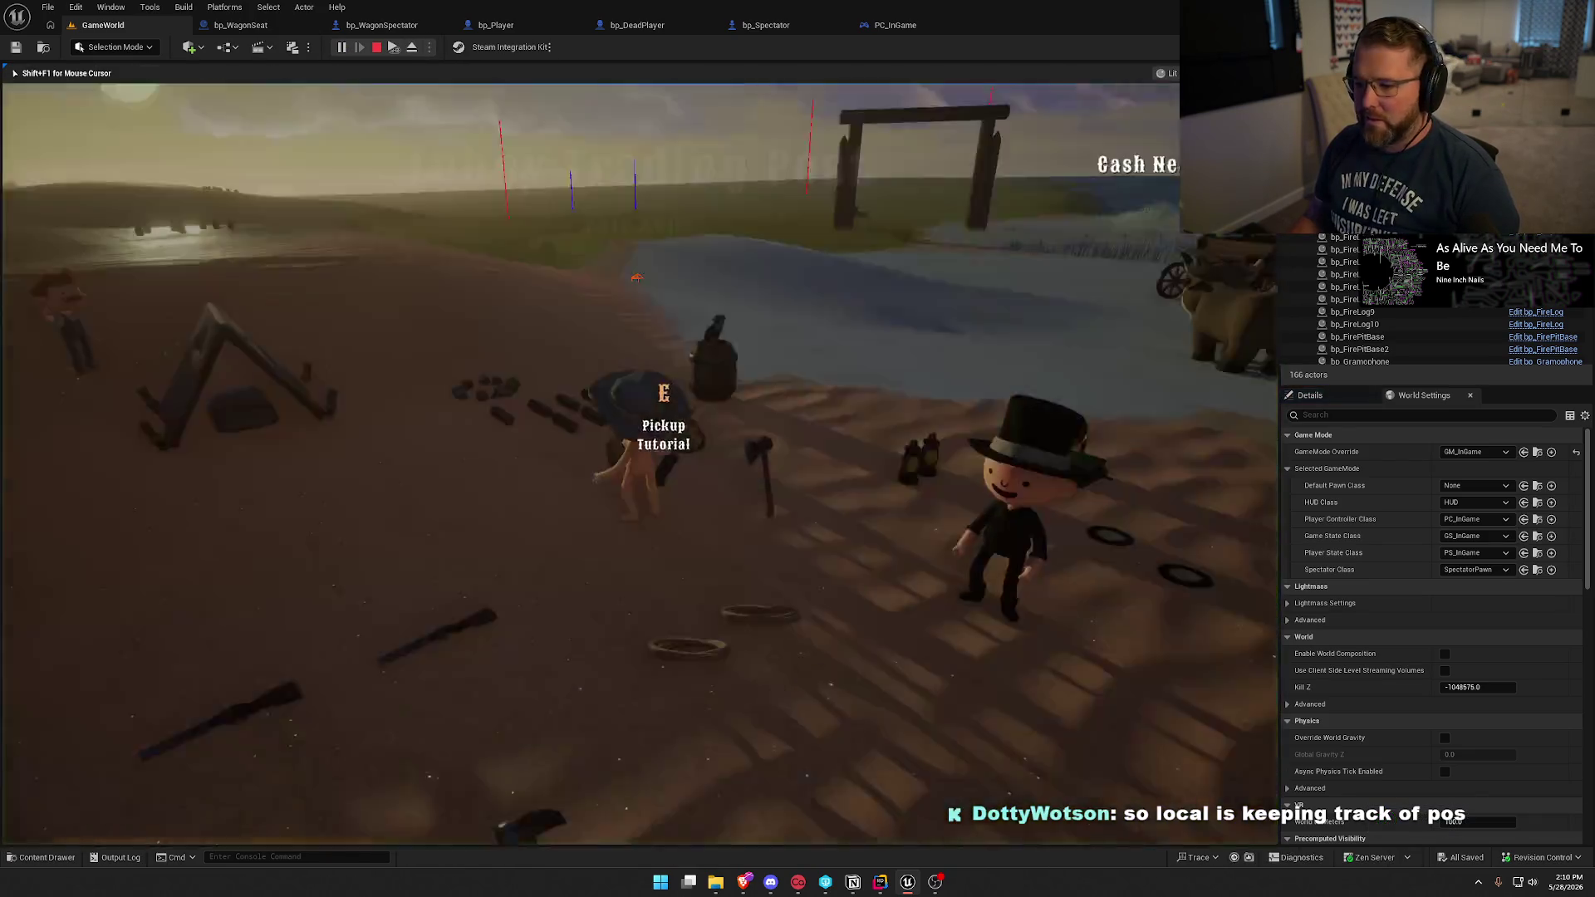
Run the character to the oxen, then mount, dismount and remount an ox.
key("w")
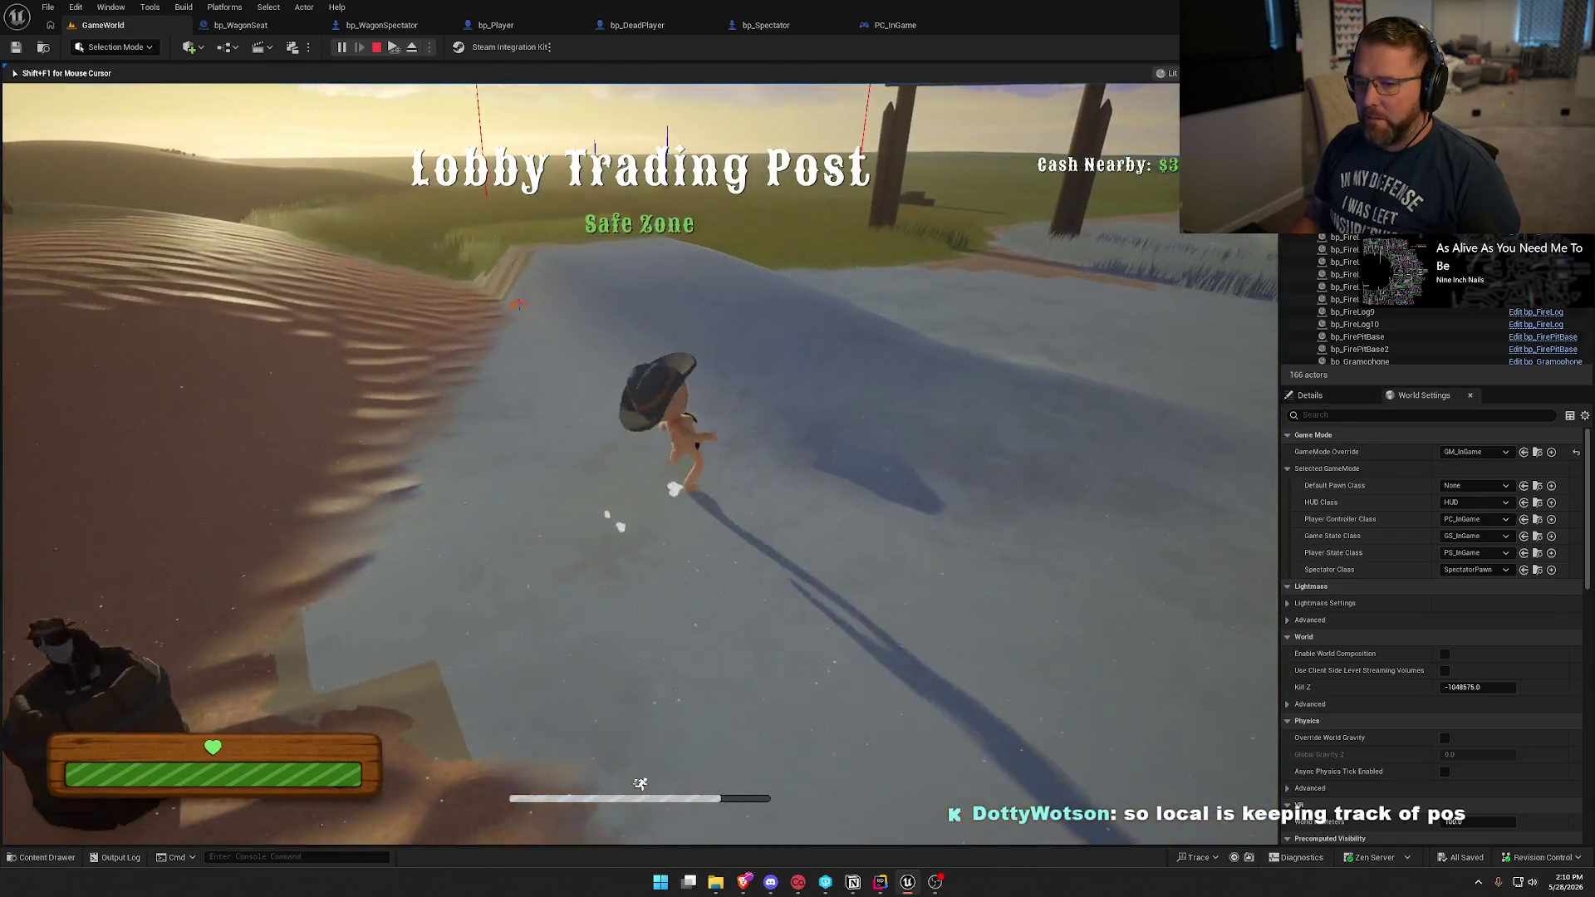
key("super")
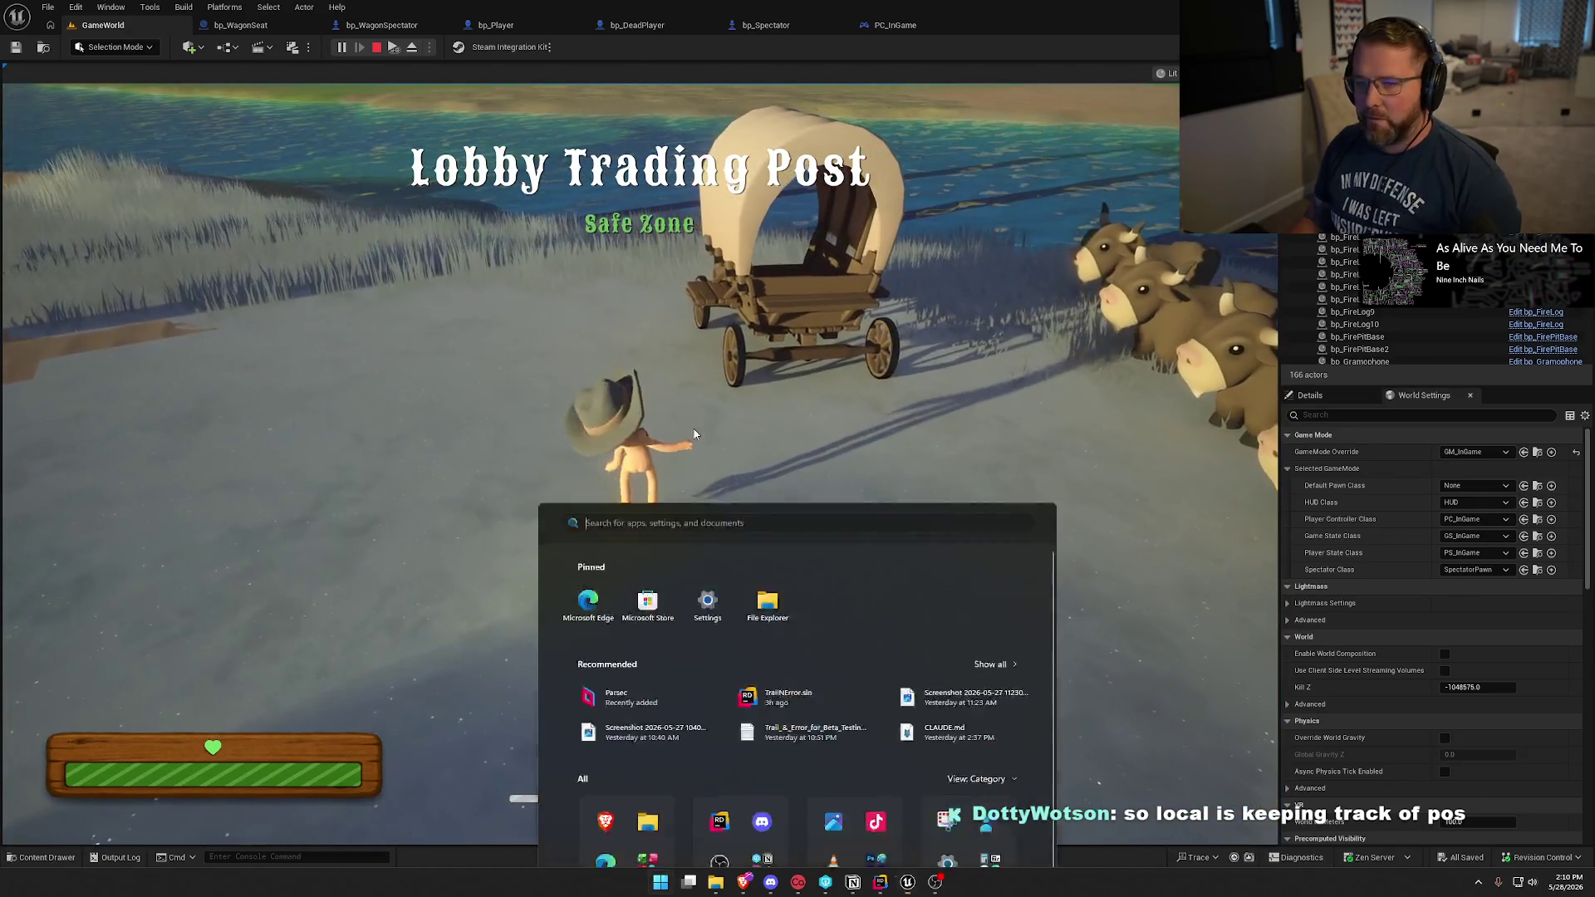
key("Escape")
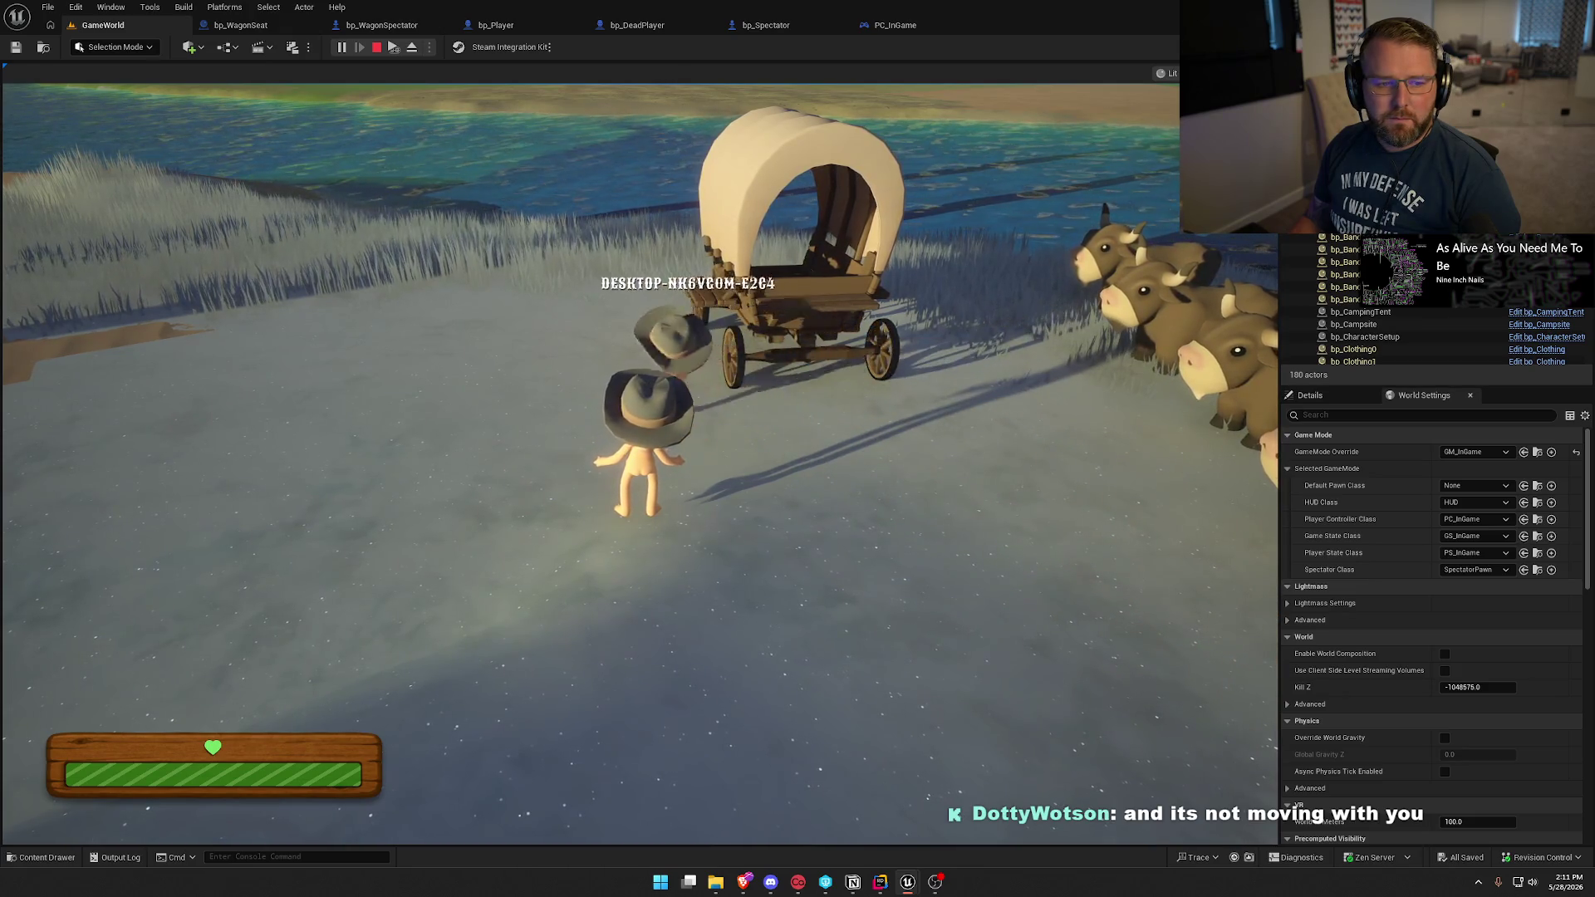
key("super")
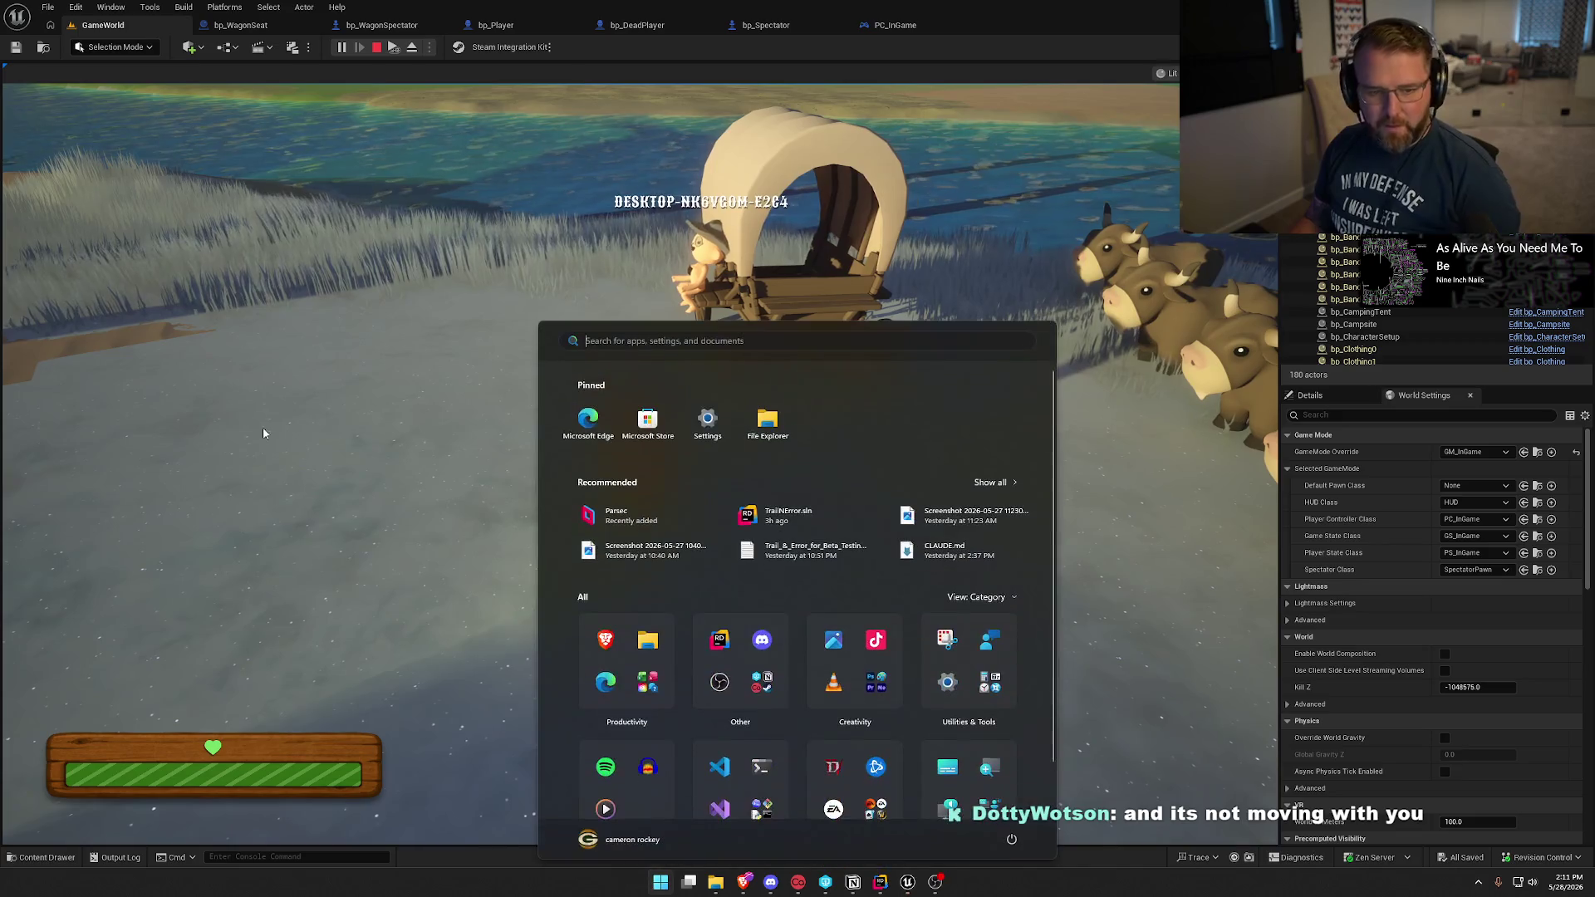
left_click(260, 435)
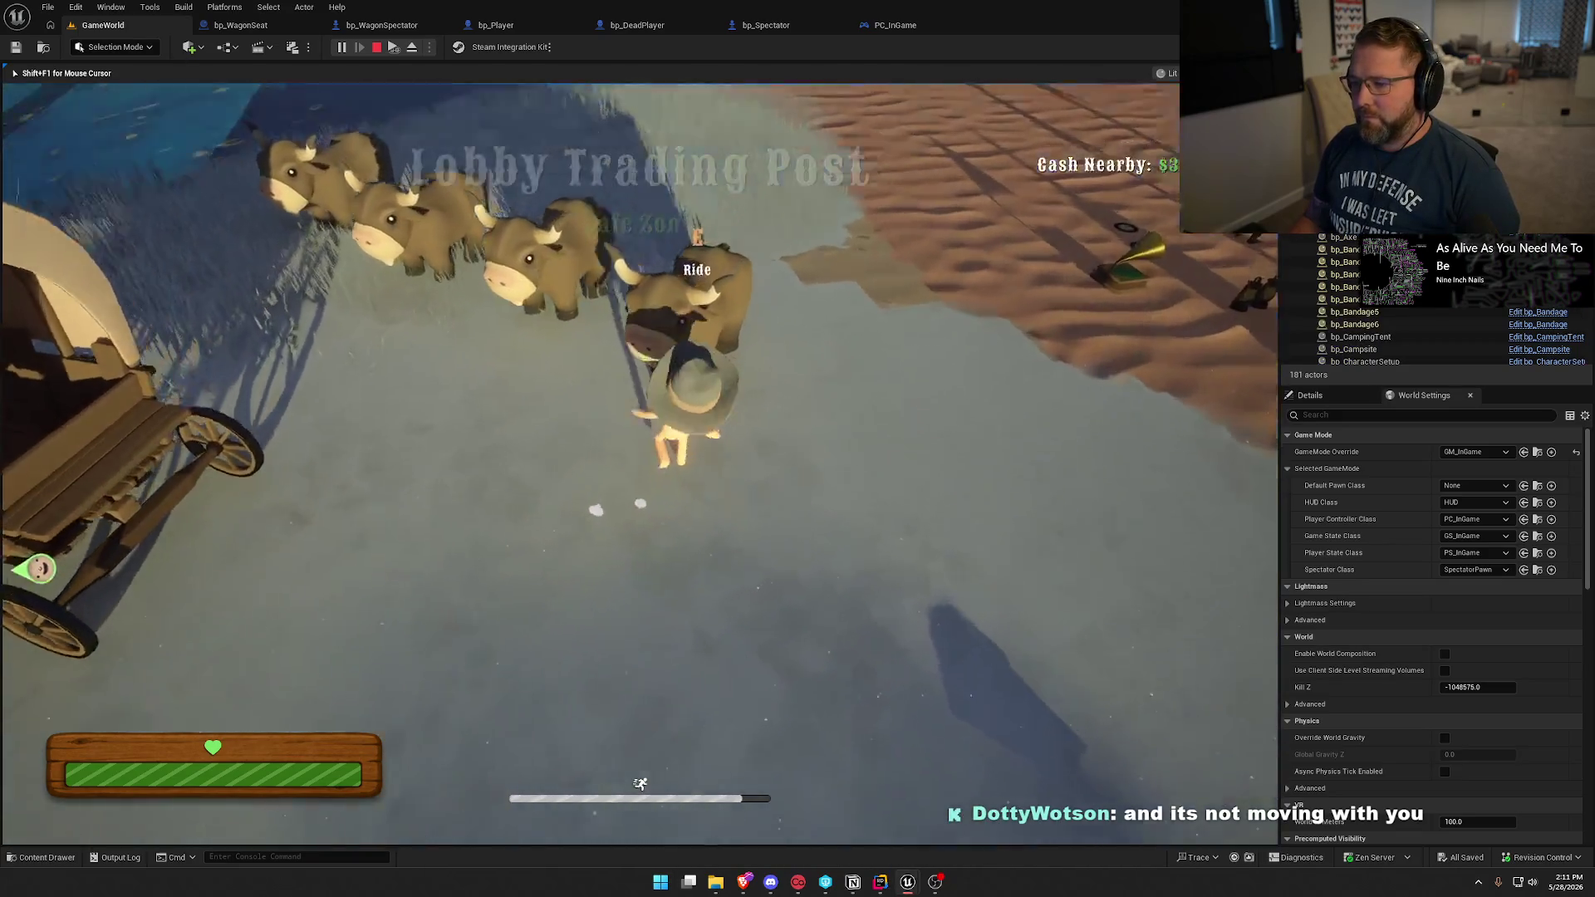
key("e")
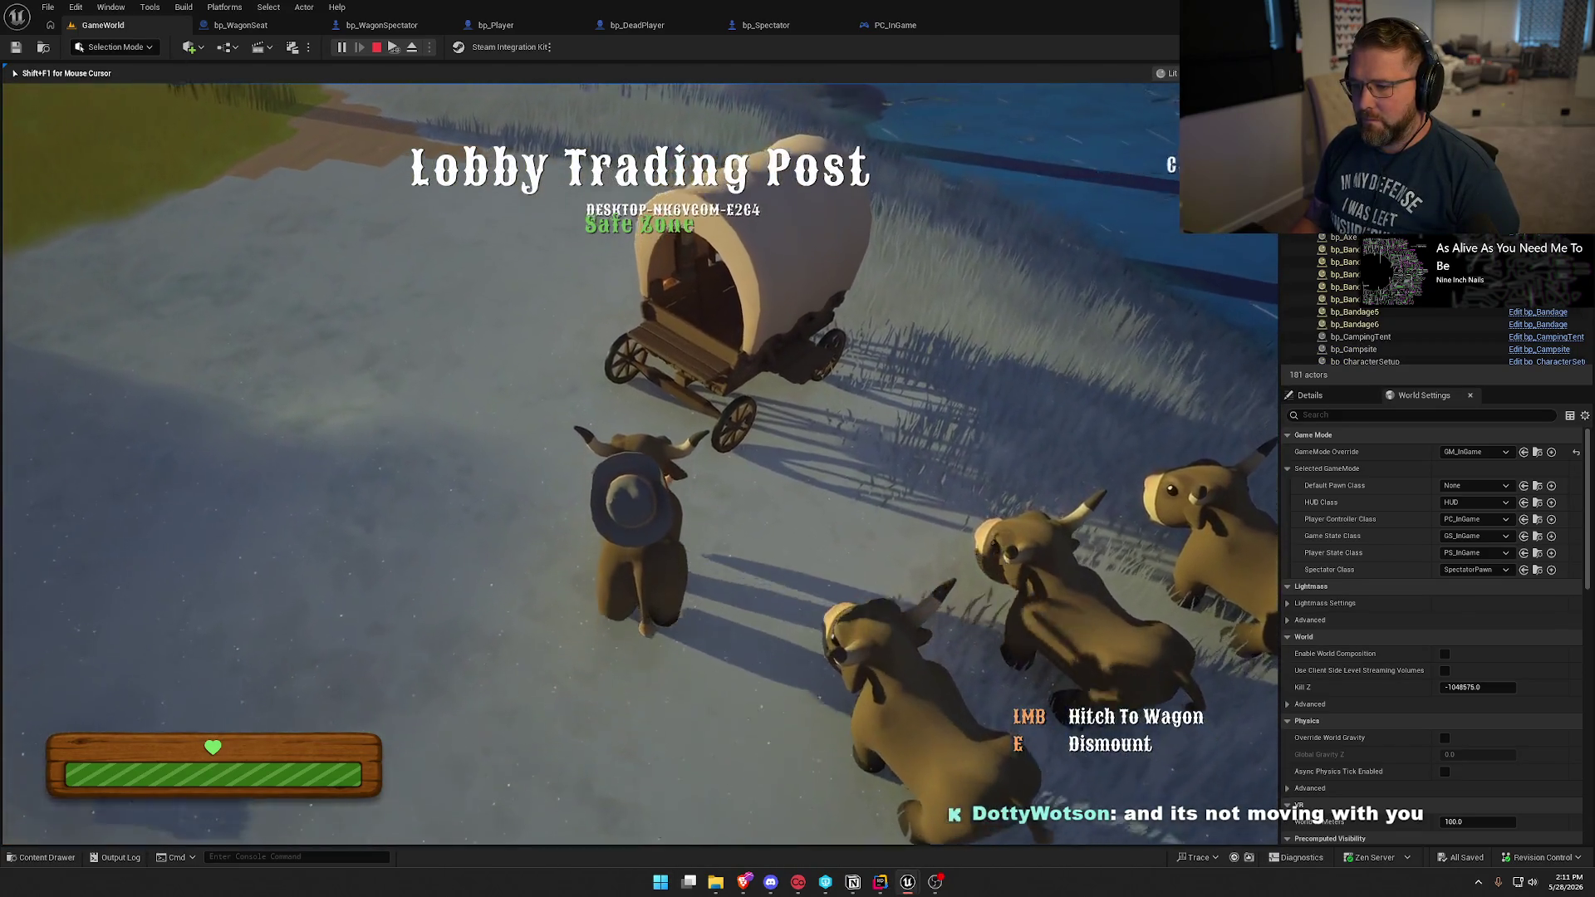
key("e")
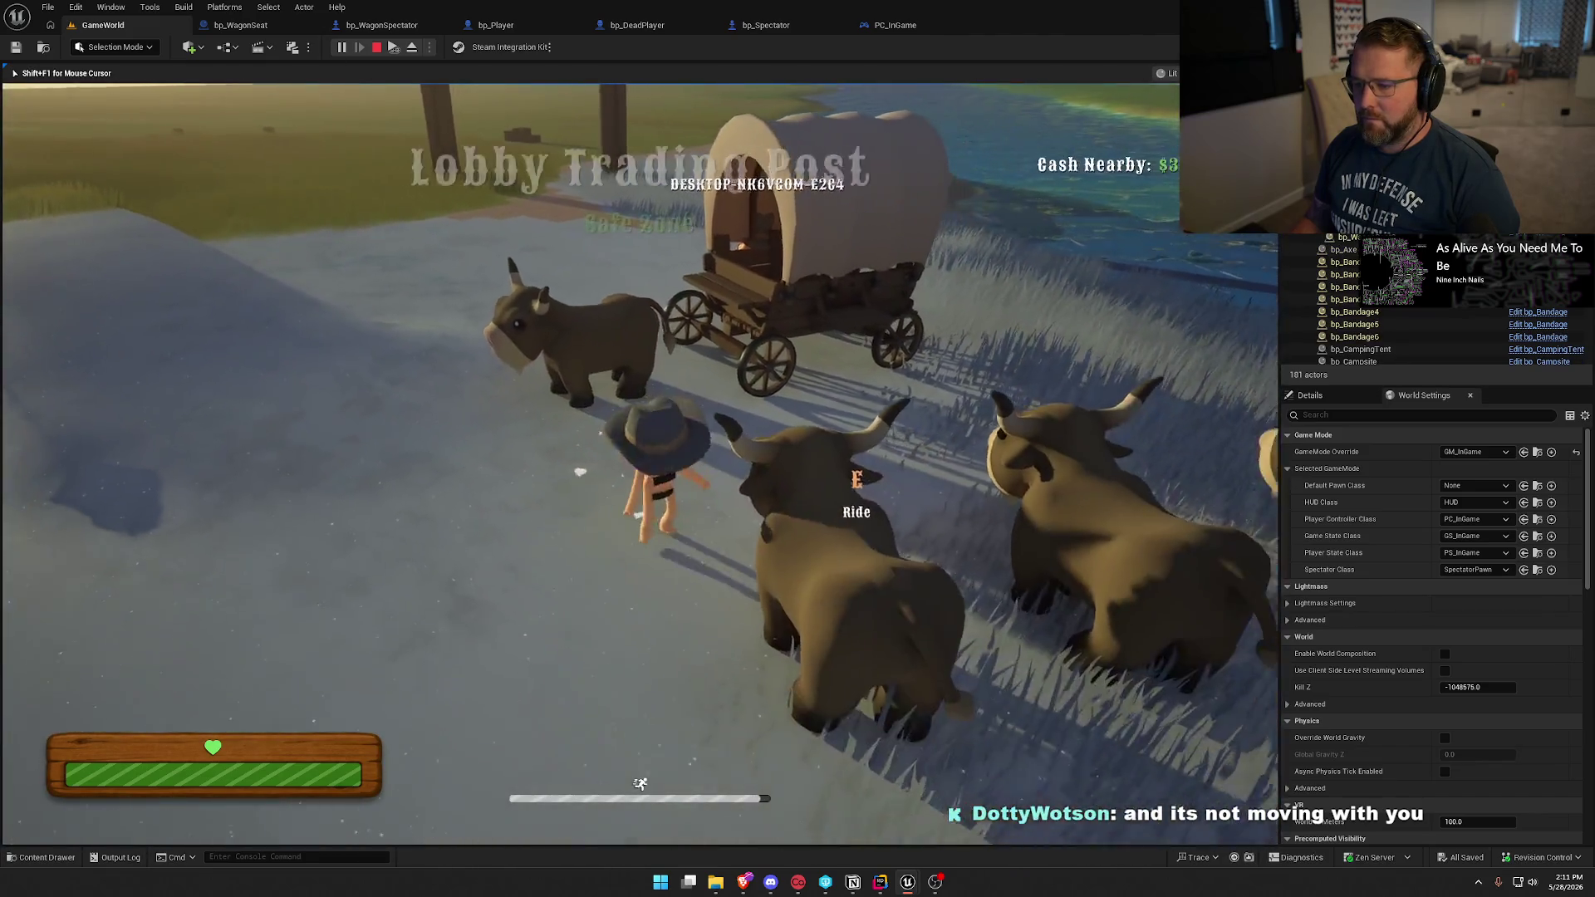
key("e")
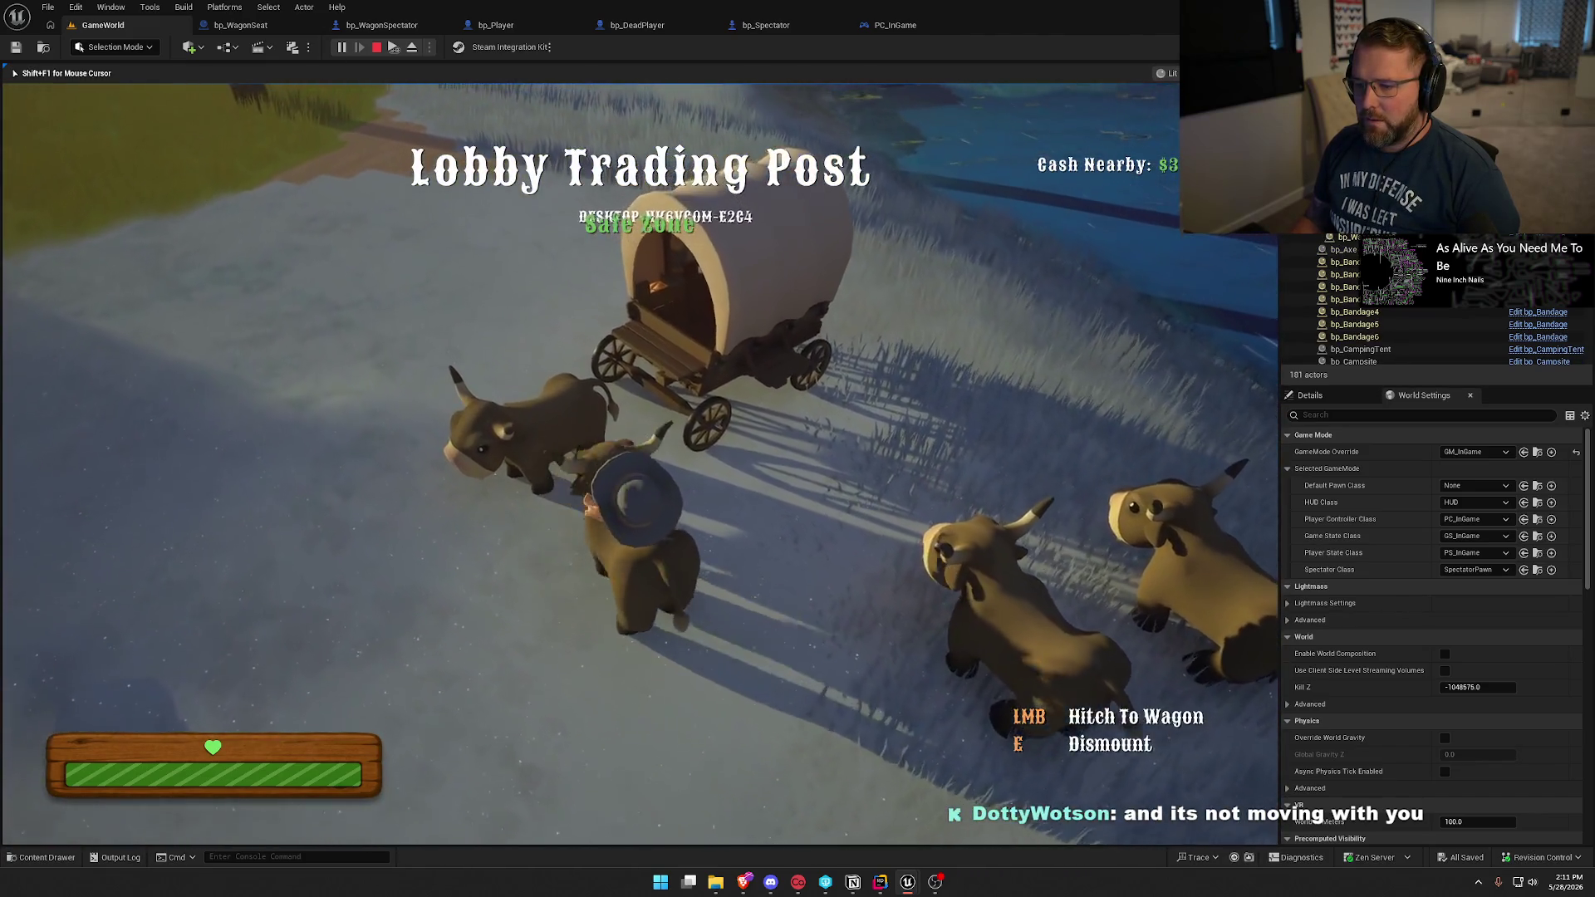
Hitch the ridden ox to the wagon, drive it along the path, then stop the play session.
key("e")
key("e")
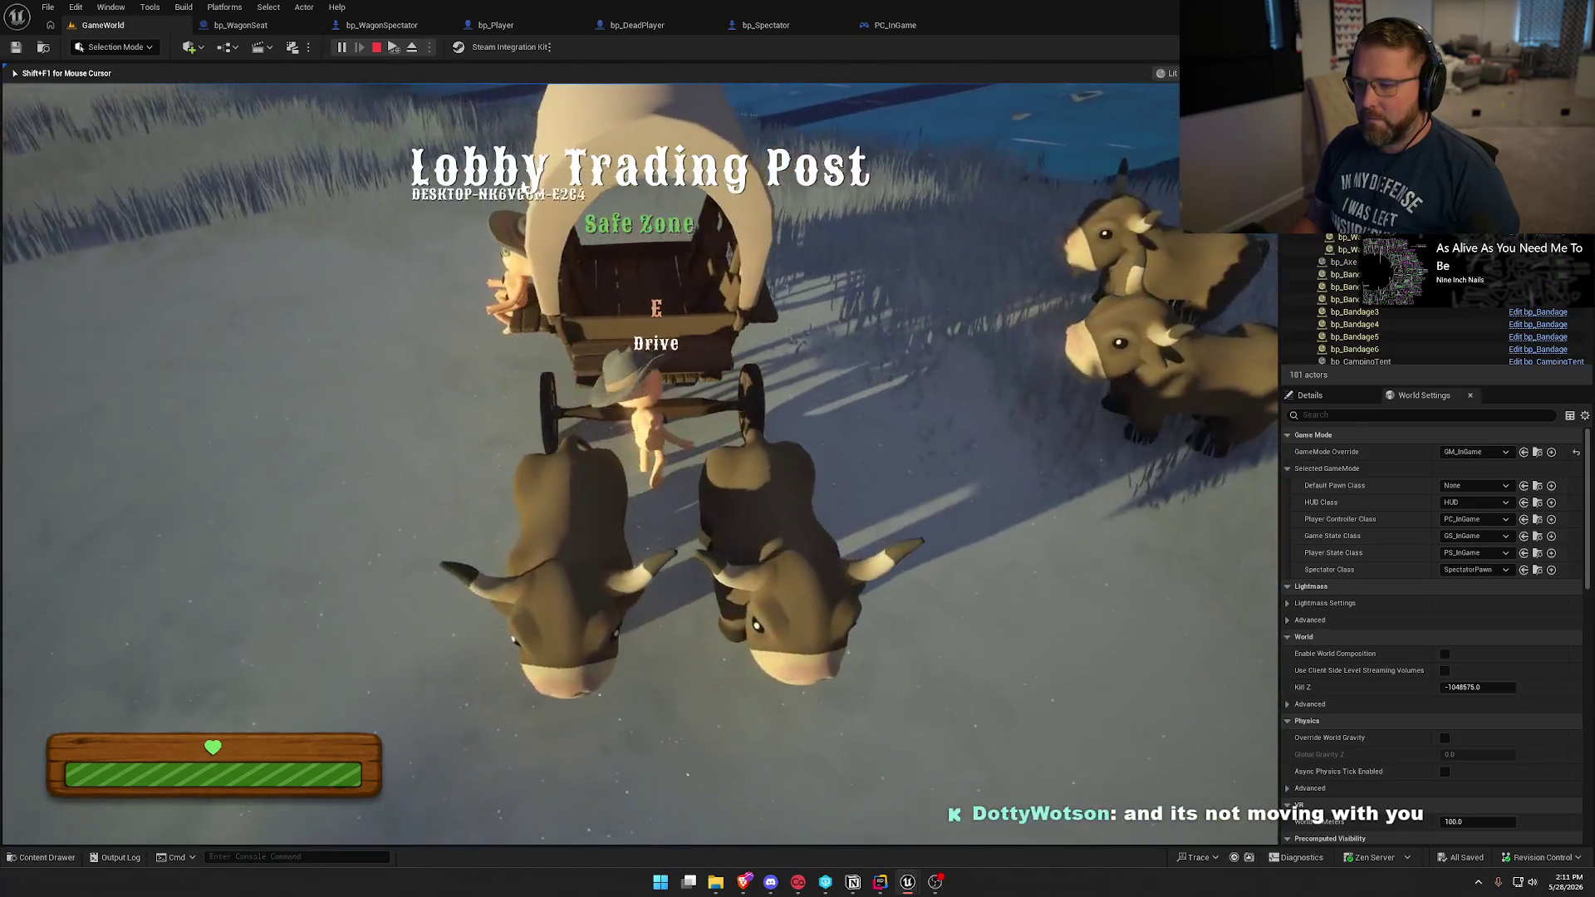
key("w")
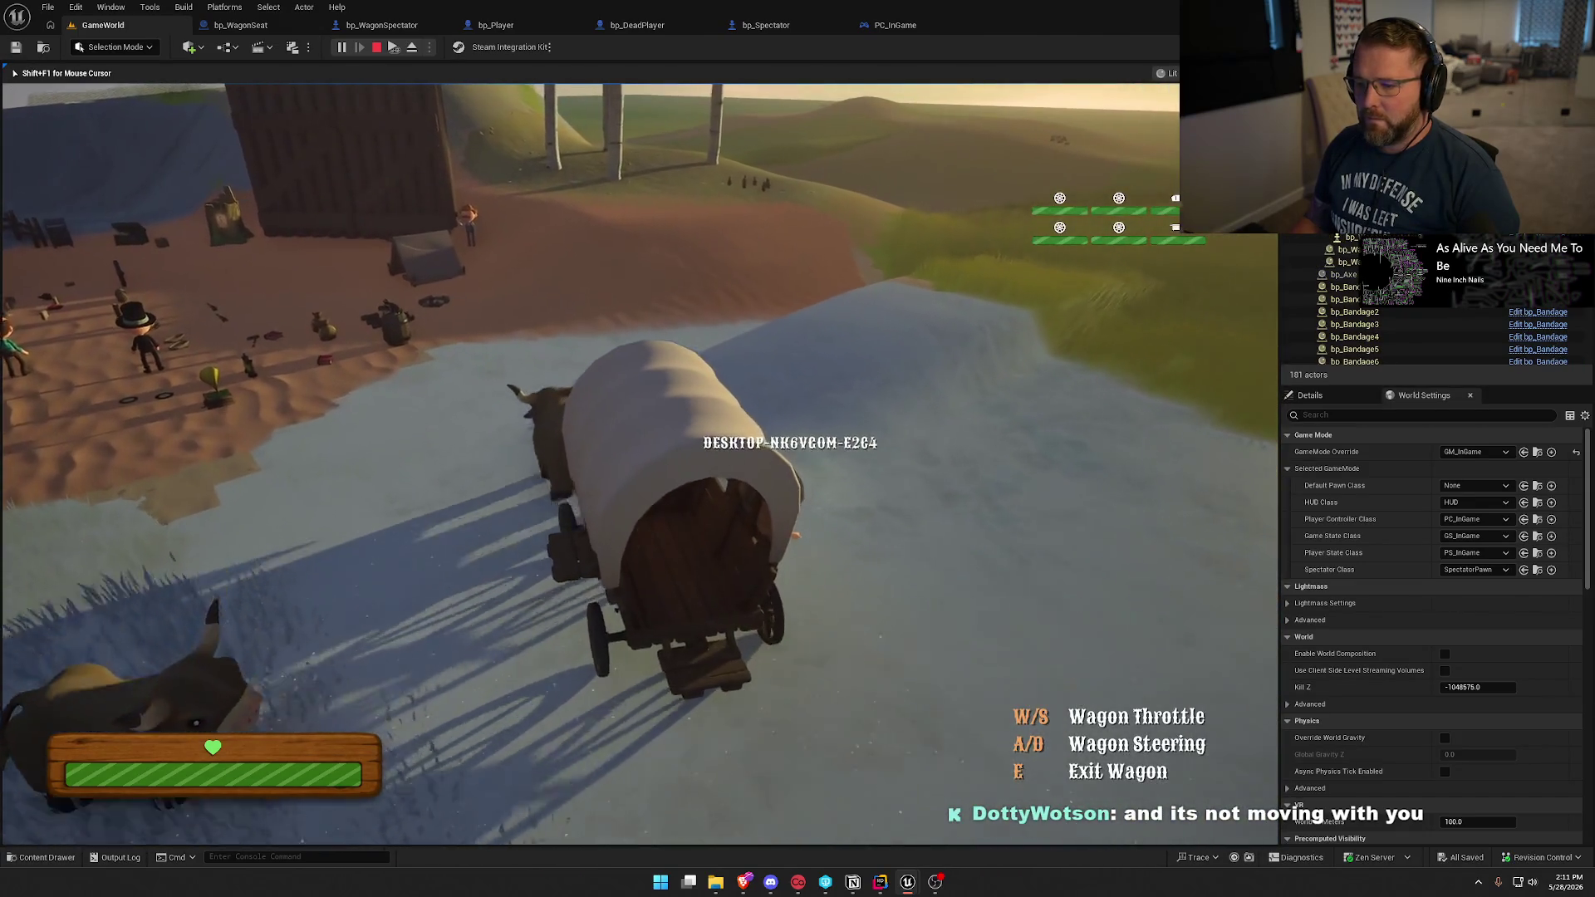
key("d")
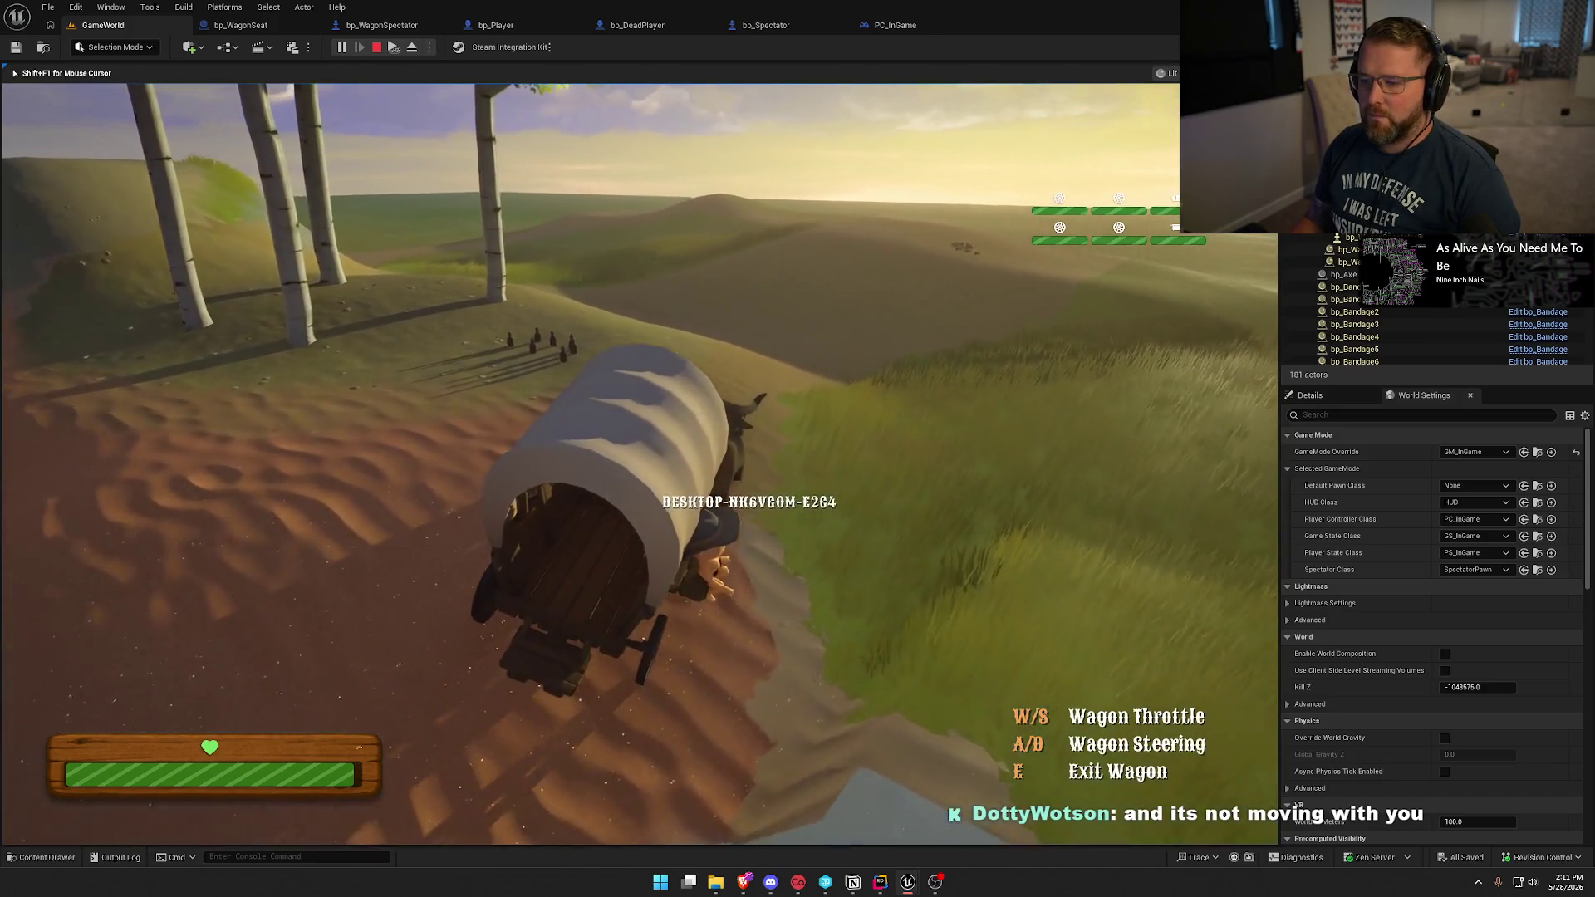
key("a")
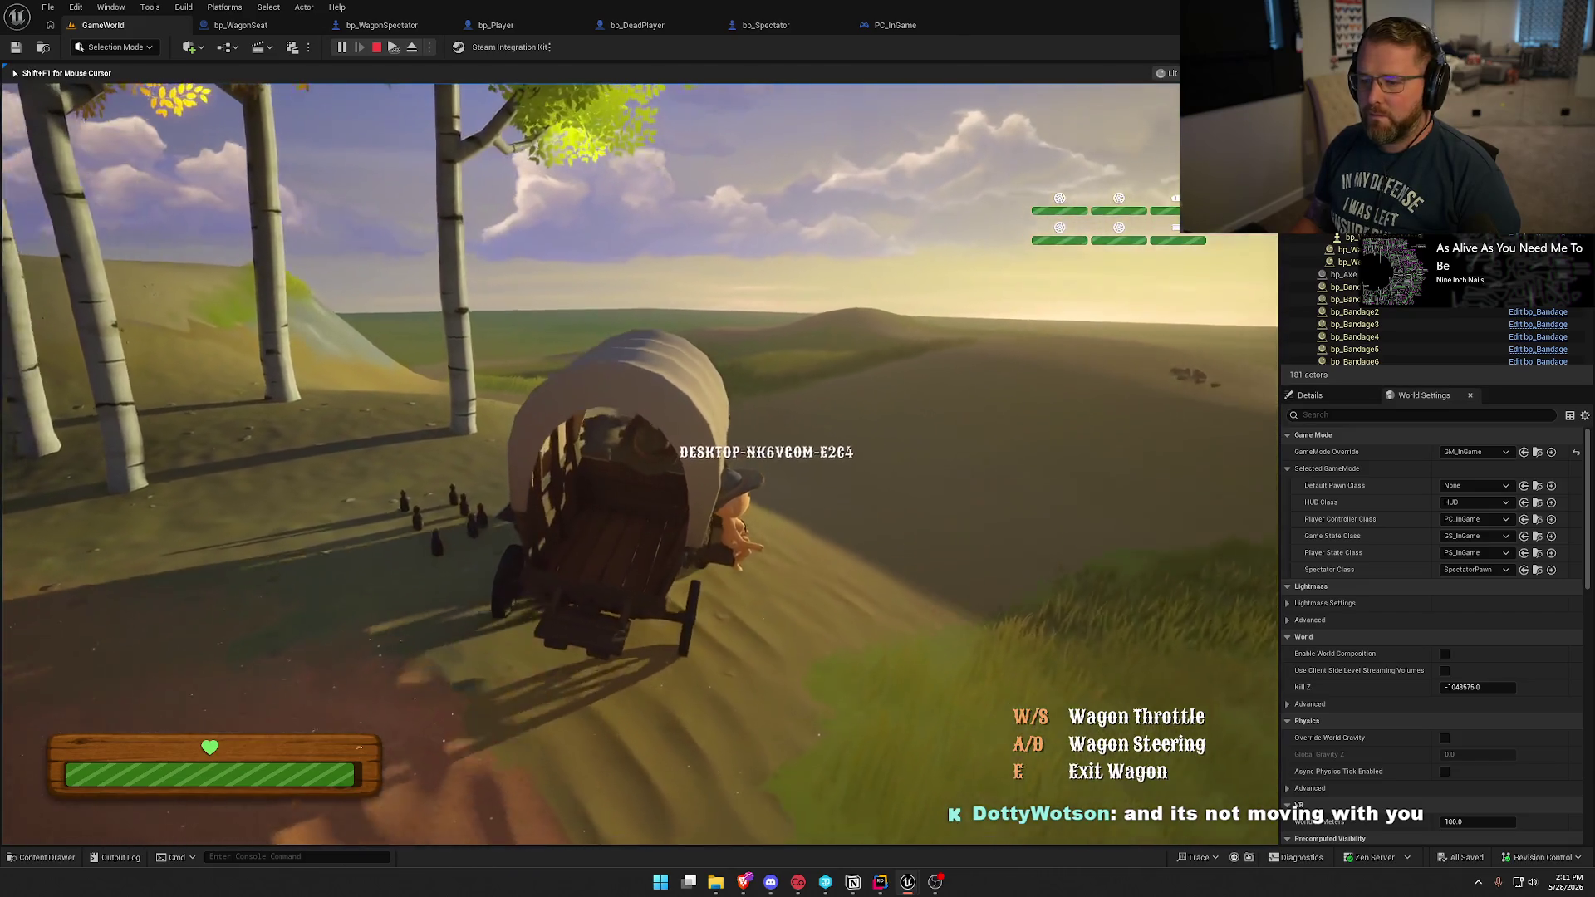
key("super")
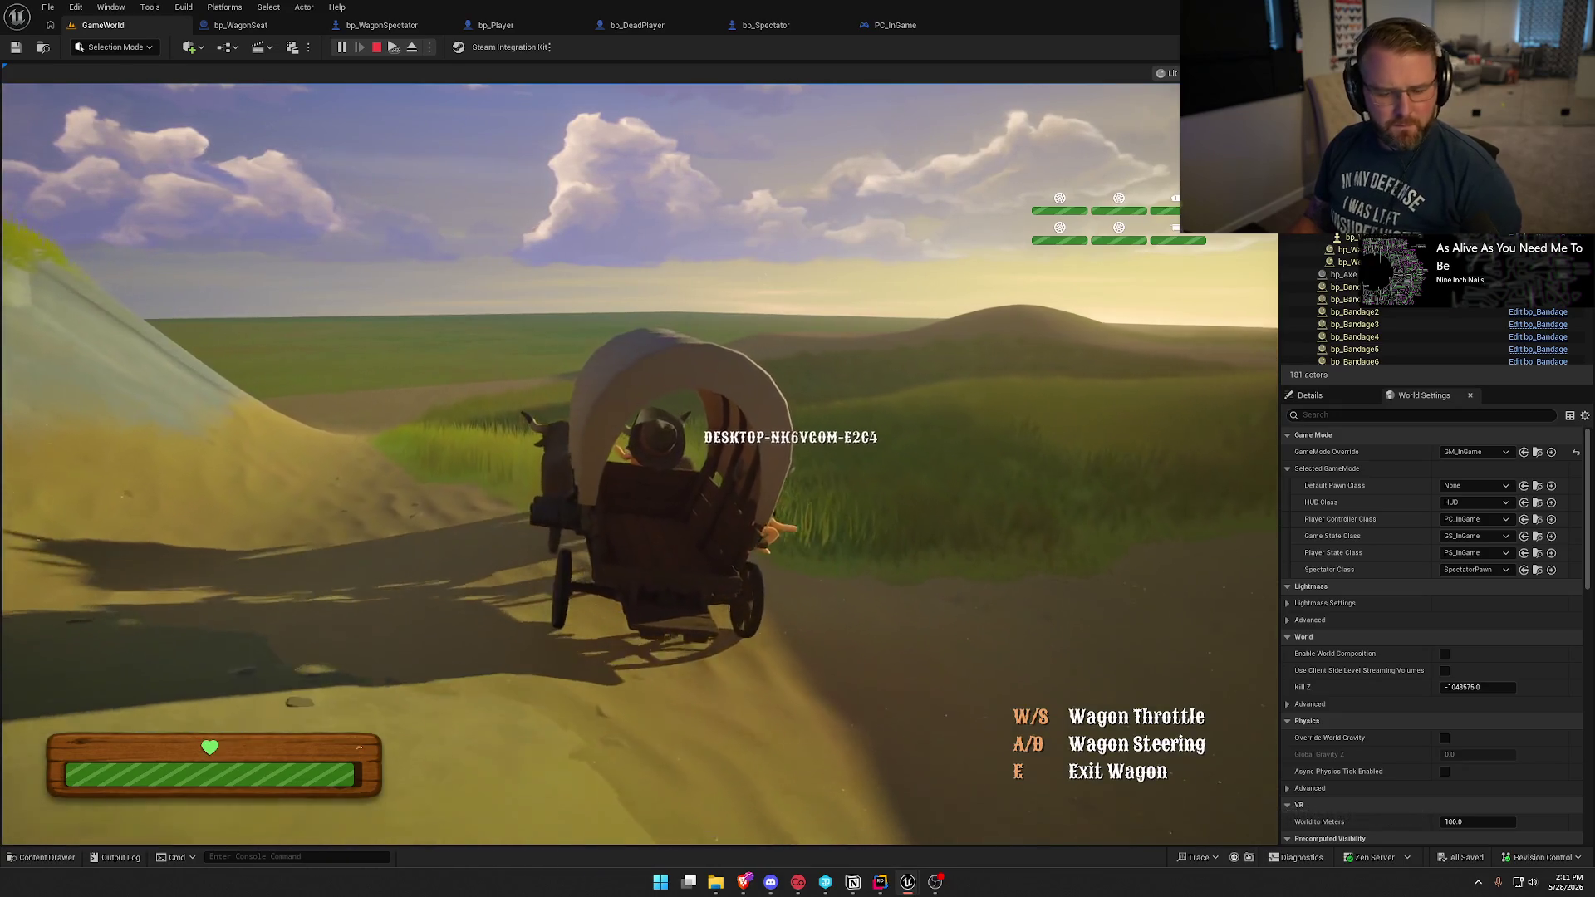
left_click(149, 353)
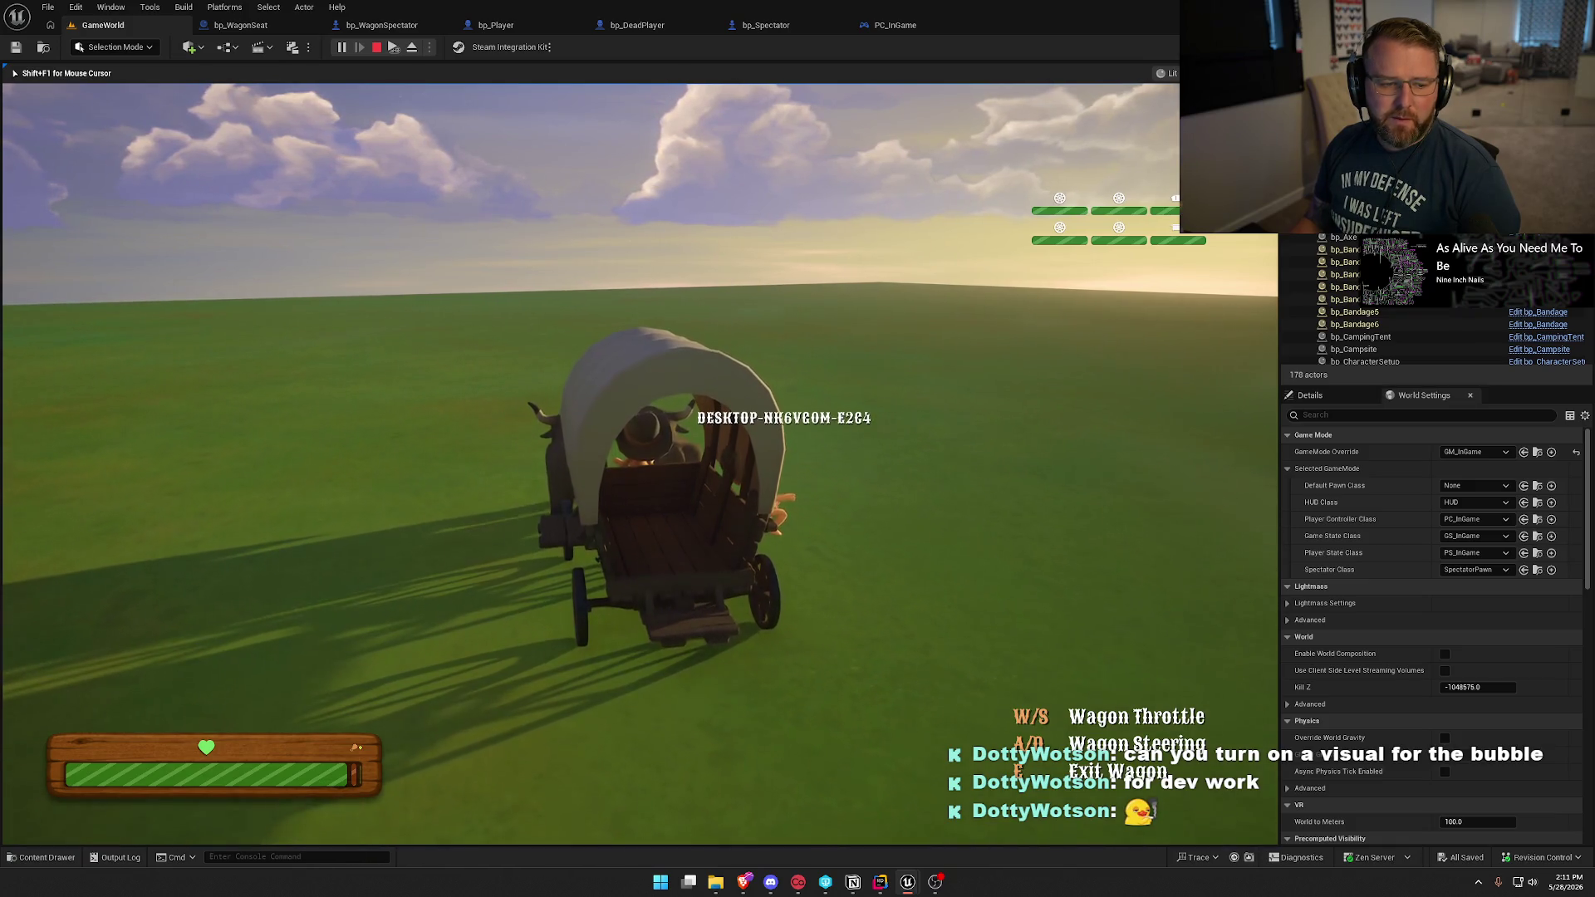
key("Escape")
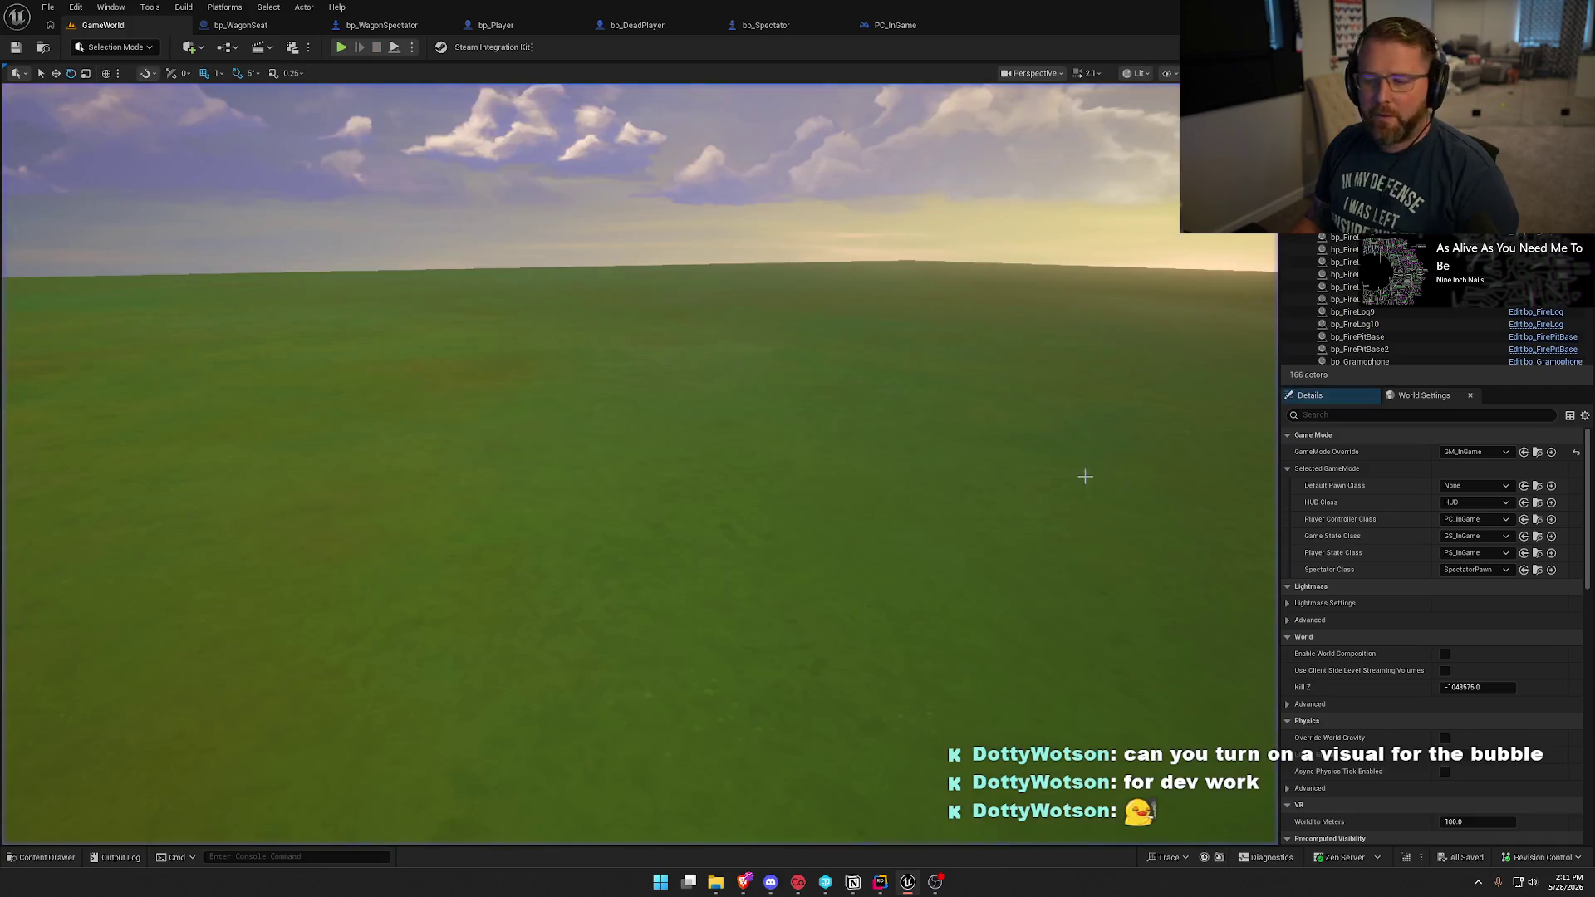
Uncomment the SetController and UpdateGamingNetConnection lines in Rider and trigger a Live Coding recompile.
left_click(878, 884)
left_click(527, 368, "shift")
key("ctrl+shift+slash")
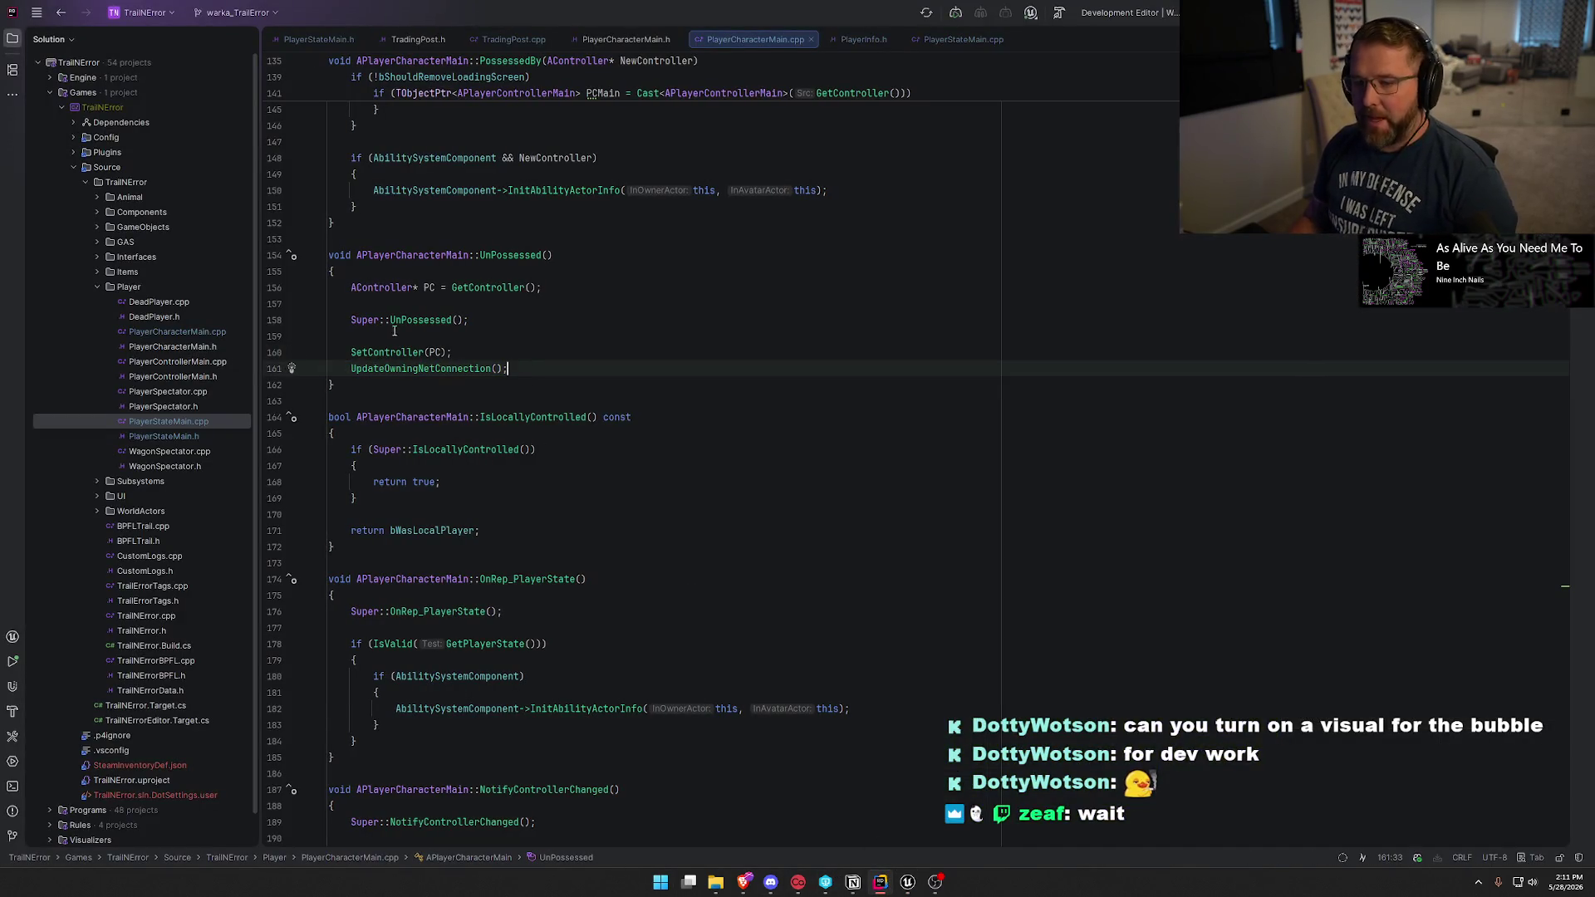
left_click(905, 887)
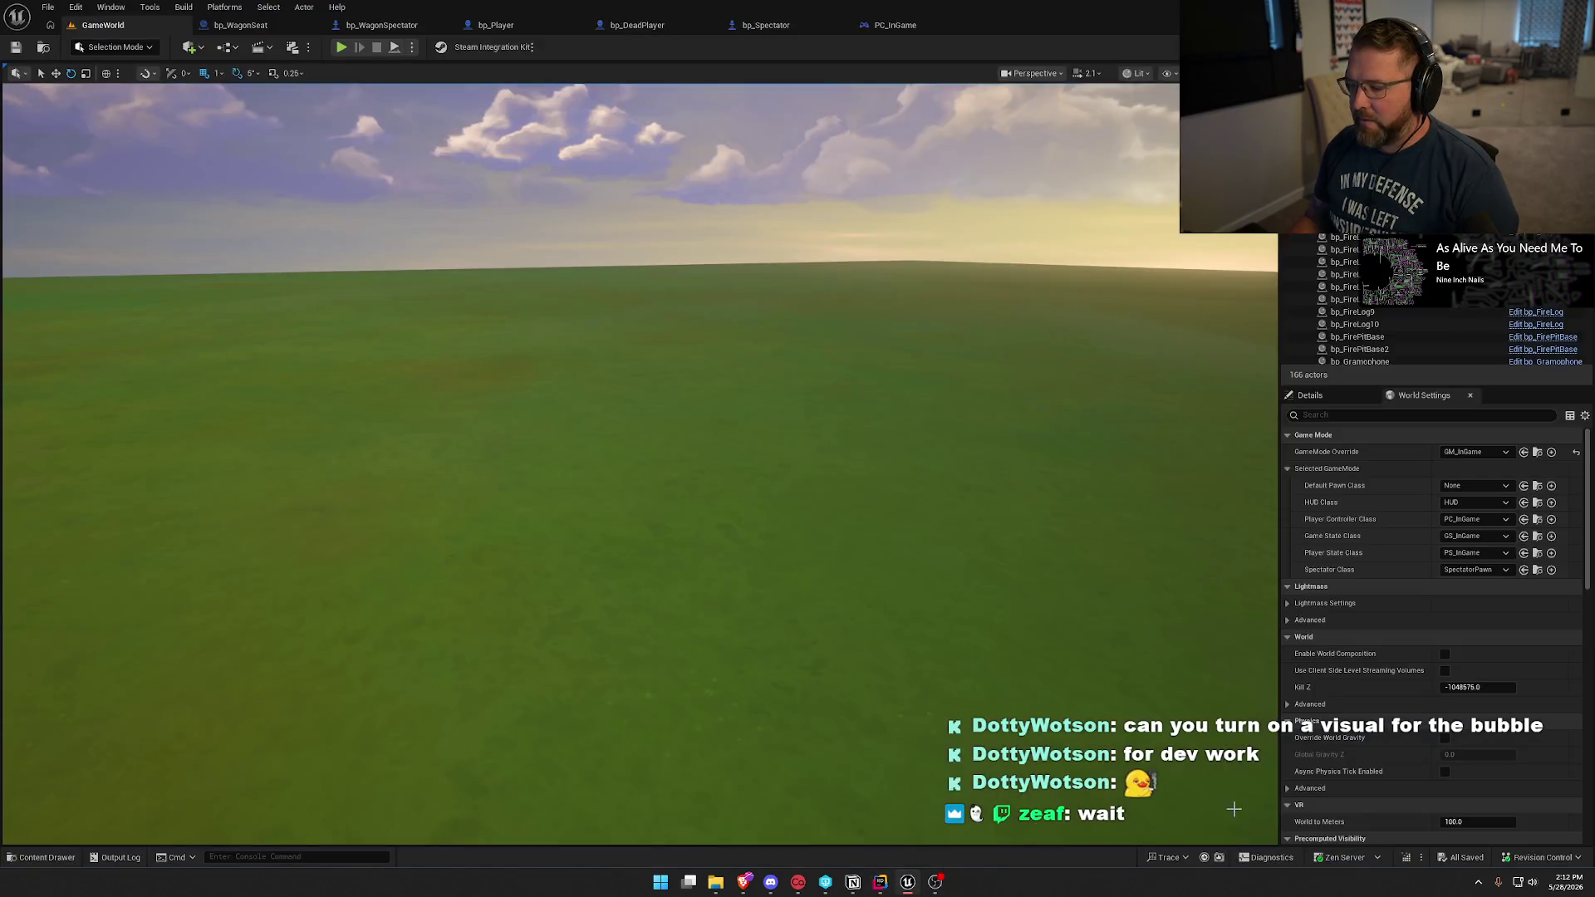
left_click(1404, 860)
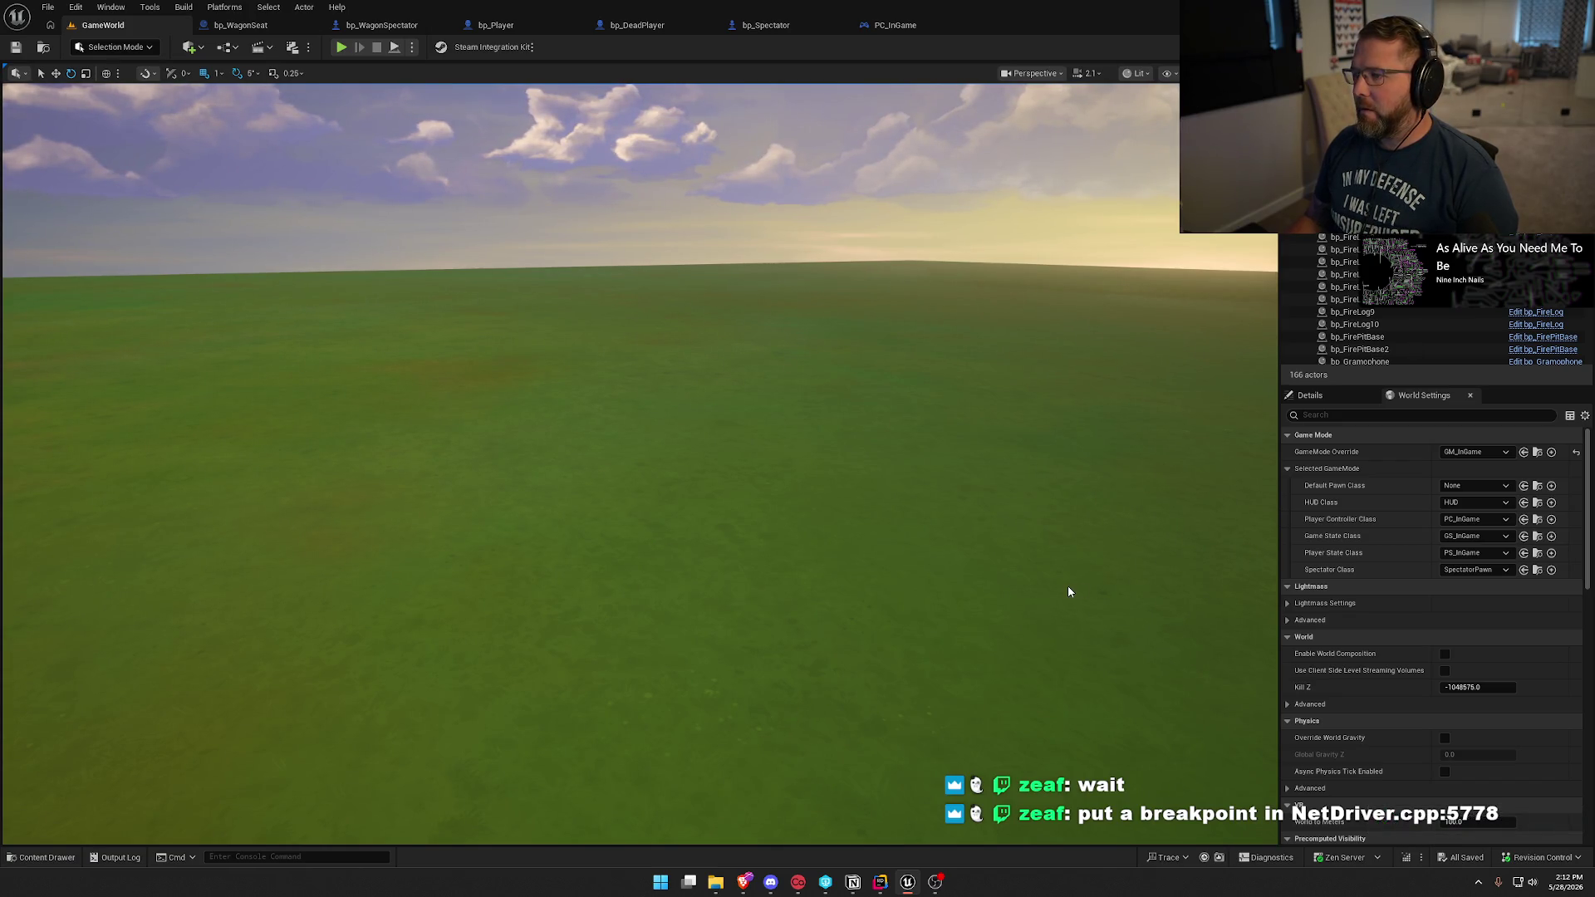
Close all open source file tabs in Rider.
key("alt+Tab")
middle_click(311, 42)
middle_click(311, 42)
middle_click(312, 41)
middle_click(311, 42)
middle_click(312, 41)
middle_click(312, 41)
middle_click(312, 42)
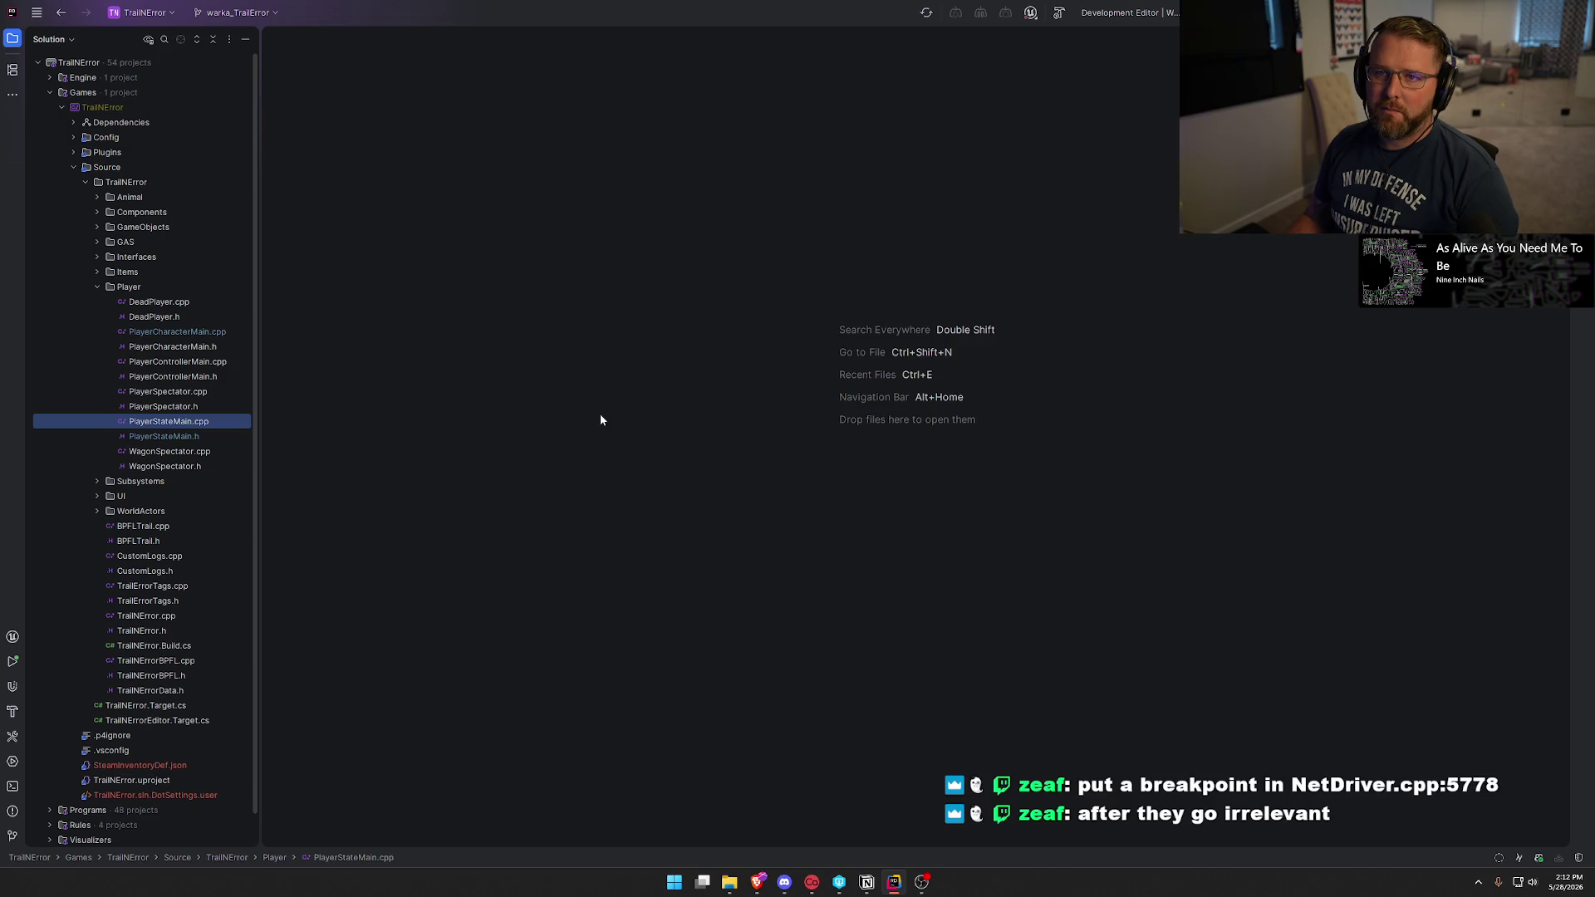
Find NetDriver.cpp with a solution-wide search for 'netdriver.' and scroll to ServerReplicateActors_ForConnection.
key("shift")
key("shift")
type("n")
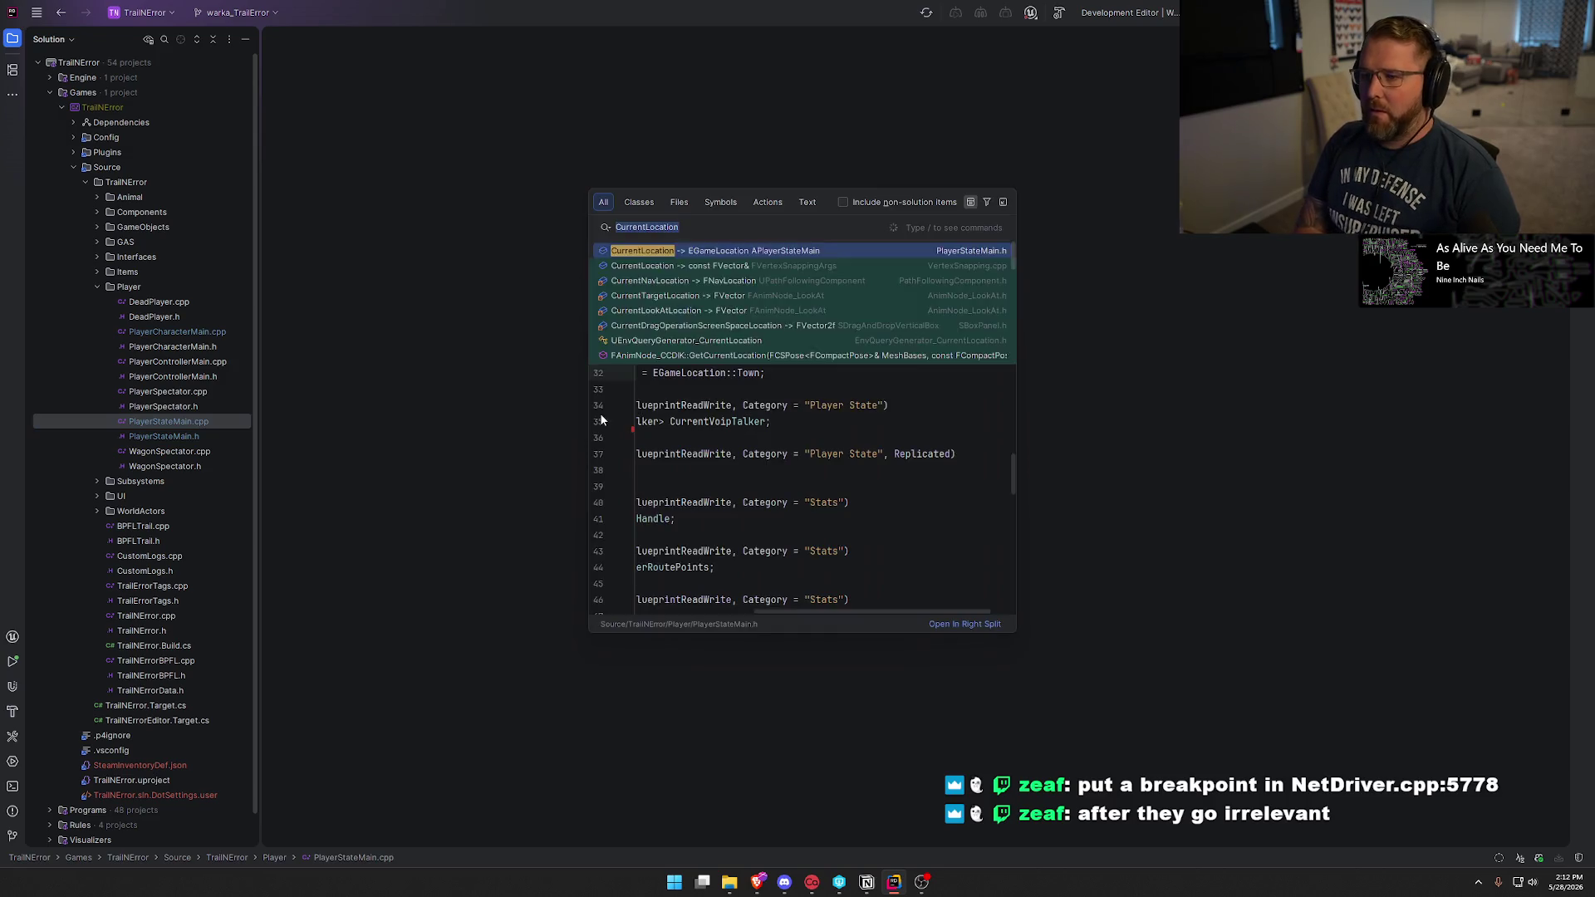
type("etdriver.cpp")
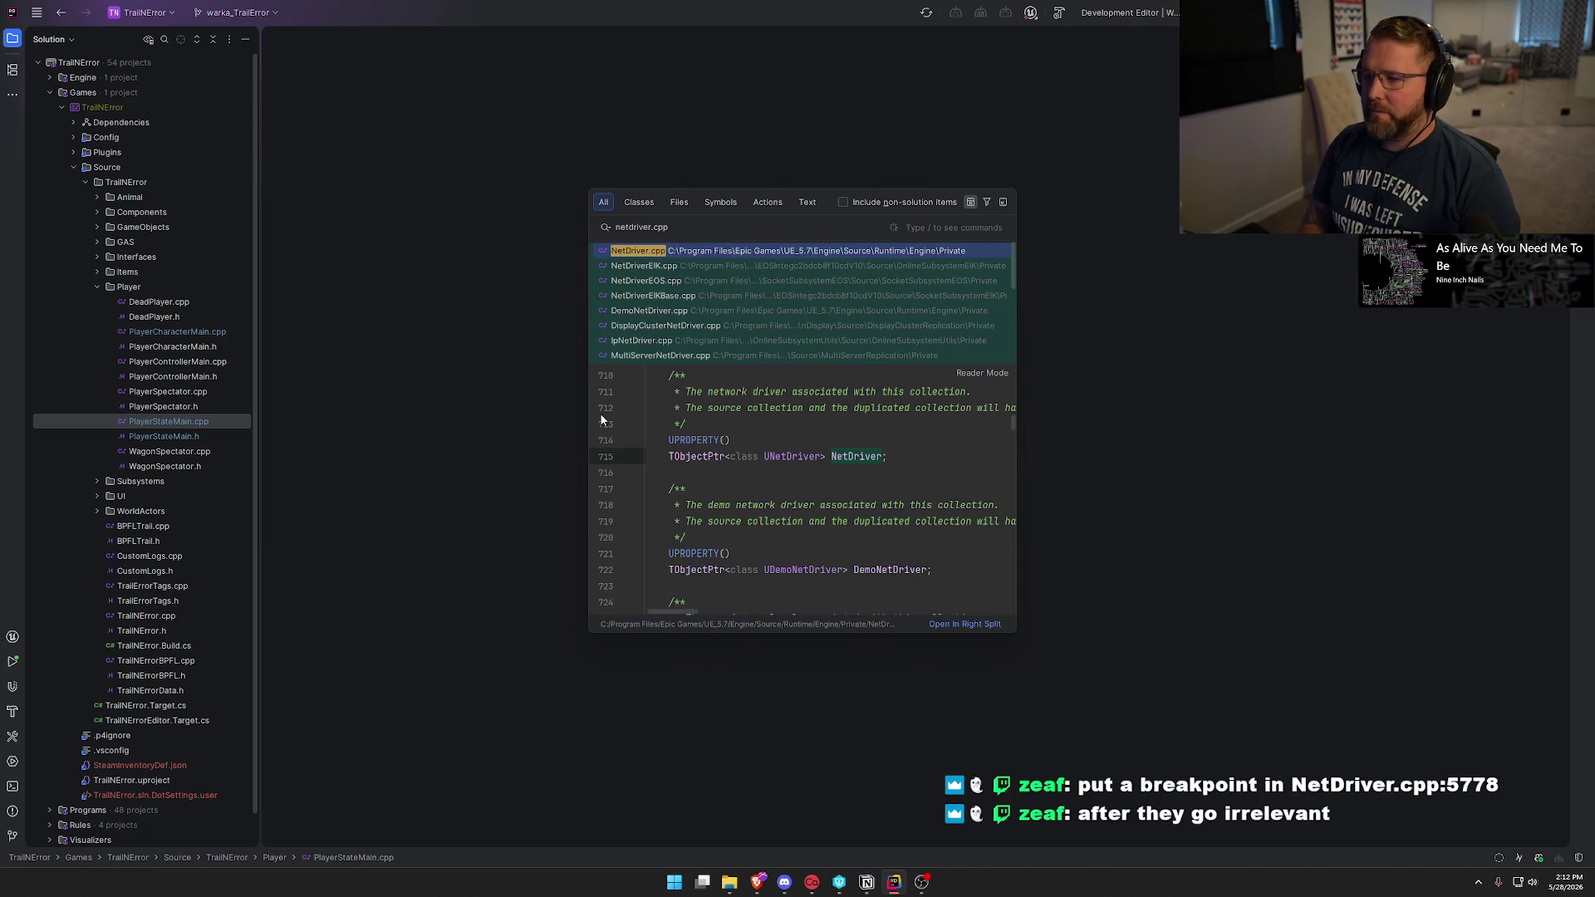
key("Return")
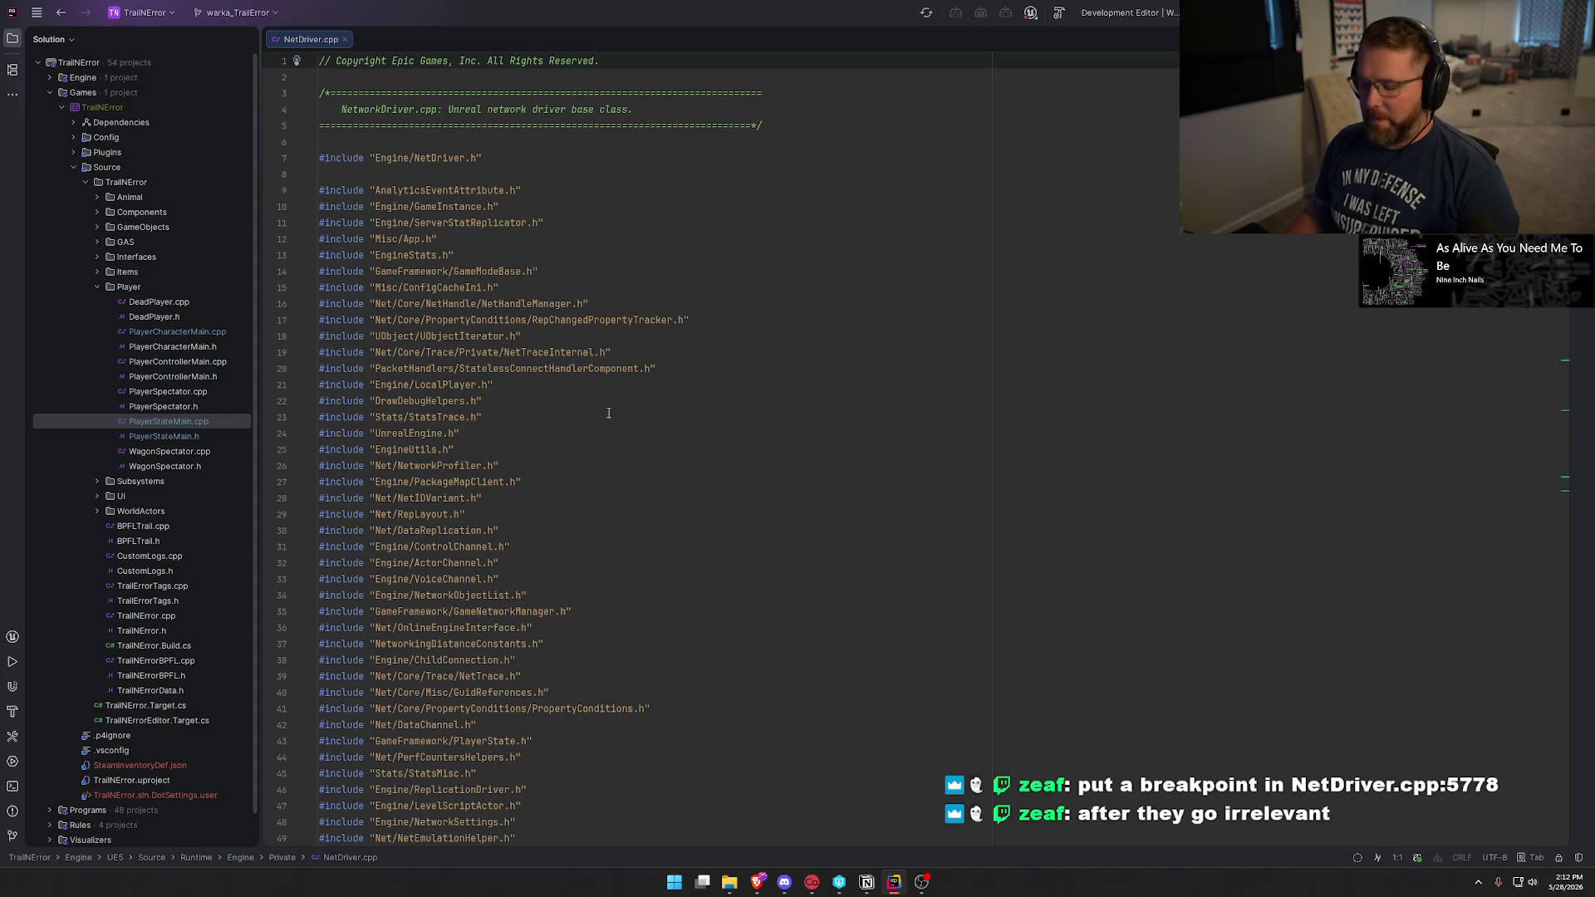
scroll(608, 412, "down", 7)
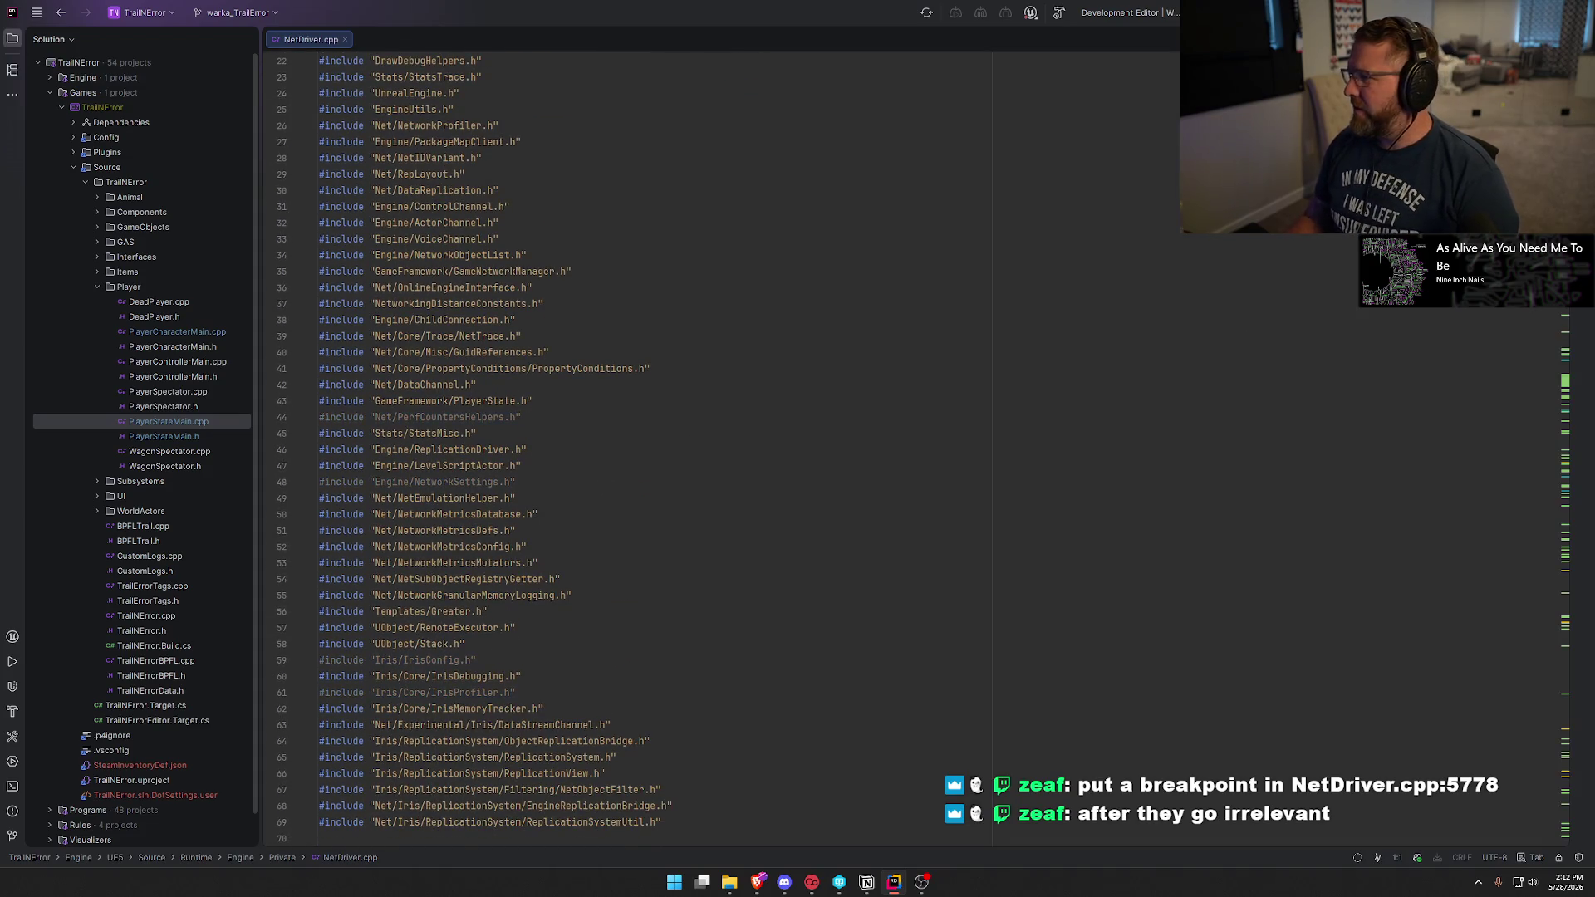
scroll(623, 449, "down", 20)
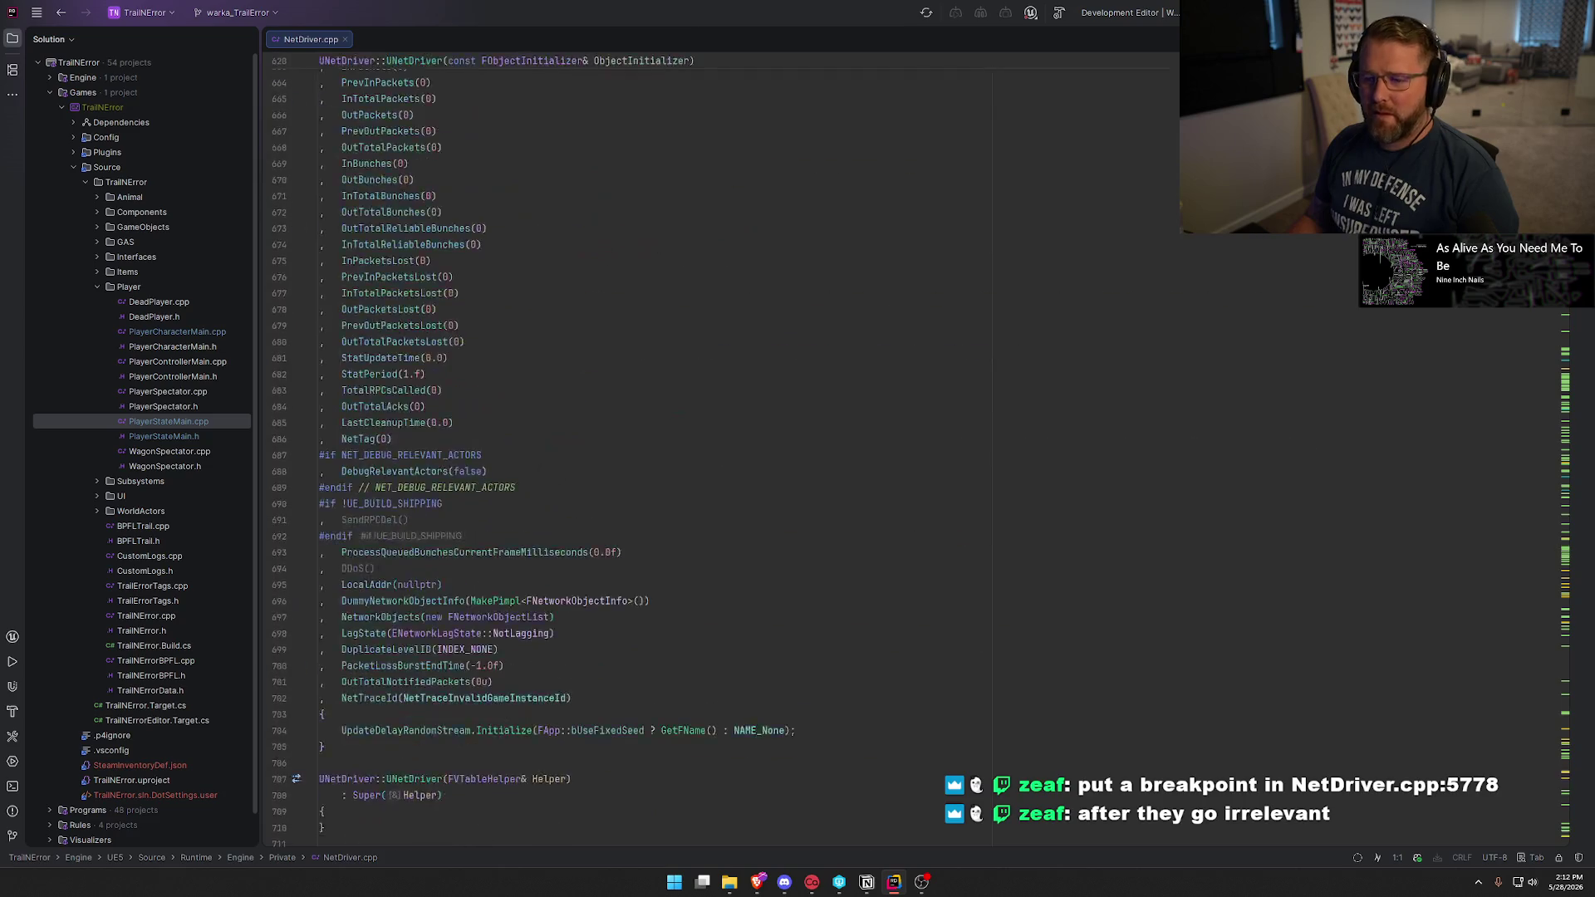
scroll(1535, 450, "down", 20)
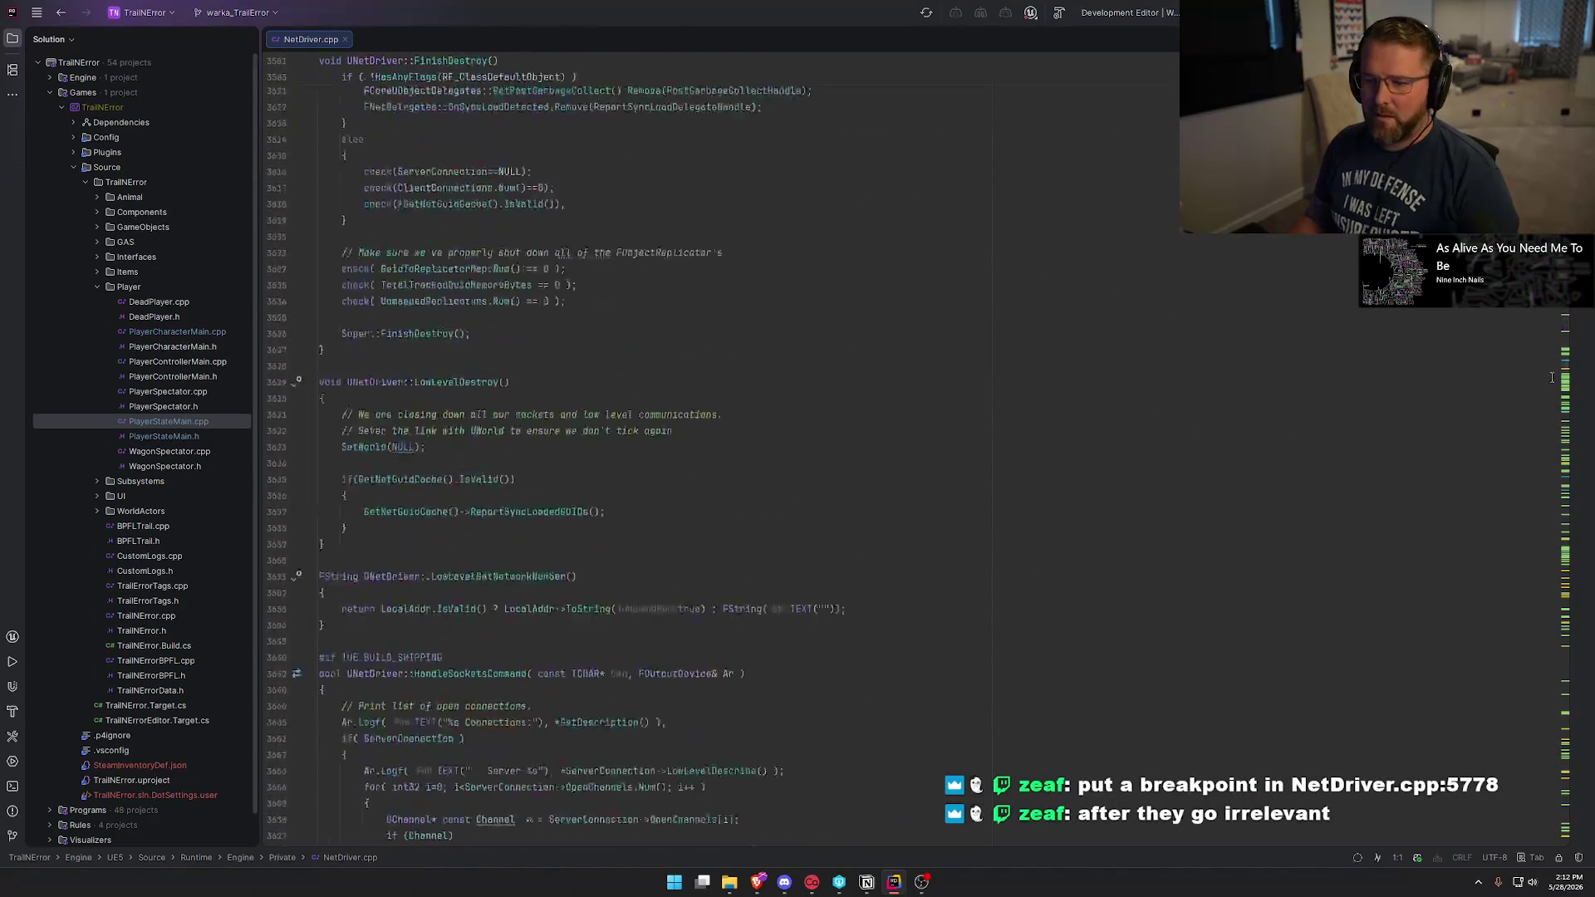
scroll(1535, 450, "down", 20)
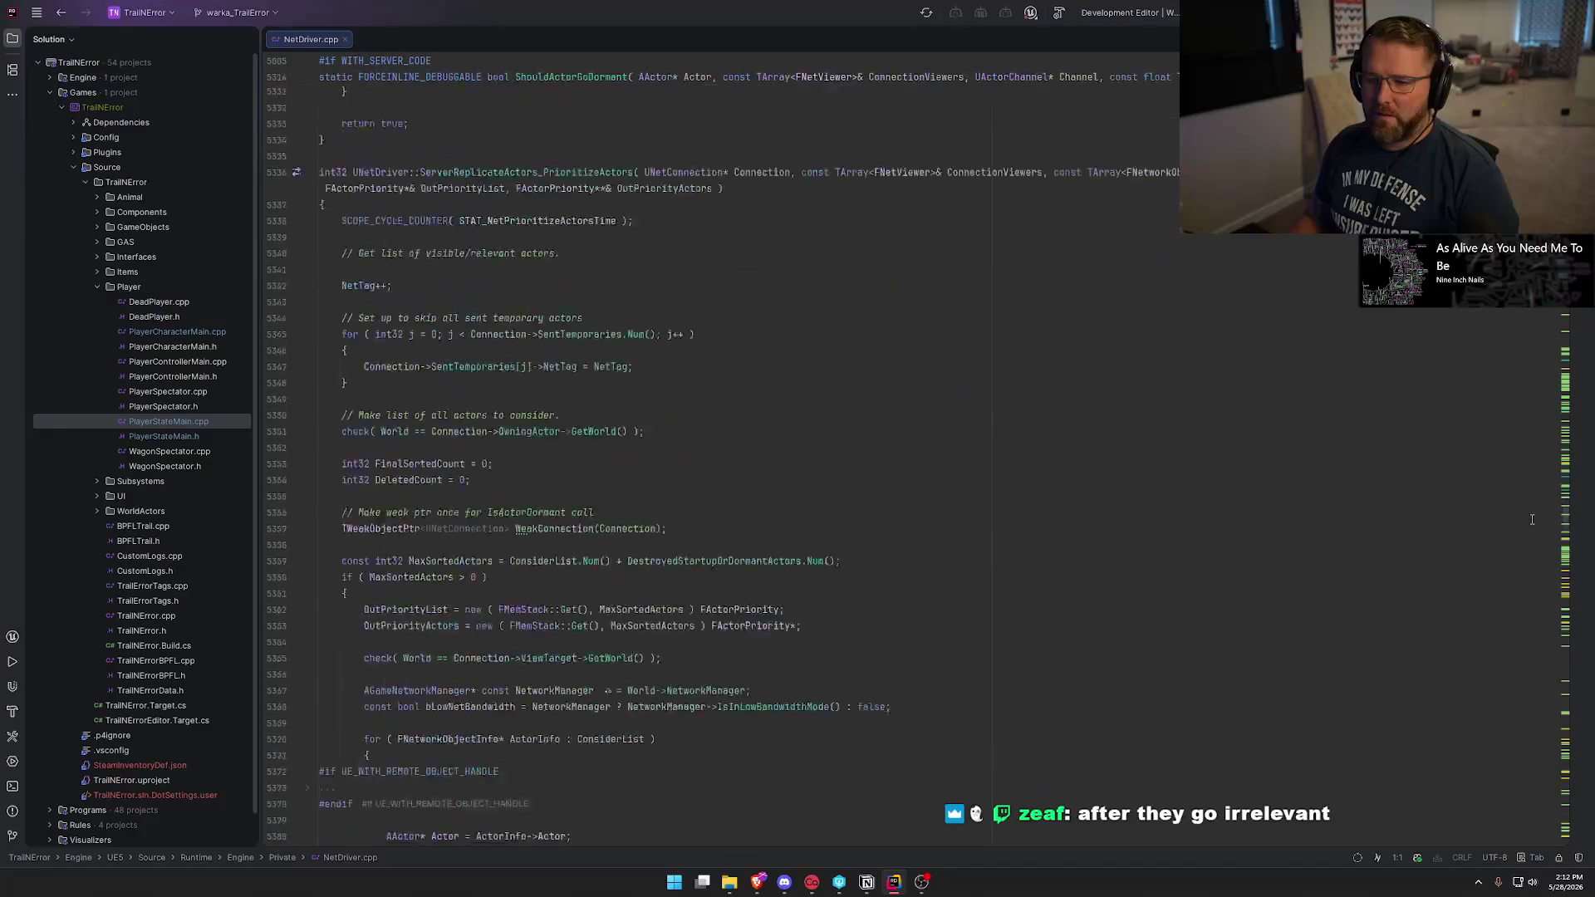
scroll(1530, 525, "down", 15)
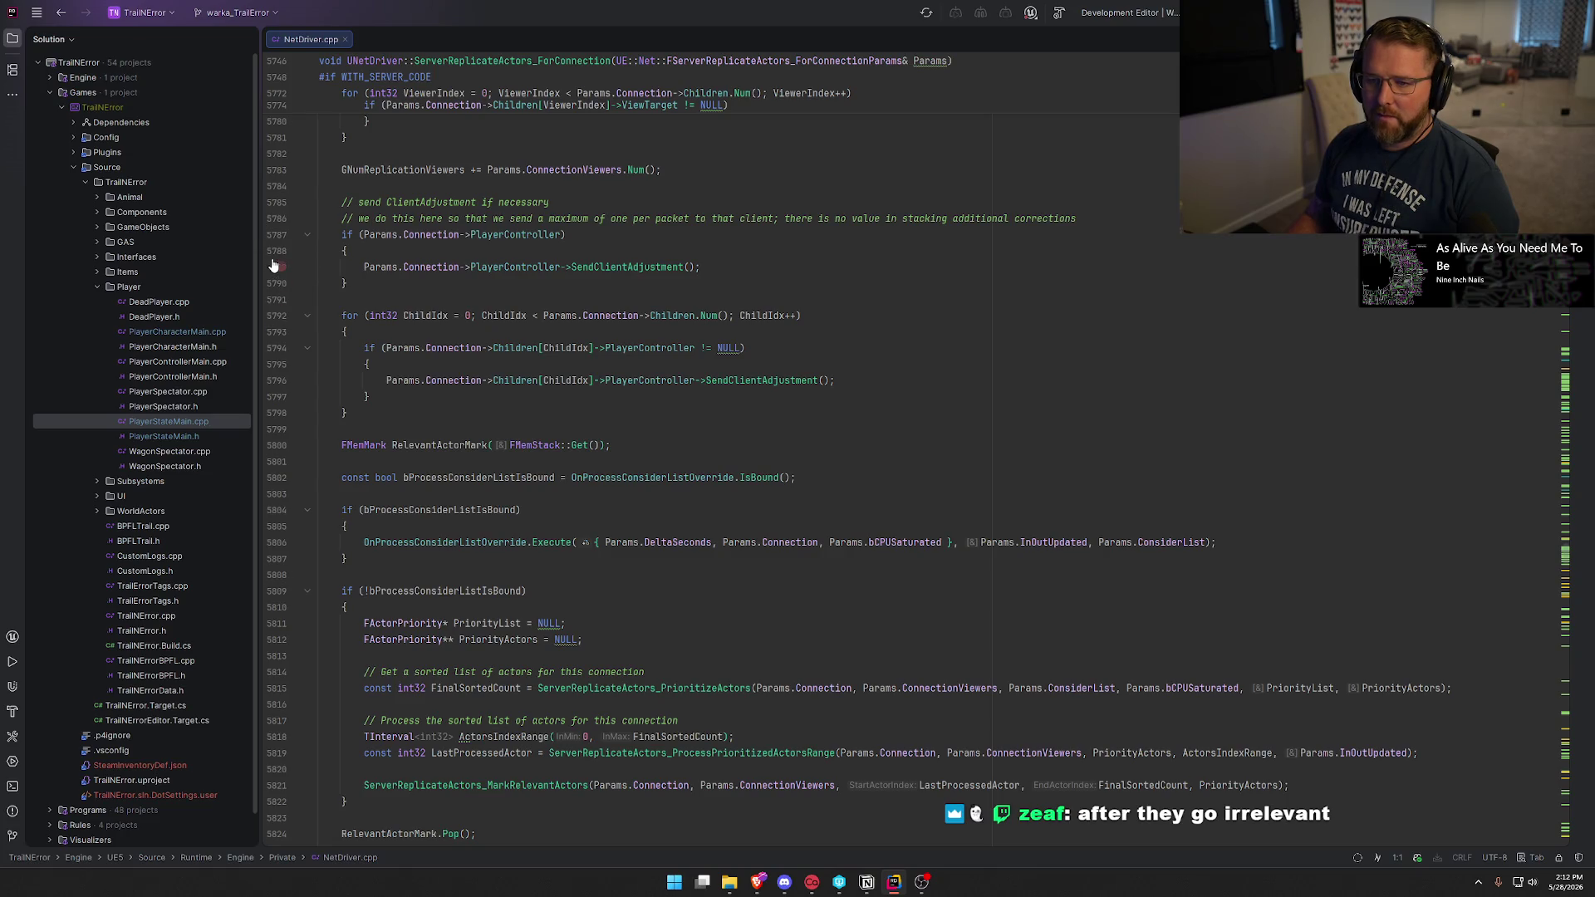
Set a breakpoint at line 5788 guarding the SendClientAdjustment call.
left_click(279, 253)
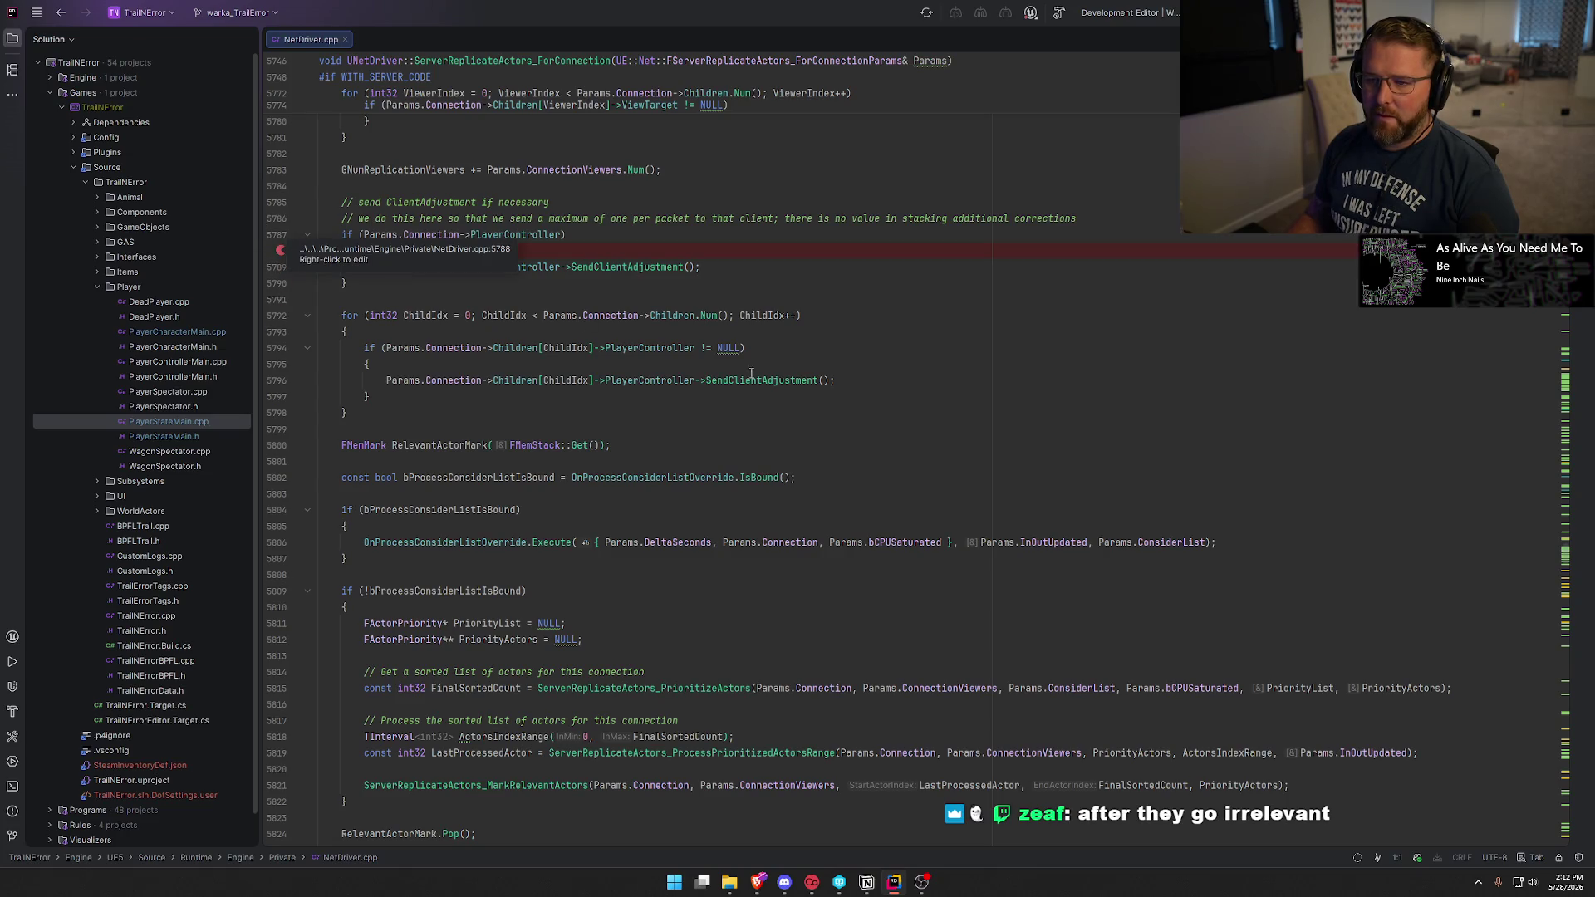
left_click(712, 266)
scroll(856, 498, "up", 3)
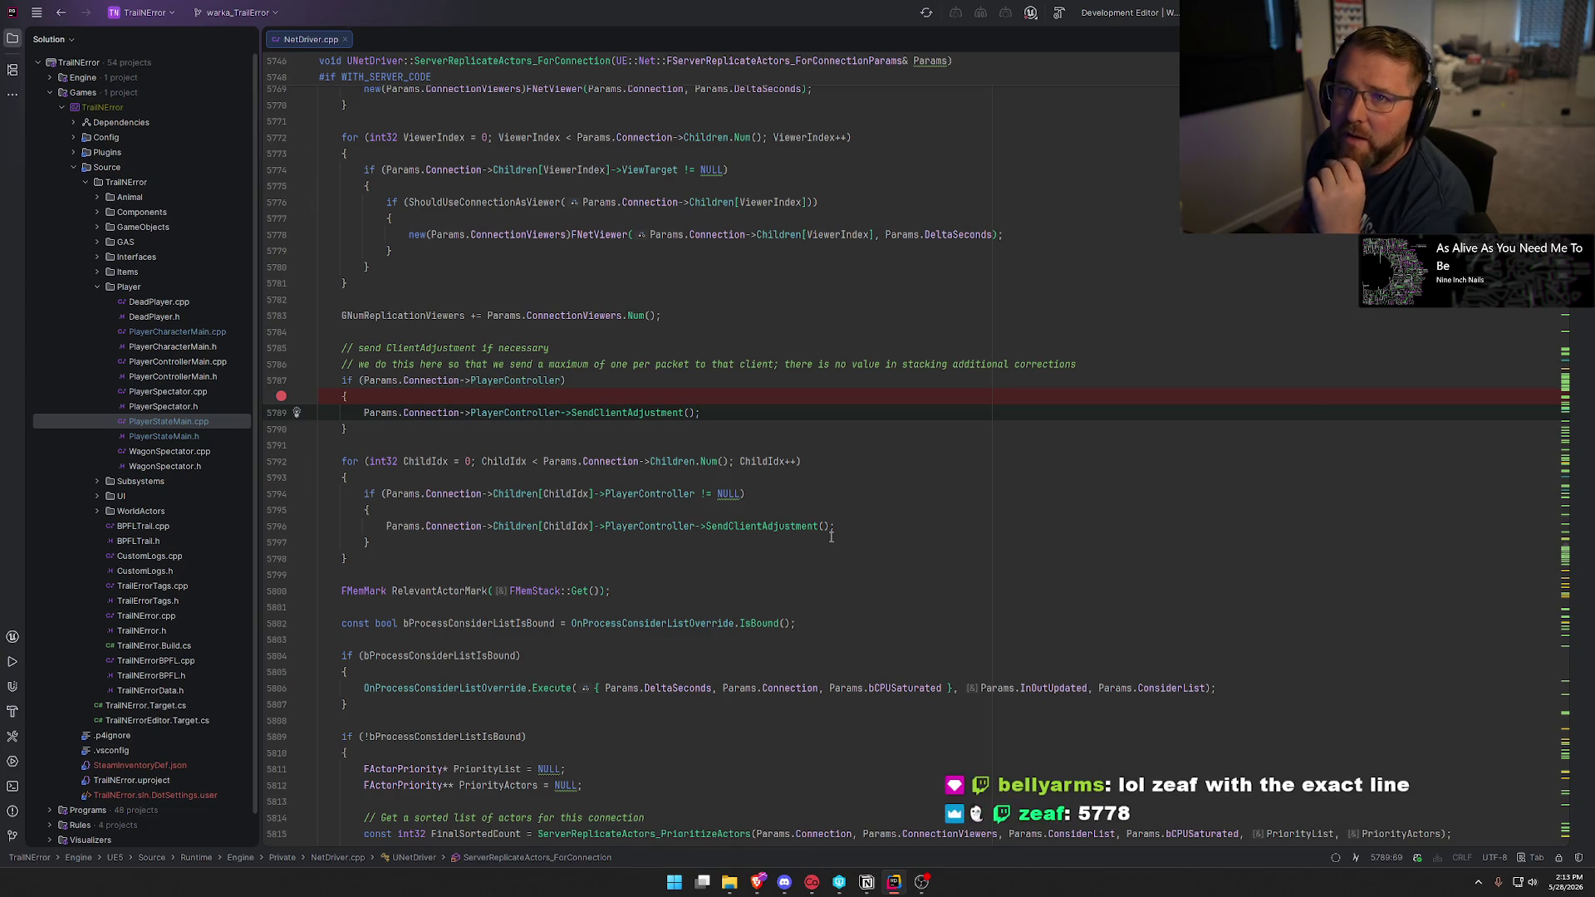
Remove the NetDriver.cpp breakpoints at lines 5788 and 5778, then build and launch UnrealEditor for debugging.
left_click(279, 398)
scroll(429, 389, "up", 1)
left_click(283, 284)
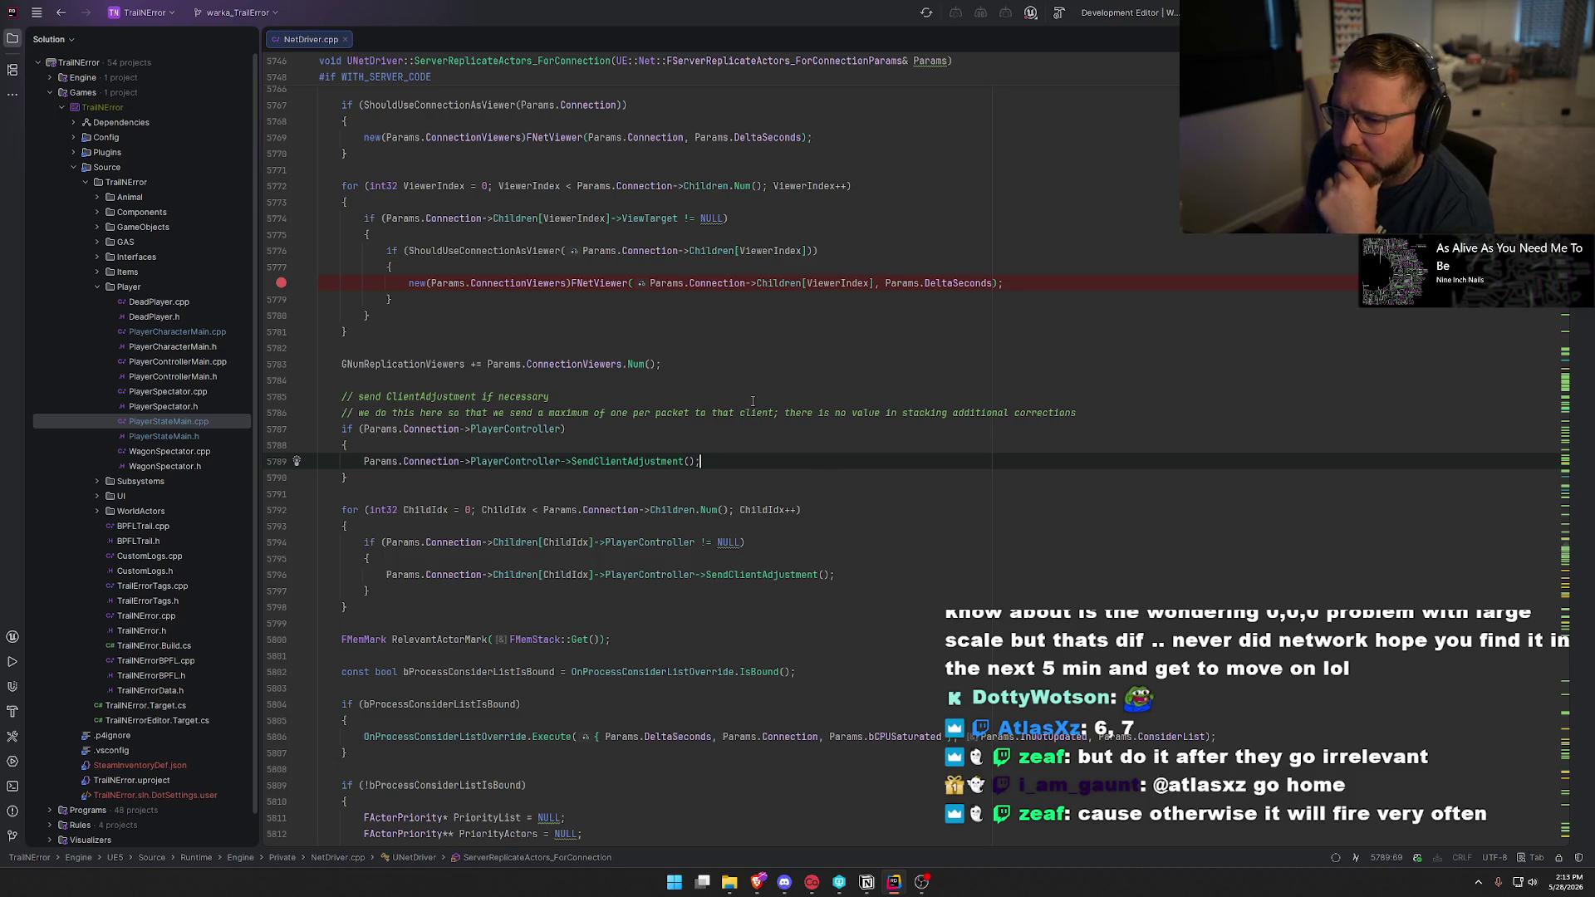
scroll(772, 527, "up", 3)
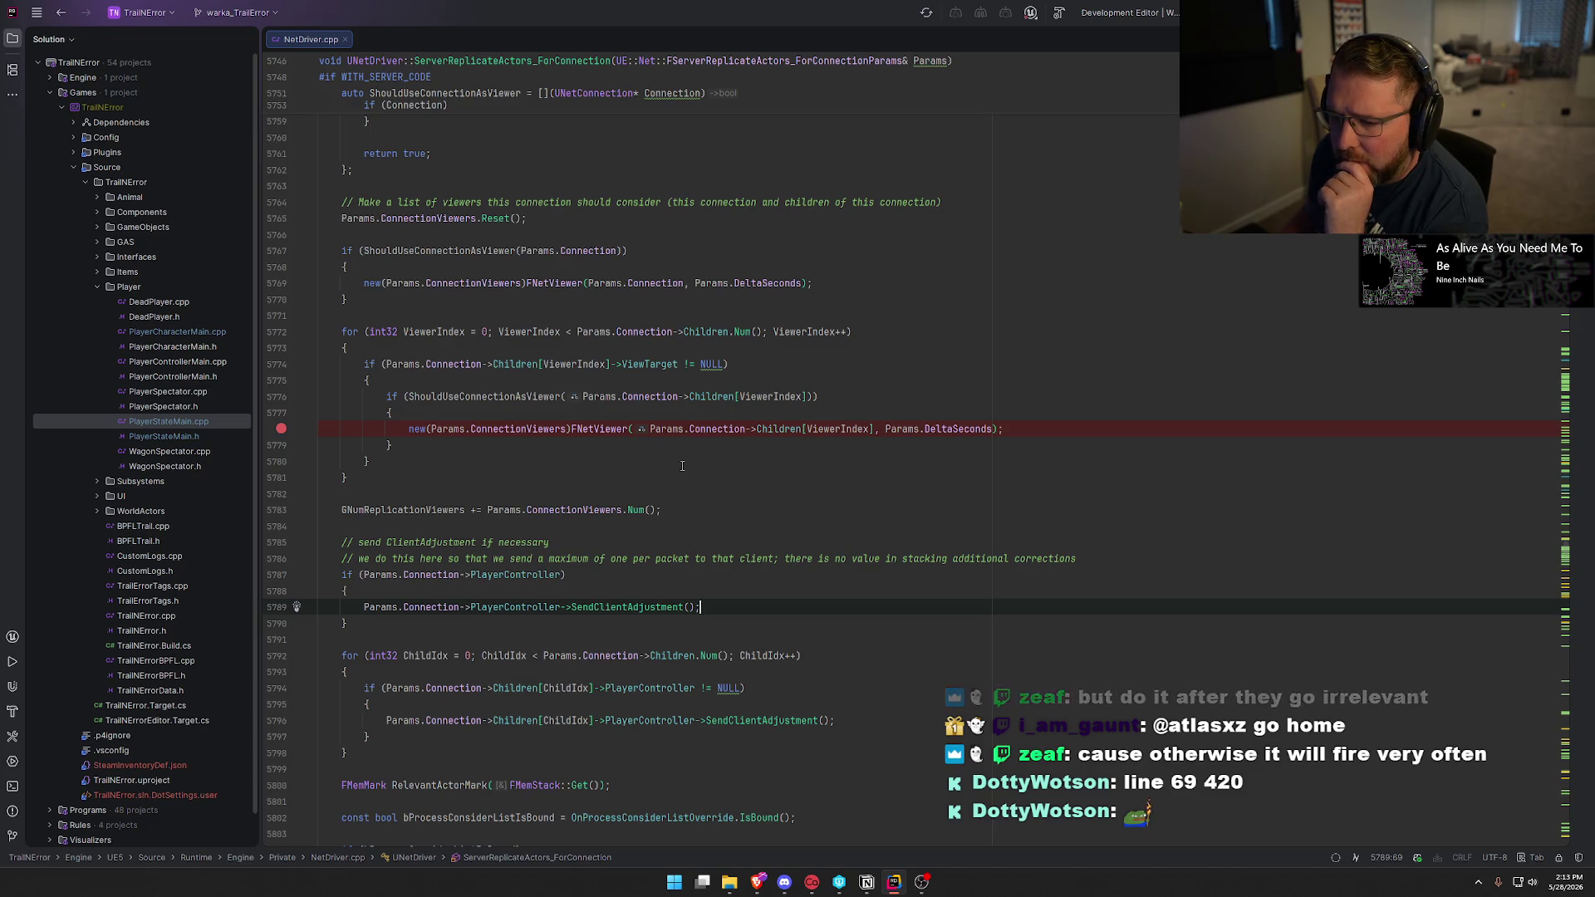
left_click(282, 429)
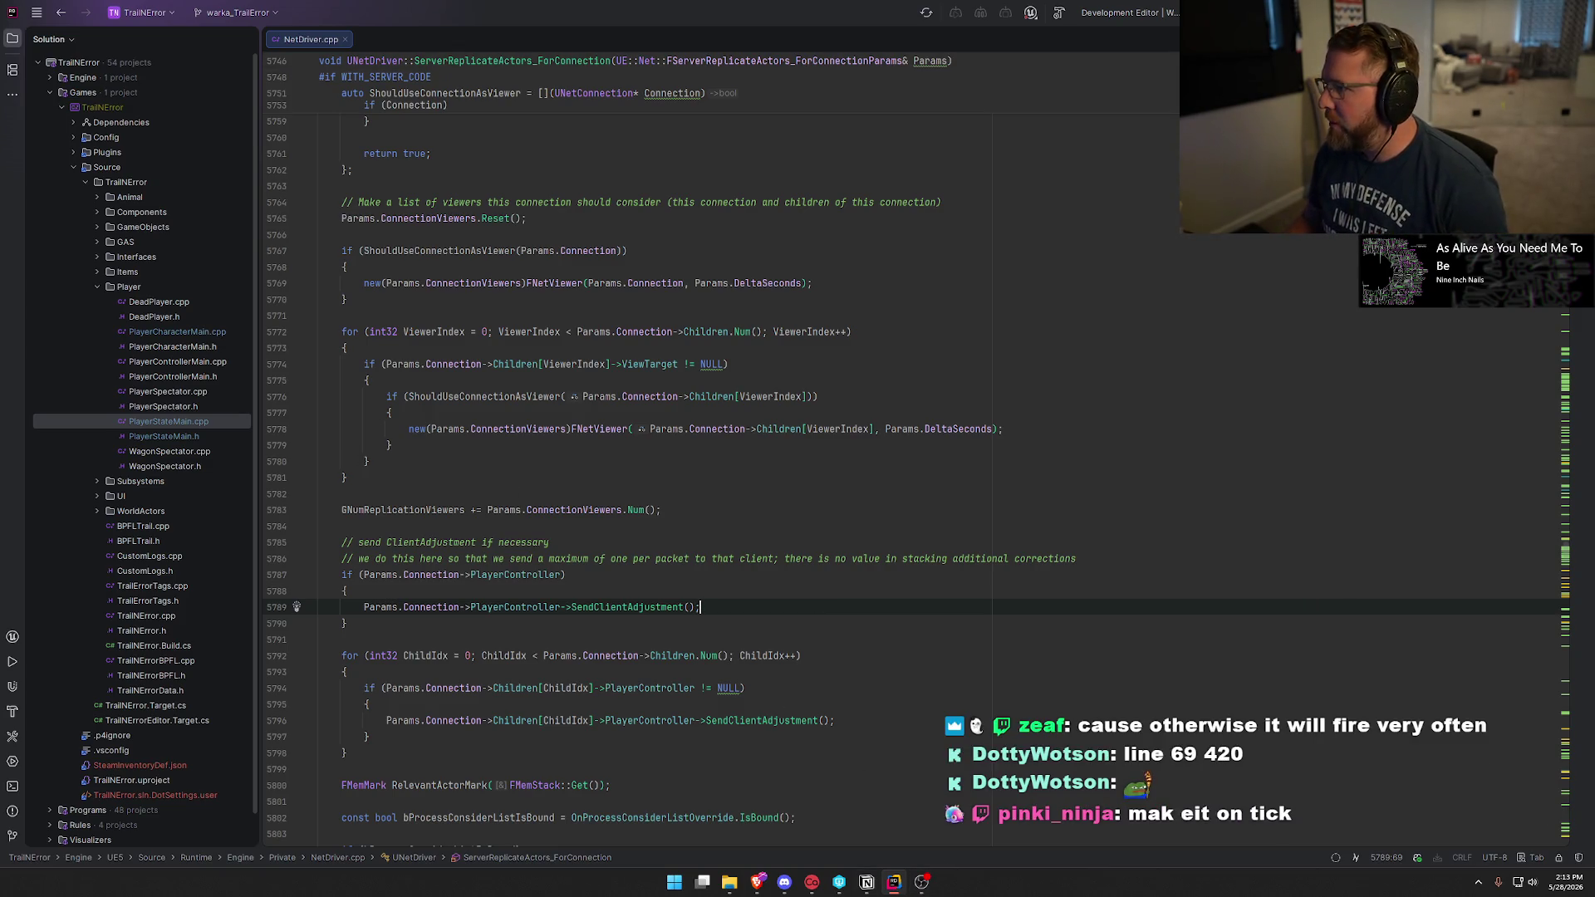
key("ctrl+shift+b")
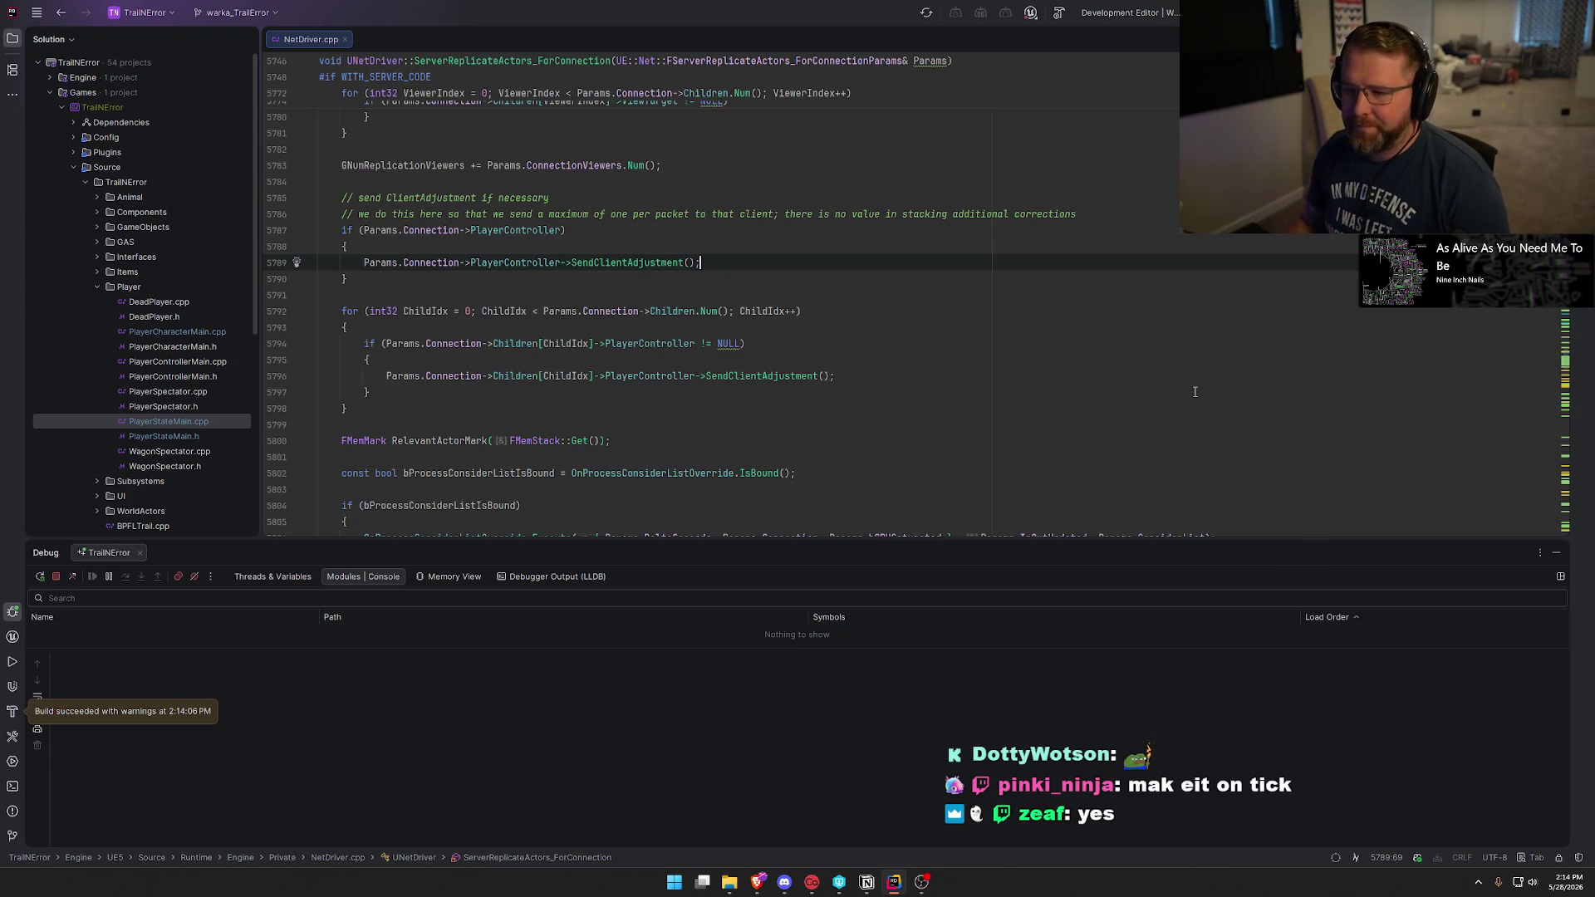
Place the caret on NetDriver.cpp line 5778 and bring the launched Unreal Editor forward.
scroll(431, 337, "up", 4)
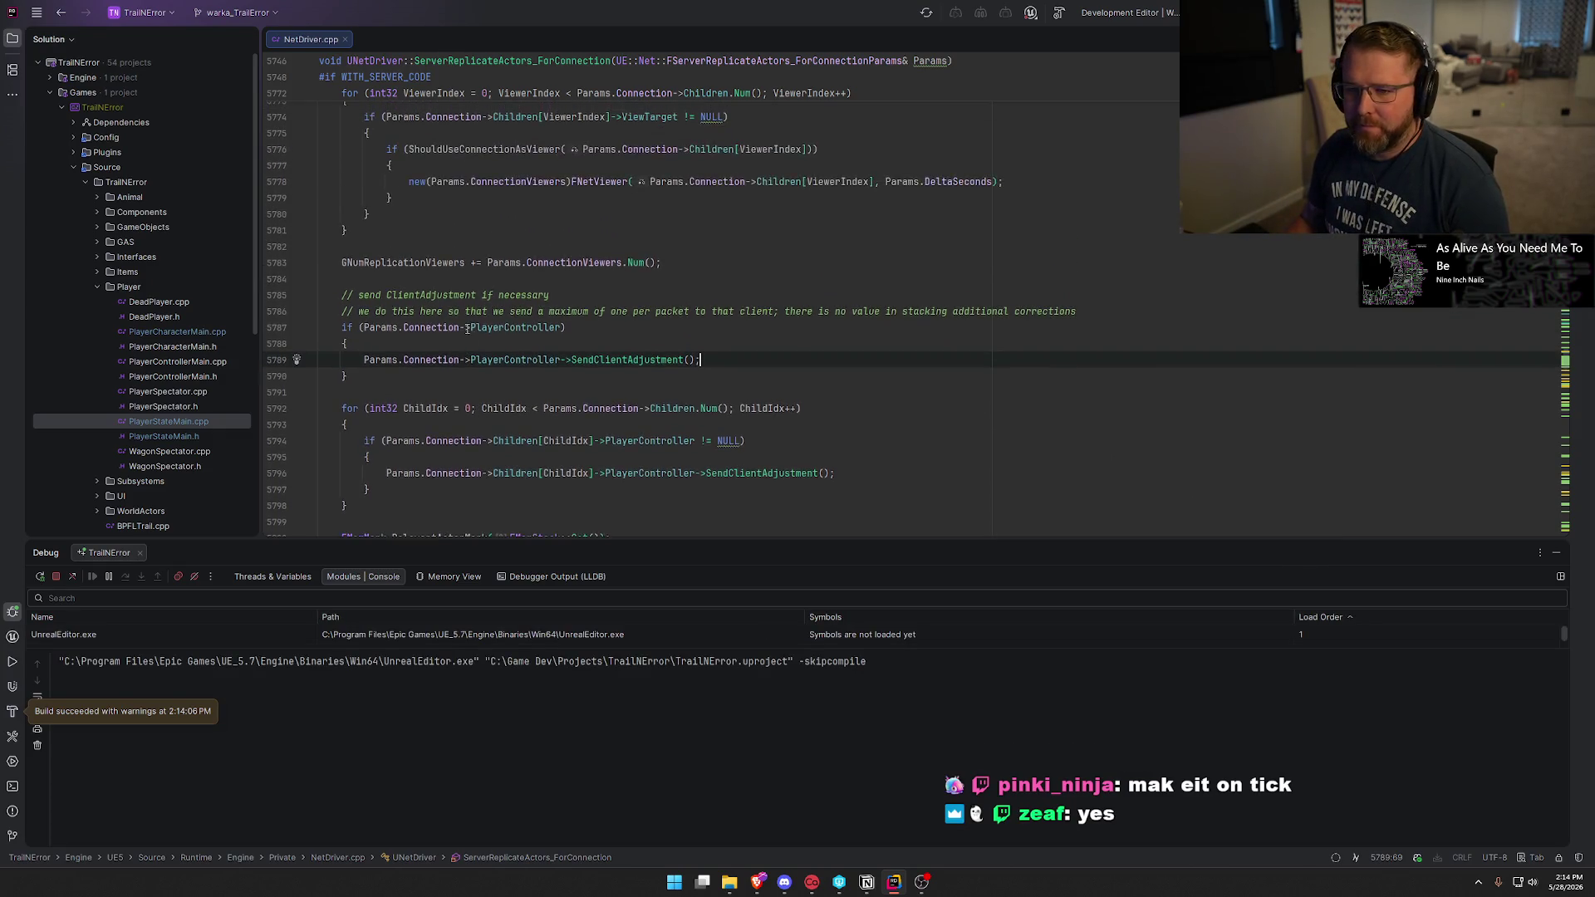
left_click(409, 279)
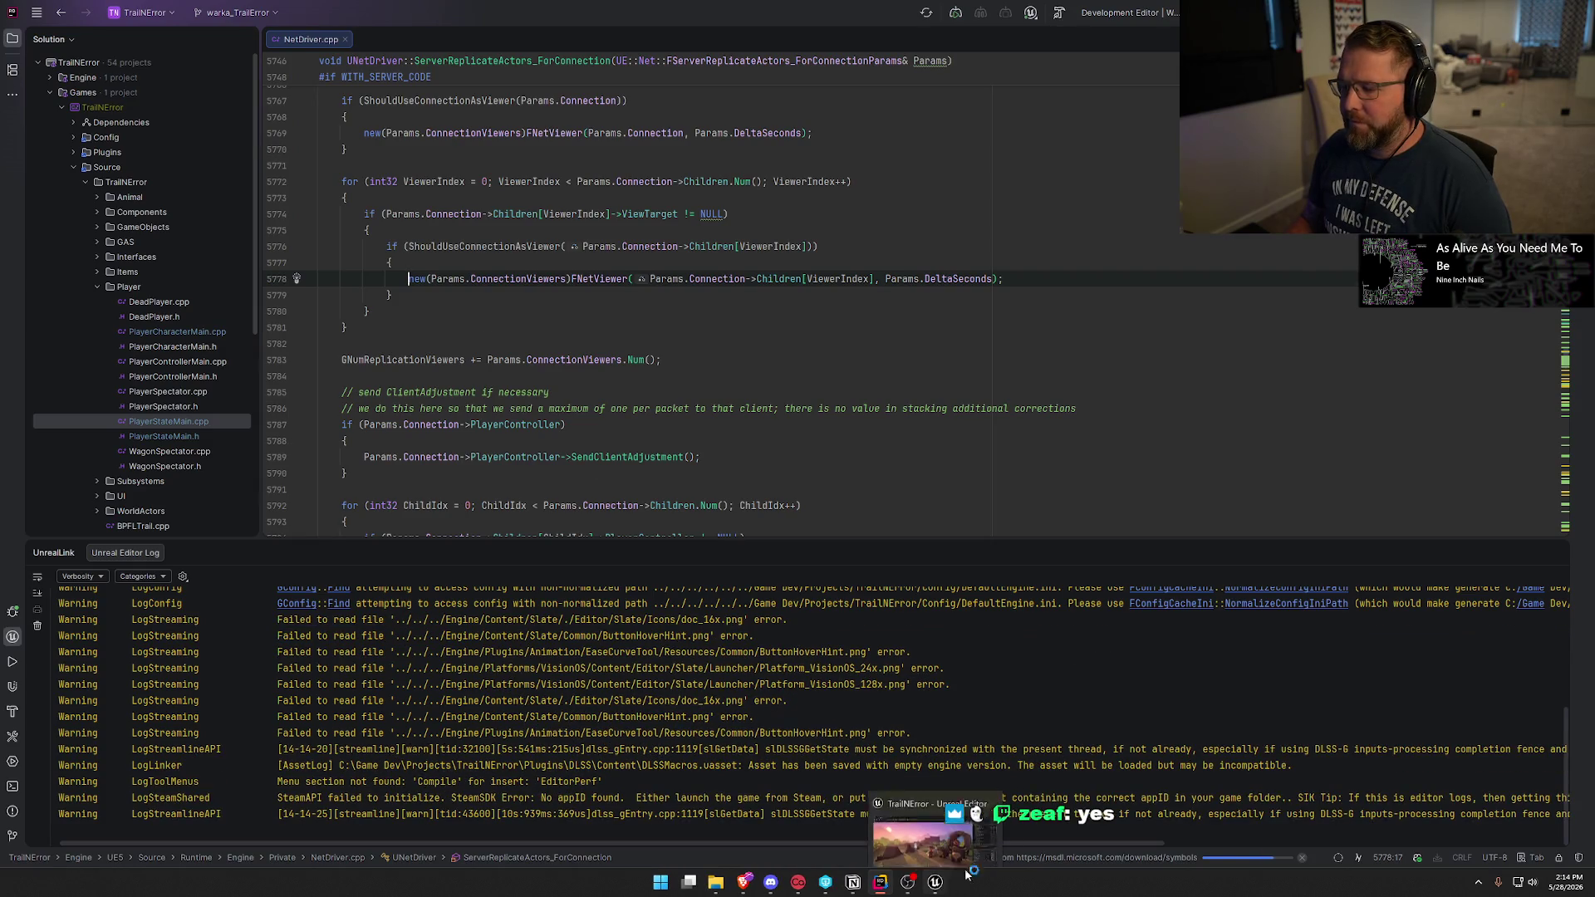
left_click(945, 889)
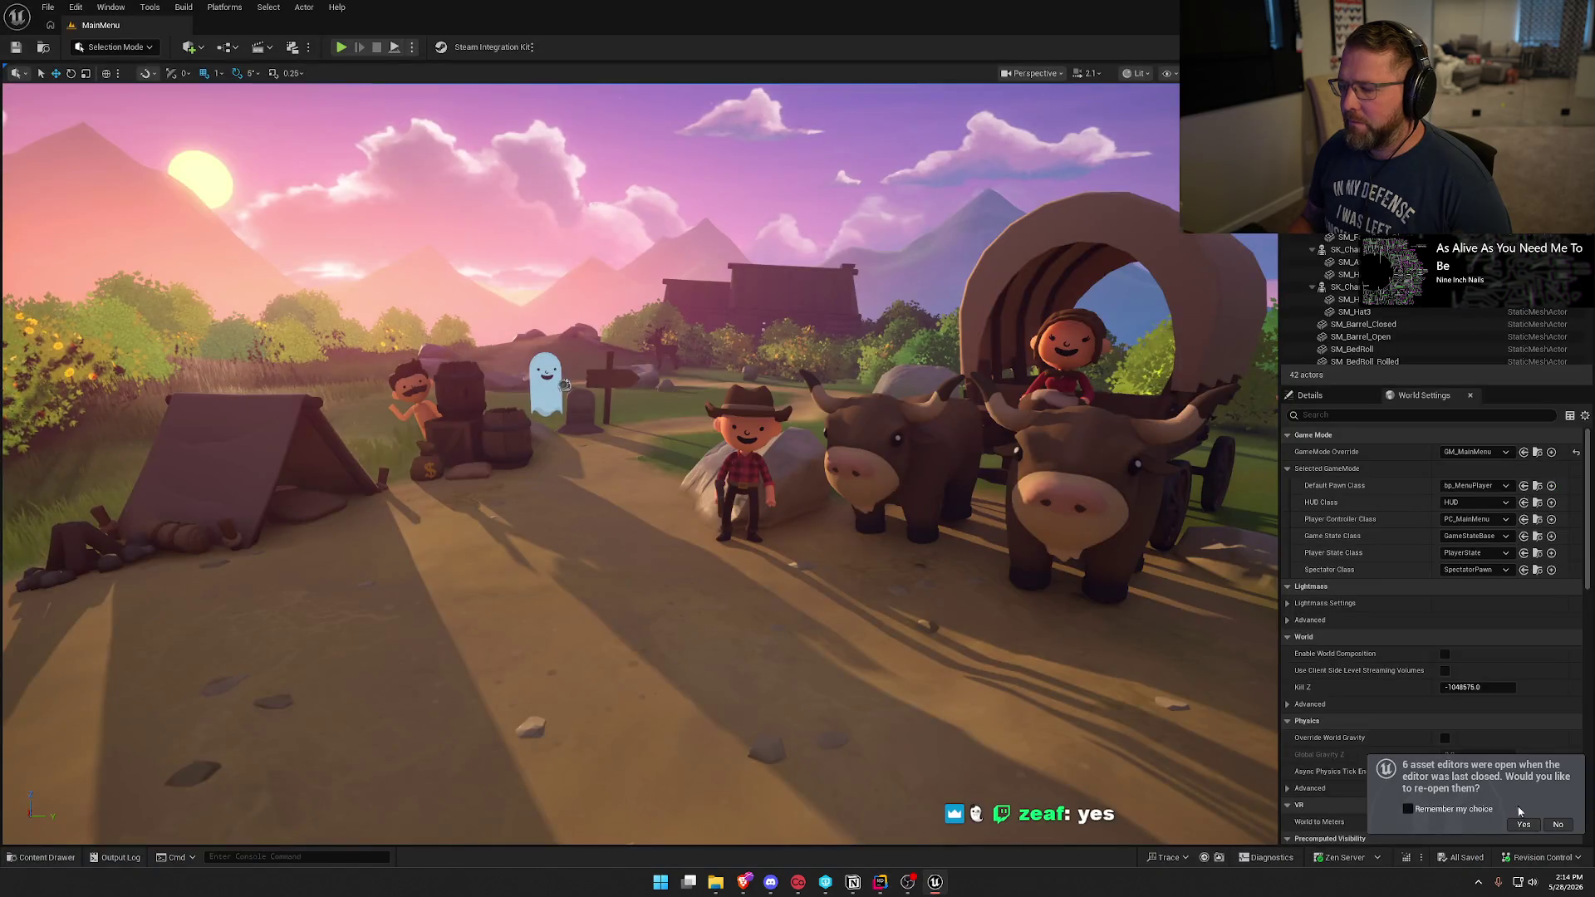
key("ctrl+space")
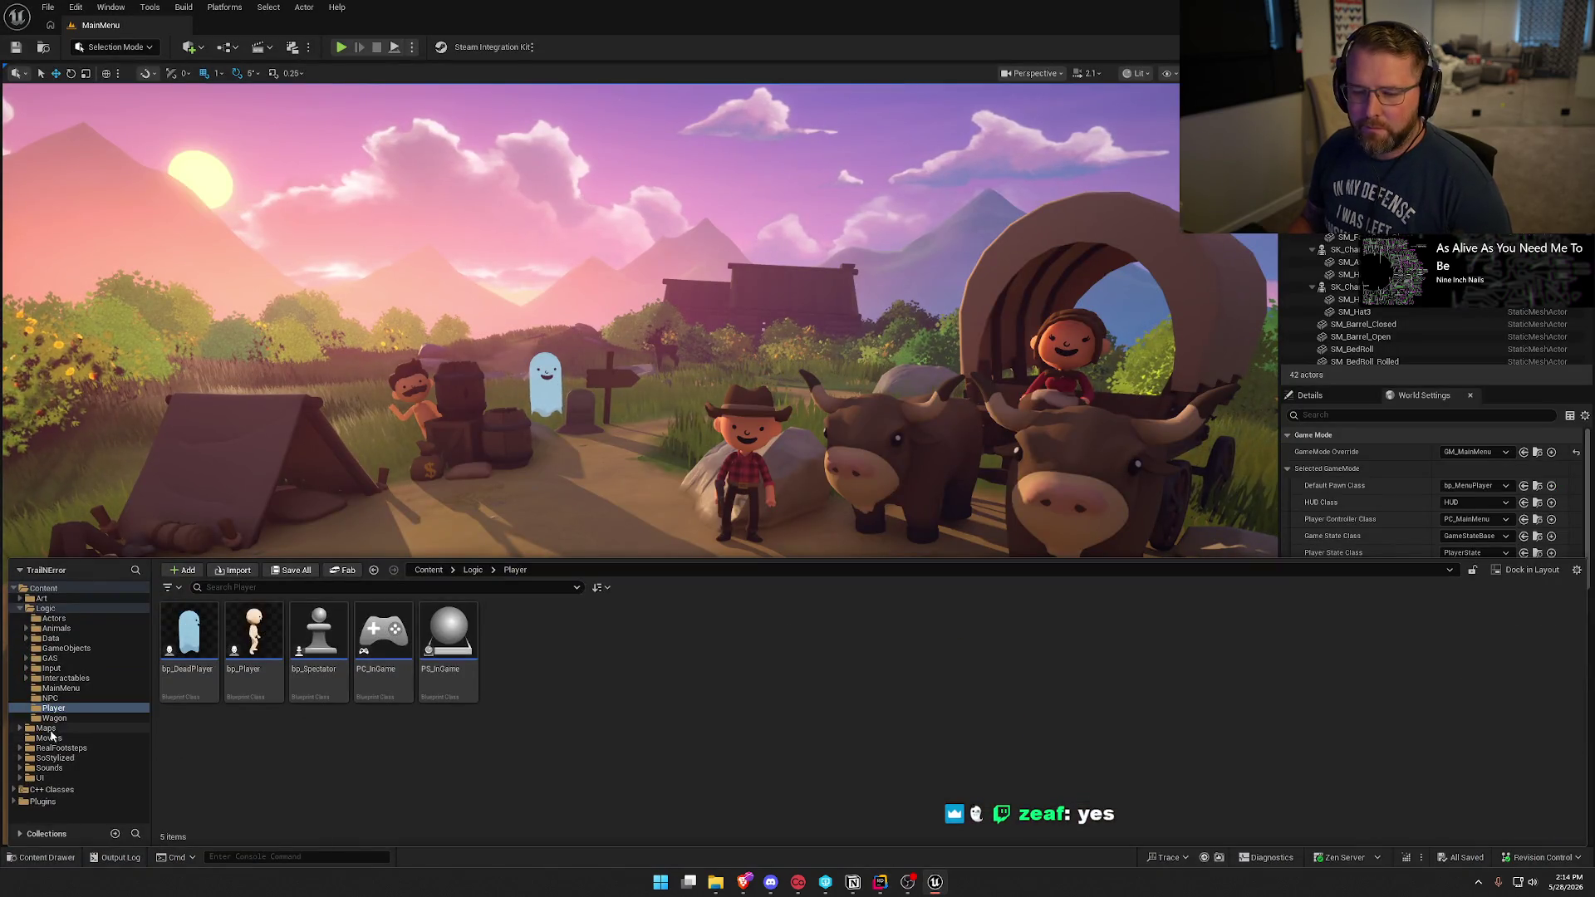
Load the GameWorld level from the Maps folder and start Play in Editor.
left_click(45, 727)
double_click(318, 640)
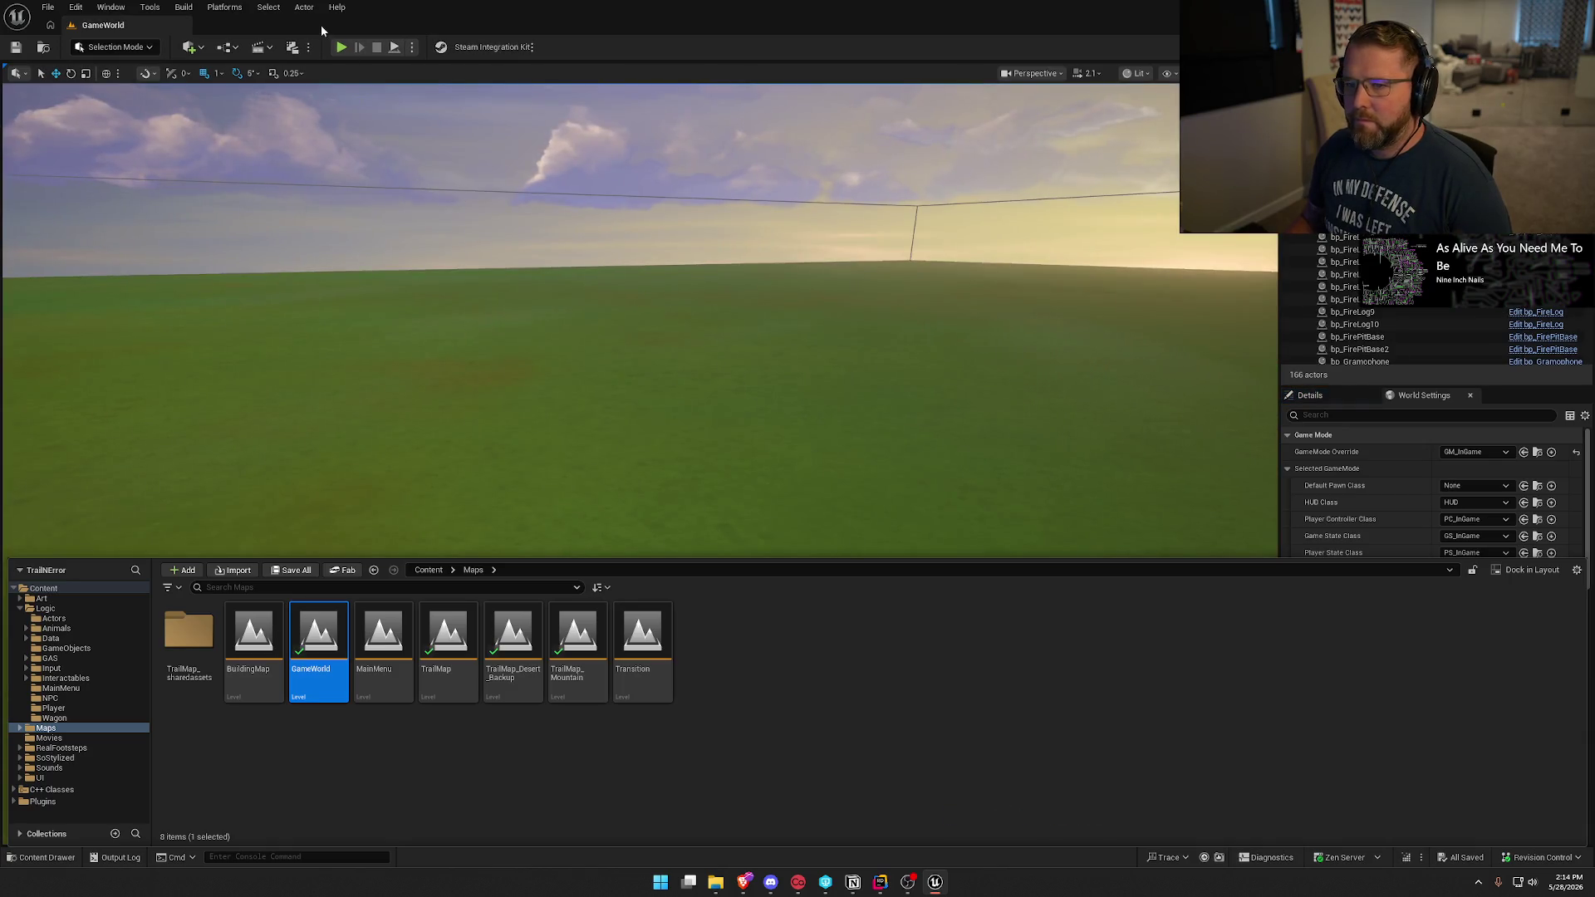
left_click(340, 47)
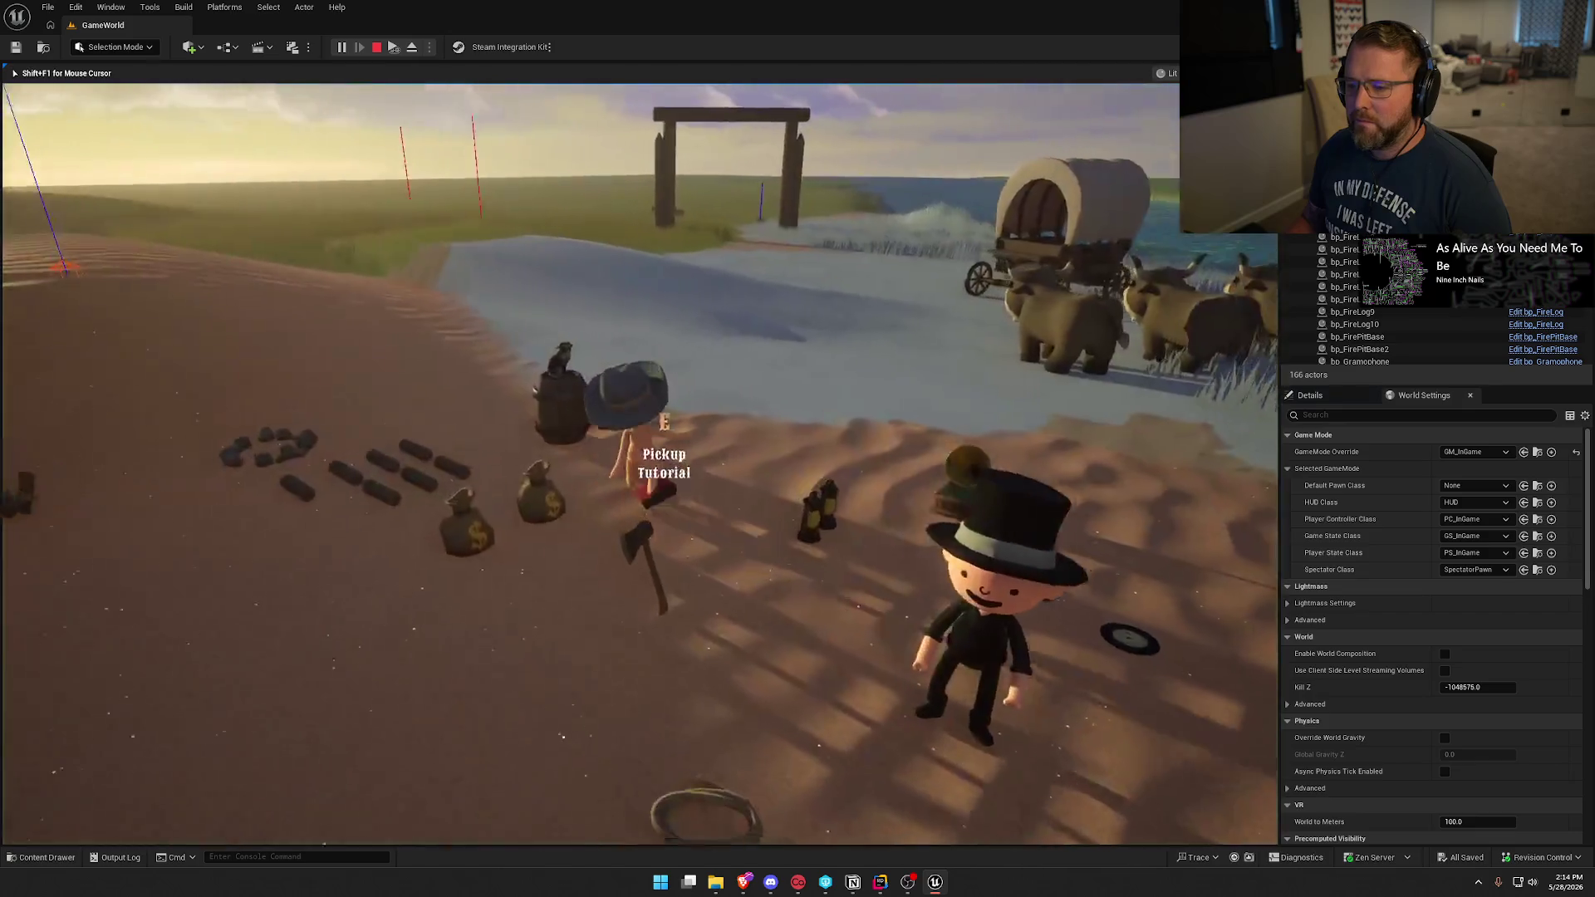
key("super")
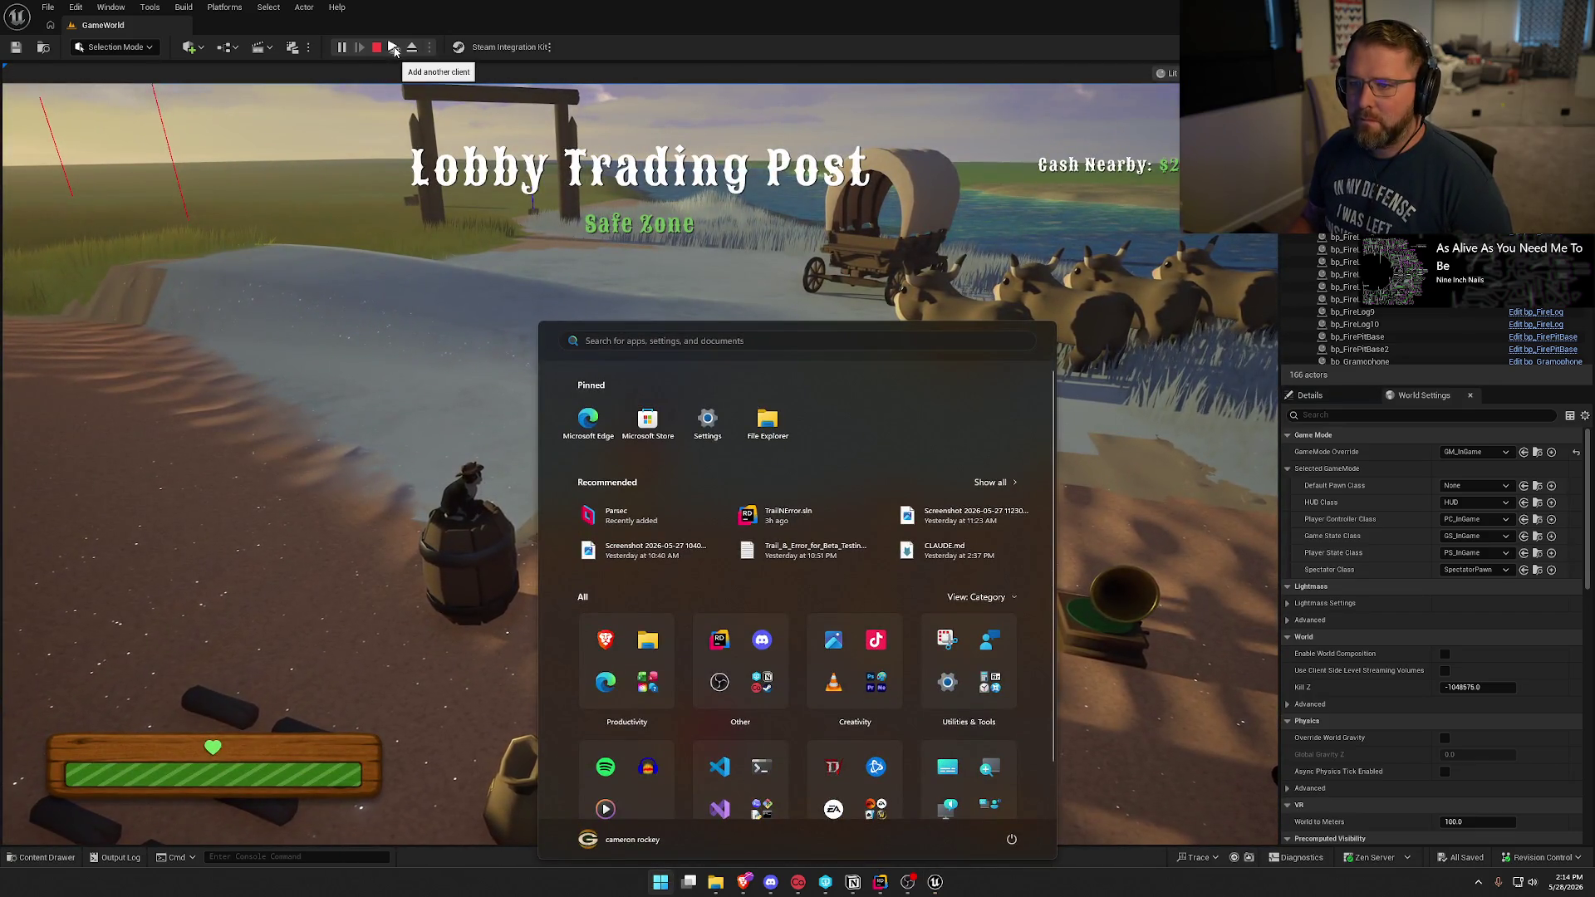
key("super")
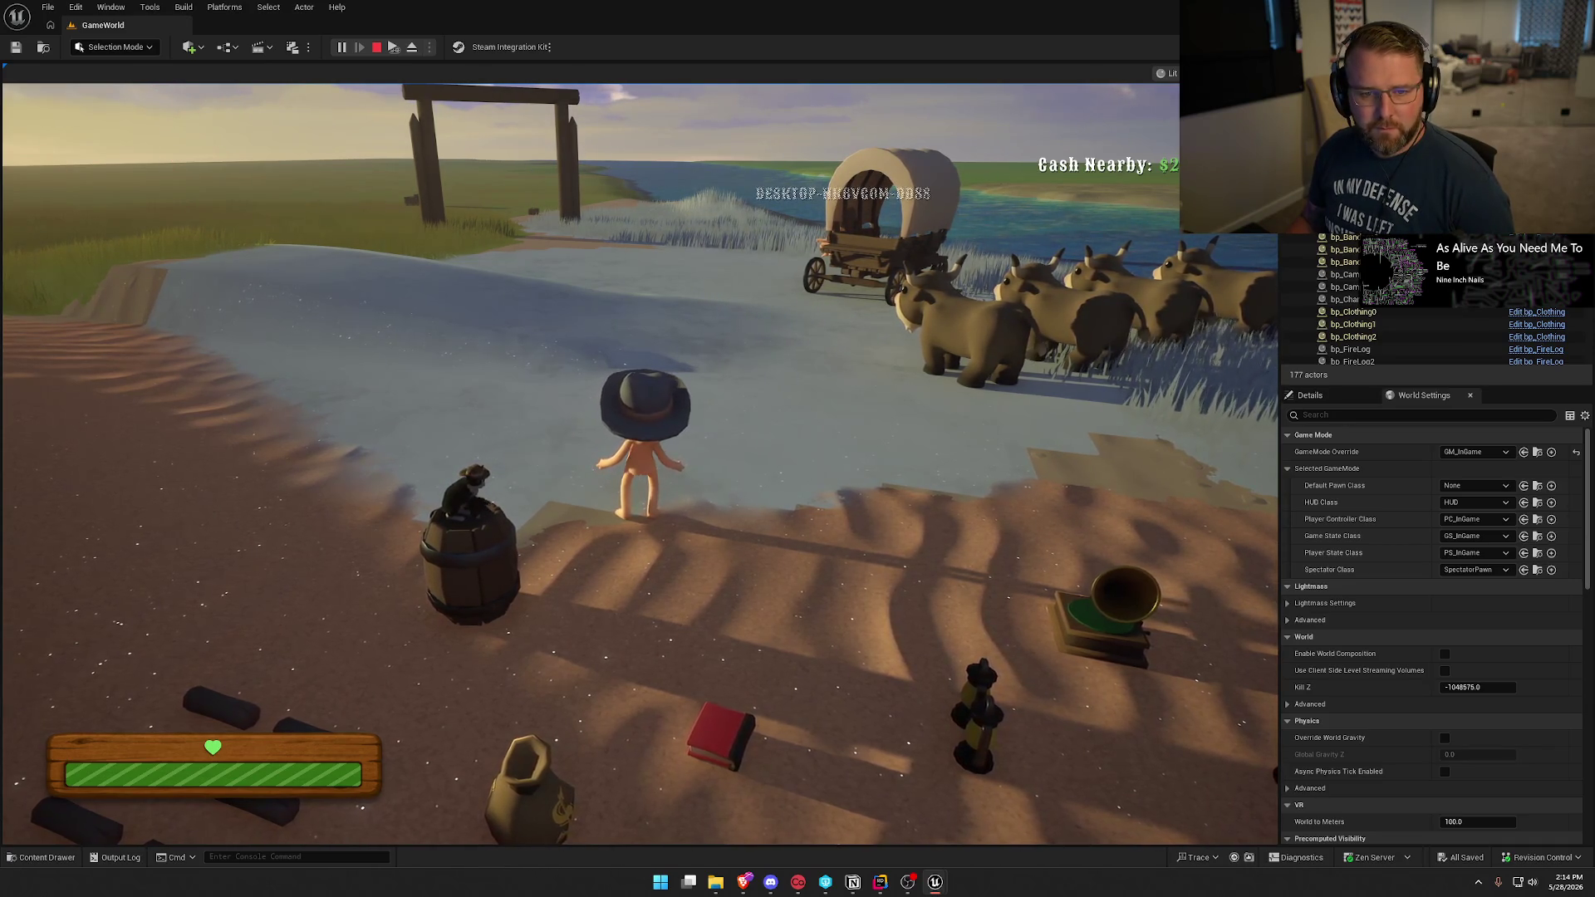
Mount an ox, ride it to the wagon hitch, hitch it, and climb aboard the wagon.
key("super")
key("super")
key("w")
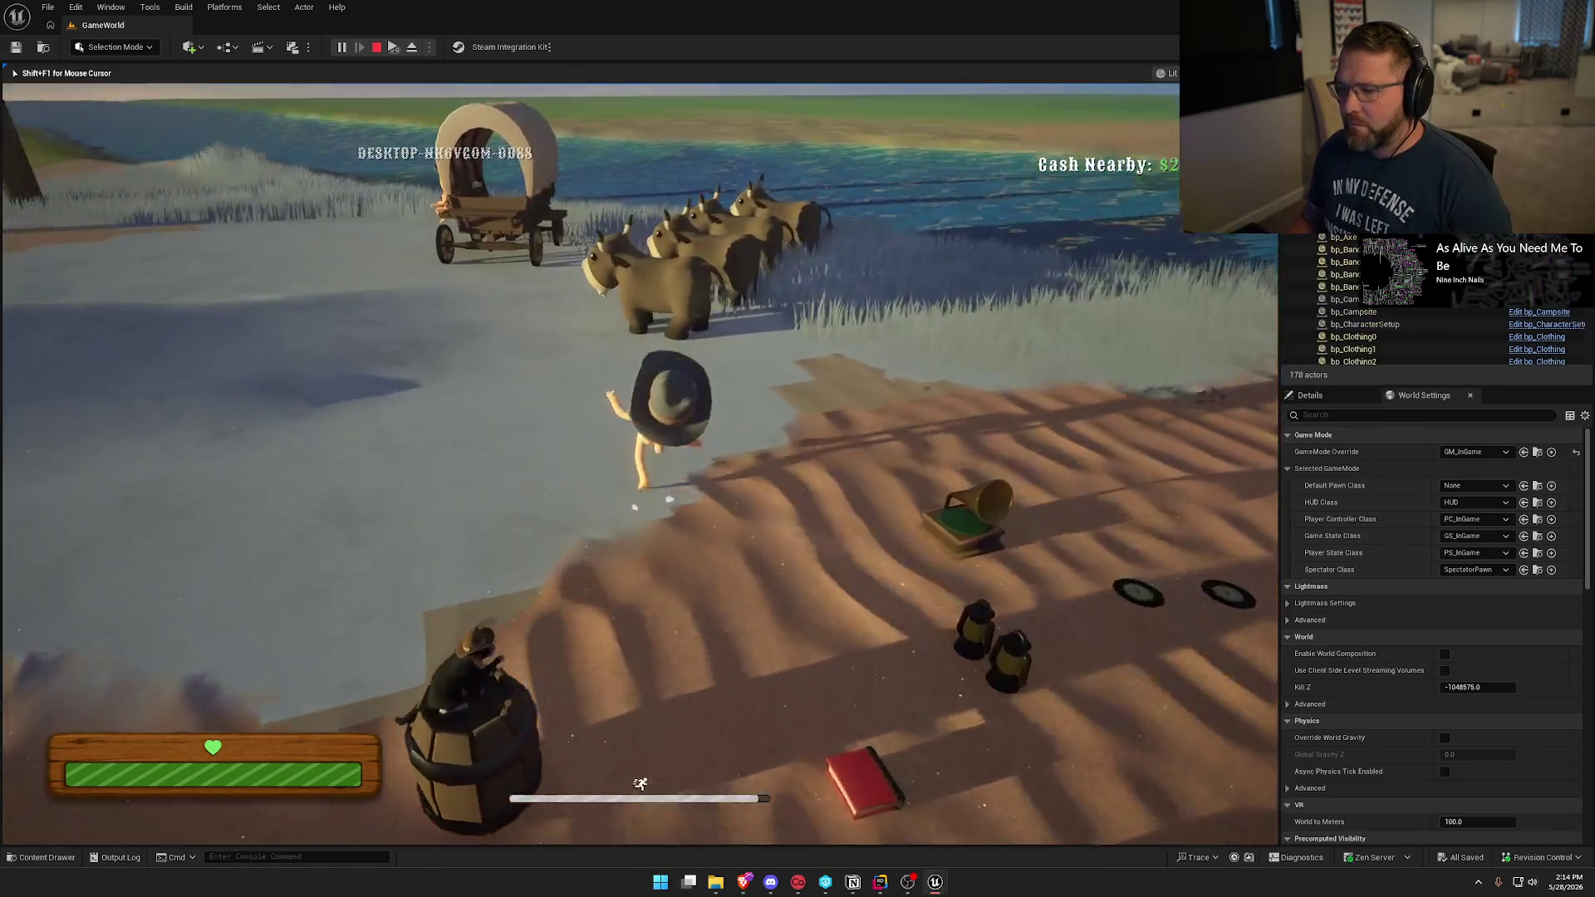
key("e")
key("w")
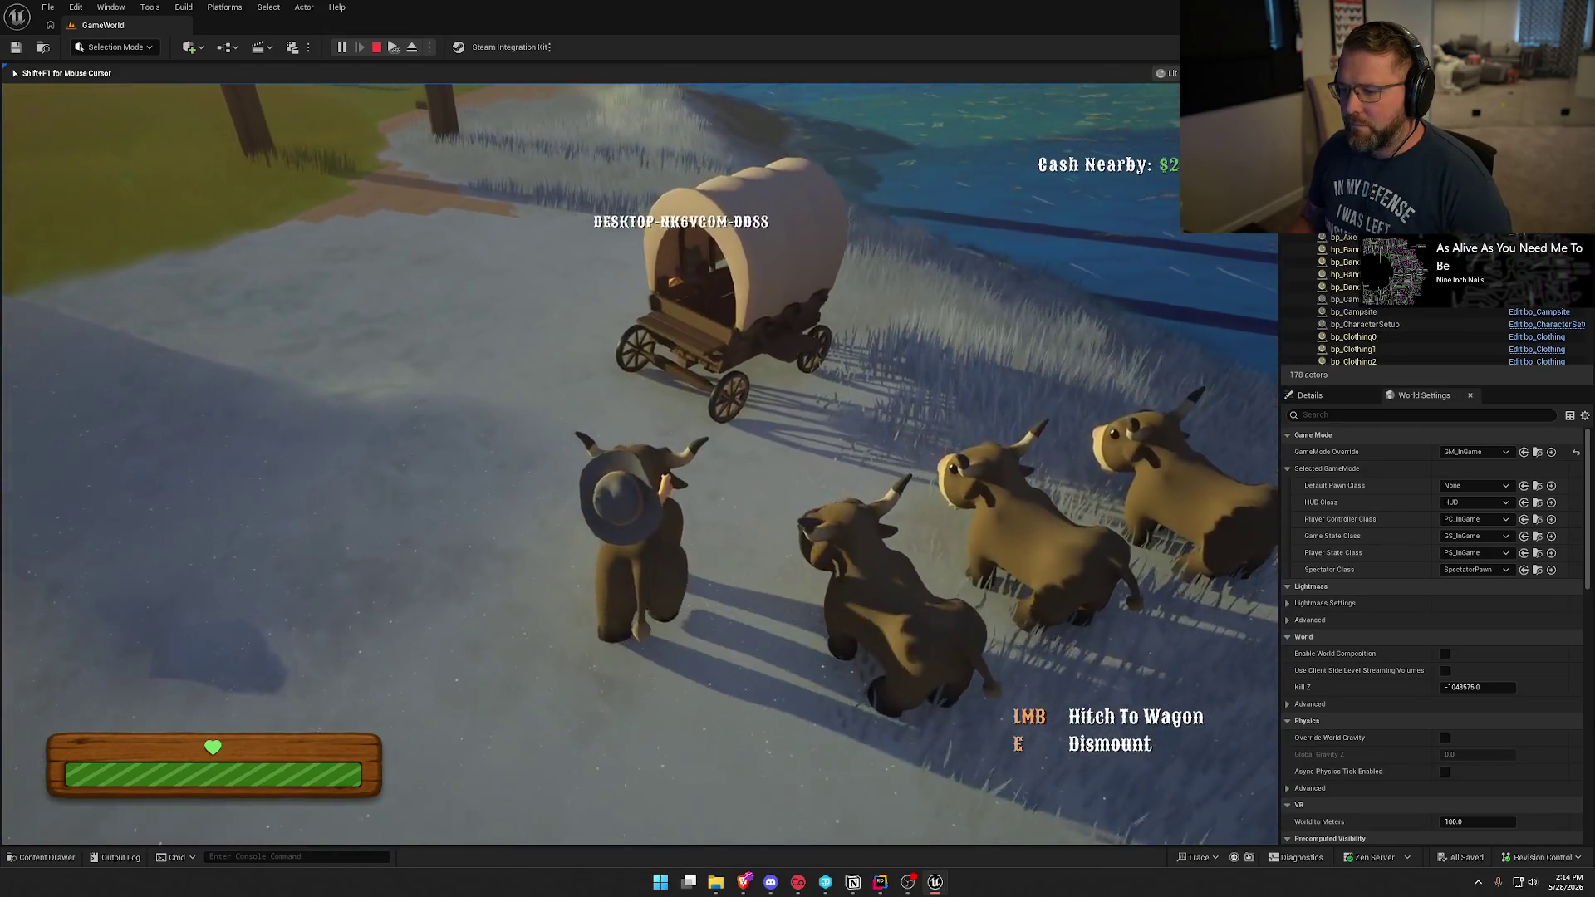
key("w")
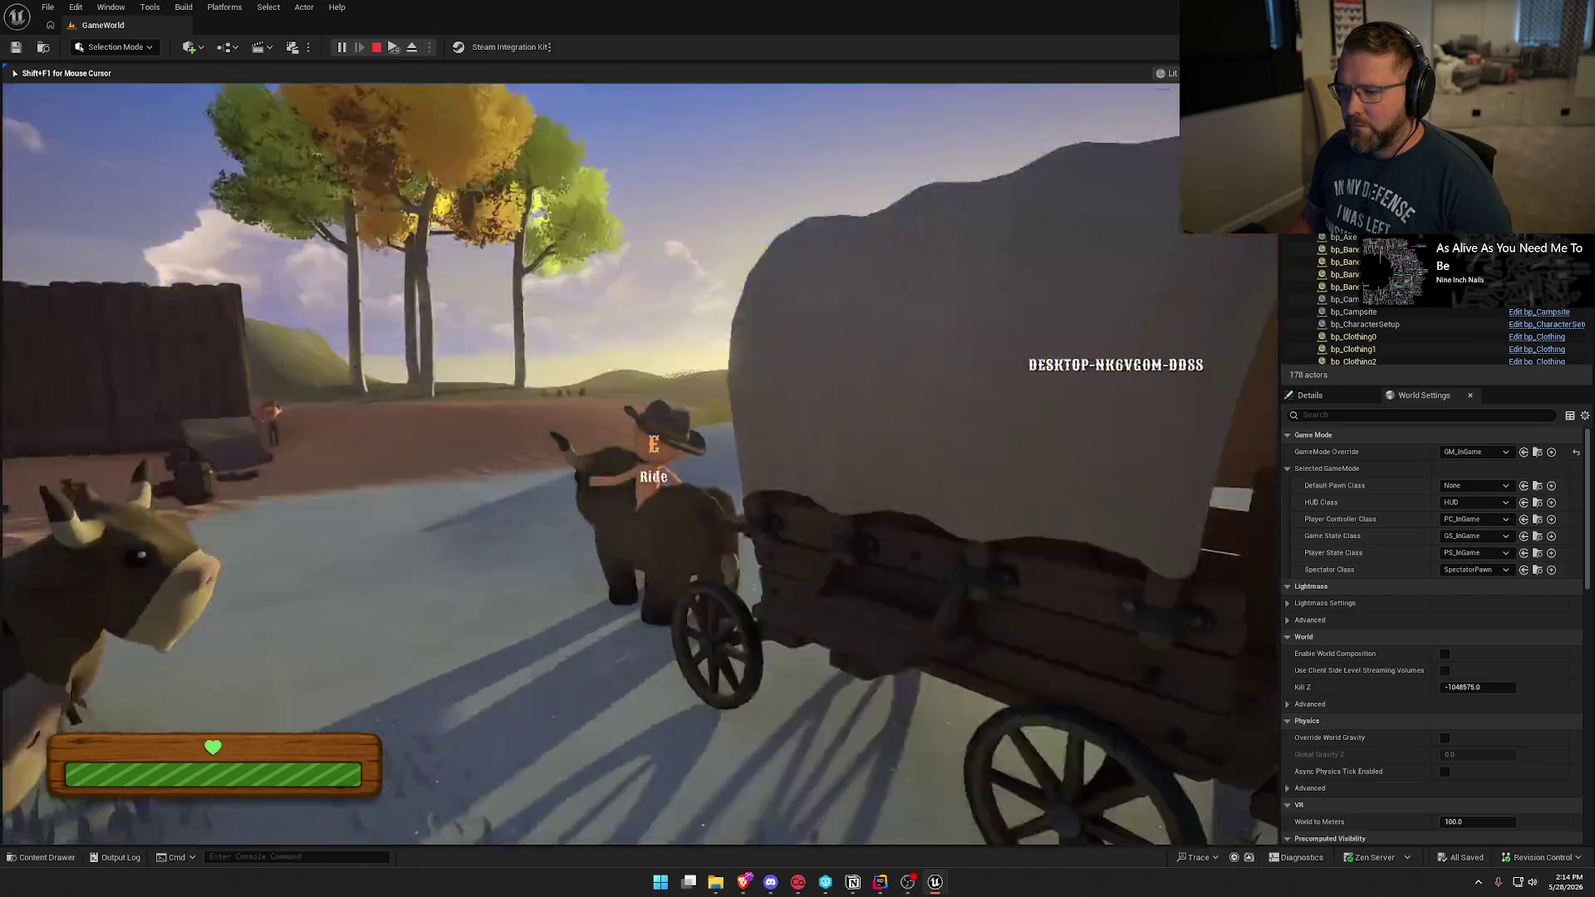
key("w")
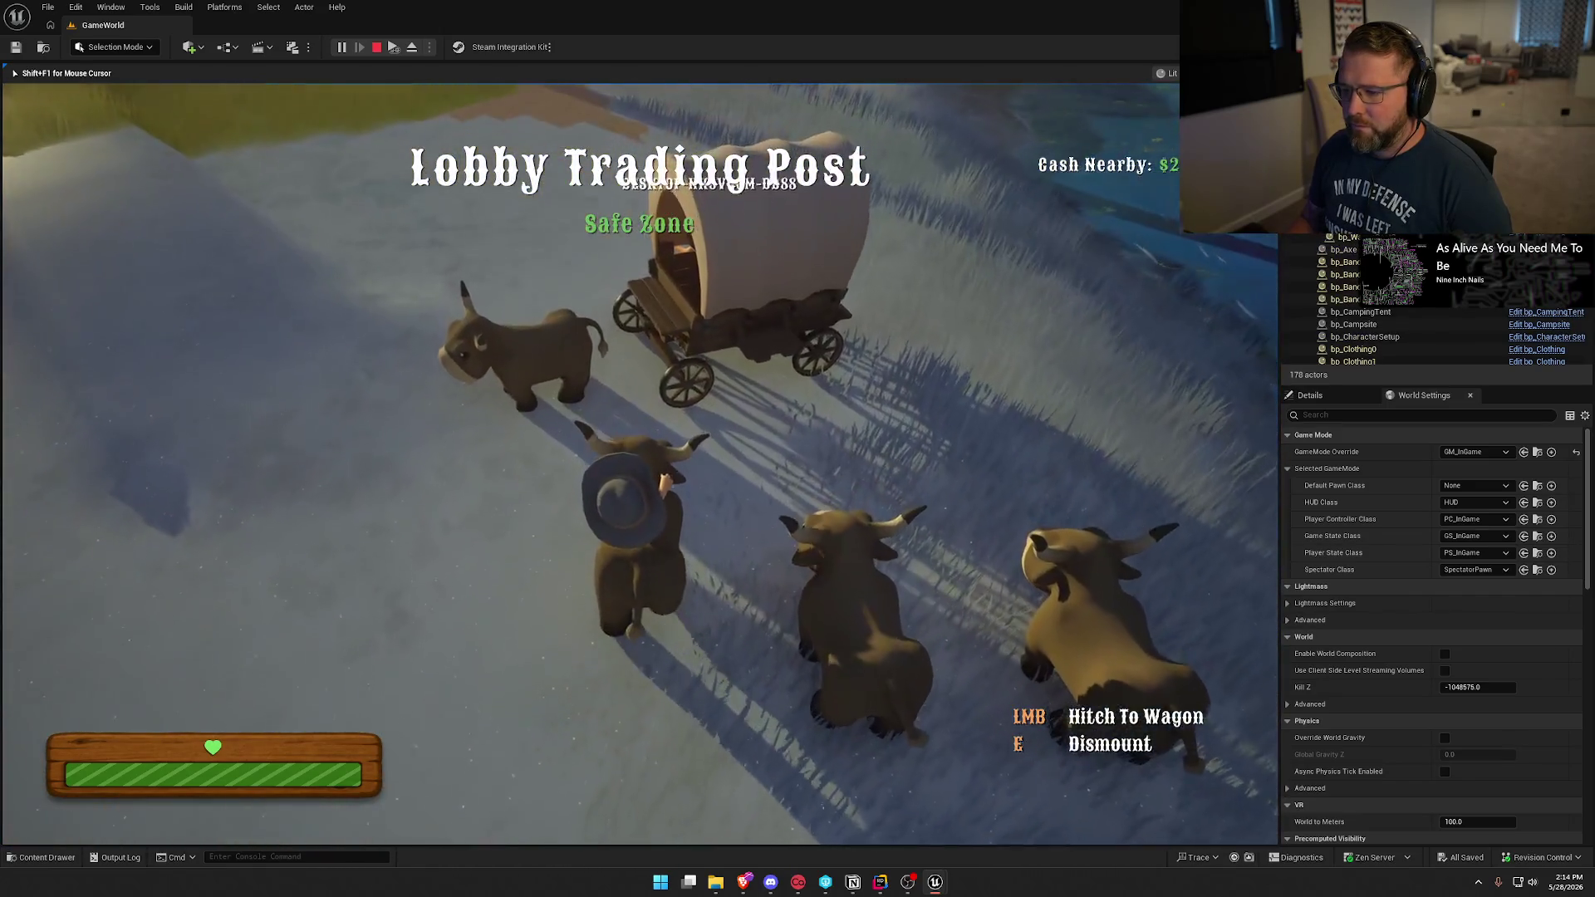
key("e")
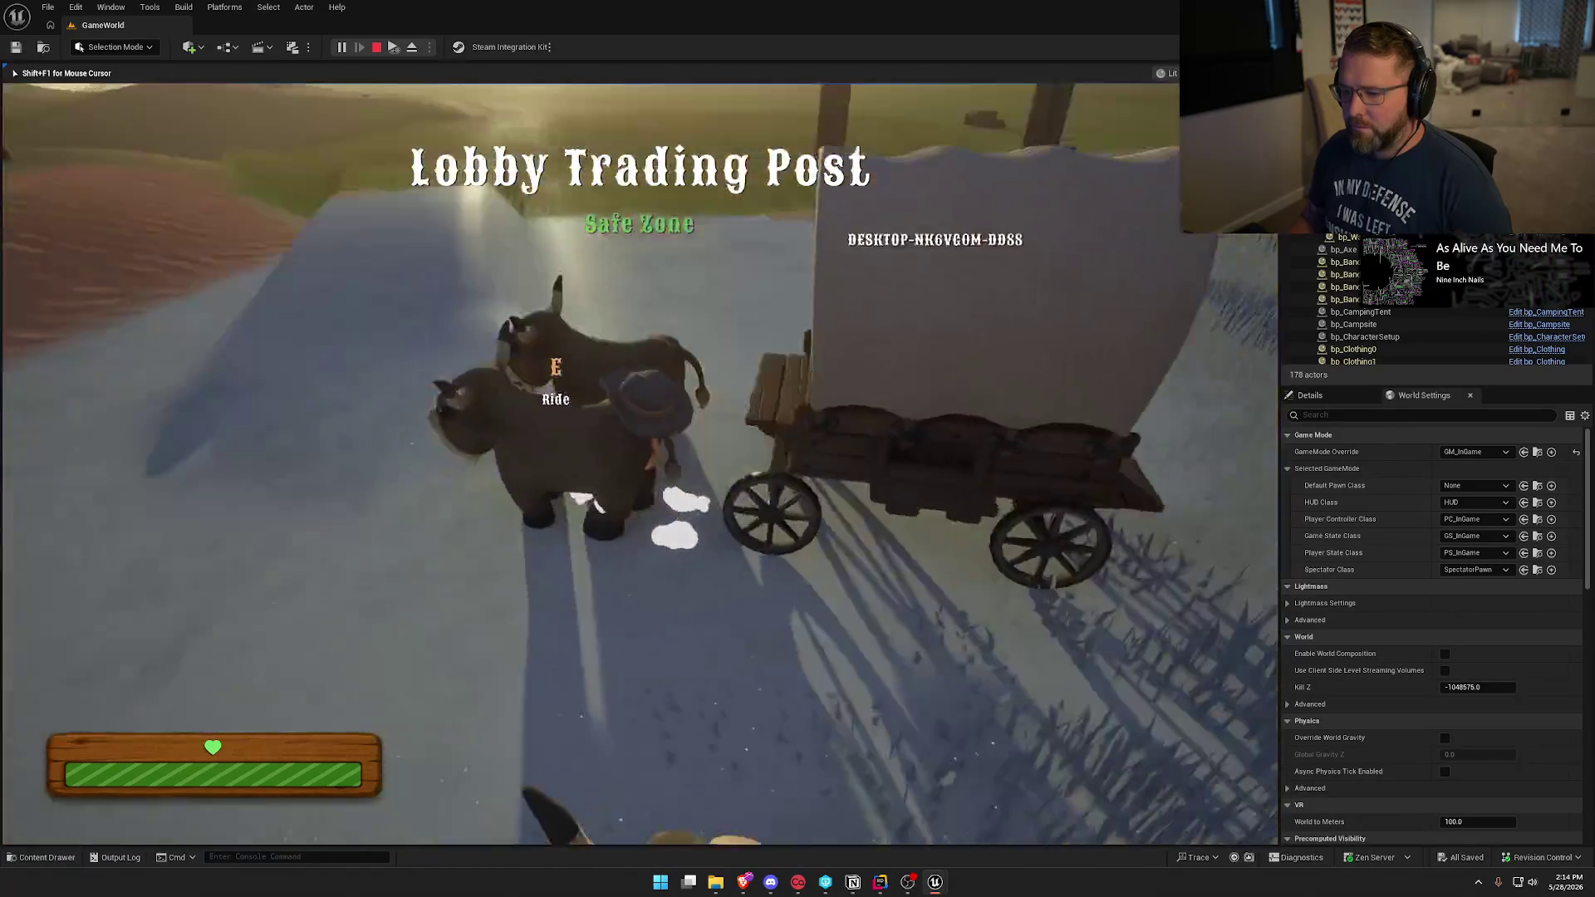
key("e")
Drive the wagon right and uphill past the birch trees across the grassland.
key("w")
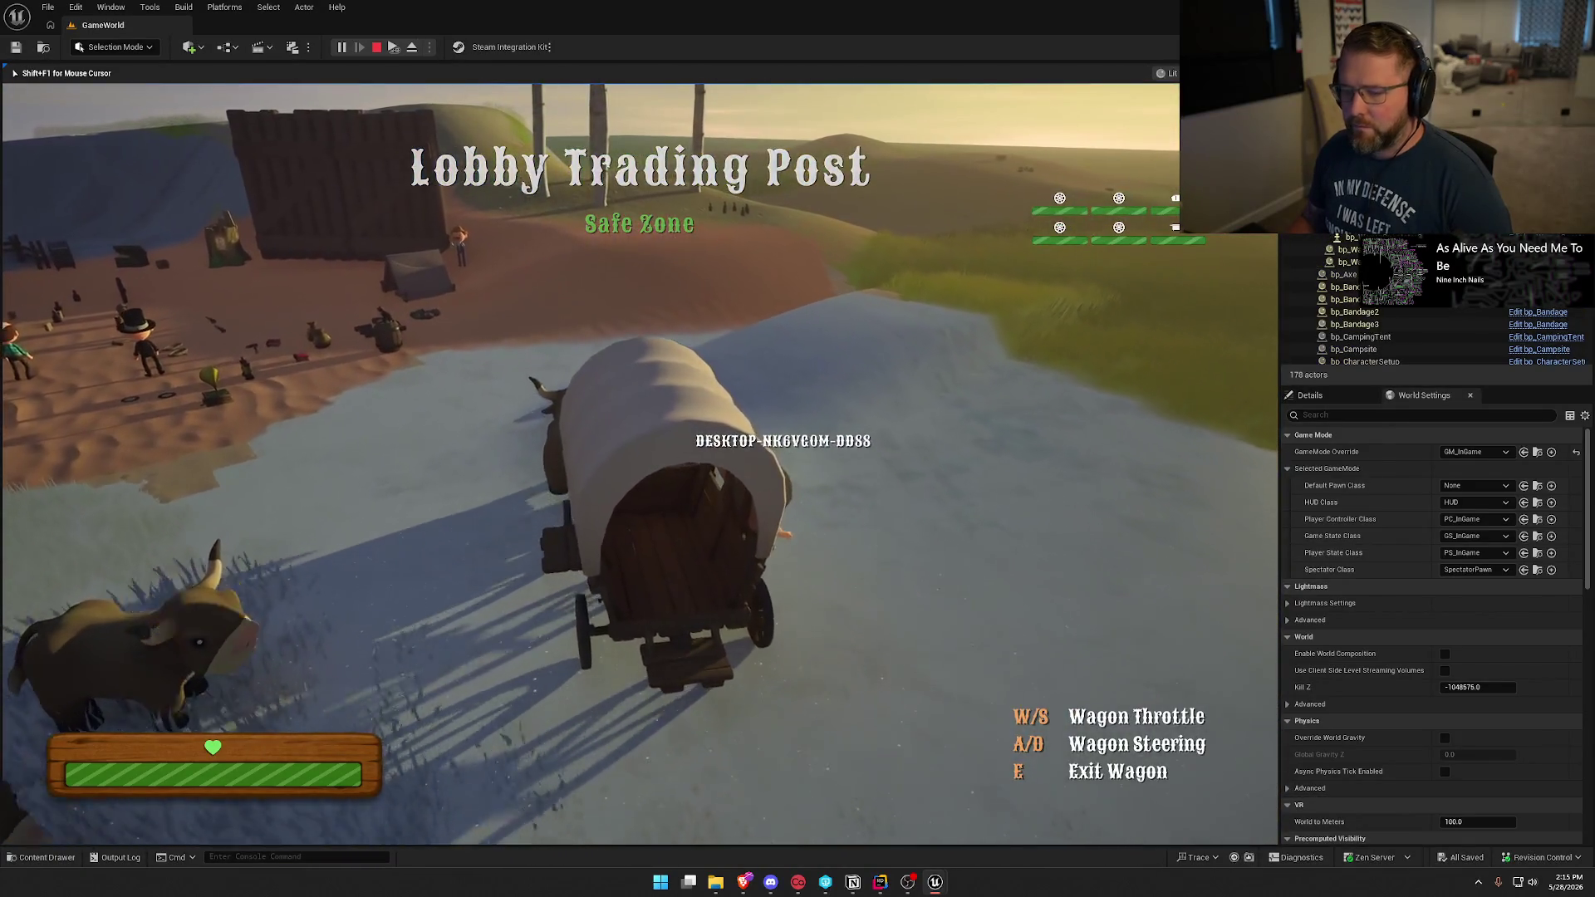
key("d")
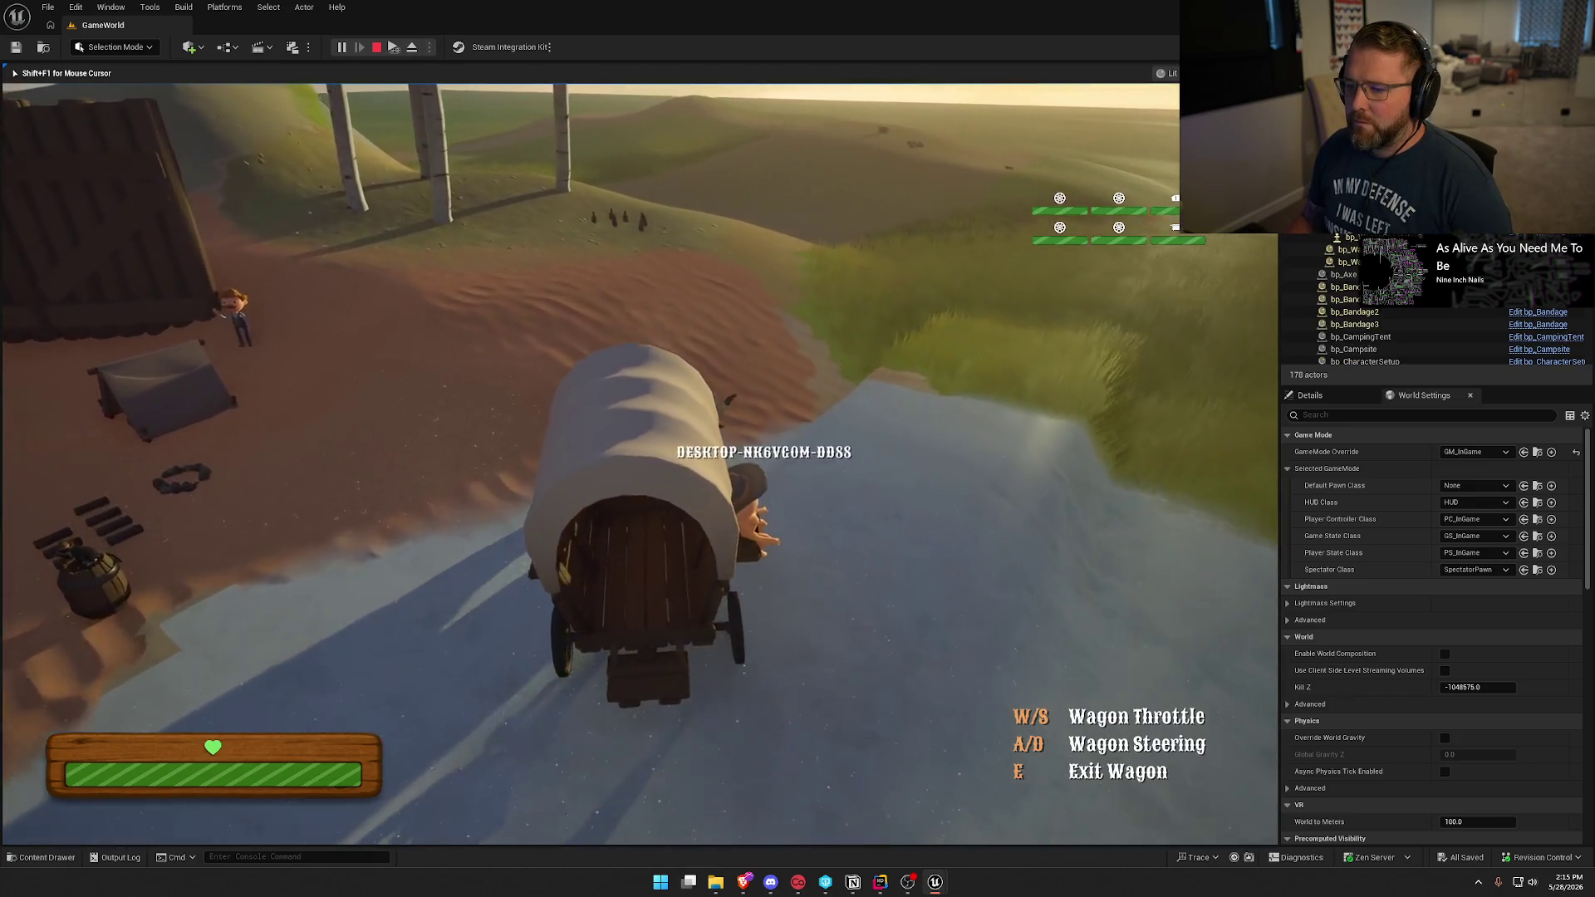
key("w")
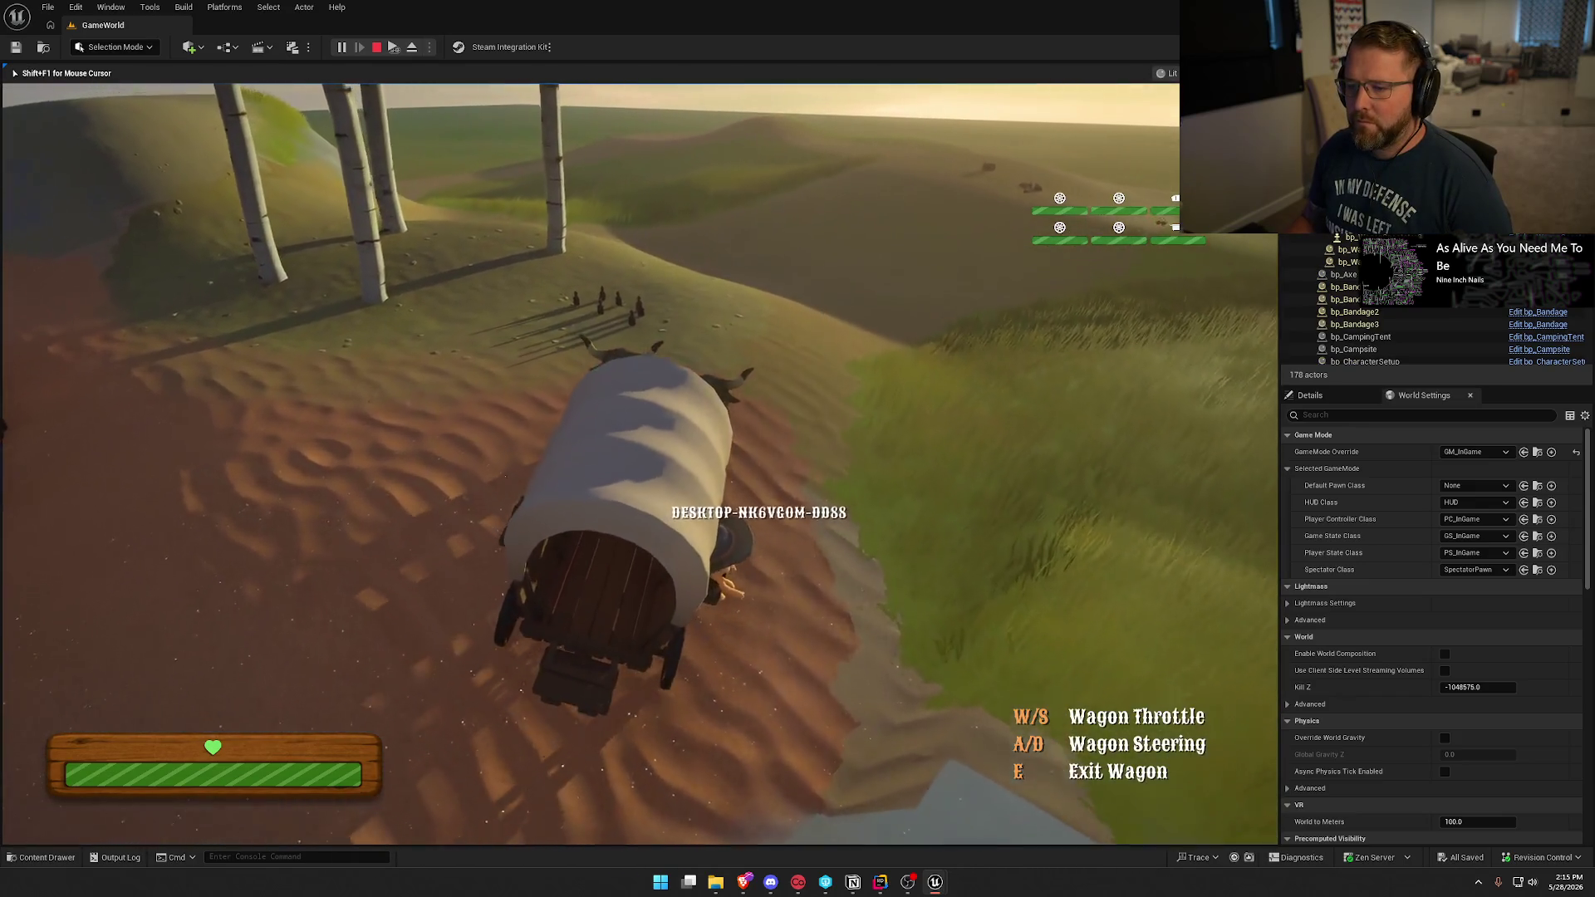
key("w")
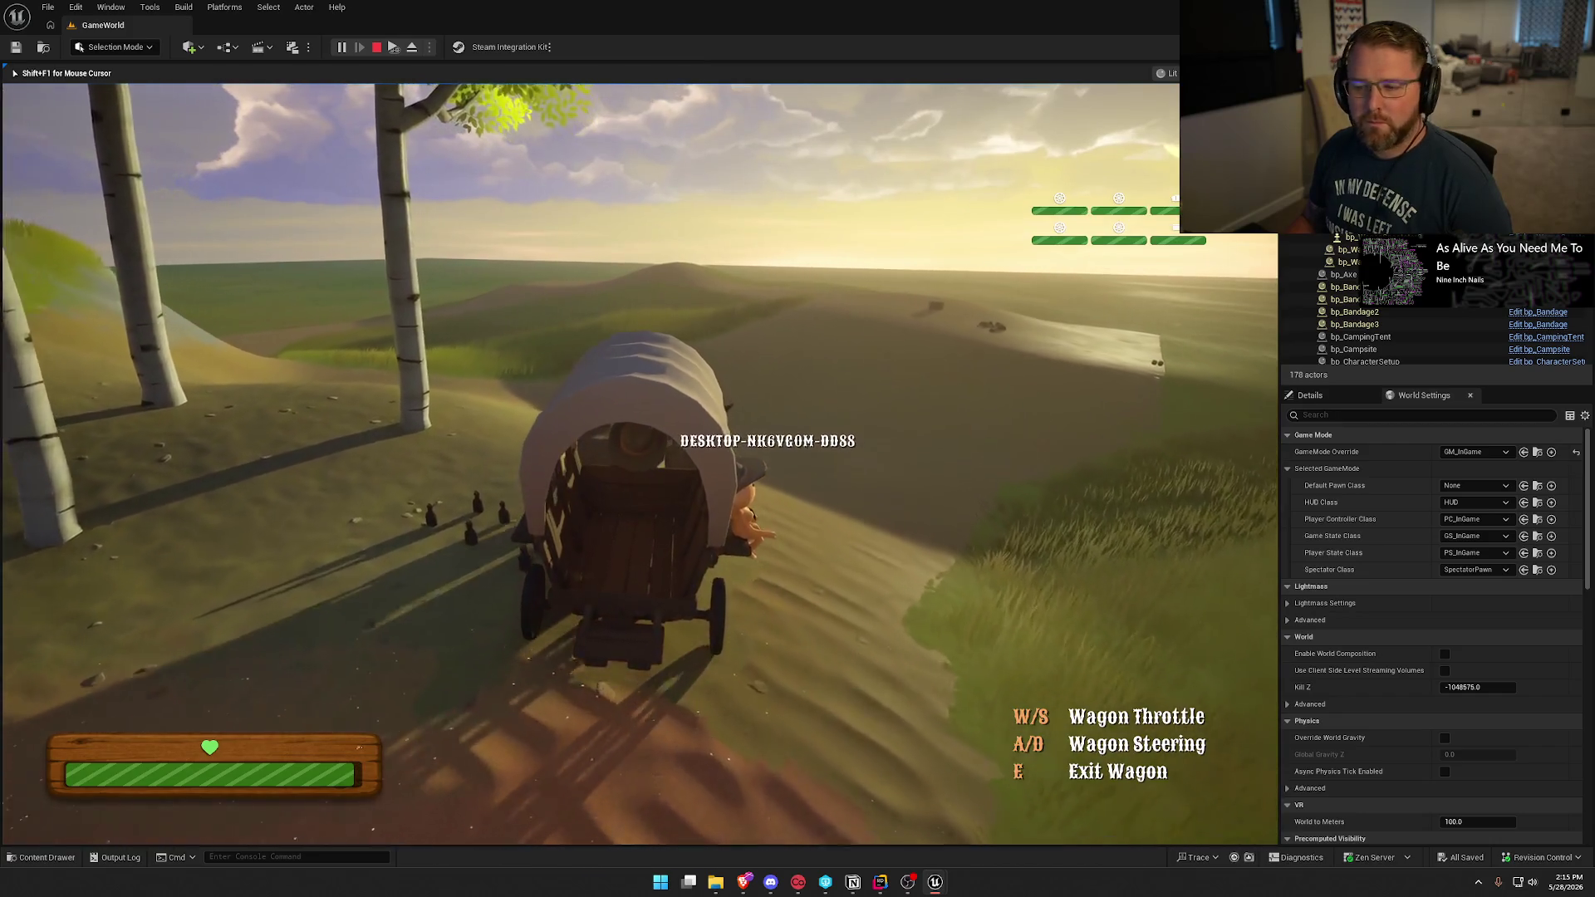
key("w")
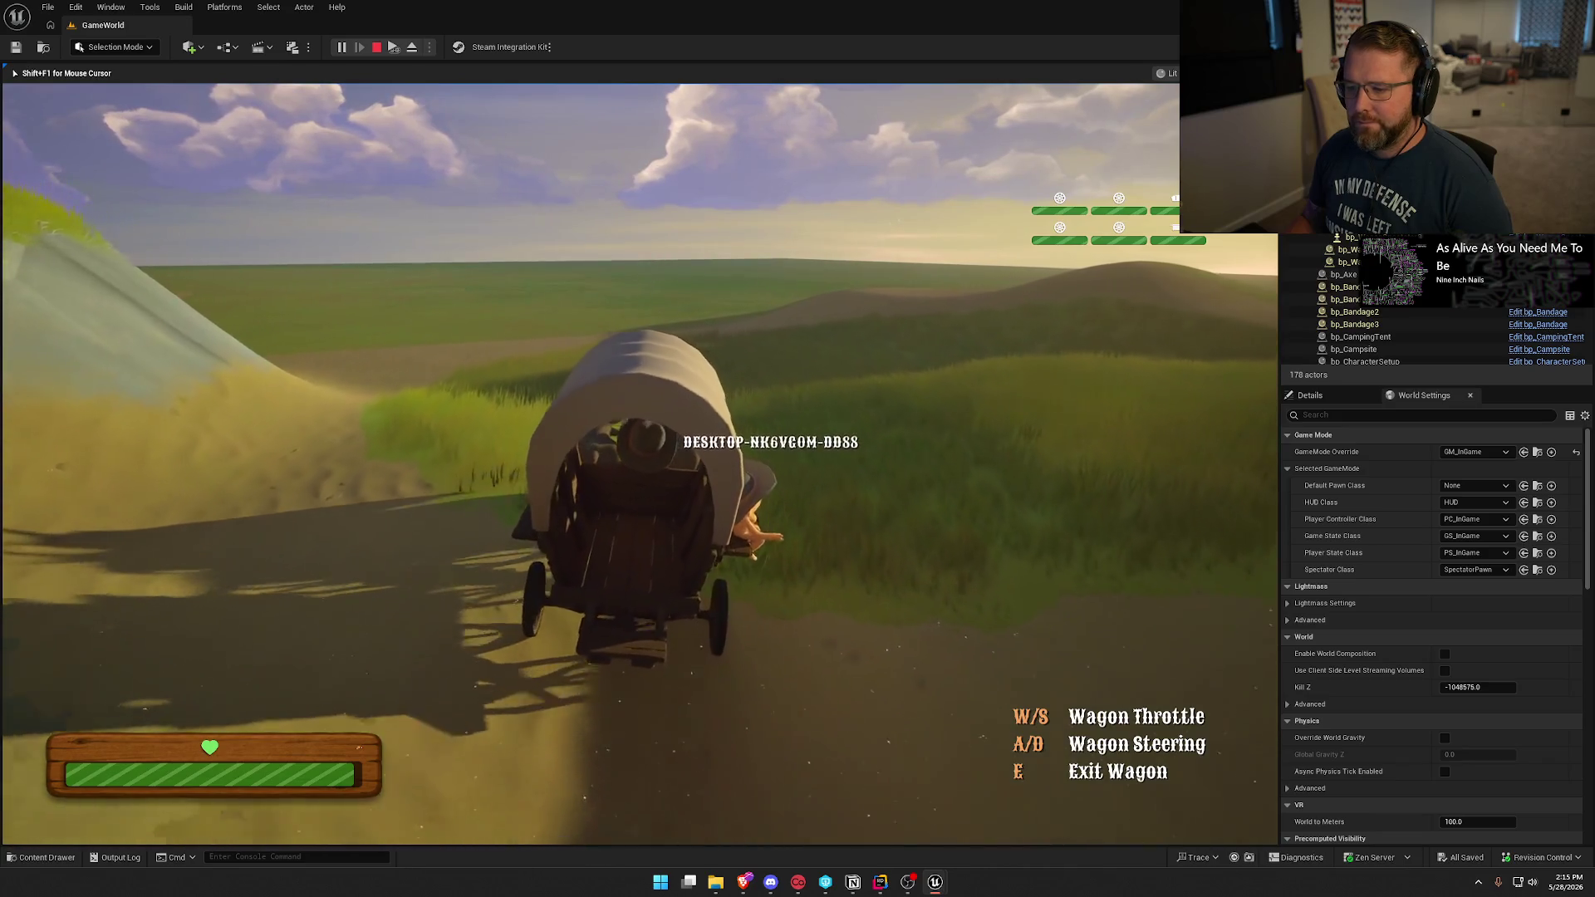
key("super")
key("super")
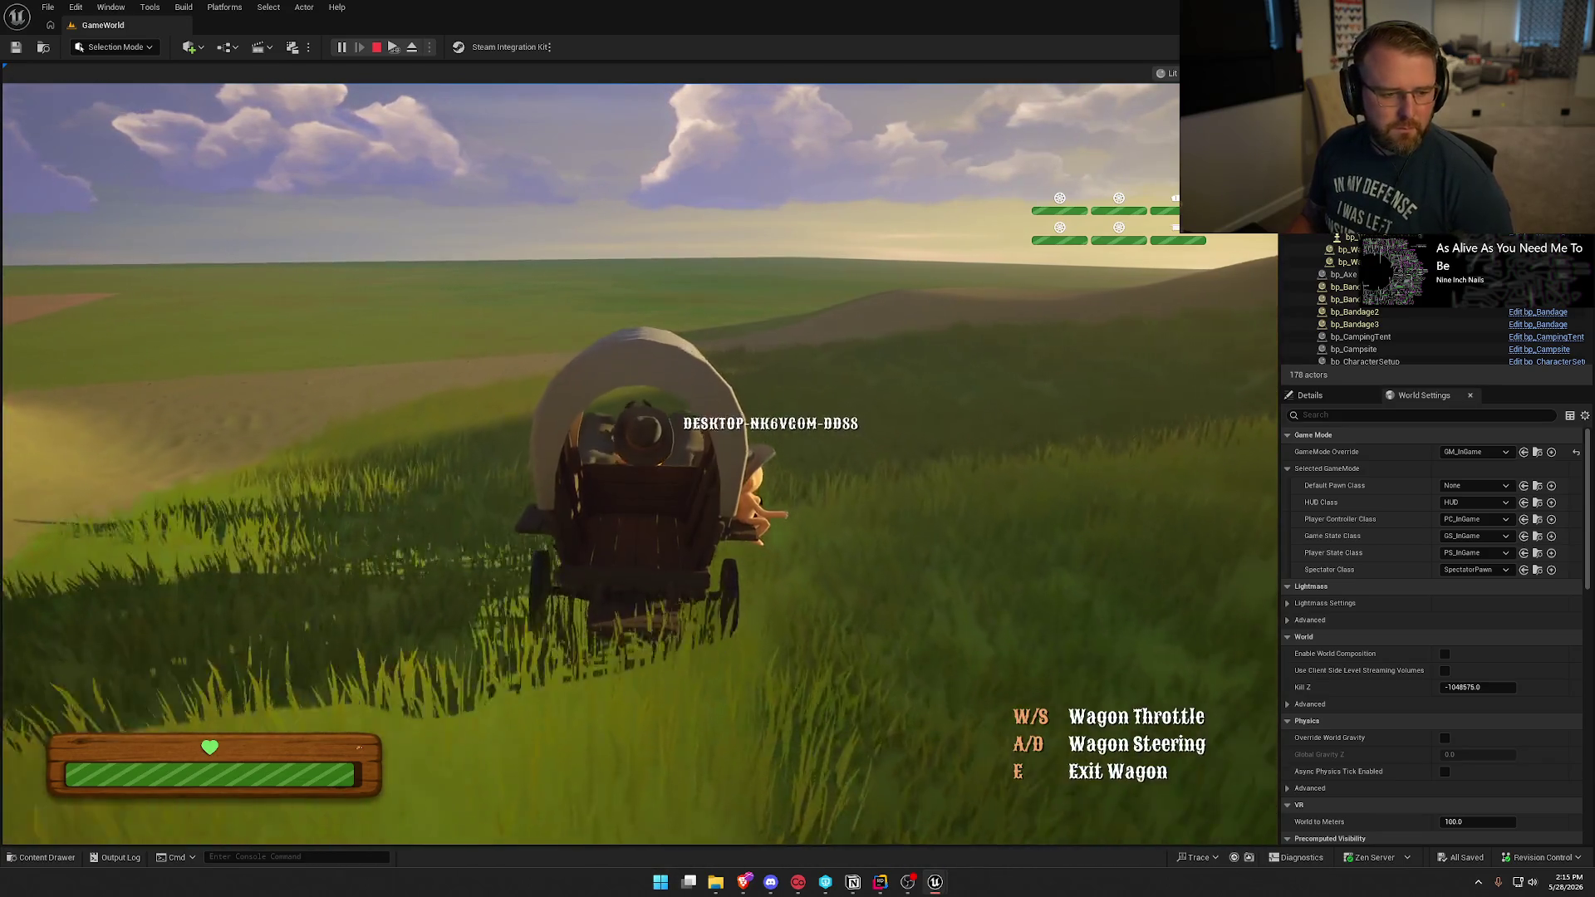
key("super")
left_click(426, 237)
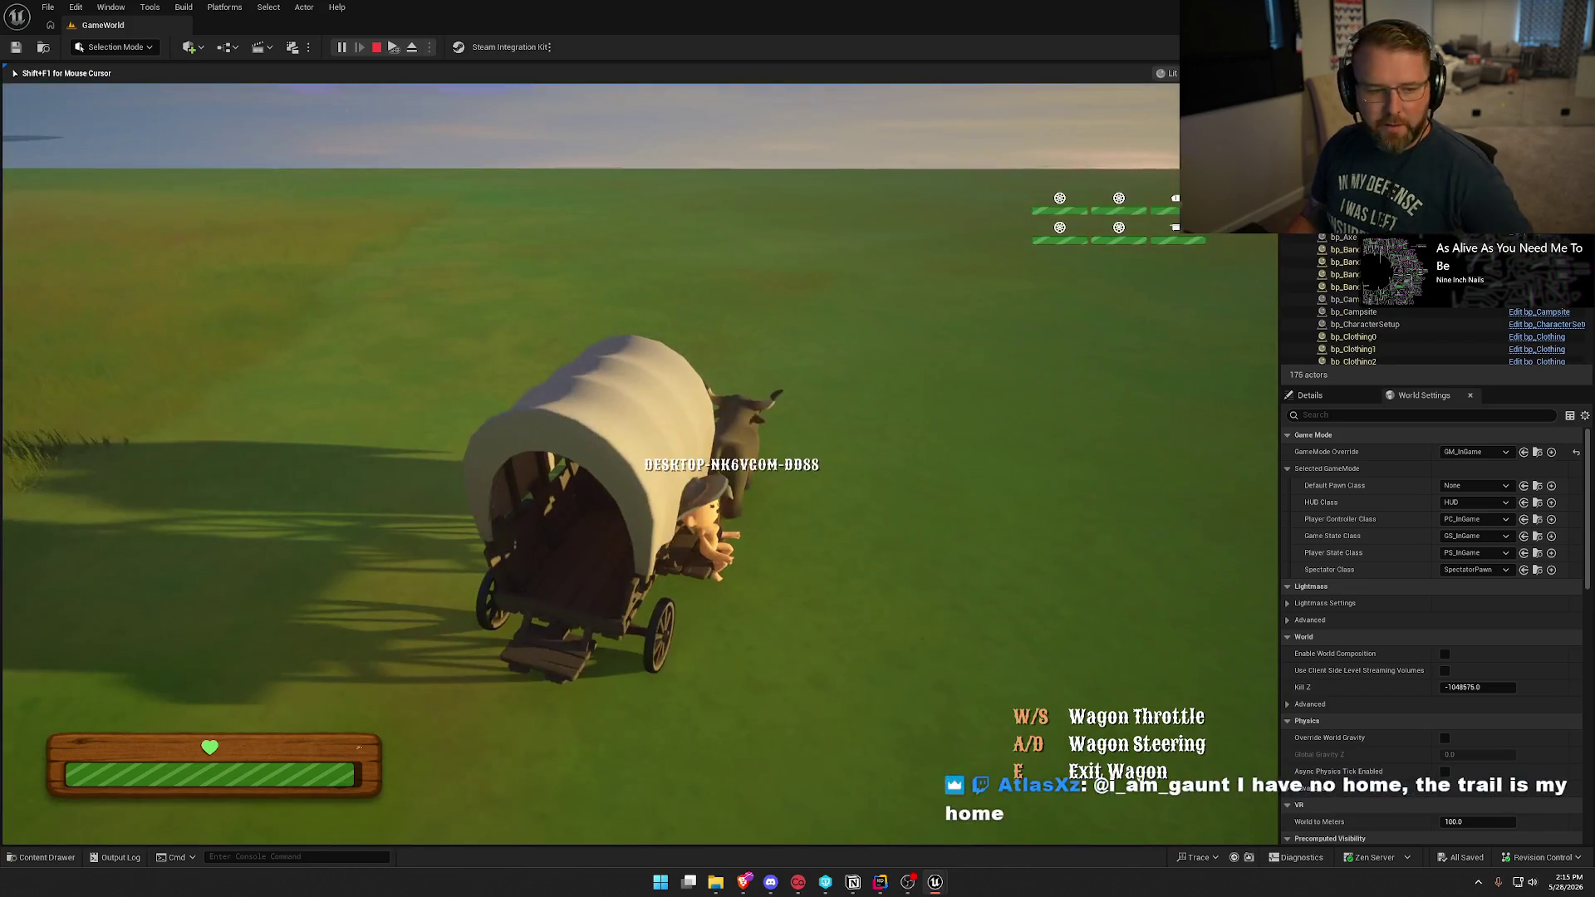
key("super")
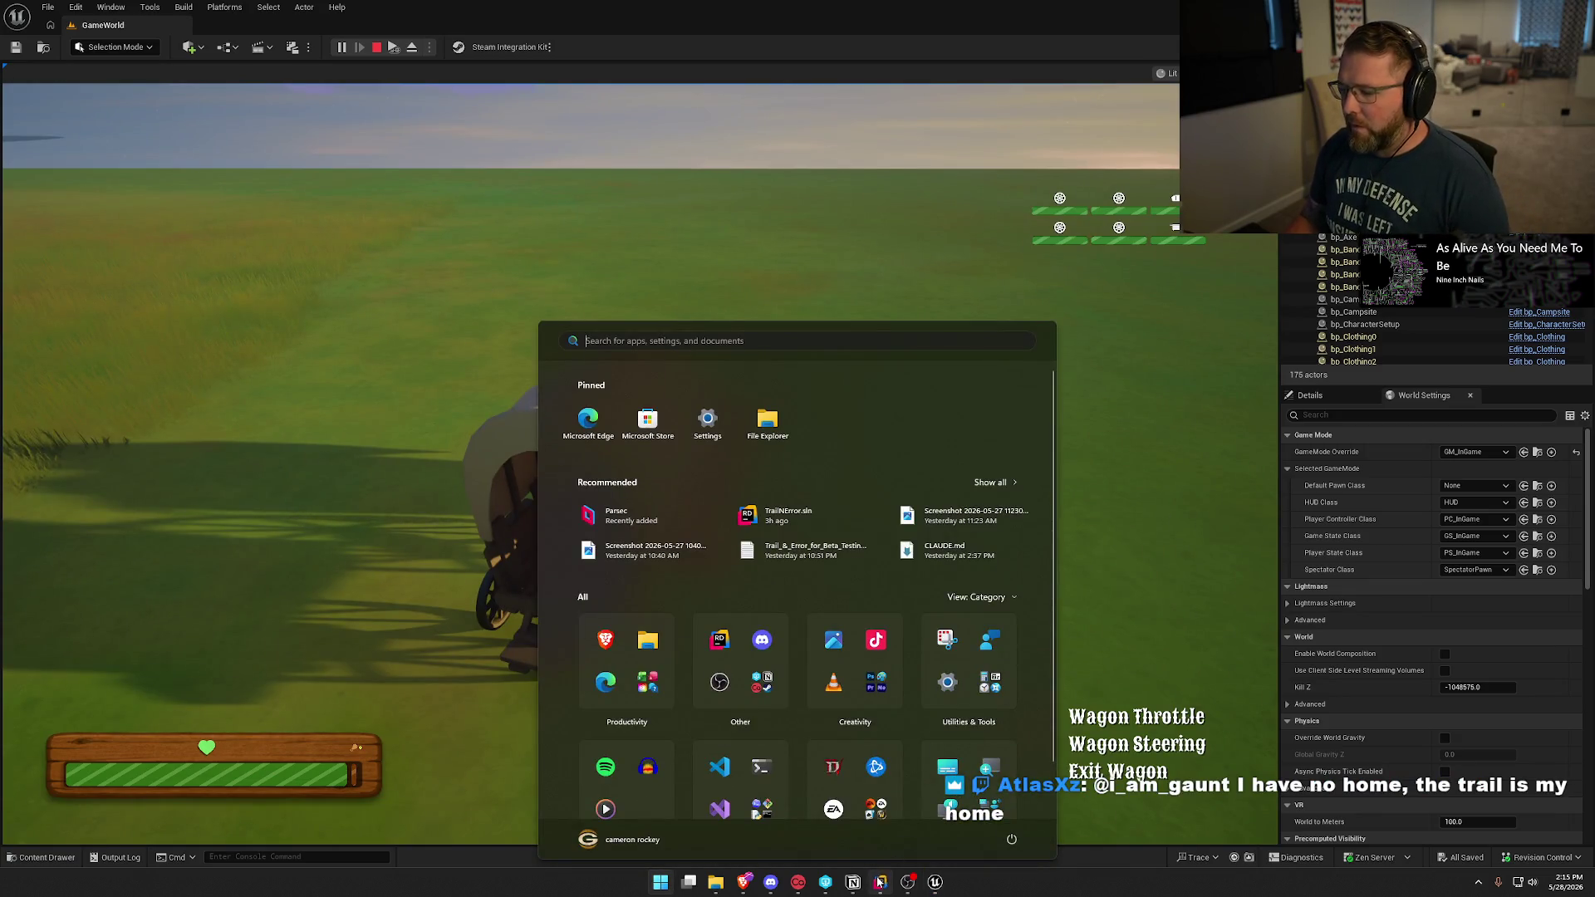
Set a breakpoint on NetDriver.cpp line 5778, then steer the wagon right across the grass.
left_click(879, 882)
left_click(282, 279)
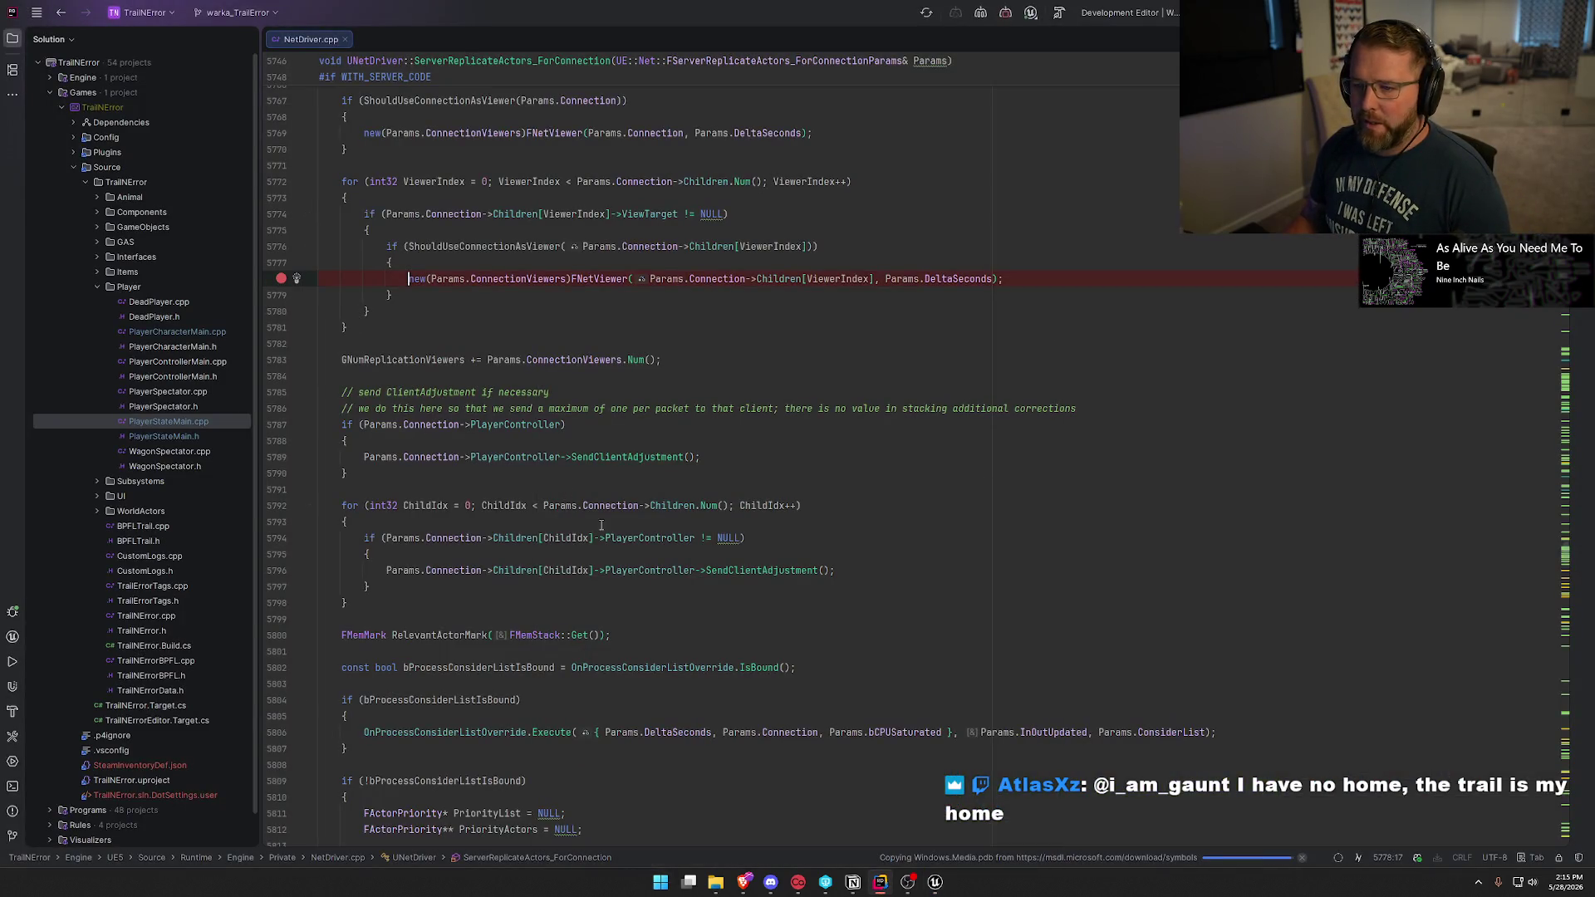
left_click(934, 882)
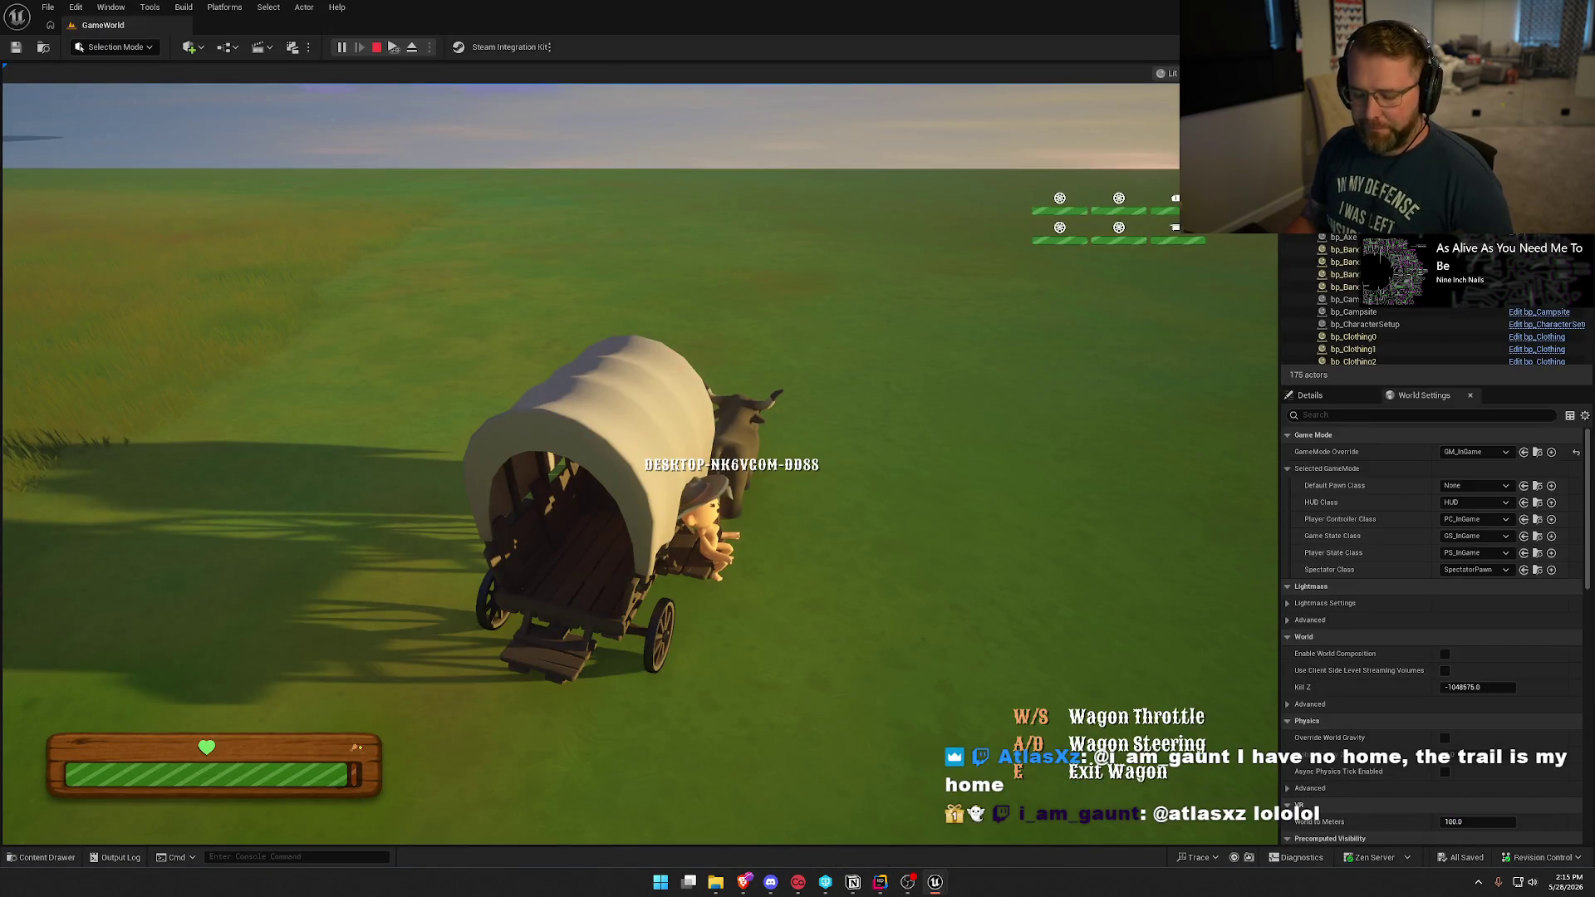
key("super")
key("super")
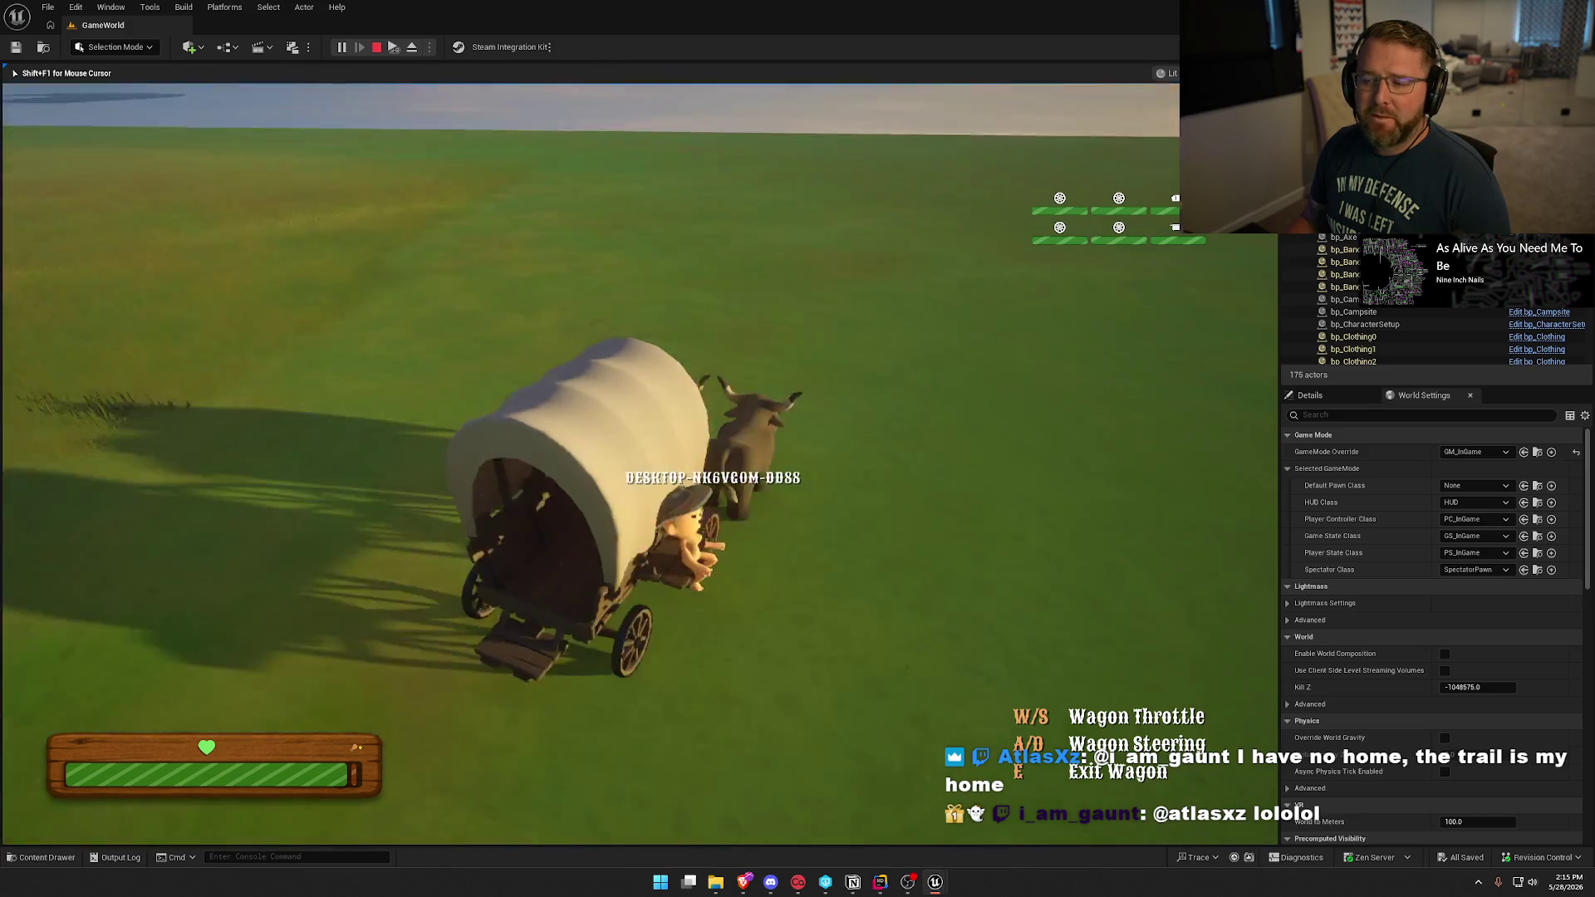
key("d")
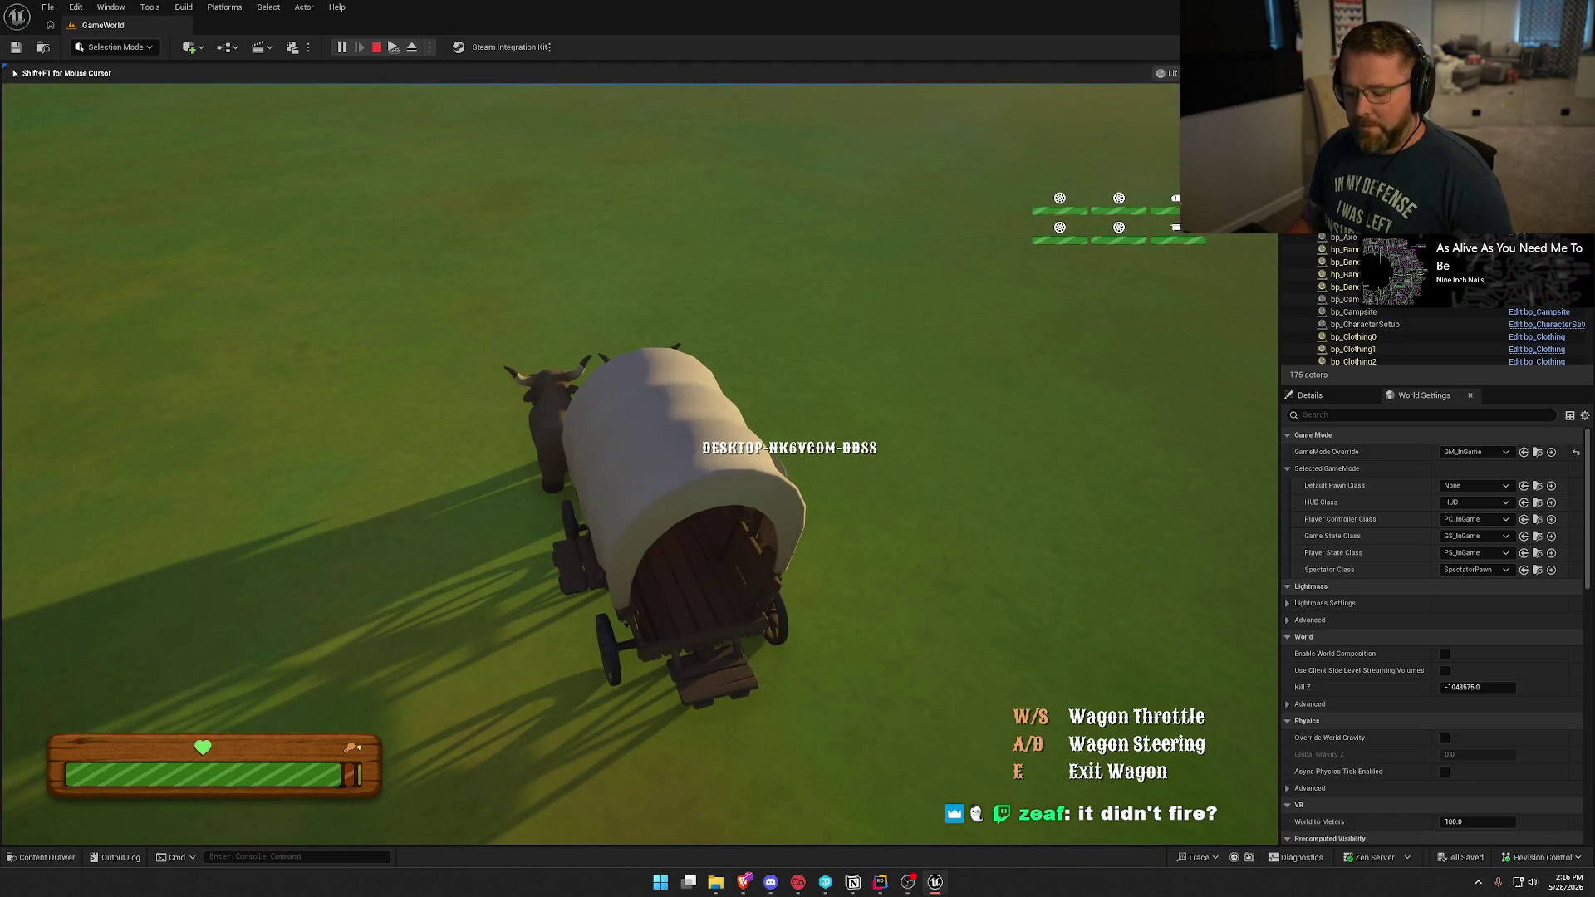
key("alt+Tab")
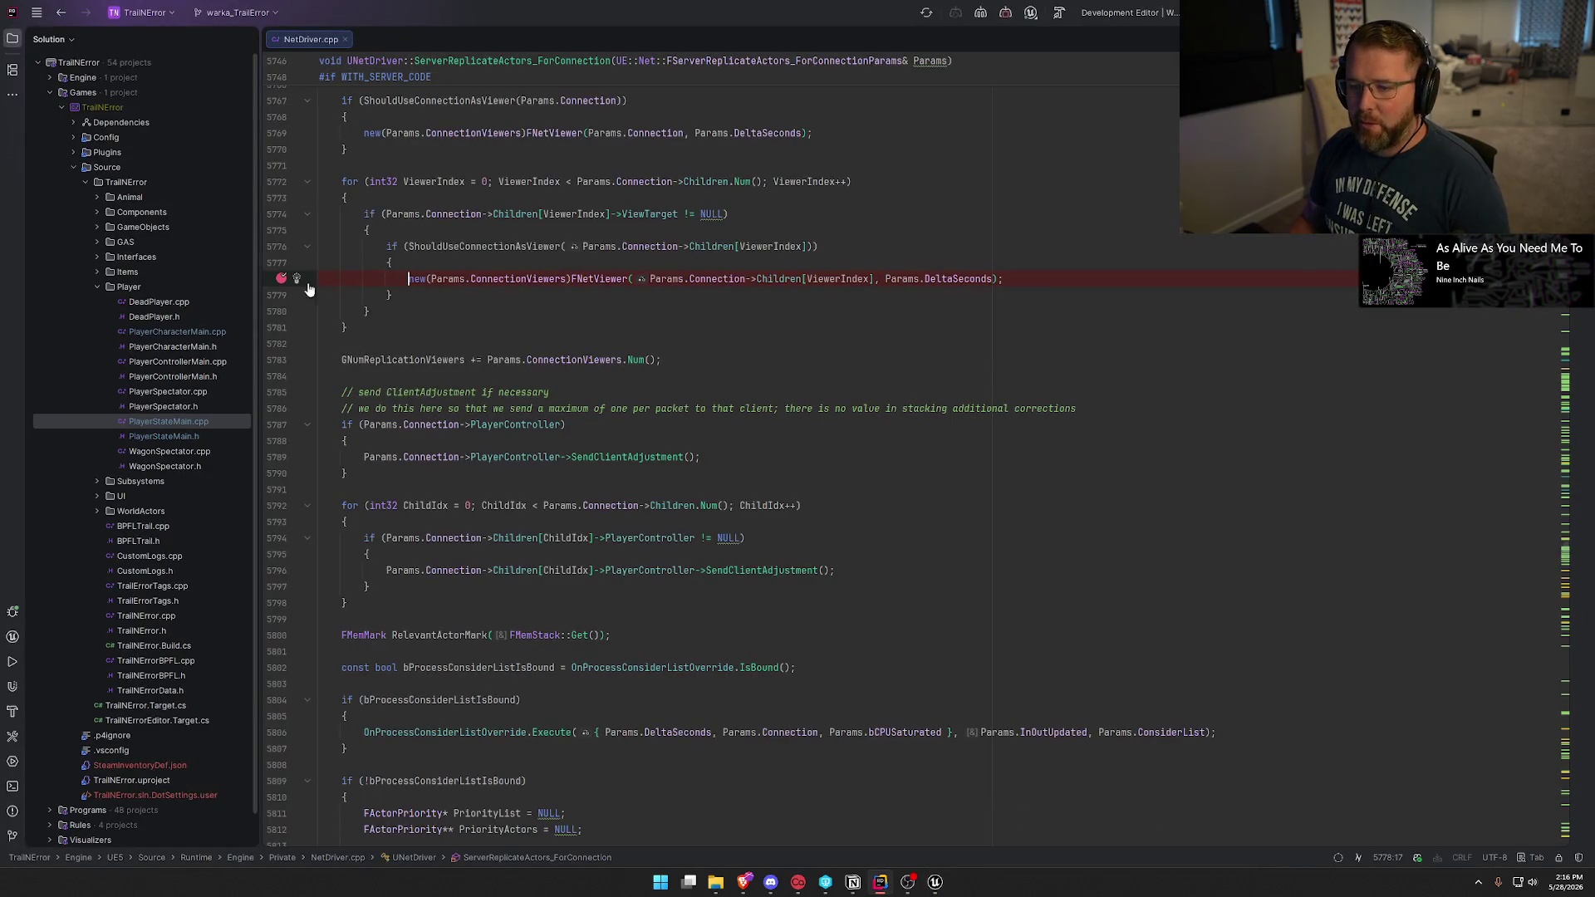
Open PlayerCharacterMain.cpp and add a breakpoint on the UpdateOwningNetConnection call at line 161.
scroll(781, 407, "up", 4)
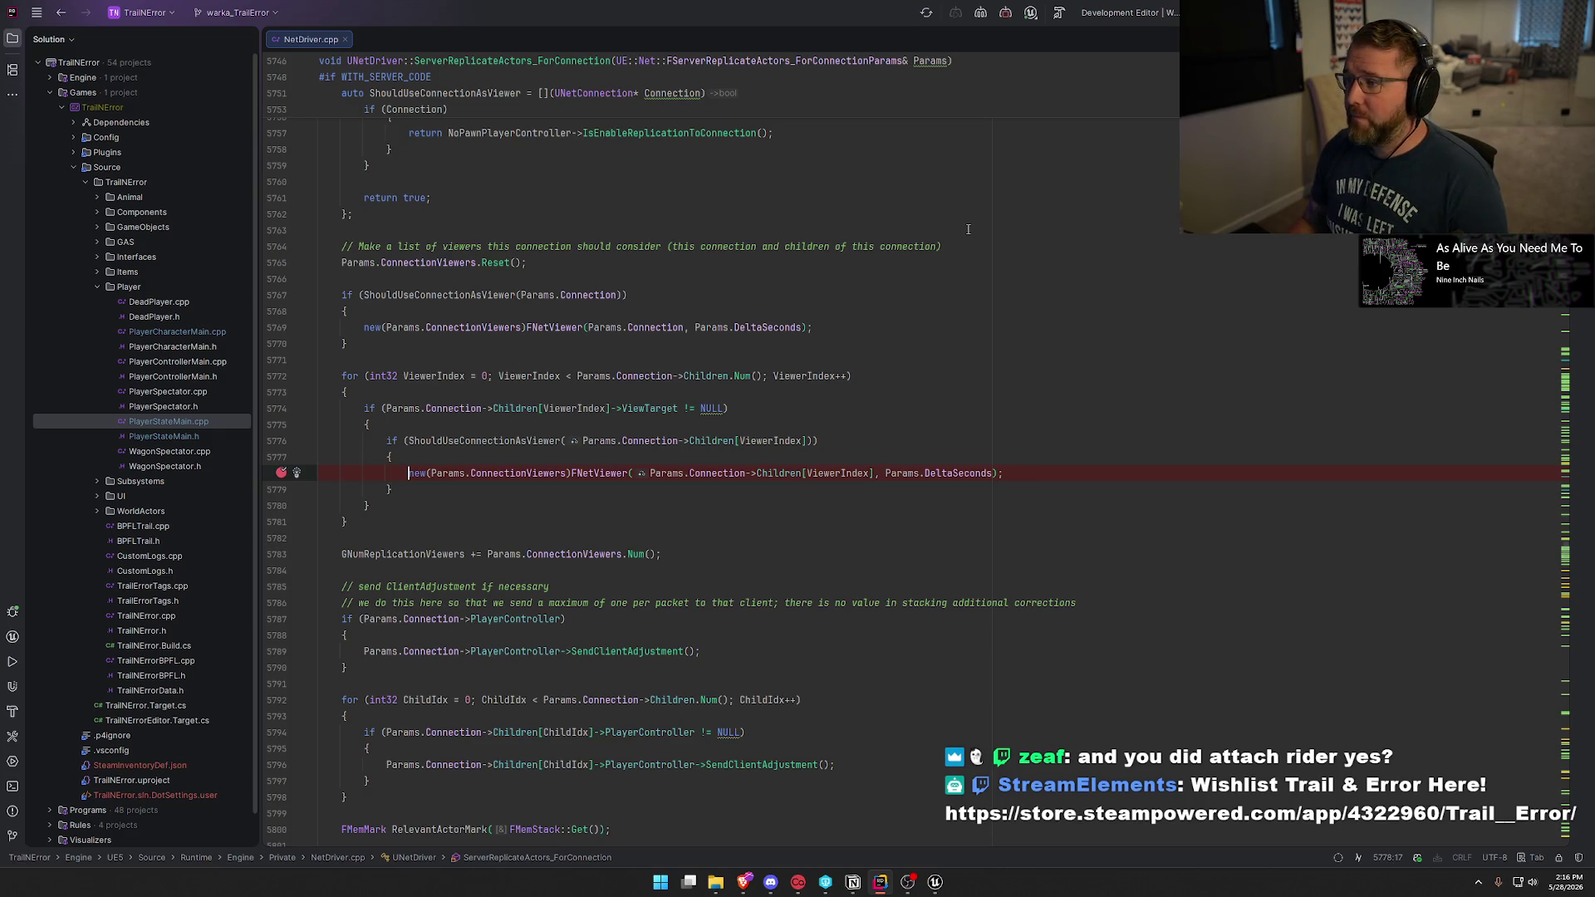
left_click(178, 344)
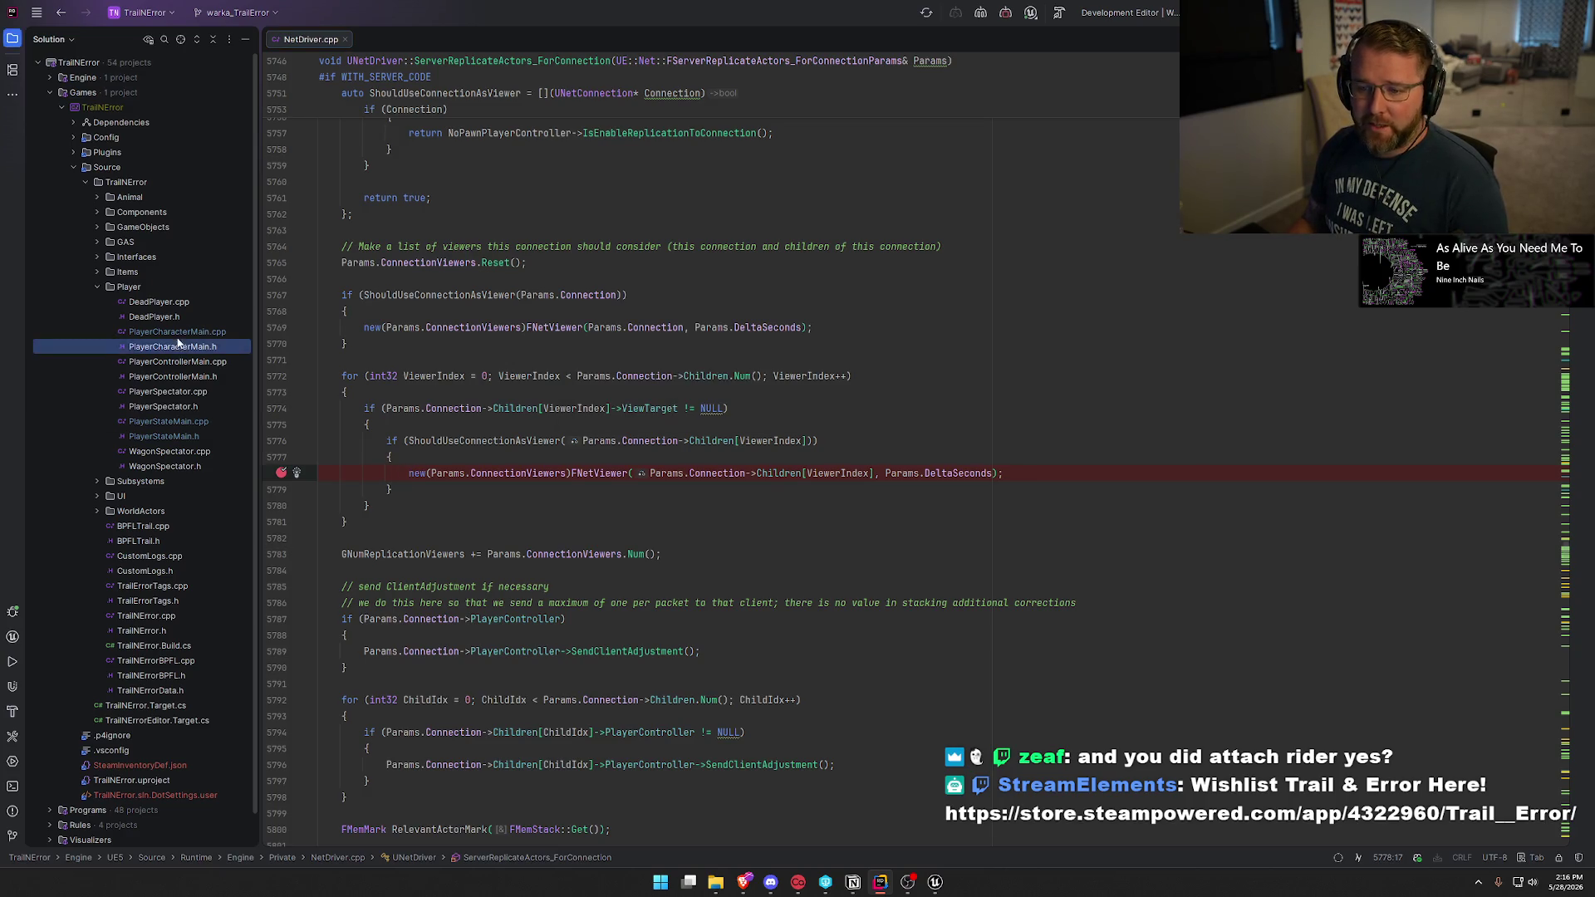
double_click(177, 331)
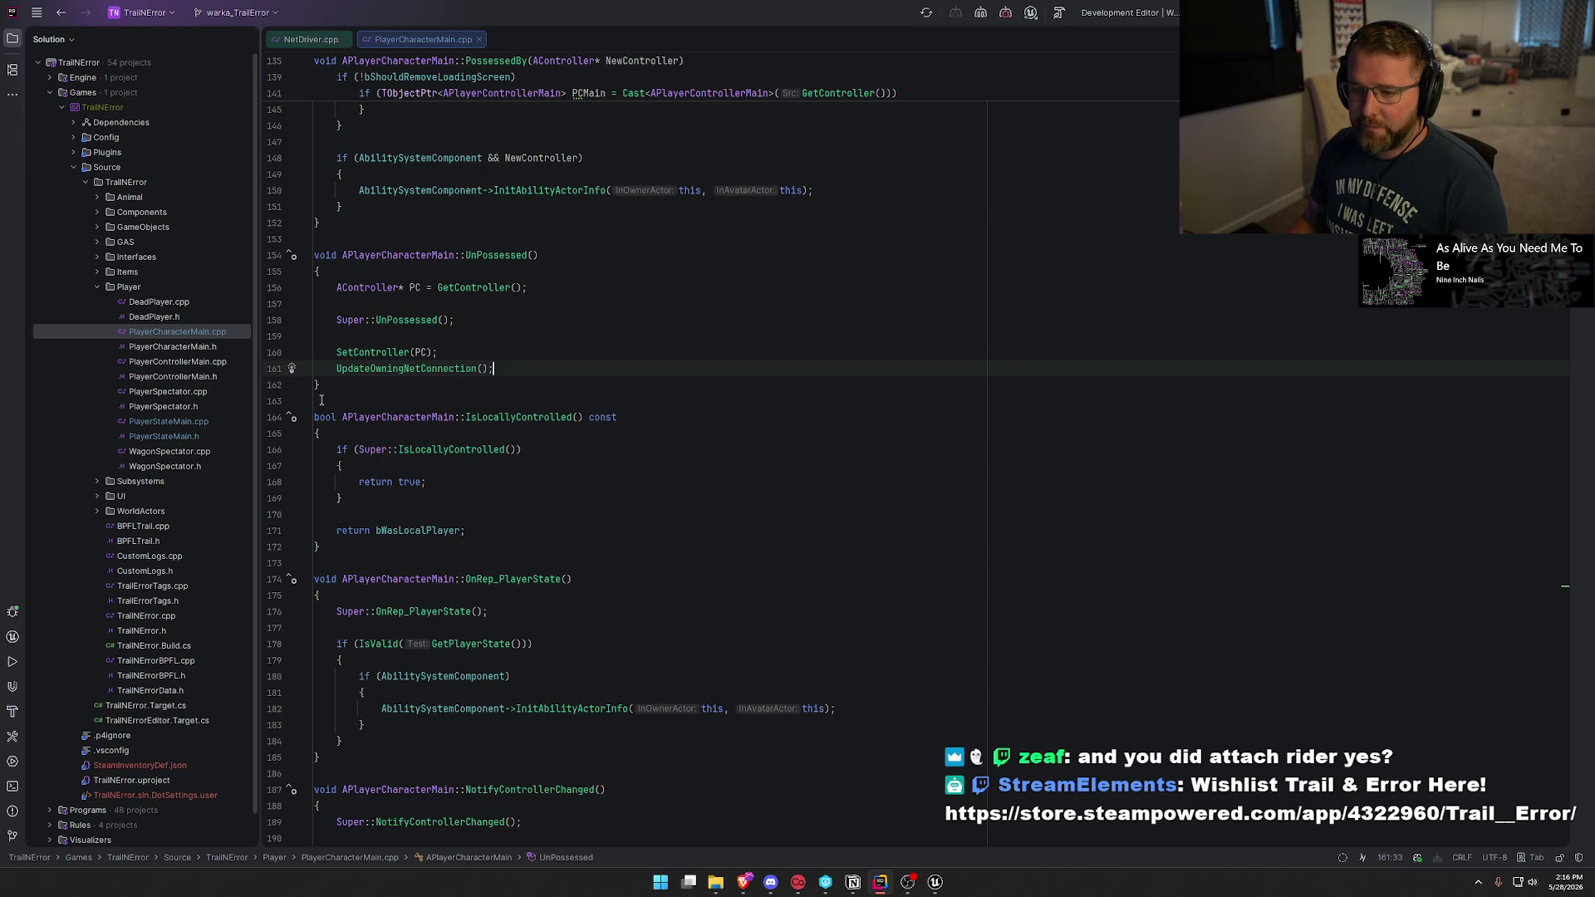
left_click(276, 368)
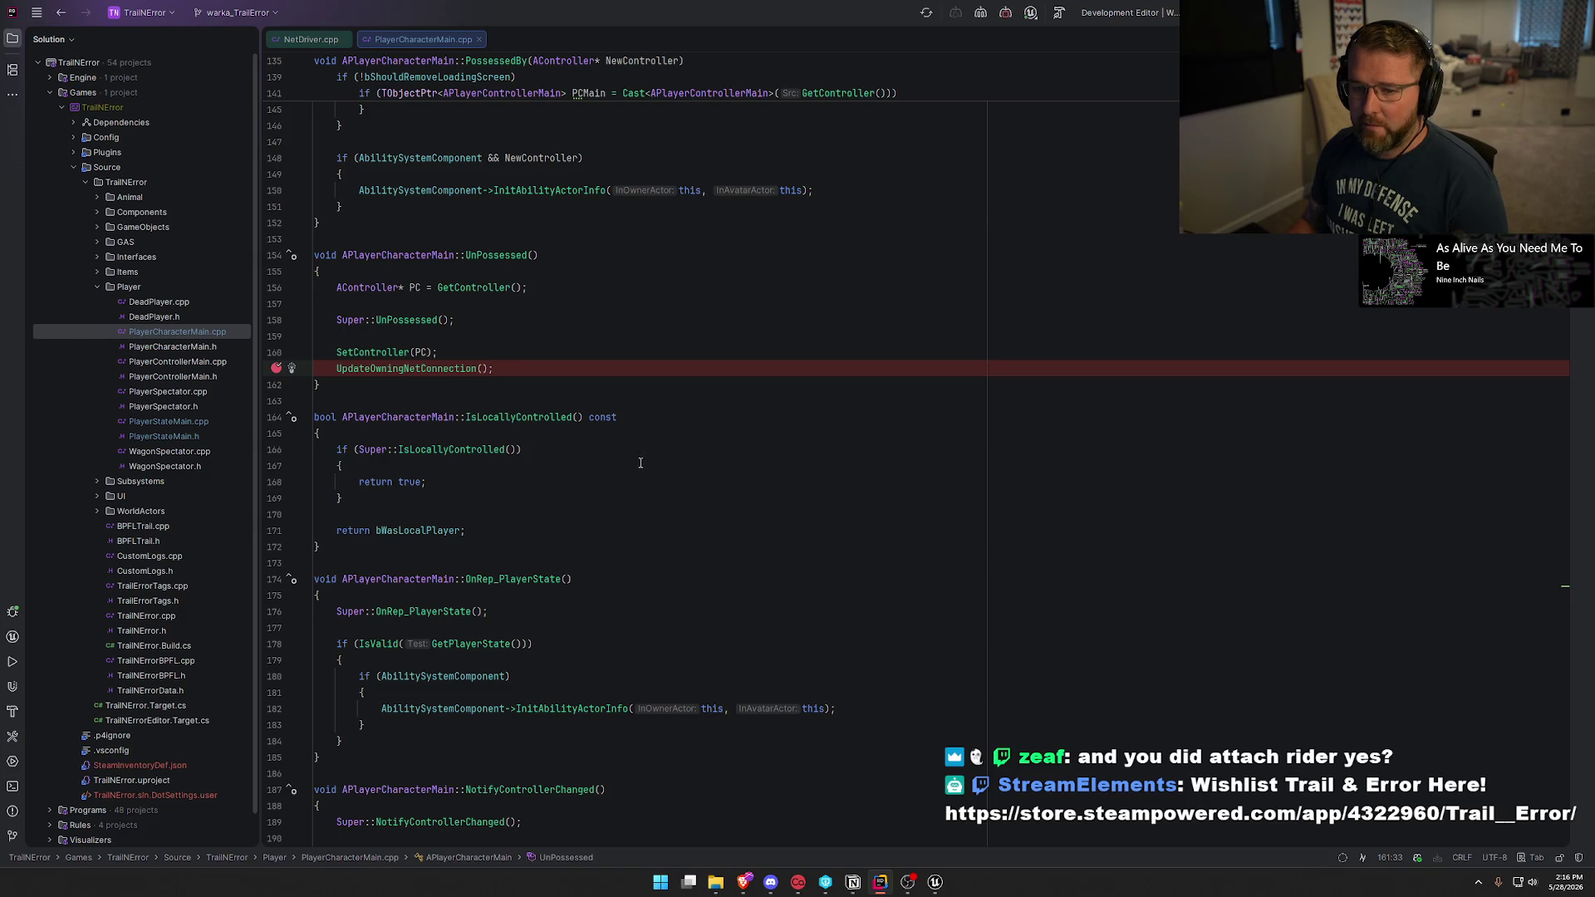
key("alt+Tab")
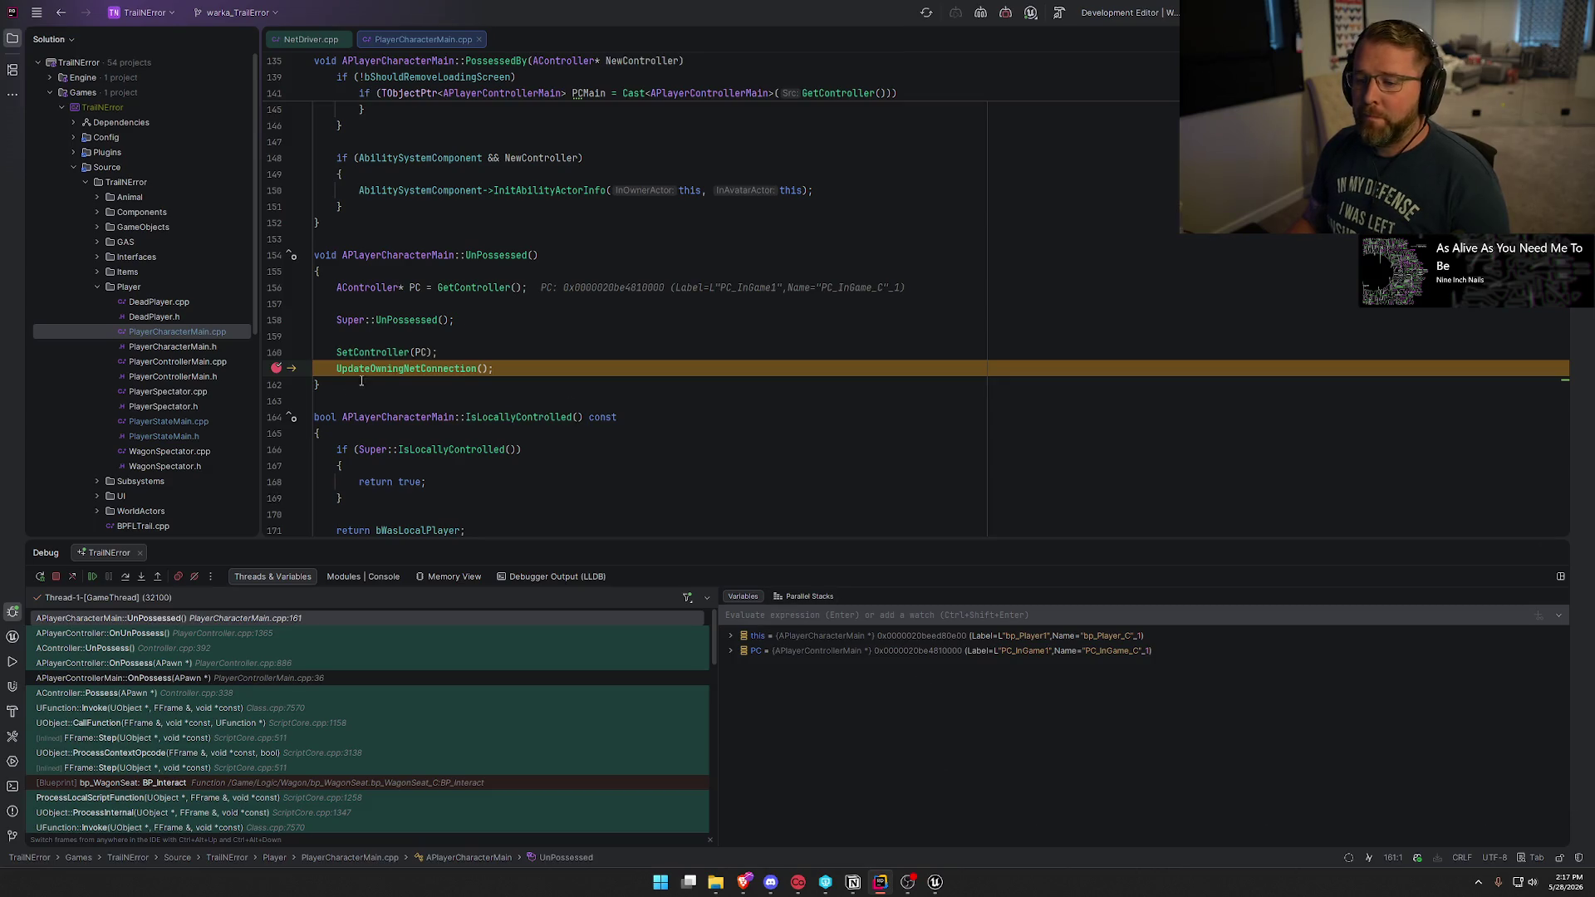
Remove the line-161 breakpoint, resume with F5, return to NetDriver.cpp, and hide the Debug panel.
left_click(277, 368)
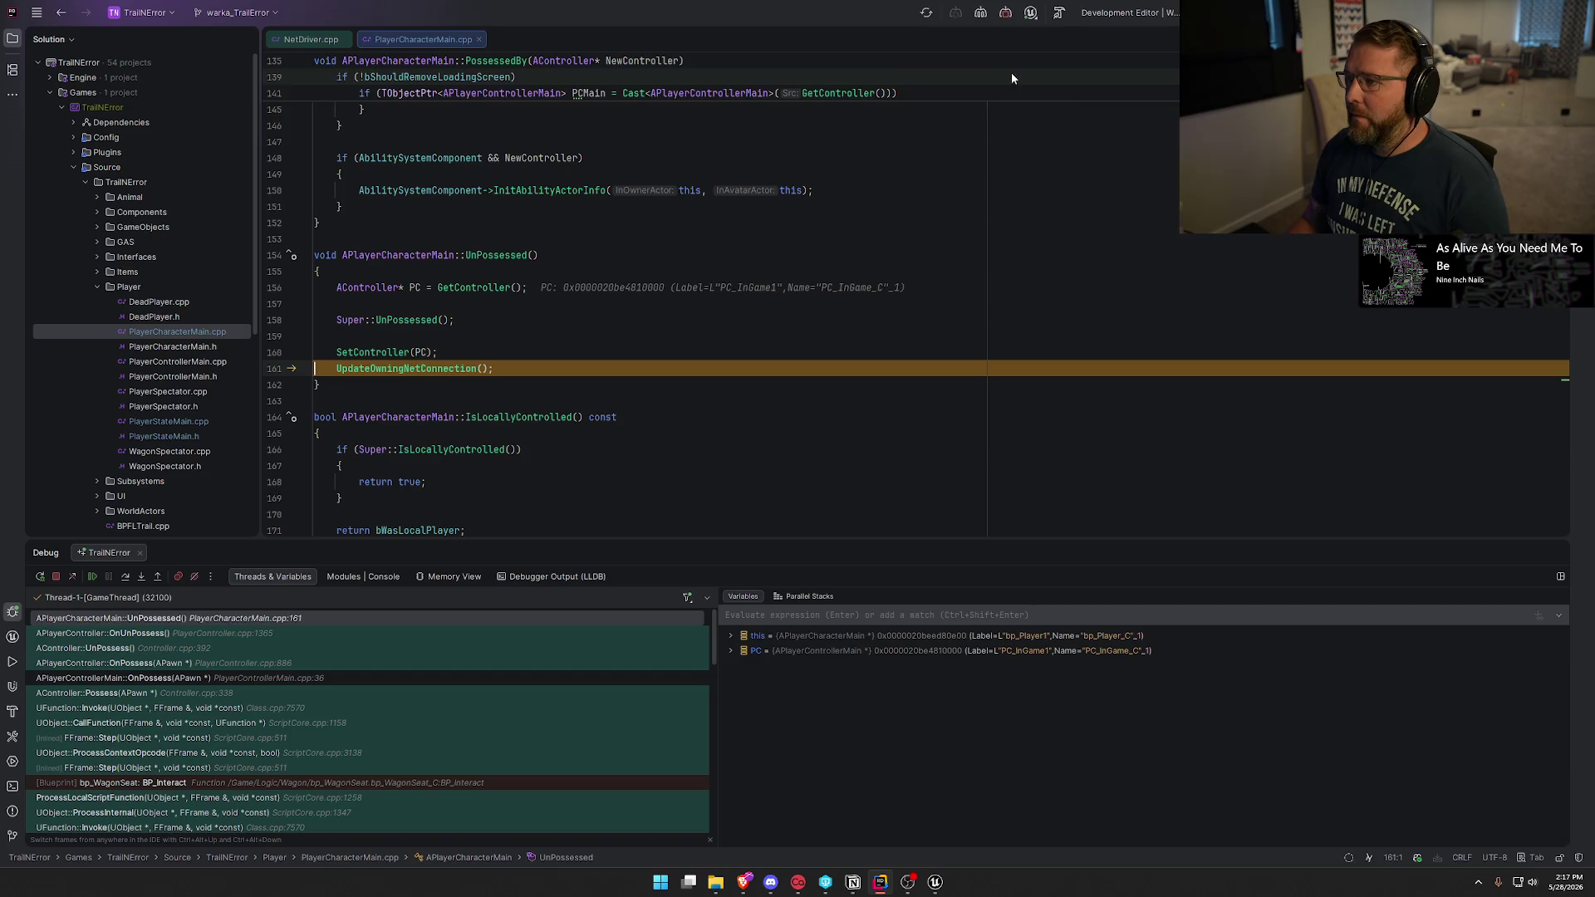
key("F5")
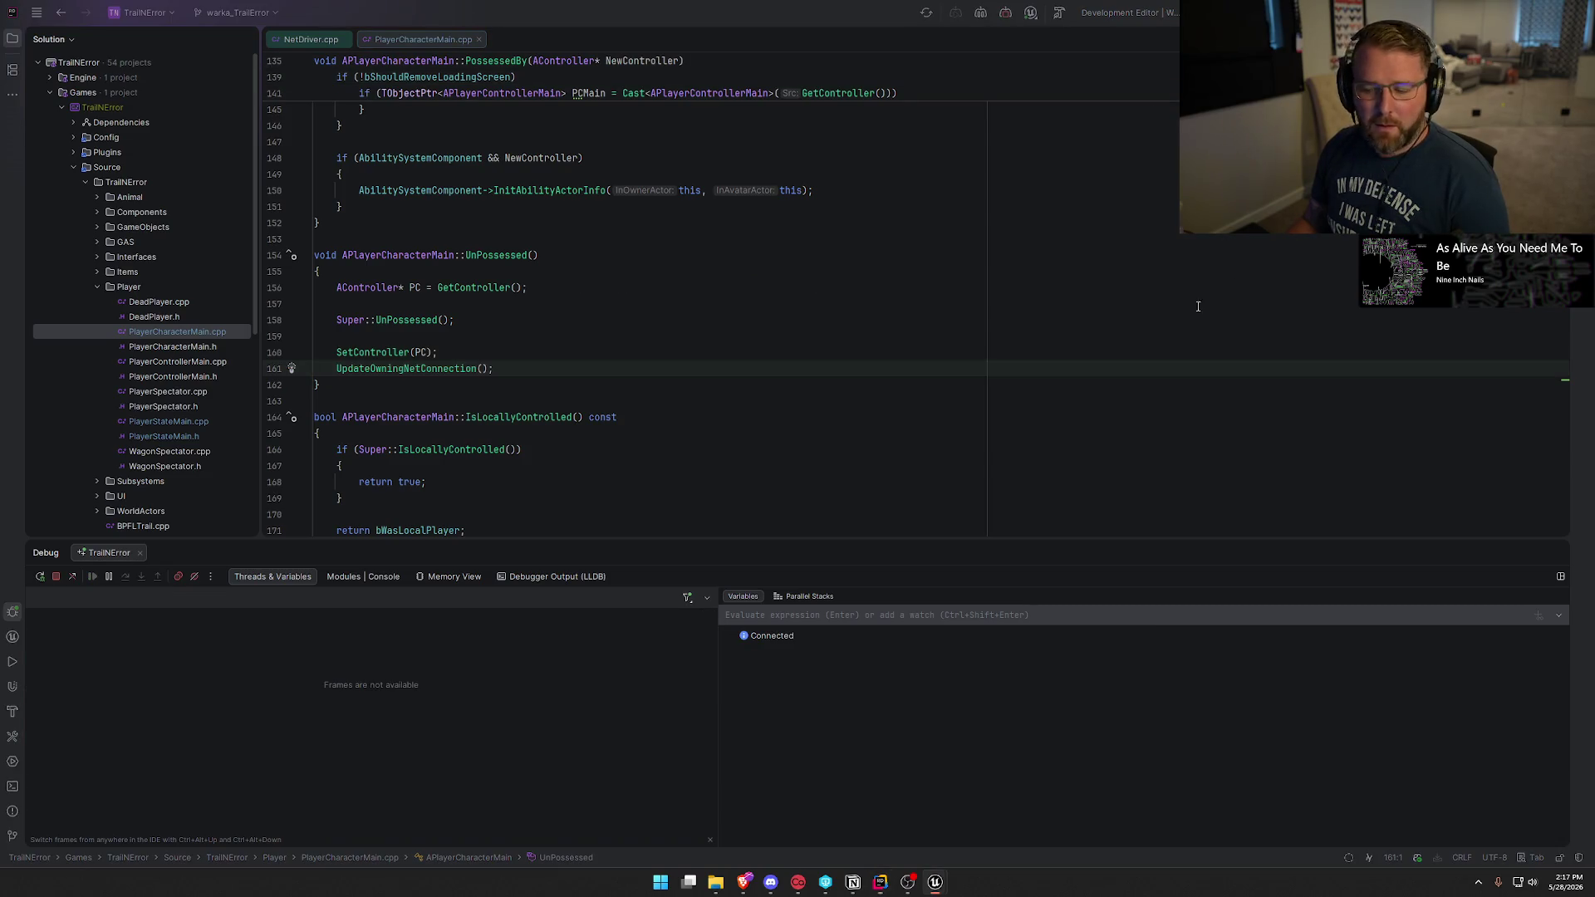
left_click(311, 39)
left_click(1555, 553)
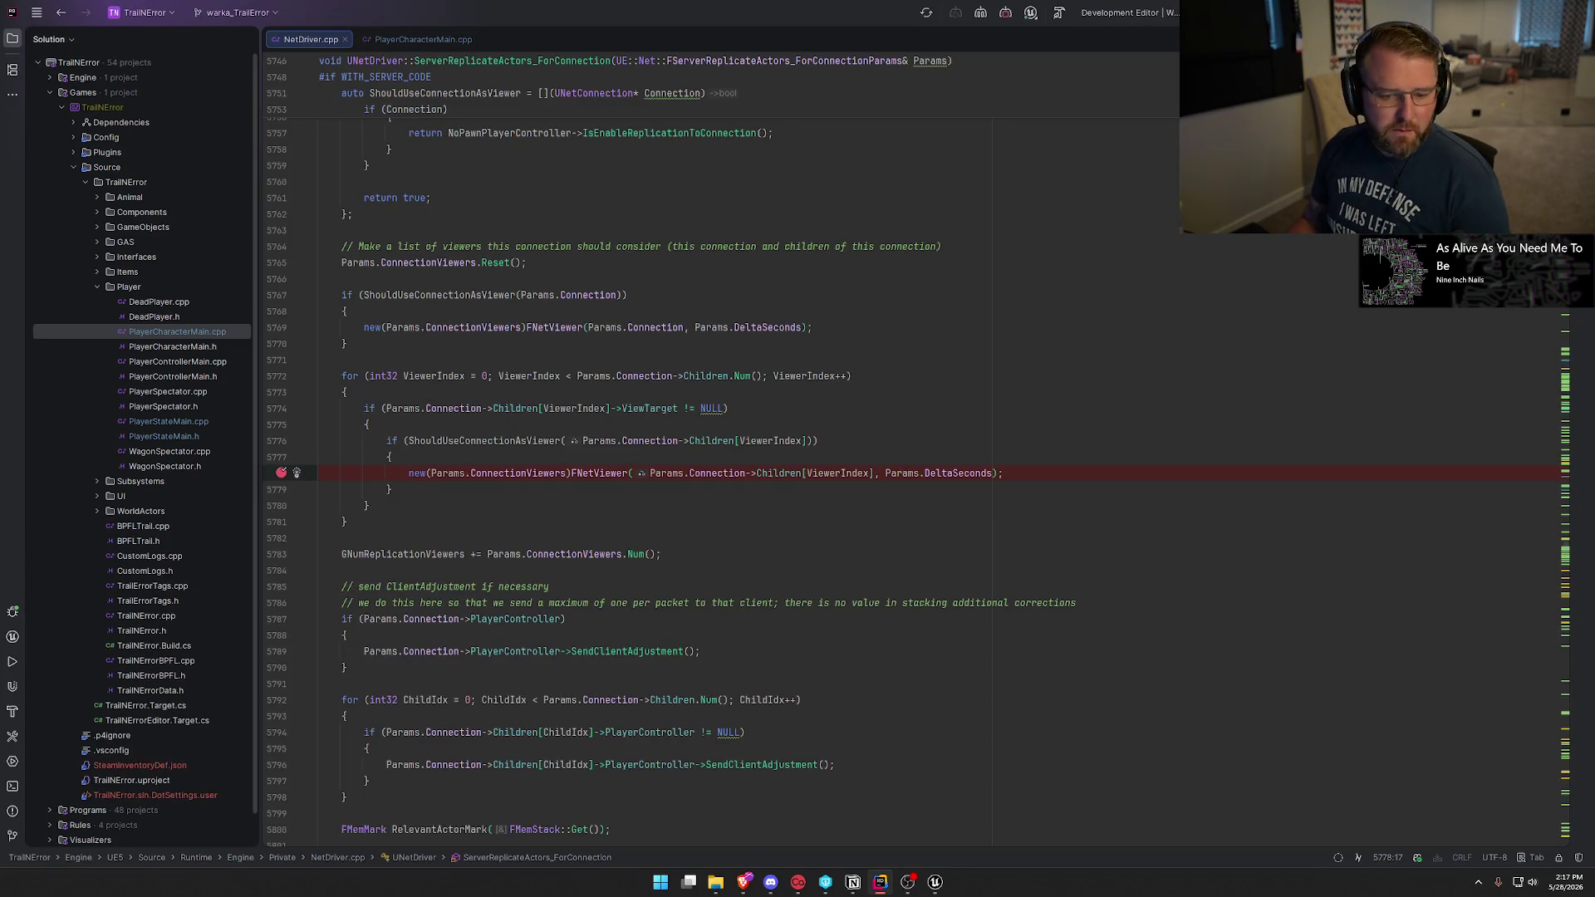
key("alt+Tab")
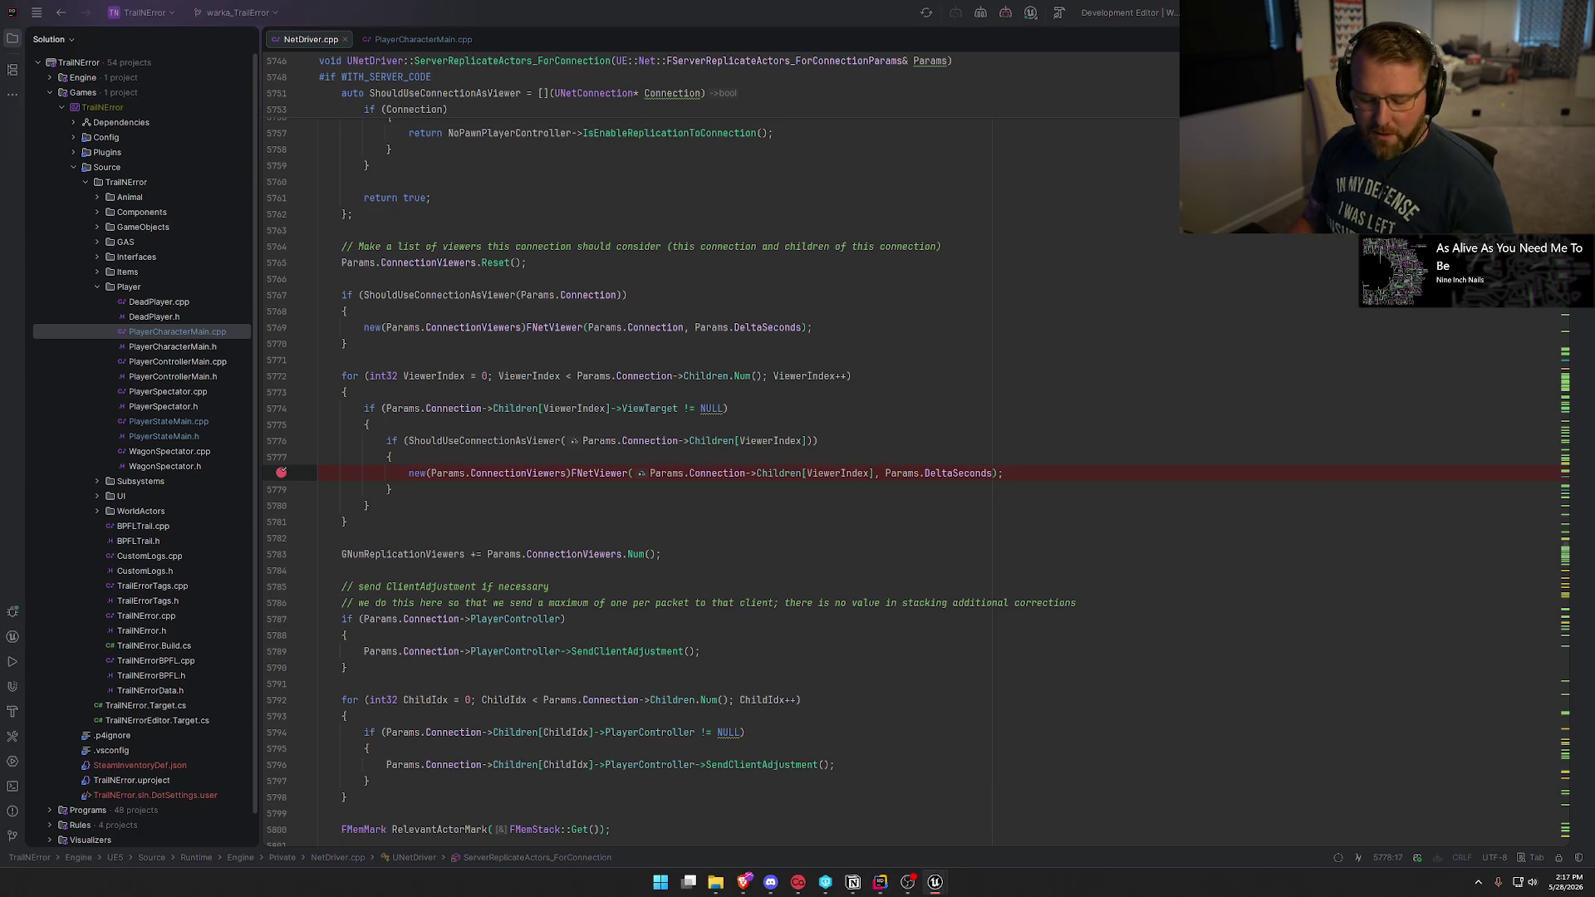
key("alt+Tab")
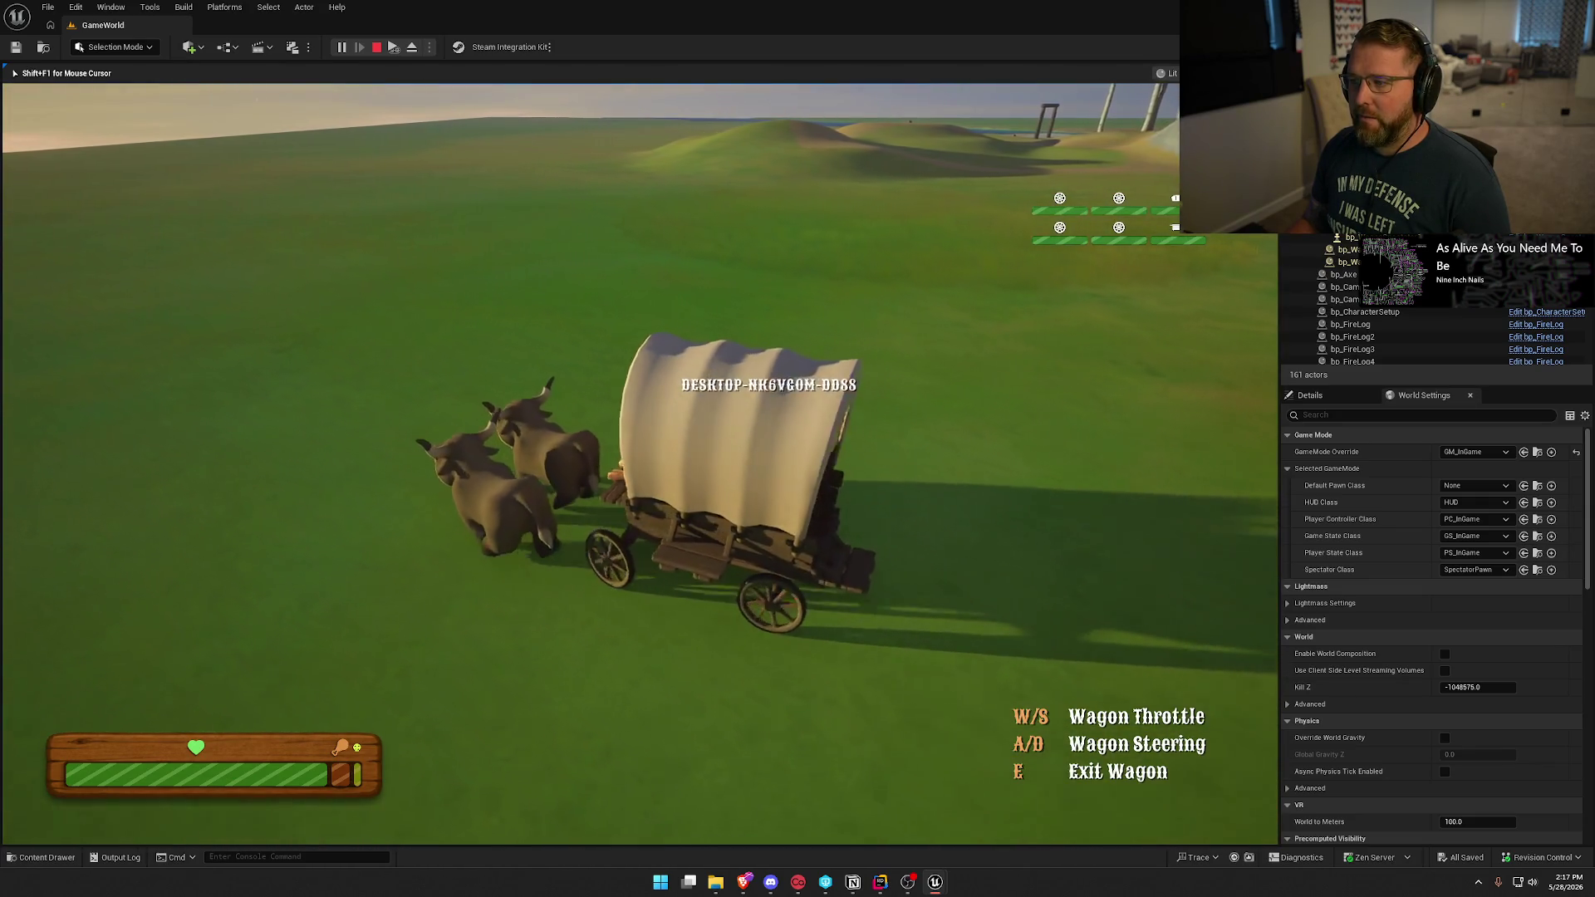
Steer the two-ox wagon right in the play session, then return to Rider.
key("d")
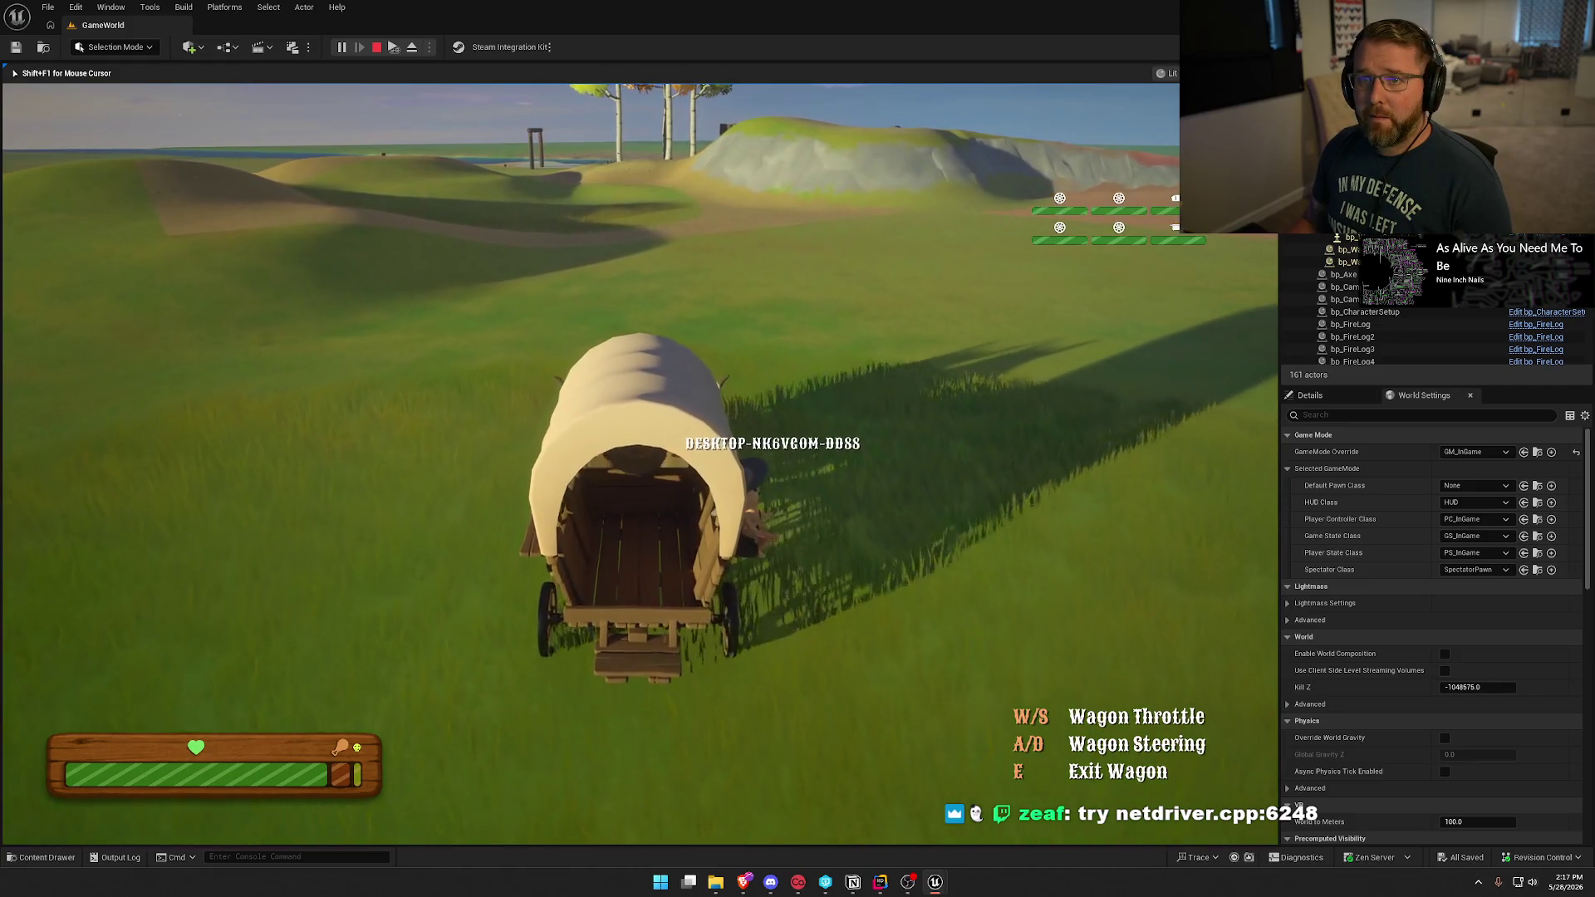
key("alt+Tab")
key("alt+Tab")
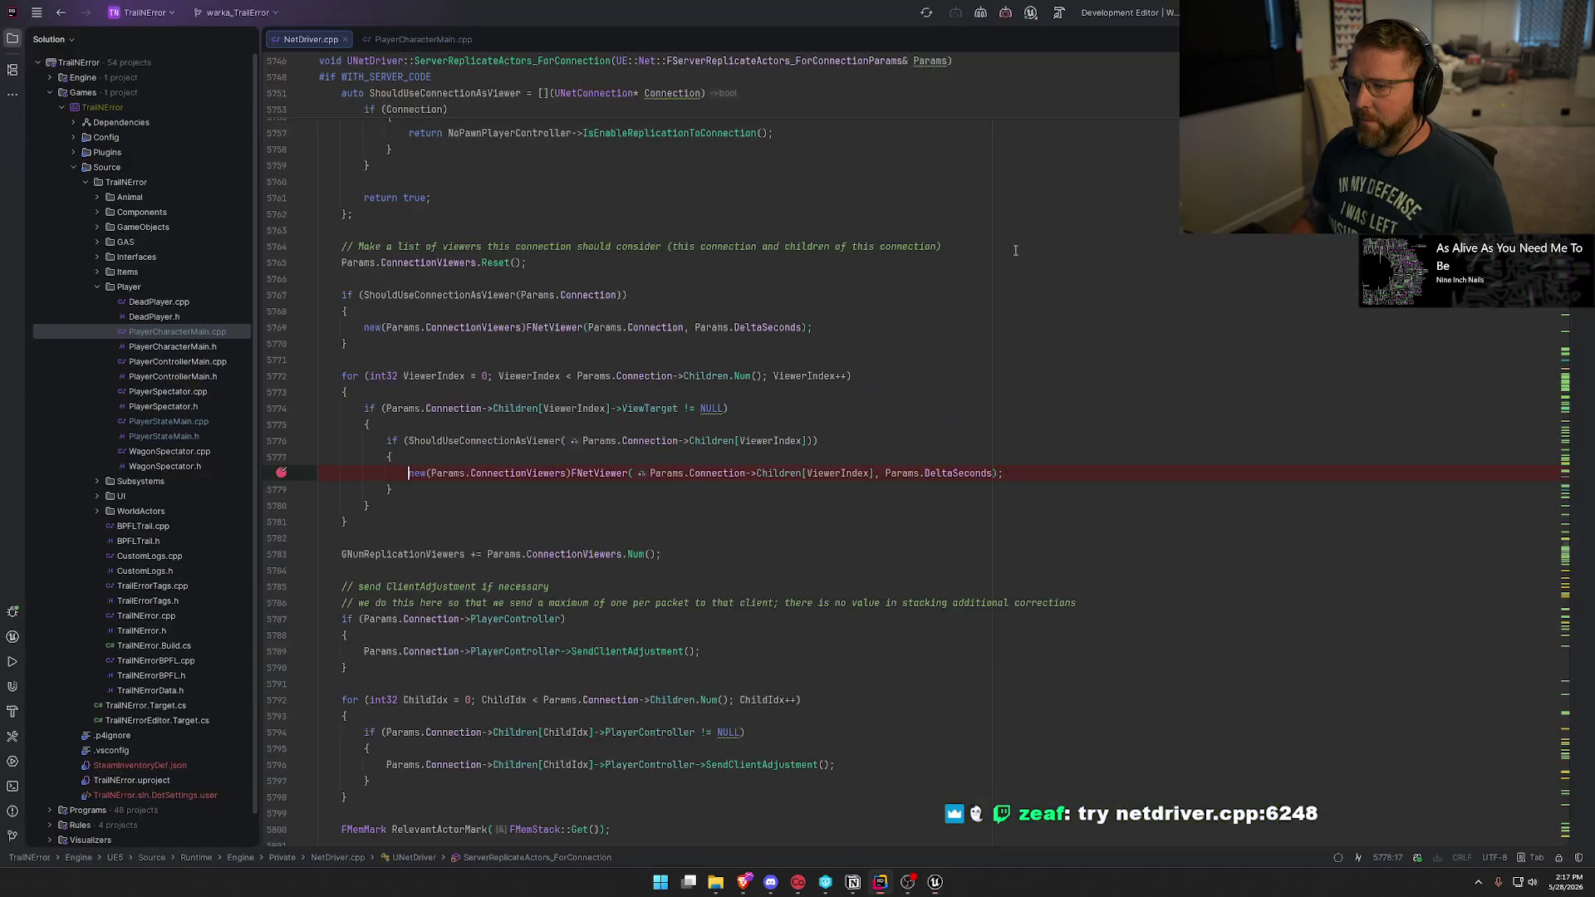
Scroll NetDriver.cpp down to line 6248 and break on the Connection->ViewTarget check.
scroll(668, 475, "down", 6)
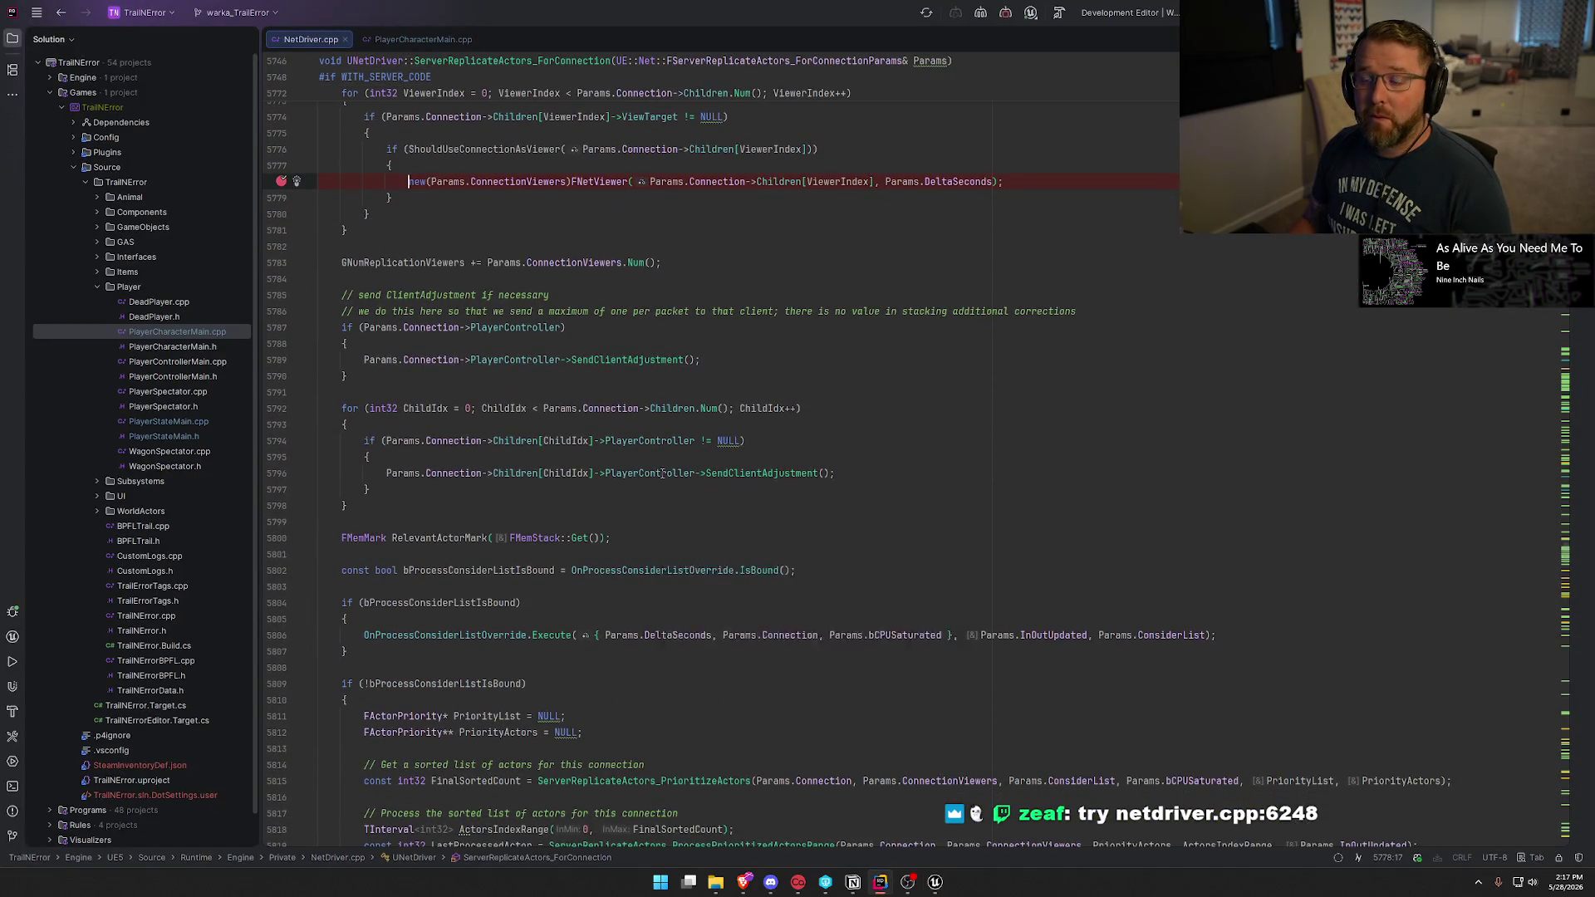
scroll(662, 474, "down", 20)
scroll(664, 473, "down", 20)
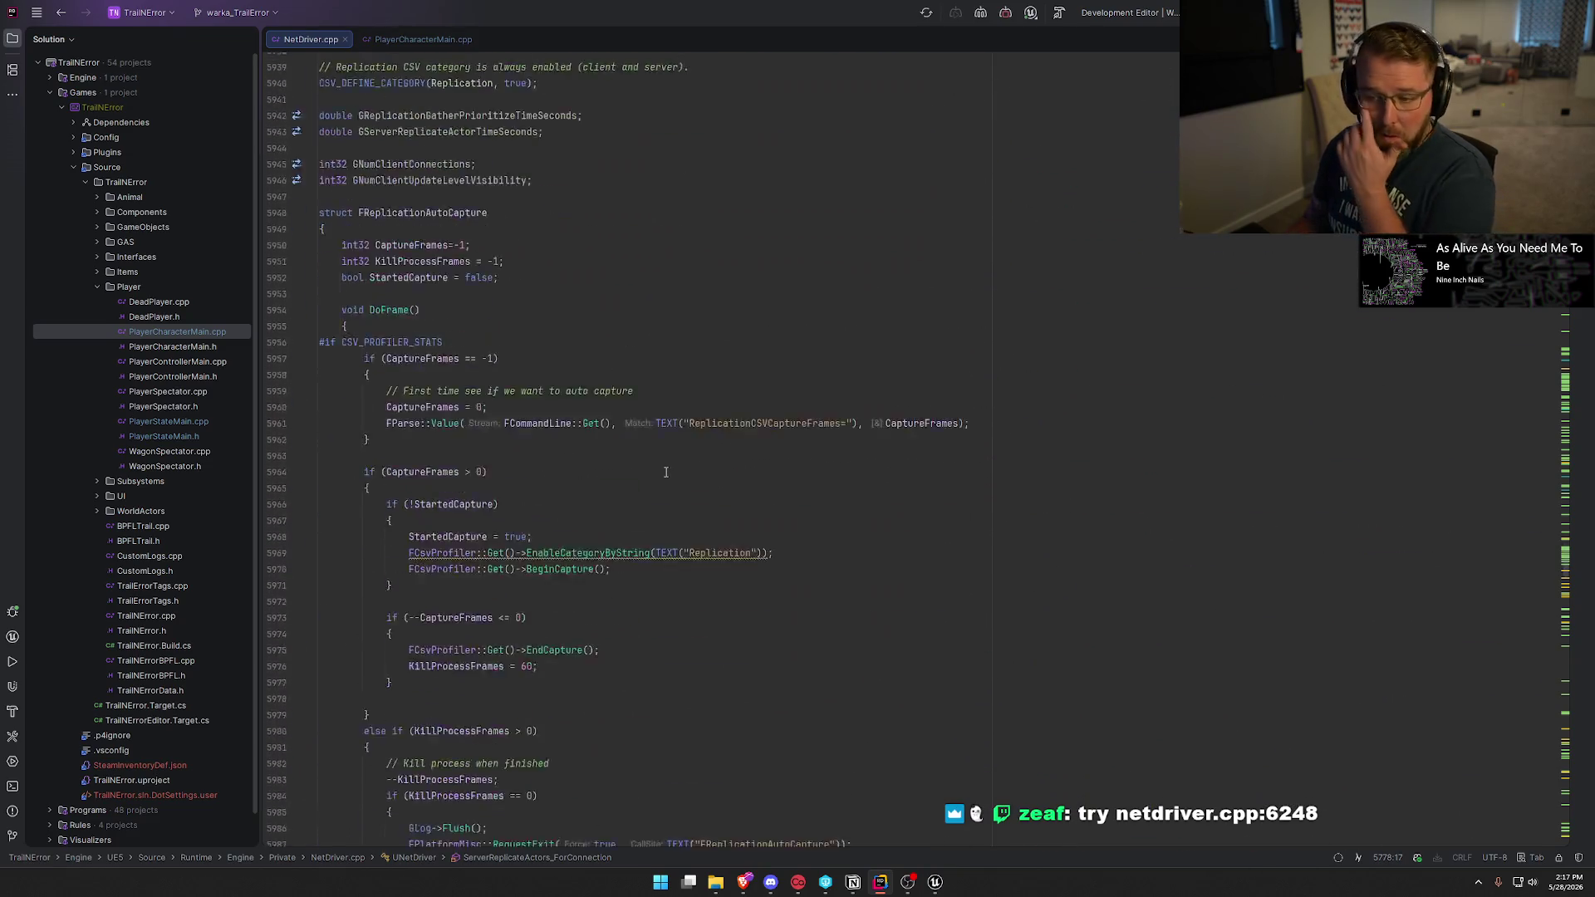
scroll(855, 464, "down", 20)
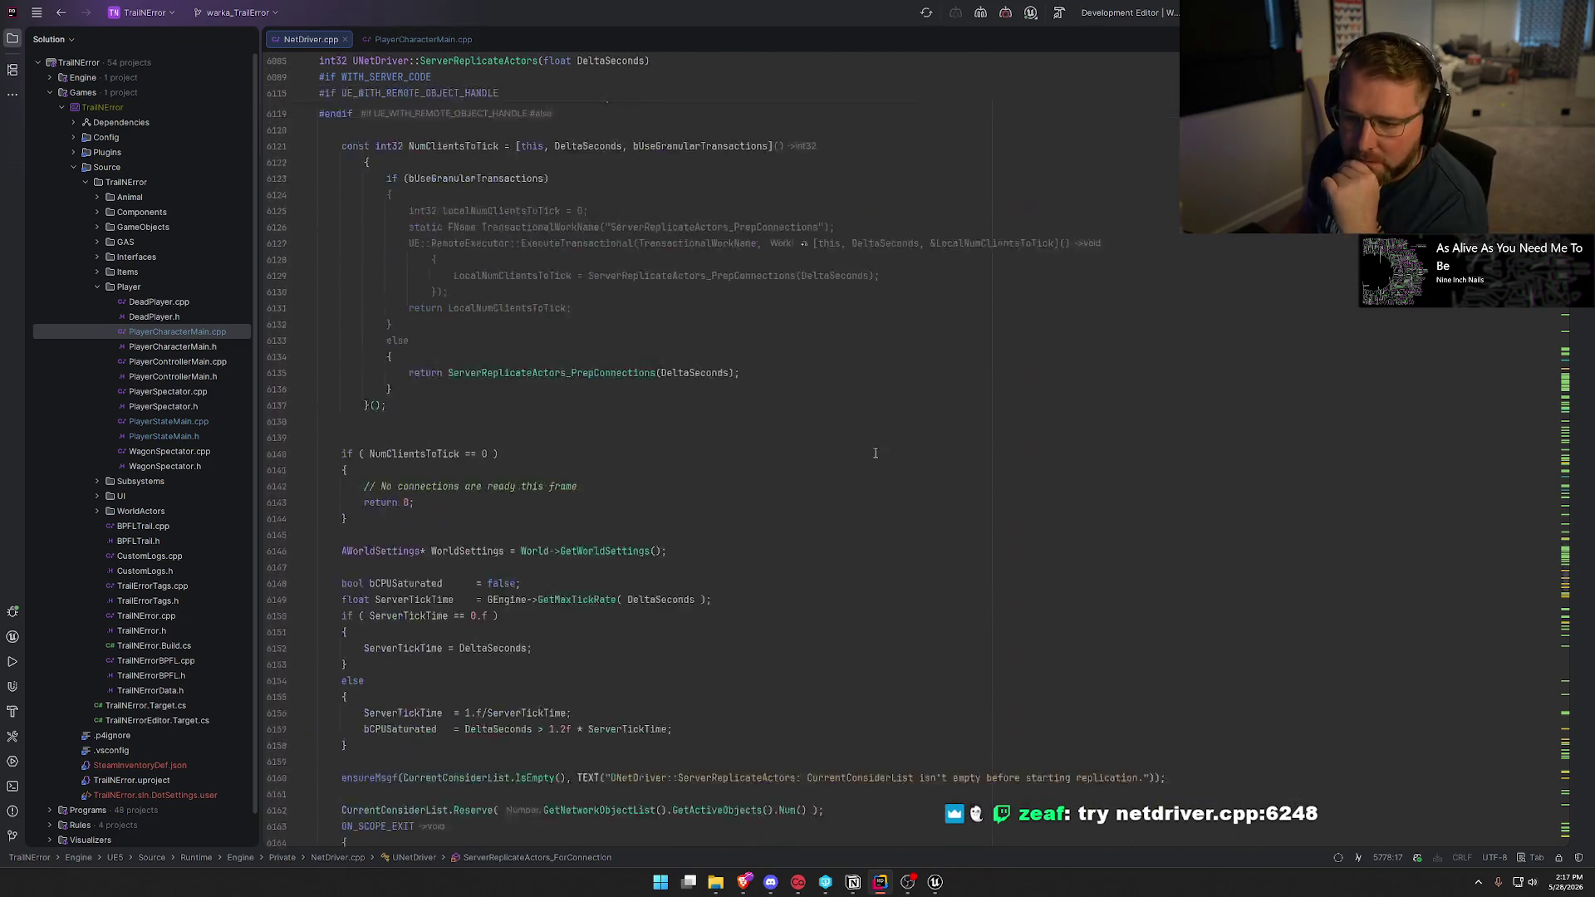
scroll(873, 457, "down", 3)
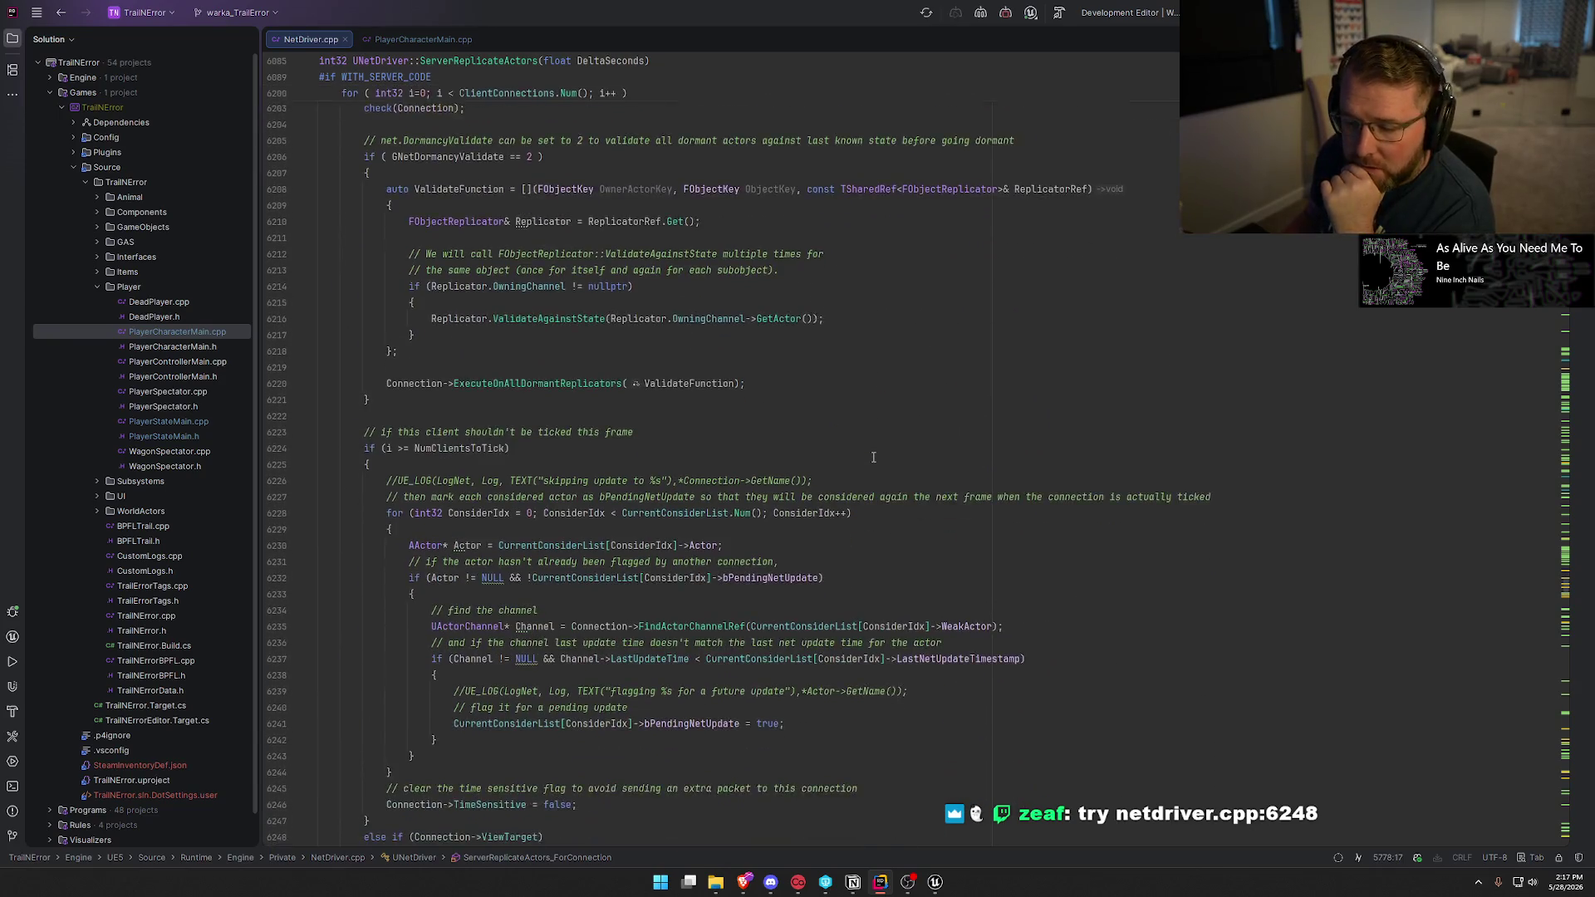
scroll(329, 591, "down", 3)
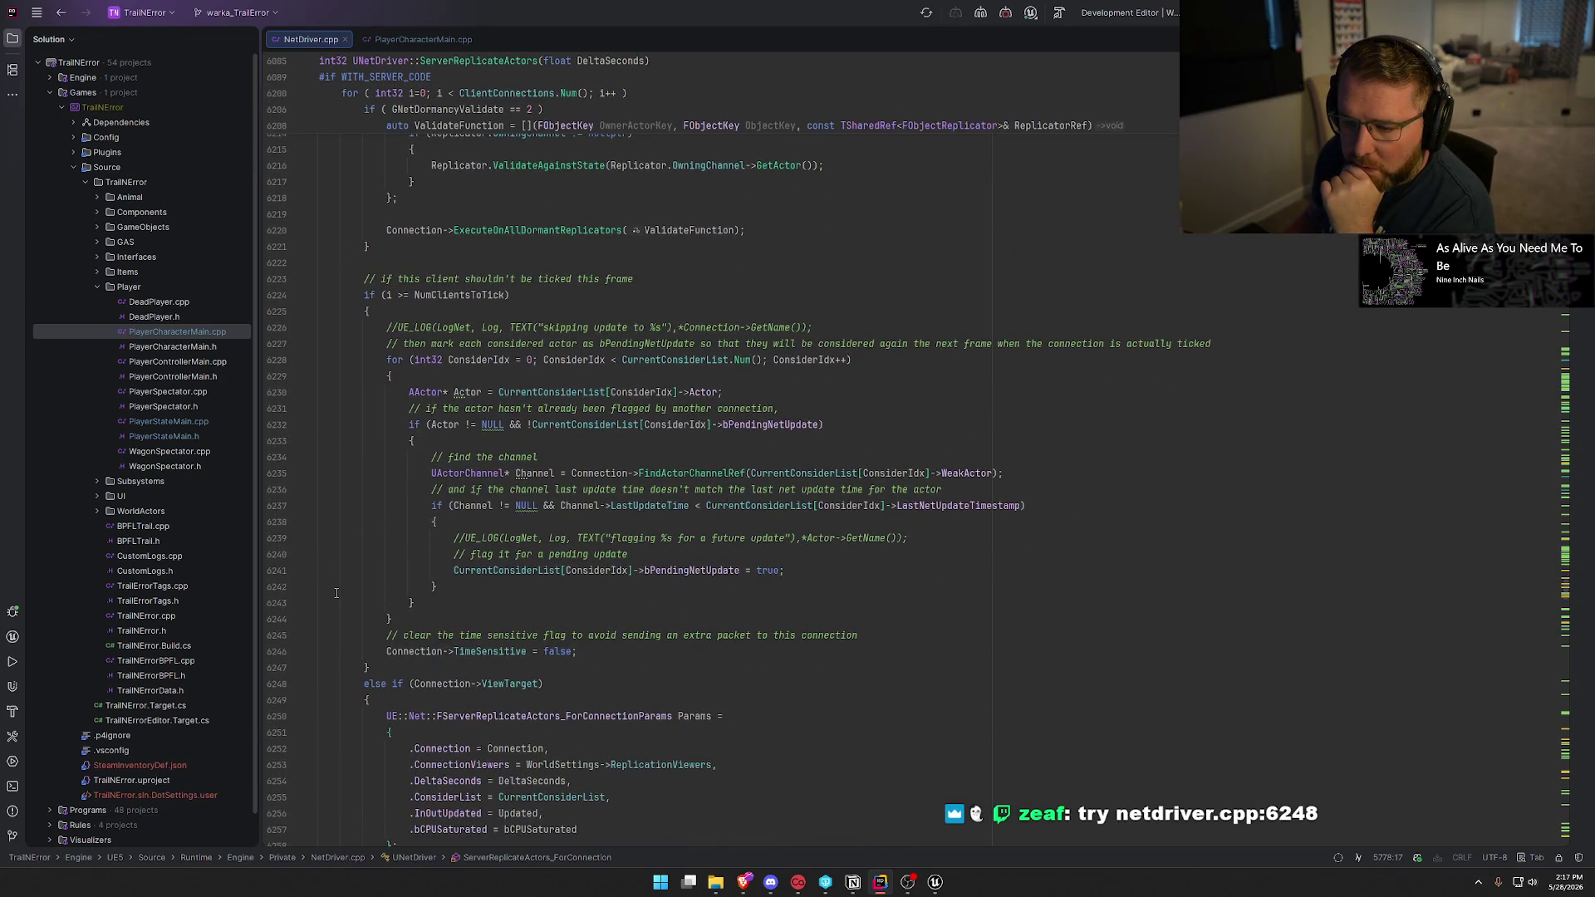
scroll(337, 593, "down", 2)
left_click(281, 587)
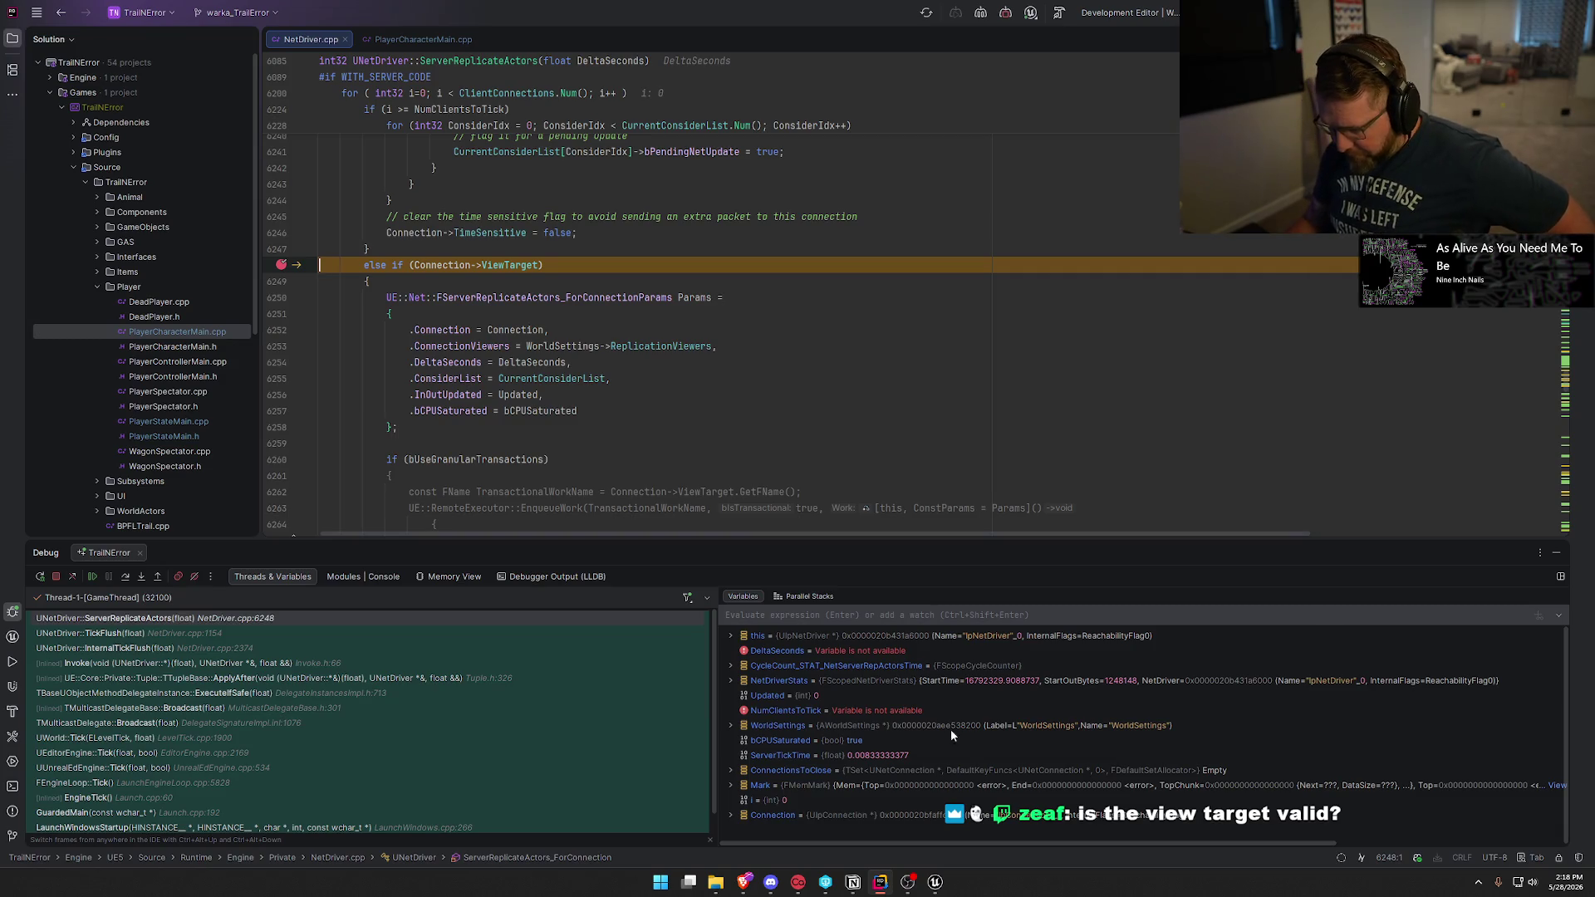
Expand the Connection->ViewTarget debugger tooltip and its APawn node, showing bp_WagonSpectator_C_1's components.
mouse_move(495, 262)
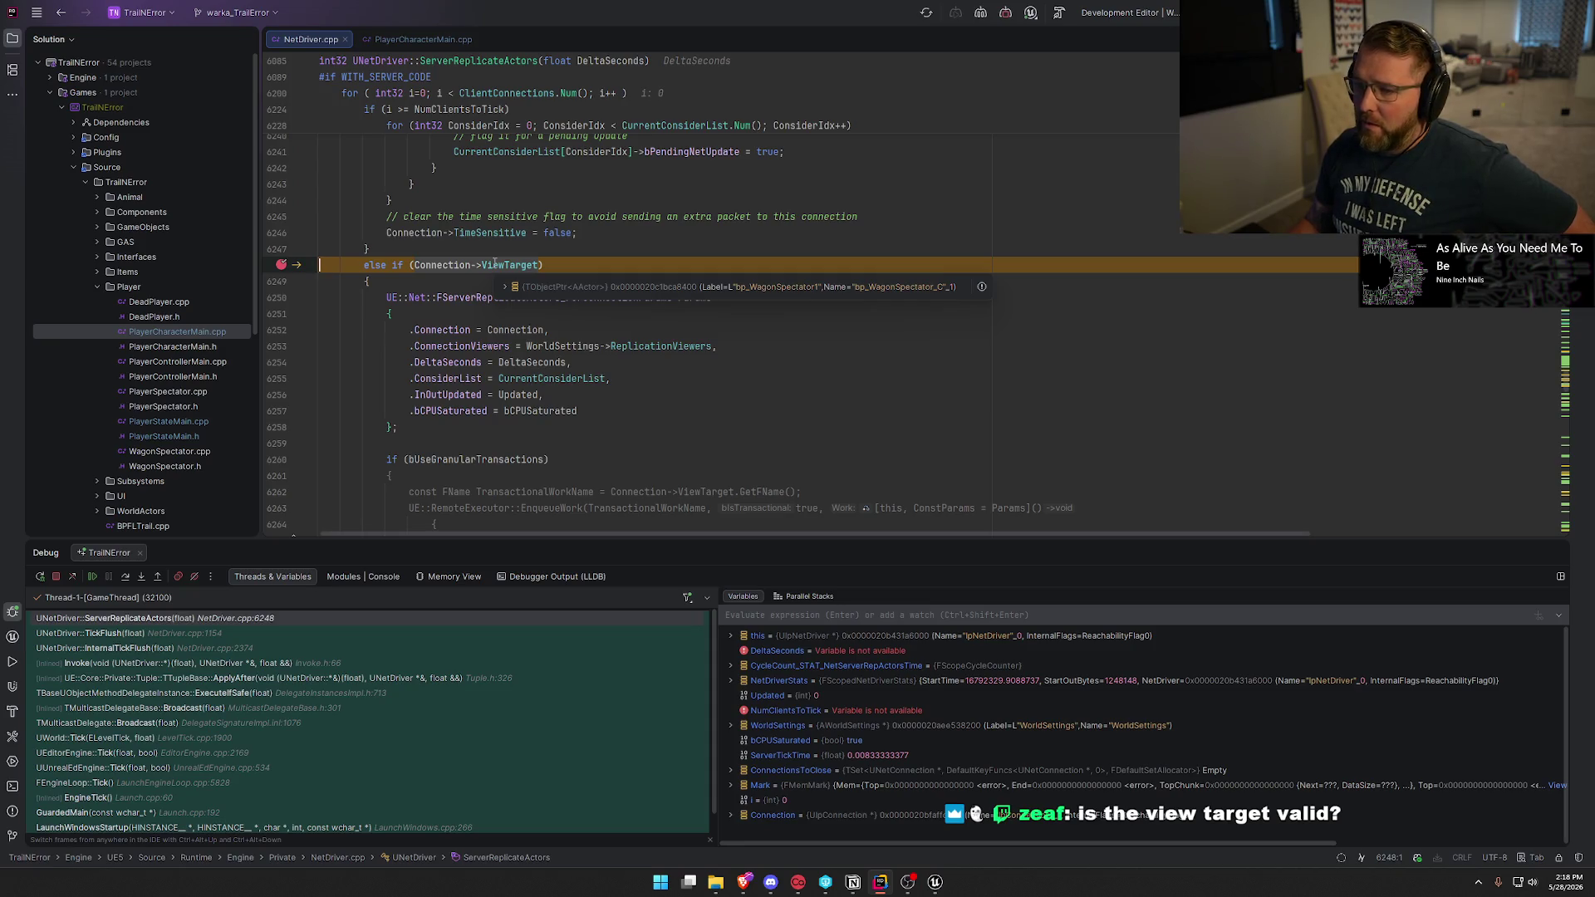
left_click(504, 288)
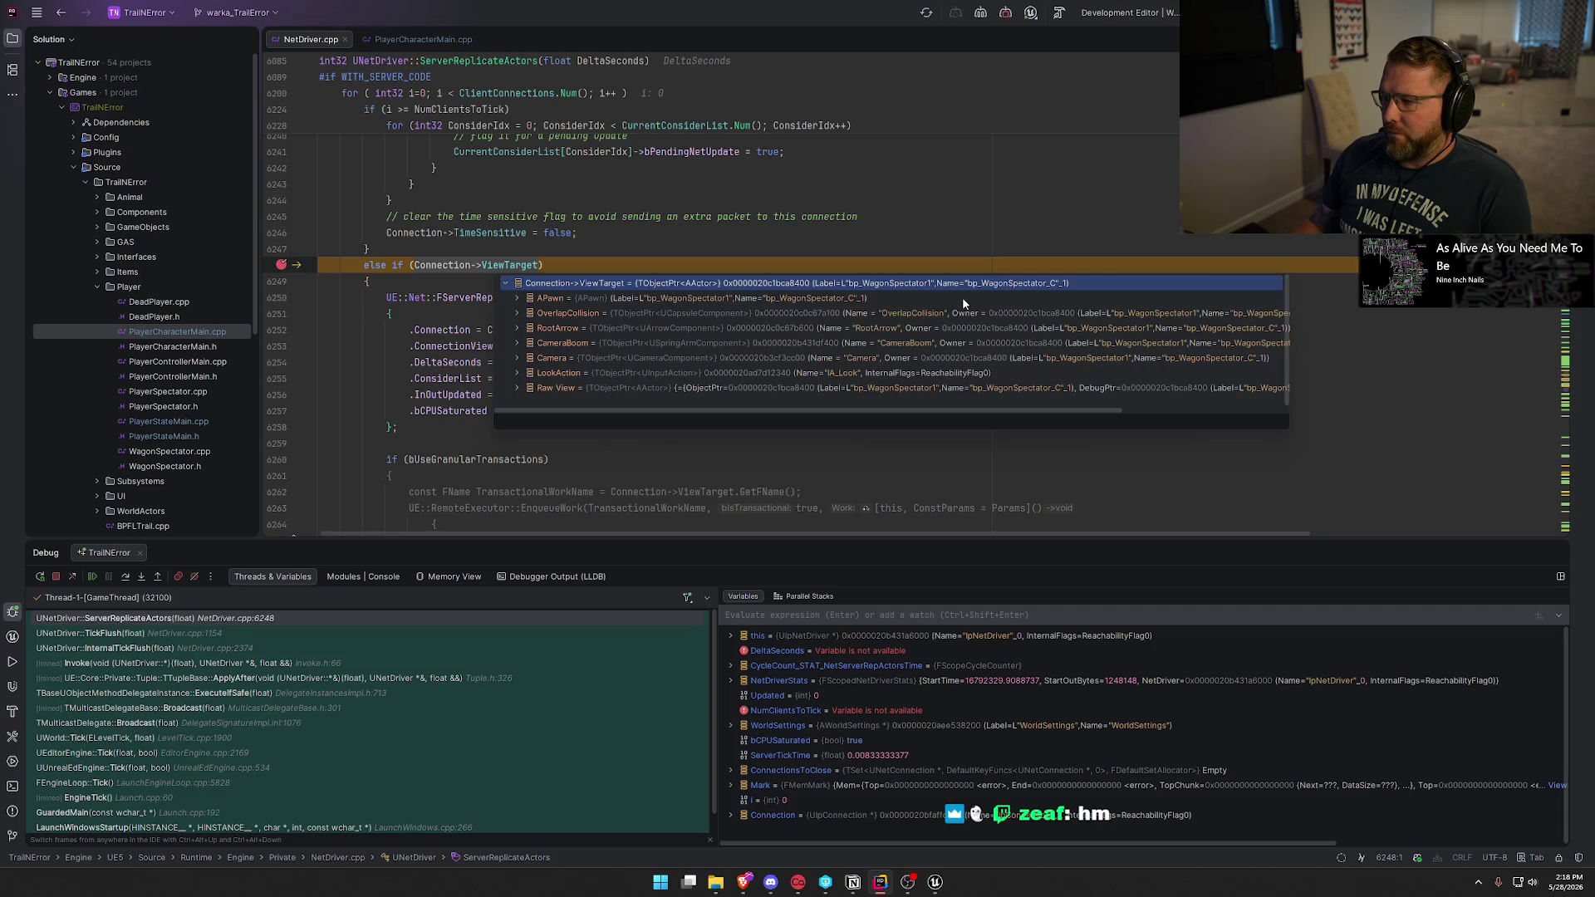
left_click(517, 299)
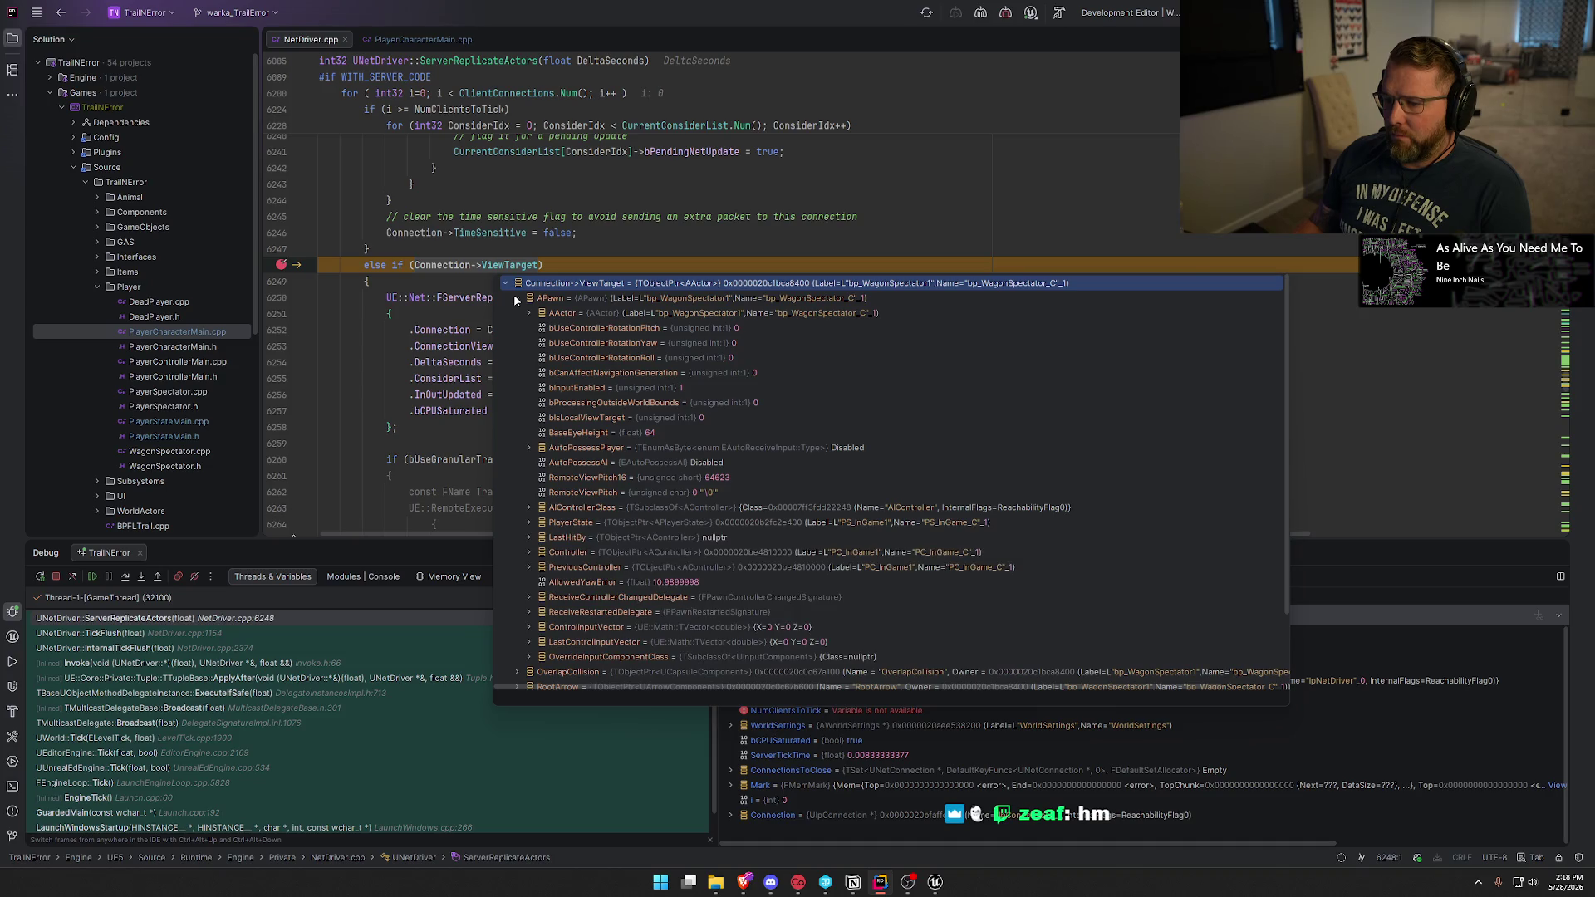